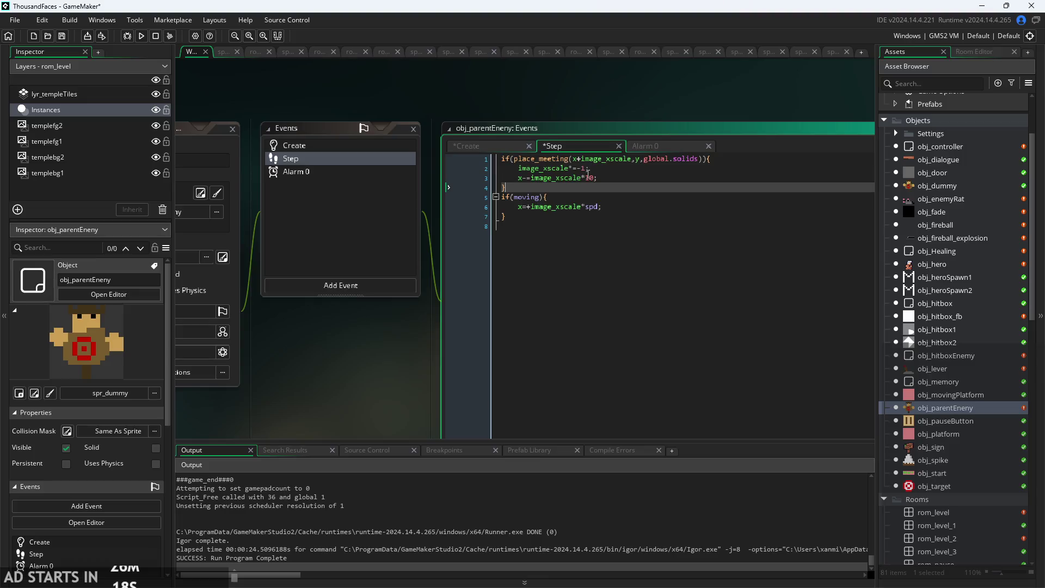
Change the wall pushback to x-=image_xscale*spd*2 instead of 10, then pan to obj_enemyRat's Step code.
left_click(548, 168)
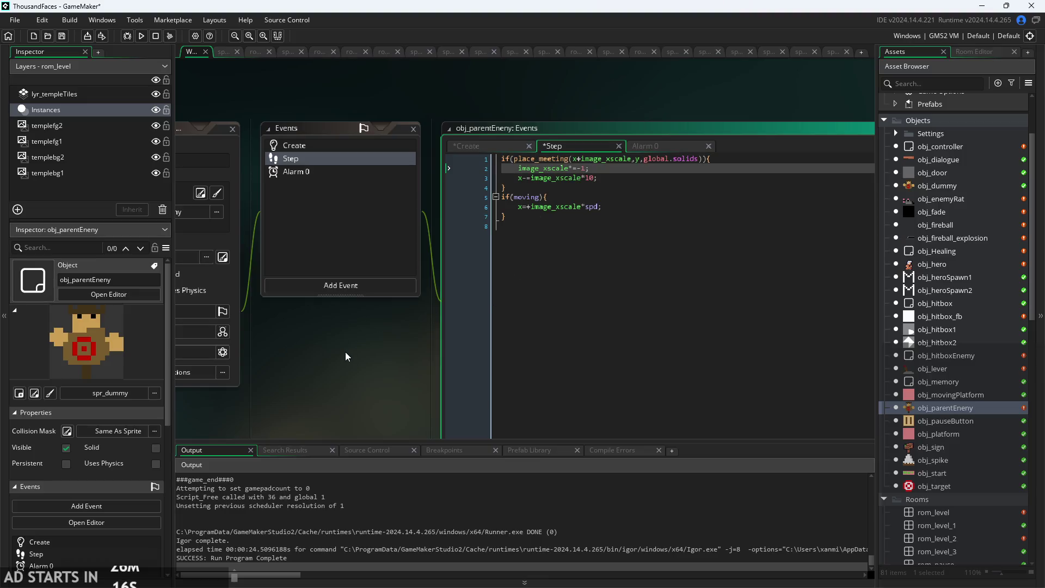
mouse_move(340, 351)
left_mouse_down()
mouse_move(554, 210)
mouse_move(847, 244)
mouse_move(786, 214)
mouse_move(155, 223)
left_mouse_up()
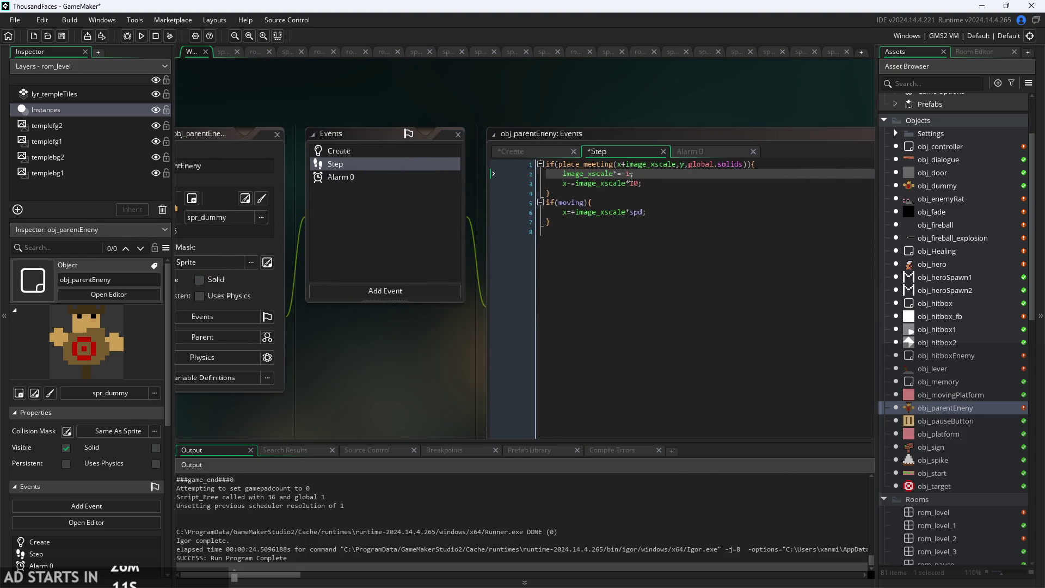
scroll(631, 174, "up", 2)
left_click(644, 188)
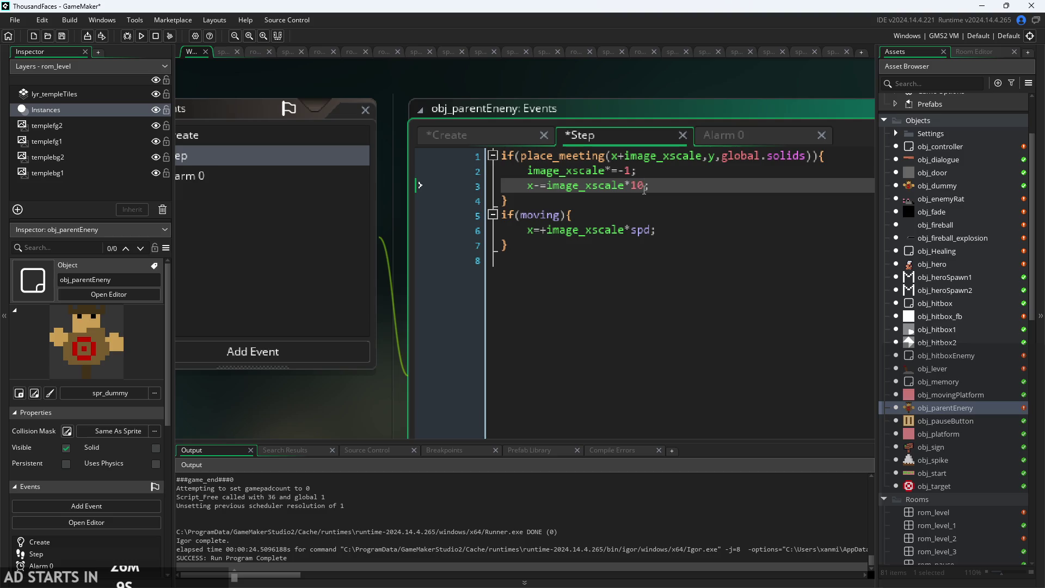
key("BackSpace")
key("BackSpace")
type("spd")
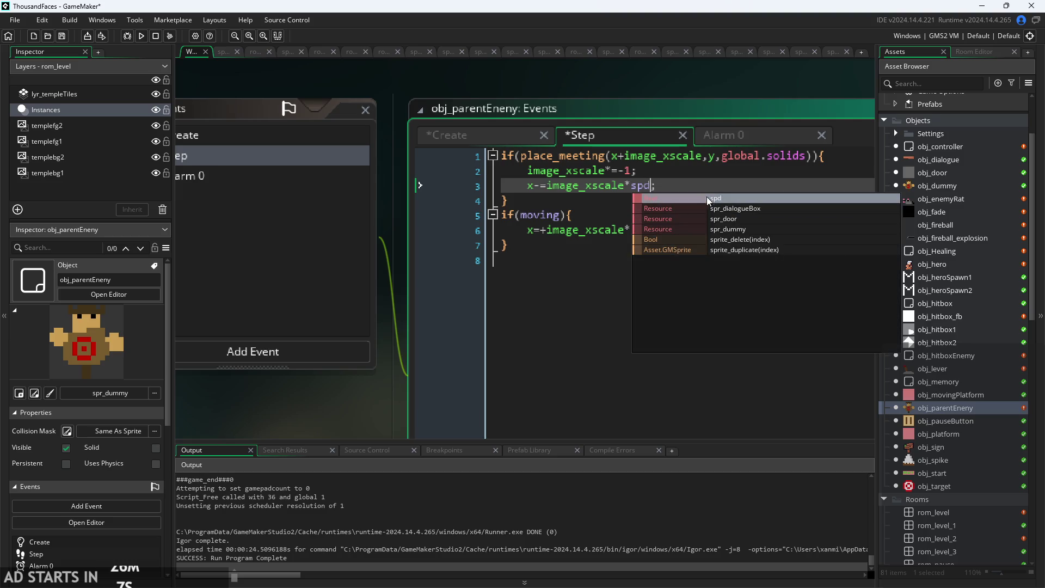
left_click(706, 198)
type("*2")
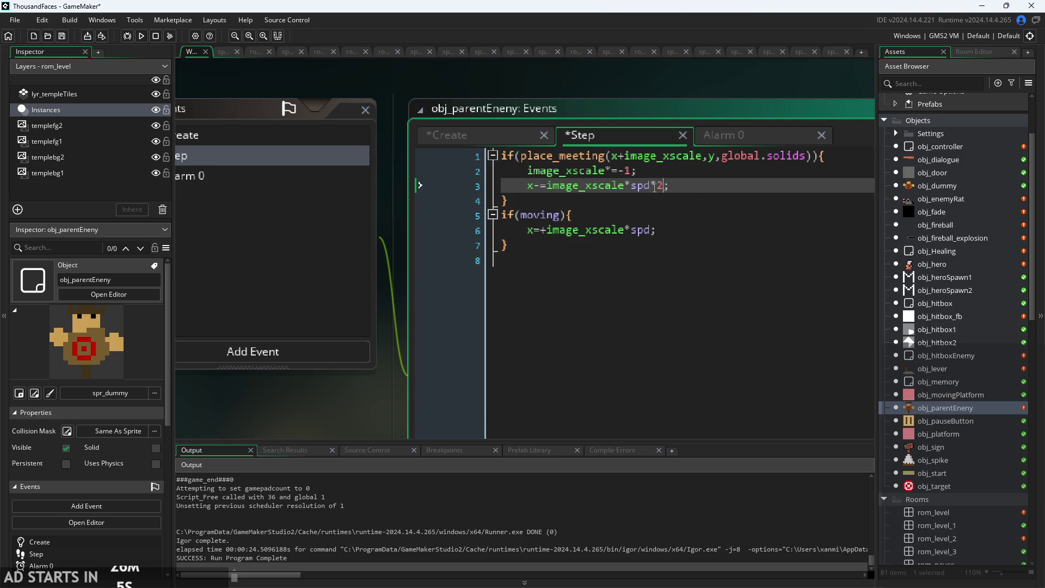
scroll(364, 391, "left", 15)
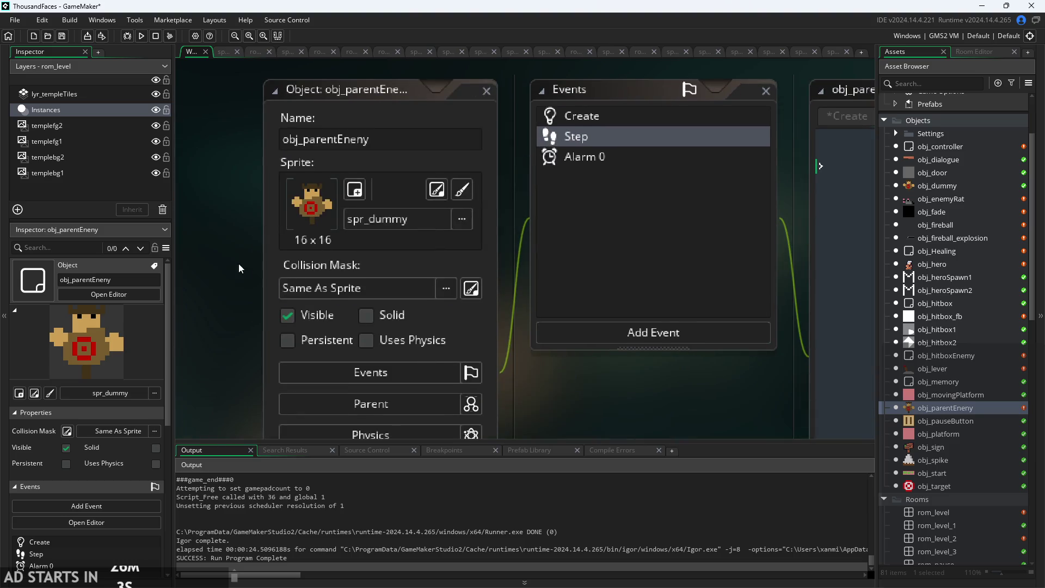
left_click_drag(275, 64, 489, 86)
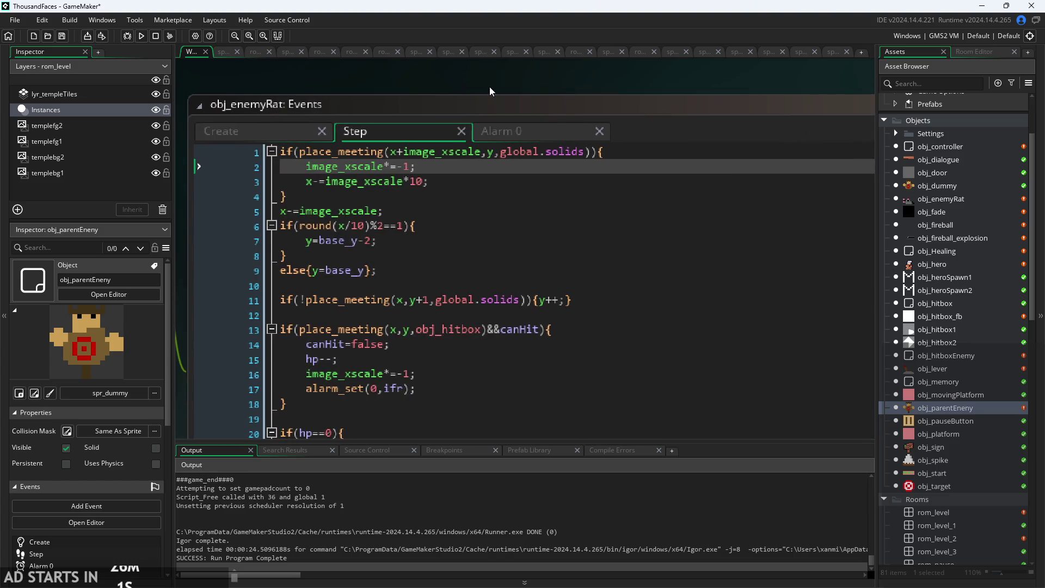
Review obj_enemyRat's Step code, selecting the y=base_y-2 bobbing branch and the line 11 falling check.
left_click(430, 182)
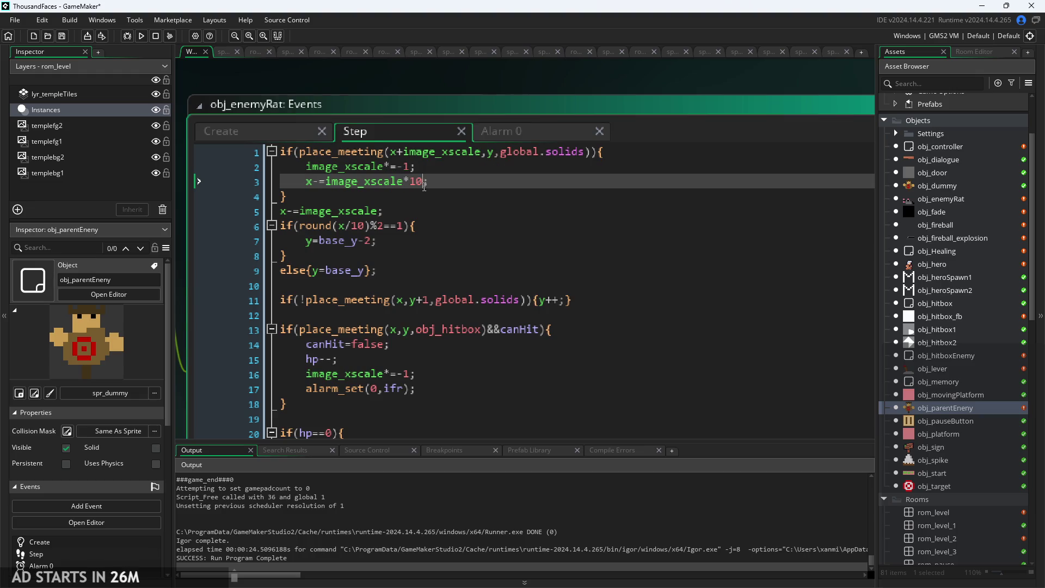
left_click(439, 225)
left_click(406, 244)
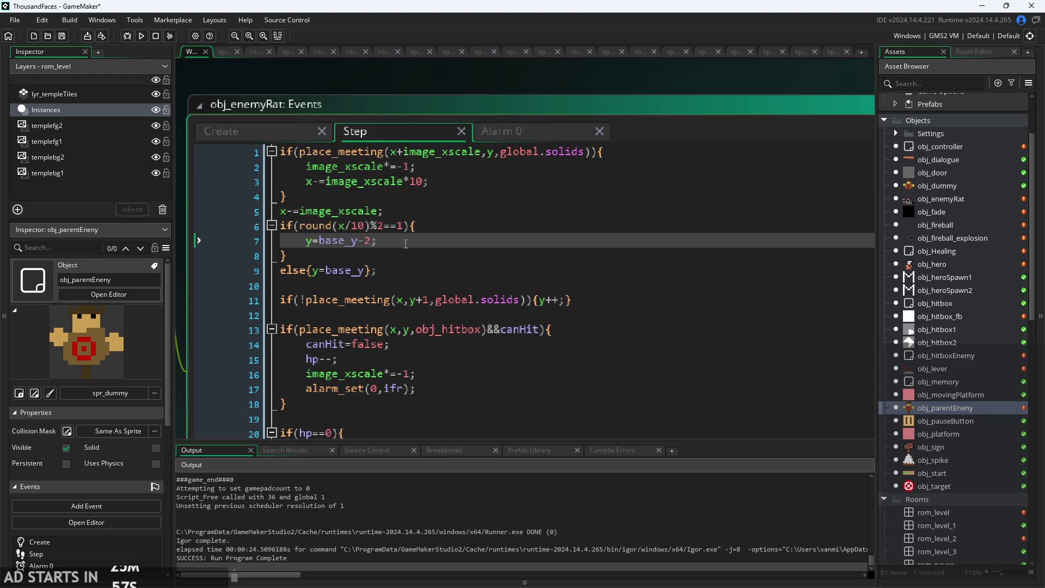
scroll(382, 244, "up", 1, "ctrl")
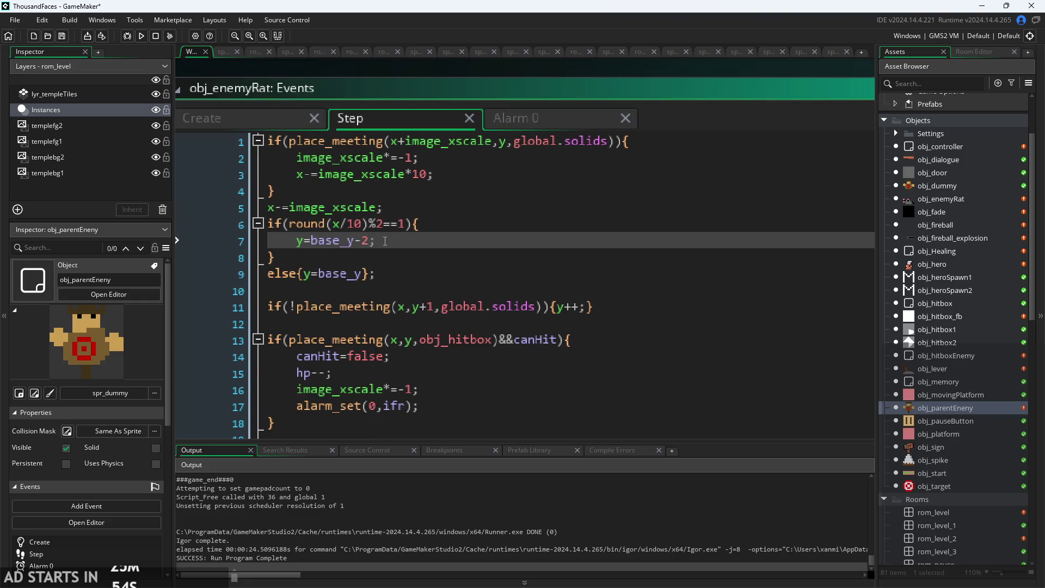
left_click(438, 221)
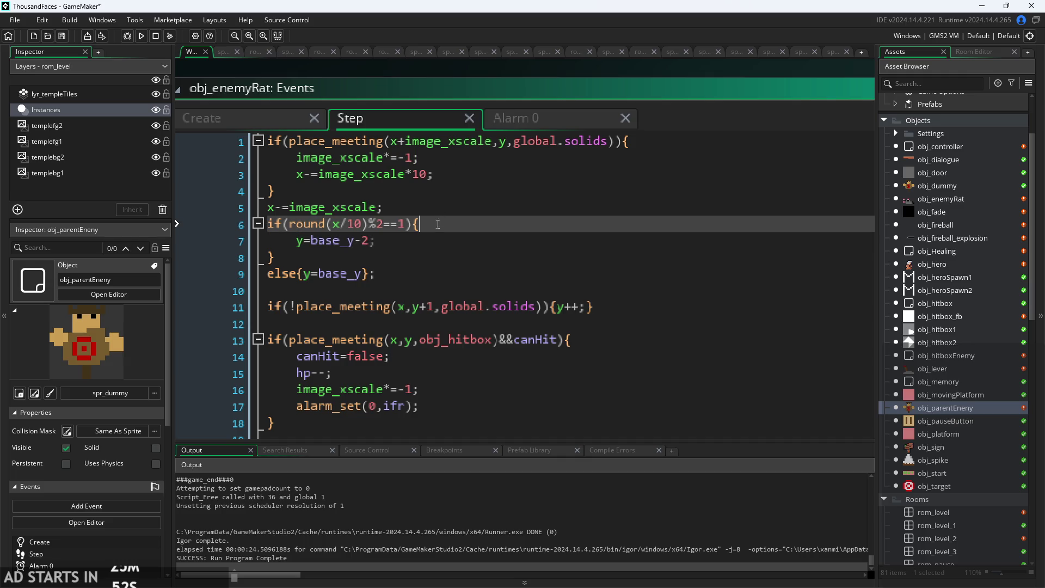
left_click_drag(275, 258, 263, 232)
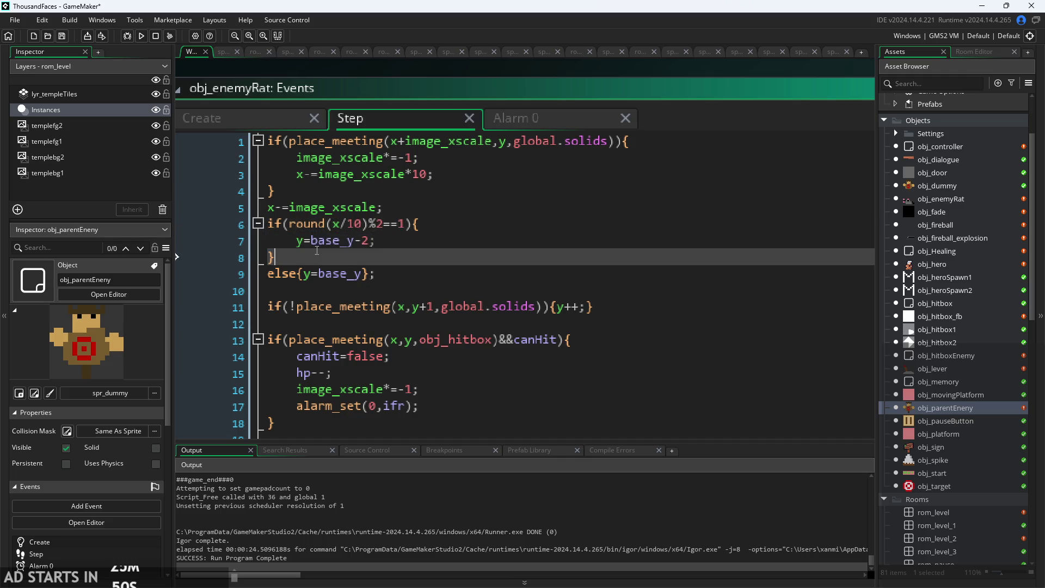
left_click_drag(267, 274, 374, 273)
scroll(425, 289, "down", 2)
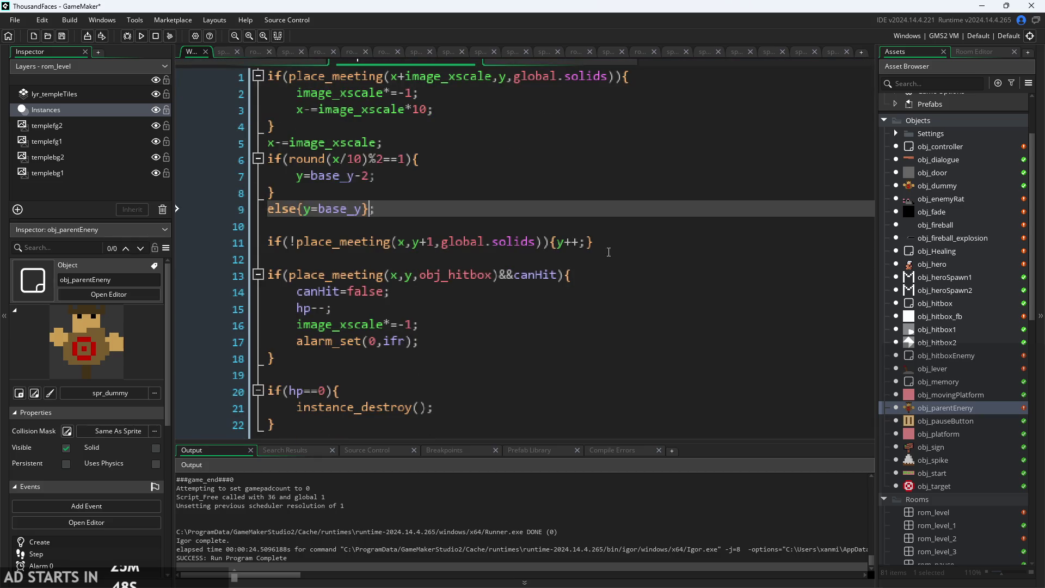
left_click_drag(598, 242, 193, 240)
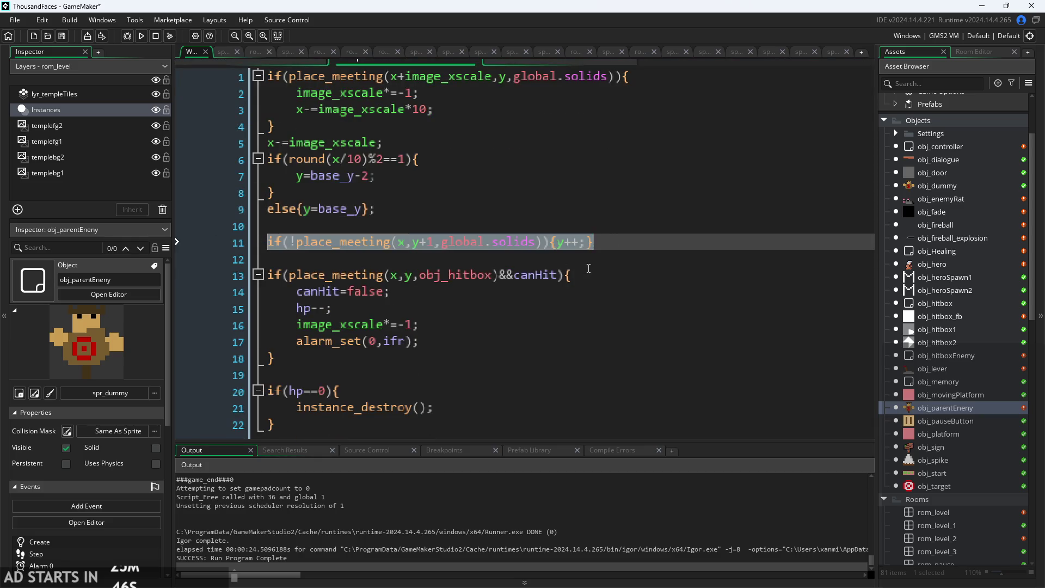
left_click(599, 274)
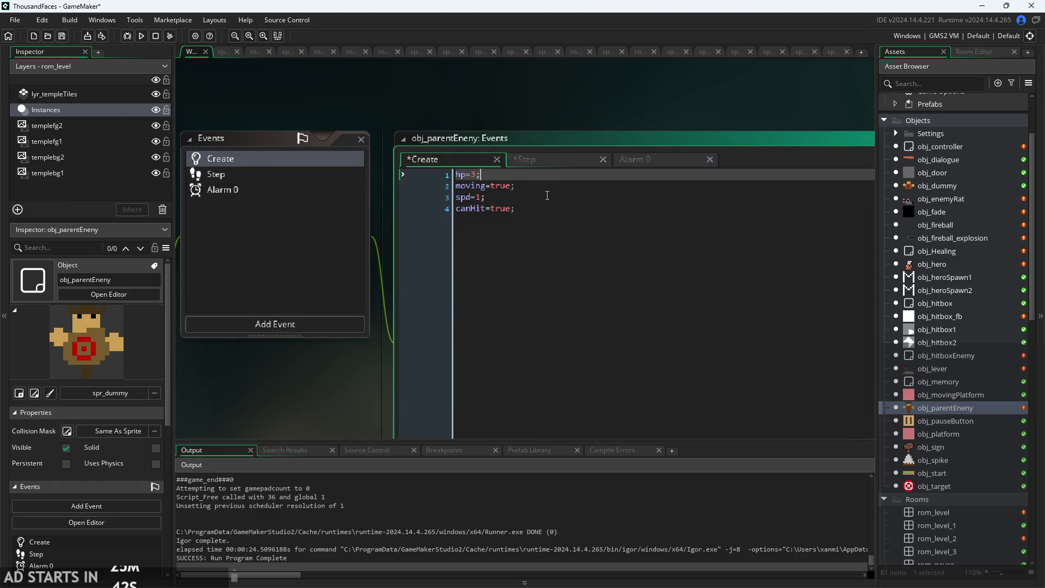
Add grav=1; on a new line after canHit=true in the Create event.
left_click(544, 205)
key("Return")
type("gravot")
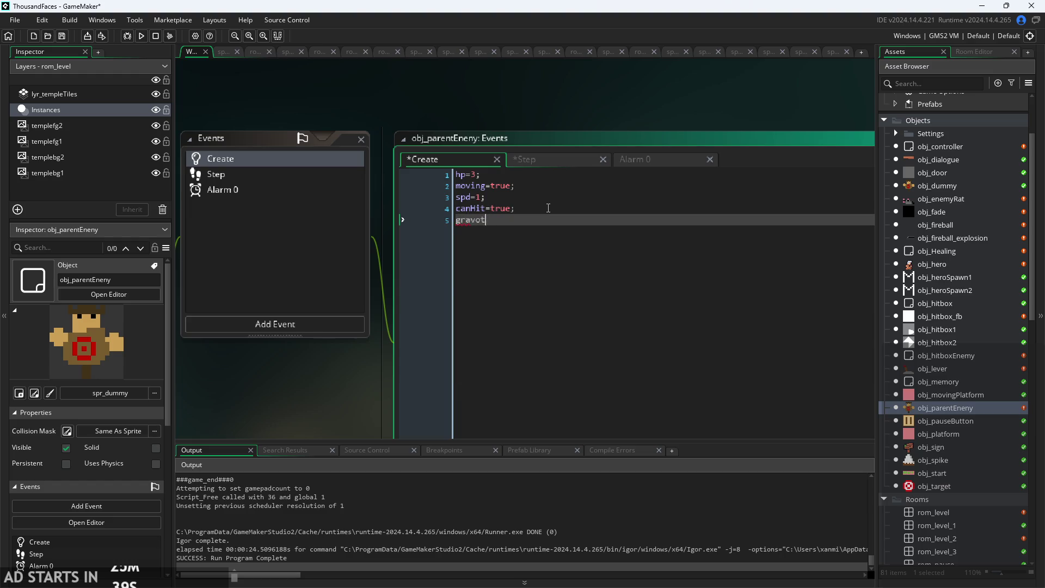
key("BackSpace")
type("i")
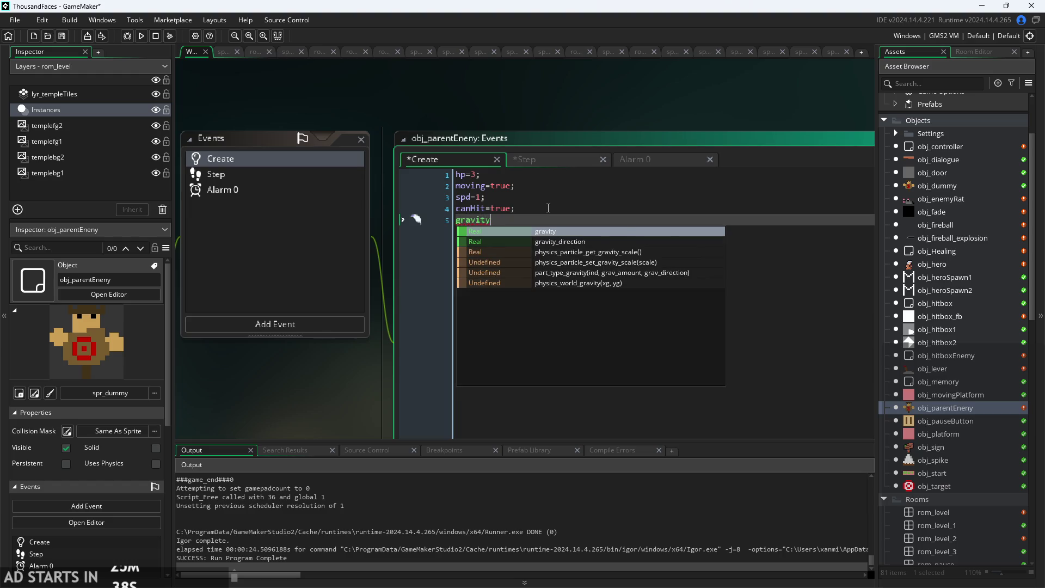
key("BackSpace")
type("=")
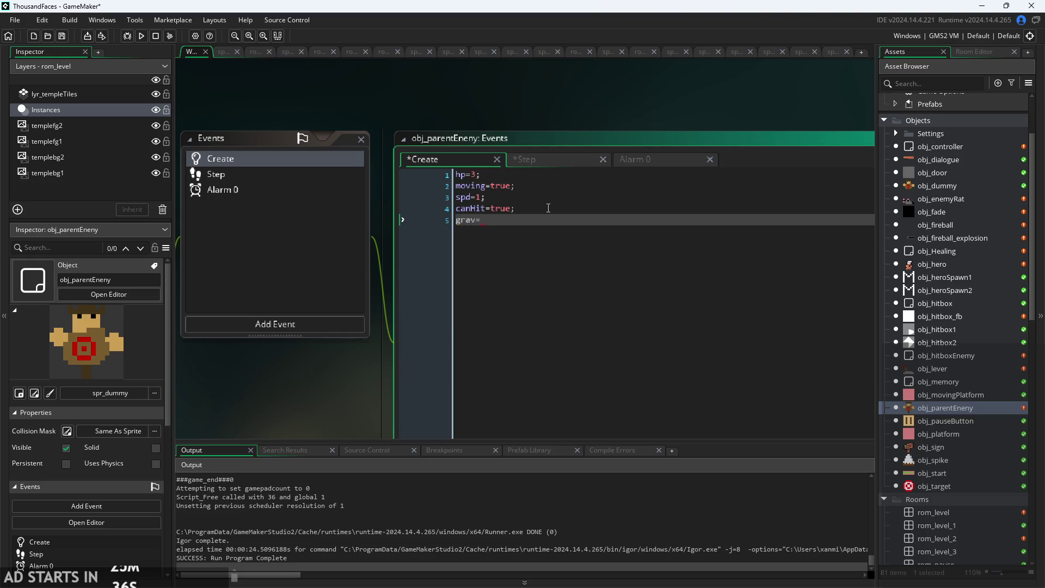
type("1;")
Insert a blank line after the Step event's moving block and open obj_hero for reference.
left_click(550, 159)
scroll(569, 168, "up", 2)
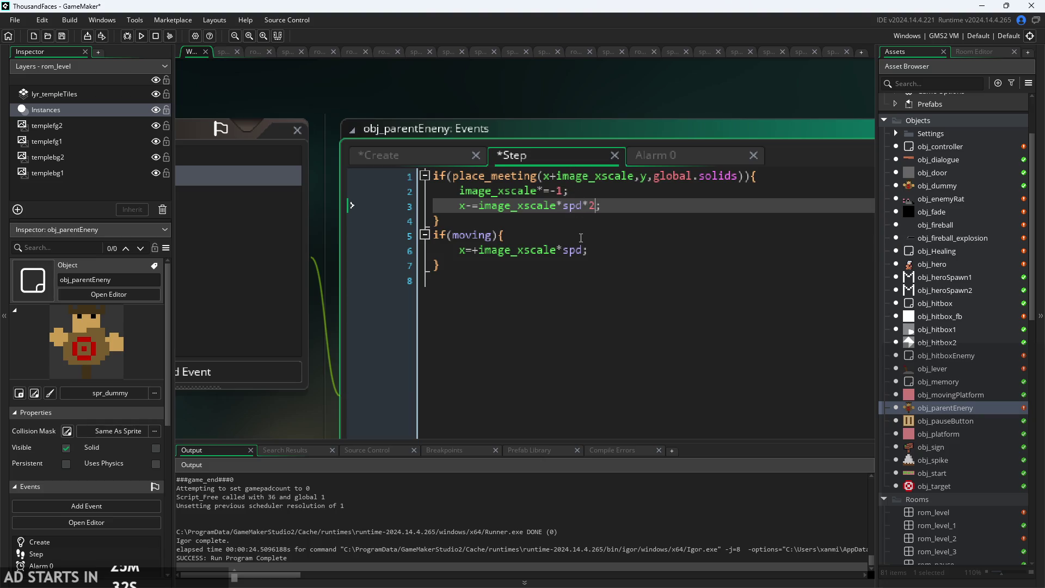
left_click(615, 267)
key("Return")
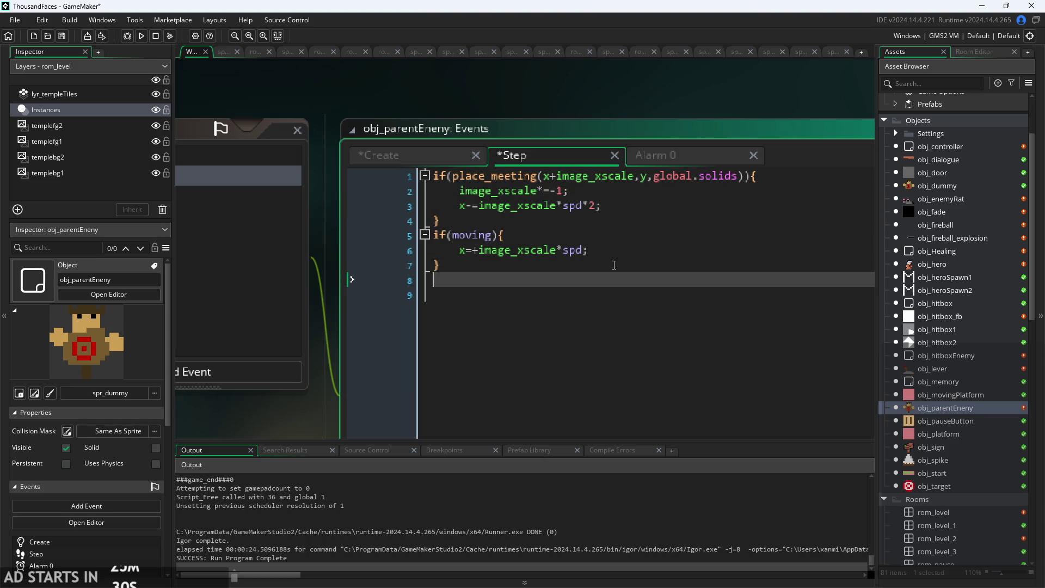
type("if")
key("BackSpace")
key("BackSpace")
double_click(952, 266)
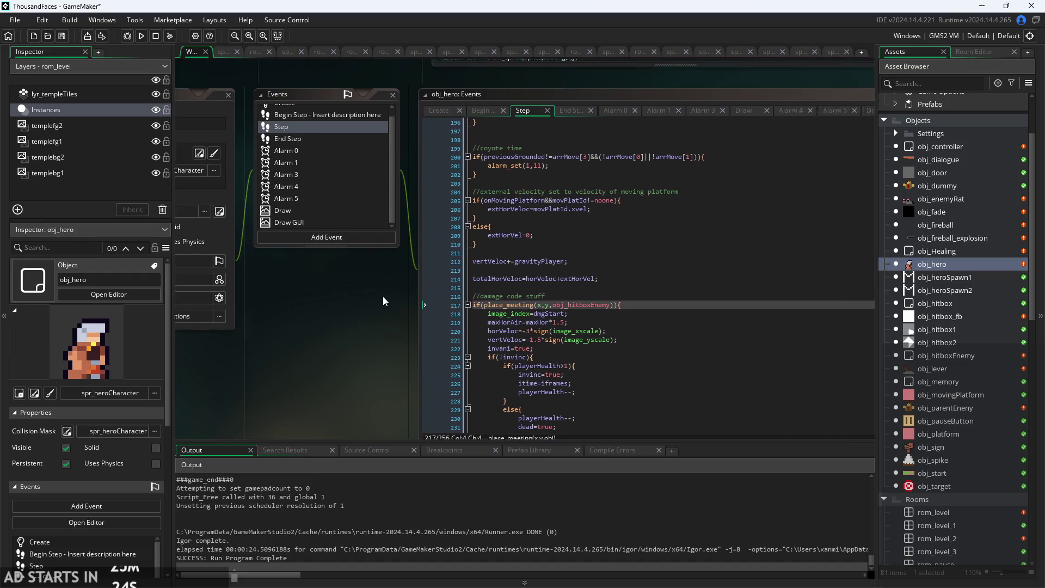
Scroll through obj_hero's End Step code to its horizontal velocity cap.
scroll(506, 269, "up", 10)
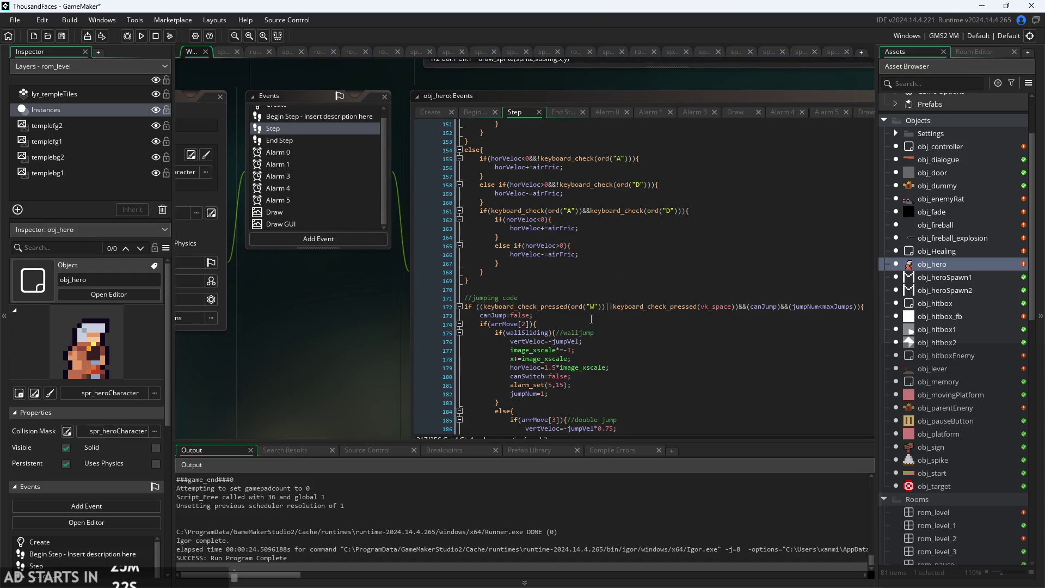
scroll(591, 319, "up", 20)
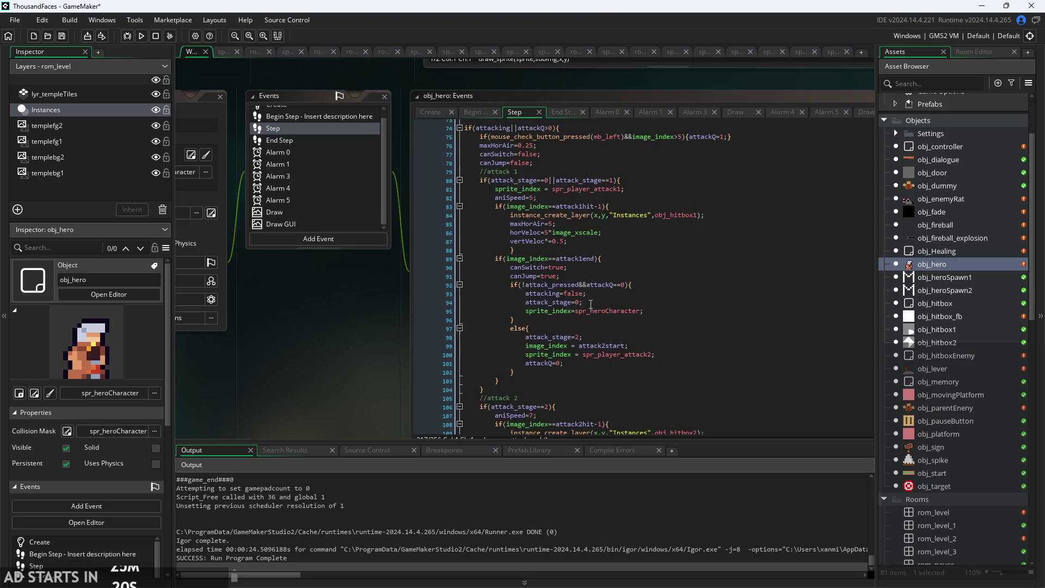
scroll(591, 304, "up", 16)
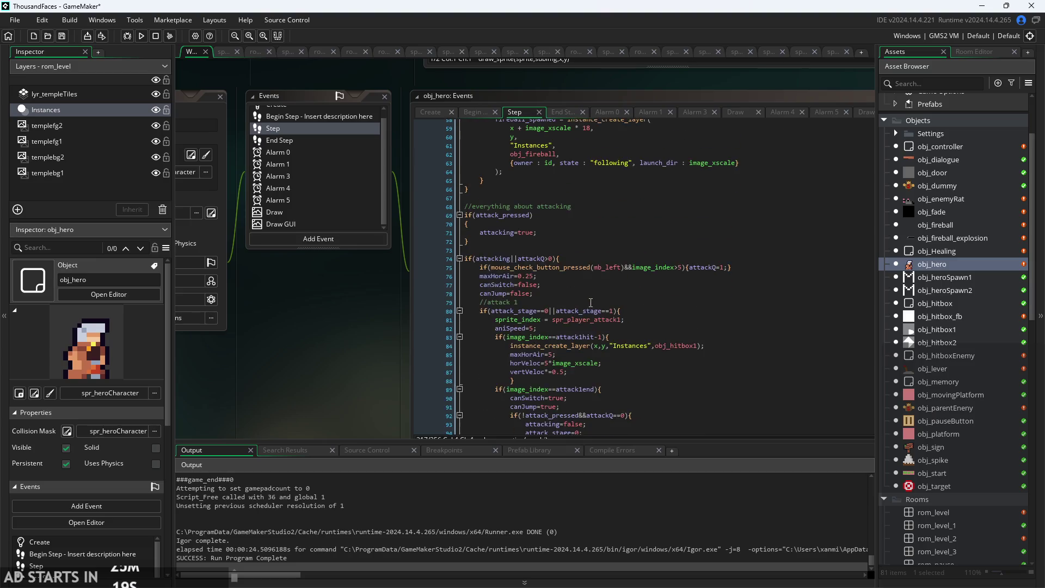
left_click(568, 111)
scroll(590, 240, "down", 10)
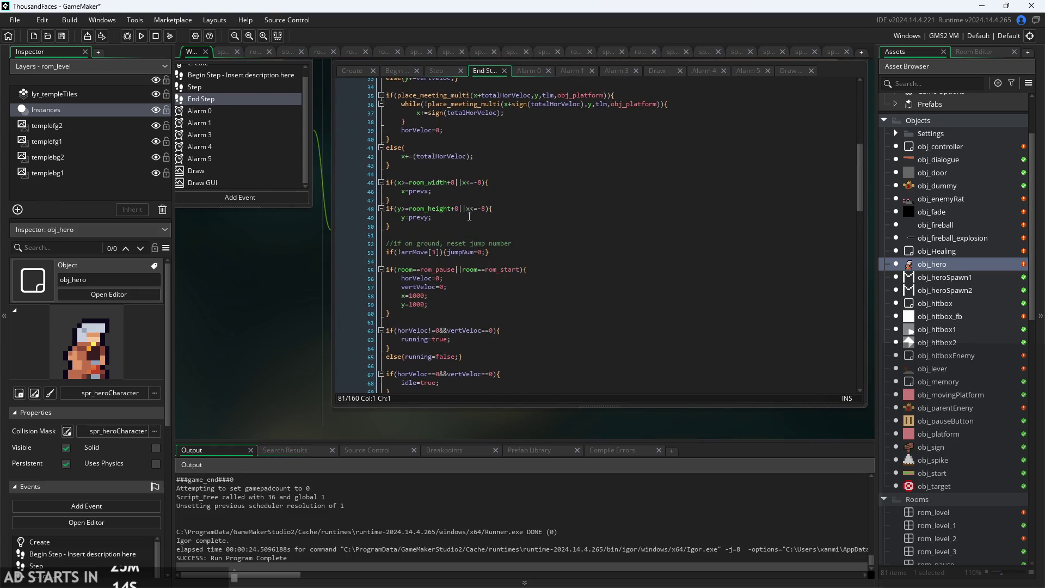
scroll(469, 216, "down", 20)
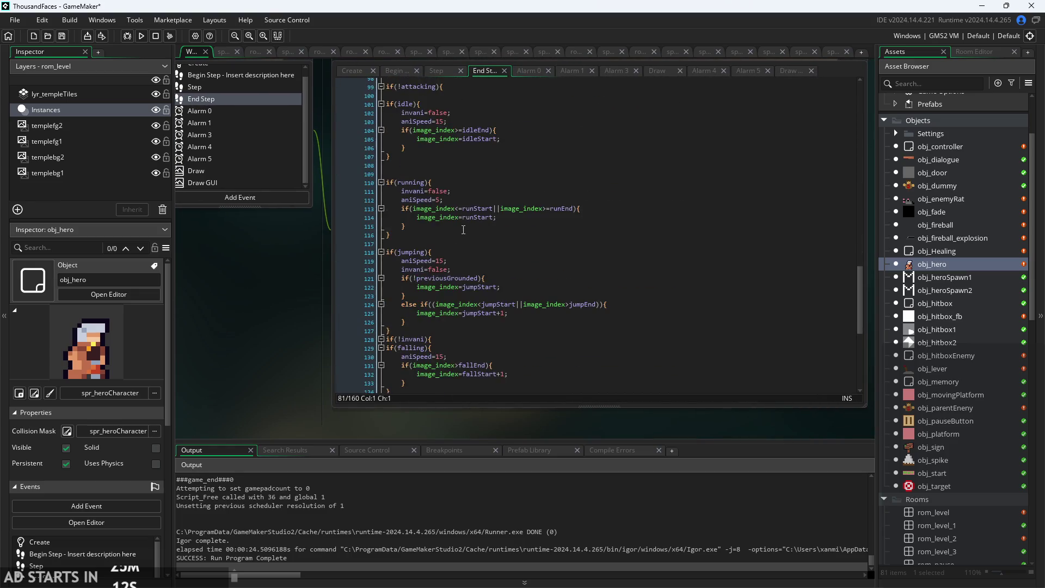
scroll(465, 217, "down", 10)
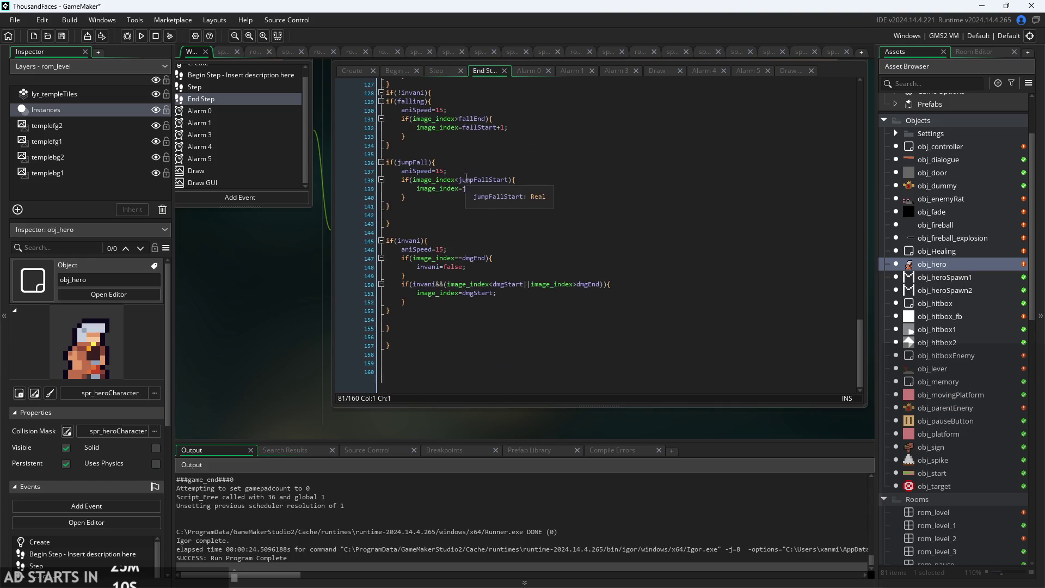
mouse_move(854, 337)
left_mouse_down()
mouse_move(838, 270)
mouse_move(838, 69)
left_mouse_up()
scroll(287, 314, "up", 2)
left_click(546, 211)
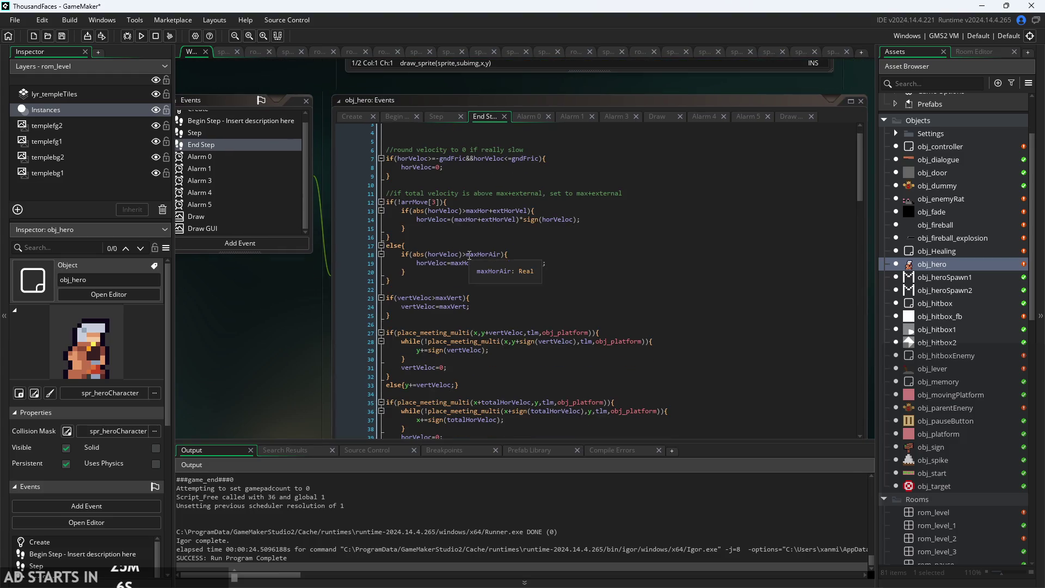
scroll(545, 209, "down", 4)
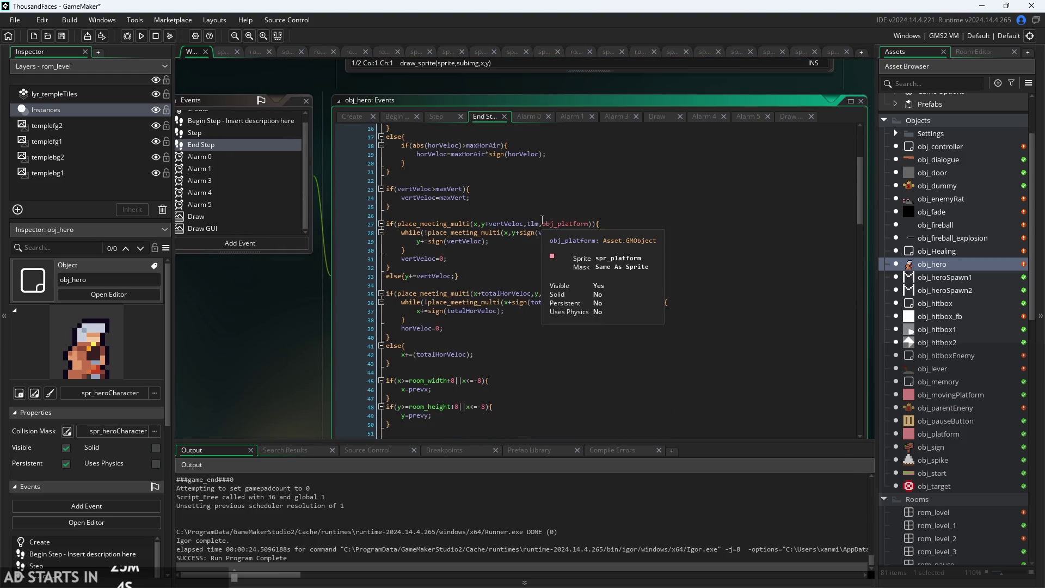
Select obj_hero's vertical collision code on lines 27–33, then open obj_enemyRat.
left_click(441, 206)
left_click(479, 224)
left_click(490, 259)
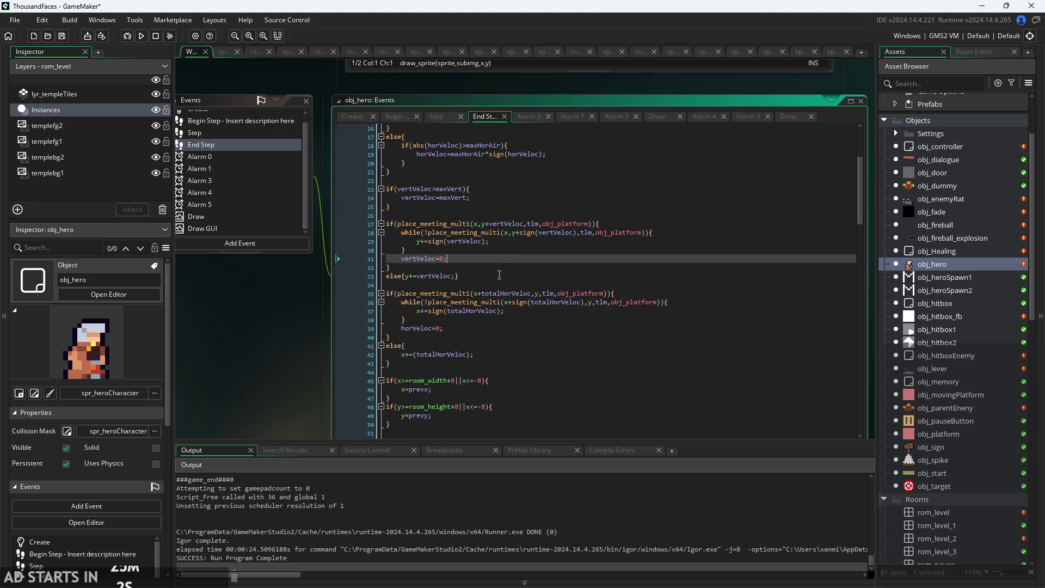
left_click(496, 267)
left_click(500, 258)
left_click(510, 244)
scroll(501, 255, "up", 2)
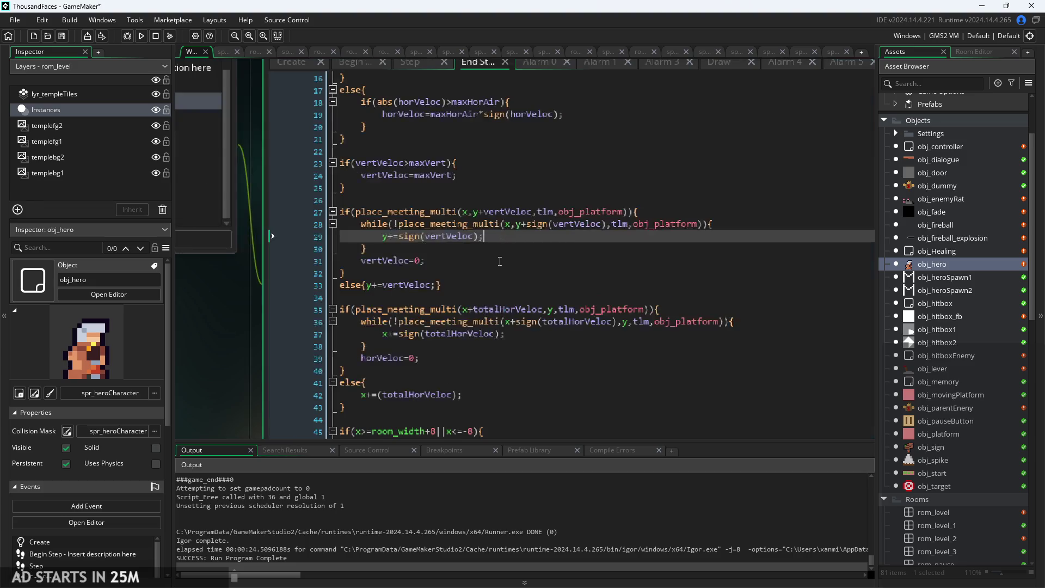
left_click(467, 289)
left_click_drag(467, 289, 191, 211)
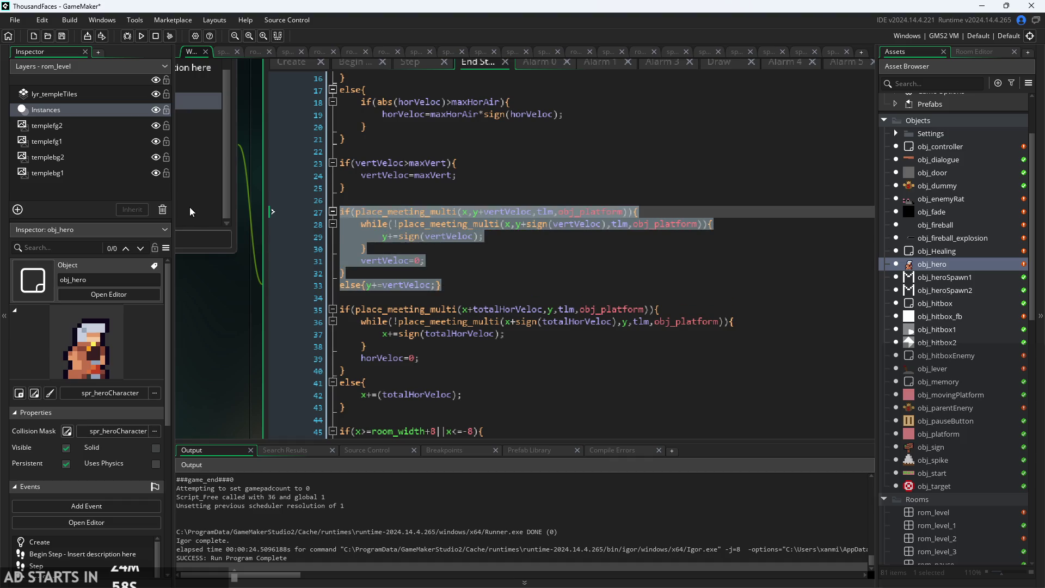
left_click(517, 261)
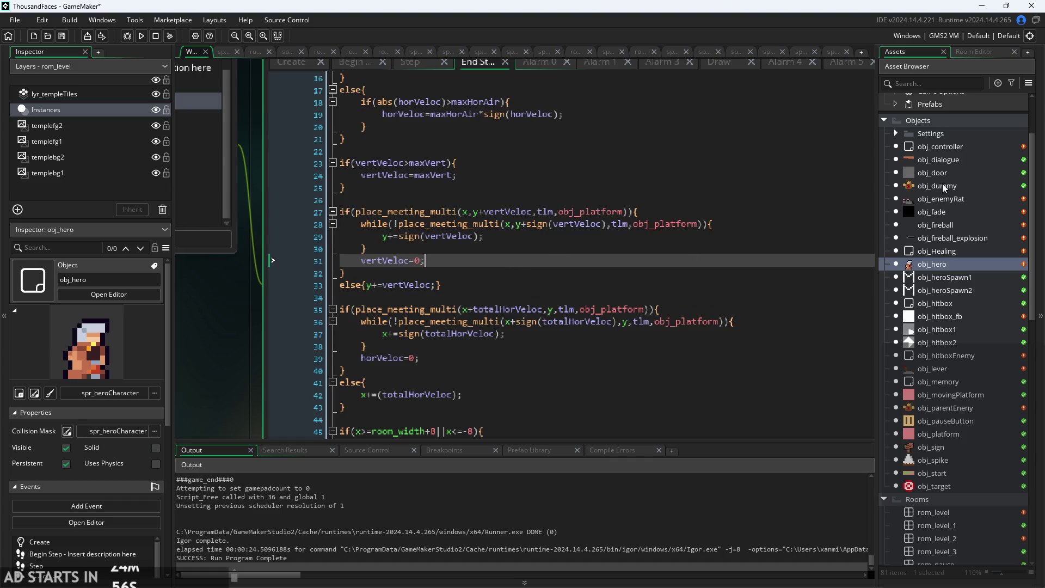
double_click(941, 199)
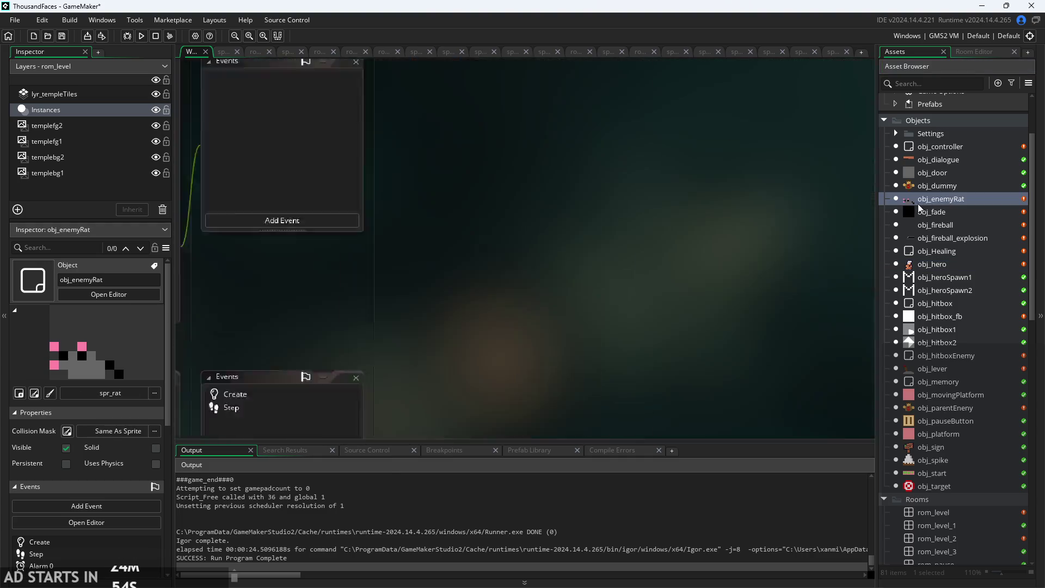
Open obj_parentEneny and look over its Step code before returning to the Create event.
left_click(948, 266)
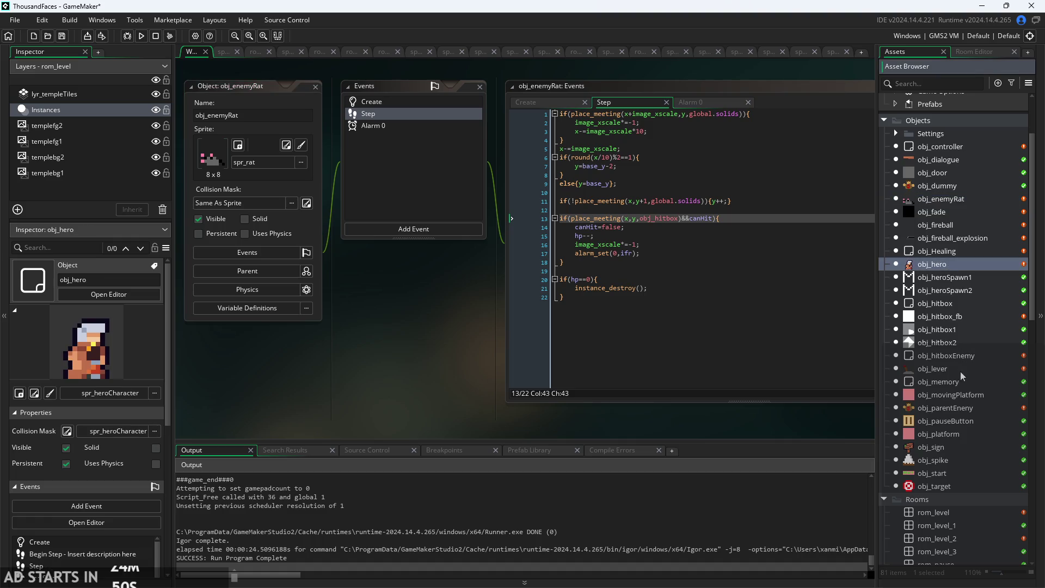
double_click(961, 408)
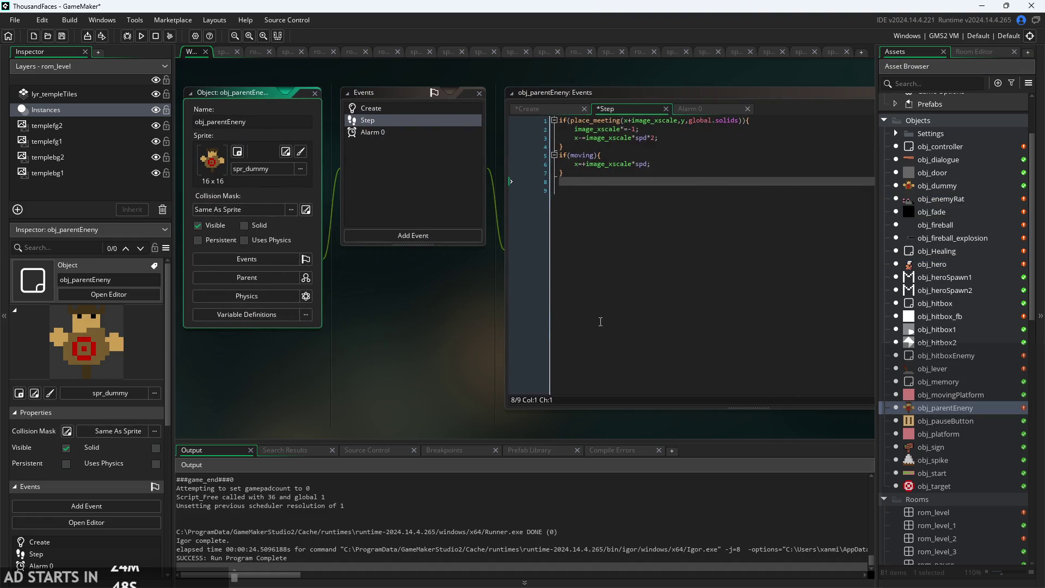
scroll(267, 338, "up", 3, "ctrl")
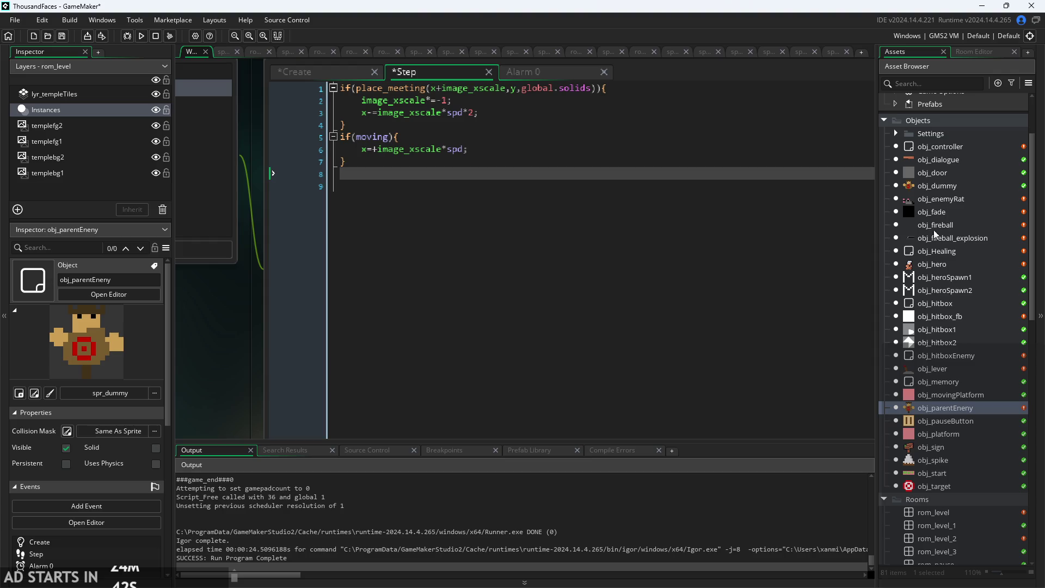
left_click(454, 151)
scroll(453, 162, "up", 2, "ctrl")
left_click(452, 162)
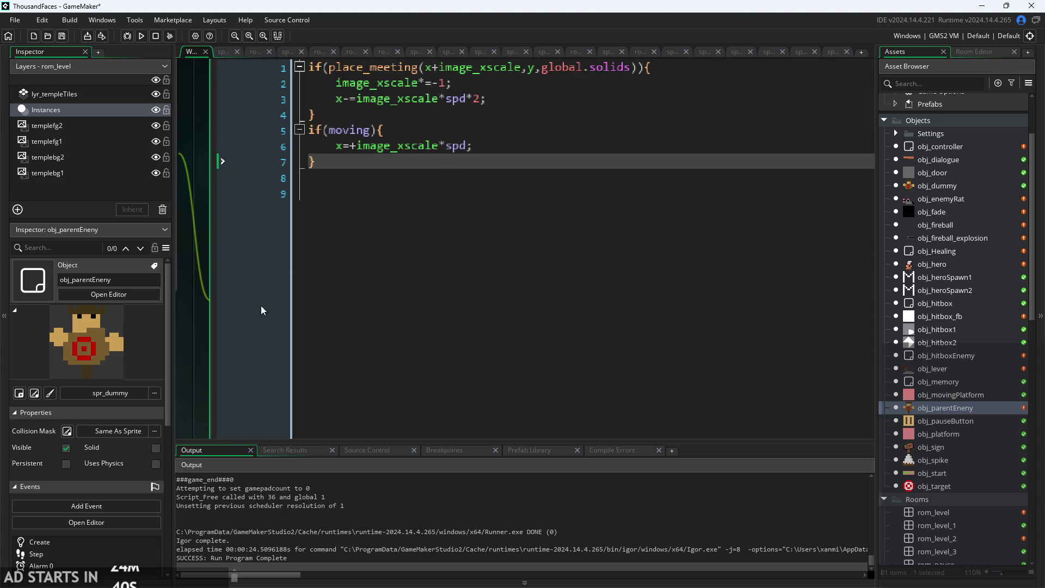
scroll(188, 360, "up", 2)
left_click(339, 131)
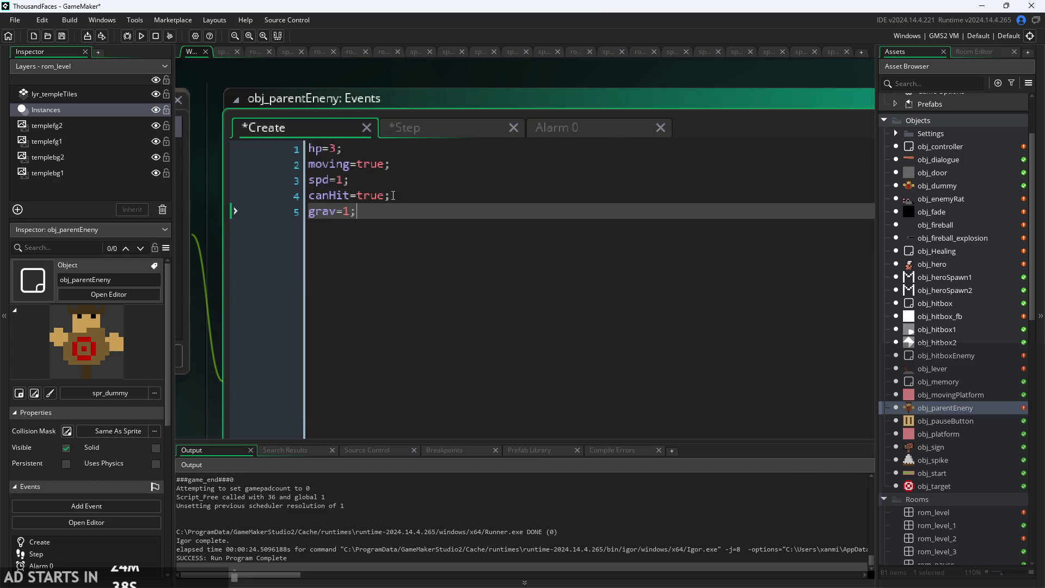
Add verVel=0; below grav=1; in the Create event, removing the extra horVel=0; line.
key("Return")
type("ve")
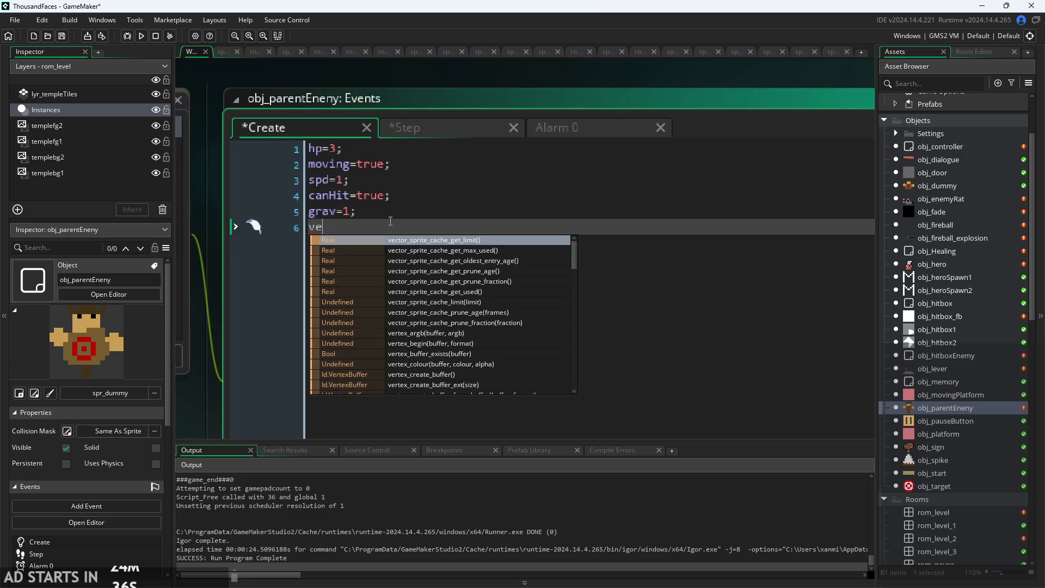
type("rve")
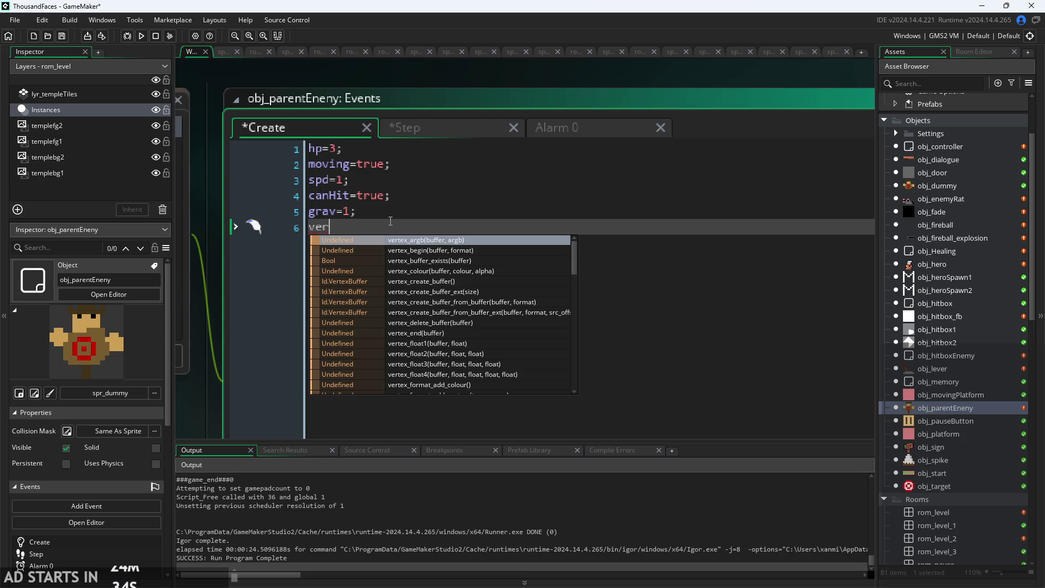
key("BackSpace")
key("BackSpace")
type("Vel=0")
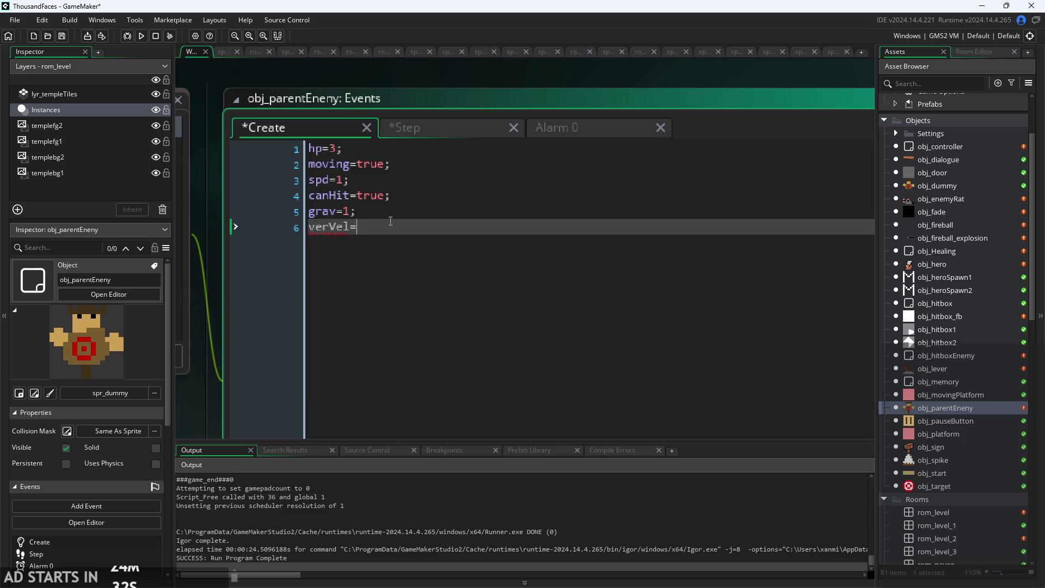
key("Return")
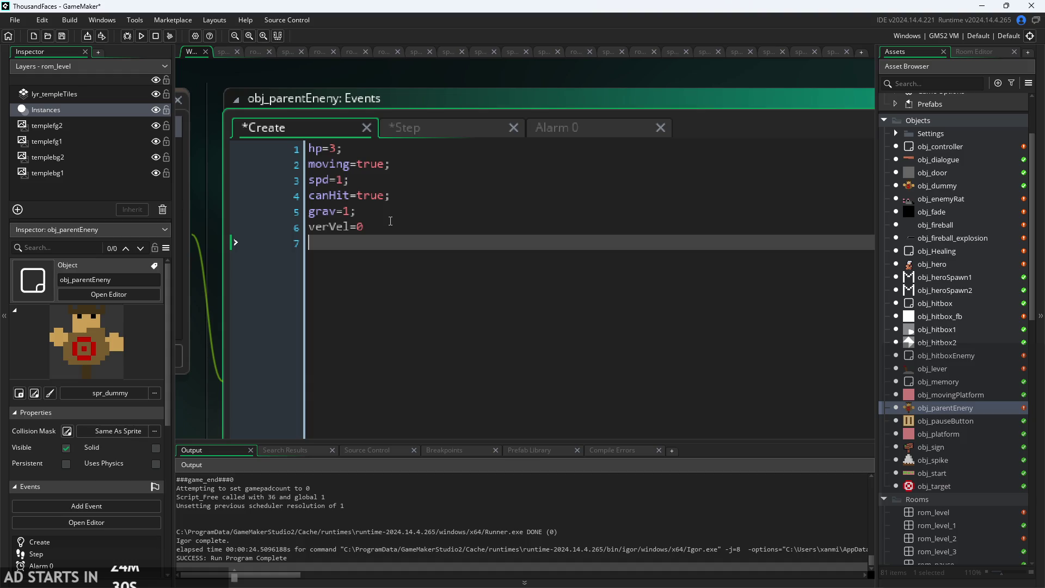
type("horVel=0")
left_click(390, 221)
type(";")
key("Down")
type(";")
left_click(369, 178)
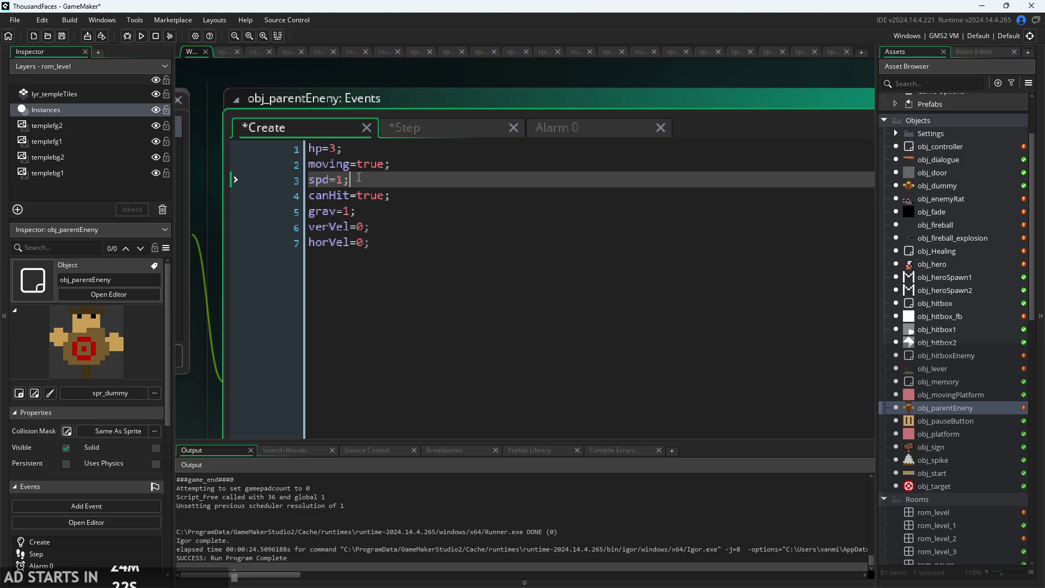
left_click(263, 240)
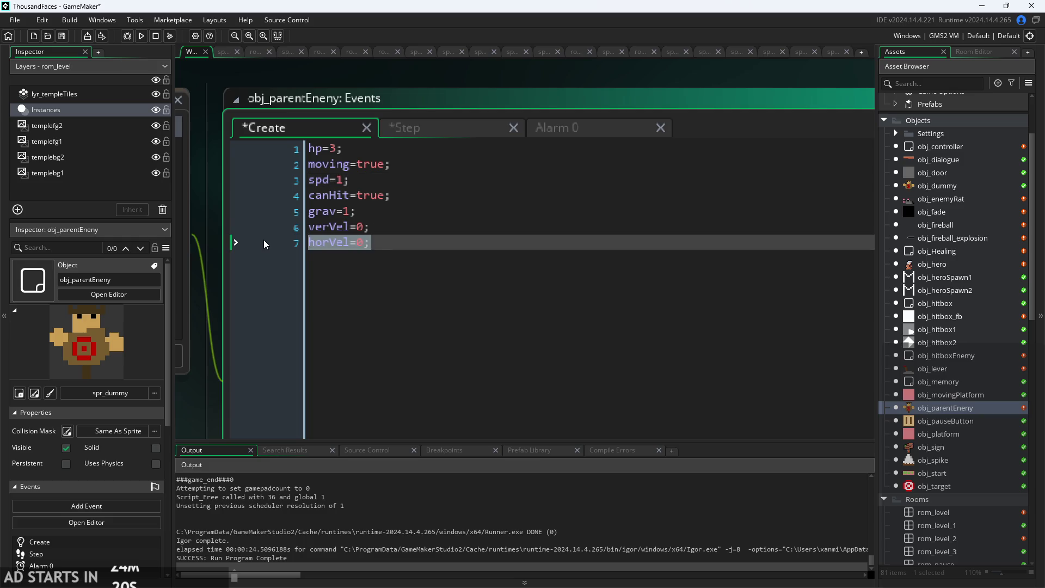
key("BackSpace")
key("BackSpace")
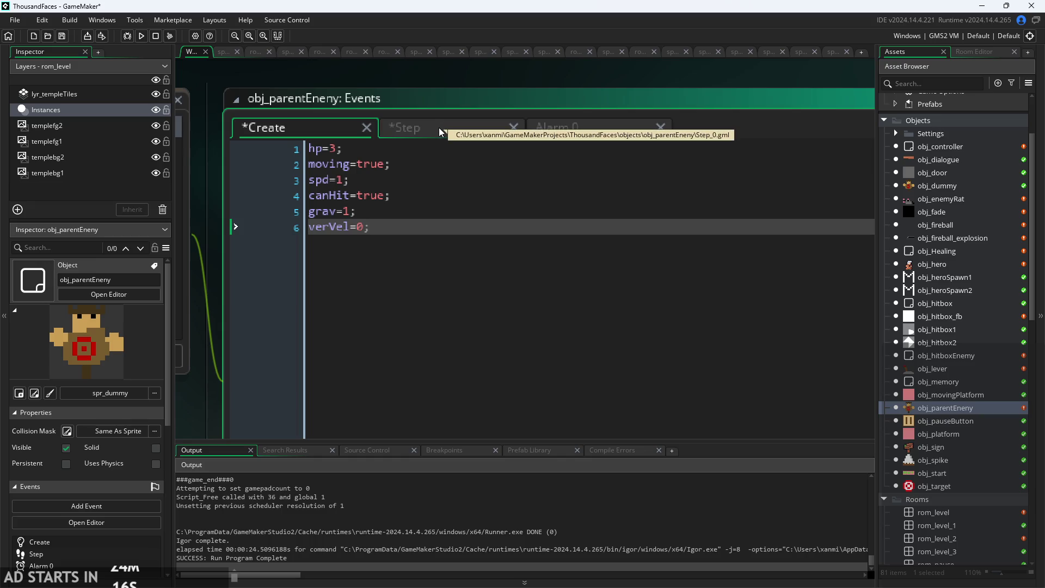
Rename spd=1; on Create line 3 to maxHor=1;.
left_click(350, 180)
left_click_drag(350, 180, 268, 177)
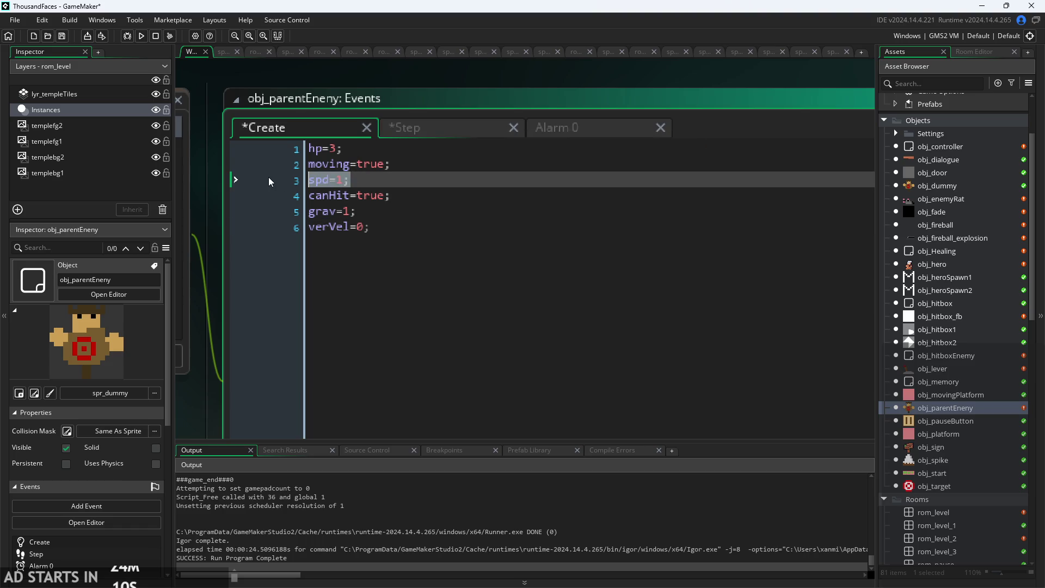
left_click(308, 180)
type("ma")
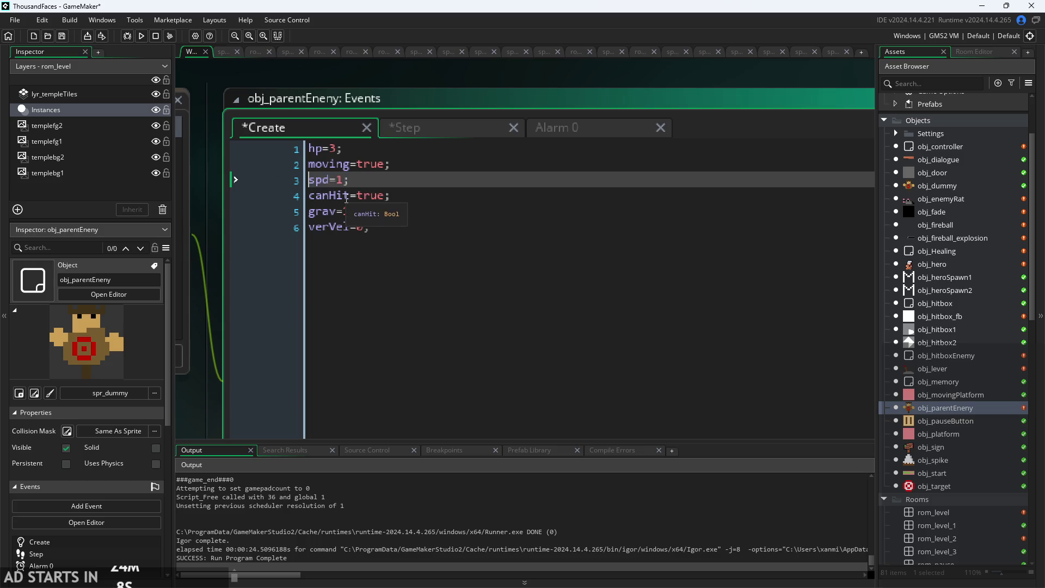
type("x")
key("Delete")
key("Delete")
key("Delete")
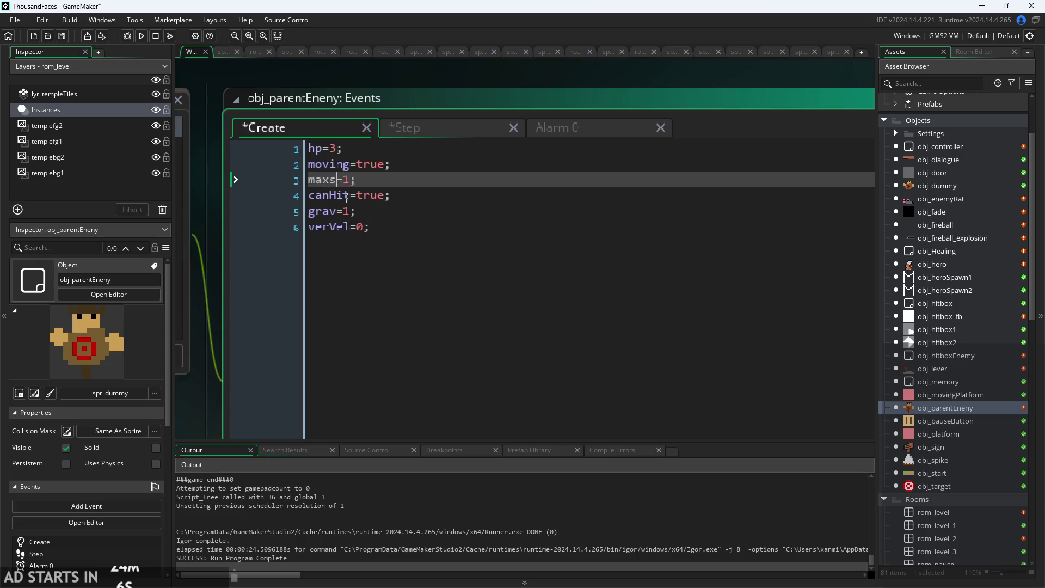
type("Hor")
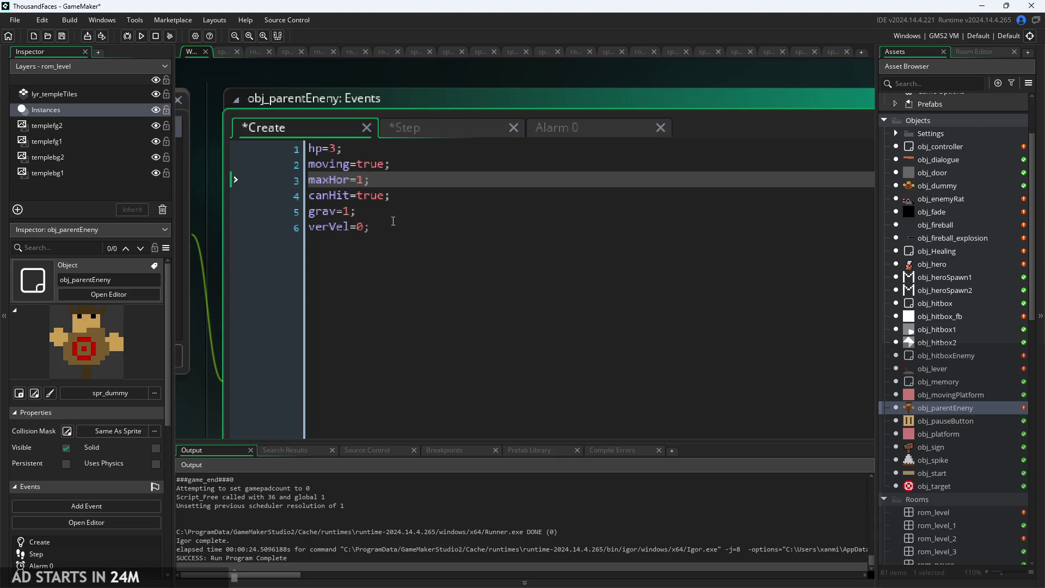
left_click(386, 195)
left_click(411, 140)
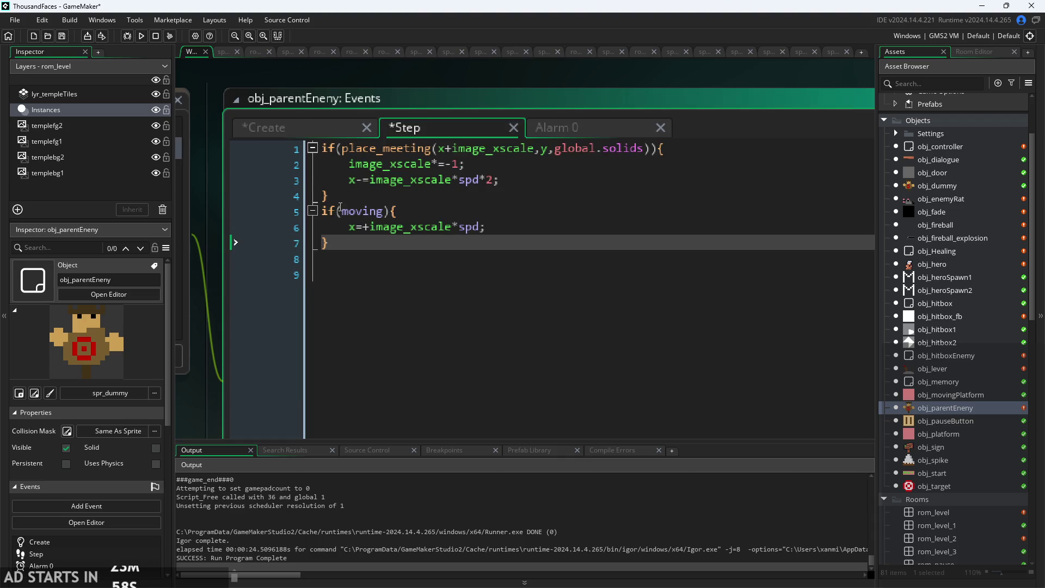
Replace spd with horVel on Step event lines 3 and 6.
left_click(447, 196)
left_click(478, 213)
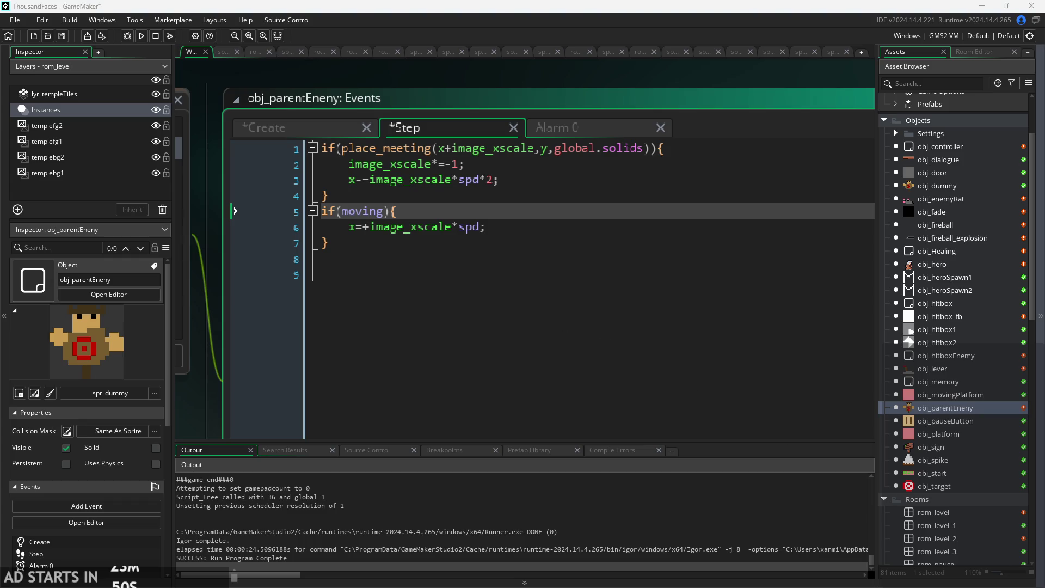
left_click(480, 227)
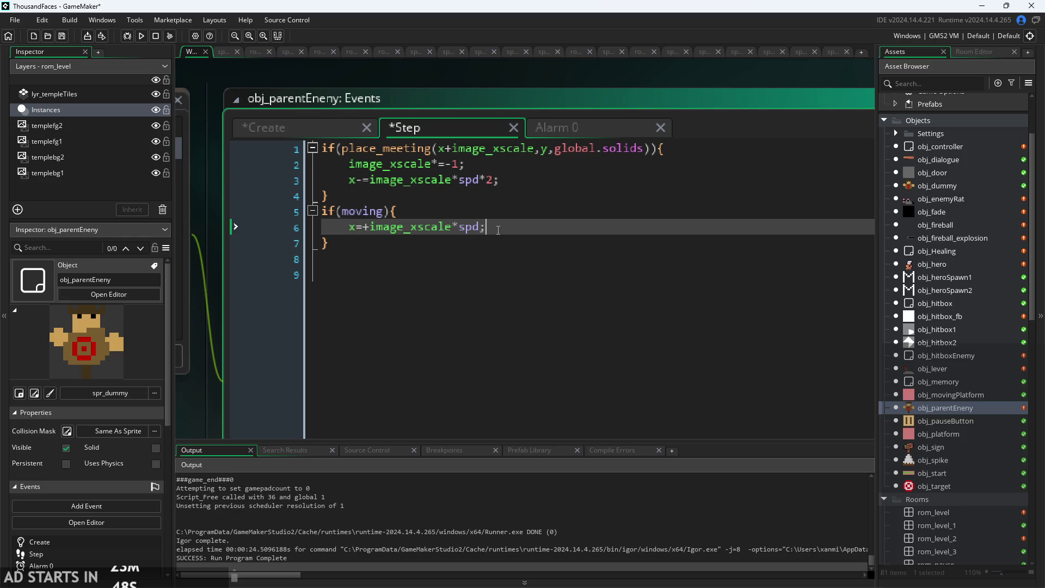
double_click(459, 184)
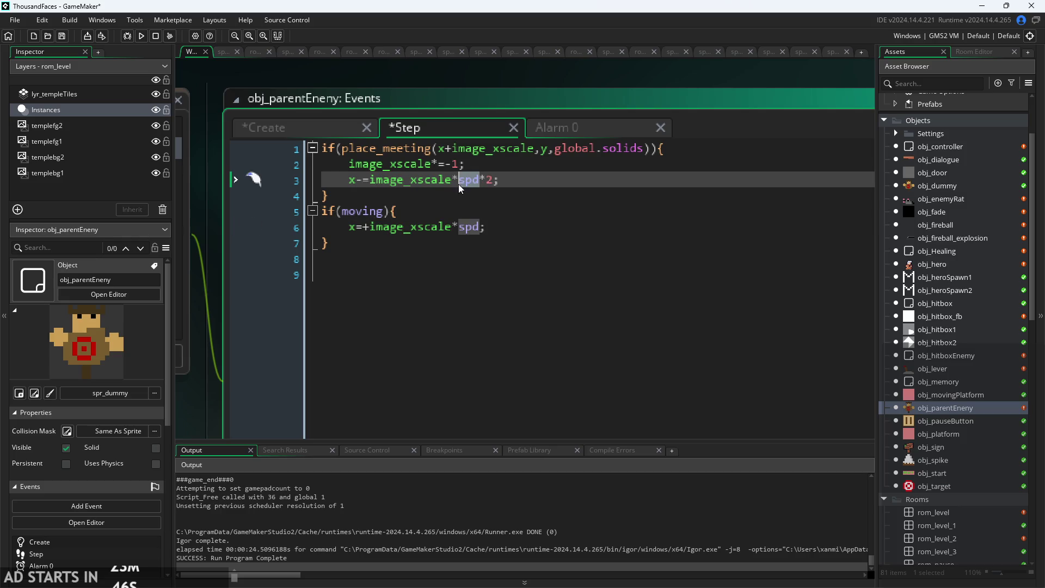
type("horV")
type("el")
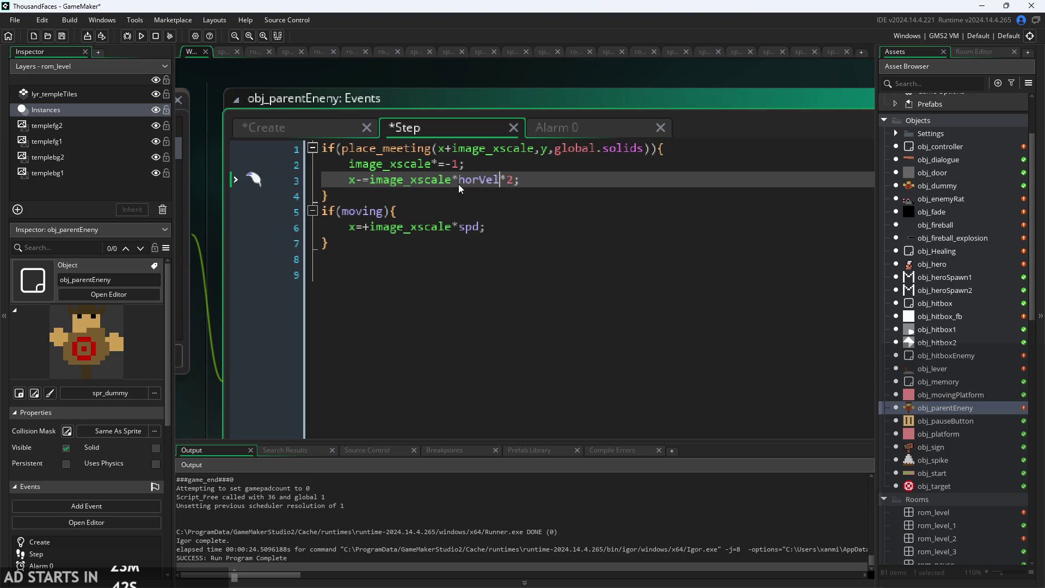
key("Down")
key("Down")
key("Down")
key("Left")
key("BackSpace")
key("BackSpace")
key("BackSpace")
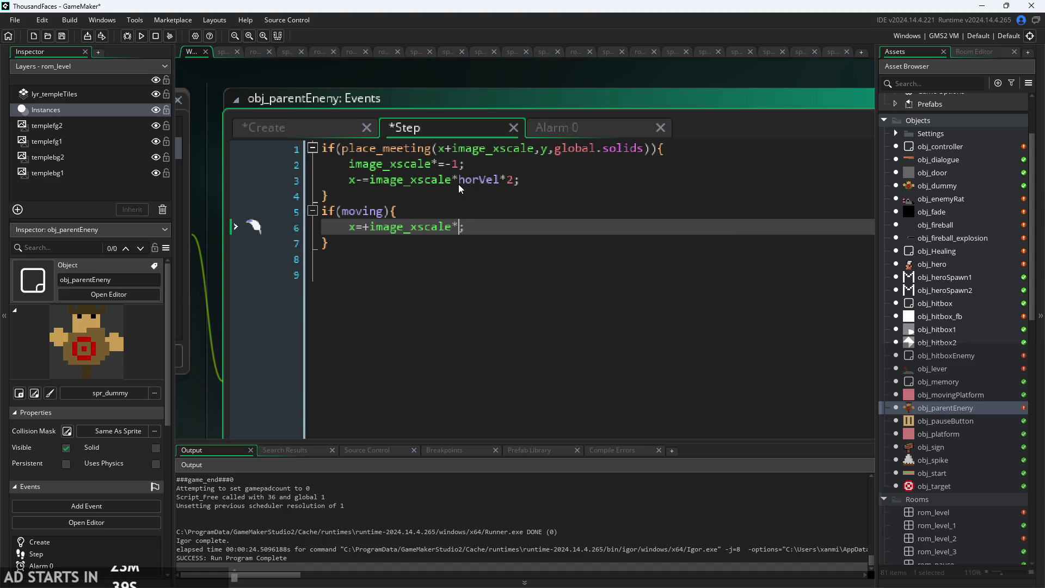
type("horVel")
Declare horVel=0; below verVel=0; in the Create event.
right_click(578, 195)
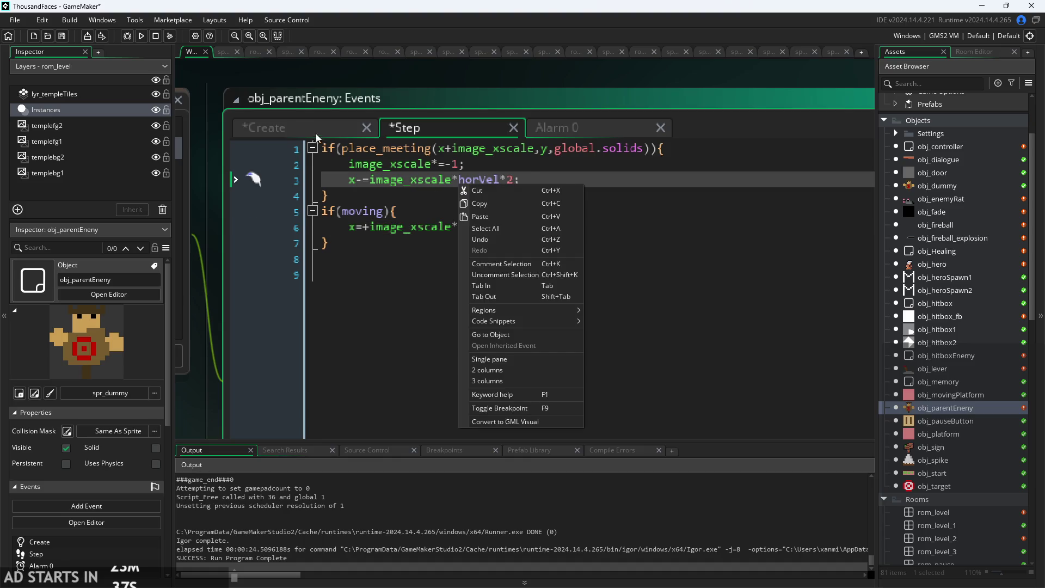
left_click(316, 133)
type(";")
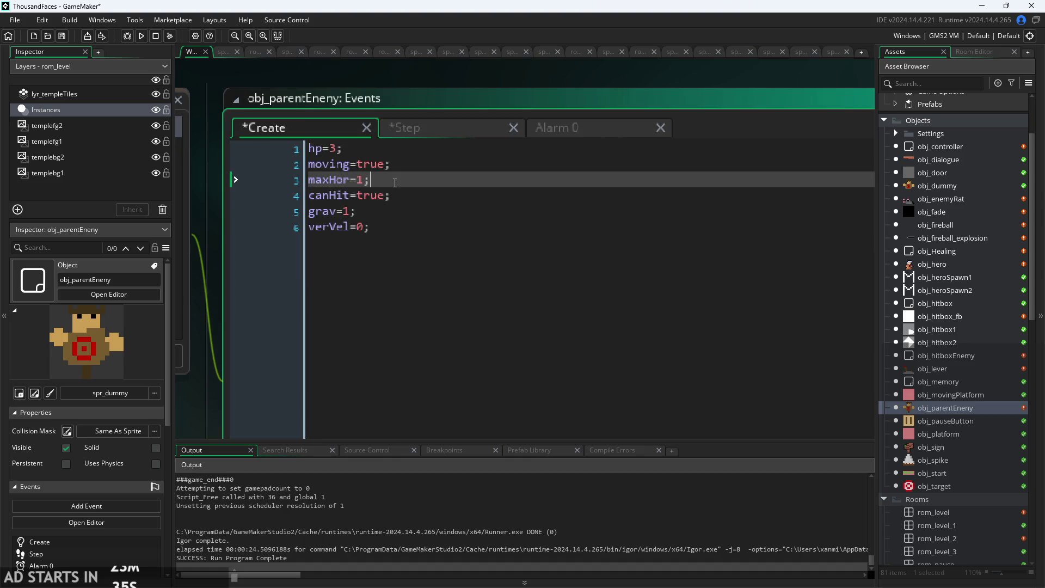
left_click(394, 231)
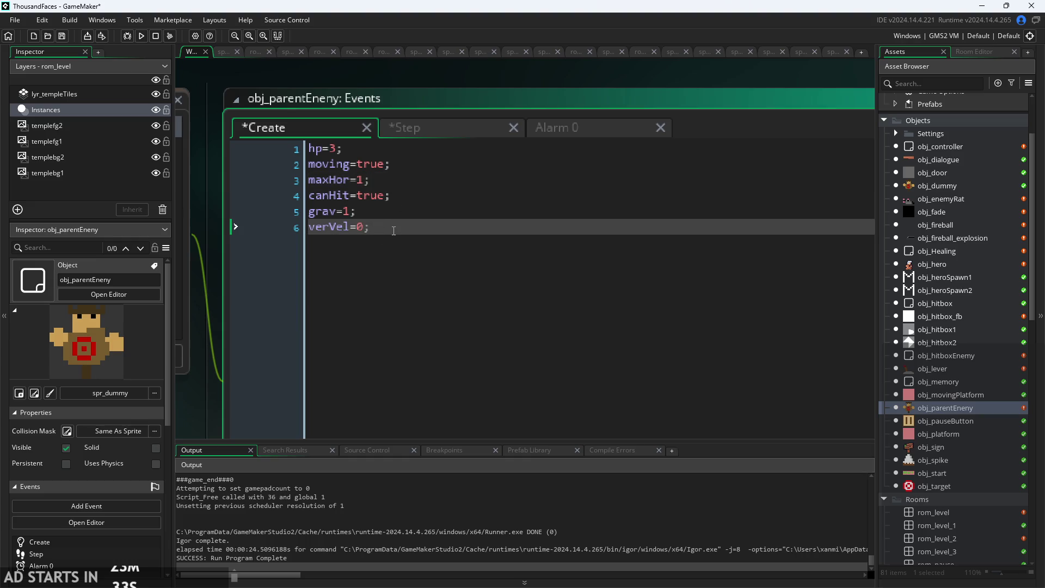
key("Return")
type("hor")
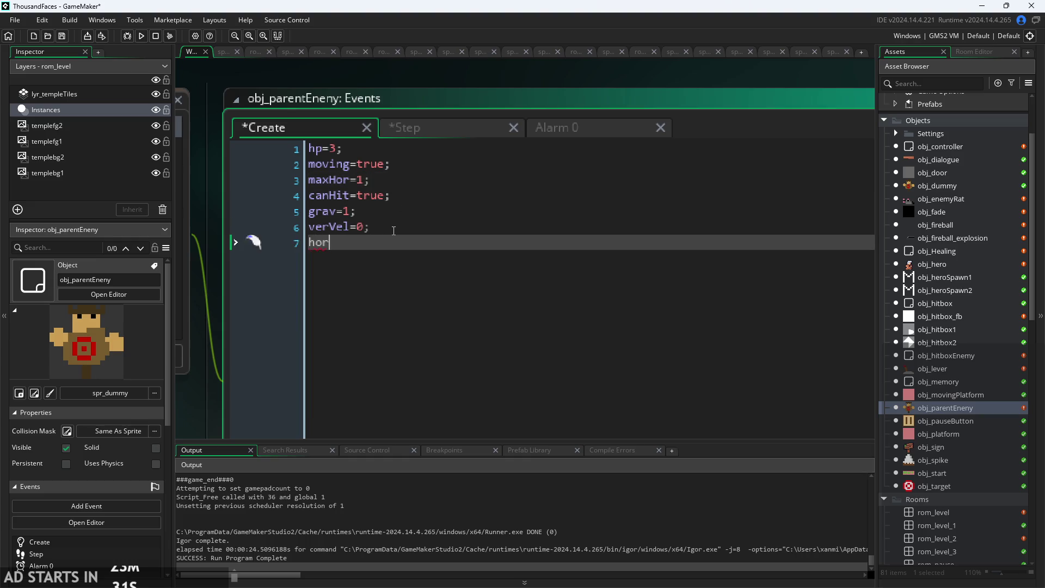
type("Vel=0;")
Return to the Step code and check the if(moving) movement lines.
left_click(484, 129)
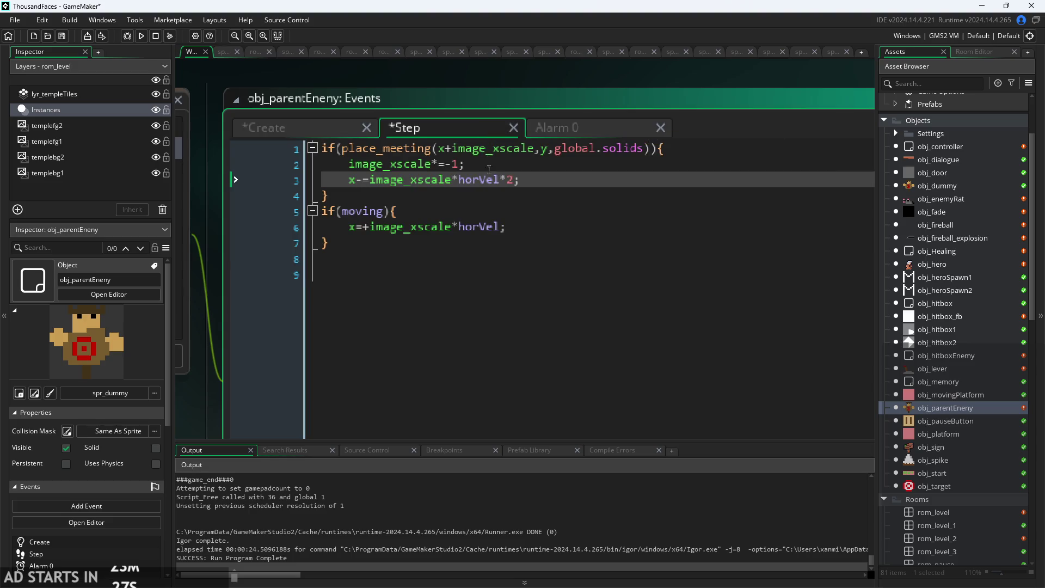
left_click(528, 228)
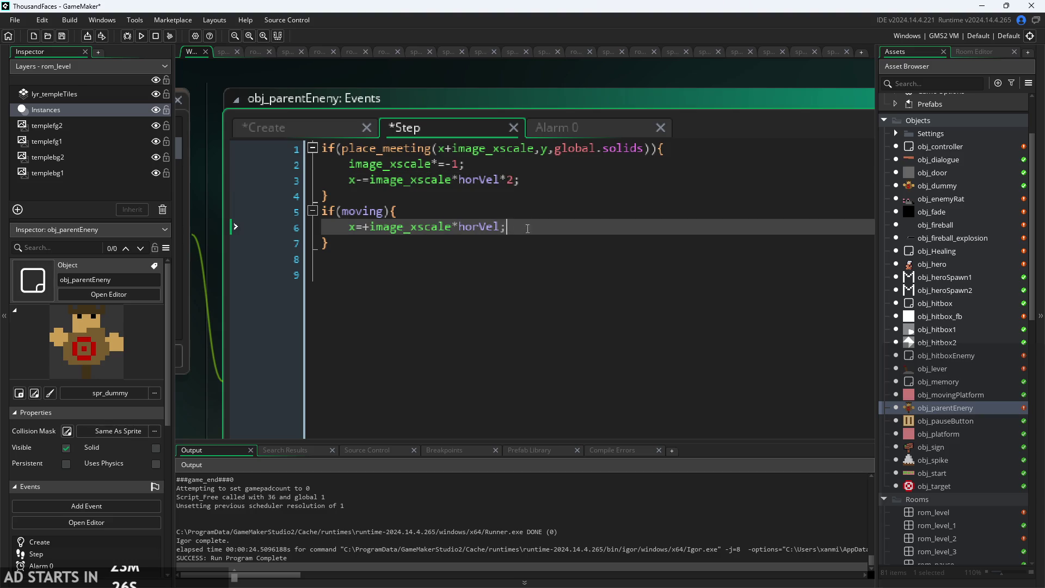
left_click(529, 201)
left_click(555, 214)
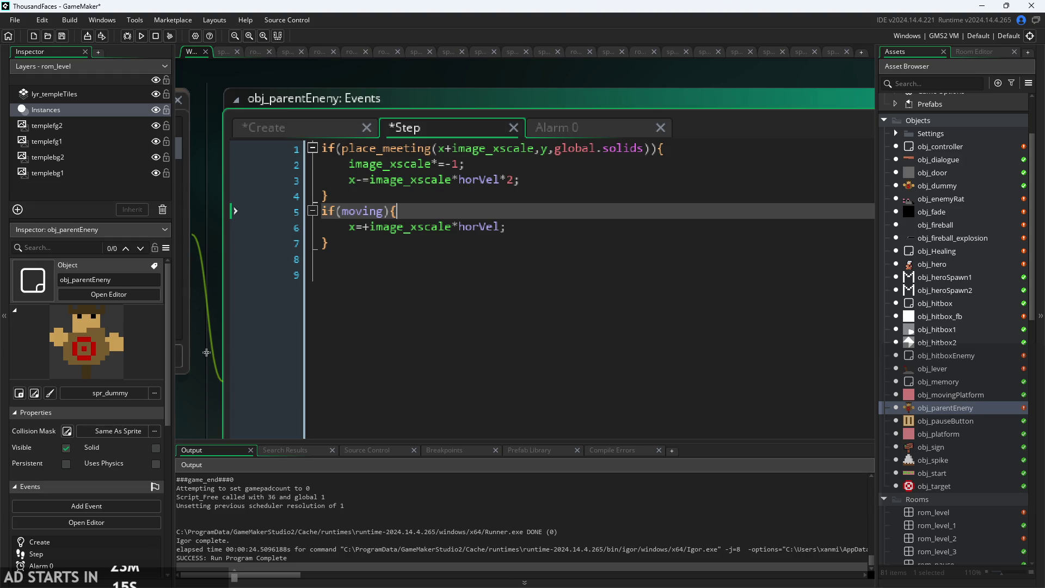
Correct the object name from obj_parentEneny to obj_parentEnemy by replacing the stray n with m.
double_click(971, 412)
scroll(266, 236, "up", 5, "ctrl")
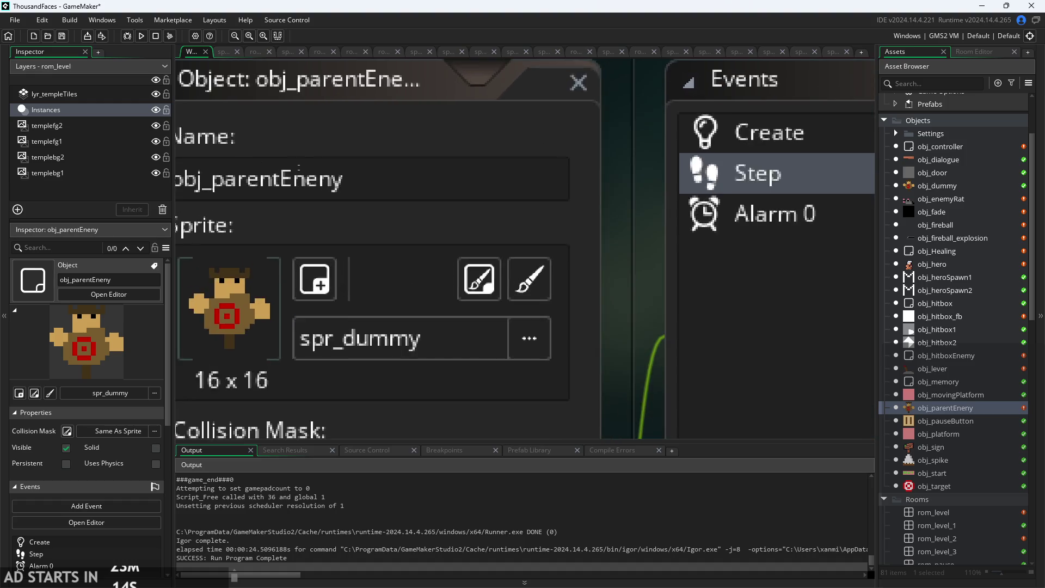
scroll(294, 177, "up", 3, "ctrl")
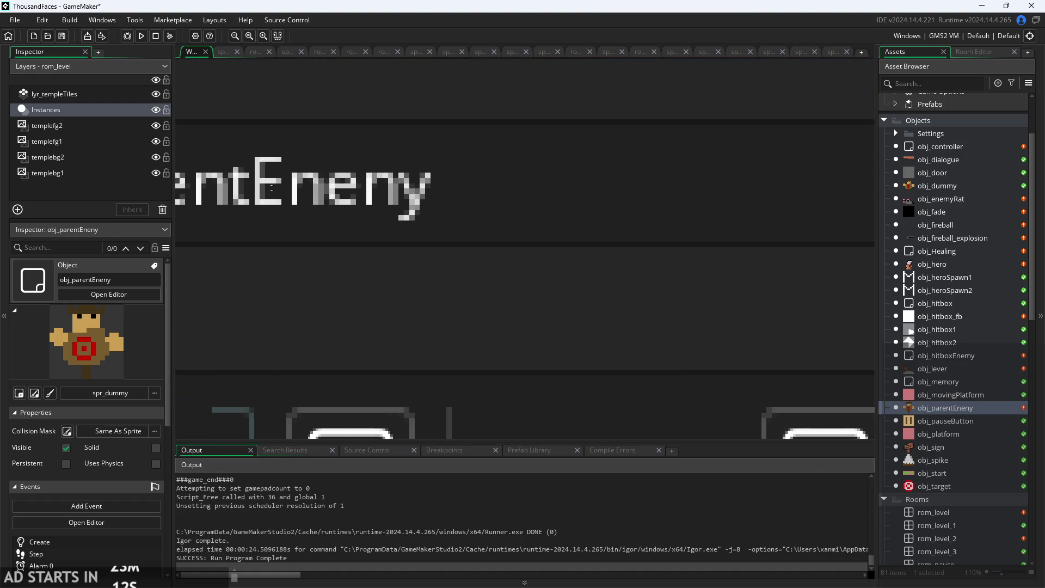
left_click_drag(250, 185, 441, 198)
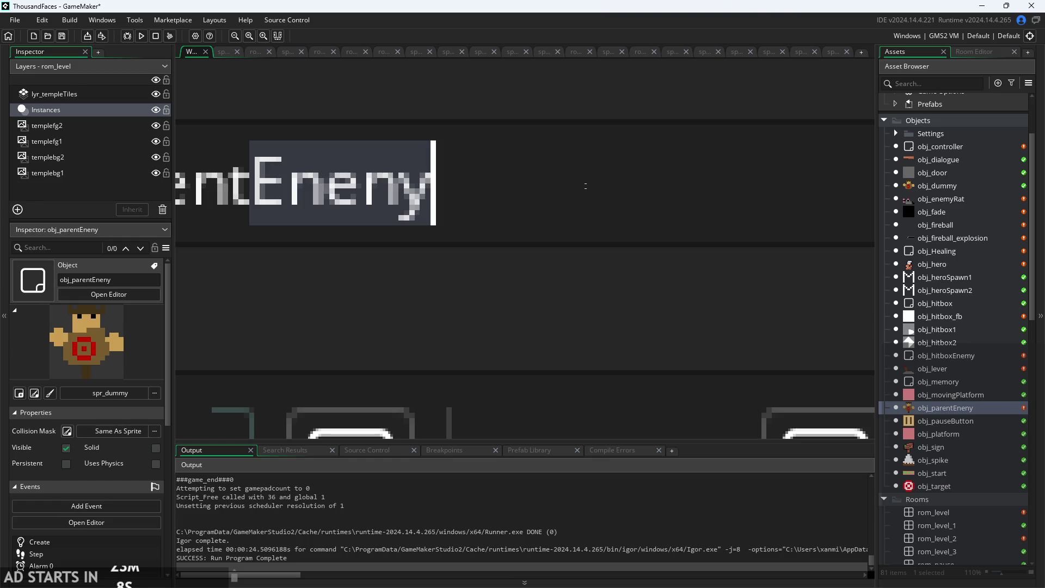
key("Left")
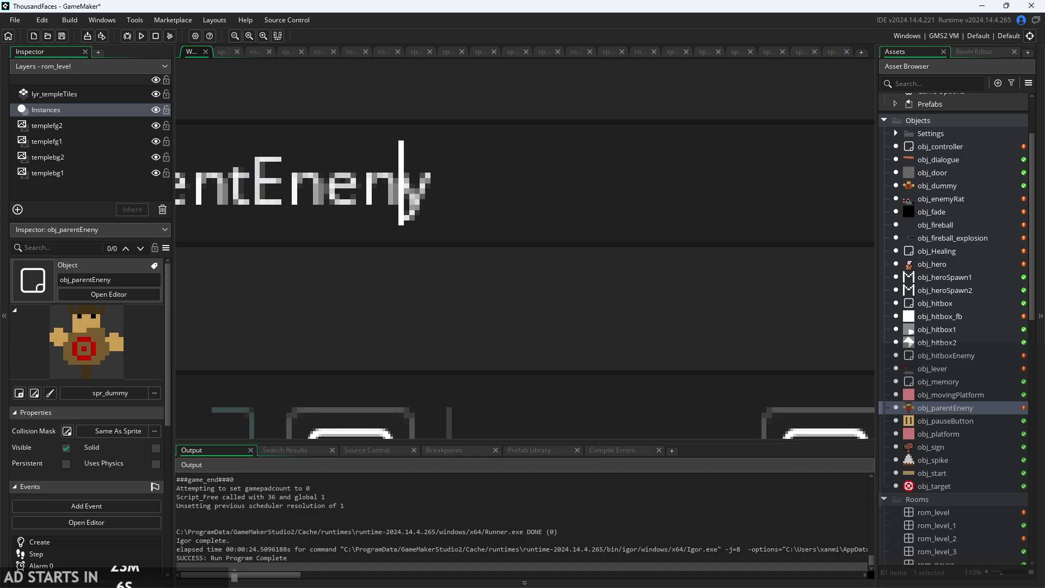
key("BackSpace")
type("m")
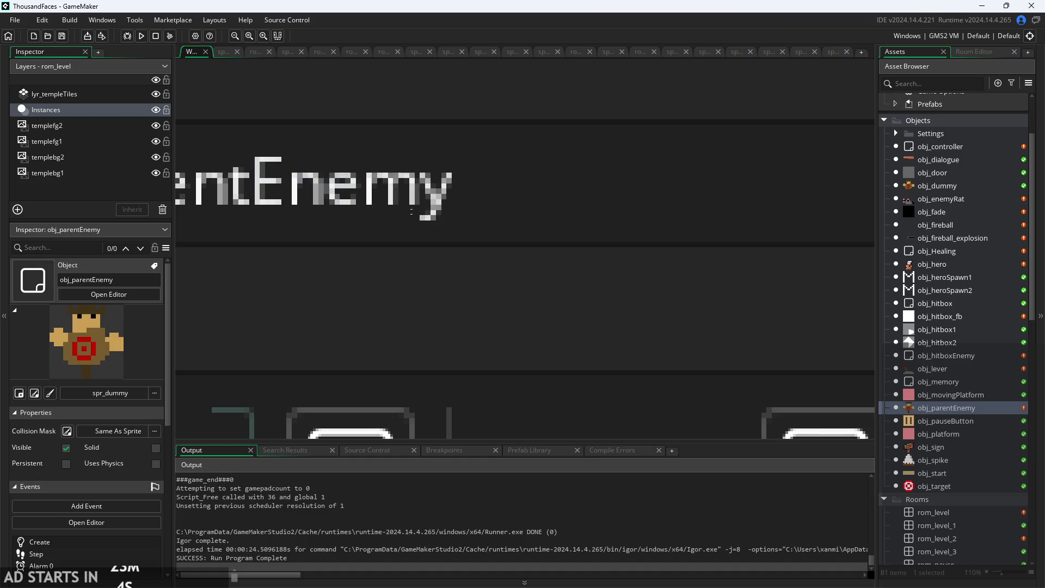
scroll(567, 329, "down", 5)
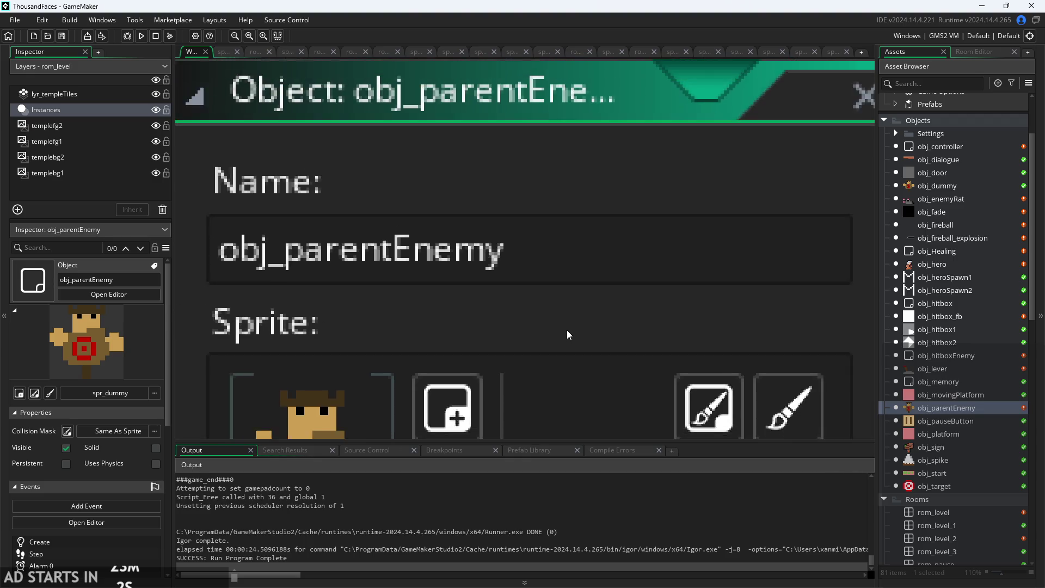
scroll(566, 323, "down", 2)
scroll(727, 158, "right", 5)
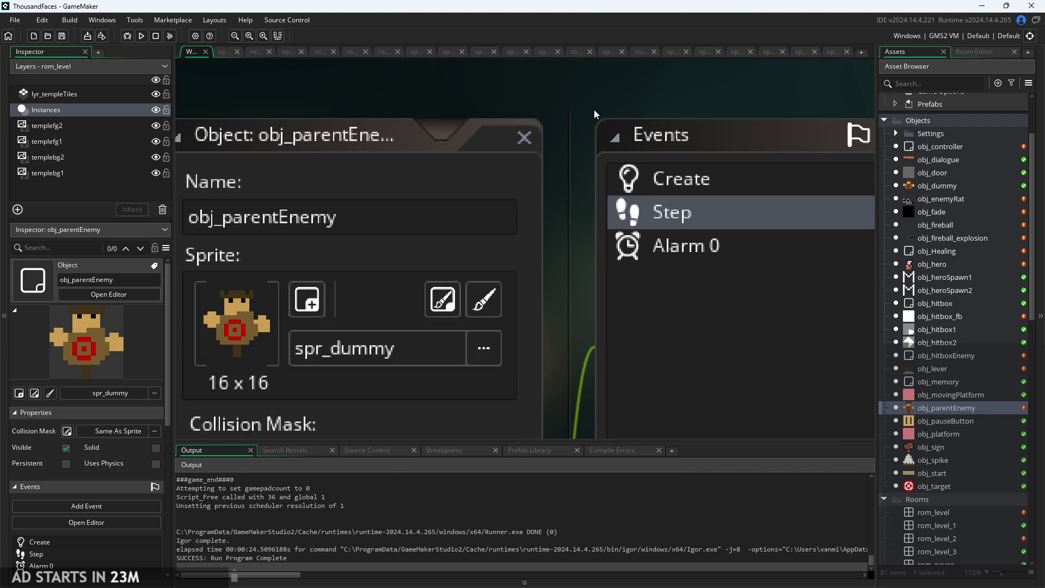
scroll(593, 109, "up", 4)
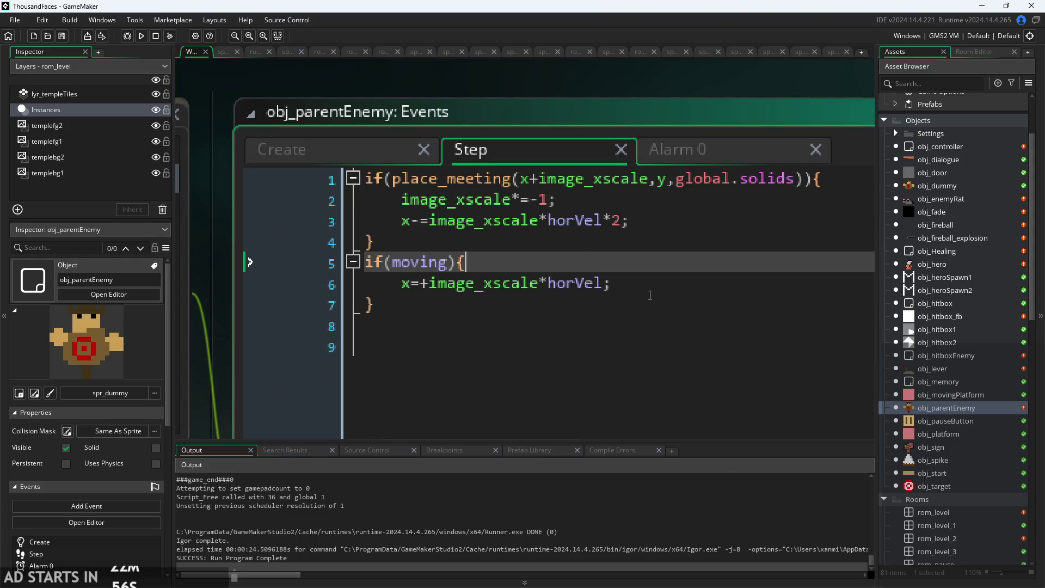
left_click(650, 273)
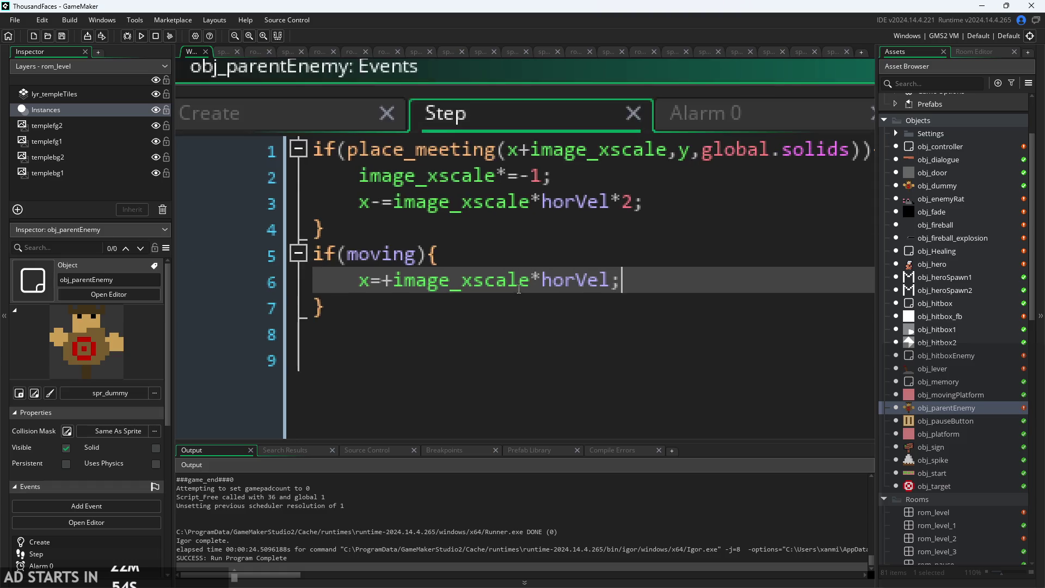
left_click_drag(531, 280, 486, 282)
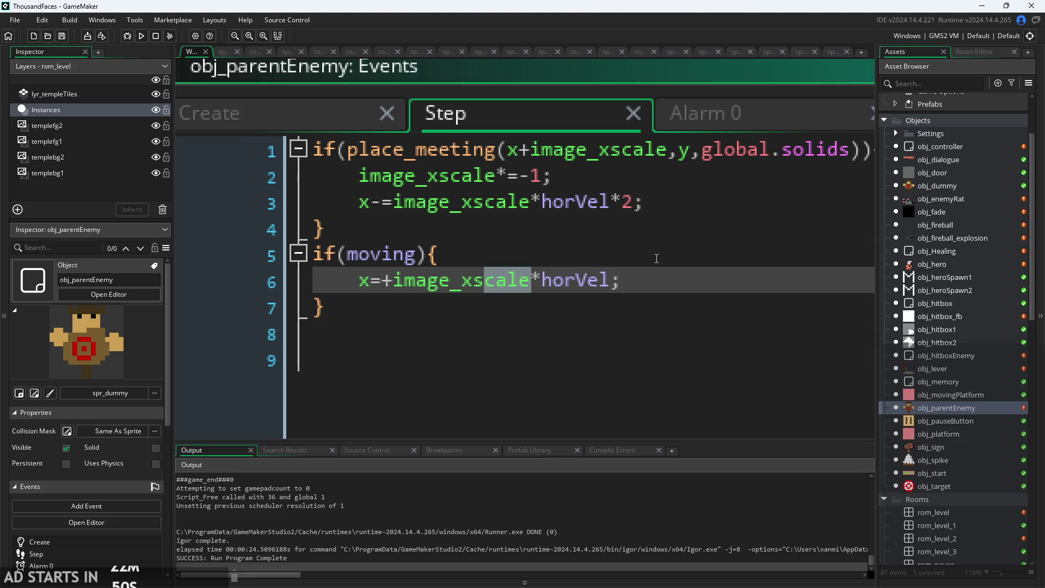
left_click(652, 278)
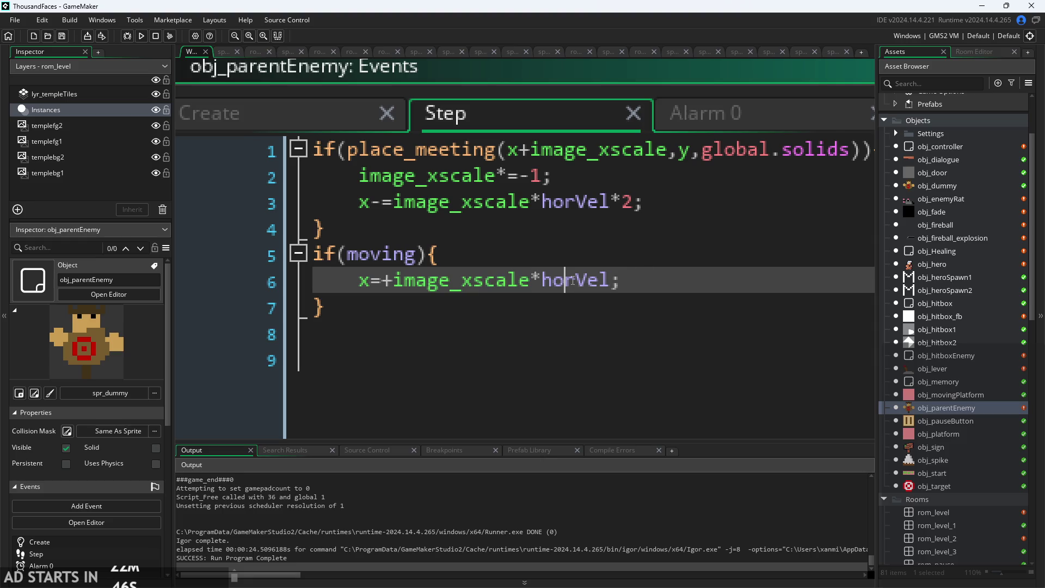
key("ctrl+Return")
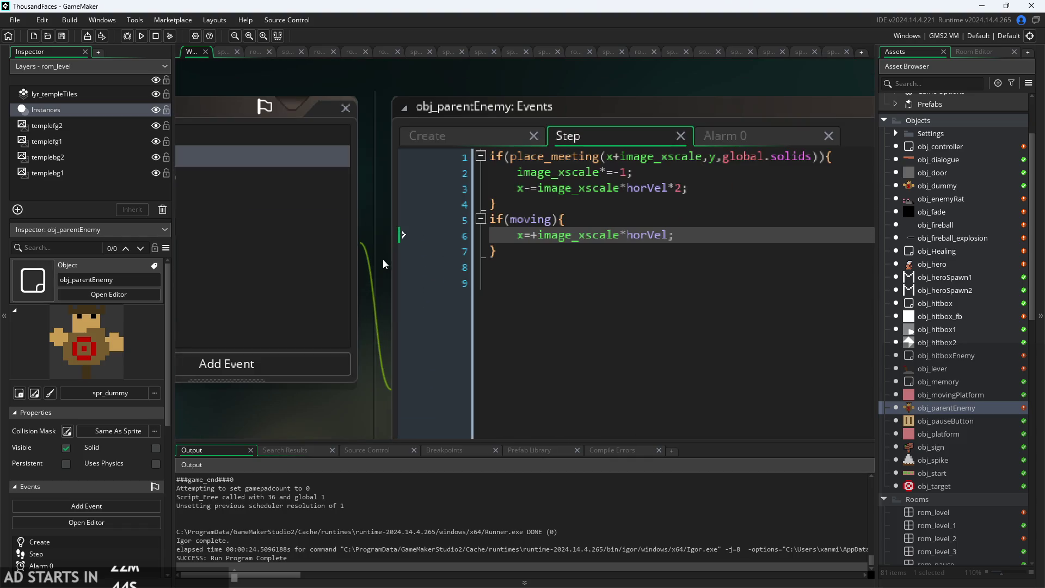
scroll(384, 259, "up", 3)
key("Up")
key("Up")
key("Up")
left_click(524, 179)
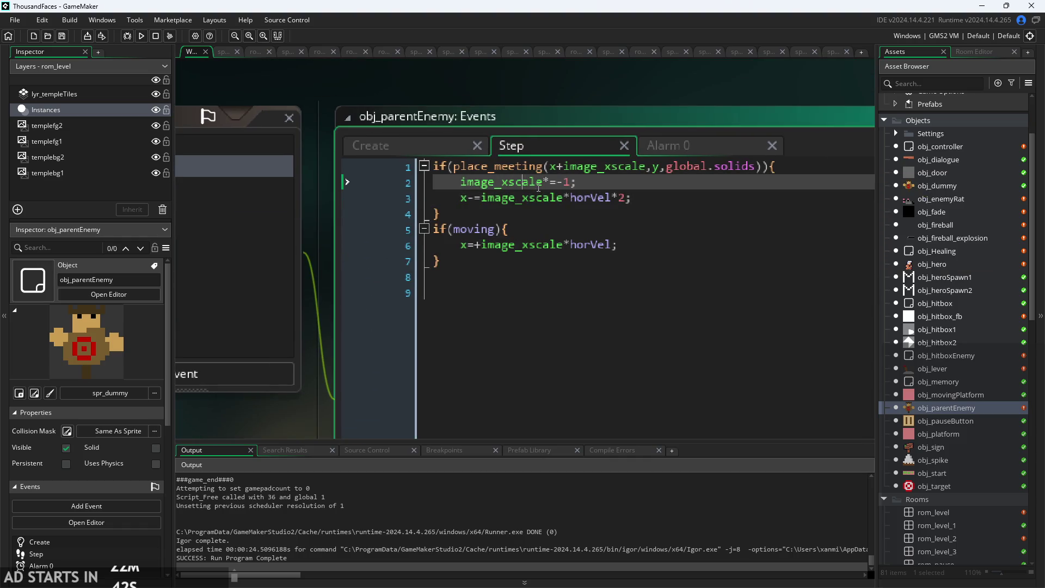
Insert blank lines around grav=1 in the Create event.
left_click(398, 146)
key("Up")
key("Up")
key("Up")
key("Down")
key("Down")
key("Down")
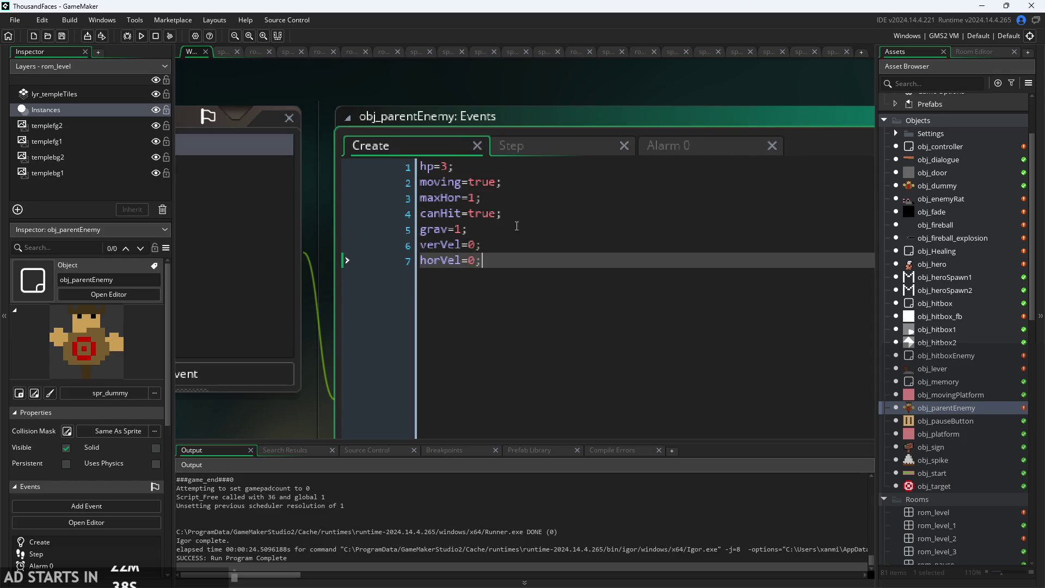
left_click(517, 226)
left_click(515, 240)
key("Down")
key("Up")
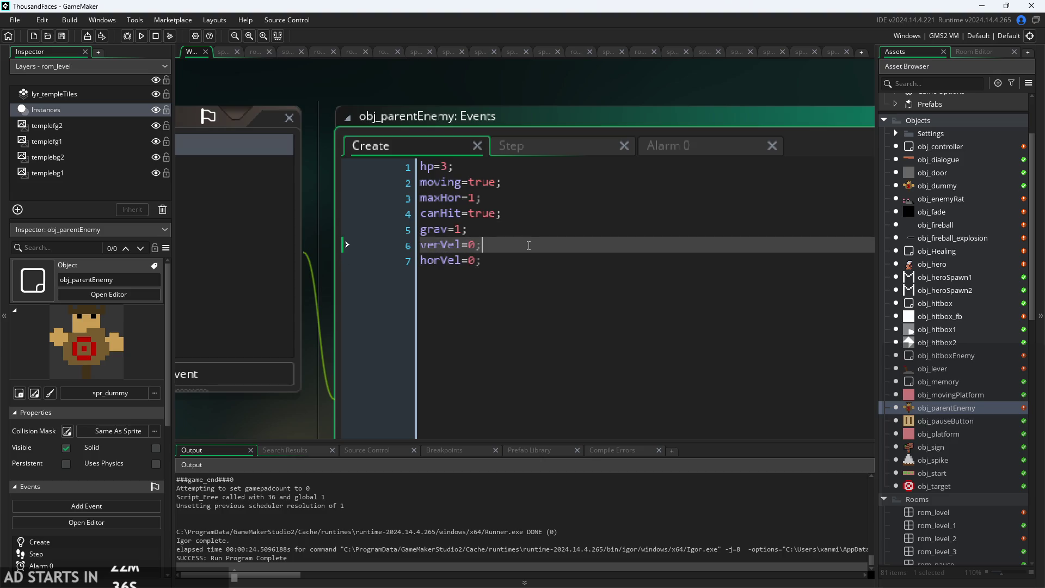
key("Down")
key("Up")
key("Up")
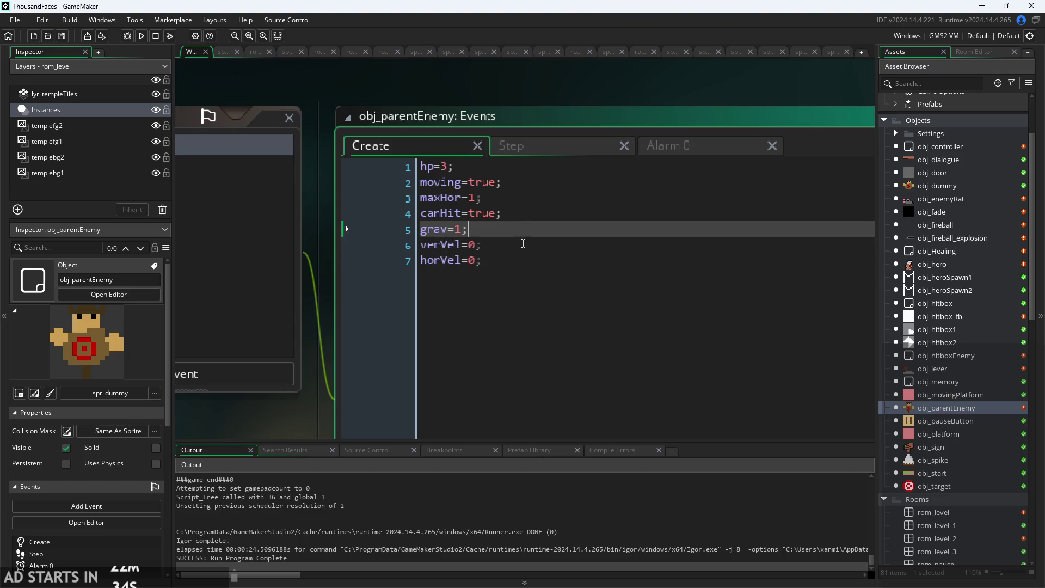
key("Return")
left_click(521, 218)
key("Return")
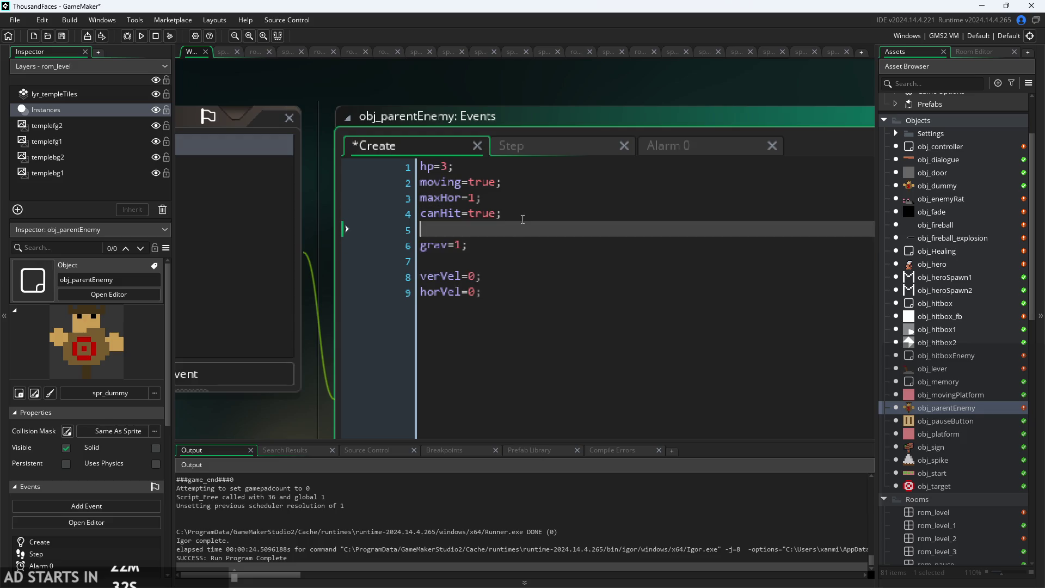
Move the maxHor=1 line below canHit=true, separated by blank lines.
left_click_drag(482, 197, 337, 188)
key("ctrl+c")
key("BackSpace")
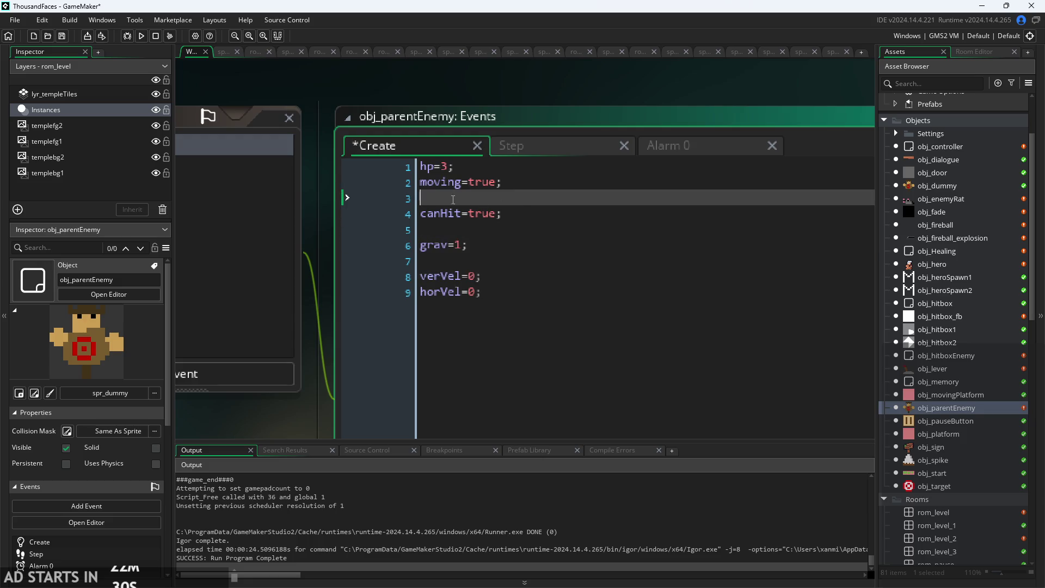
key("BackSpace")
left_click(527, 216)
key("Return")
key("ctrl+v")
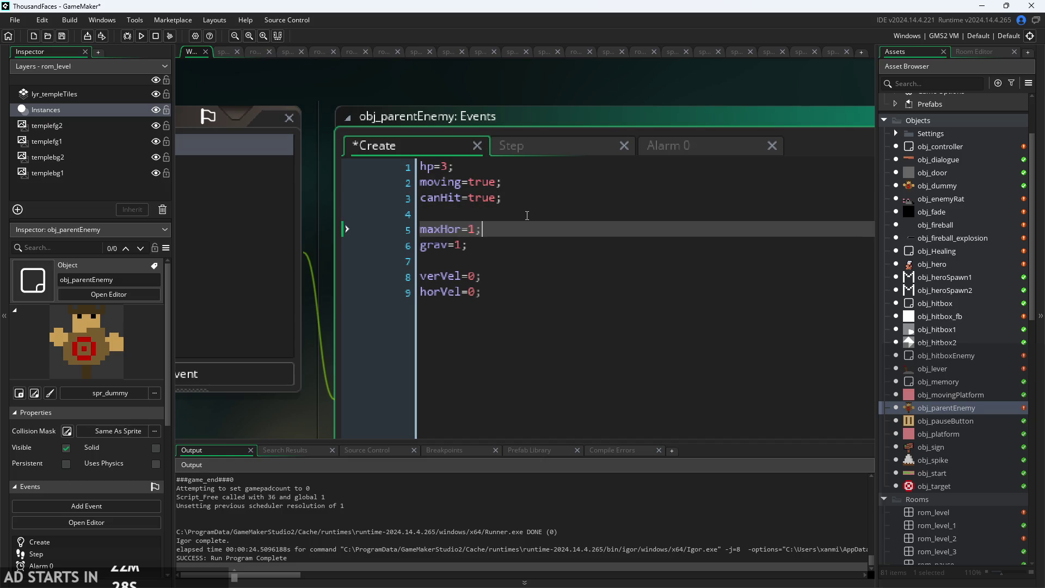
key("Return")
key("Up")
key("Up")
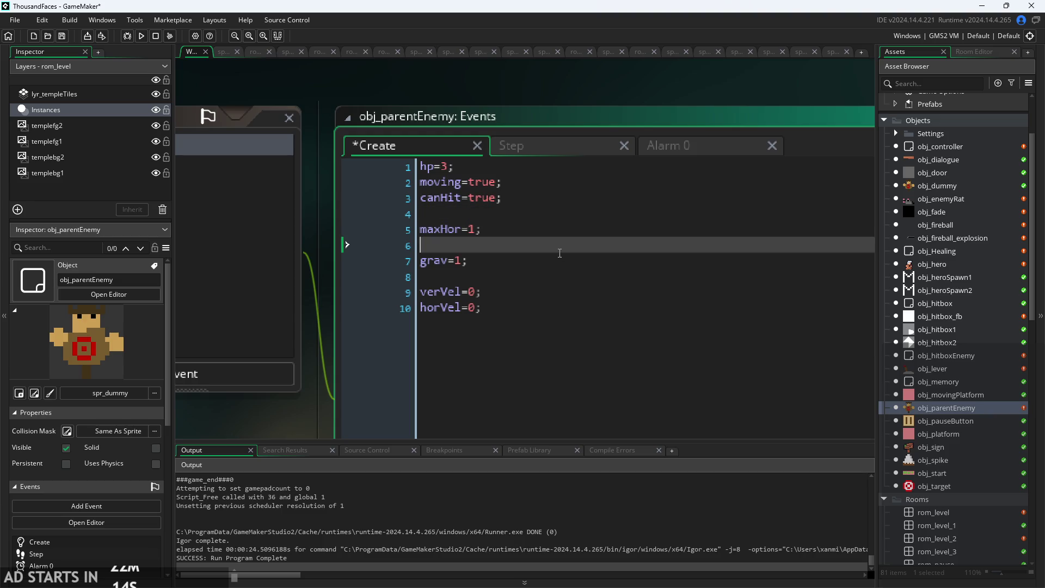
left_click(572, 231)
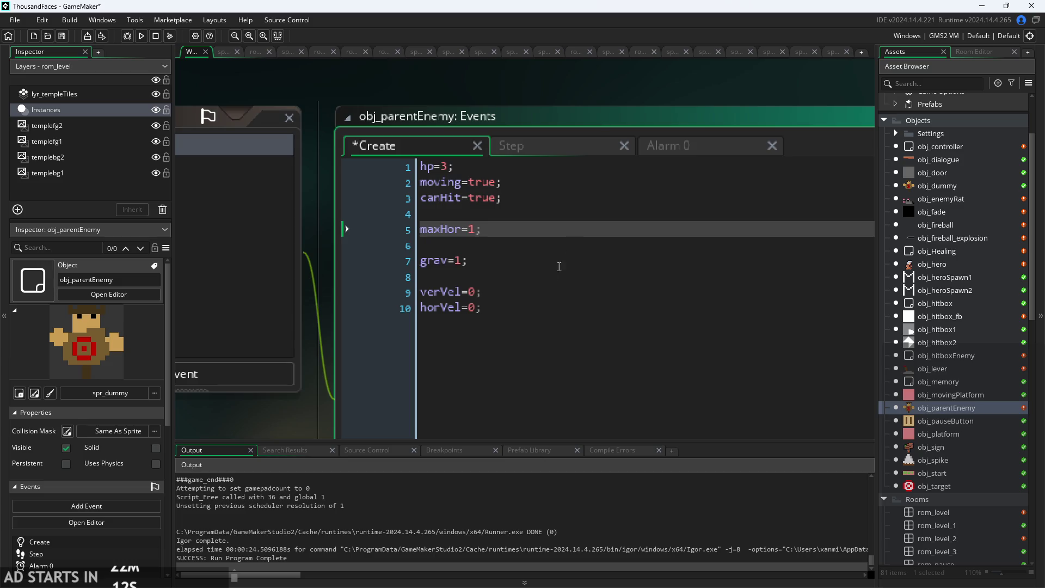
left_click(593, 261)
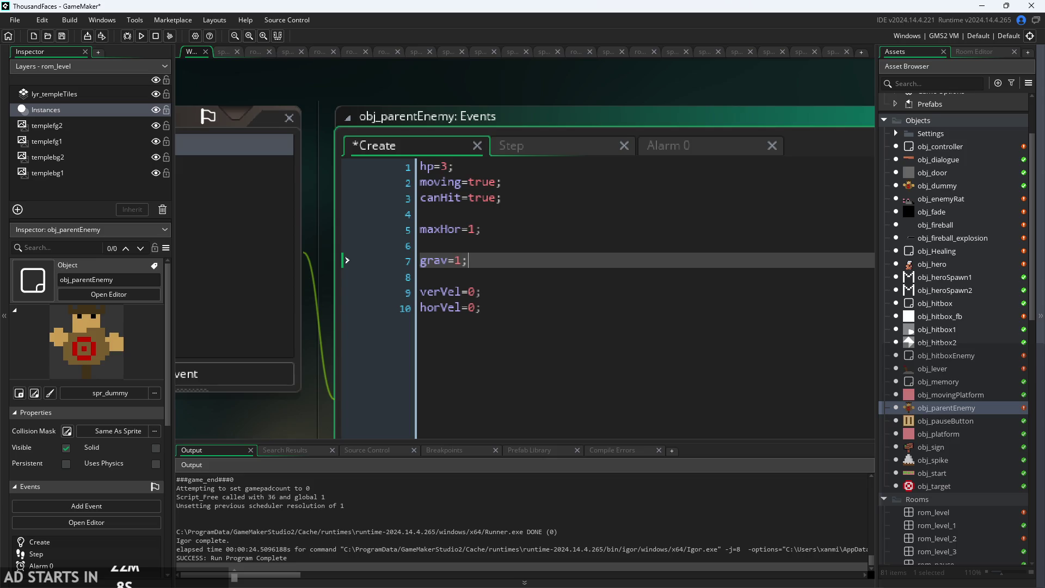
scroll(805, 415, "down", 3)
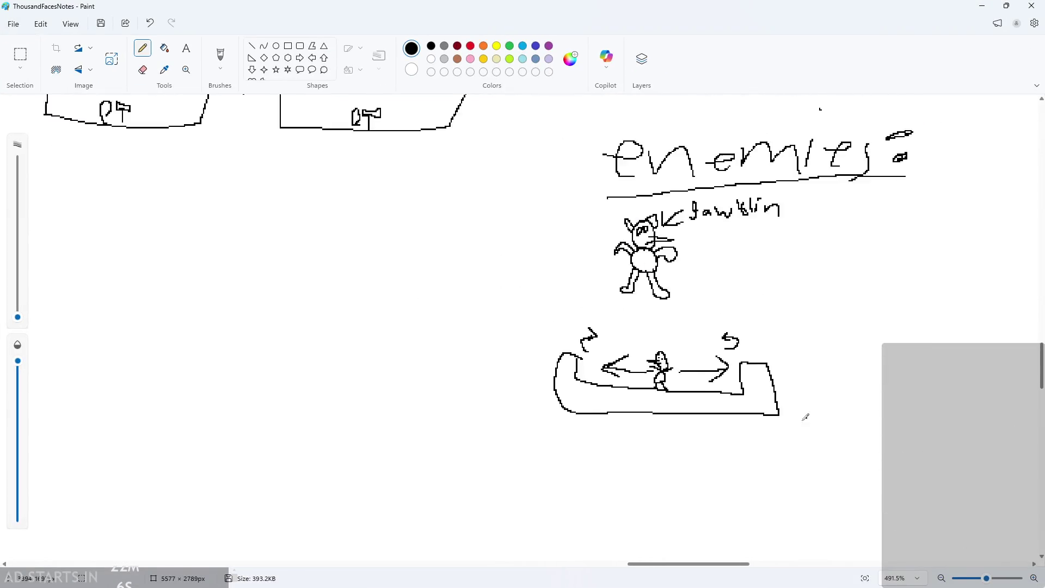
Try a hook-shaped stroke and a small looped stroke in Paint, undoing both.
scroll(943, 294, "up", 4)
scroll(941, 251, "up", 5)
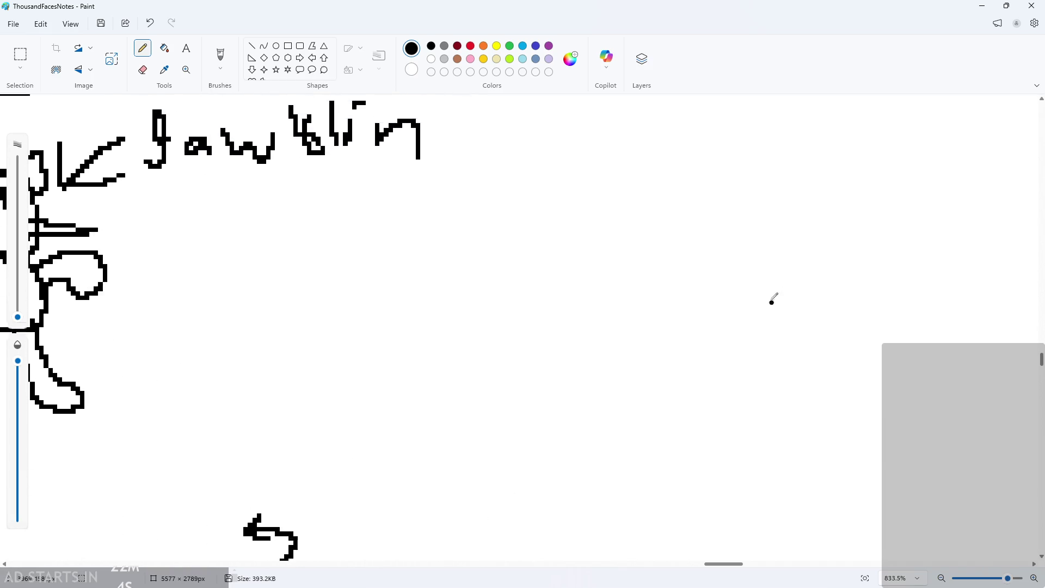
mouse_move(680, 358)
left_mouse_down()
mouse_move(702, 308)
mouse_move(675, 353)
left_mouse_up()
scroll(675, 353, "up", 1)
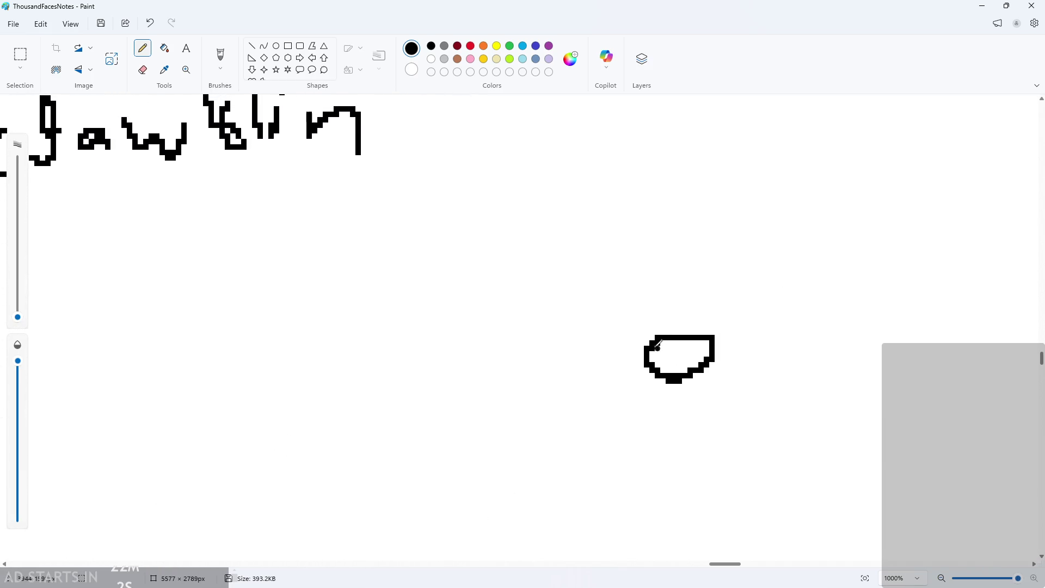
key("ctrl+z")
scroll(660, 362, "down", 3)
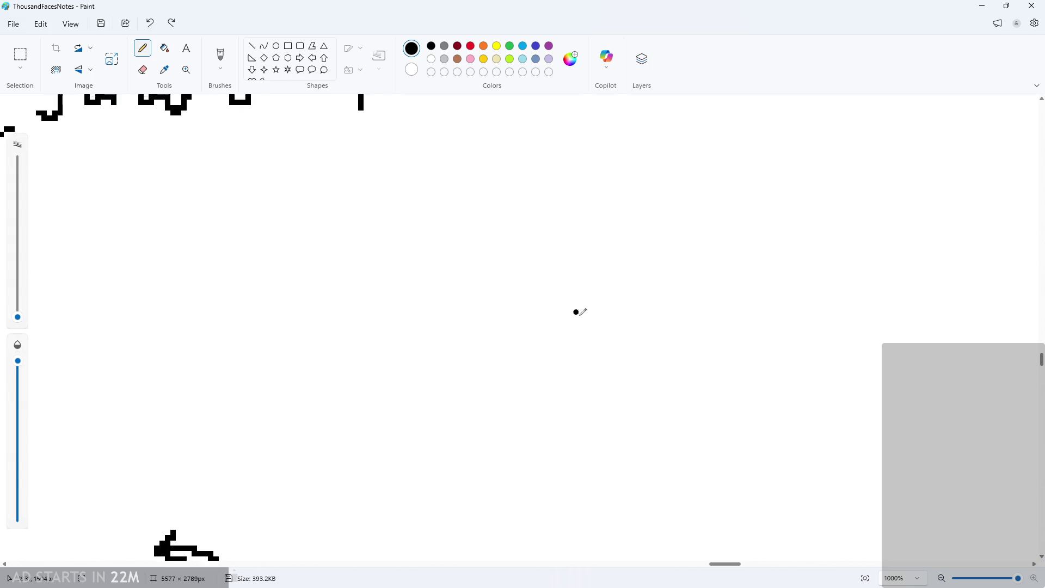
scroll(577, 311, "down", 3)
scroll(475, 330, "up", 2)
mouse_move(634, 346)
left_mouse_down()
mouse_move(630, 304)
mouse_move(647, 327)
mouse_move(621, 330)
mouse_move(688, 303)
mouse_move(632, 364)
left_mouse_up()
key("ctrl+z")
key("ctrl+z")
Draw a new figure's round head, body, legs and both arms.
mouse_move(638, 315)
left_mouse_down()
mouse_move(663, 338)
mouse_move(635, 361)
mouse_move(648, 358)
left_mouse_up()
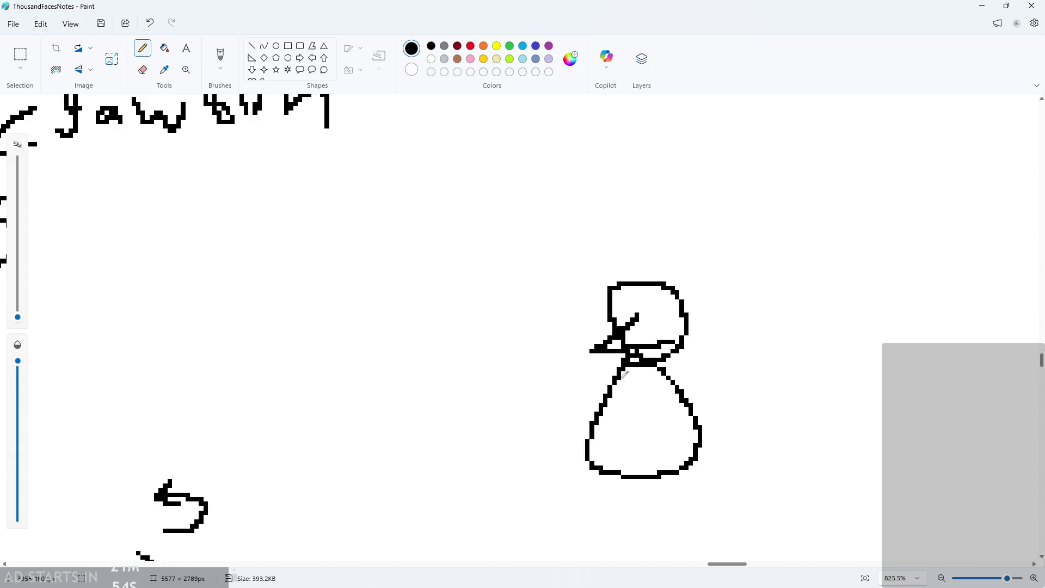
left_click_drag(593, 465, 611, 503)
left_click_drag(638, 461, 687, 498)
left_click_drag(594, 417, 531, 424)
left_click_drag(680, 403, 733, 384)
Add an eye to the figure and draw curved lines, including an arrow above the bird.
scroll(631, 369, "down", 2)
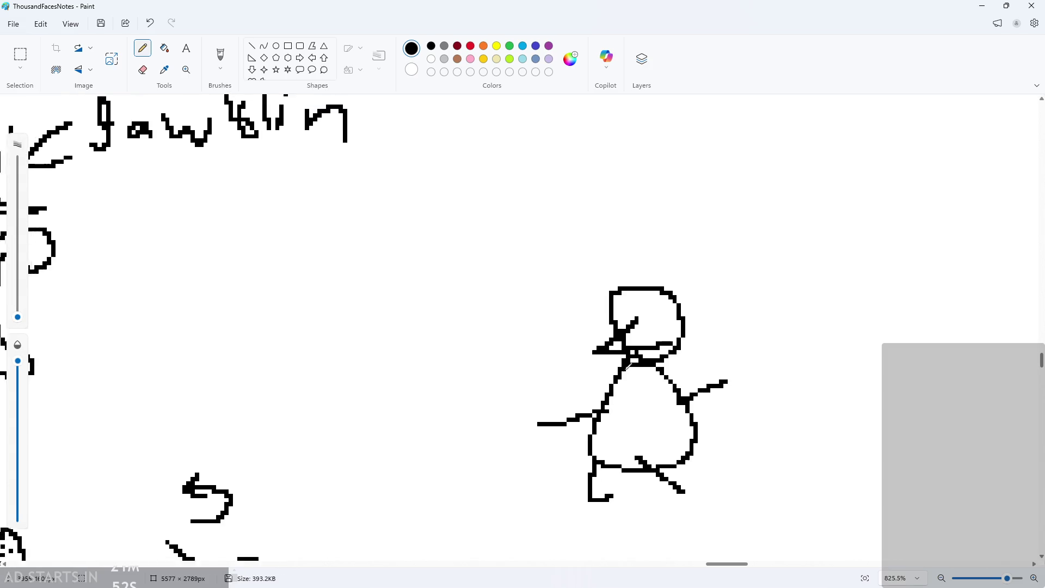
left_click_drag(612, 316, 653, 317)
left_click(653, 316)
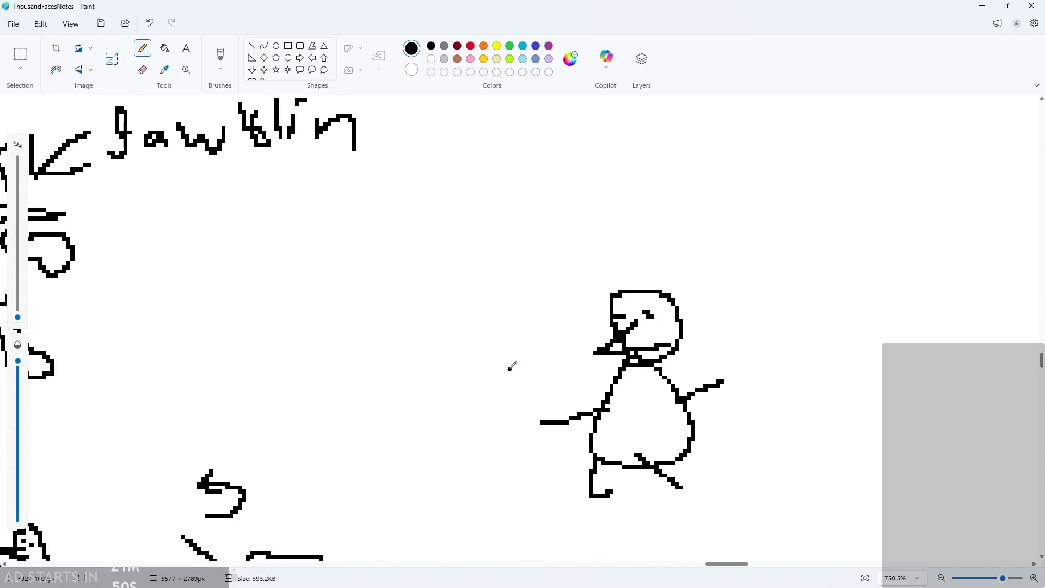
mouse_move(504, 303)
left_mouse_down()
mouse_move(592, 448)
mouse_move(504, 294)
mouse_move(479, 291)
left_mouse_up()
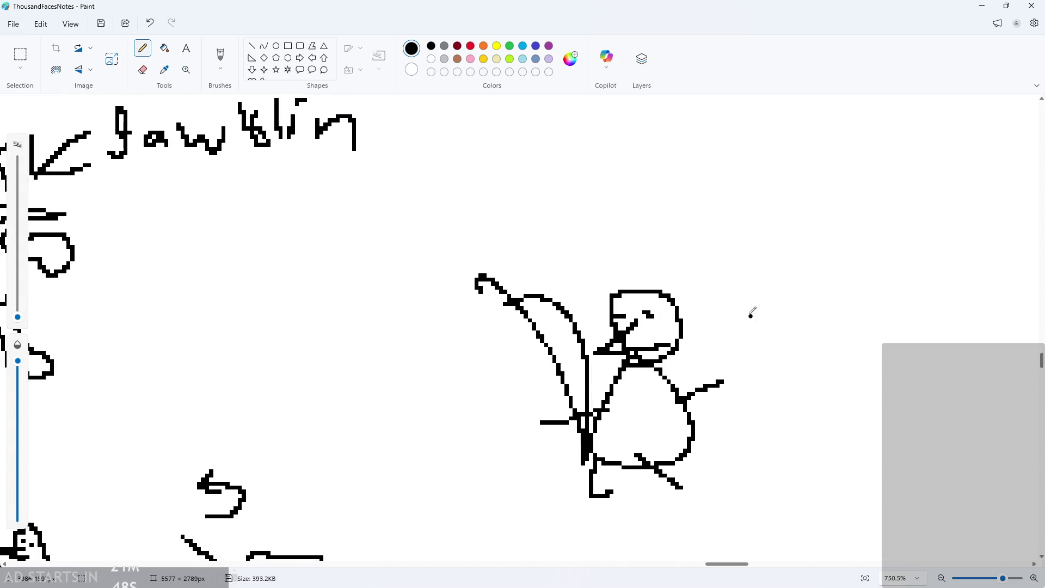
mouse_move(701, 309)
left_mouse_down()
mouse_move(708, 272)
mouse_move(756, 250)
mouse_move(757, 267)
mouse_move(905, 294)
mouse_move(915, 306)
mouse_move(920, 266)
left_mouse_up()
Draw an ear on the bird's head.
scroll(920, 266, "down", 1, "ctrl")
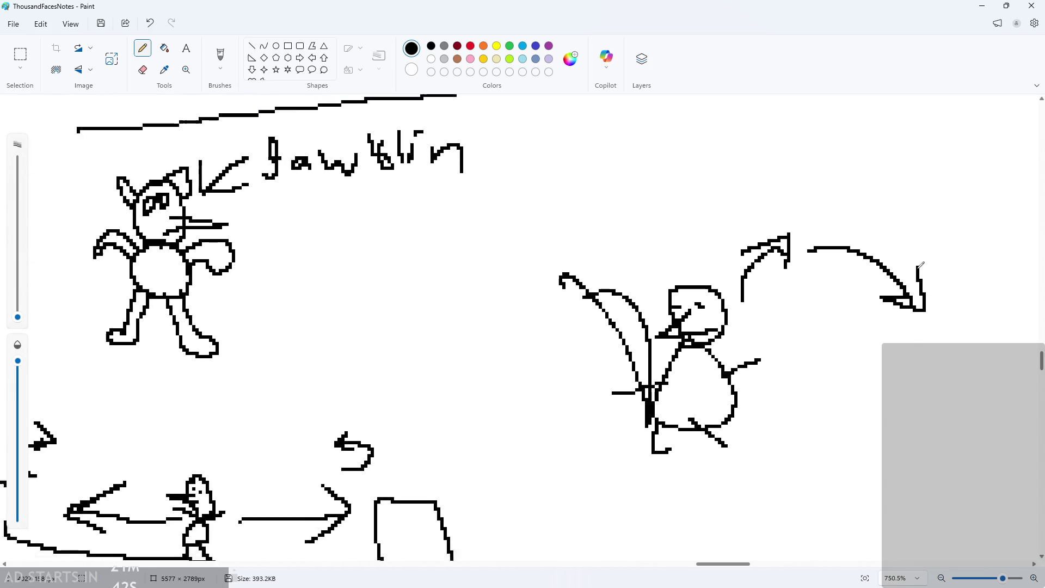
scroll(850, 327, "down", 1)
scroll(862, 279, "up", 2, "ctrl")
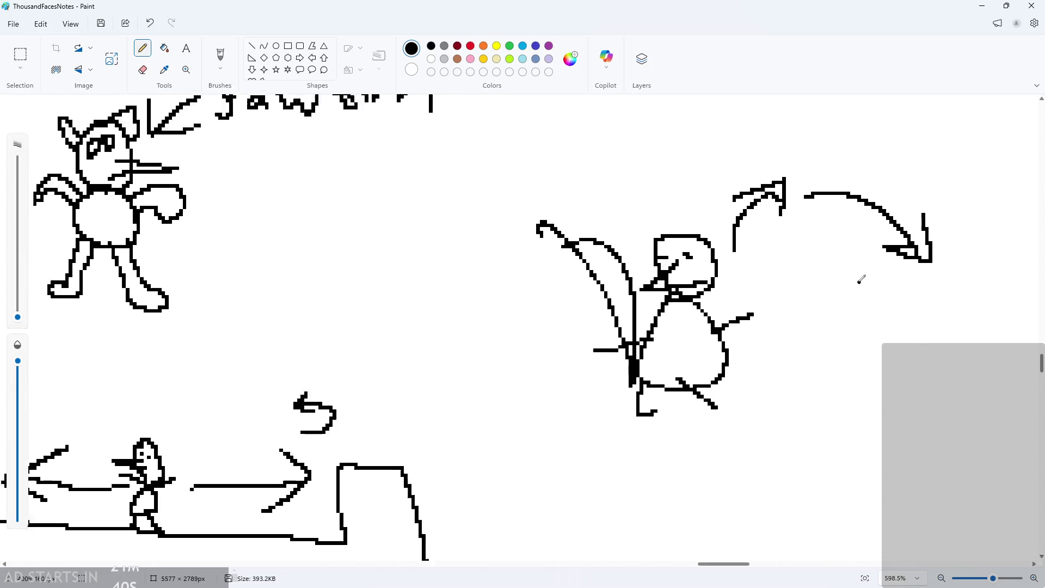
mouse_move(596, 226)
left_mouse_down()
mouse_move(575, 198)
mouse_move(596, 221)
mouse_move(661, 236)
left_mouse_up()
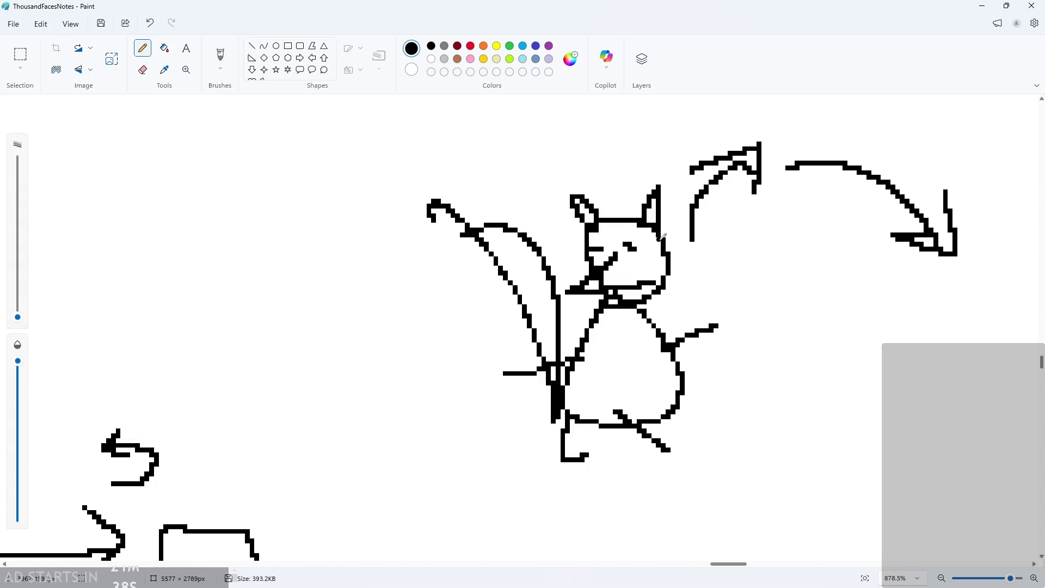
Sketch a stick figure beside the bird, undoing a stray stroke in its head.
scroll(474, 289, "down", 3, "ctrl")
scroll(399, 343, "up", 2, "ctrl")
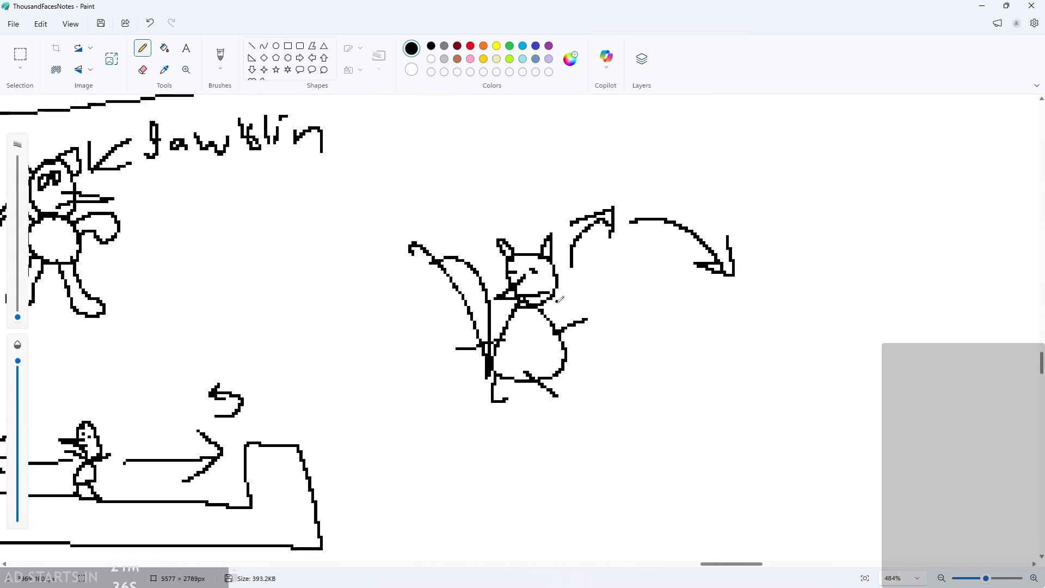
mouse_move(387, 324)
left_mouse_down()
mouse_move(362, 317)
mouse_move(362, 384)
left_mouse_up()
mouse_move(362, 376)
left_mouse_down()
mouse_move(353, 406)
mouse_move(388, 414)
left_mouse_up()
left_click_drag(362, 361, 330, 349)
left_click_drag(362, 359, 400, 334)
left_click_drag(345, 301, 368, 311)
key("ctrl+z")
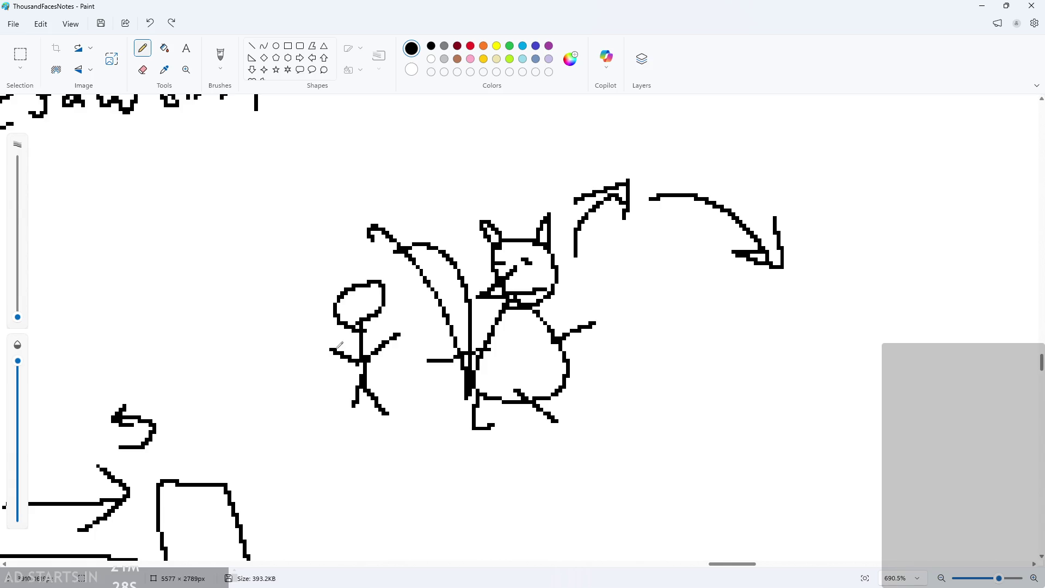
Add a dot above the bird's tail and write a short note above its head.
left_click(406, 225)
mouse_move(489, 139)
left_mouse_down()
mouse_move(485, 176)
mouse_move(551, 157)
mouse_move(534, 199)
left_mouse_up()
left_click_drag(569, 146, 586, 146)
mouse_move(601, 143)
left_mouse_down()
mouse_move(630, 142)
mouse_move(599, 146)
mouse_move(612, 150)
left_mouse_up()
key("ctrl+z")
key("ctrl+z")
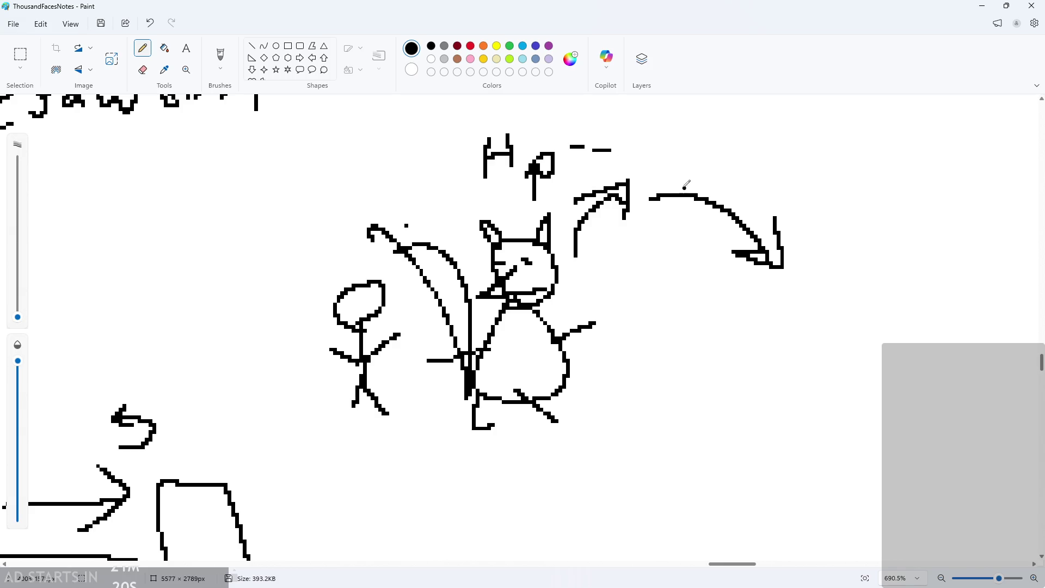
left_click(979, 5)
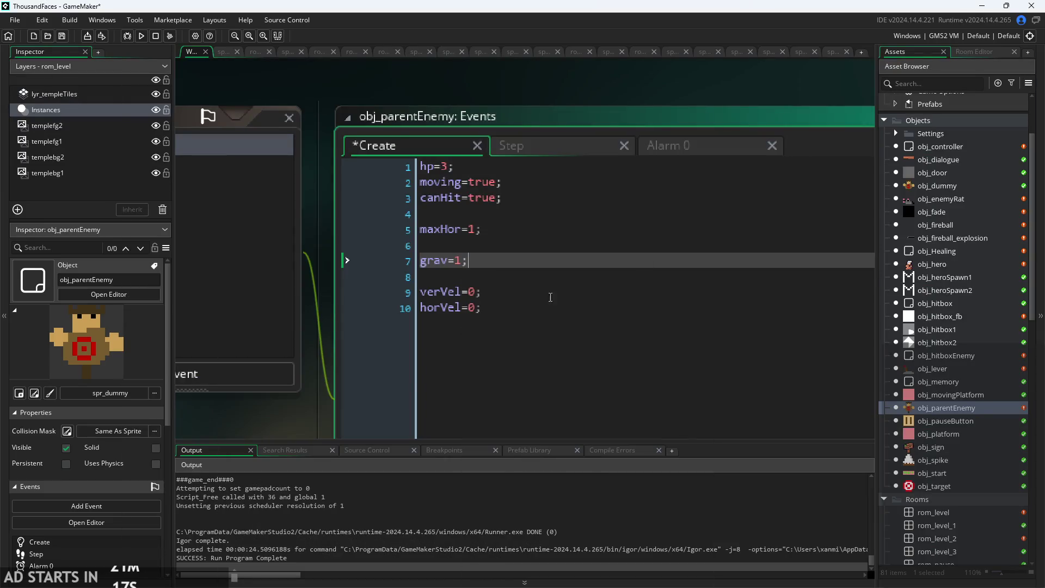
Review obj_parentEnemy's Step code and its Create variables maxHor and verVel.
left_click(496, 152)
left_click(543, 227)
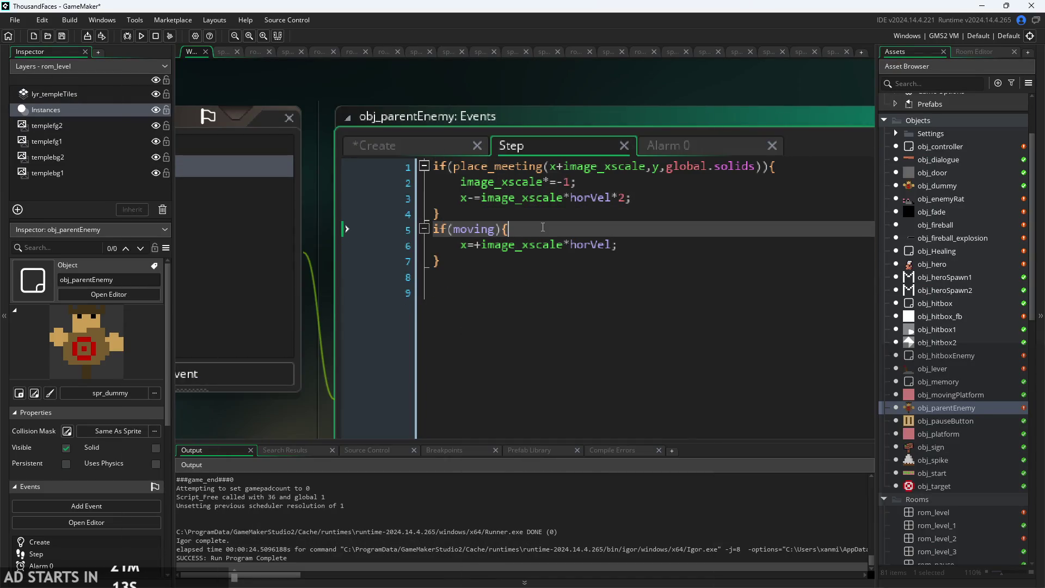
left_click(440, 150)
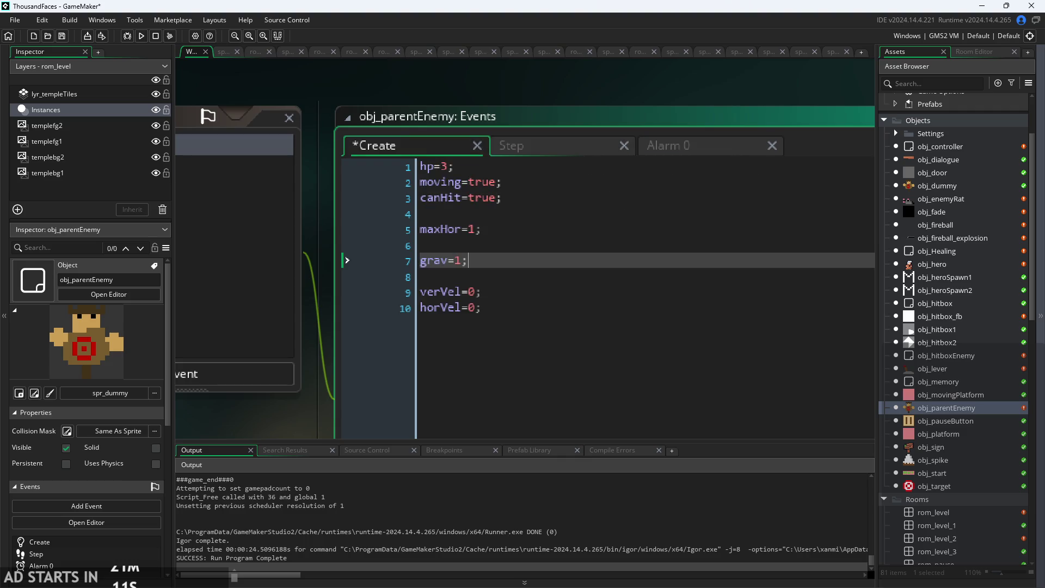
left_click(518, 244)
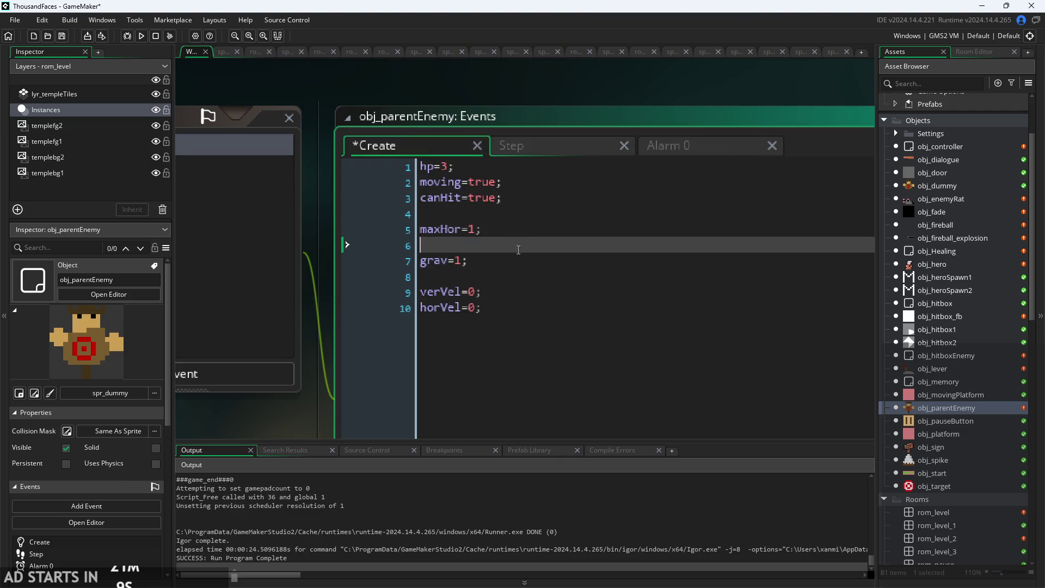
left_click(519, 237)
left_click(516, 292)
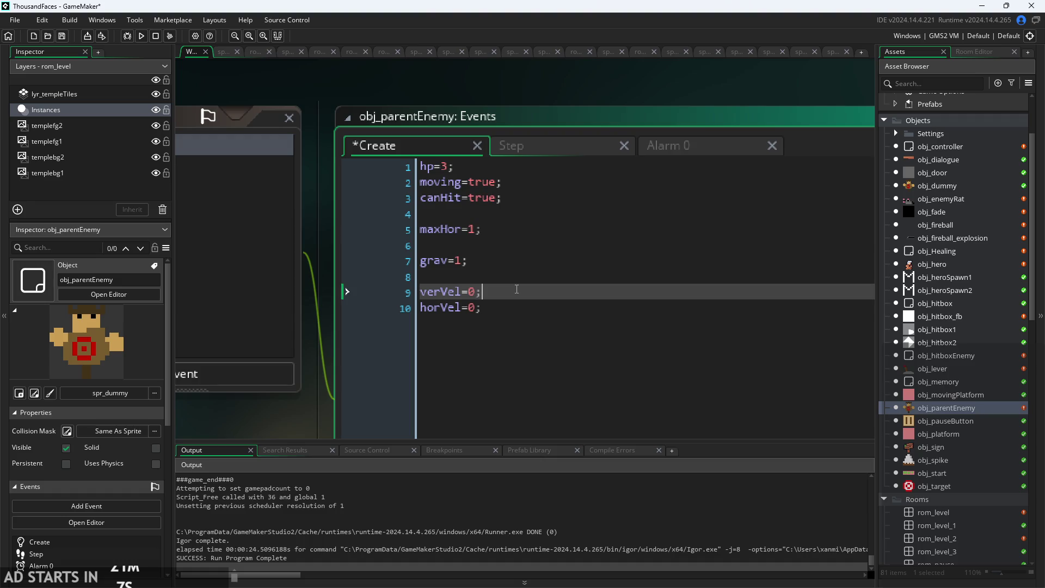
left_click(515, 307)
left_click(516, 289)
In the Step event, add a new line below the moving block for another check.
left_click(517, 261)
left_click(517, 291)
left_click(555, 156)
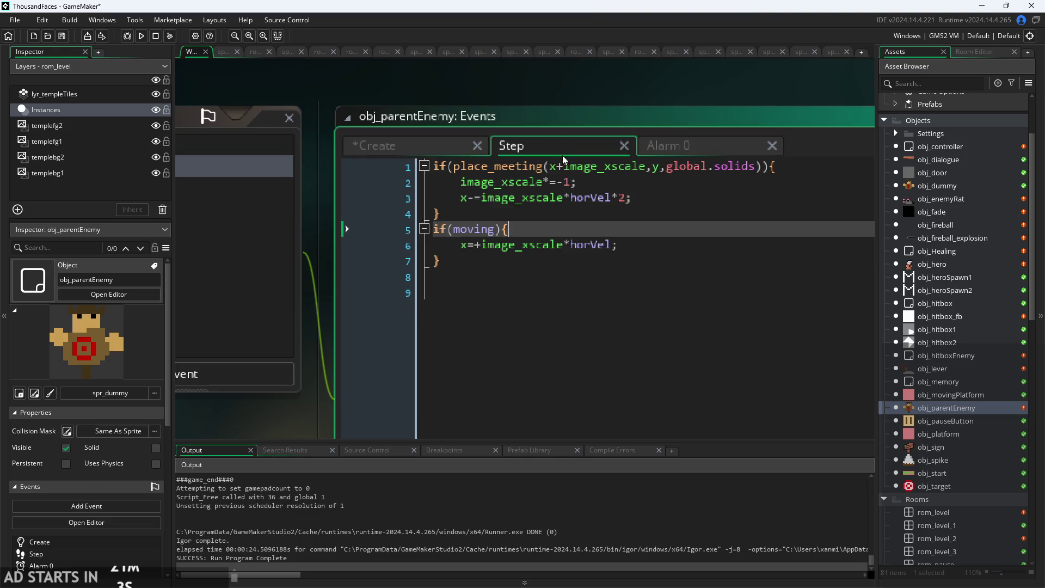
left_click(549, 257)
key("Return")
key("Return")
Write the if(!place_meeting(x+horVel,y,global.solids)) check containing x+=horVel; and a closing brace.
type("if")
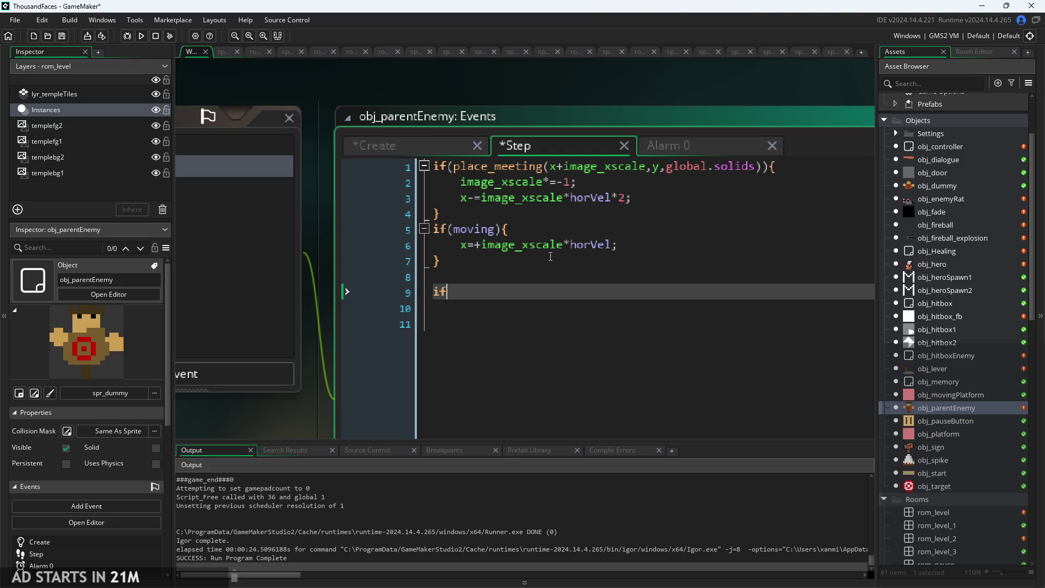
type("(")
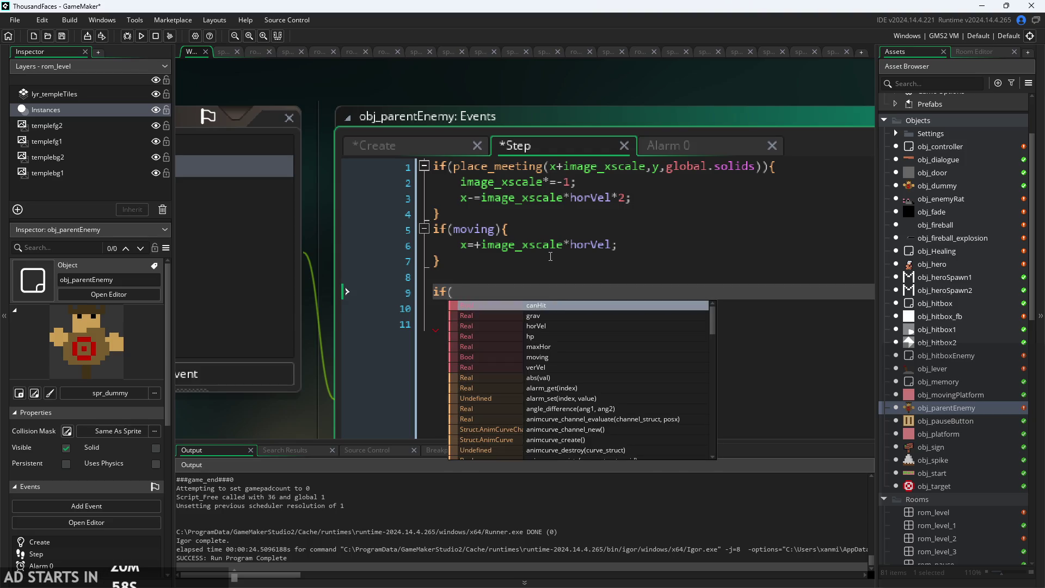
type("x+horVel,")
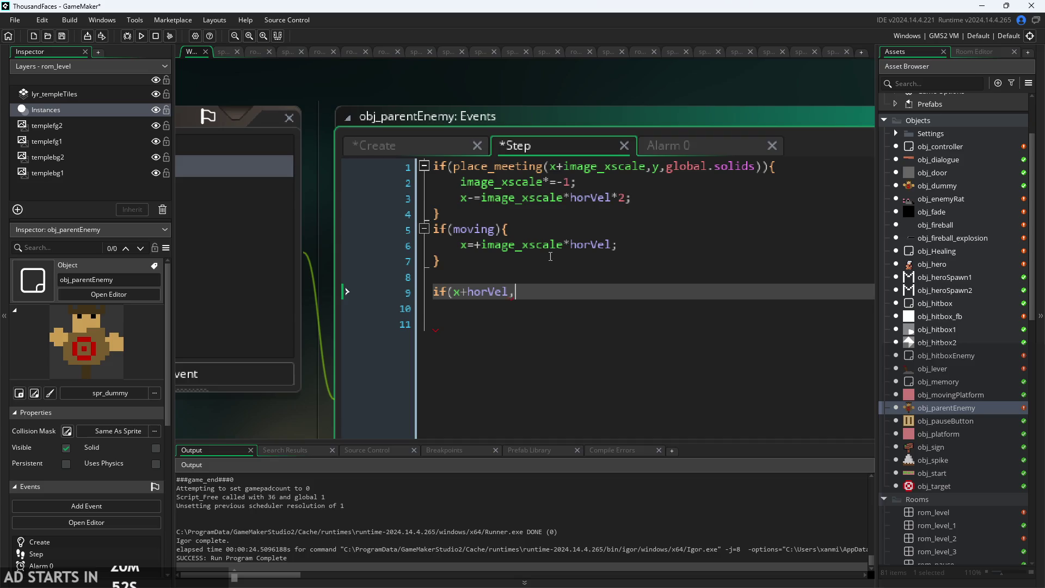
type("place")
type("_meeting")
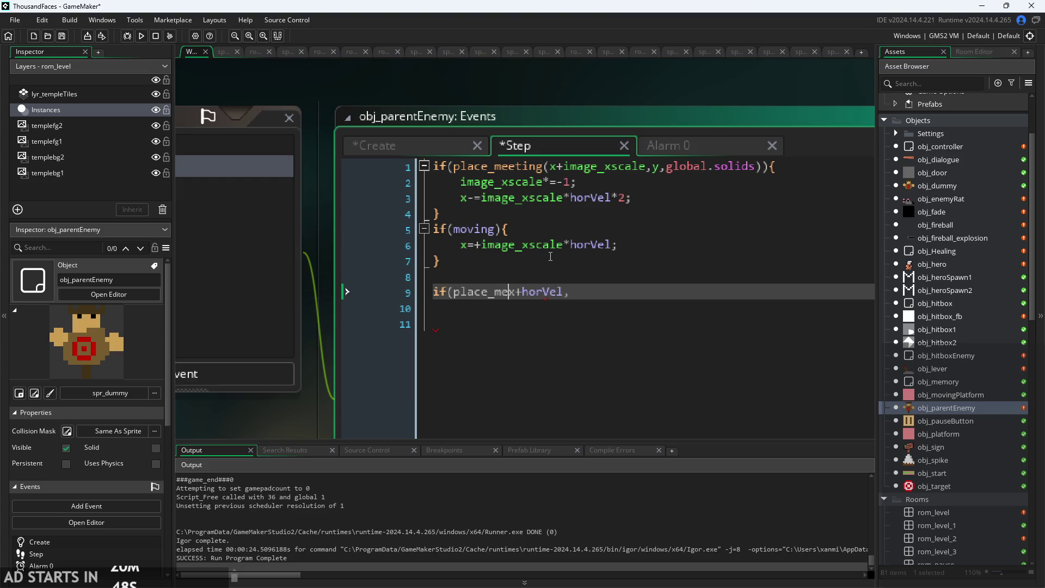
type("(")
type("y,")
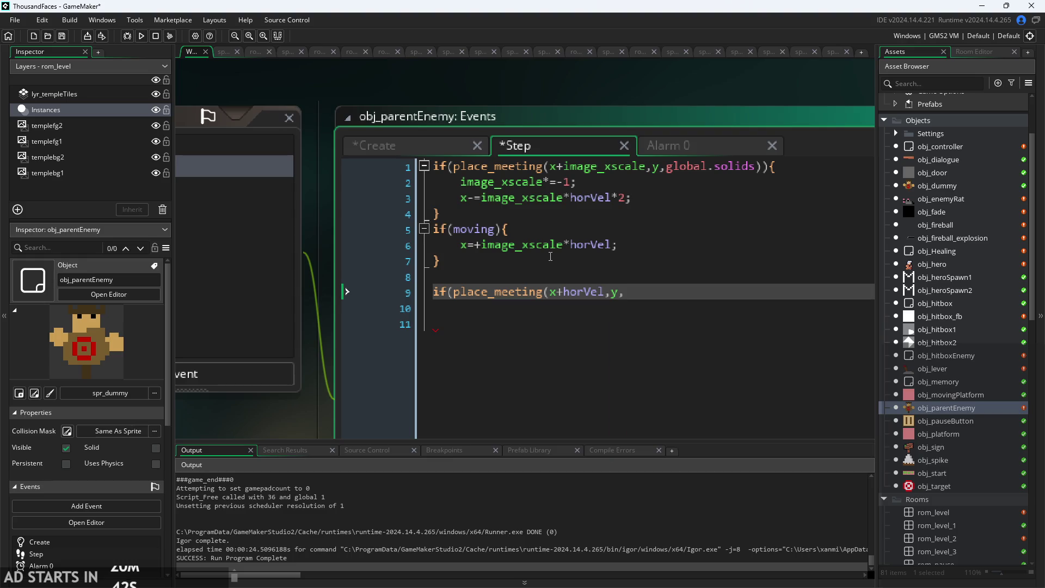
type("global.soli")
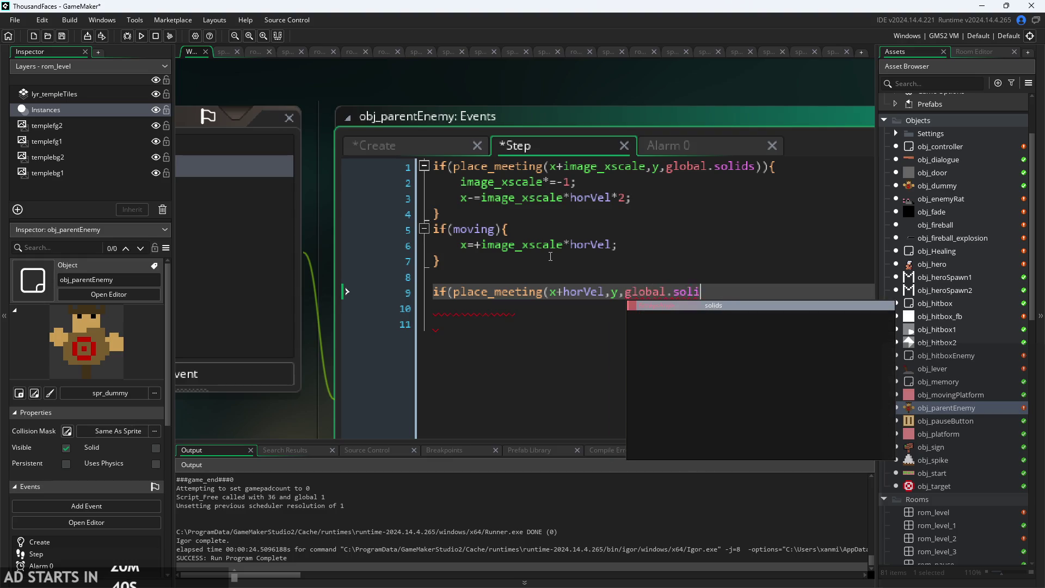
type("ds_")
type("){")
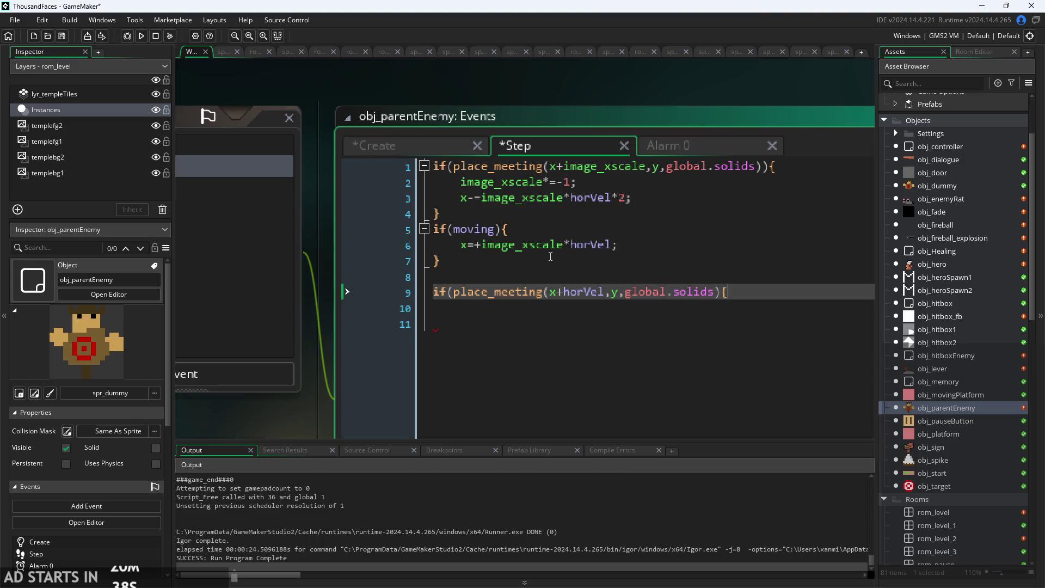
key("Return")
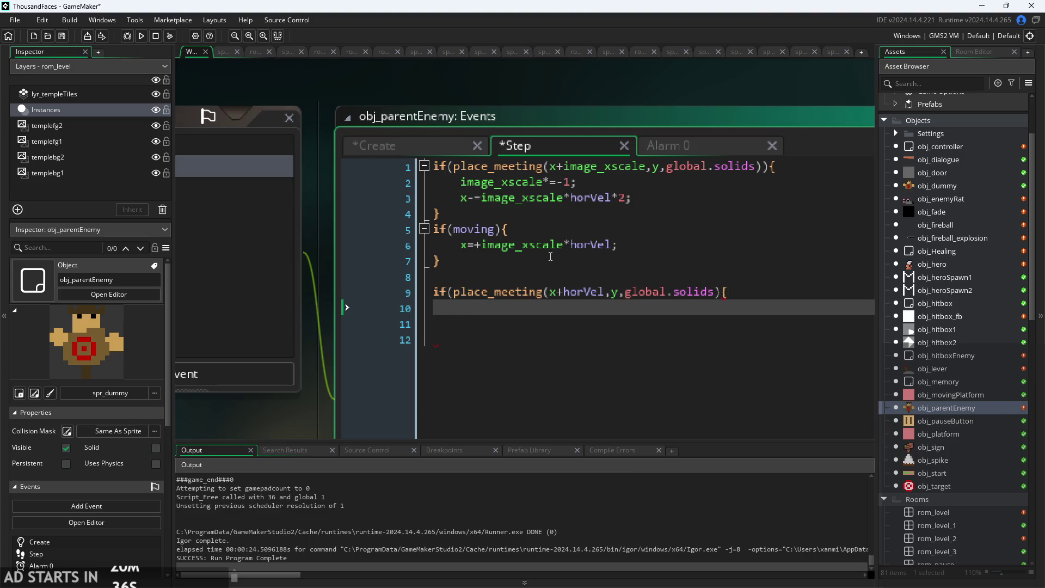
left_click(453, 292)
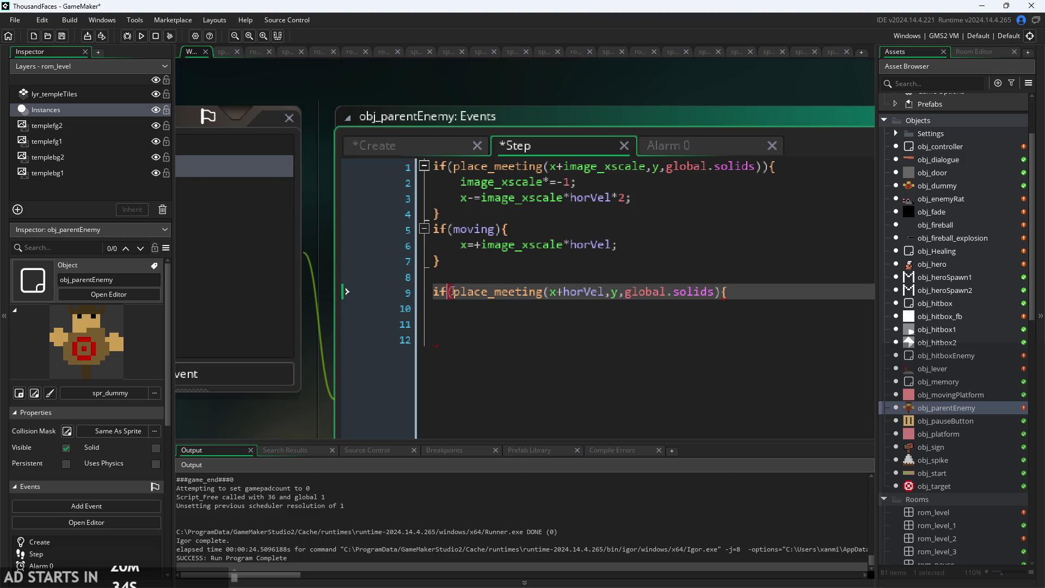
type("!")
left_click(515, 315)
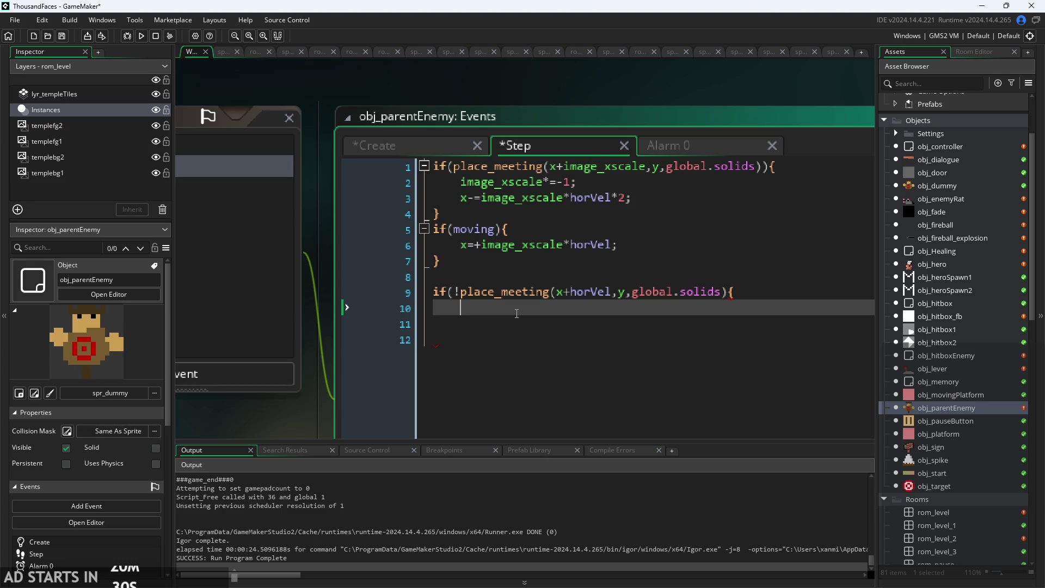
type("x+=")
type("horVel")
type(";")
key("Return")
type("}")
key("Return")
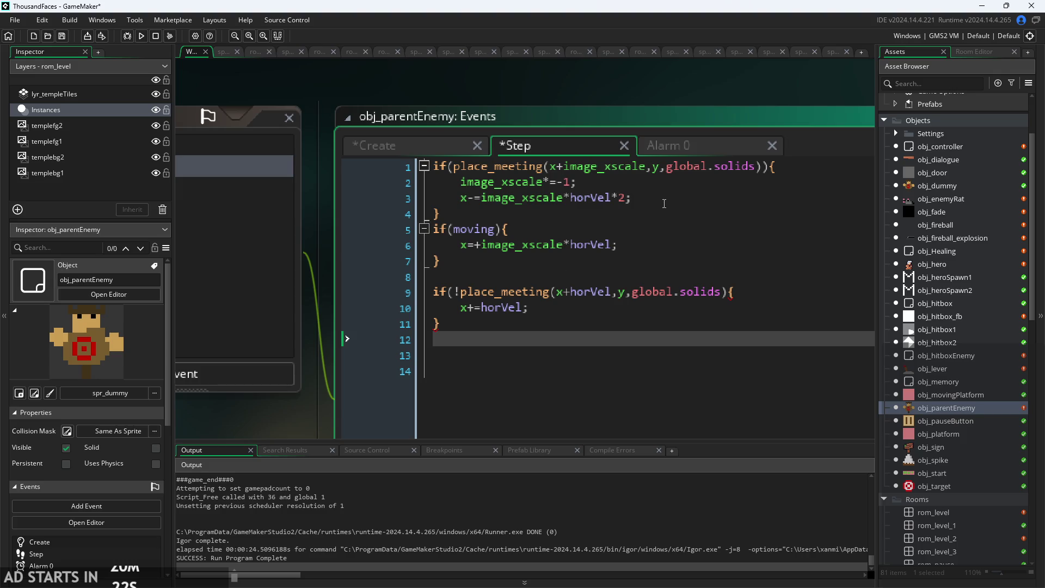
Add the missing closing parenthesis before the brace, then copy the finished if block.
left_click(664, 185)
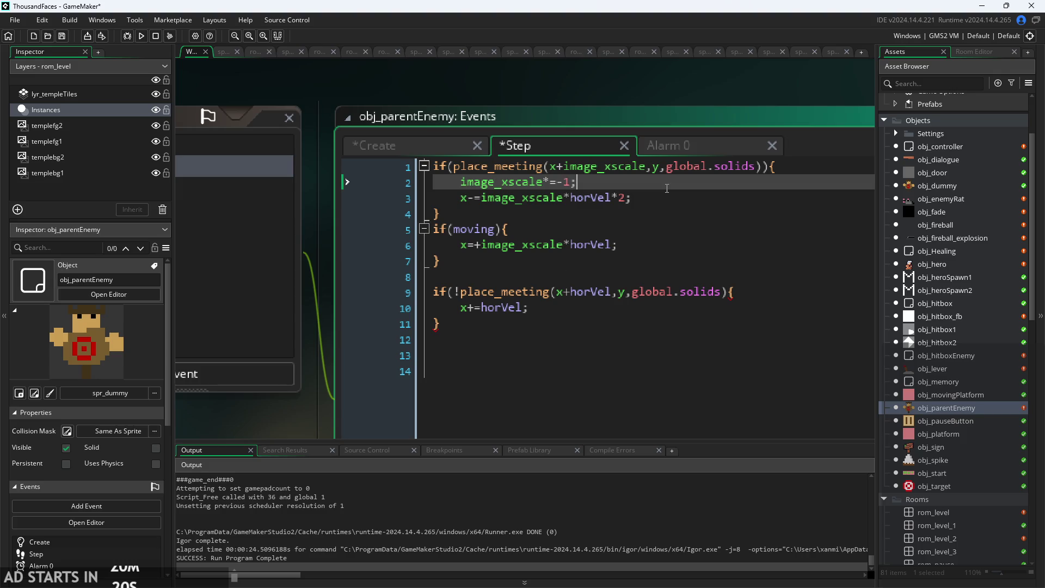
left_click(671, 199)
left_click(593, 339)
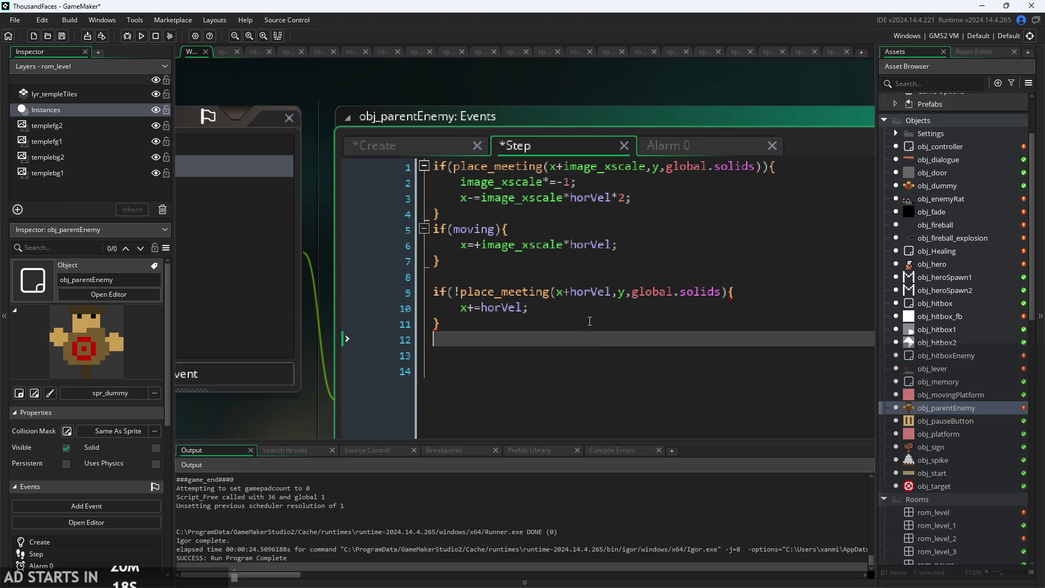
left_click(589, 322)
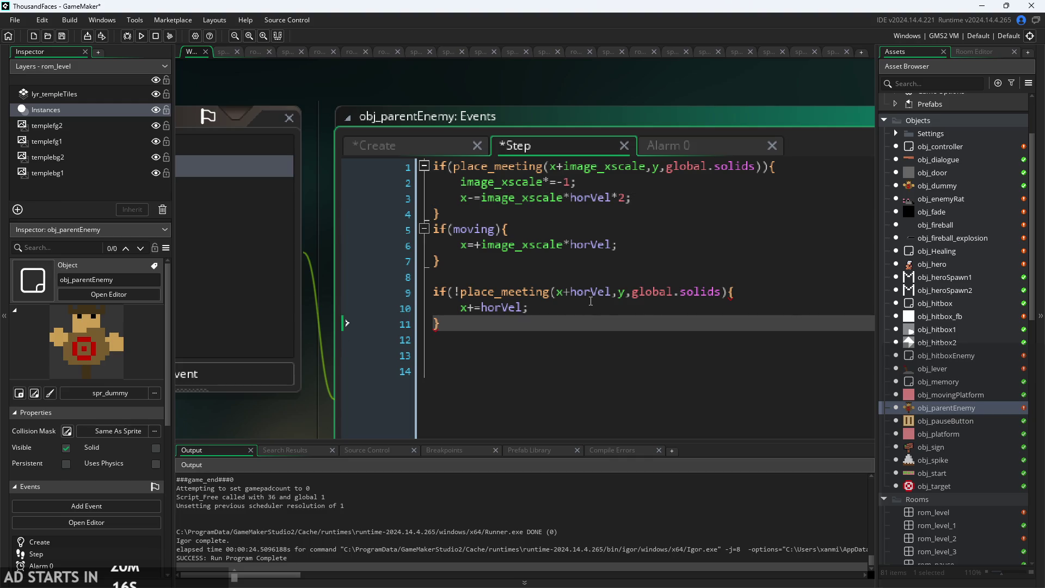
left_click(731, 294)
type(")")
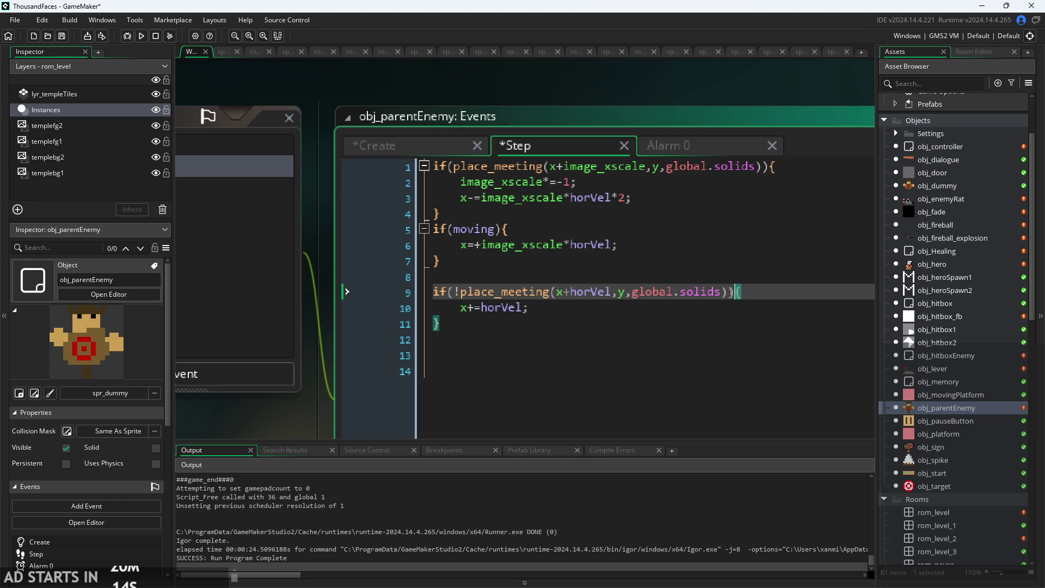
left_click(670, 308)
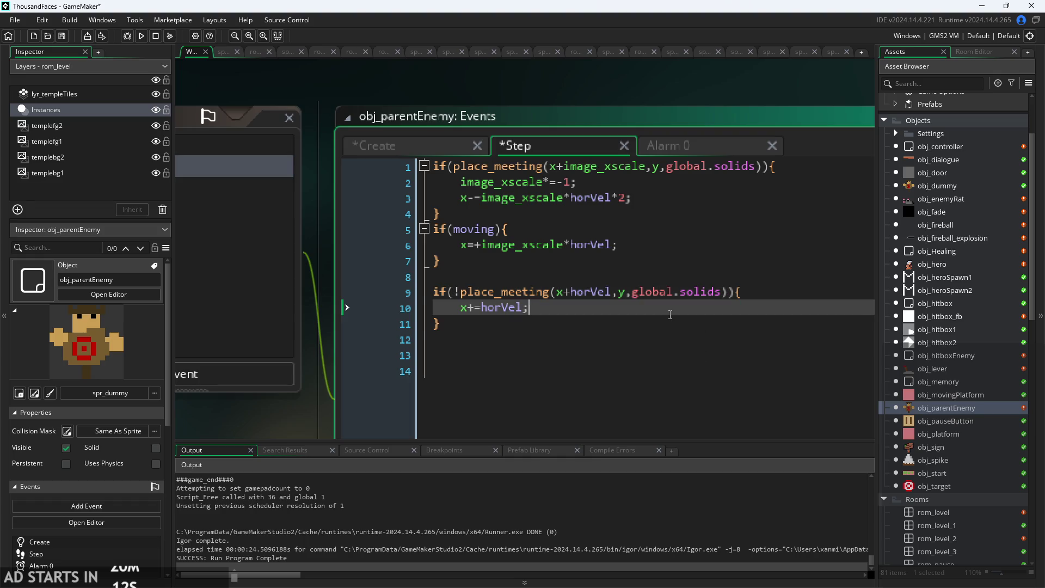
left_click_drag(403, 322, 378, 292)
key("ctrl+c")
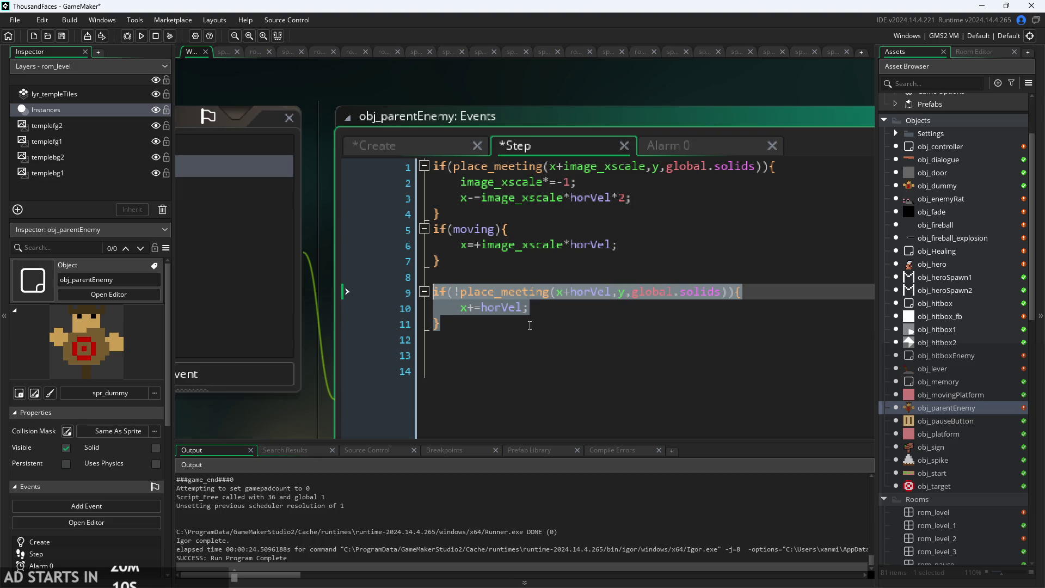
Paste a copy of the block and change its condition to place_meeting(x,y+verVel,global.solids).
left_click(529, 325)
key("Return")
key("ctrl+v")
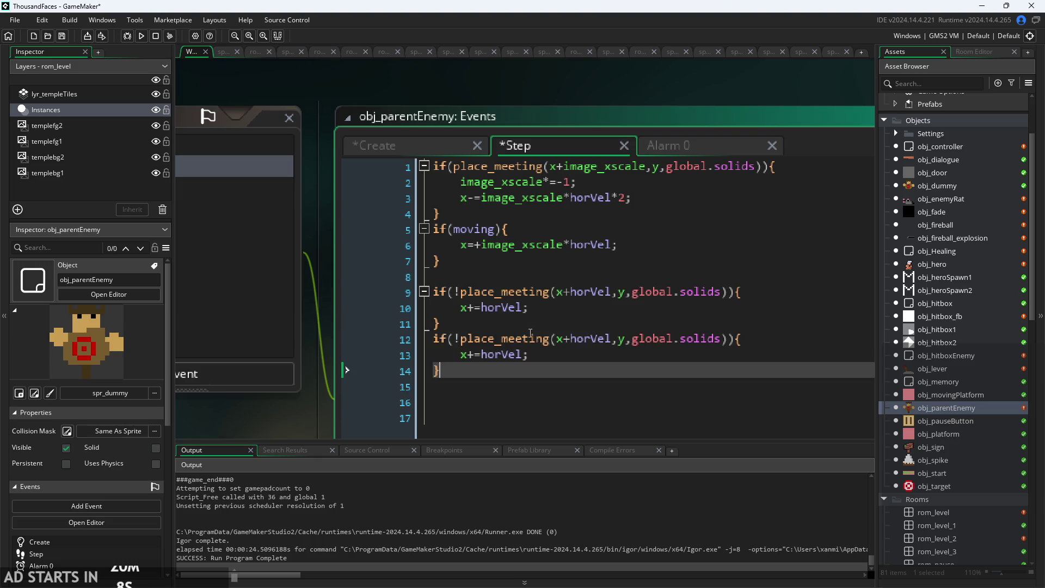
left_click_drag(563, 339, 619, 339)
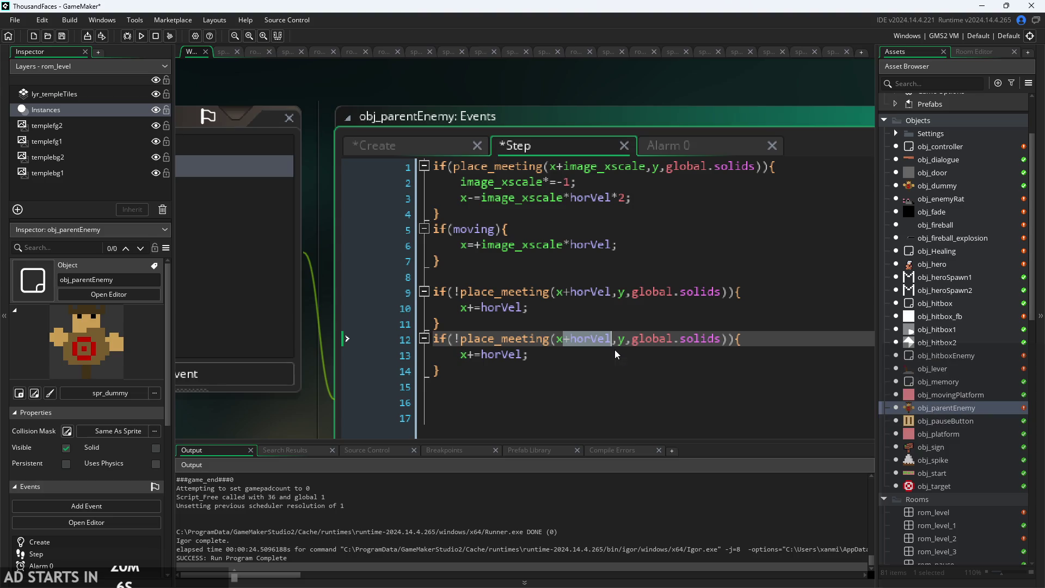
key("ctrl+x")
left_click(577, 338)
key("ctrl+v")
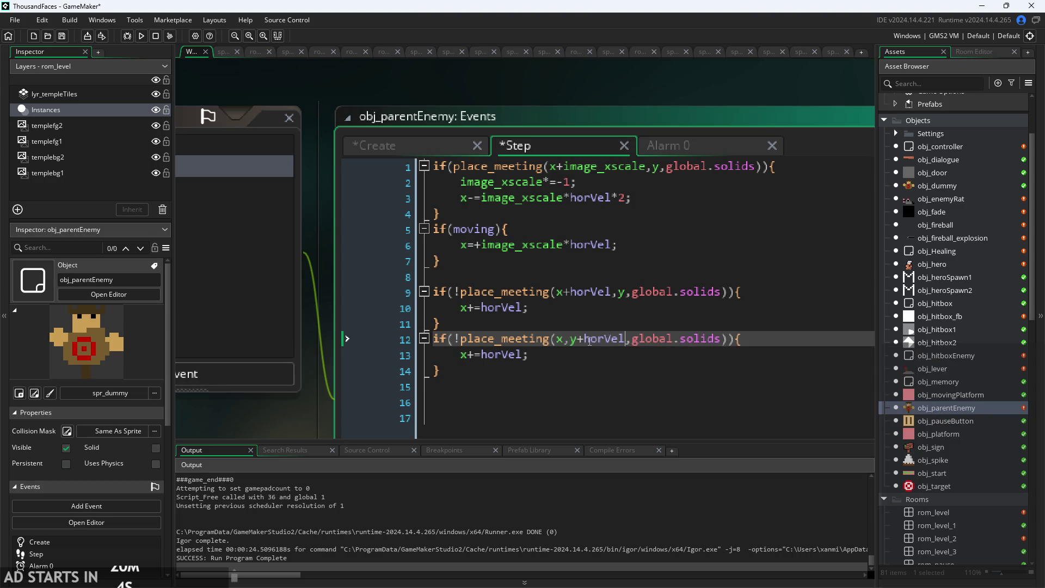
key("Left")
key("Left")
key("Left")
key("shift+Left")
key("shift+Left")
key("shift+Left")
type("b")
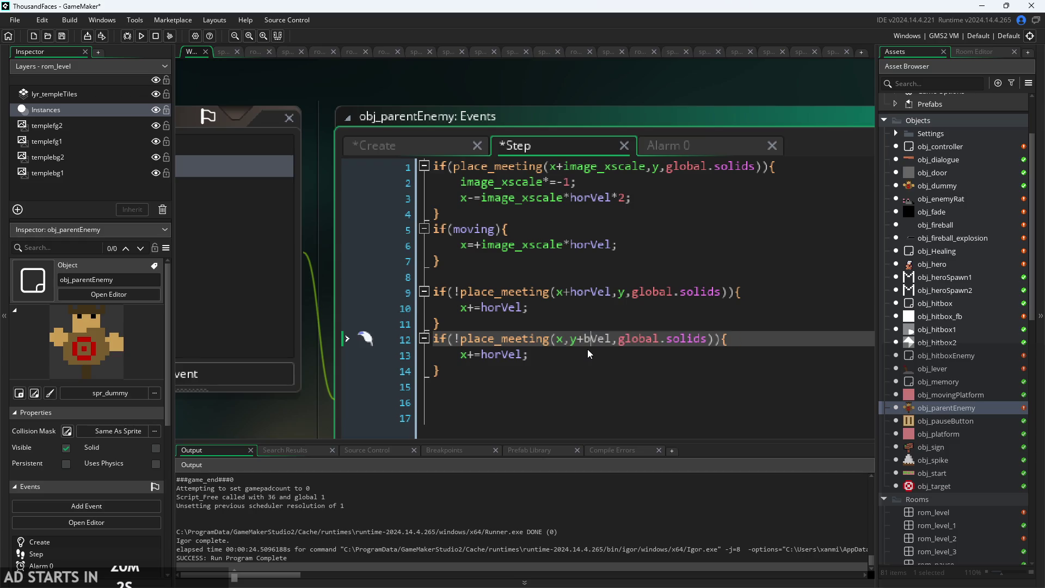
key("BackSpace")
type("ver")
Change the copied block's body from x+=horVel; to y+=verVel;.
left_click(433, 154)
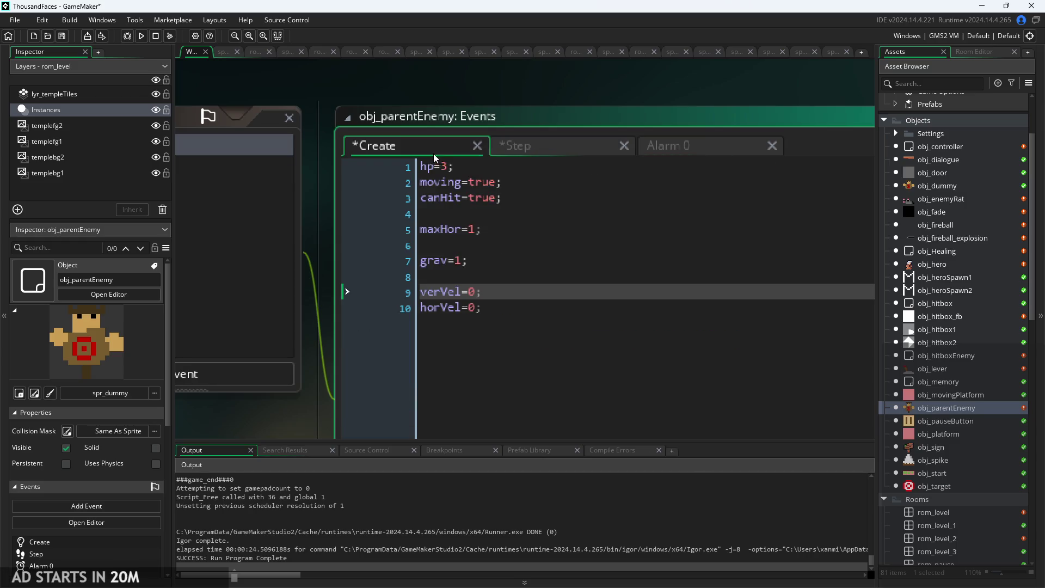
left_click(557, 145)
left_click(468, 355)
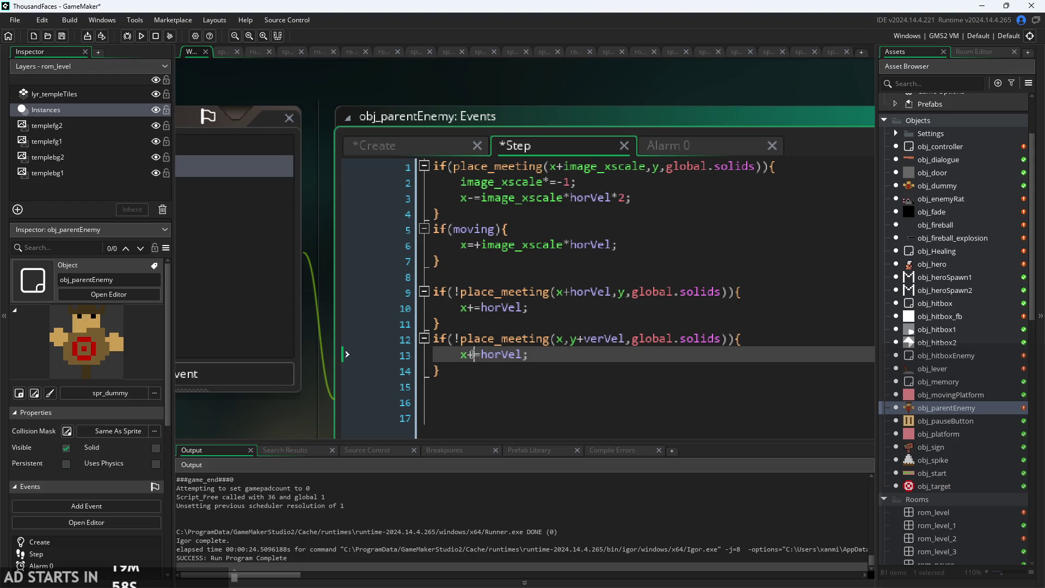
key("BackSpace")
type("y")
left_click_drag(481, 355, 501, 355)
type("ver")
left_click(642, 276)
left_click(642, 260)
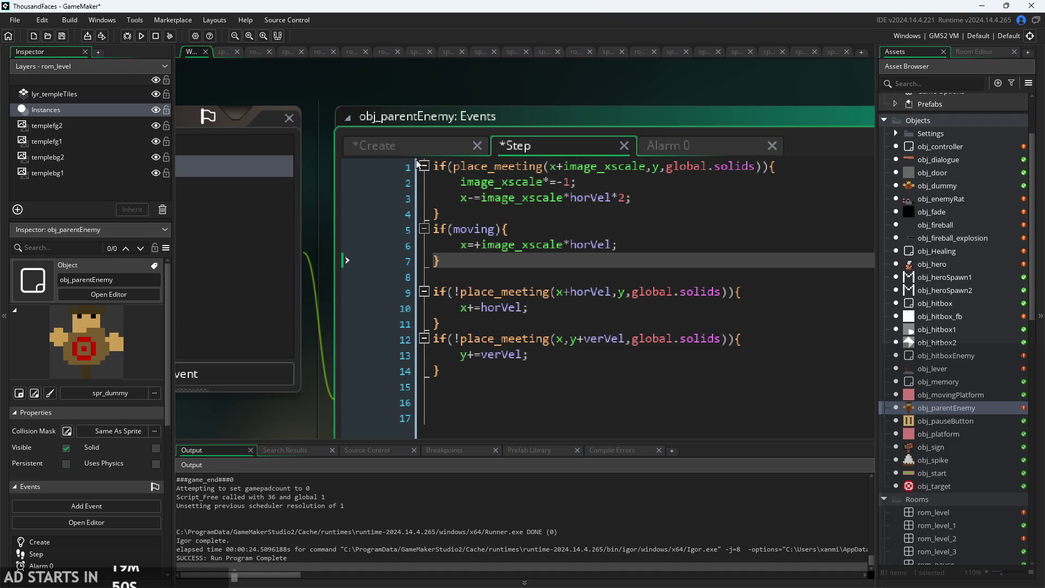
key("Return")
type("if(")
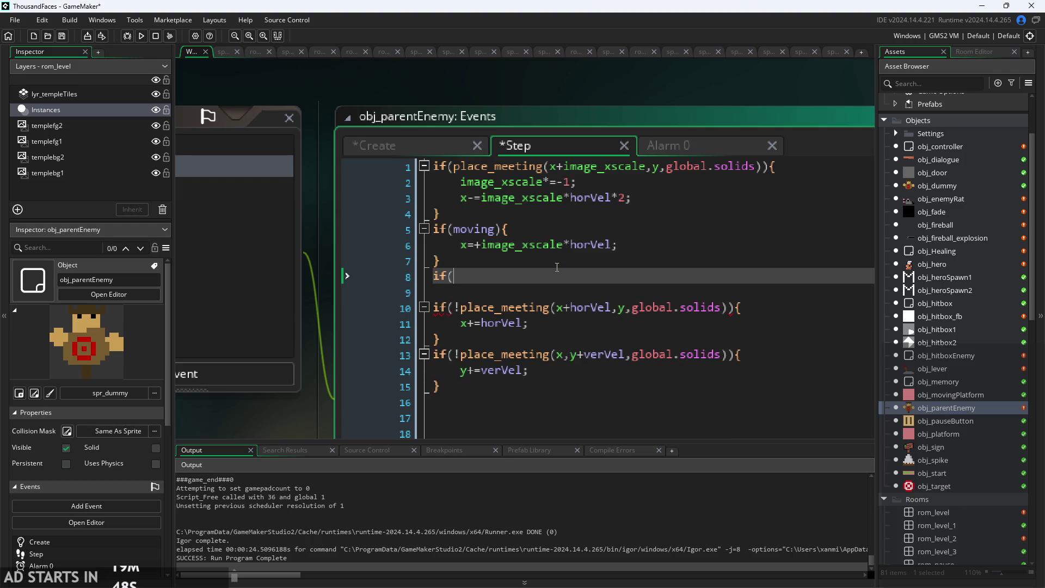
left_click(479, 307)
left_click(570, 354)
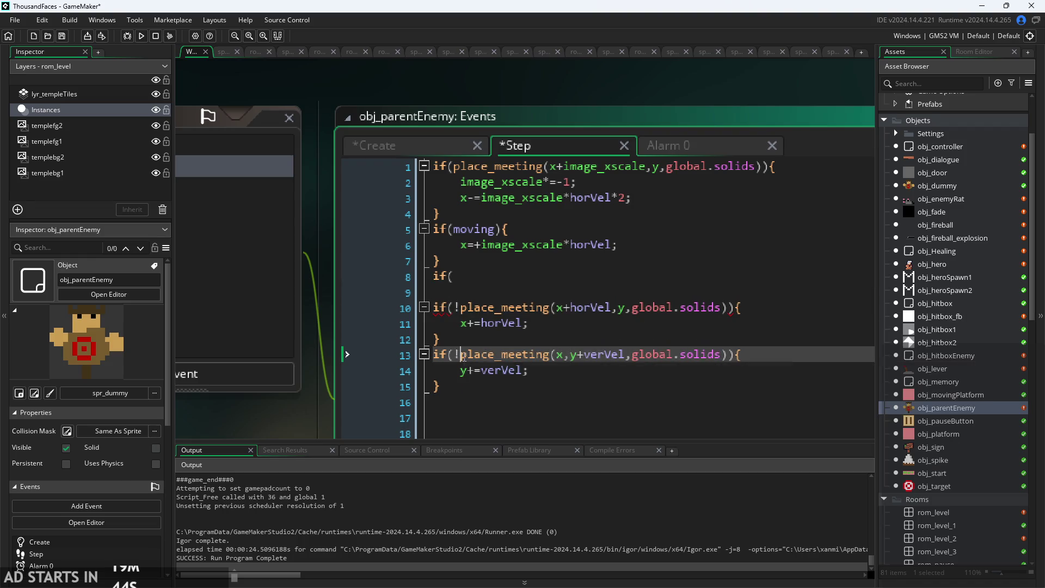
mouse_move(462, 357)
left_mouse_down()
mouse_move(532, 371)
mouse_move(729, 358)
left_mouse_up()
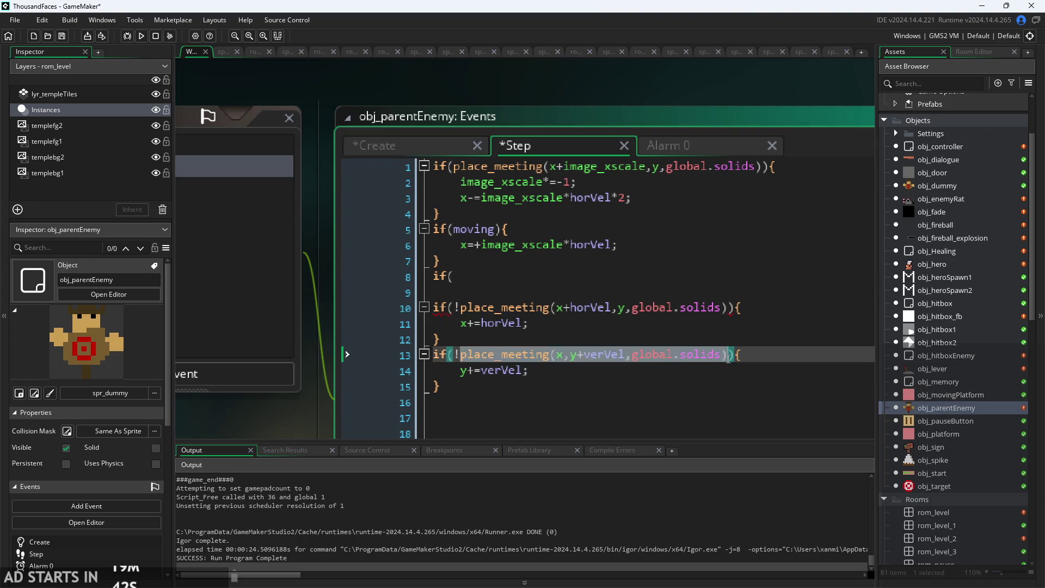
key("ctrl+c")
left_click(590, 278)
key("ctrl+v")
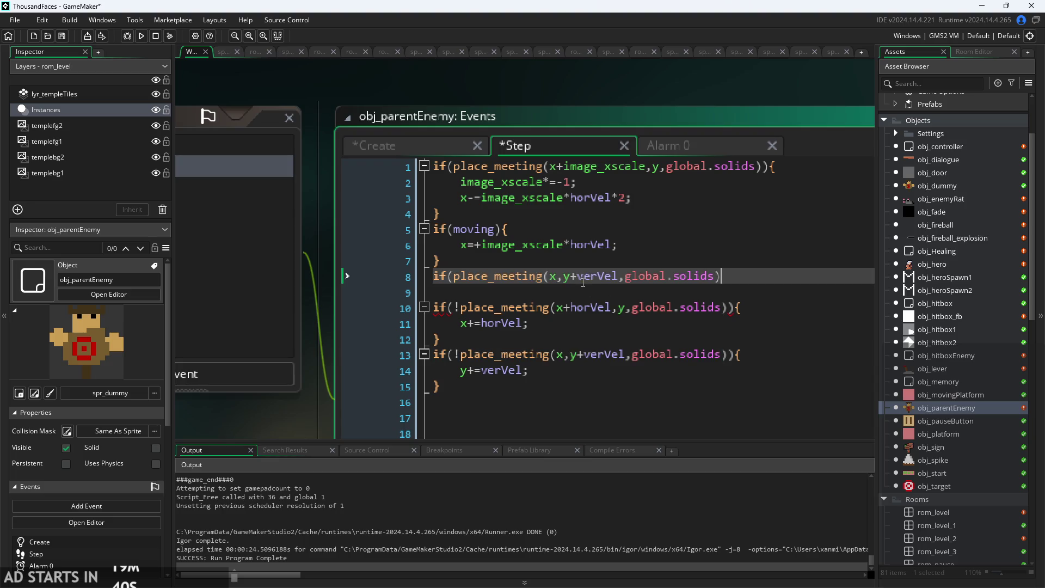
double_click(619, 277)
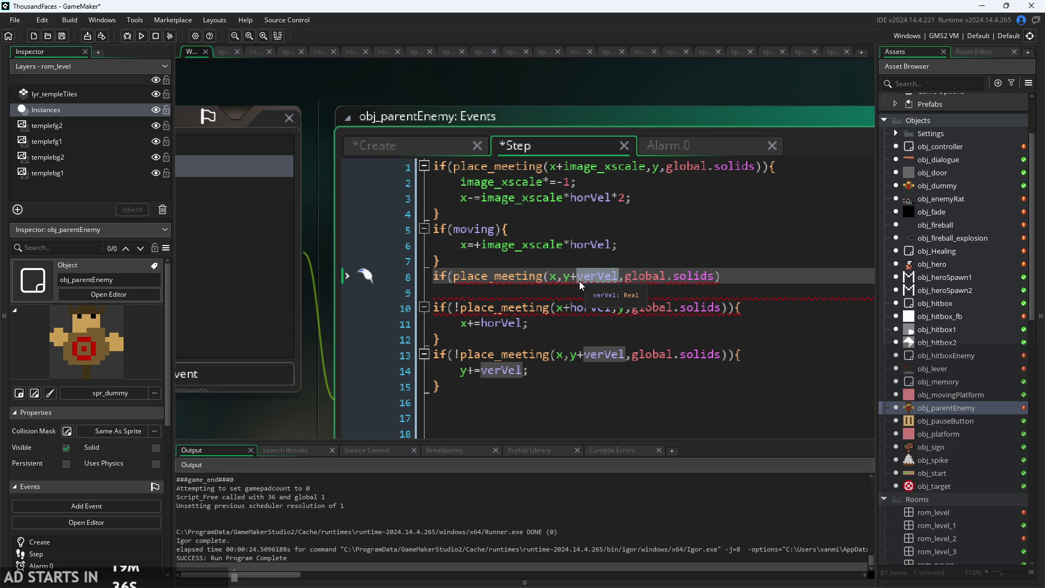
type("1")
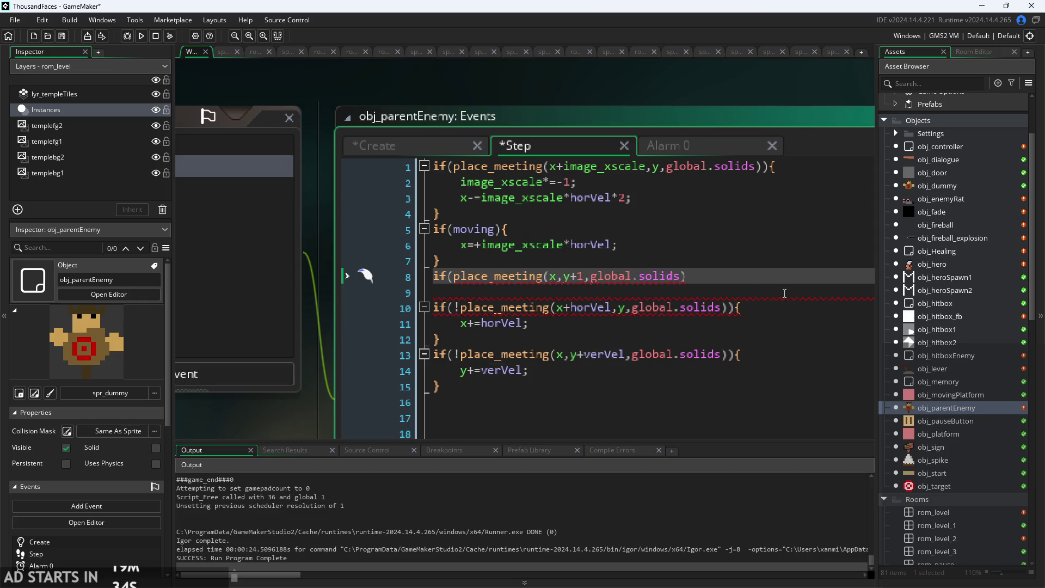
type("{")
key("Return")
key("Return")
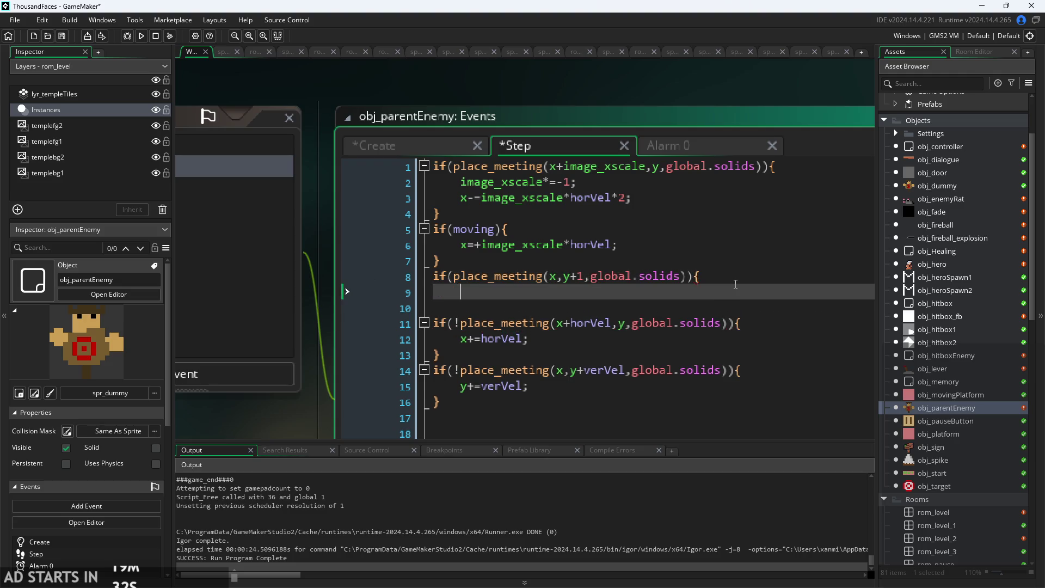
type("}")
left_click(736, 283)
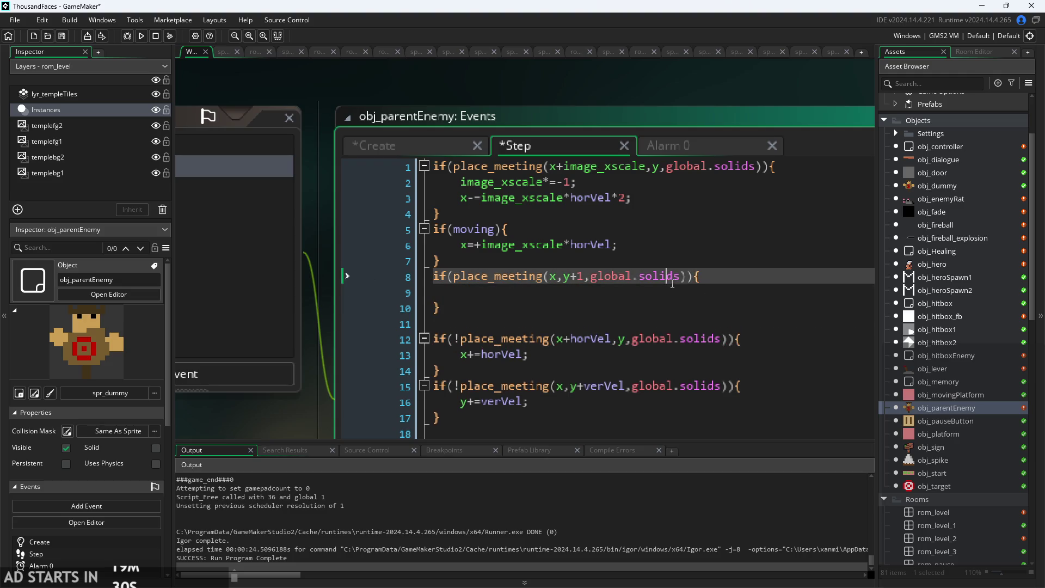
left_click_drag(439, 308, 352, 279)
left_click(460, 292)
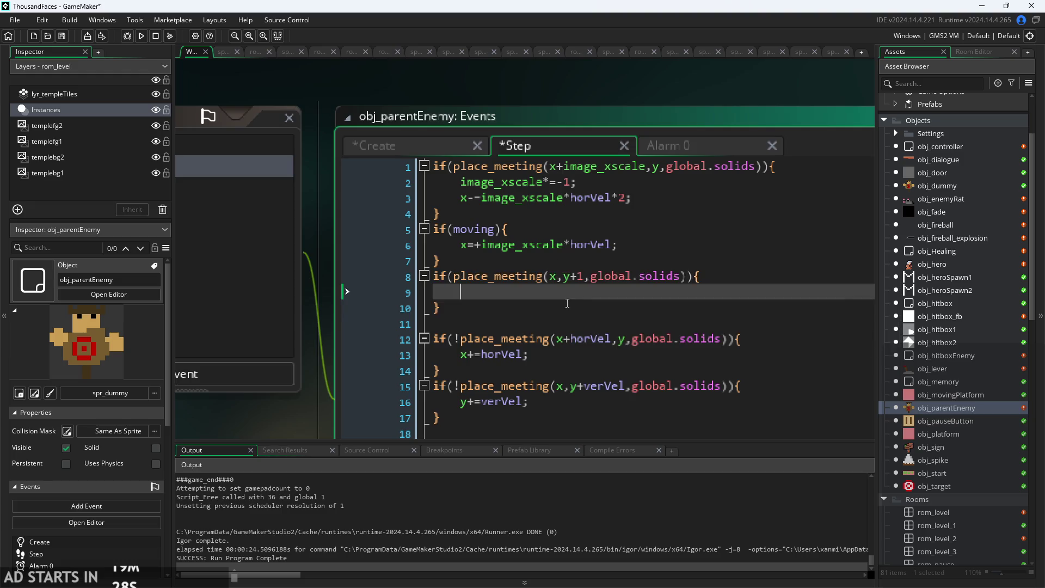
left_click_drag(441, 308, 434, 276)
type("=")
key("BackSpace")
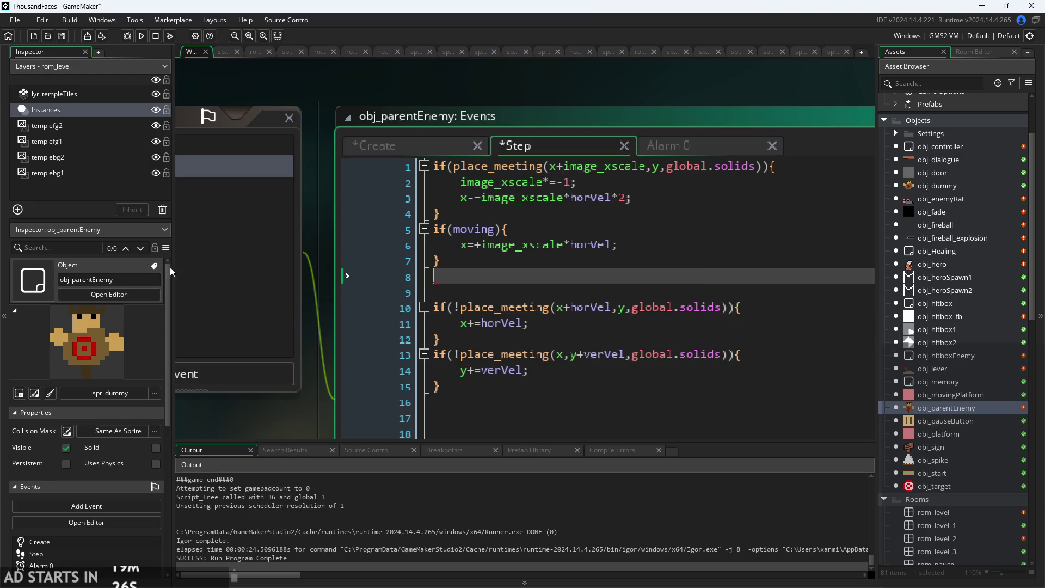
Check the Create variables, then start a line after the vertical check's closing brace.
left_click(420, 150)
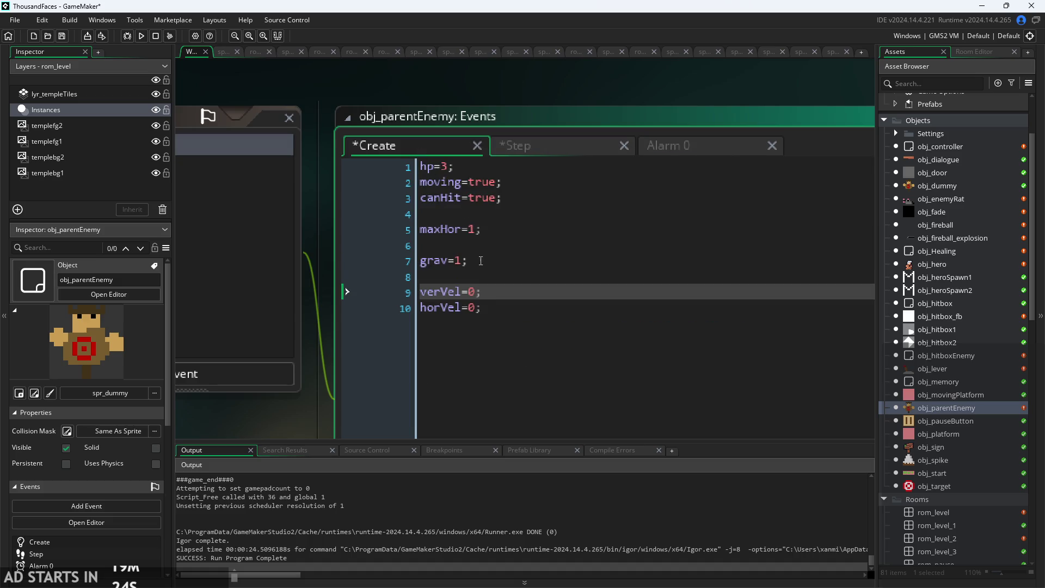
left_click(545, 148)
left_click(561, 387)
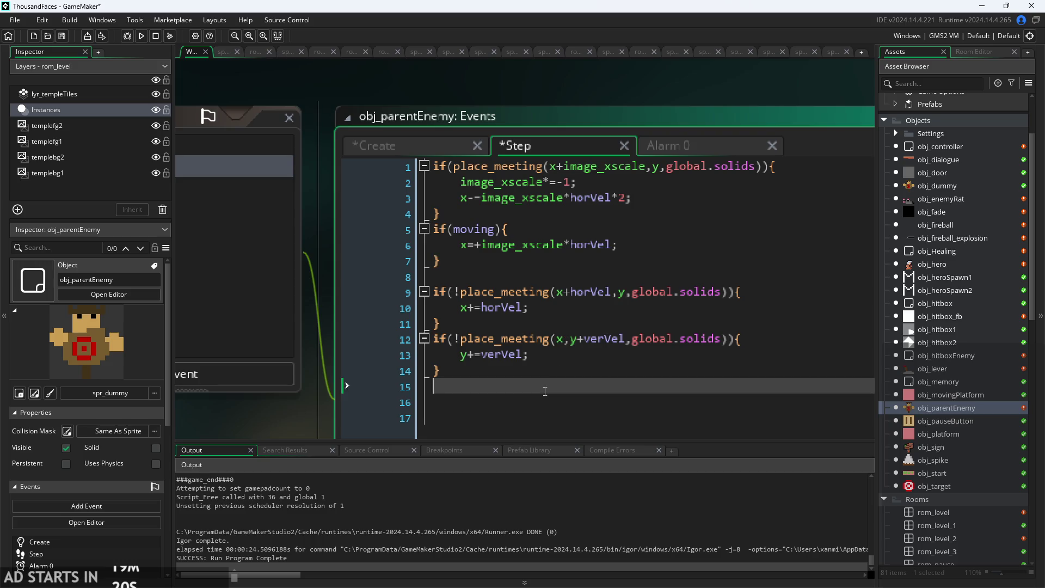
key("Up")
key("Up")
key("Up")
left_click(589, 350)
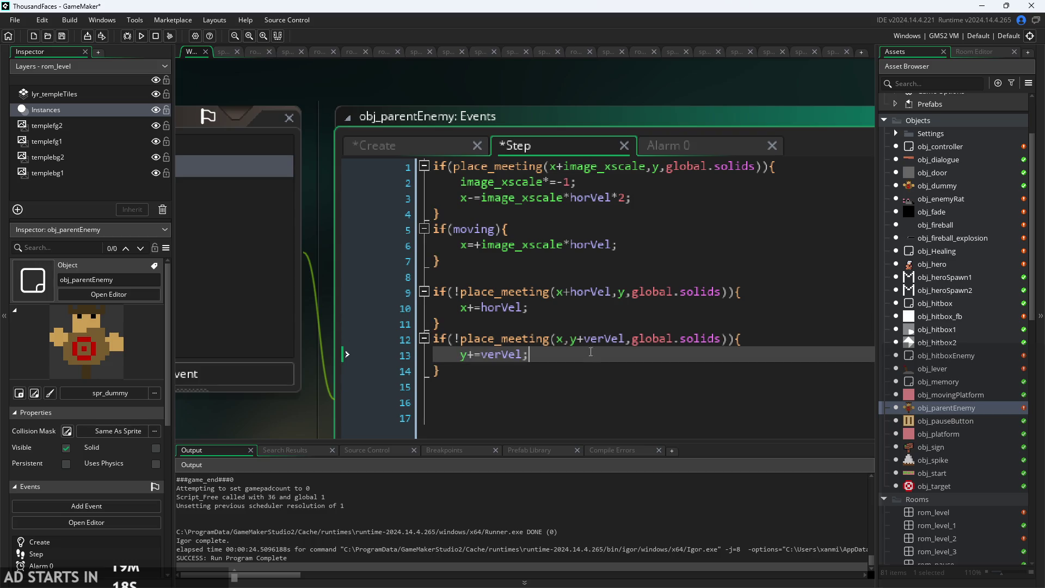
key("Down")
key("Return")
Type else{verVel=0;} after the vertical collision block, fixing typos along the way.
type("e;")
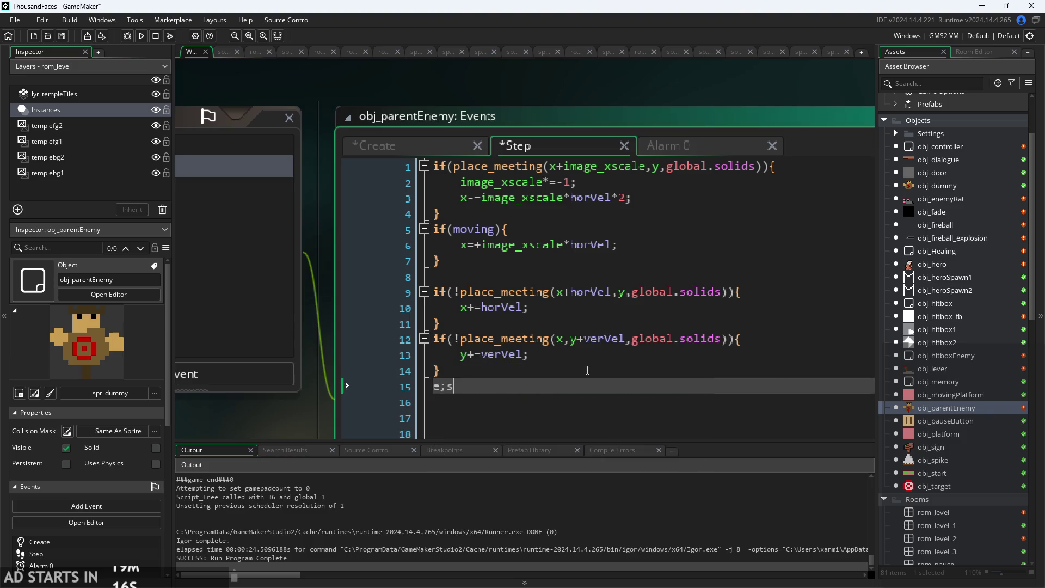
key("BackSpace")
type("lse{")
type("var")
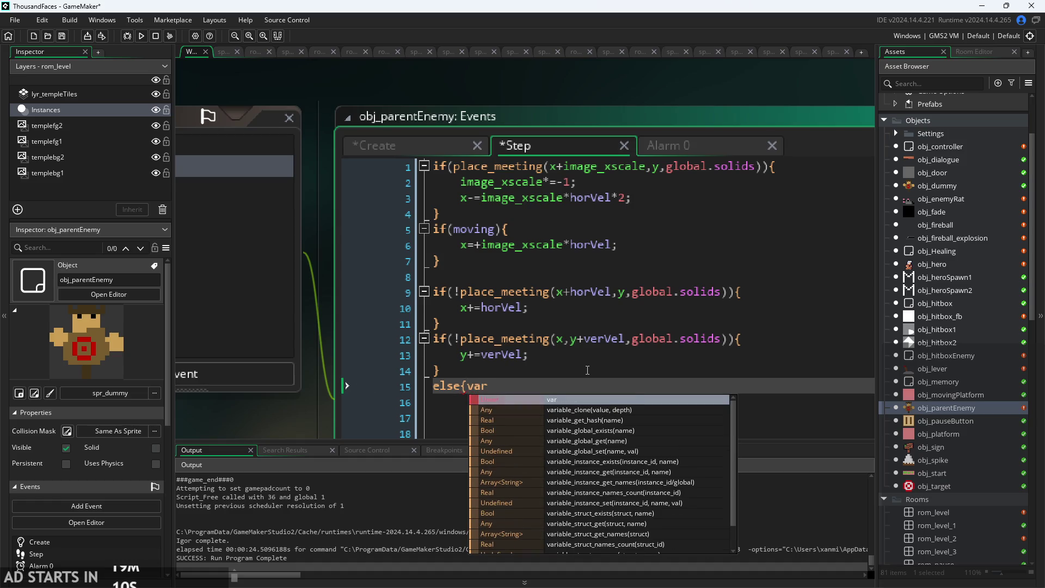
key("BackSpace")
key("BackSpace")
type("erVel")
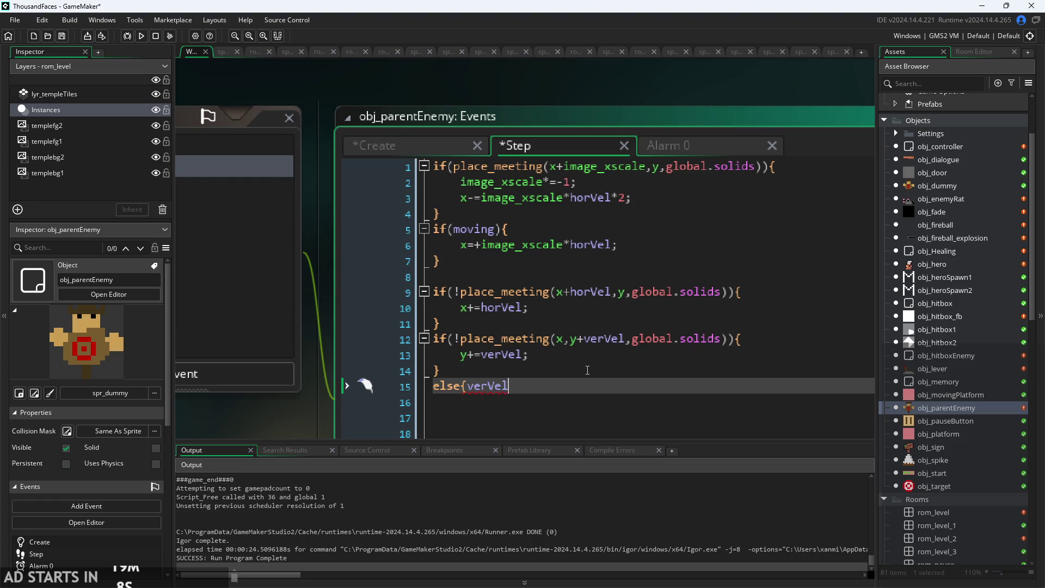
type("=0;}")
left_click(564, 315)
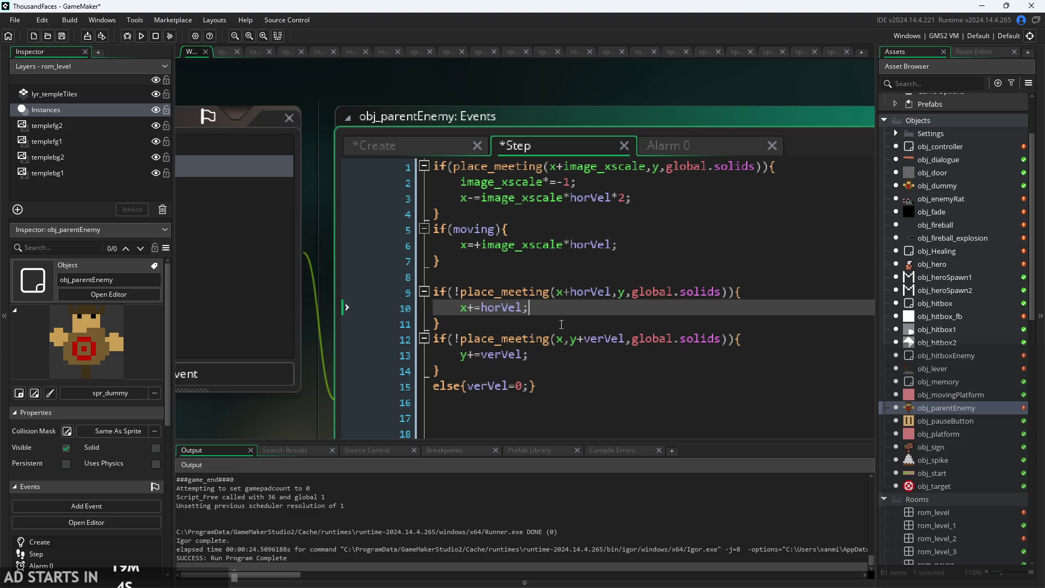
key("Down")
key("Down")
key("Down")
scroll(613, 292, "down", 2, "ctrl")
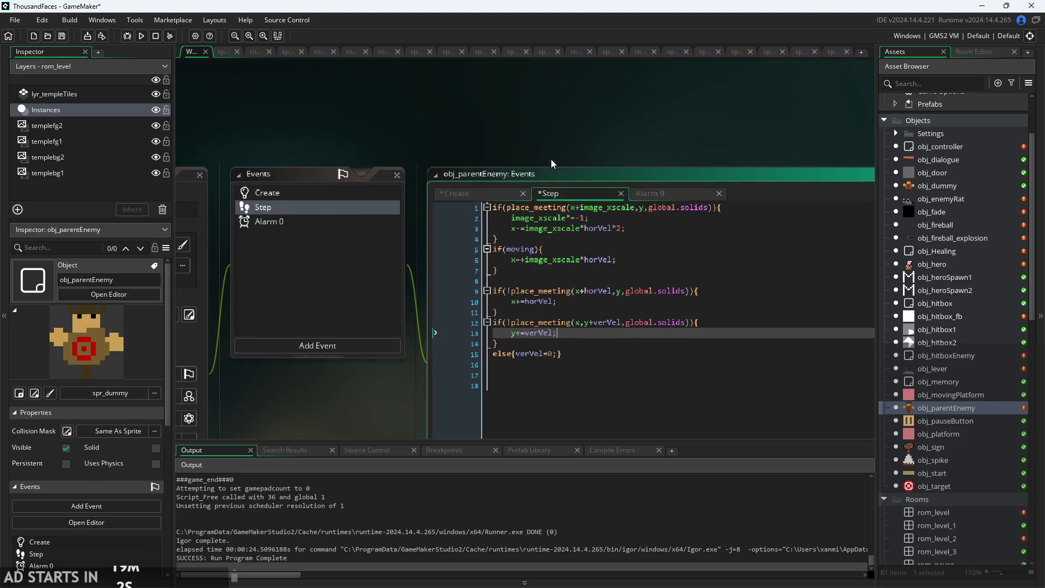
Save obj_parentEnemy's code changes with Ctrl+S.
left_click_drag(504, 136, 466, 113)
key("ctrl+s")
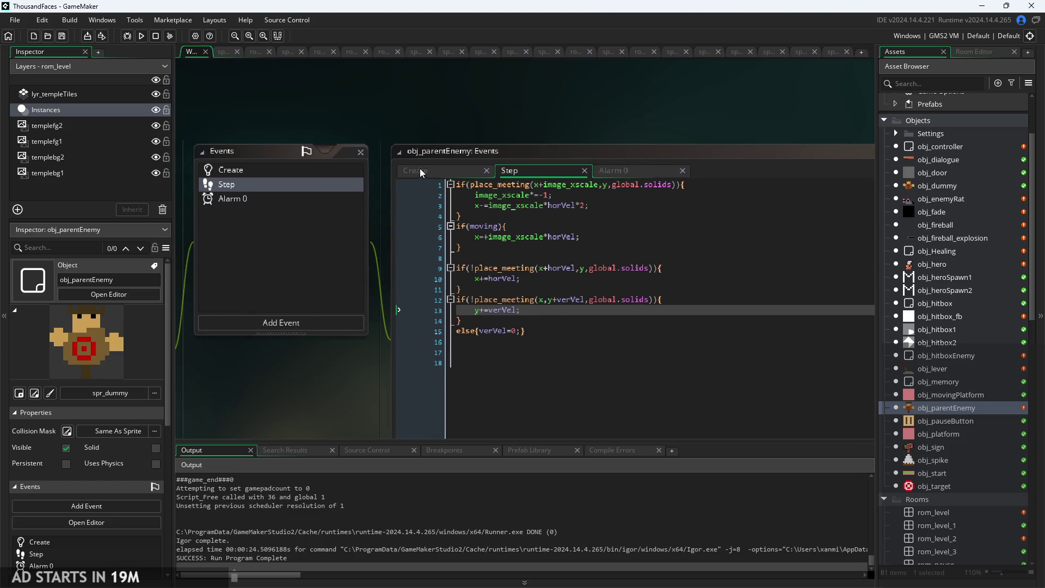
scroll(596, 224, "up", 1, "ctrl")
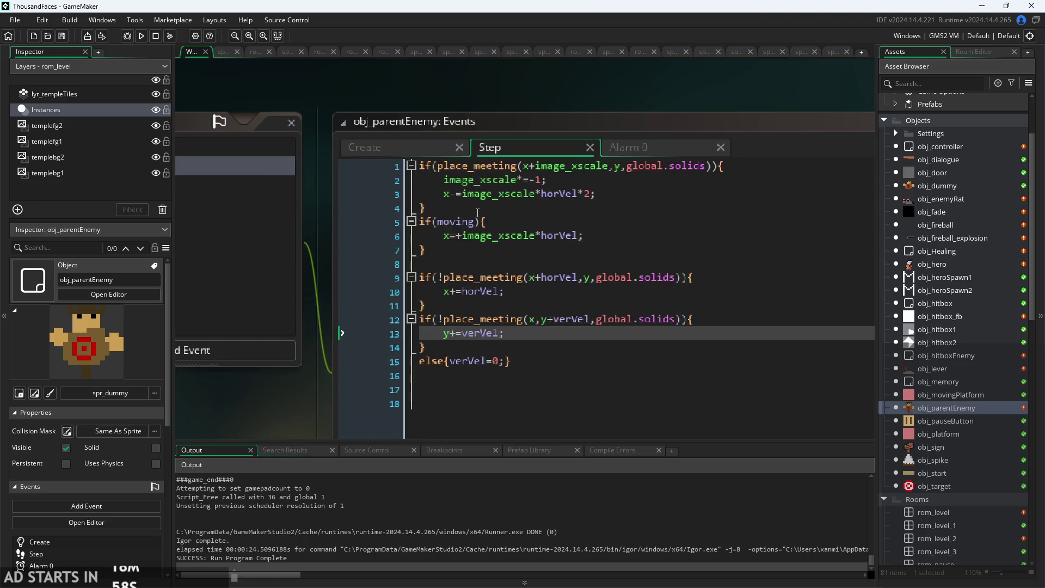
Run the game, start the level, then pause and exit back to GameMaker.
left_click(141, 36)
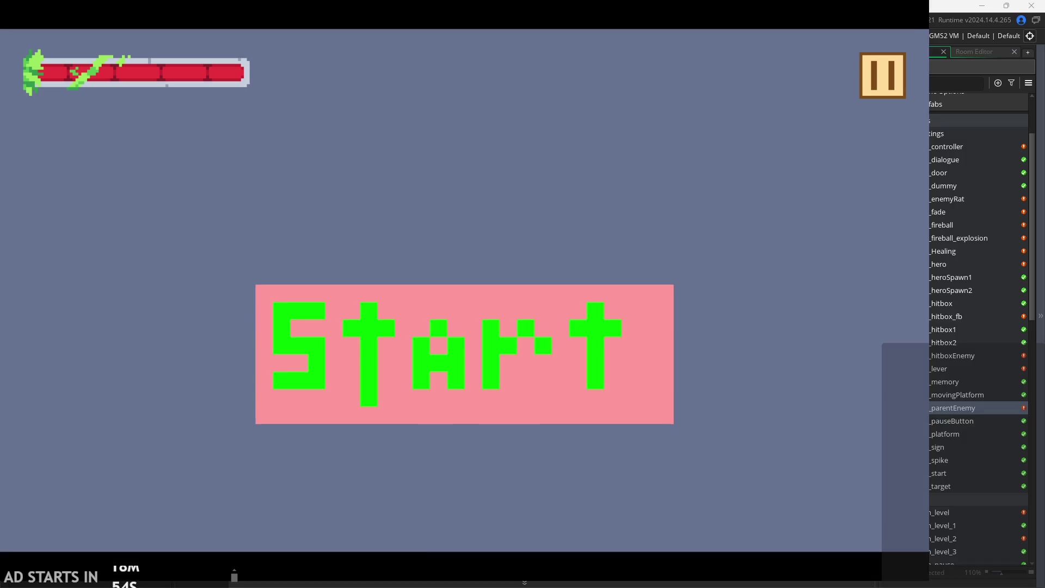
left_click(580, 348)
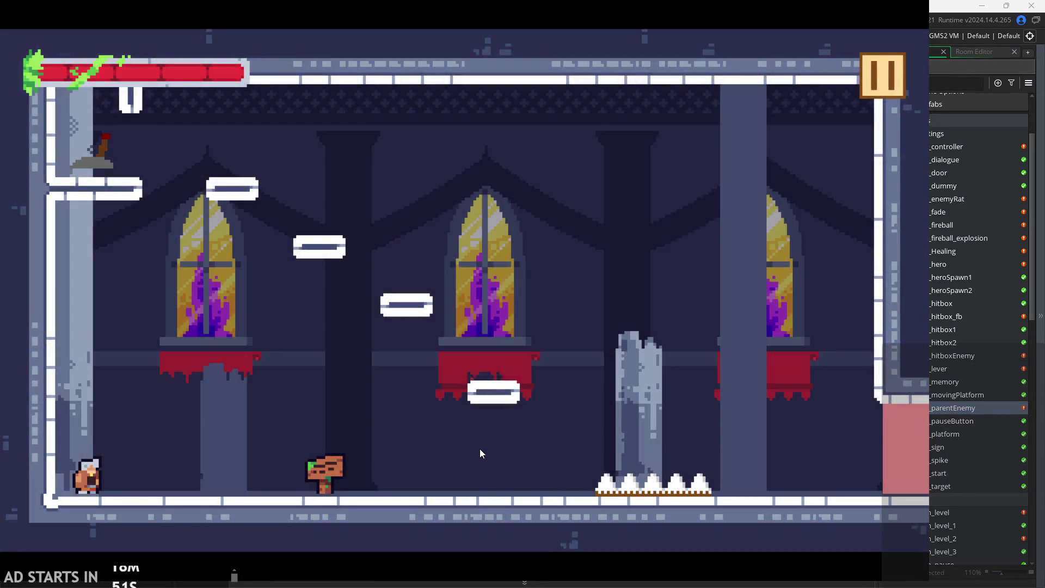
left_click(893, 78)
left_click(814, 482)
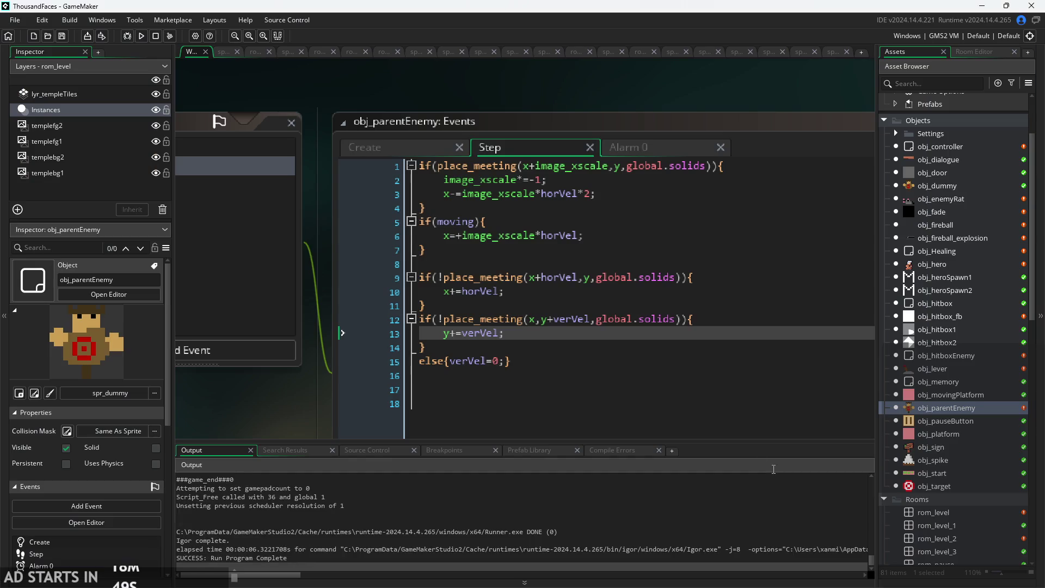
double_click(958, 513)
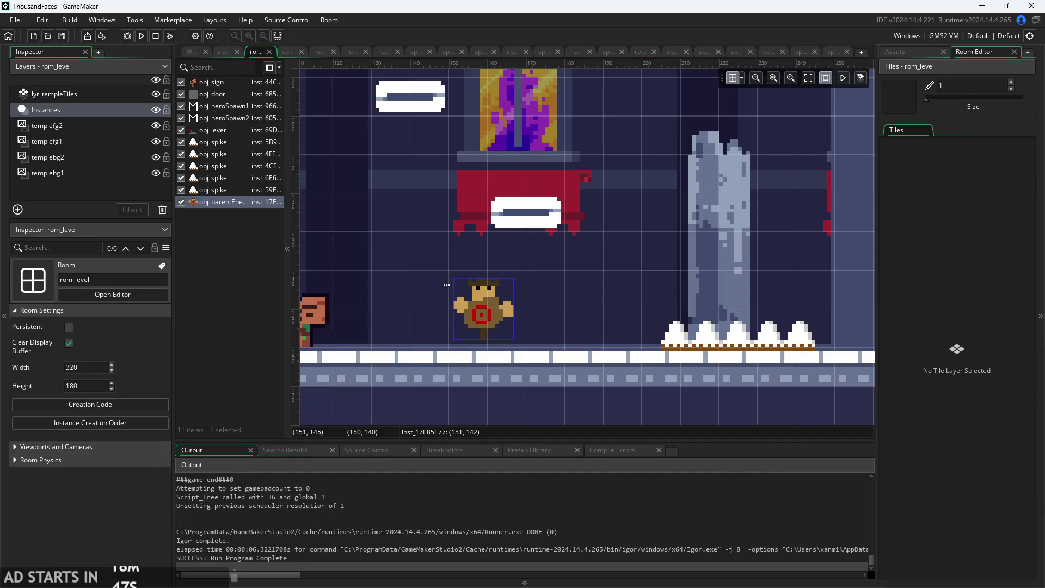
scroll(557, 331, "down", 3)
left_click(191, 52)
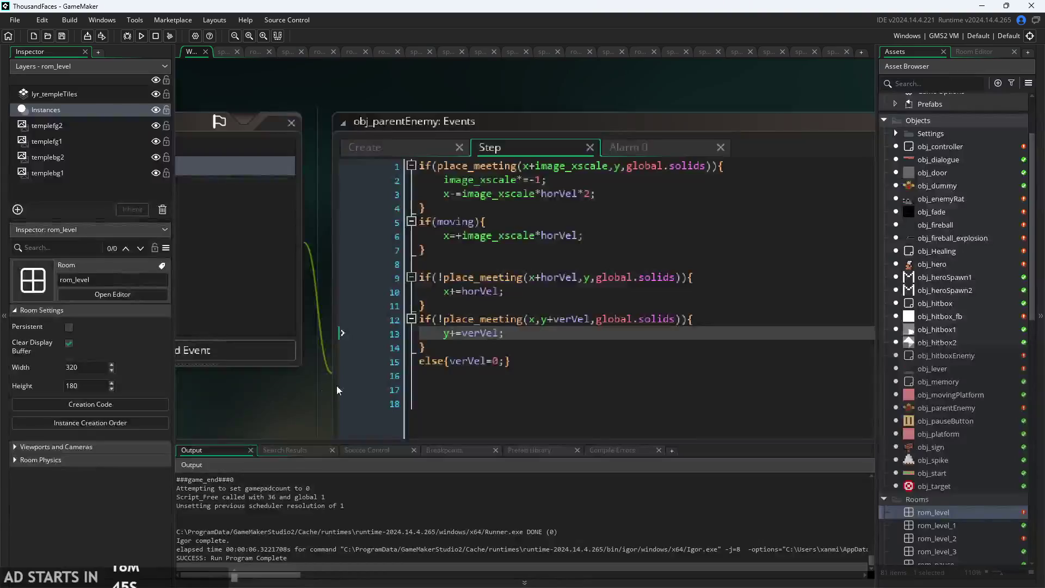
mouse_move(295, 396)
left_mouse_down()
mouse_move(295, 330)
mouse_move(315, 328)
mouse_move(342, 364)
left_mouse_up()
scroll(343, 364, "up", 3)
scroll(247, 354, "down", 2)
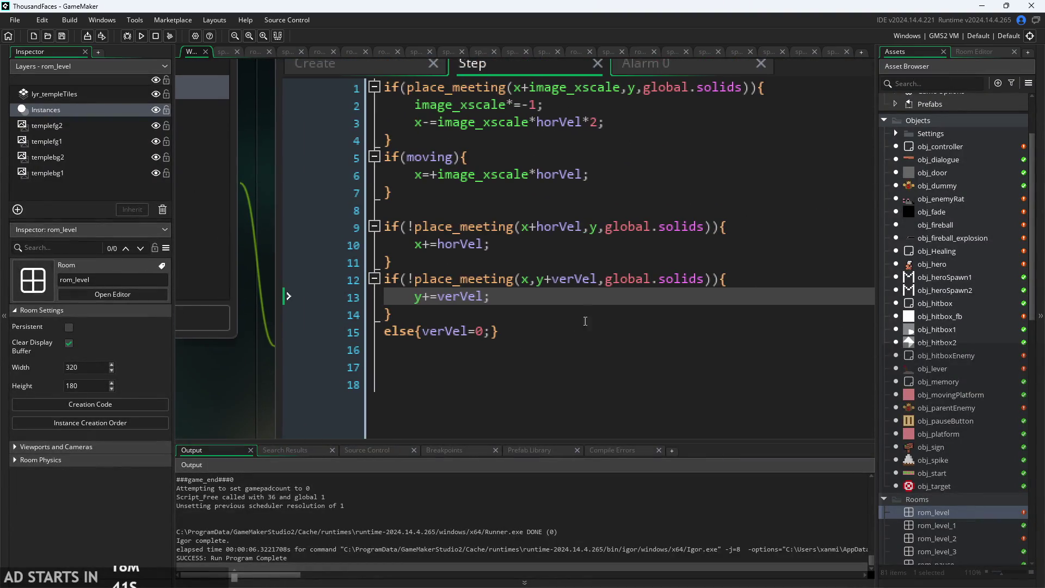
left_click(570, 281)
key("Down")
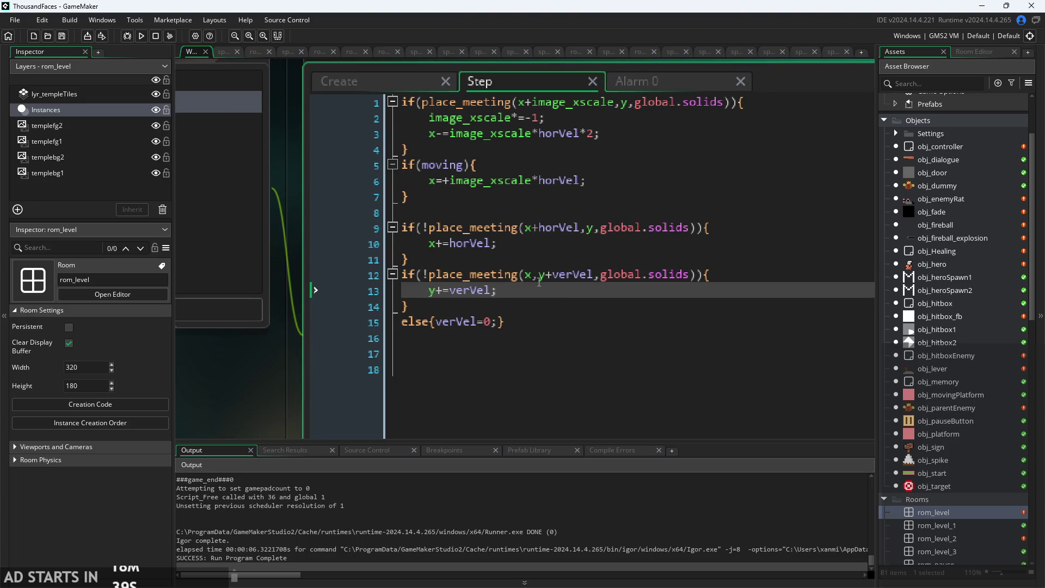
key("Up")
mouse_move(509, 279)
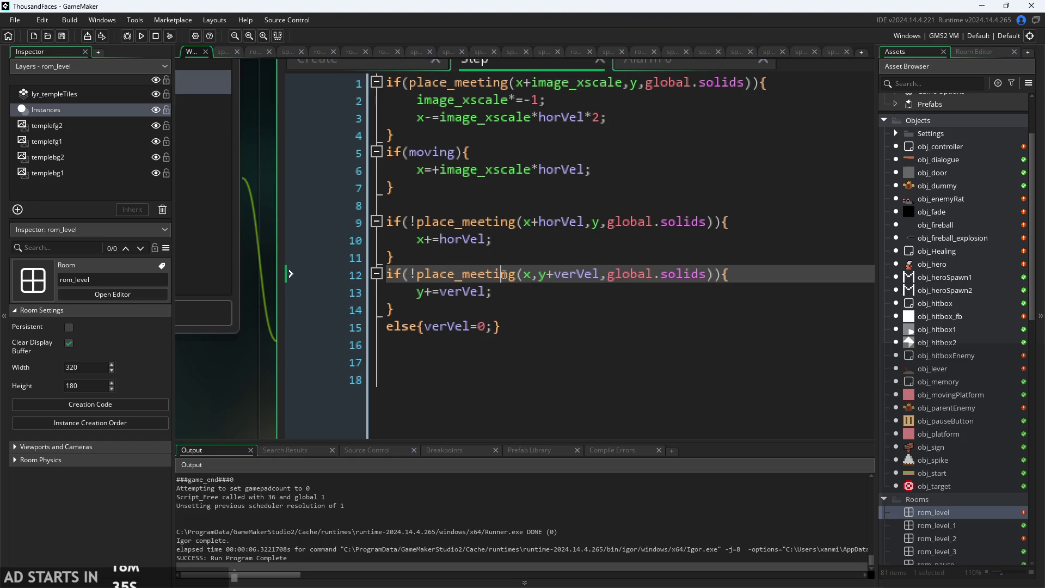
left_click(505, 292)
left_click(508, 309)
left_click(511, 324)
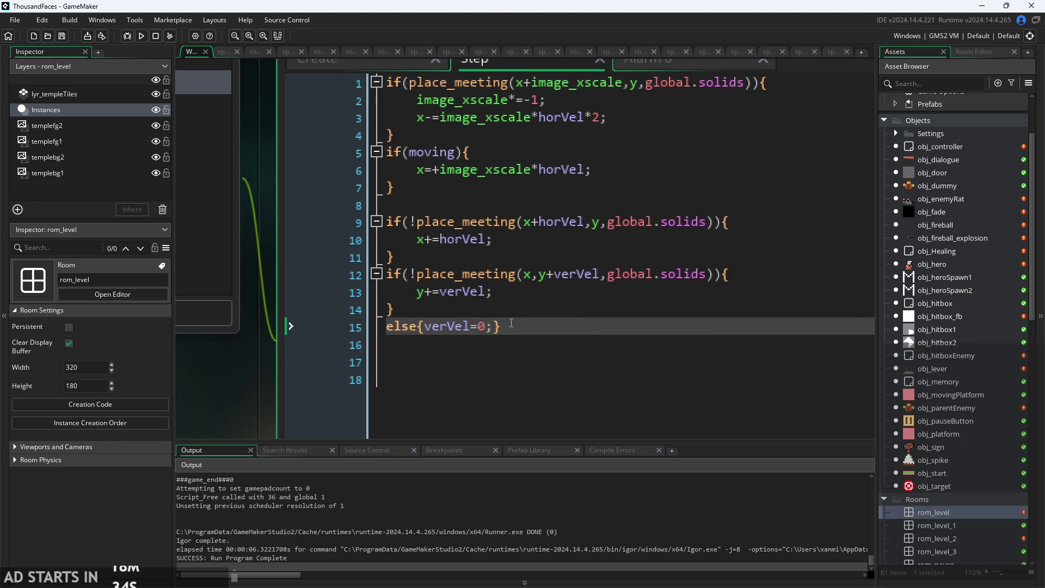
scroll(491, 244, "up", 1)
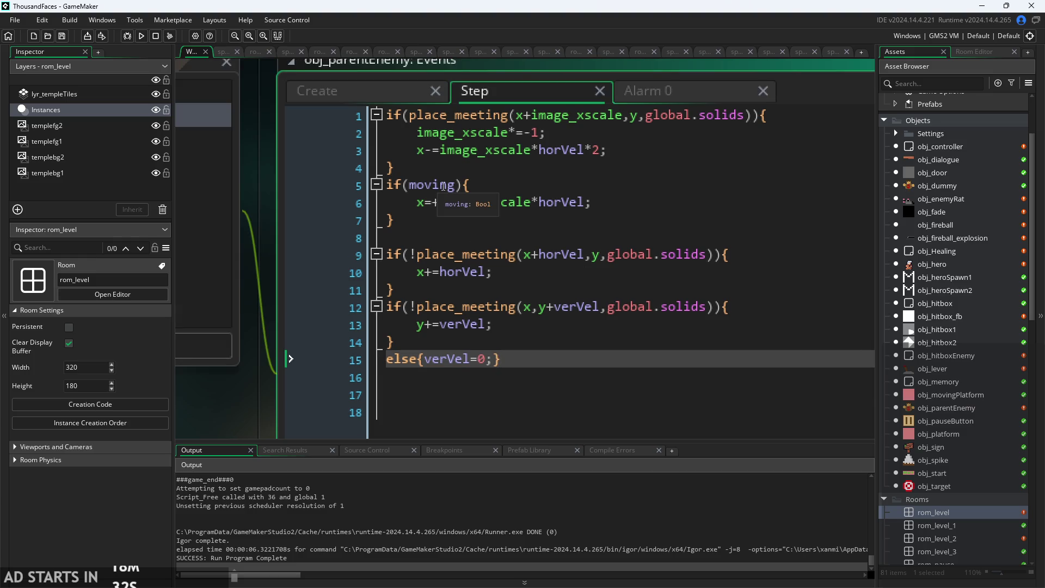
left_click(626, 151)
left_click(626, 134)
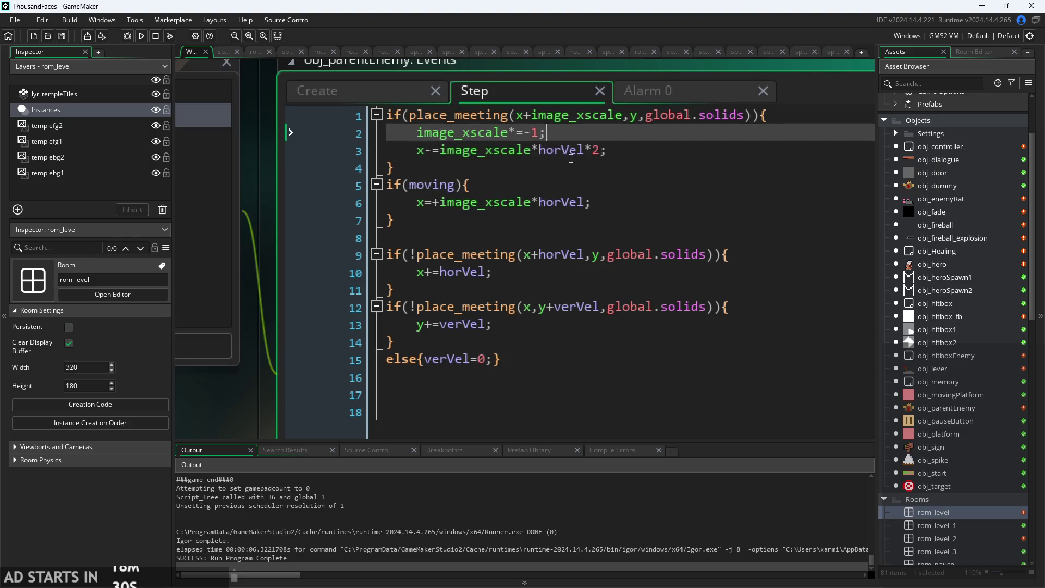
left_click(609, 150)
left_click(626, 135)
left_click(627, 150)
left_click(626, 168)
left_click(627, 202)
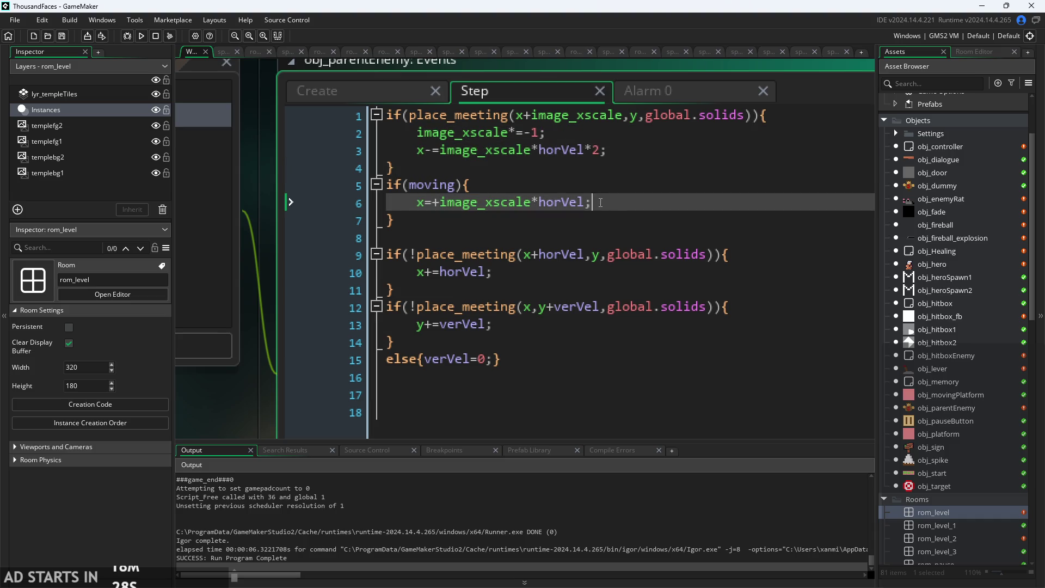
left_click(626, 185)
left_click(626, 203)
left_click(623, 238)
left_click(621, 203)
left_click(619, 220)
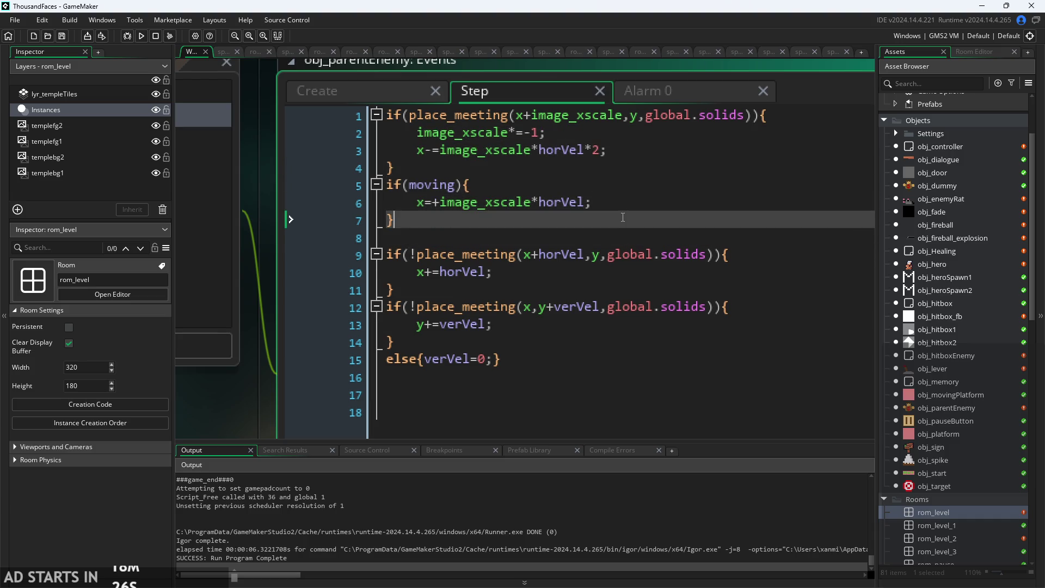
left_click(617, 237)
left_click_drag(539, 203, 452, 204)
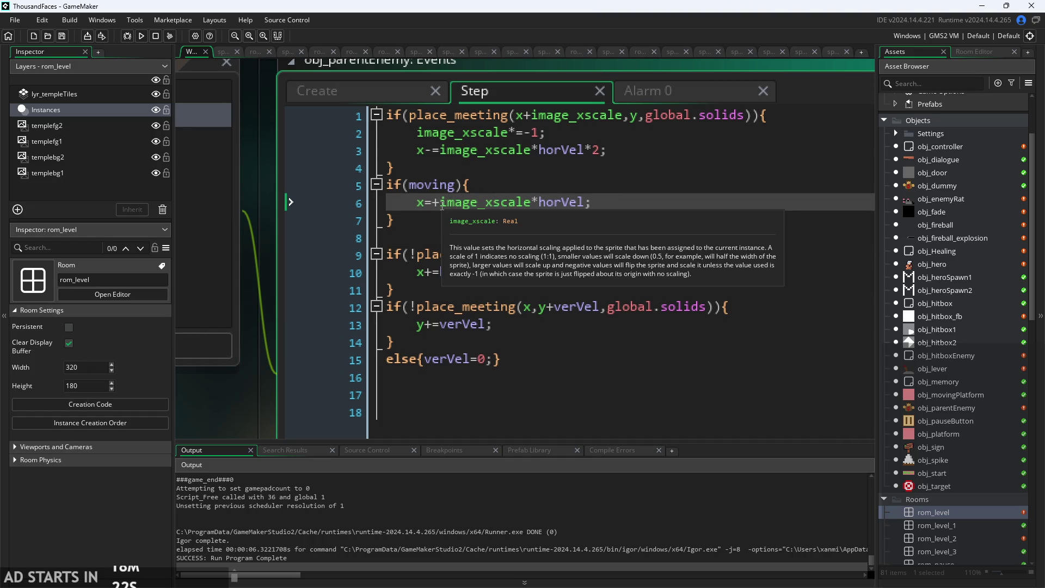
Fix the moving line to x+=image_xscale*horVel and save.
left_click(440, 203)
key("BackSpace")
type("+")
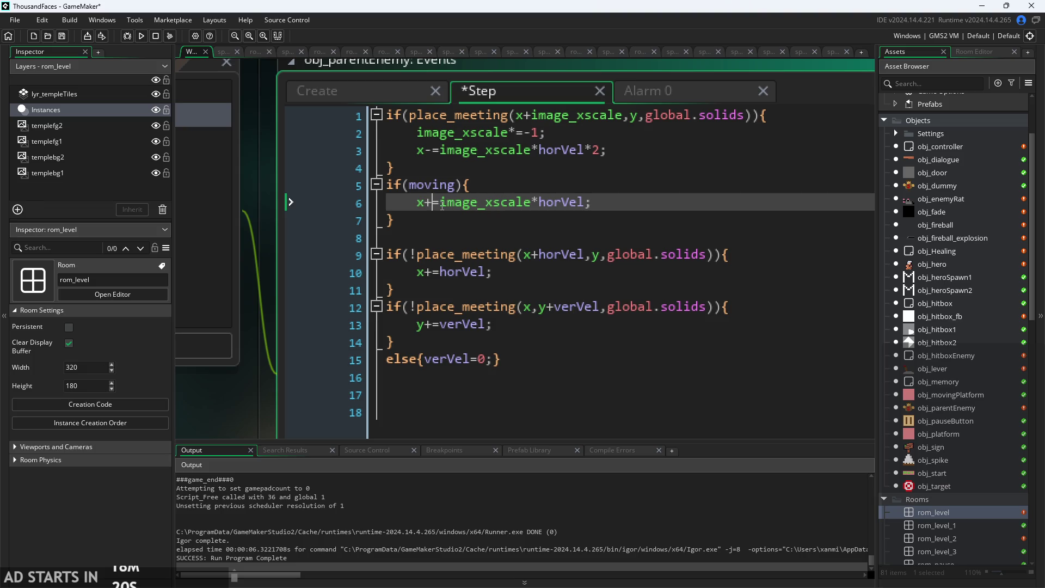
key("ctrl+s")
Run the game with F5, walk the hero around and slash at the dummy.
key("F5")
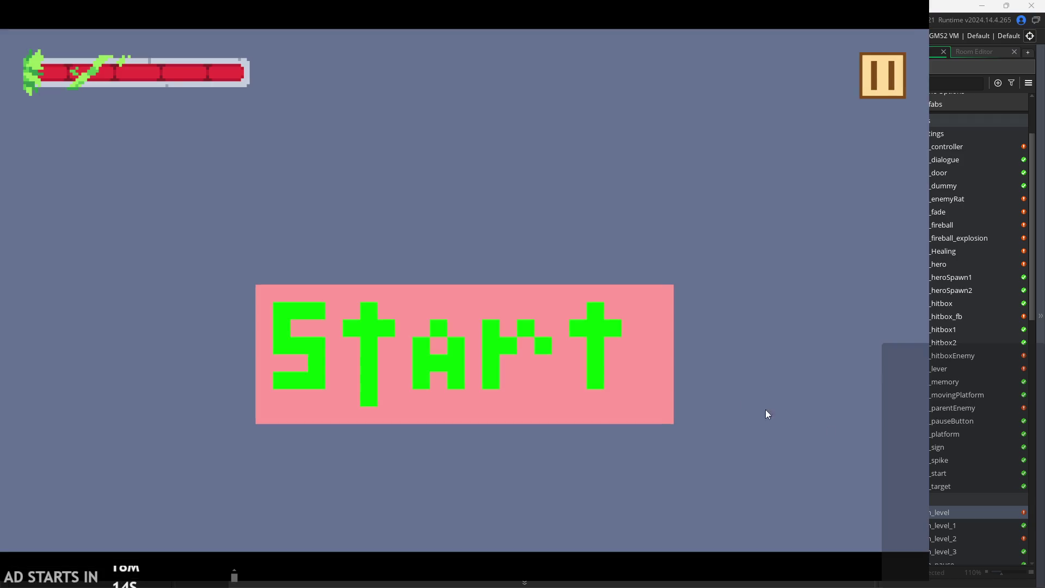
left_click(626, 372)
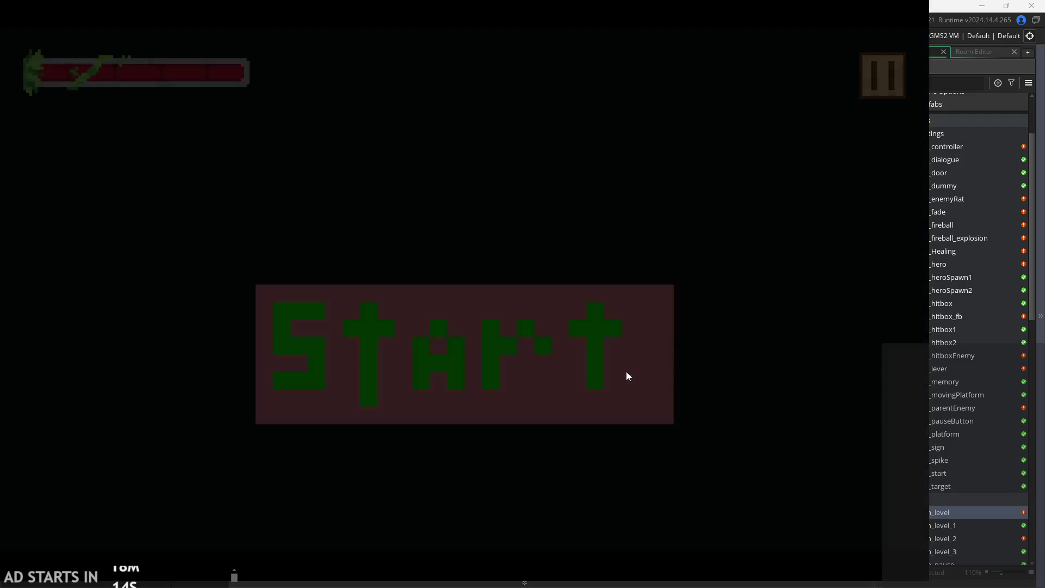
key("Right")
key("Right")
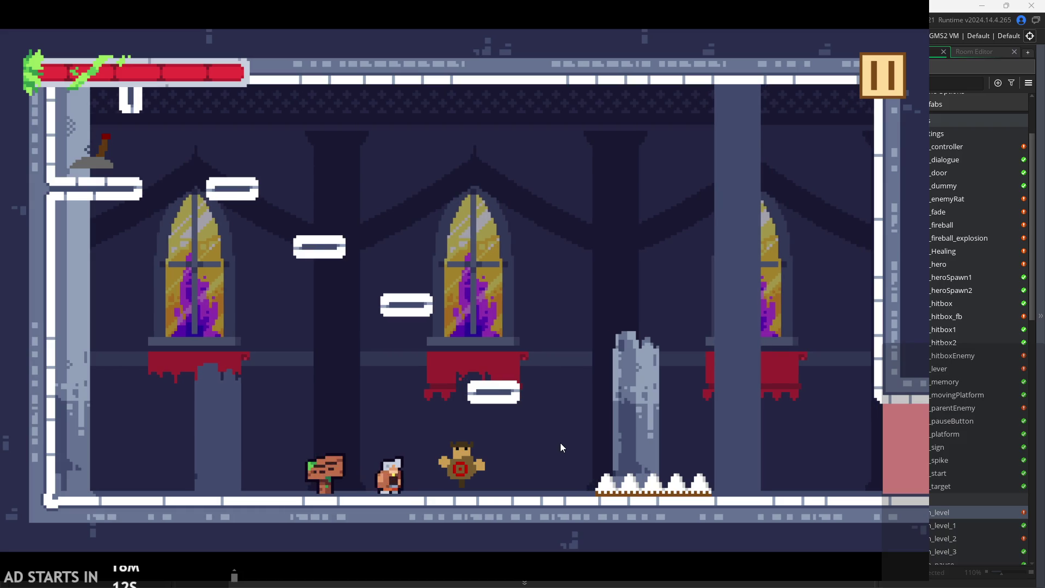
key("Left")
key("Right")
key("x")
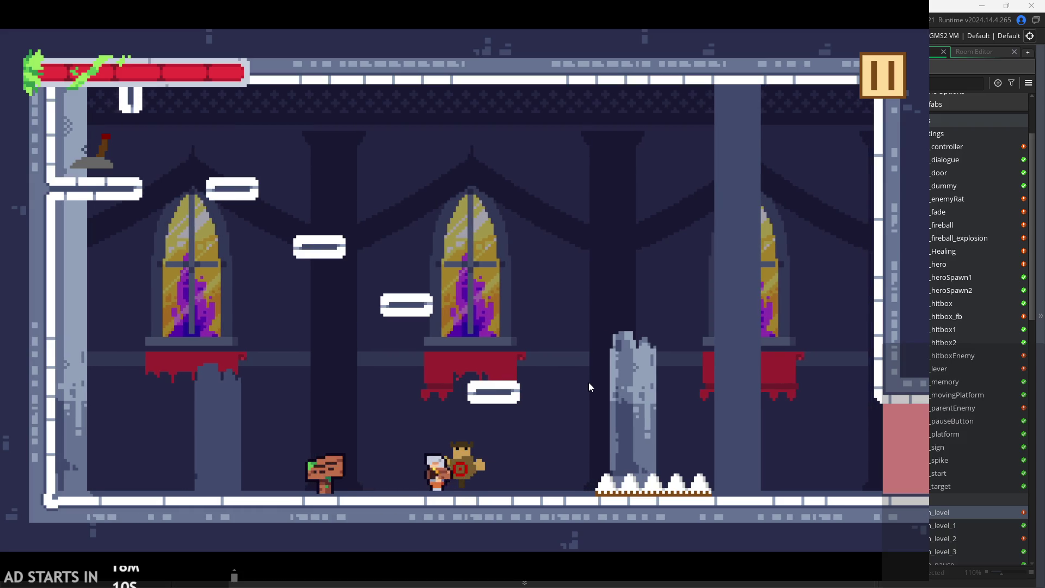
key("x")
key("x")
key("Left")
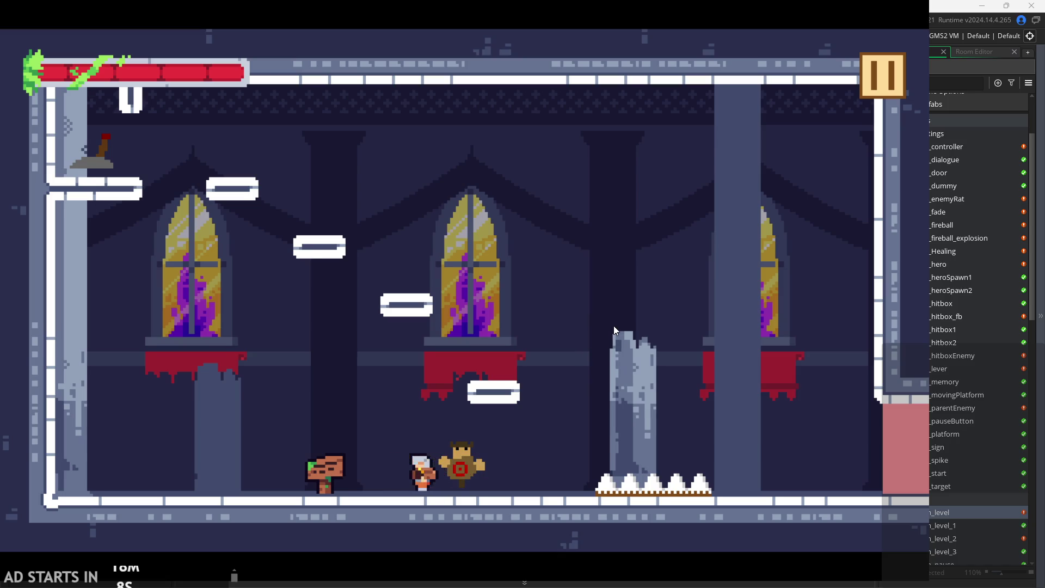
key("Right")
key("Right")
key("x")
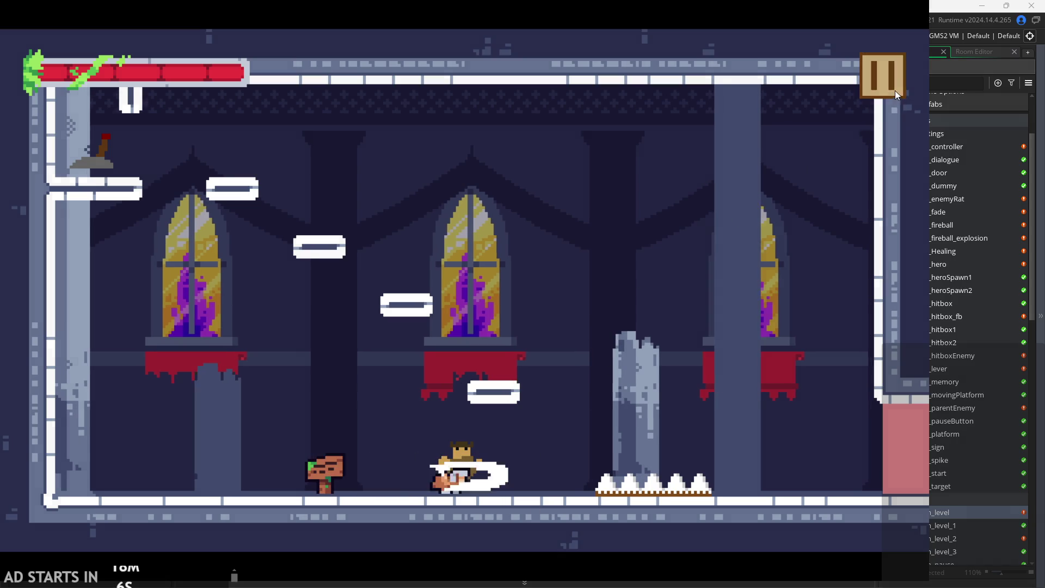
Exit the game from its pause menu and return to the corrected moving line.
left_click(895, 90)
left_click(745, 493)
left_click(600, 204)
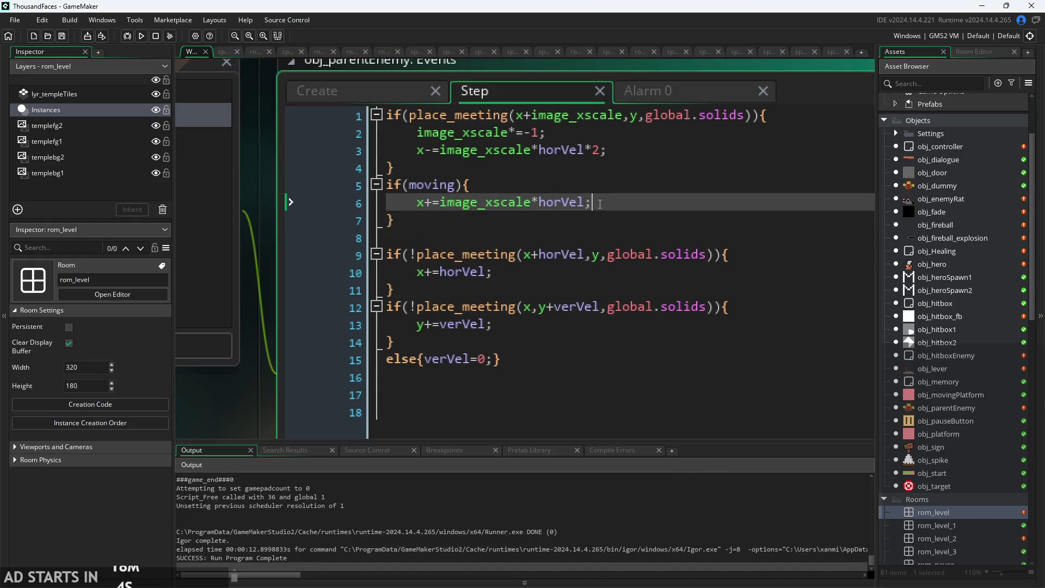
mouse_move(604, 253)
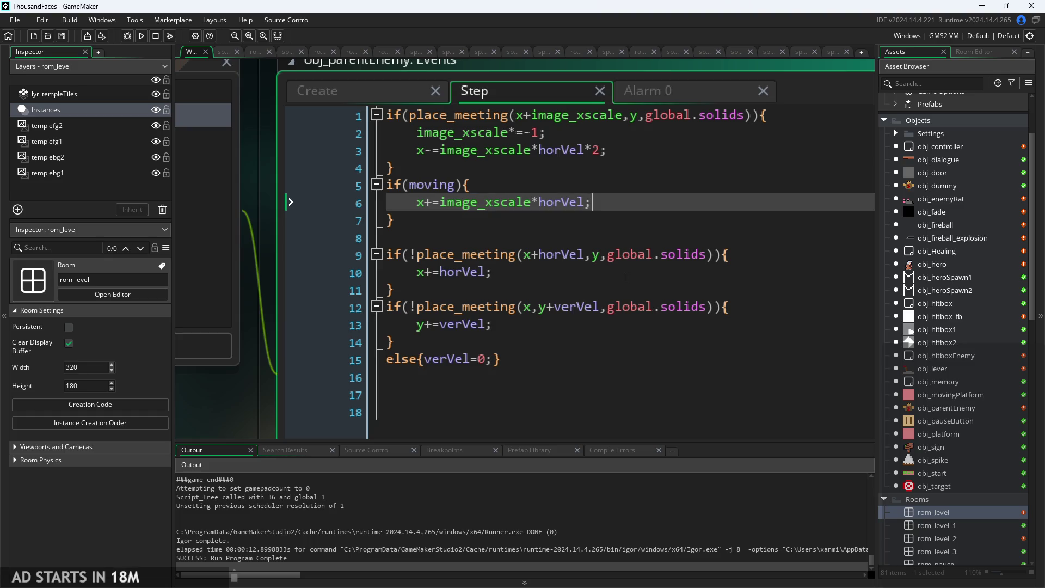
left_click(519, 182)
left_click(500, 214)
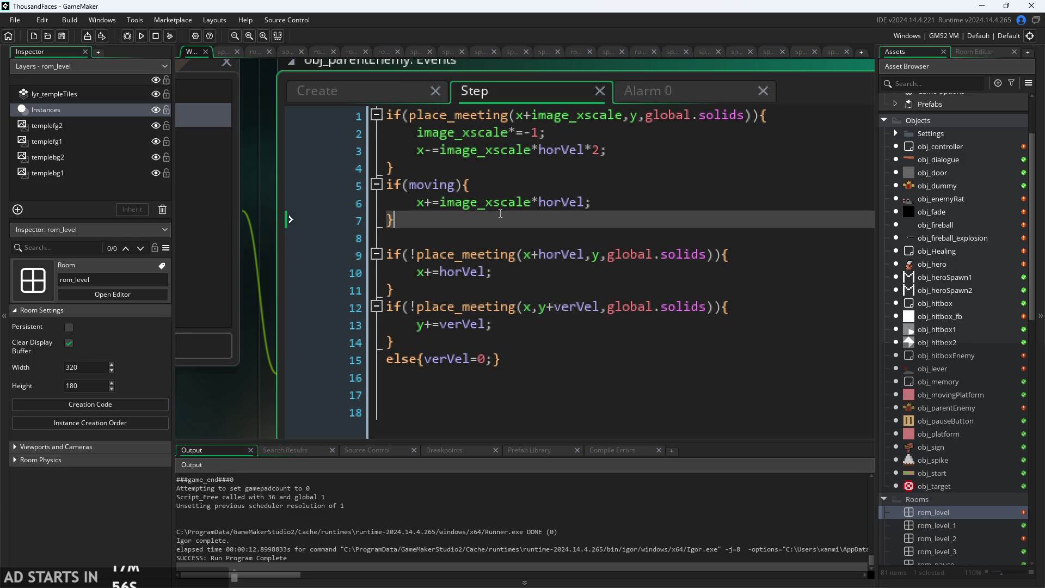
left_click(503, 180)
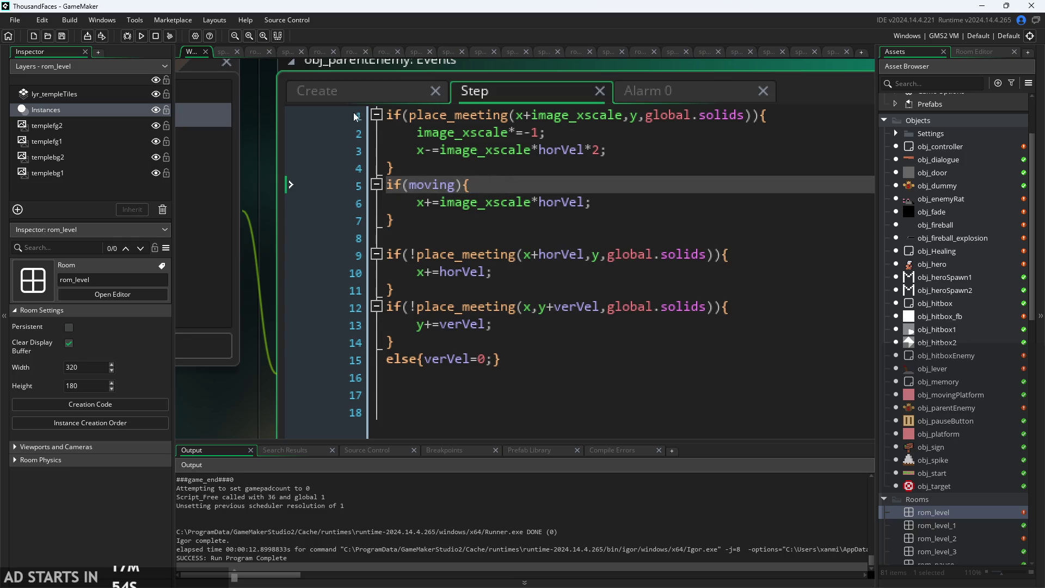
left_click(349, 92)
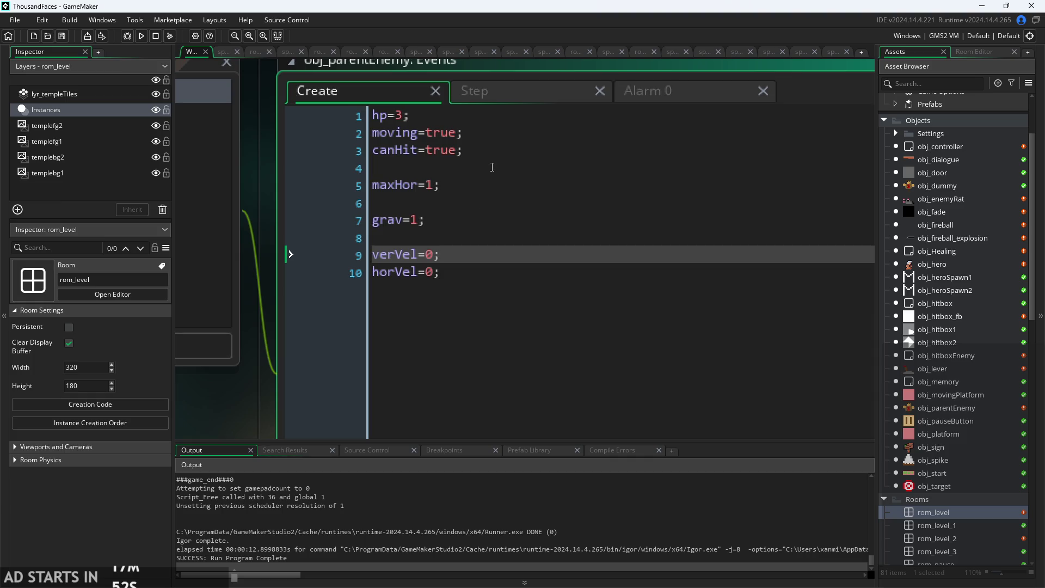
left_click(491, 139)
left_click(501, 98)
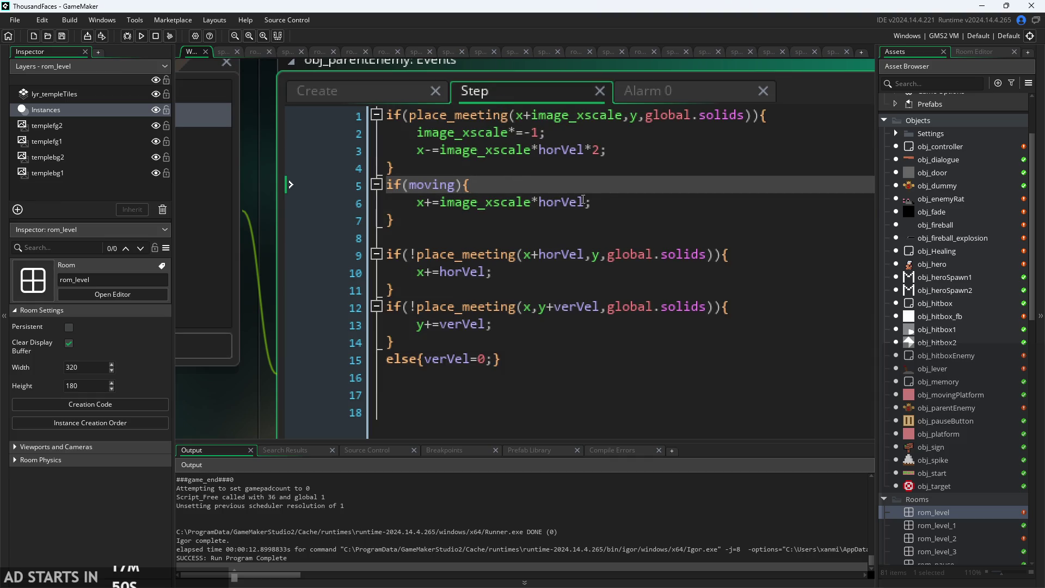
left_click(607, 206)
left_click(607, 214)
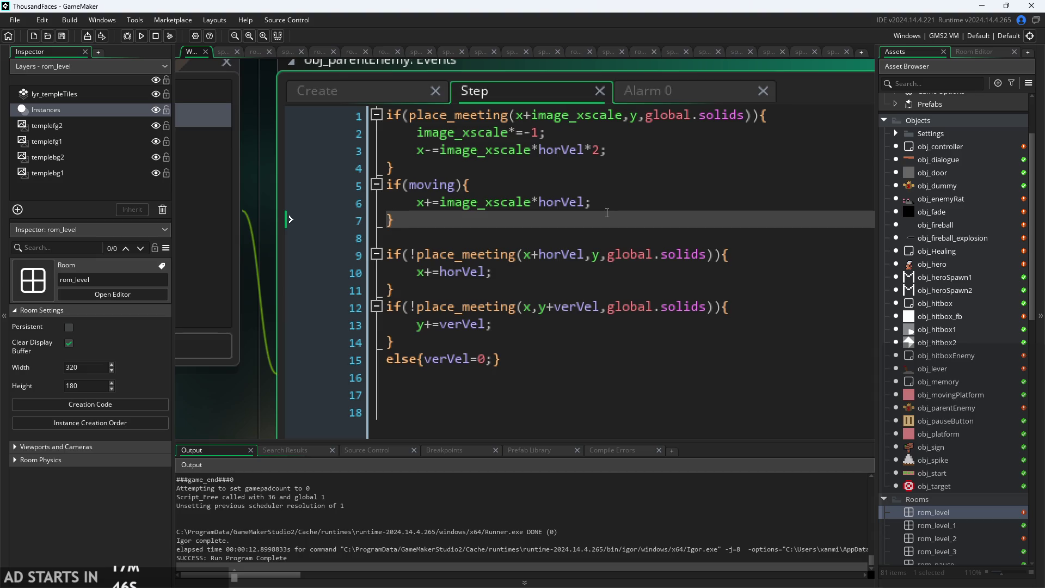
left_click(517, 202)
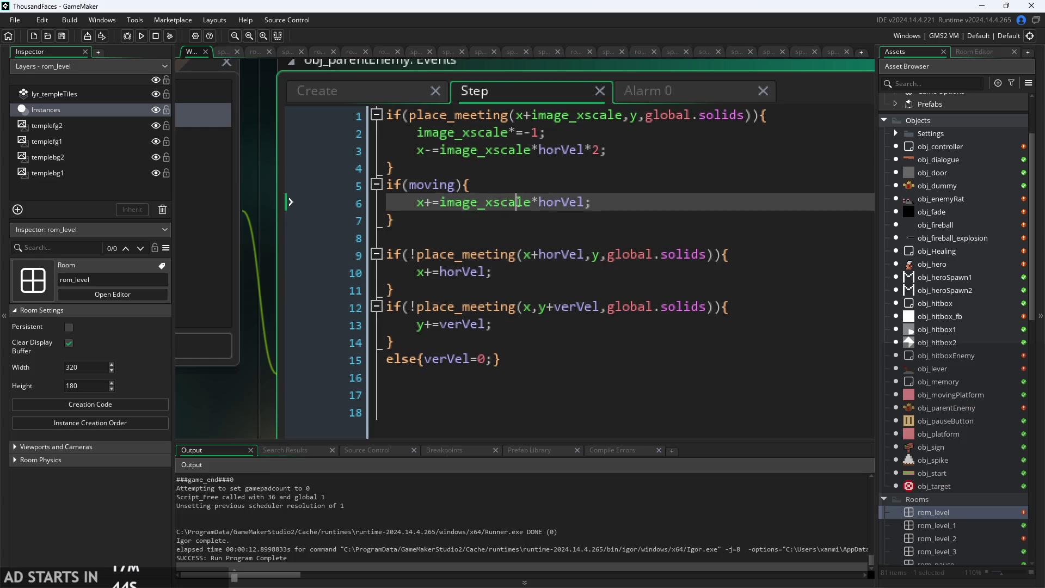
left_click(533, 213)
left_click(593, 202)
left_click(607, 150)
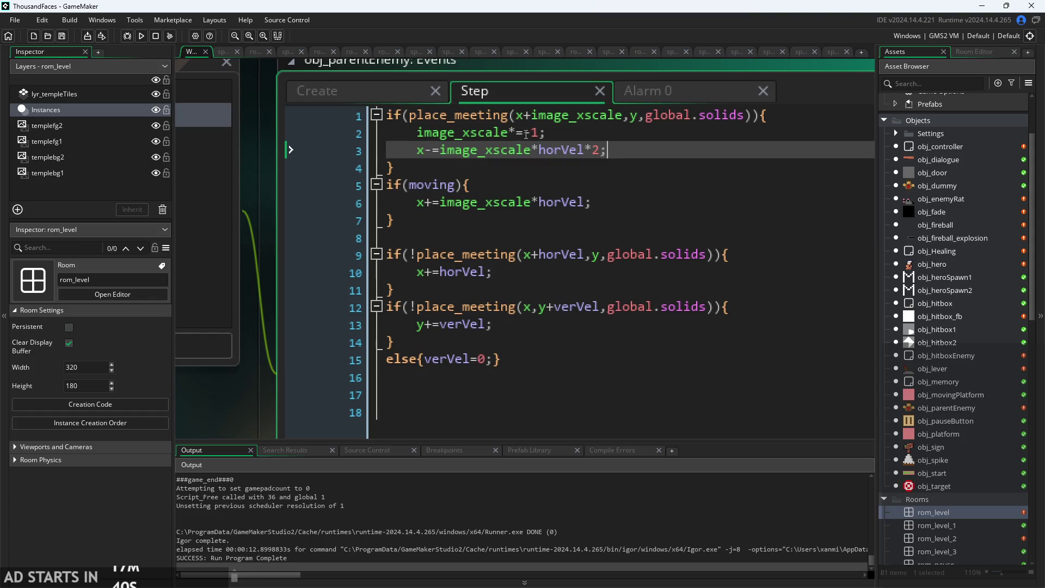
left_click(480, 220)
key("Up")
key("Up")
key("Up")
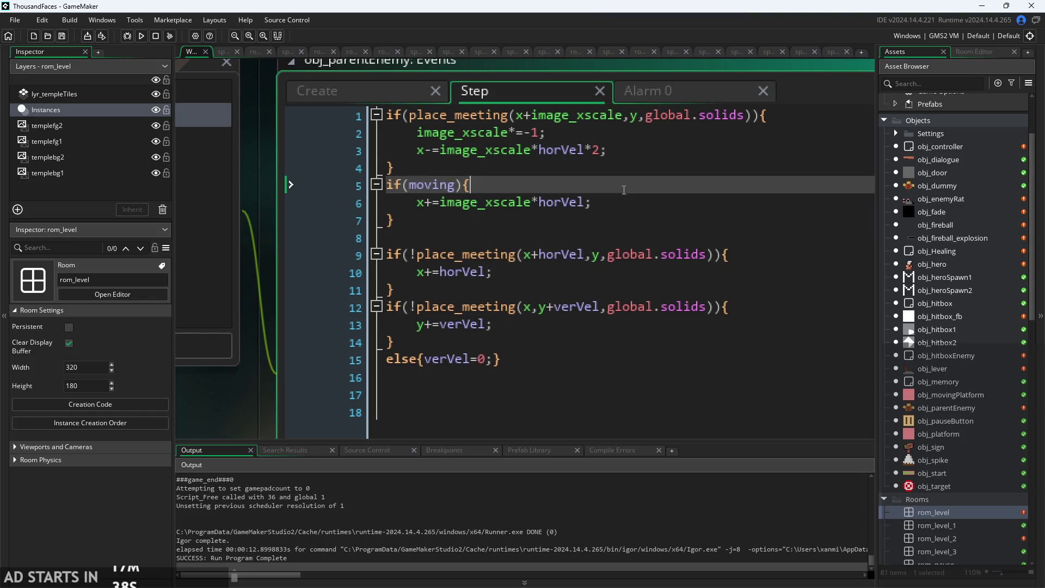
key("Down")
key("Down")
key("Down")
key("Down")
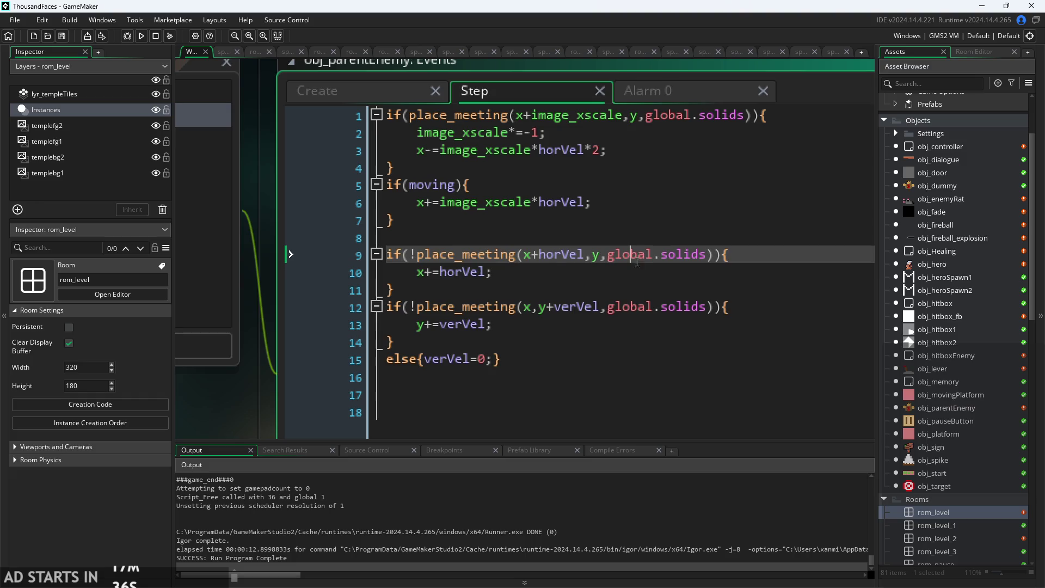
key("Up")
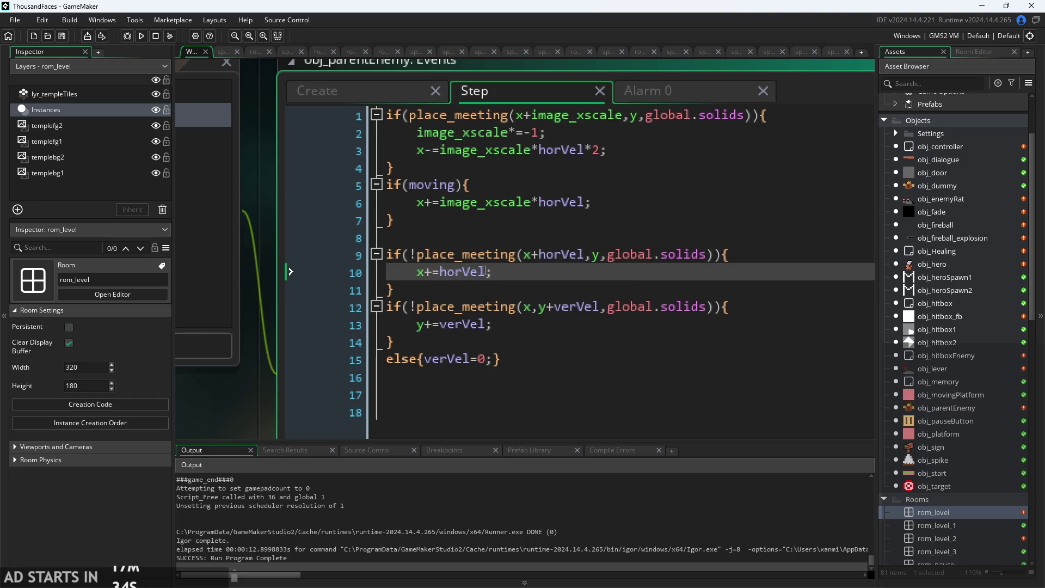
left_click(370, 97)
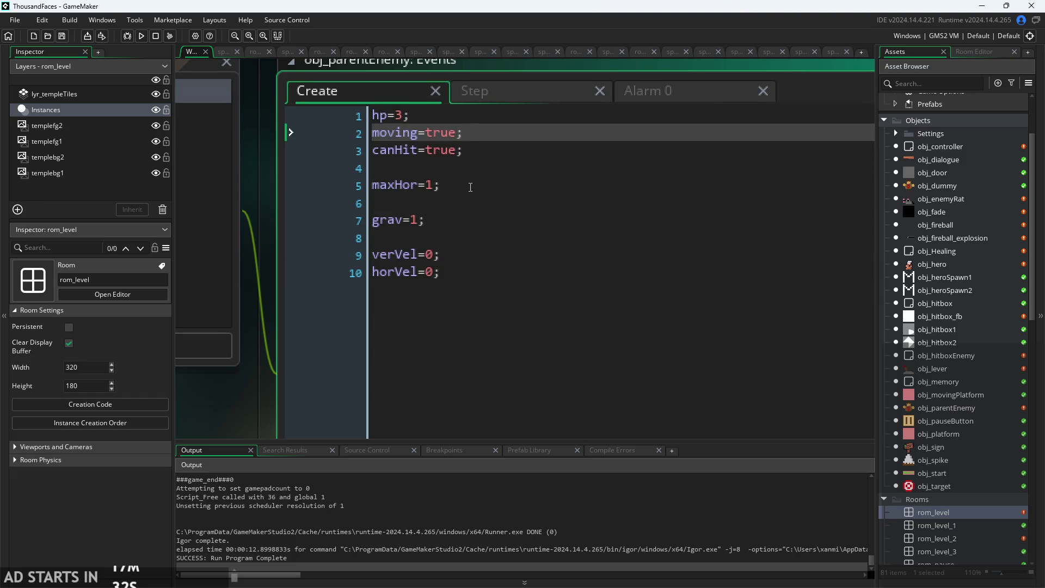
left_click(497, 187)
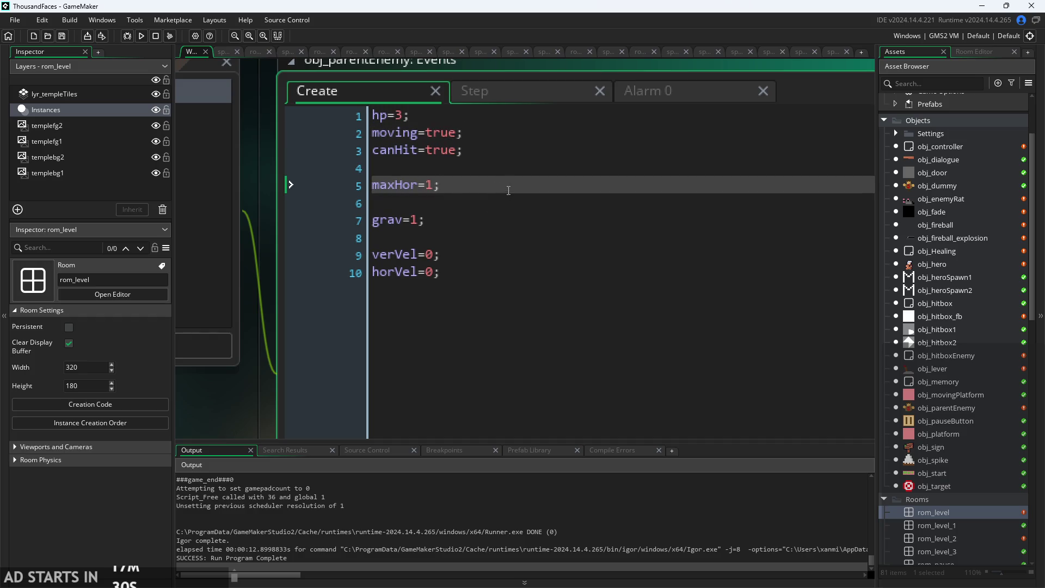
left_click(501, 98)
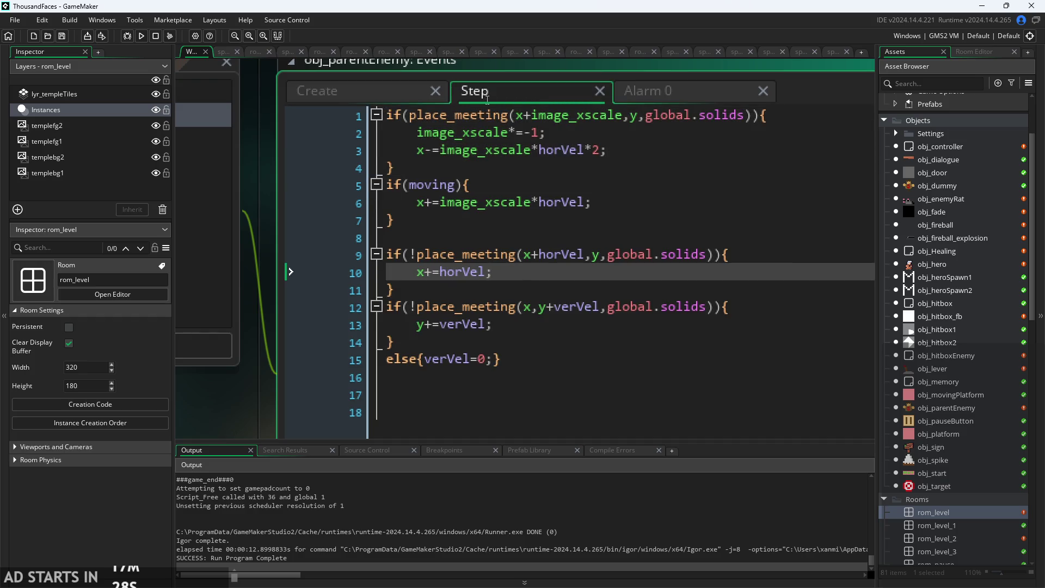
left_click(387, 117)
Add a new first line to the Step event: if(abs(horVel)>maxHor){ with a closing brace.
key("Return")
key("Return")
key("Up")
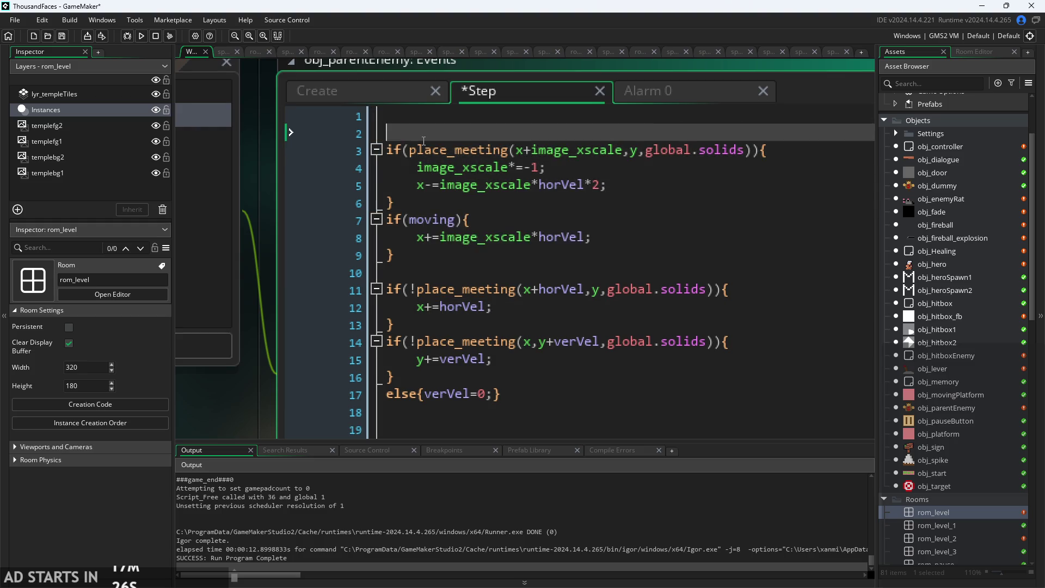
key("Up")
type("if(hor")
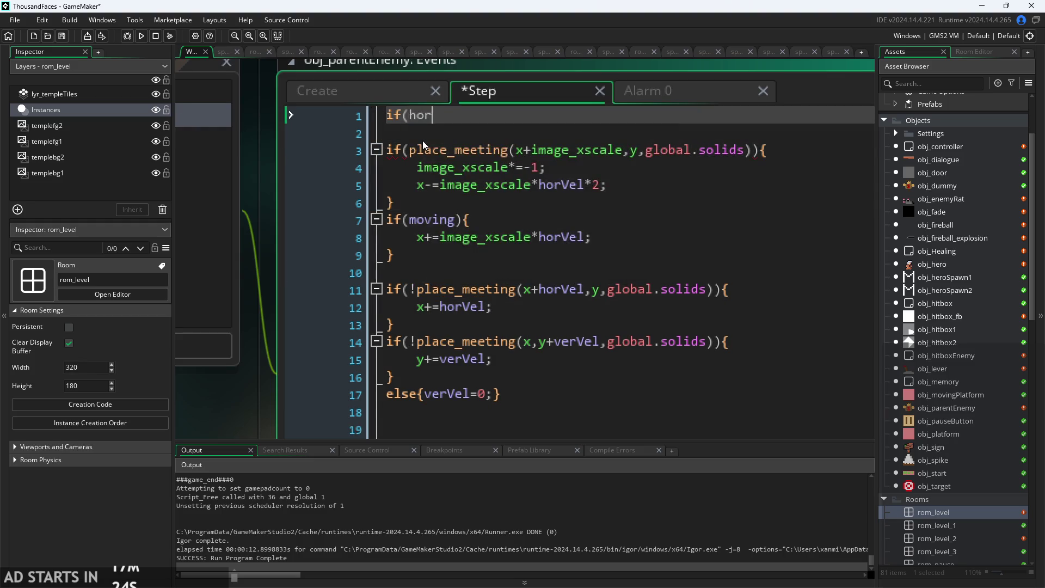
key("BackSpace")
key("BackSpace")
key("BackSpace")
type("abs(horVel")
type(")")
type(">")
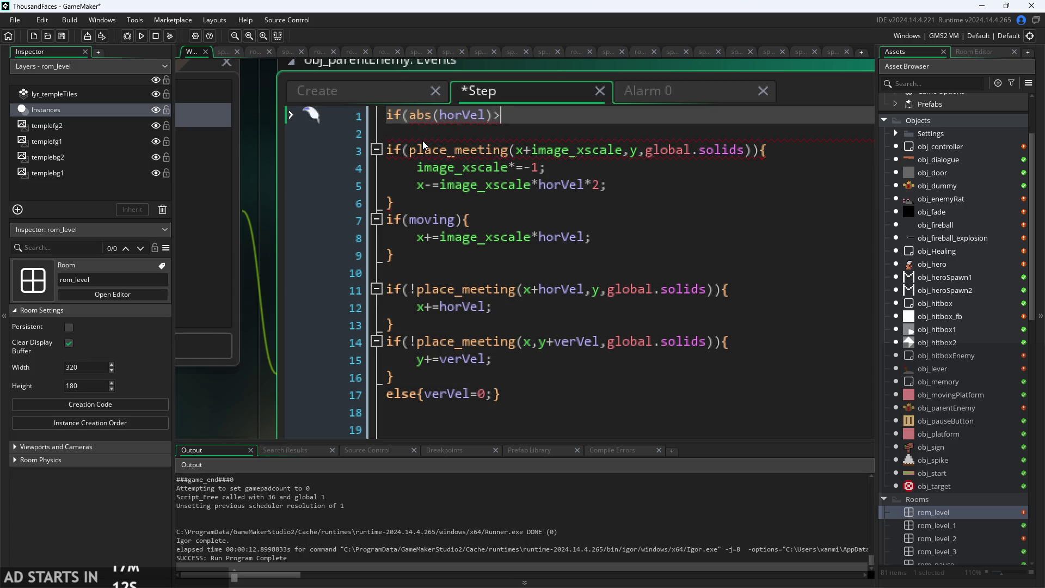
type("max")
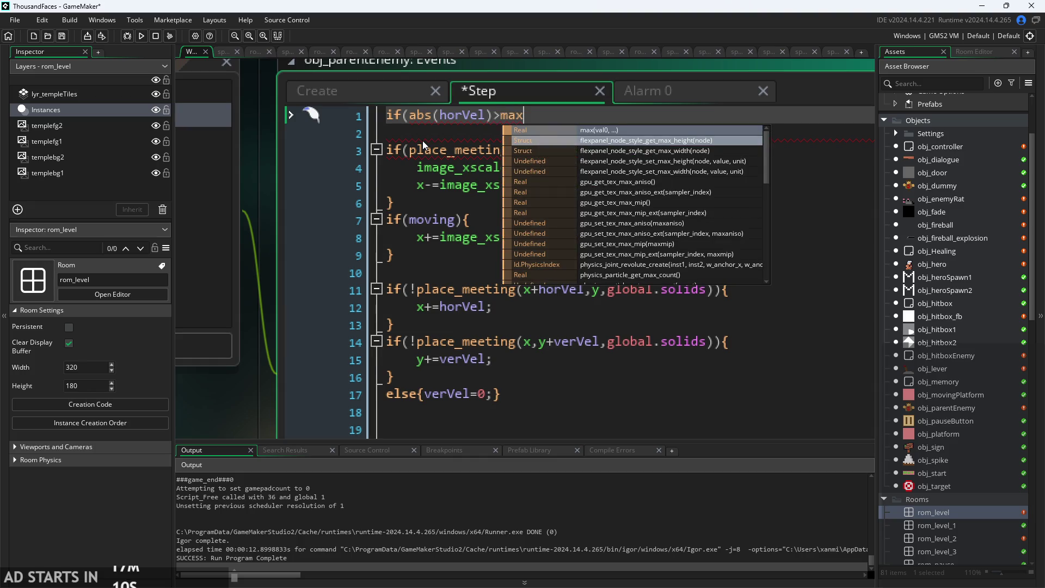
key("BackSpace")
key("BackSpace")
key("BackSpace")
type("ho")
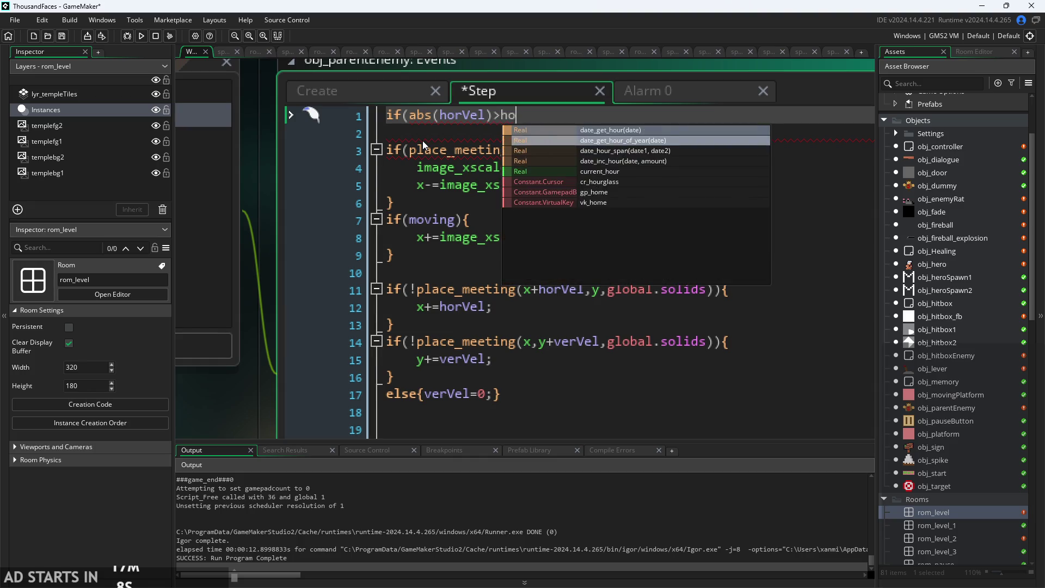
key("BackSpace")
key("BackSpace")
type("max")
key("Escape")
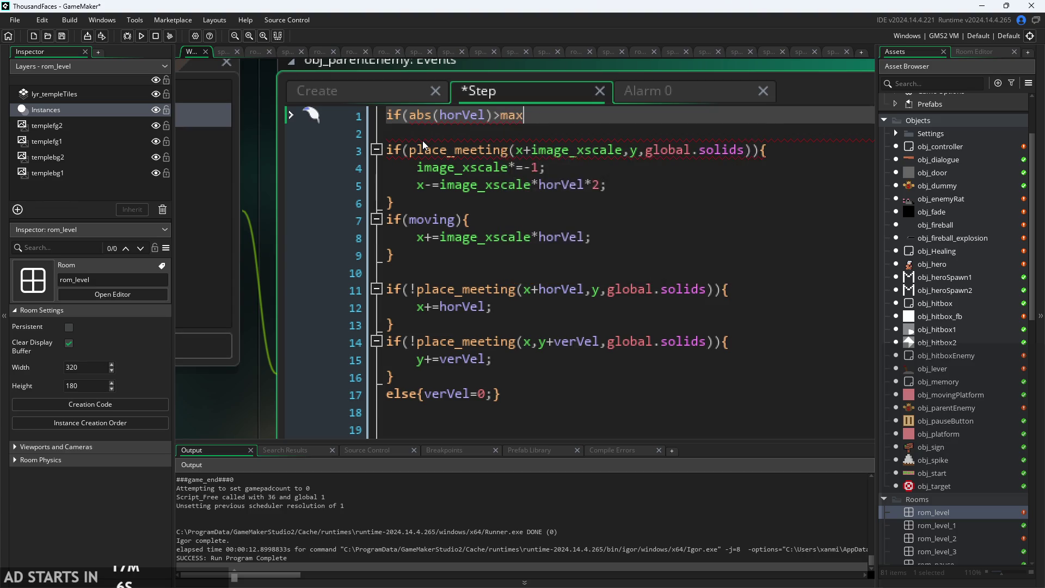
type("H")
left_click(355, 92)
left_click(488, 90)
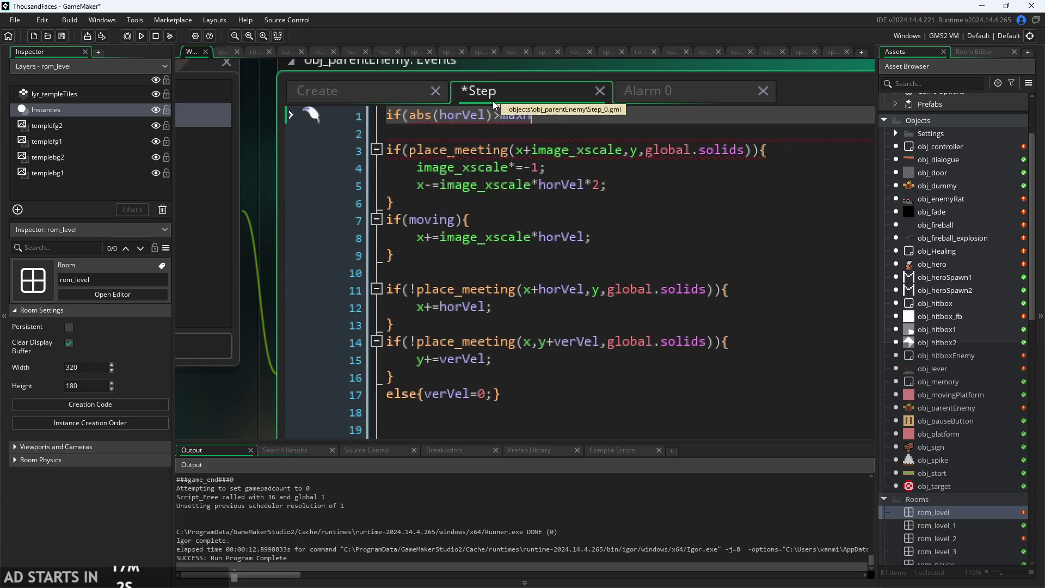
type("or")
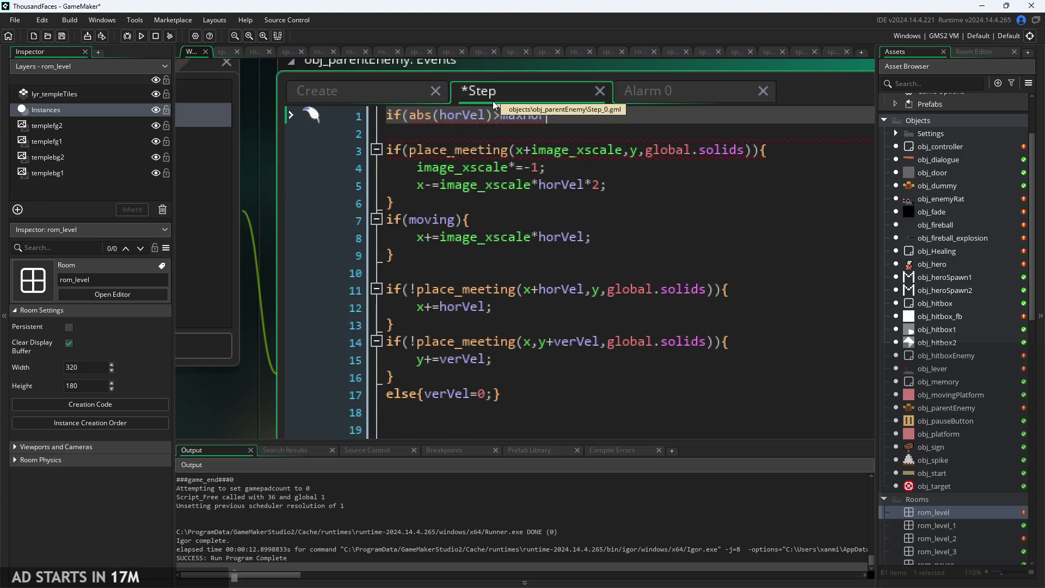
type("){")
key("Return")
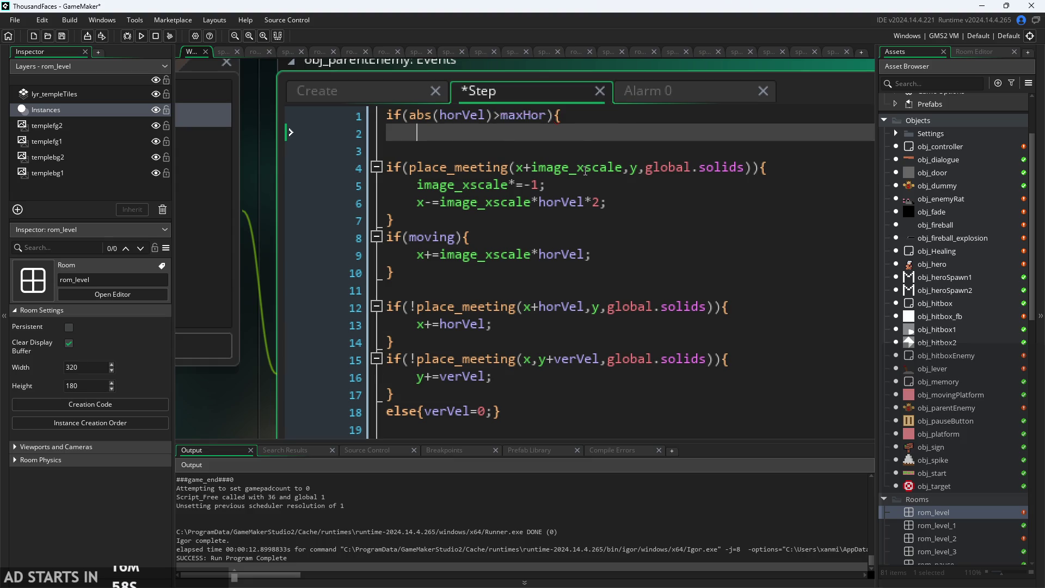
key("Return")
type("}")
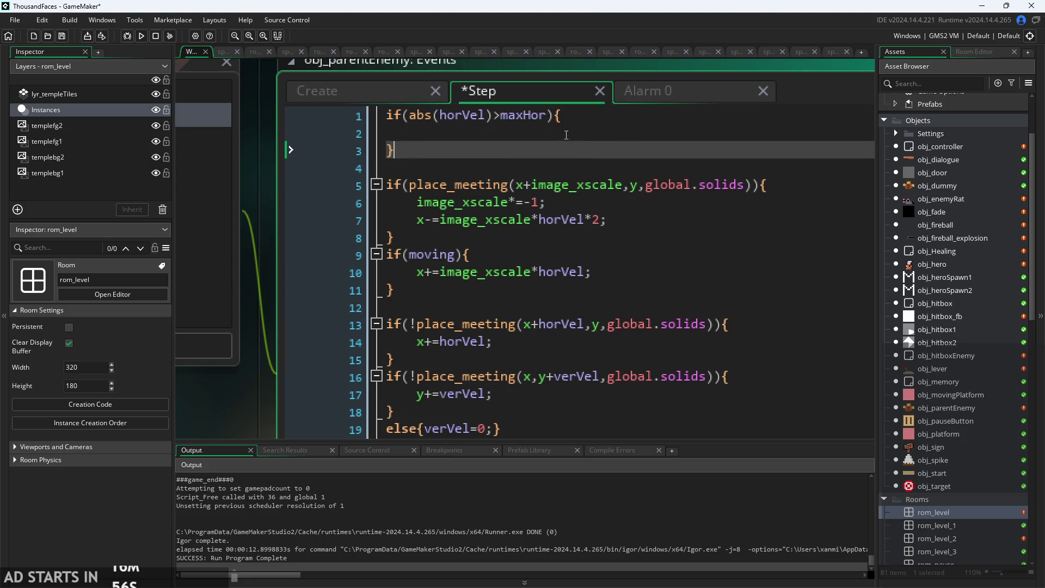
Inside the if block, set horVel=(maxHor*sign(horVel)); to cap the speed.
left_click(541, 136)
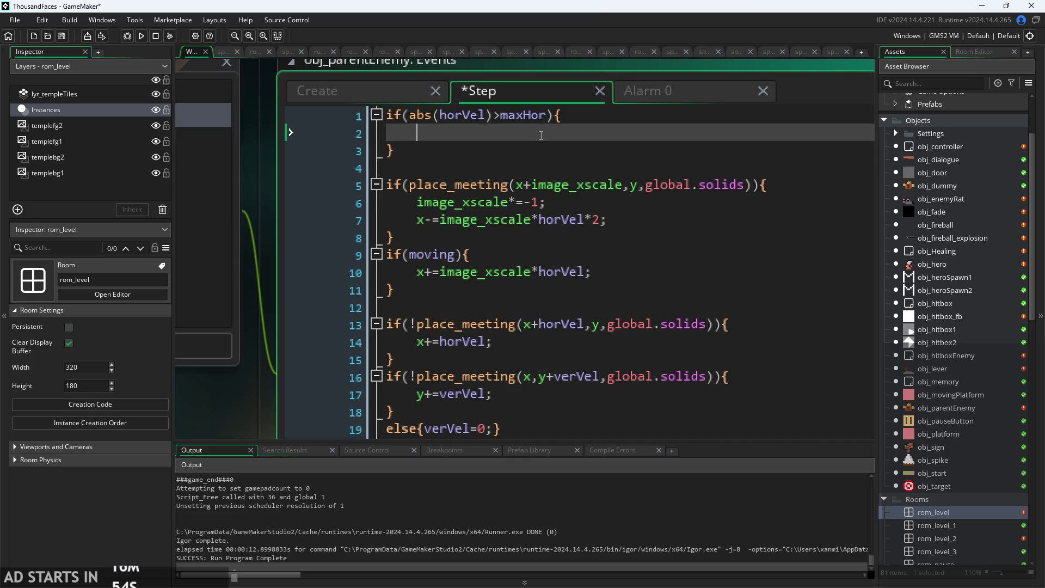
type("horVel")
type("=")
type("(m")
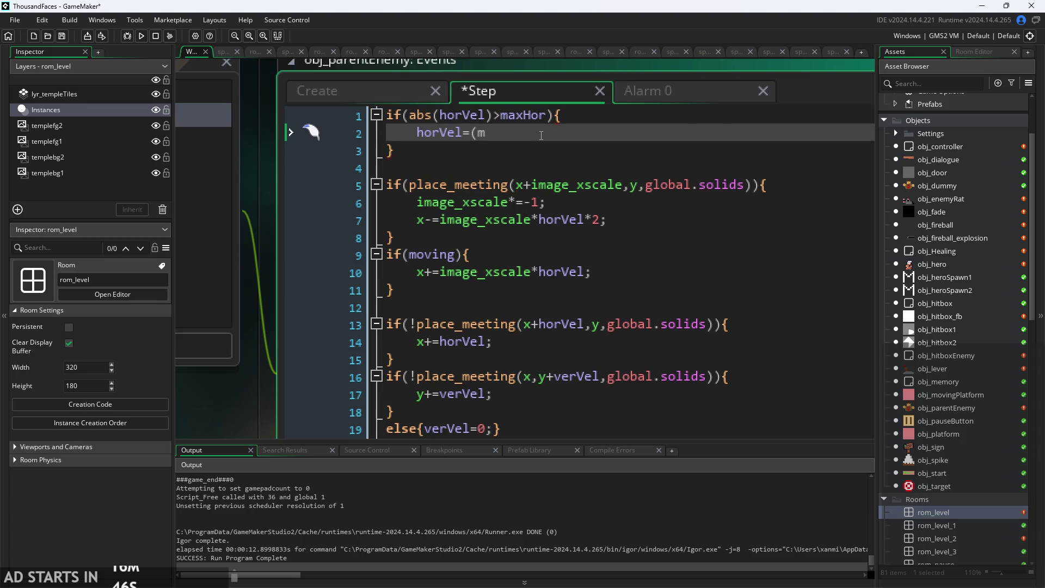
type("axHor")
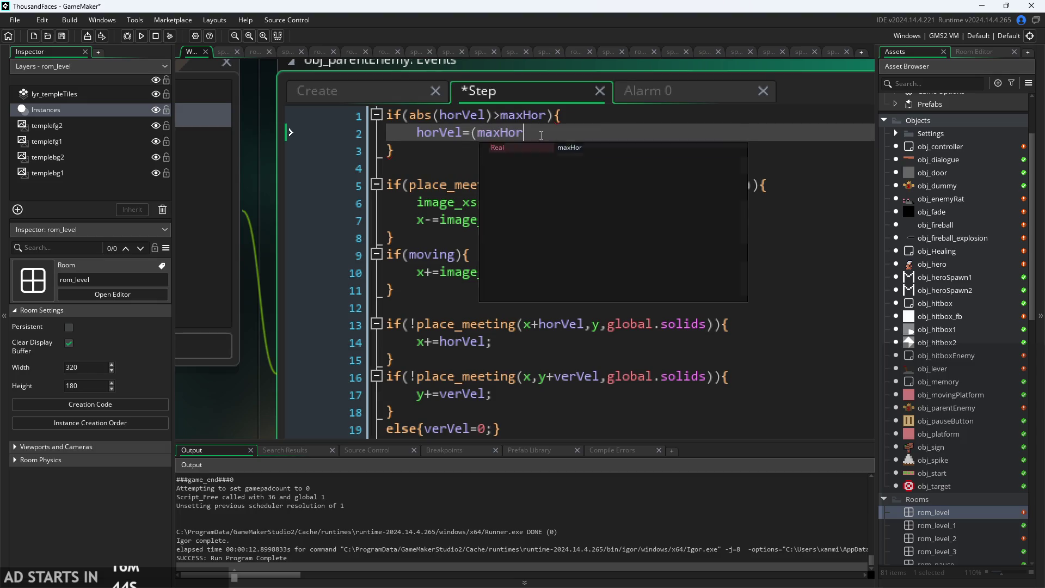
type("*s")
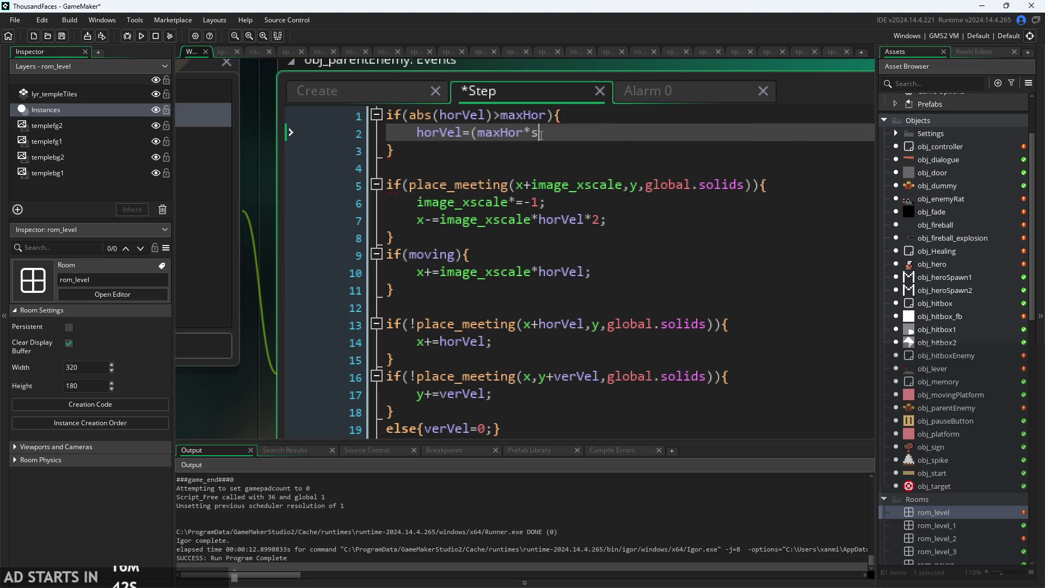
type("ign(horVel")
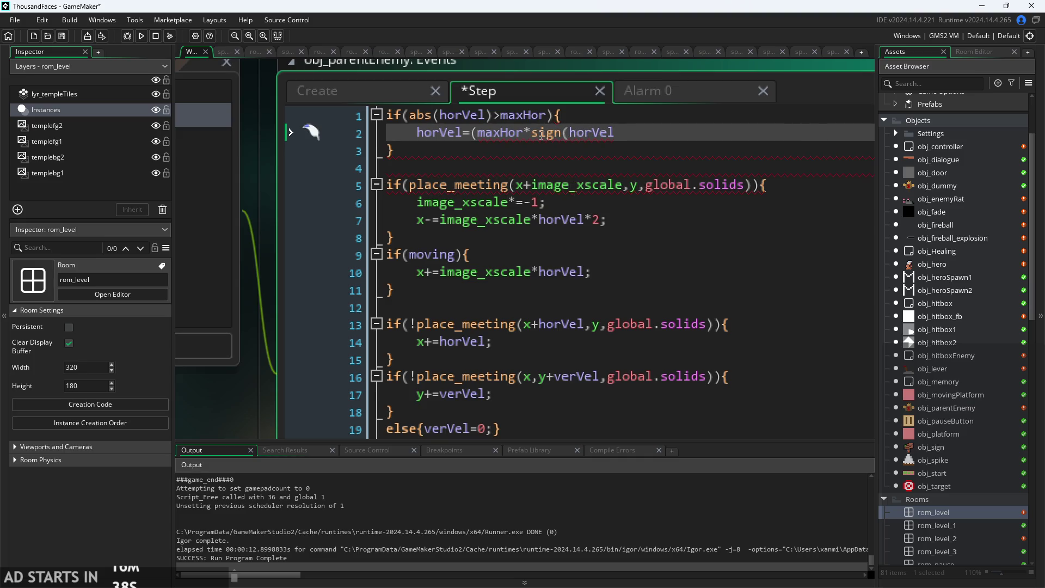
type("));")
left_click(522, 173)
scroll(519, 166, "down", 1, "ctrl")
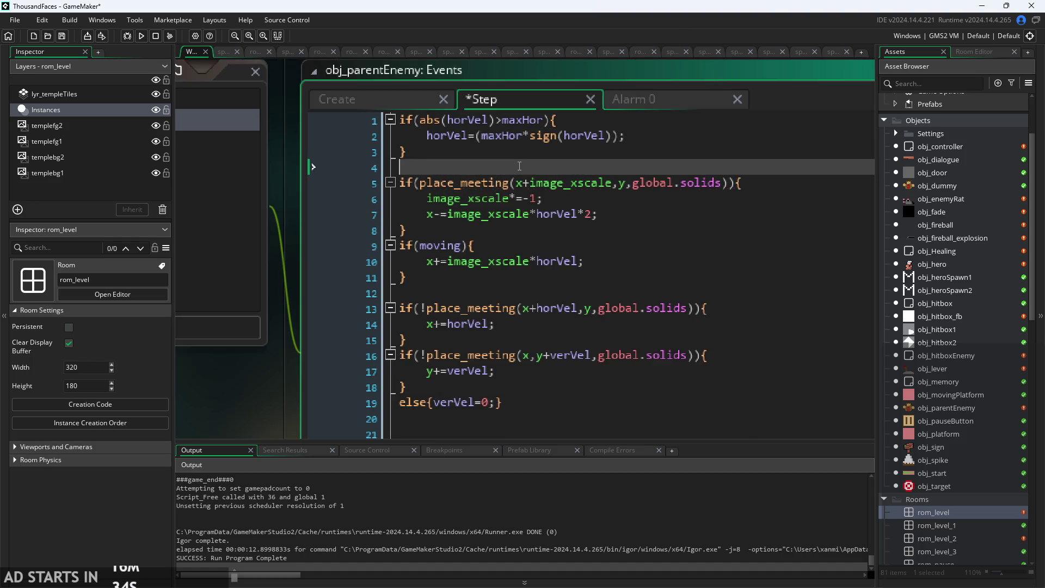
scroll(355, 266, "down", 2, "ctrl")
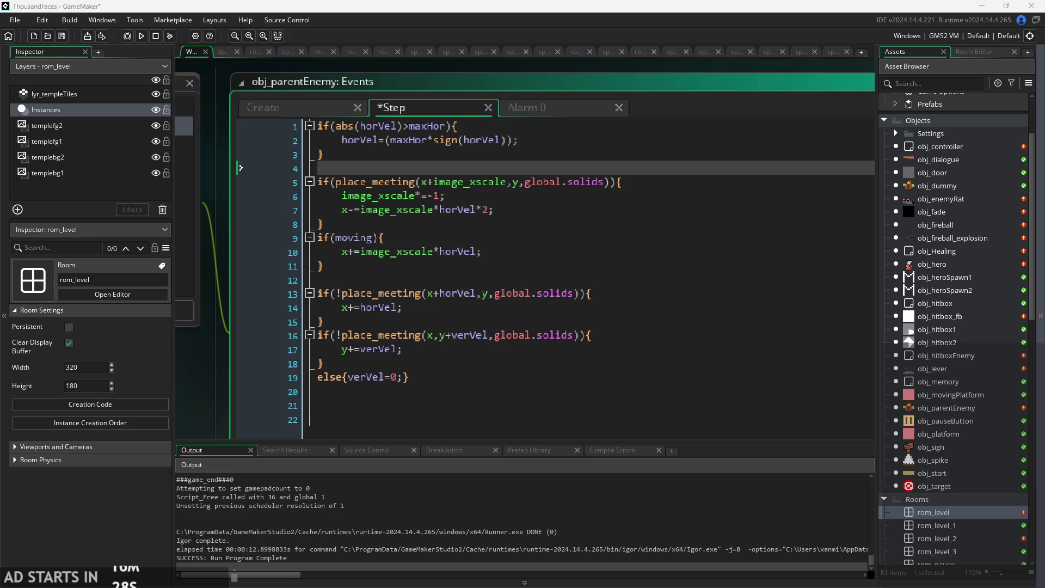
left_click(559, 225)
key("Up")
key("Up")
key("Up")
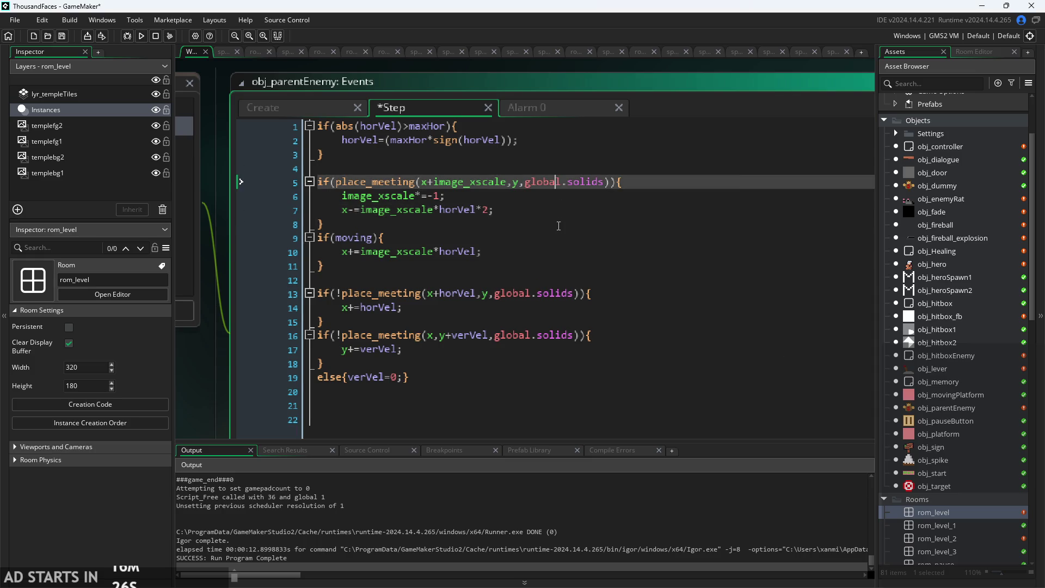
left_click(558, 225)
Strip the extra parentheses to leave horVel=maxHor*sign(horVel); and save the Step code.
left_click(439, 165)
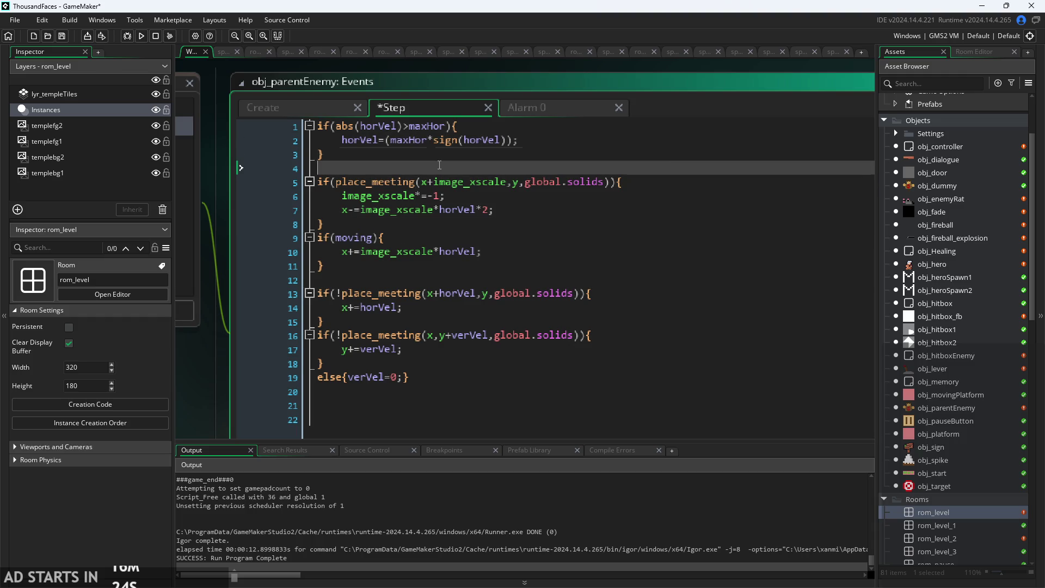
key("Up")
key("Up")
key("End")
key("Left")
key("BackSpace")
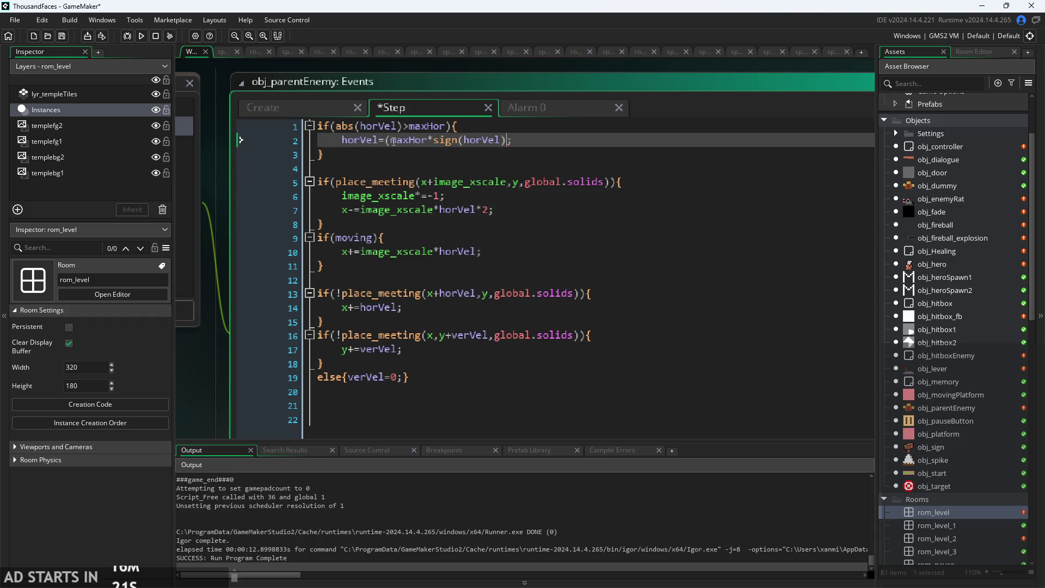
left_click(394, 142)
key("BackSpace")
key("Down")
scroll(458, 164, "up", 2)
key("ctrl+s")
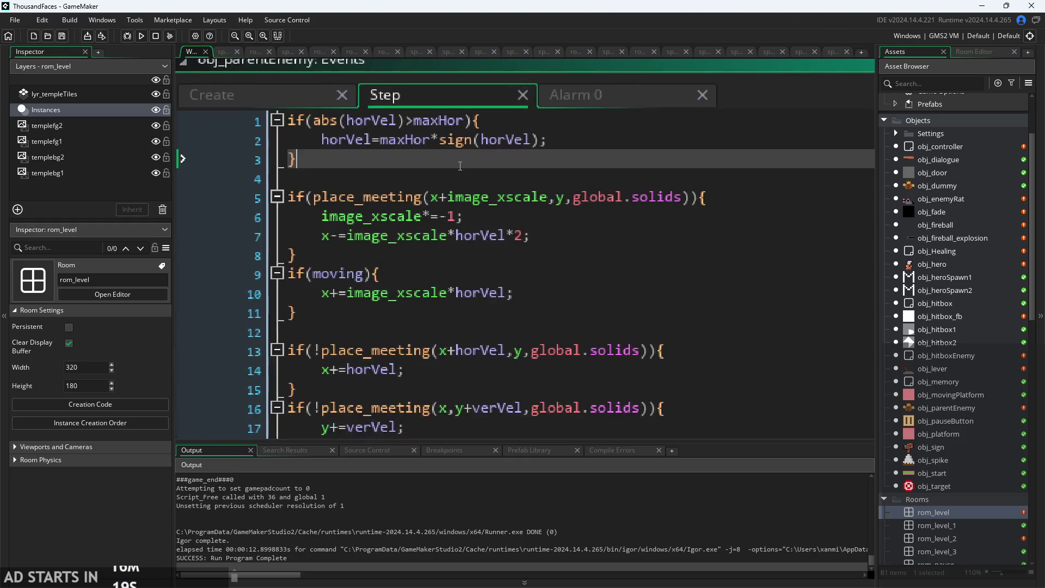
scroll(460, 166, "down", 2)
scroll(444, 168, "down", 2)
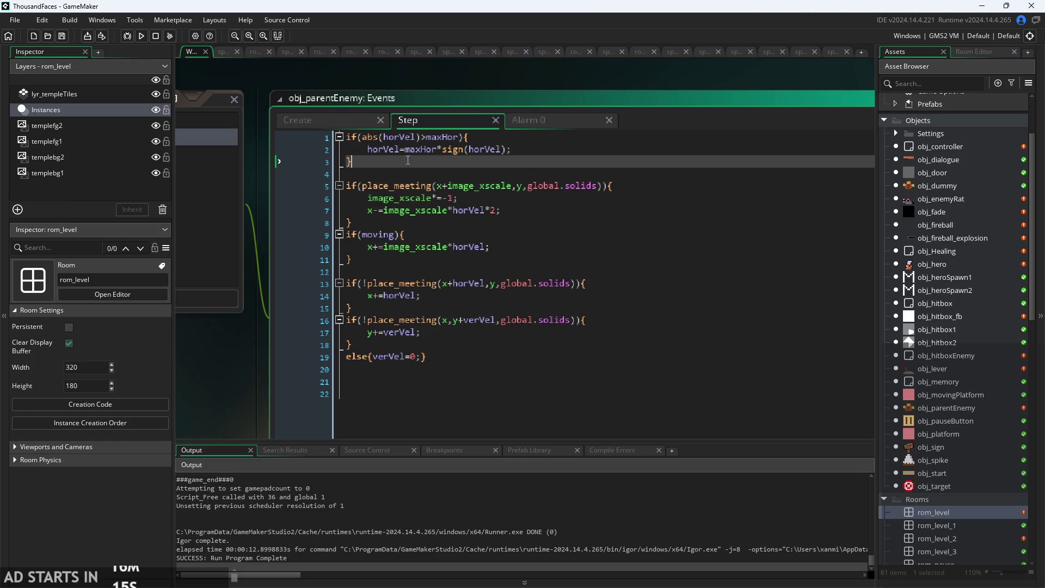
left_click(348, 127)
Add accel=0.1 on a new line just above maxHor=1 in the Create event.
left_click(444, 175)
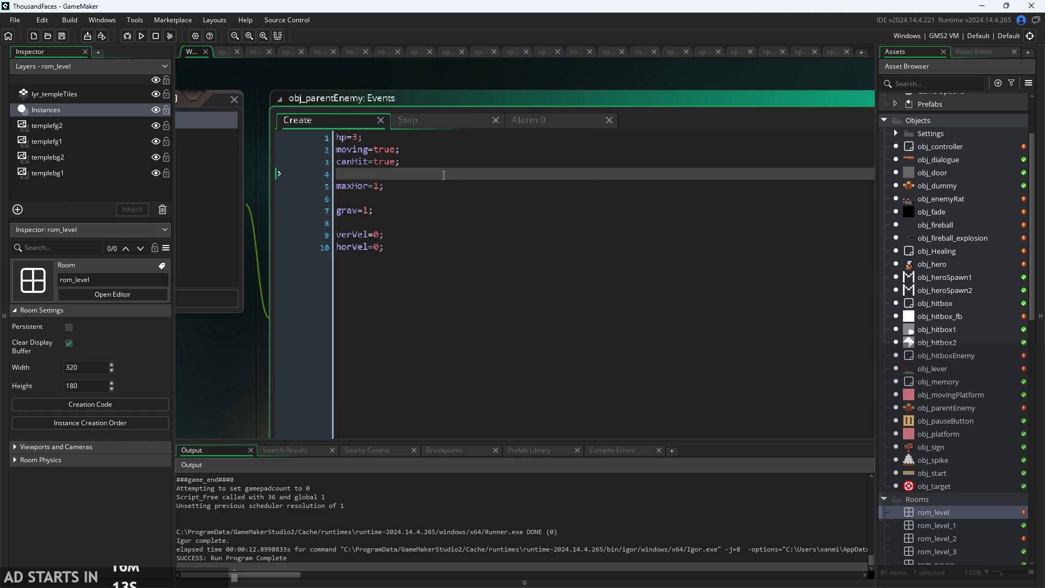
key("Return")
type("accel")
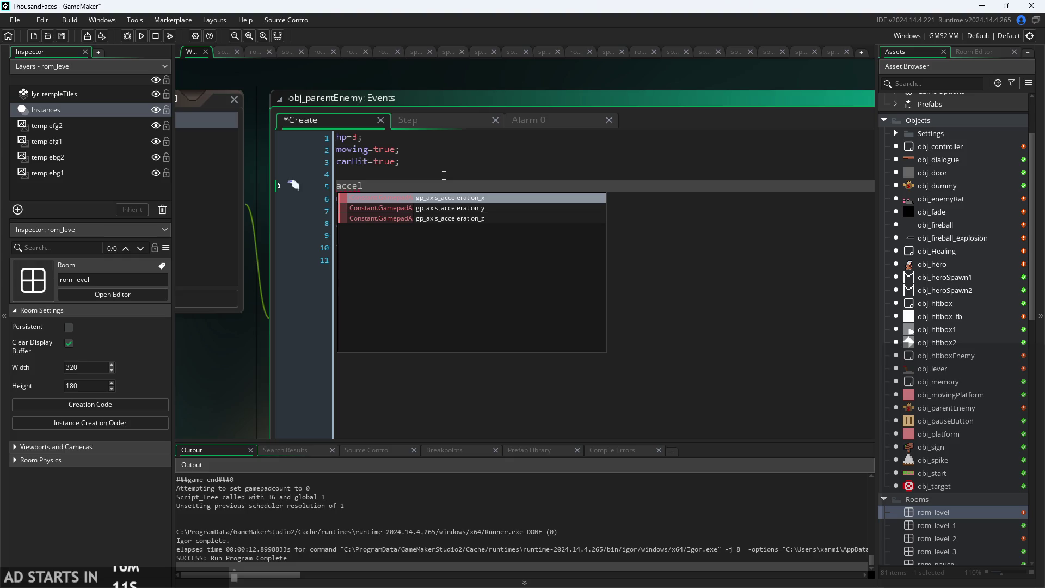
type("=0.1;")
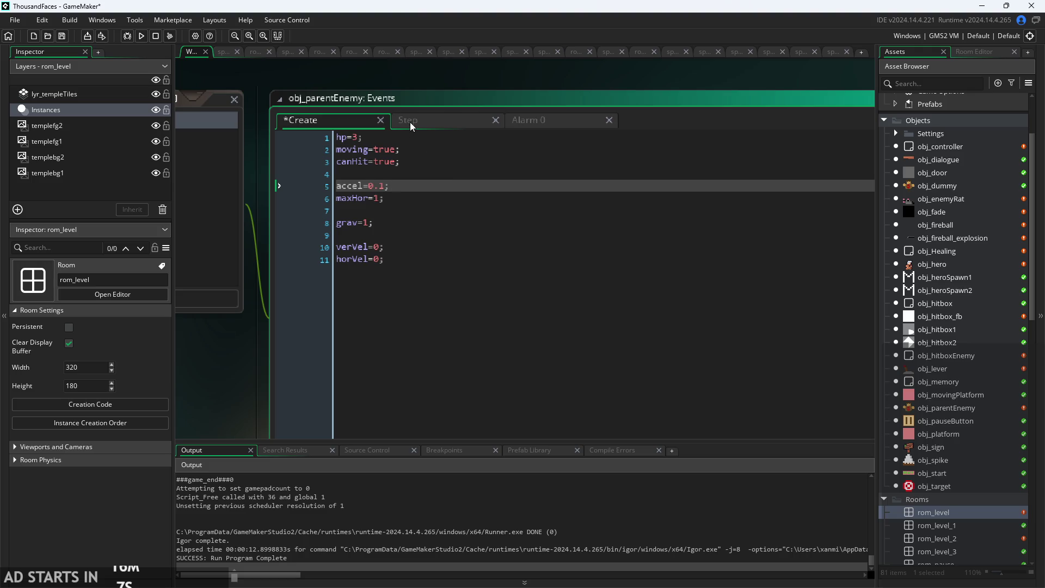
Delete the stray accel line below the clamp block in the Step event.
left_click(410, 122)
left_click(339, 124)
left_click(419, 123)
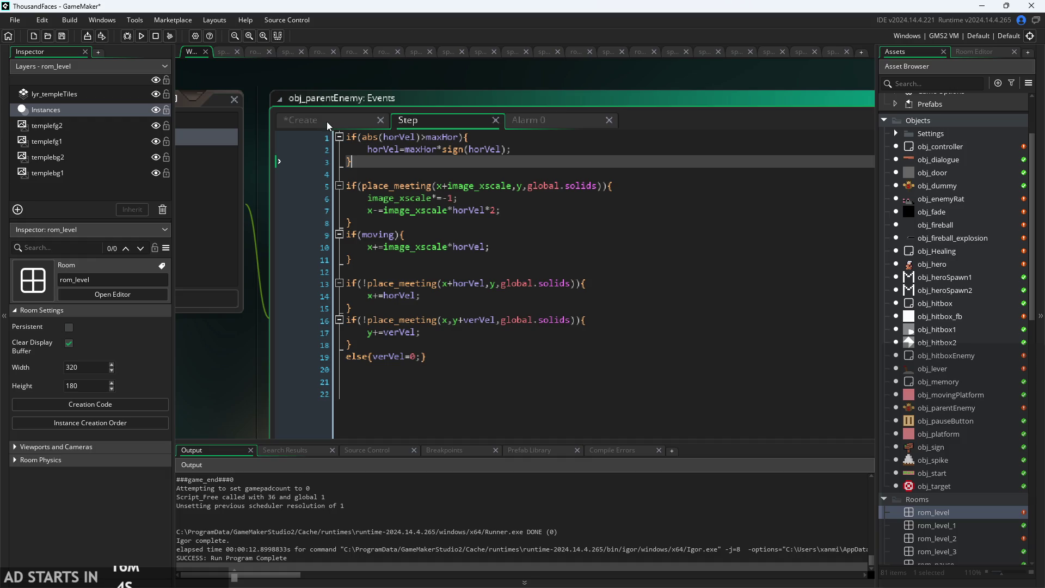
key("Return")
type("accel")
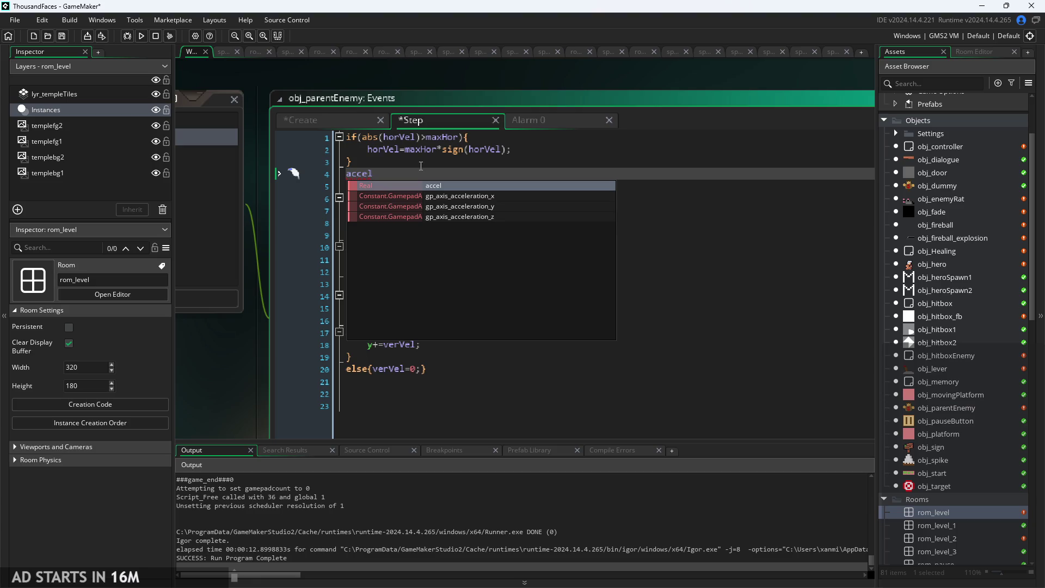
key("BackSpace")
key("BackSpace")
key("BackSpace")
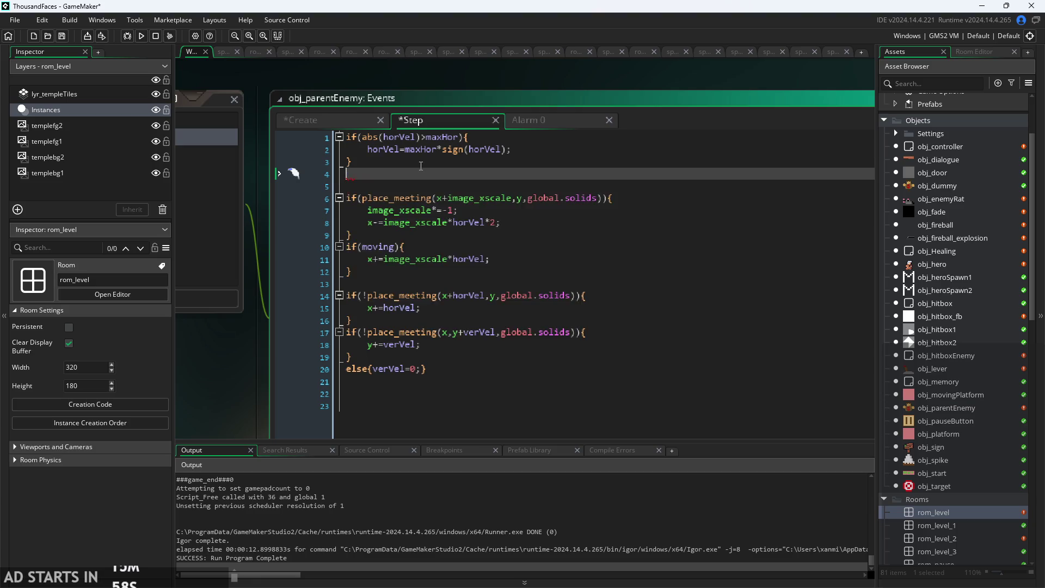
scroll(441, 217, "up", 1)
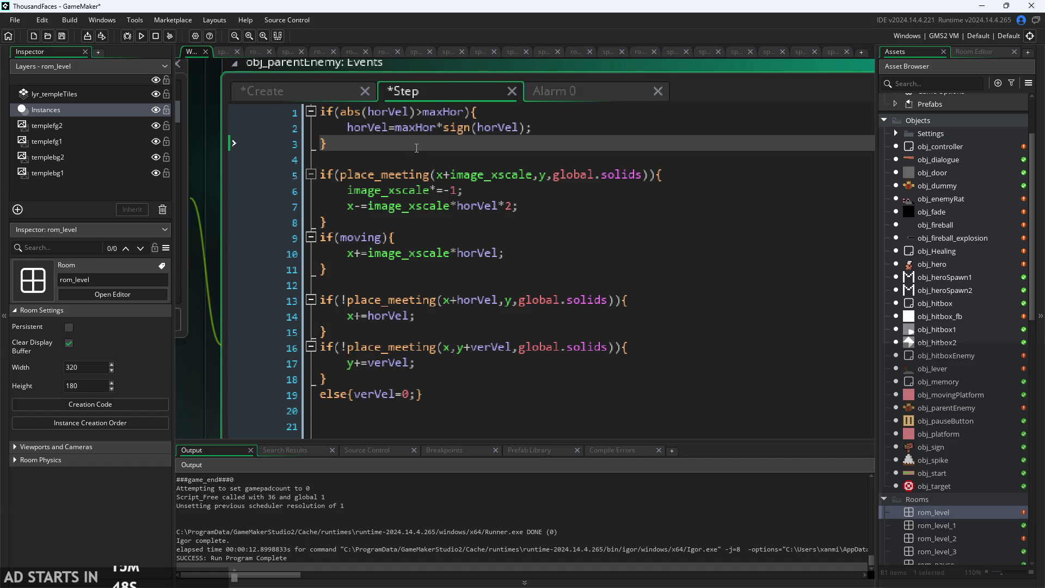
Change the line 1 horVel comparison against maxHor from > to >=.
left_click(422, 113)
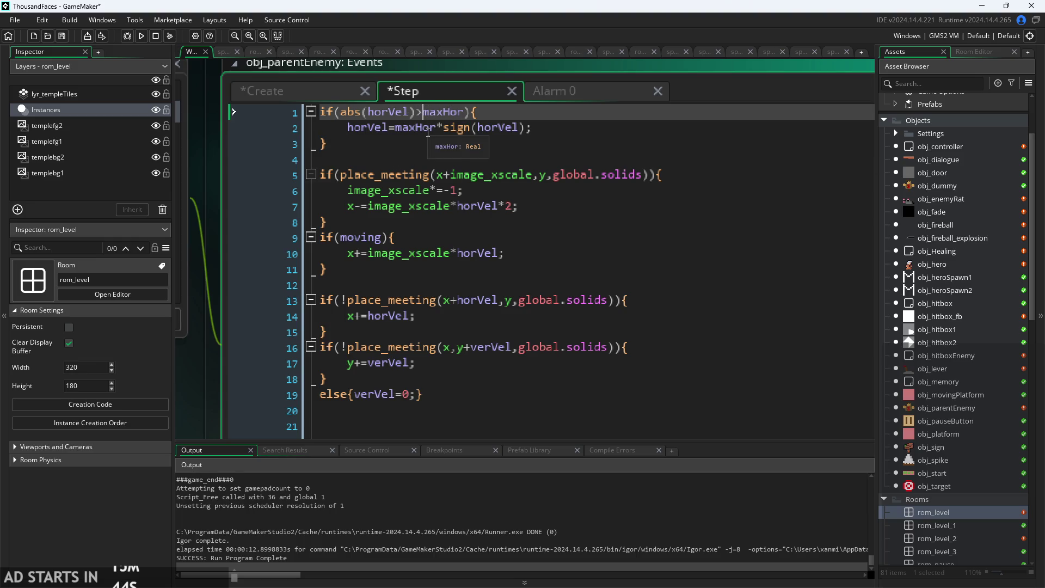
type("=")
left_click(440, 130)
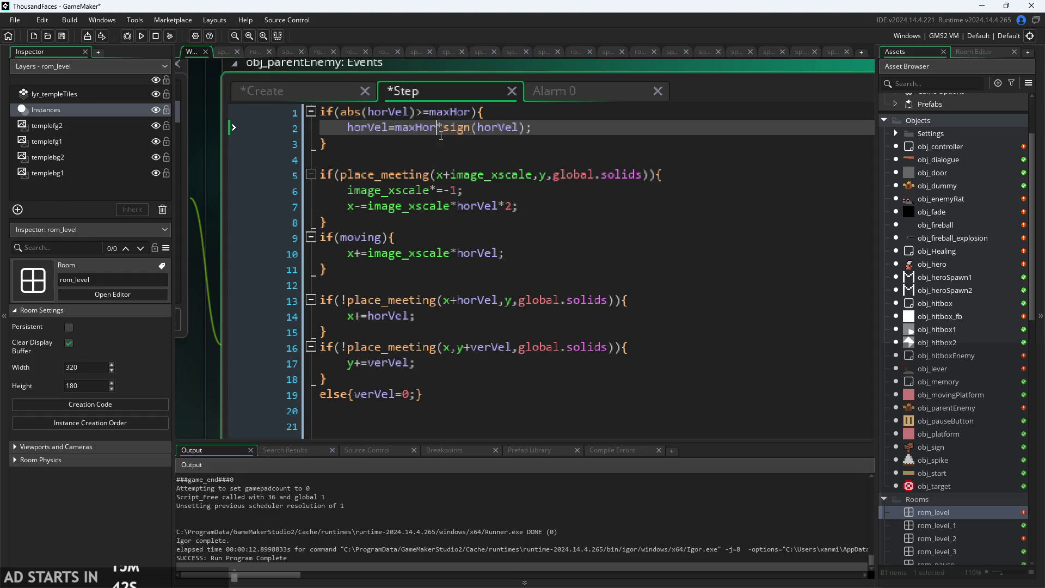
key("shift+Right")
Add else{horVel+=accel*image_xscale;} below the if block and run the game with F5.
left_click(450, 144)
key("Return")
type("e;")
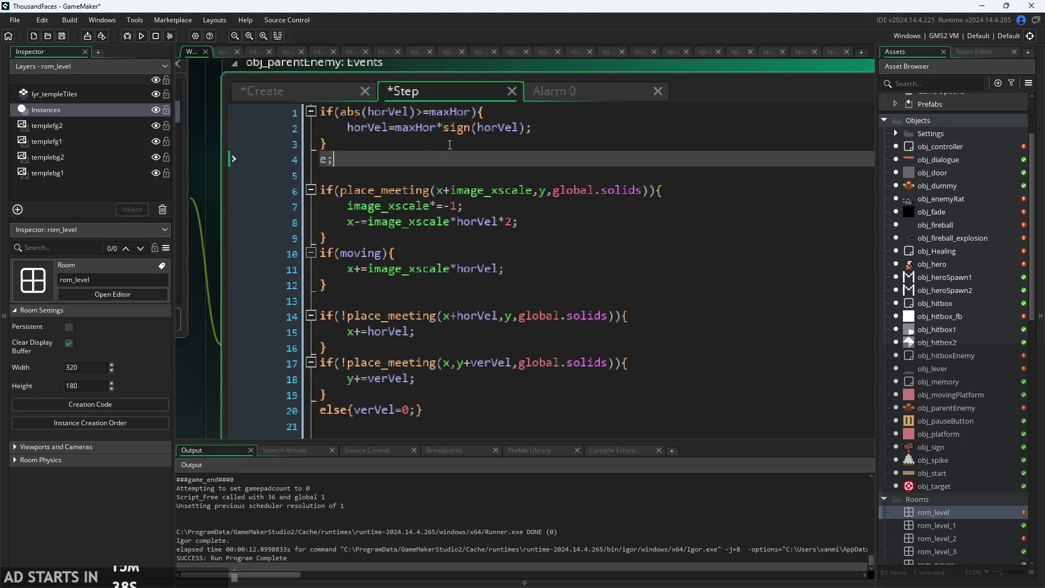
key("BackSpace")
type("lse{")
type("horVel")
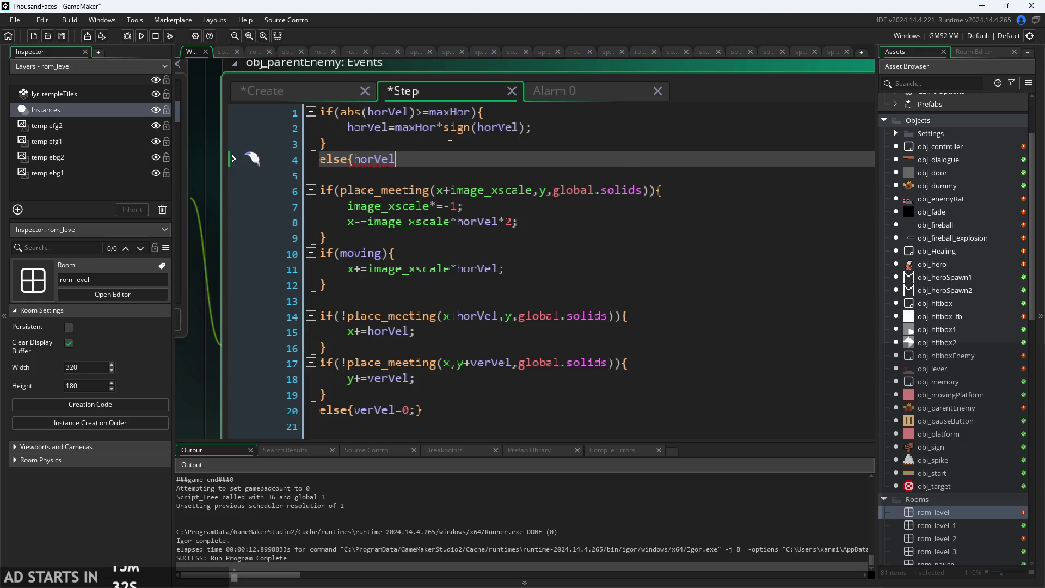
type("+=")
type("accel*")
type("image_x")
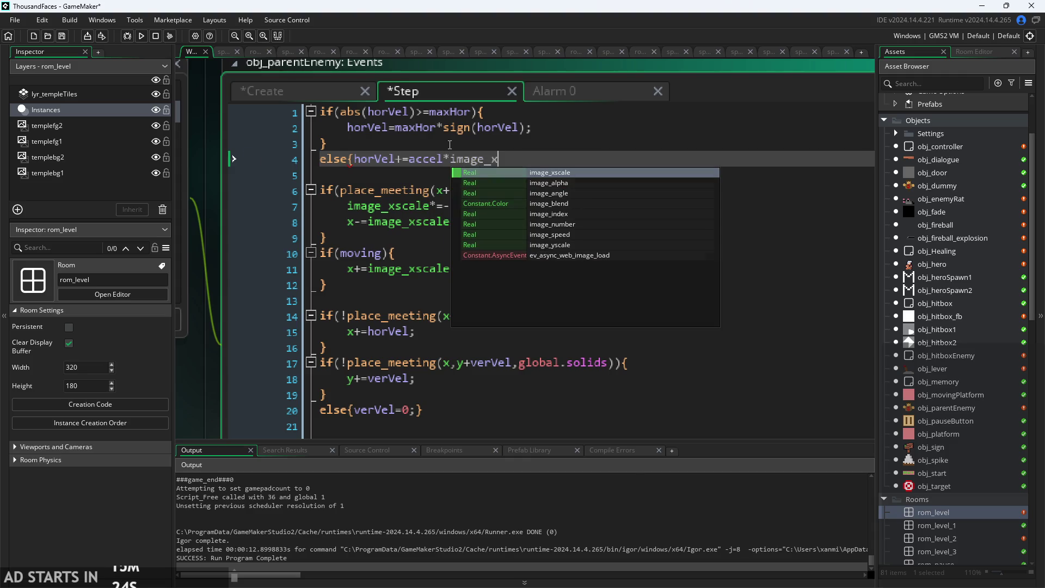
type("scale};")
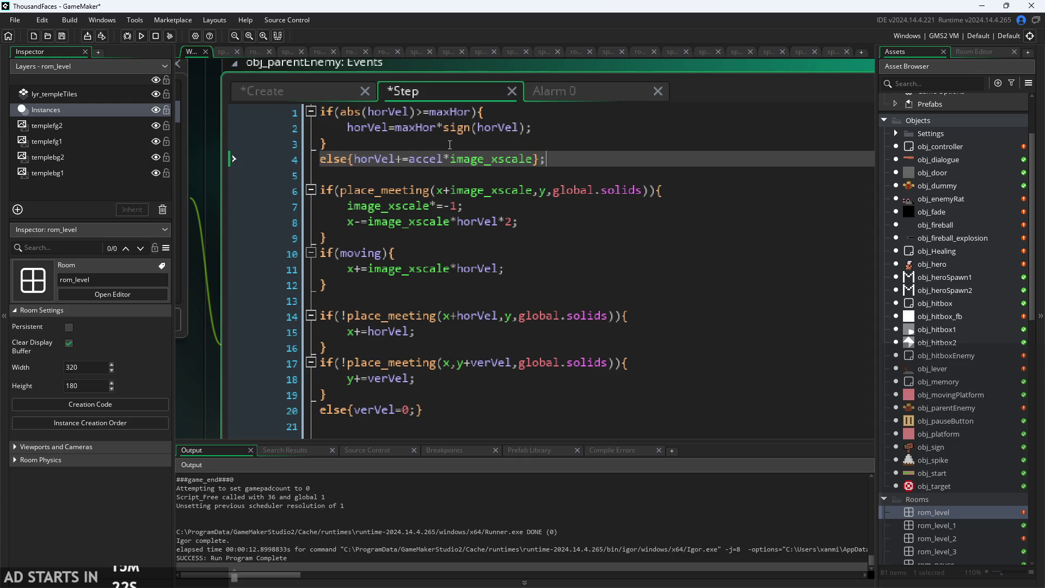
key("Delete")
key("Left")
type(";")
key("F5")
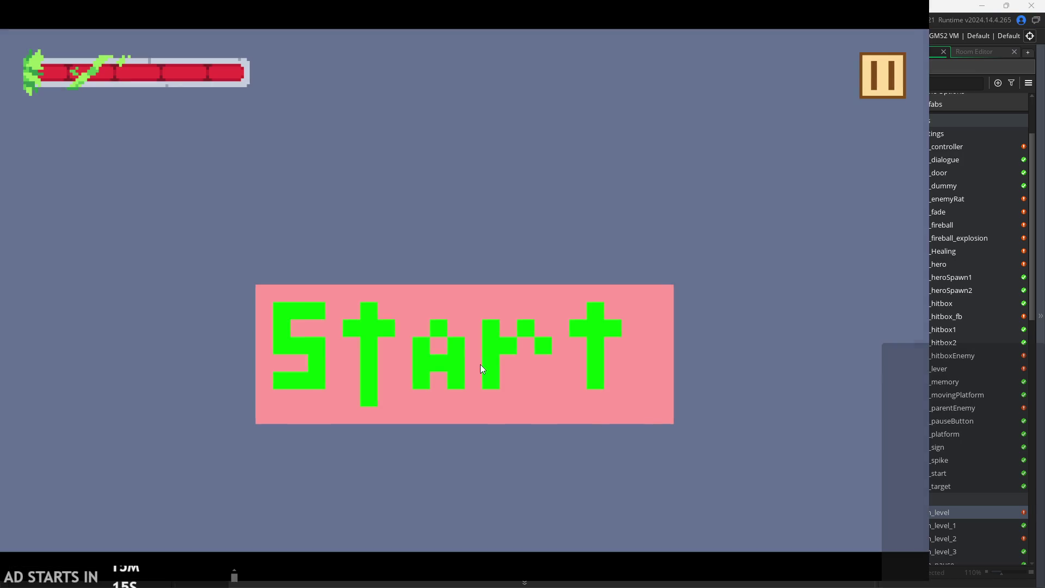
Start the game, run and jump the hero toward the enemy, attack, then pause and close the game.
left_click(480, 365)
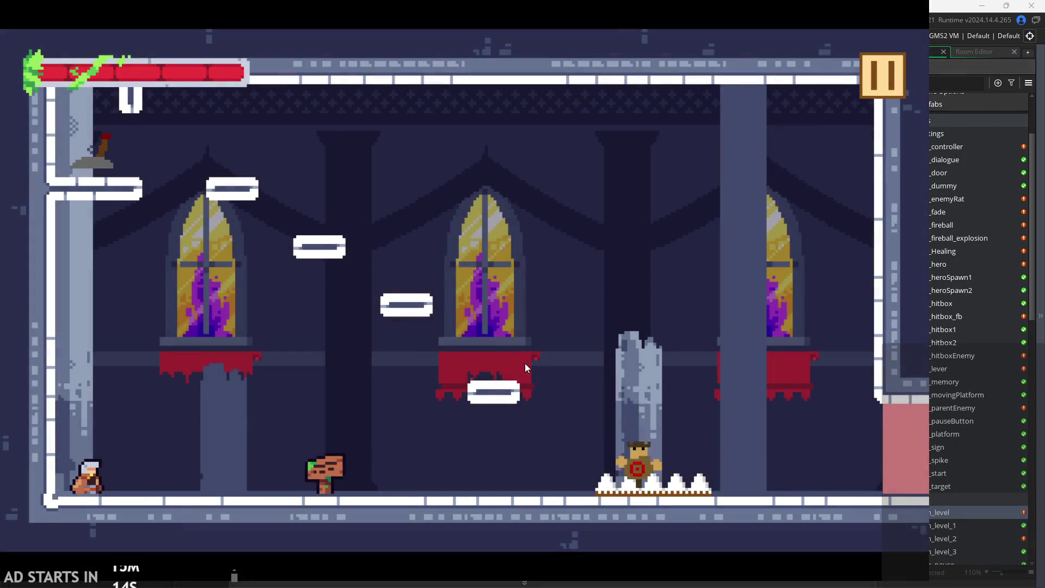
key("Right")
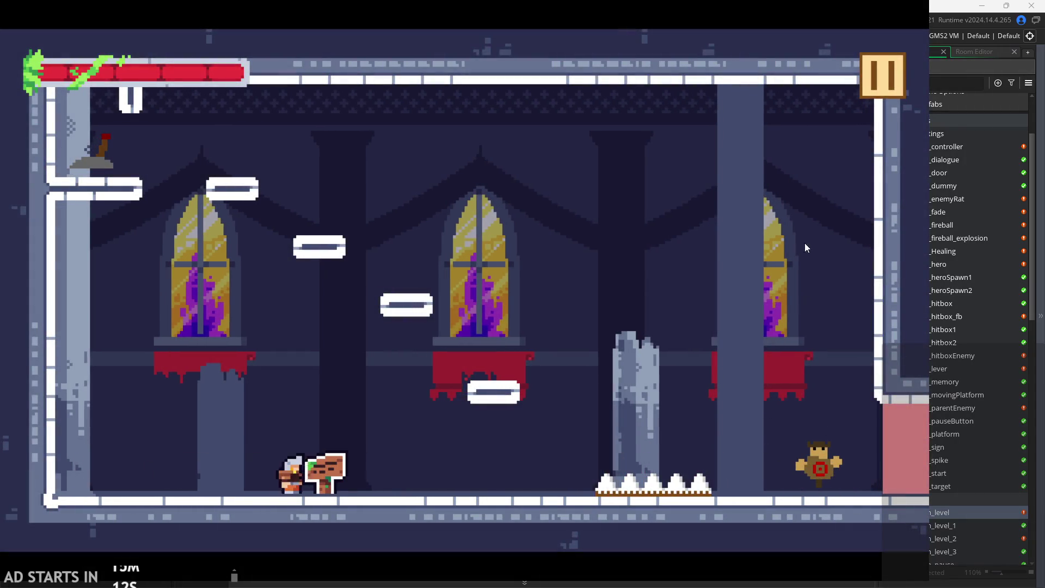
key("Right")
key("Up")
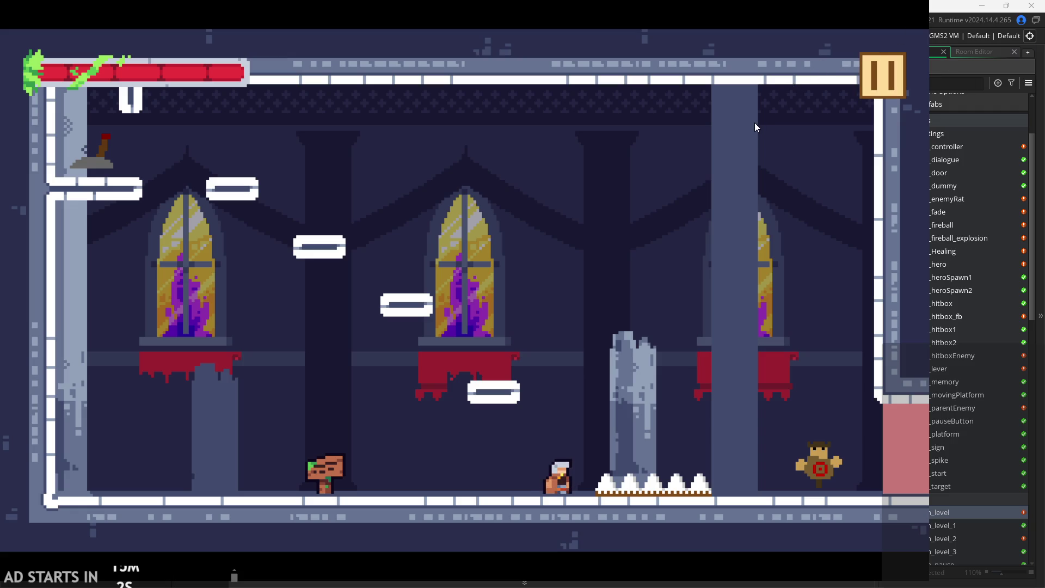
left_click(838, 459)
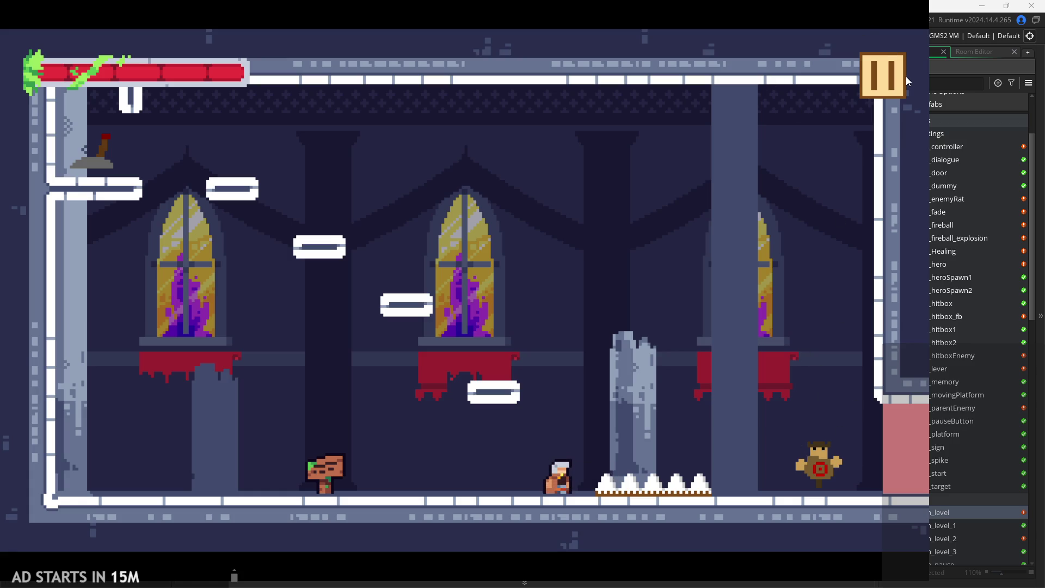
left_click(886, 94)
left_click(747, 478)
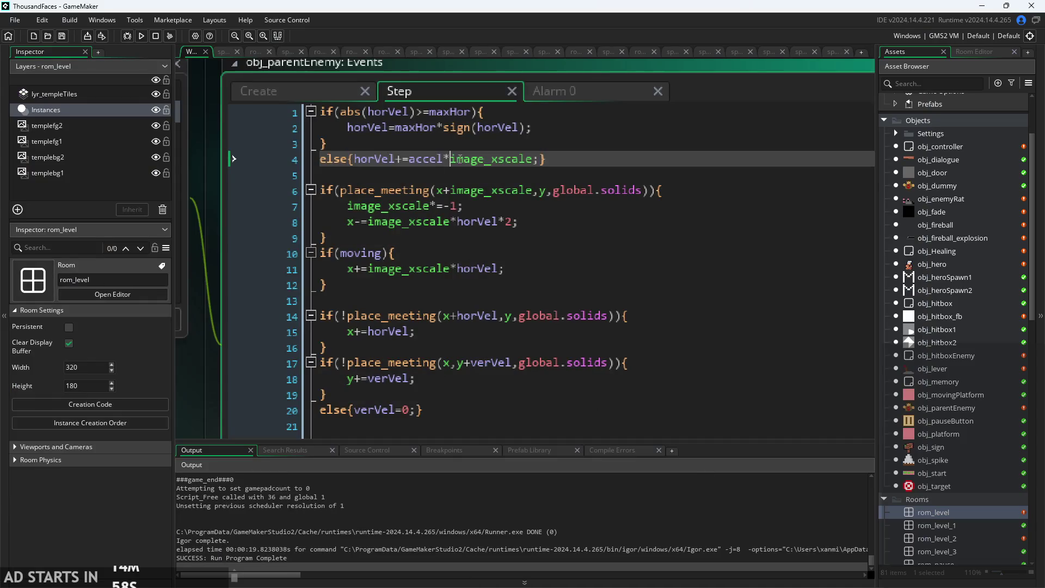
left_click(546, 136)
left_click(545, 131)
left_click(554, 117)
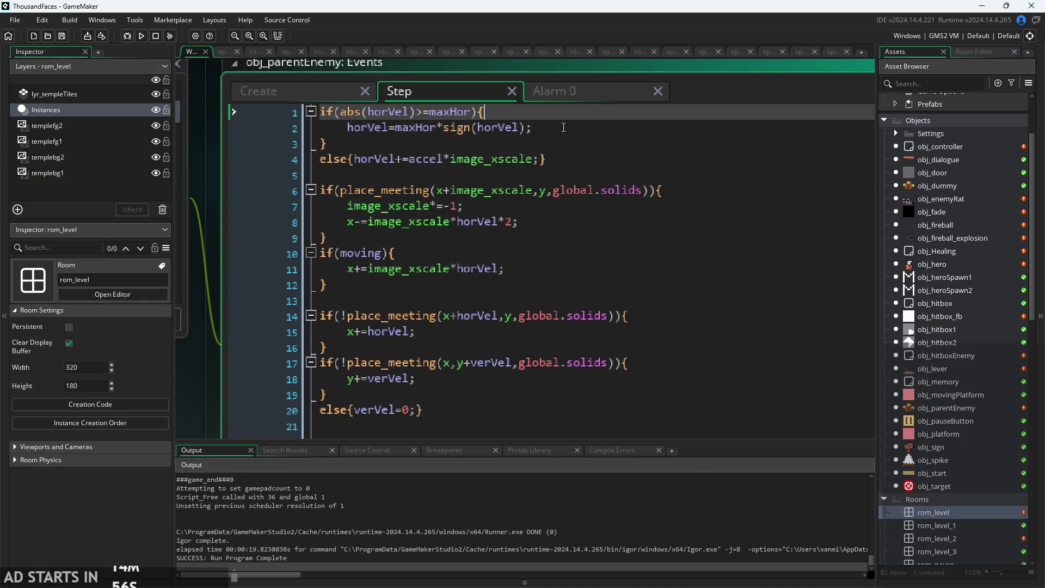
scroll(438, 136, "up", 3)
left_click(433, 113)
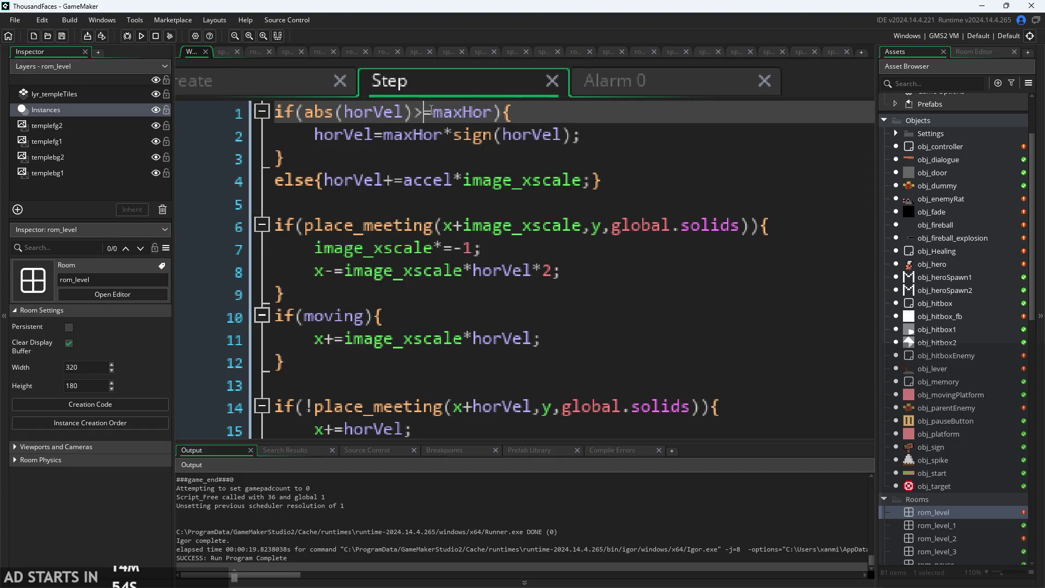
scroll(400, 120, "down", 3)
left_click(336, 133)
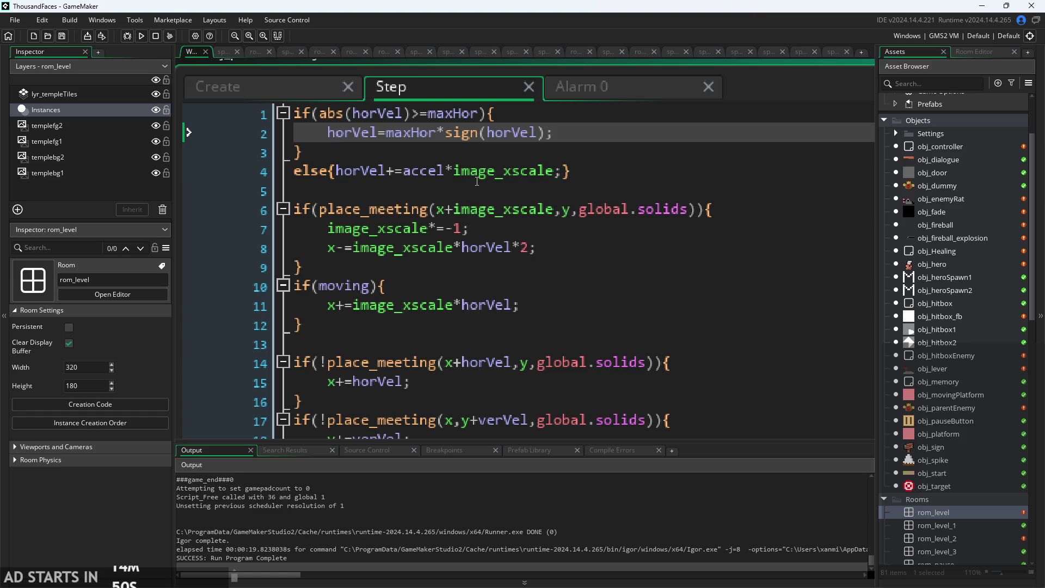
left_click(459, 115)
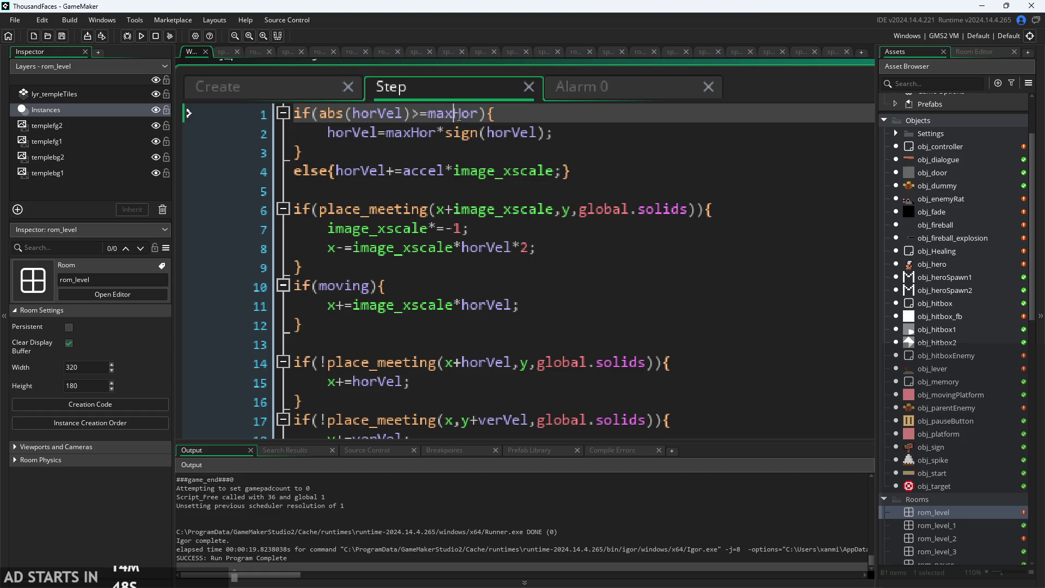
left_click(461, 131)
left_click(419, 152)
left_click(378, 170)
left_click(433, 187)
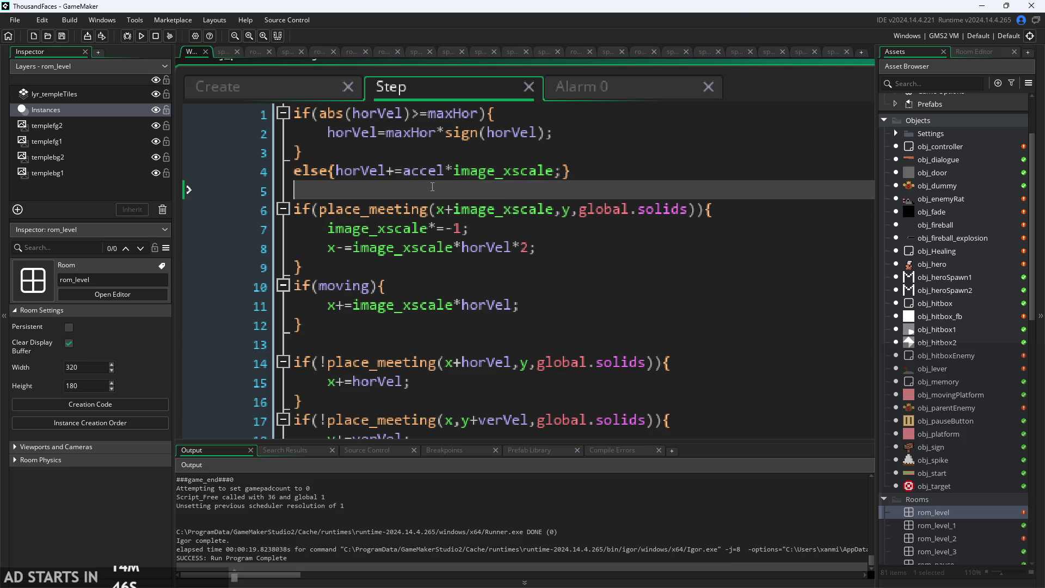
left_click(411, 171)
left_click(504, 172)
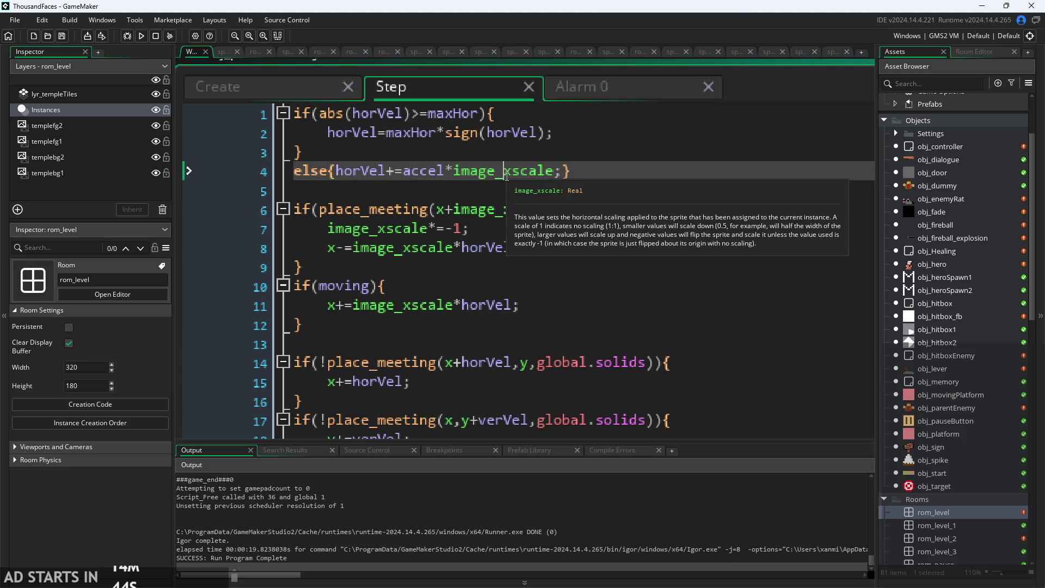
scroll(506, 176, "down", 2)
left_click(528, 188)
left_click(545, 218)
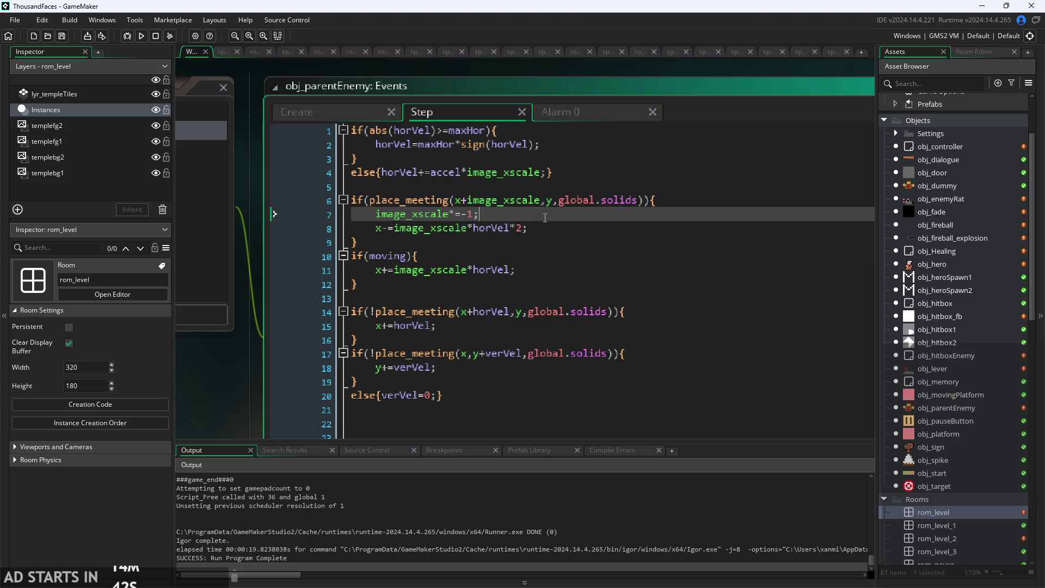
scroll(545, 217, "up", 2)
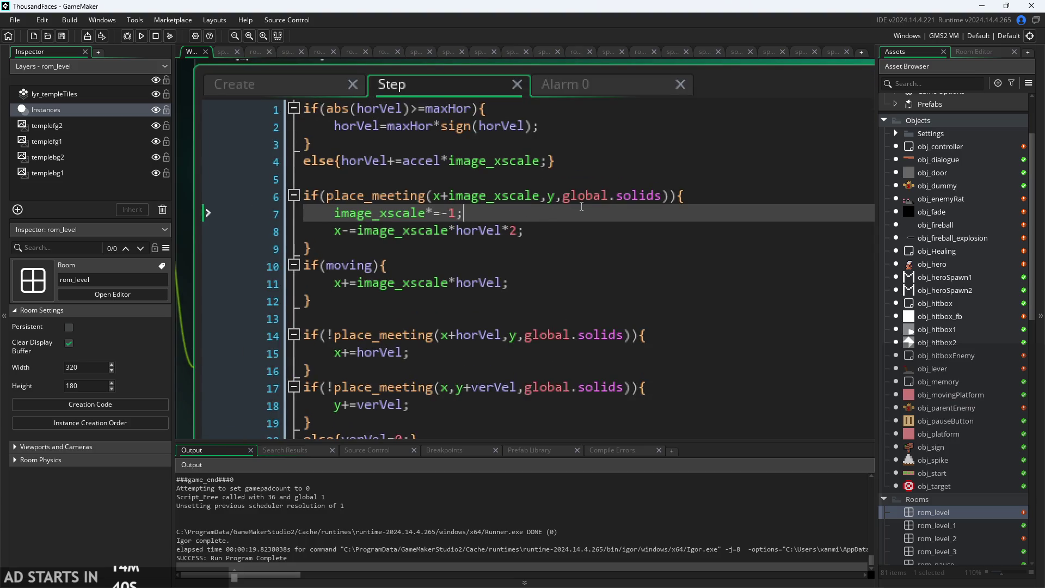
scroll(581, 206, "down", 1)
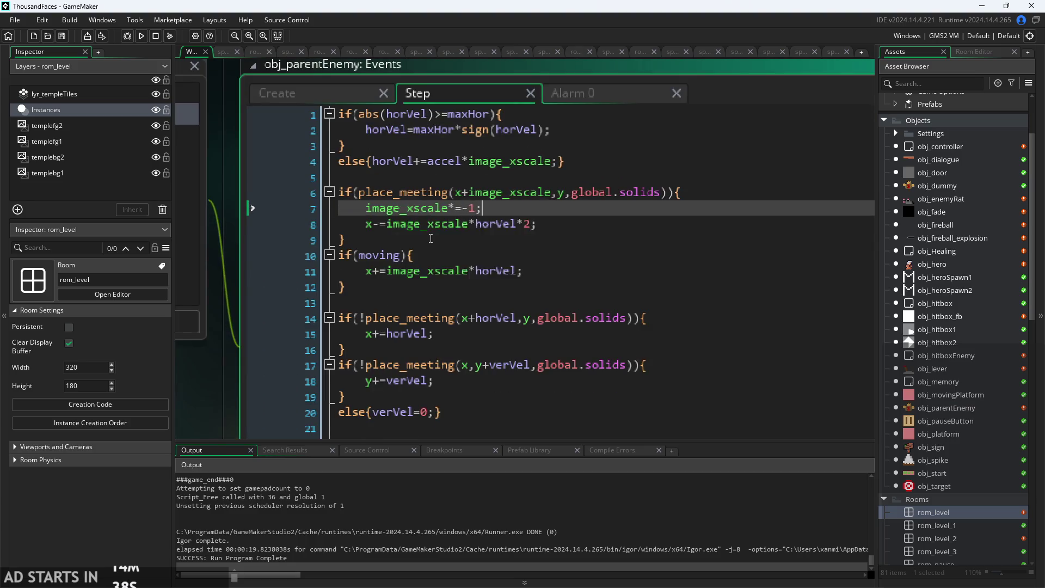
scroll(431, 238, "up", 1)
key("Down")
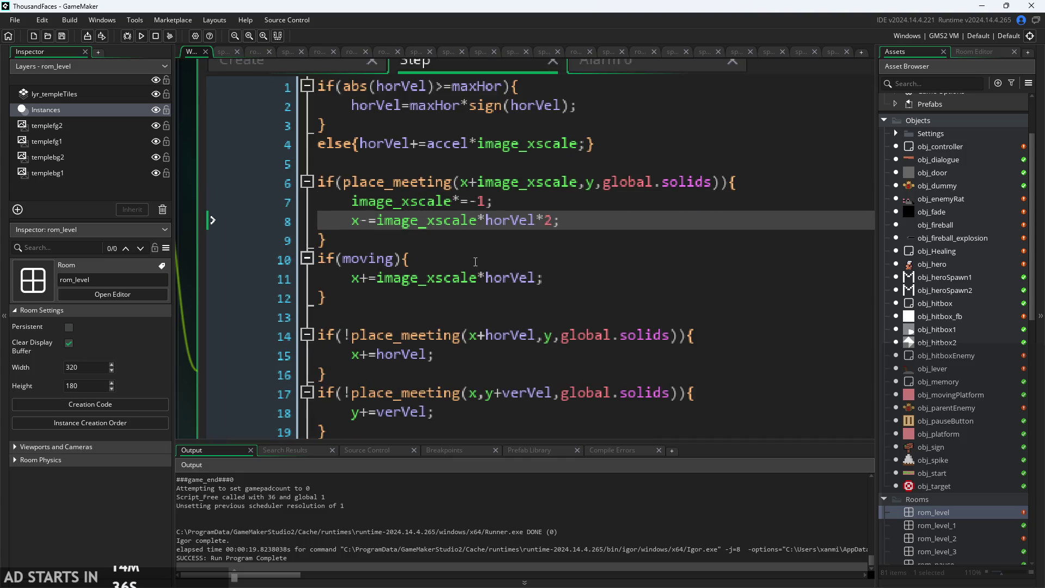
left_click(555, 225)
scroll(575, 221, "down", 1)
left_click(342, 93)
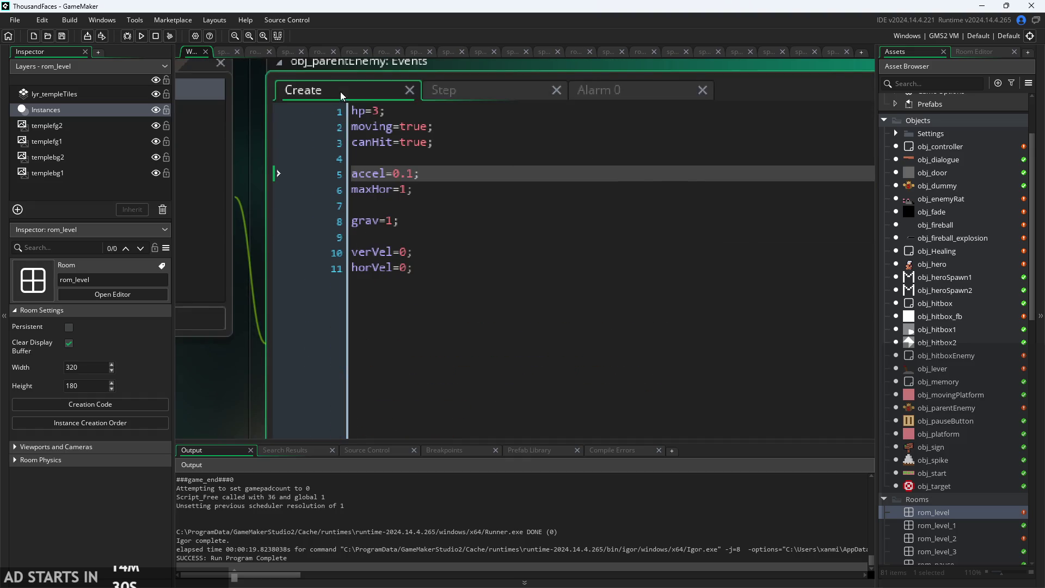
left_click(453, 102)
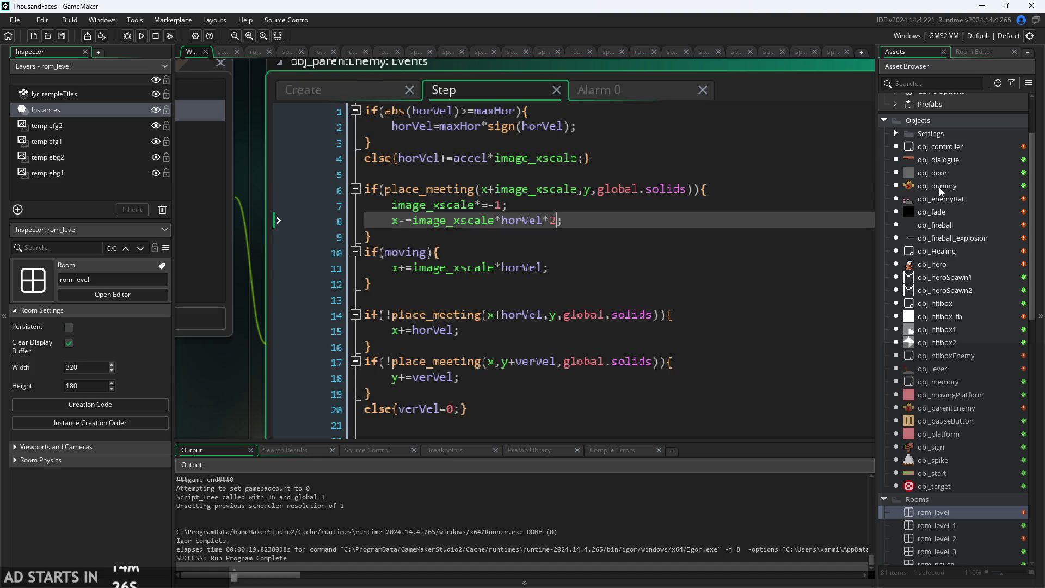
scroll(460, 151, "down", 2)
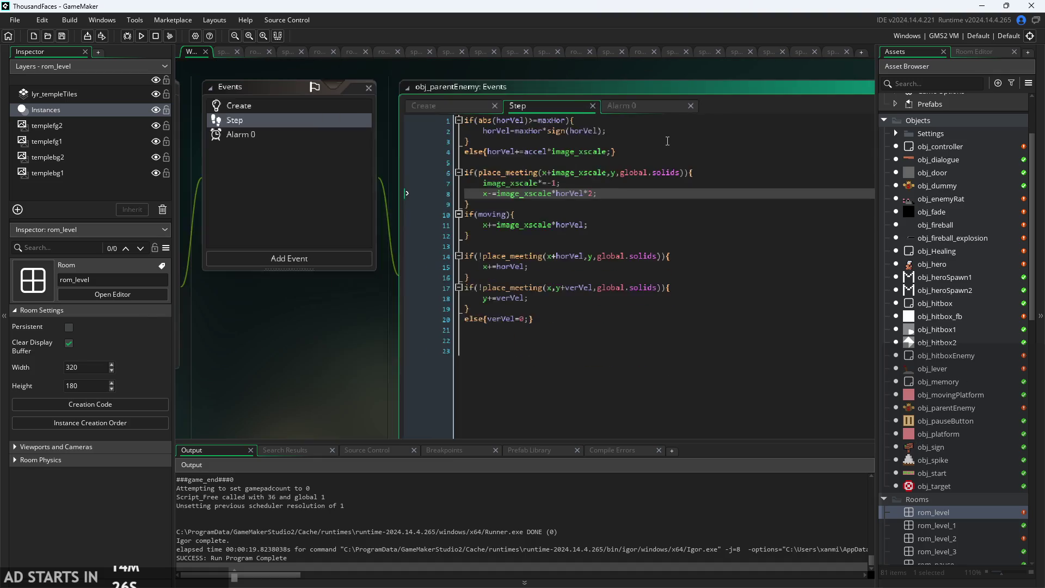
Add a Draw GUI event to obj_parentEnemy.
left_click(289, 258)
mouse_move(325, 326)
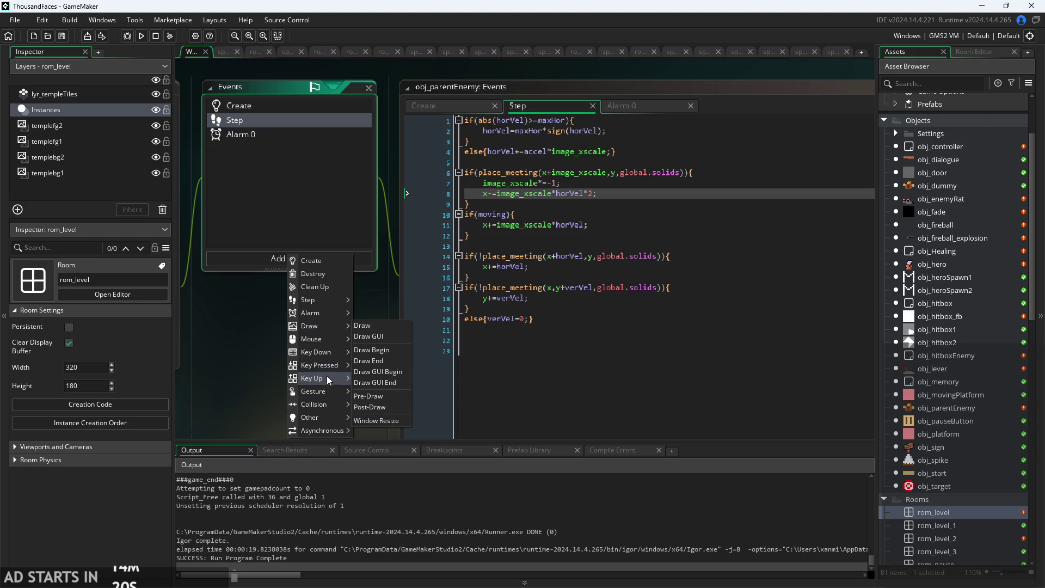
mouse_move(326, 377)
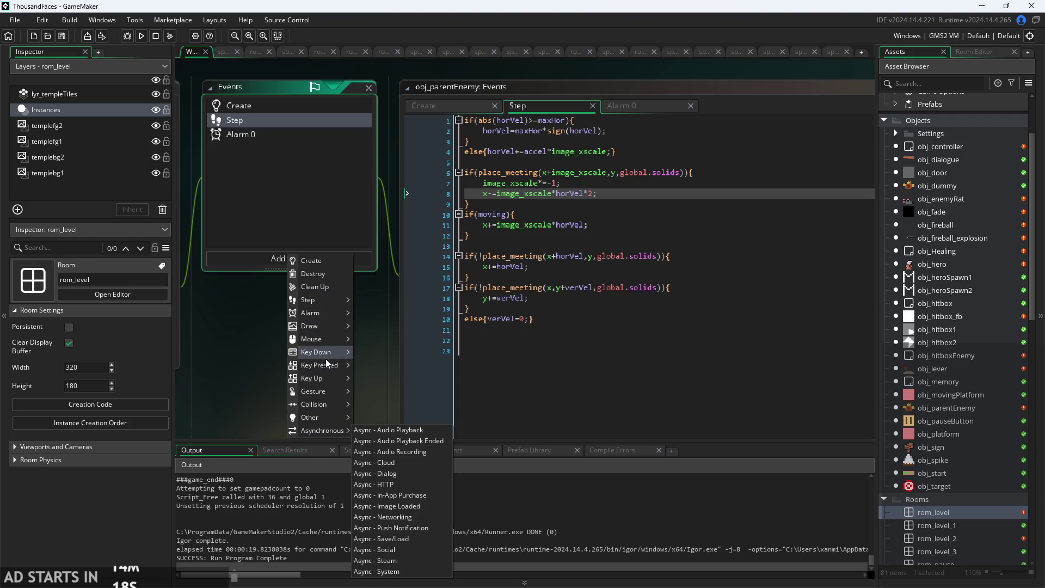
left_click(401, 337)
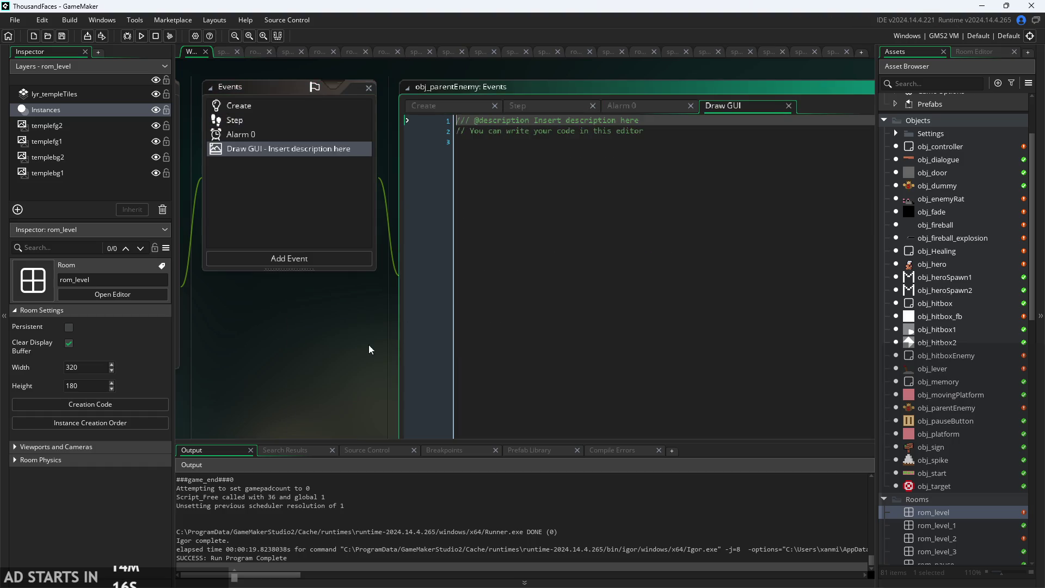
Write if(global.debug){ in Draw GUI, leaving an empty line inside the block.
type("if(glova")
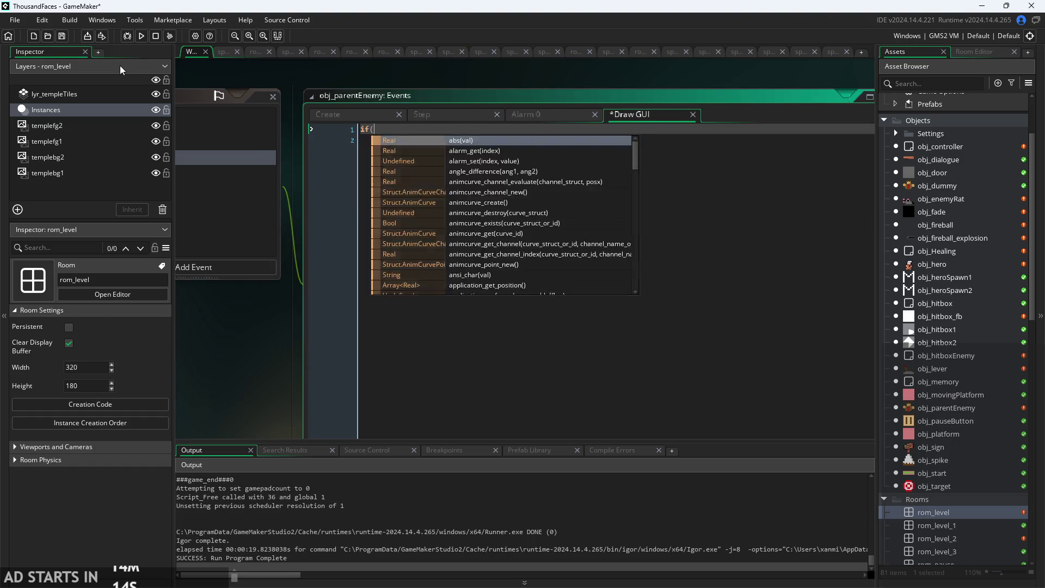
key("BackSpace")
type("c")
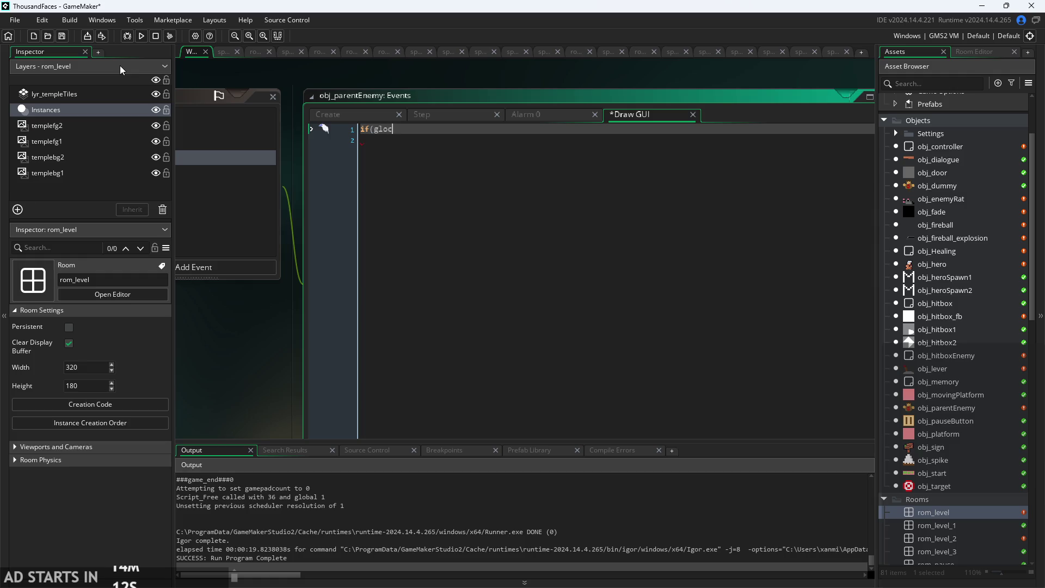
key("BackSpace")
type("bal.")
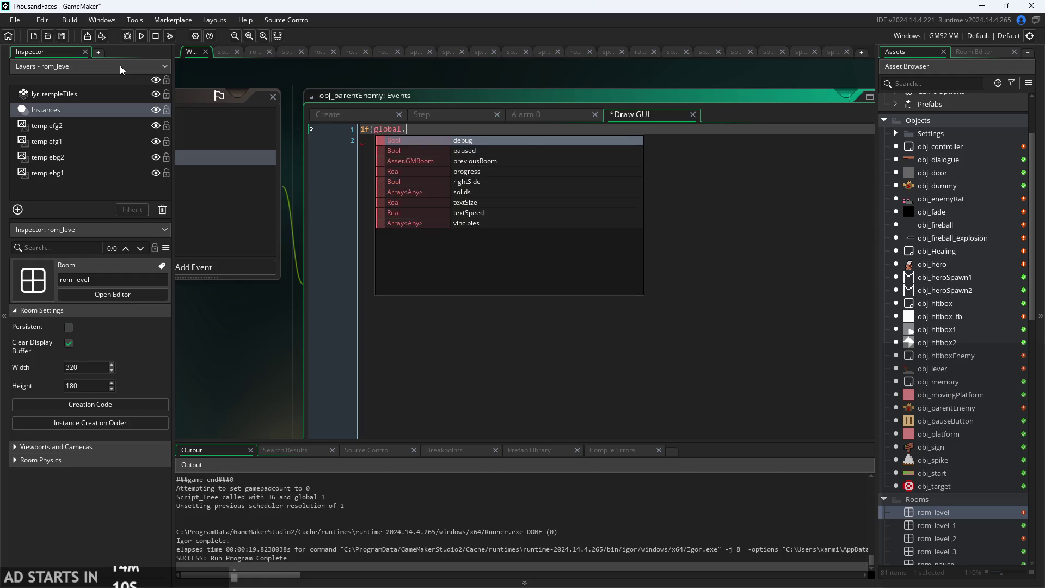
key("Return")
type("{")
key("Return")
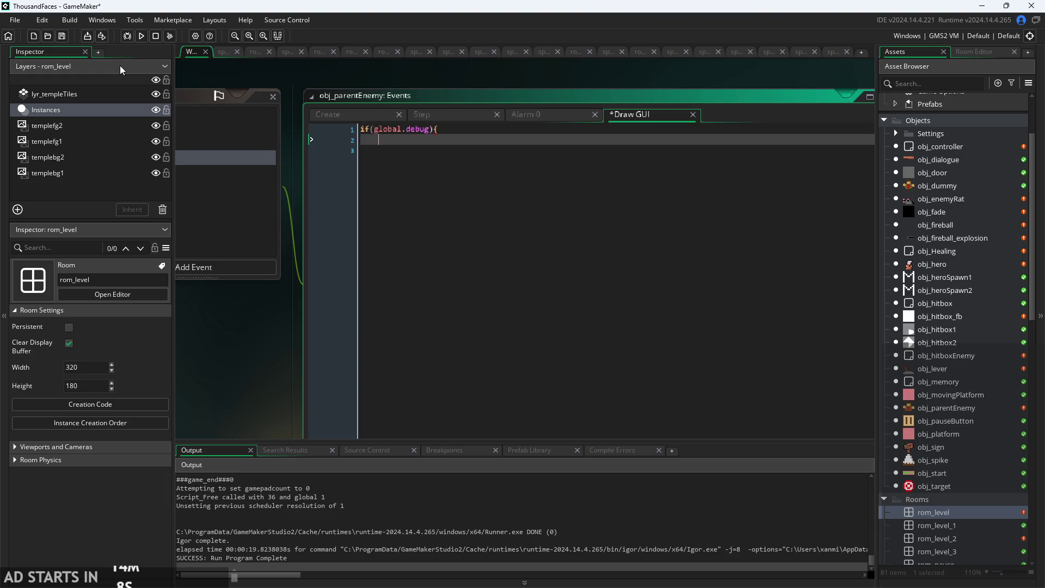
type("draw")
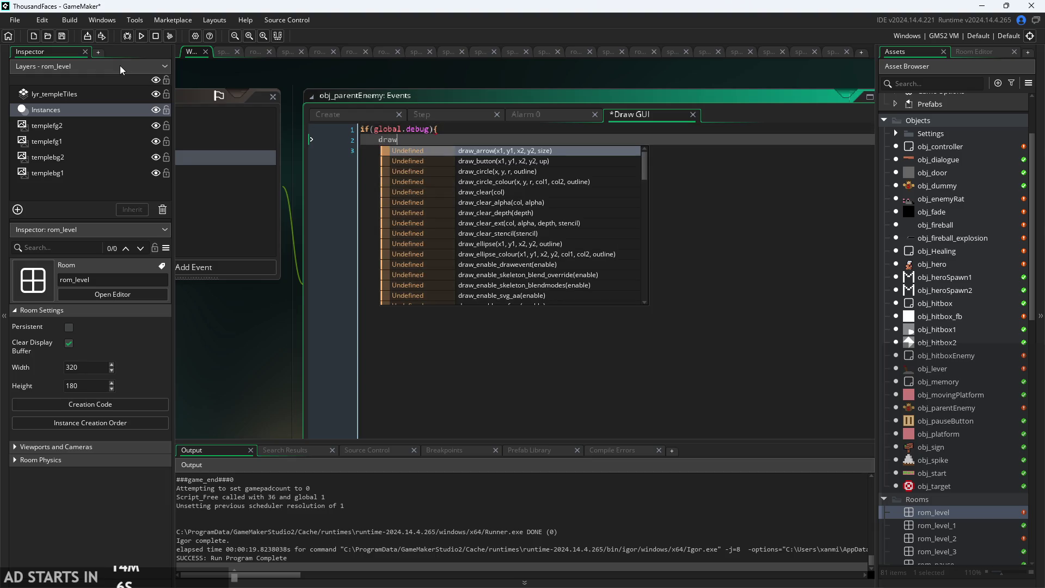
key("Down")
key("Down")
key("Down")
key("Down")
key("Down")
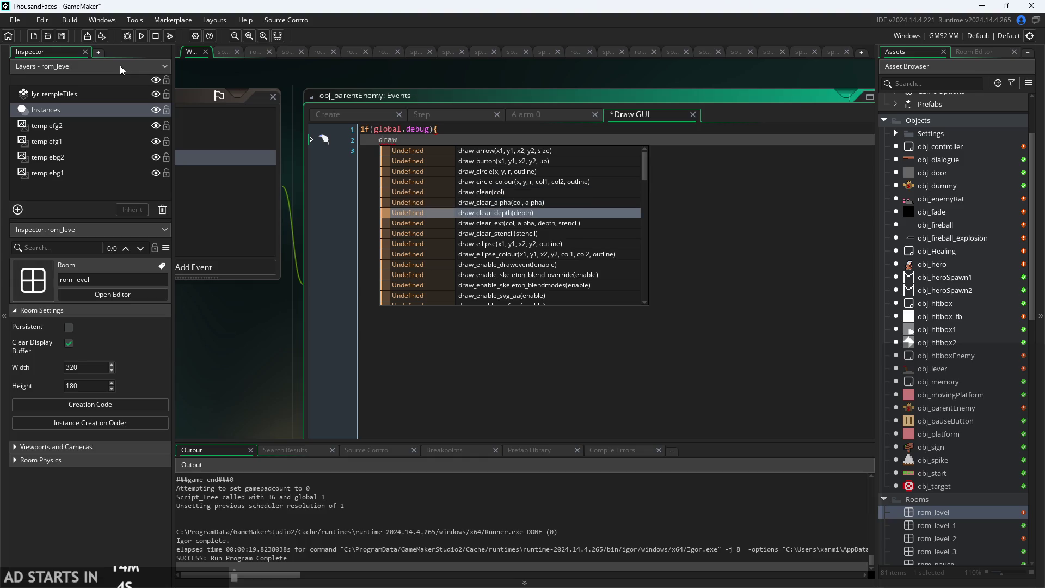
key("BackSpace")
key("BackSpace")
key("BackSpace")
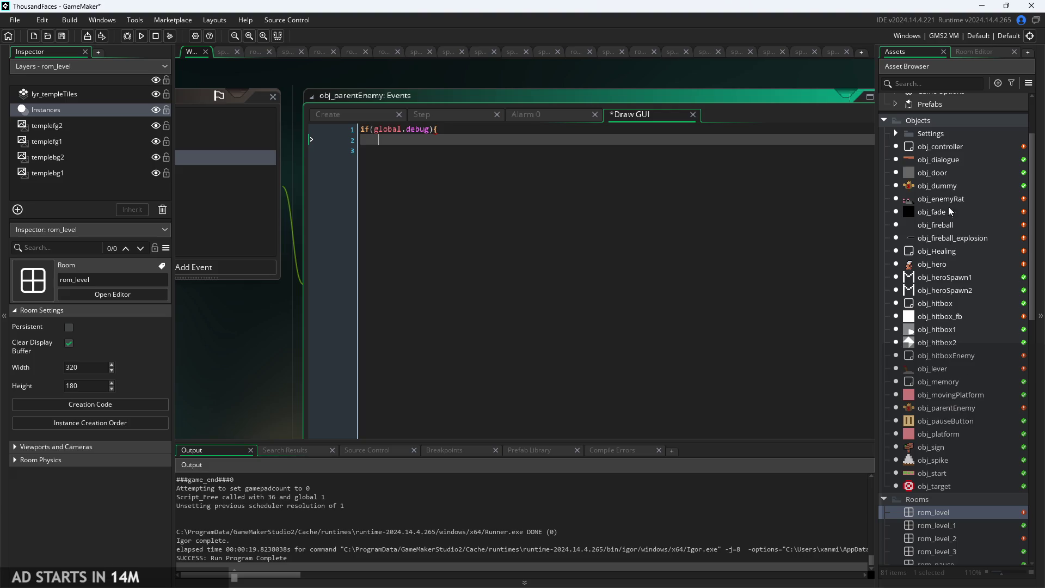
Copy the canjump debug-text line from obj_controller's Draw GUI code.
double_click(935, 149)
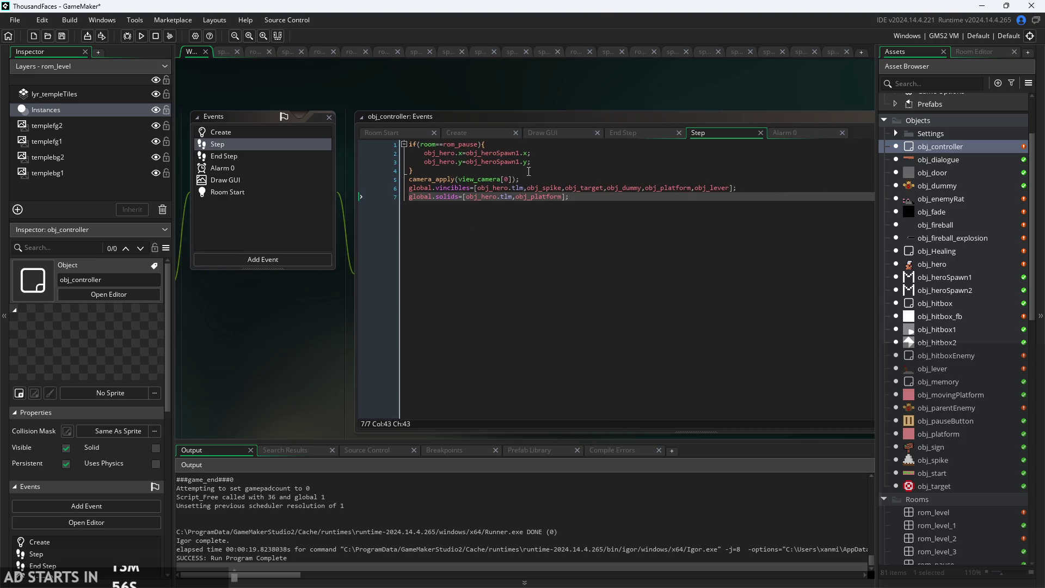
left_click(541, 133)
scroll(621, 266, "up", 5)
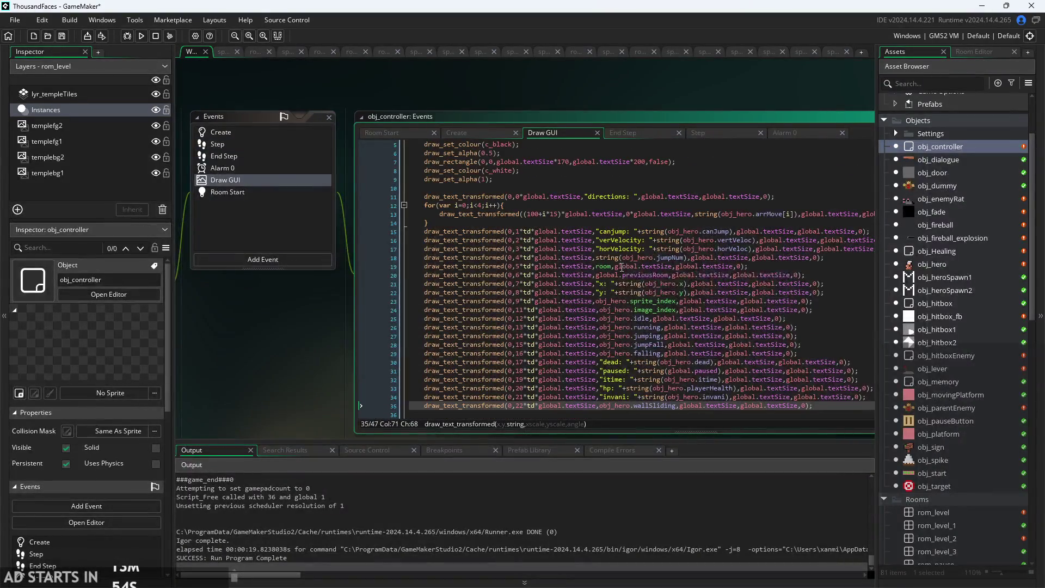
left_click(434, 223)
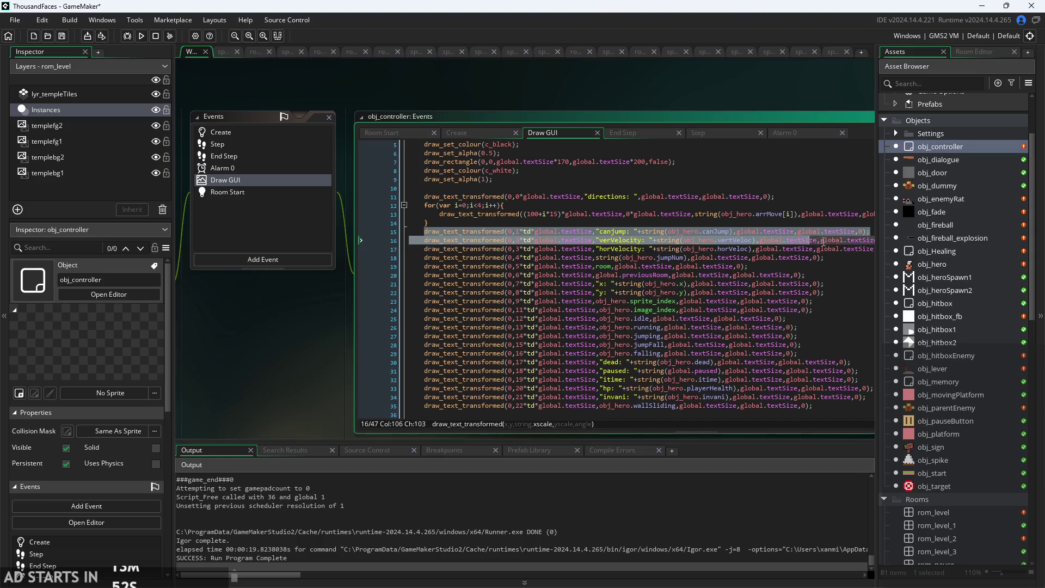
triple_click(870, 234)
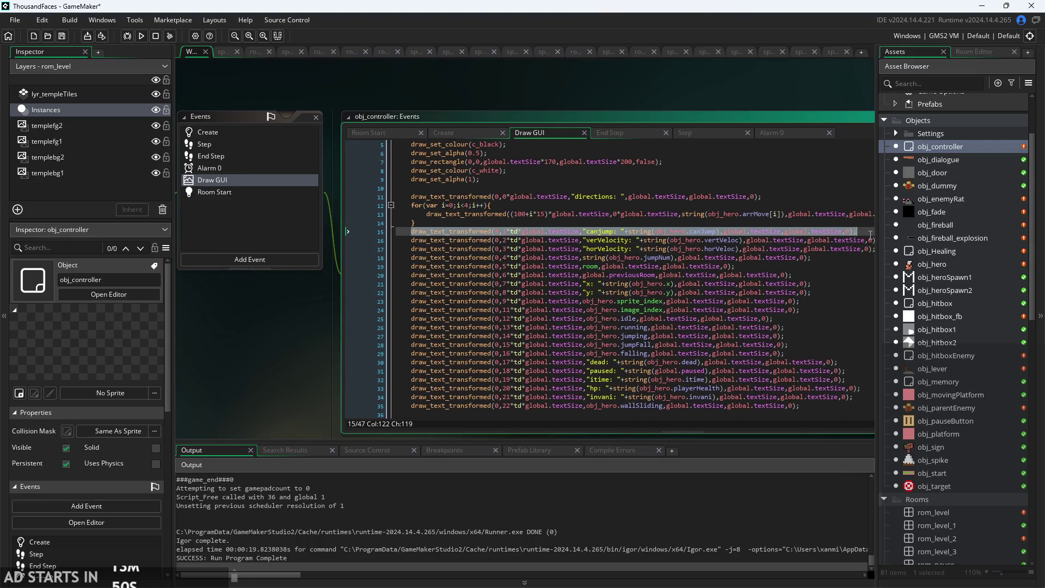
Look over obj_dummy's Draw code, then go back to obj_parentEnemy's editor.
double_click(938, 185)
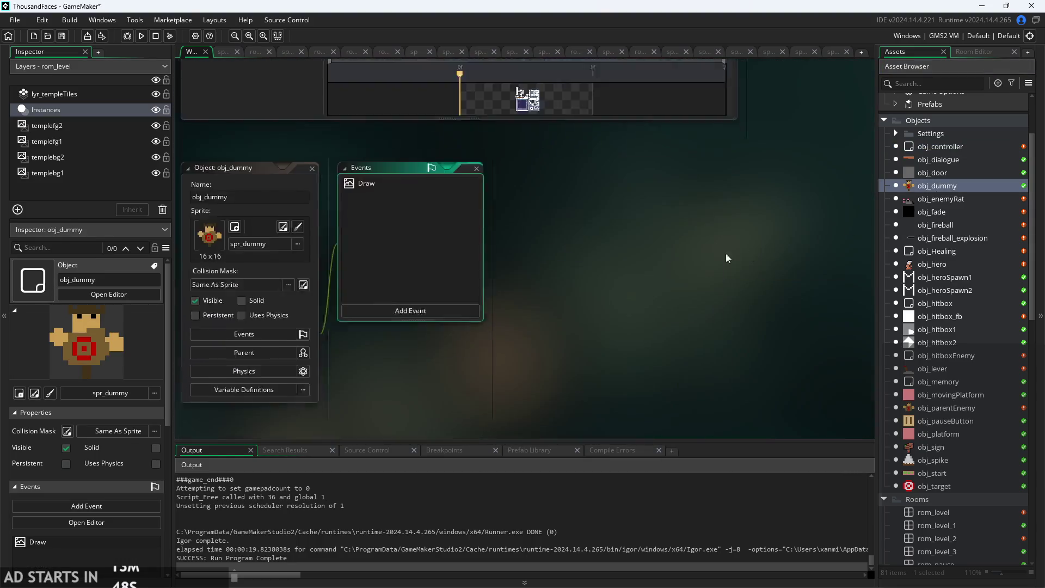
left_click(369, 142)
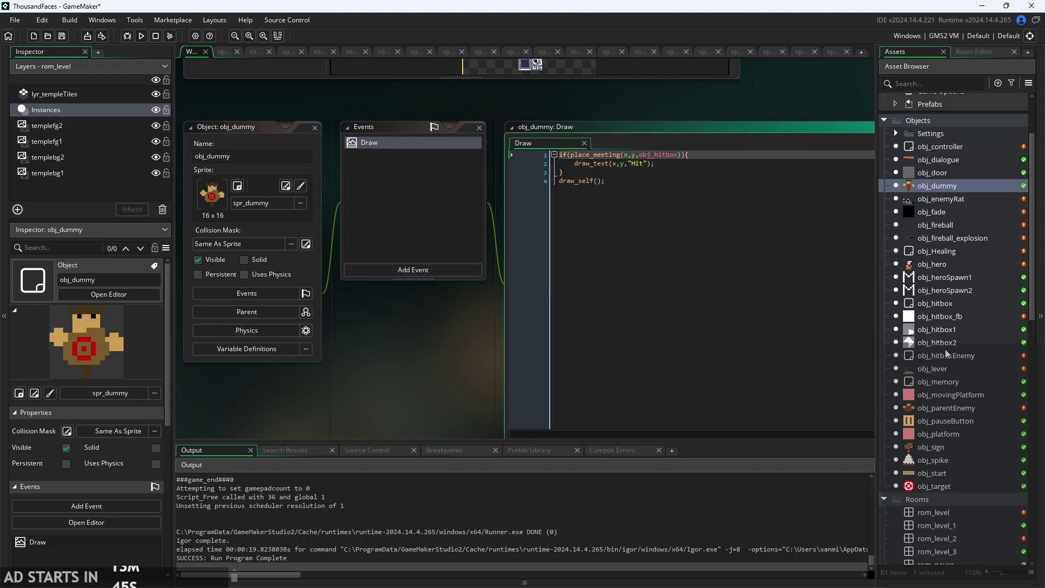
scroll(956, 376, "down", 3)
scroll(952, 414, "up", 1)
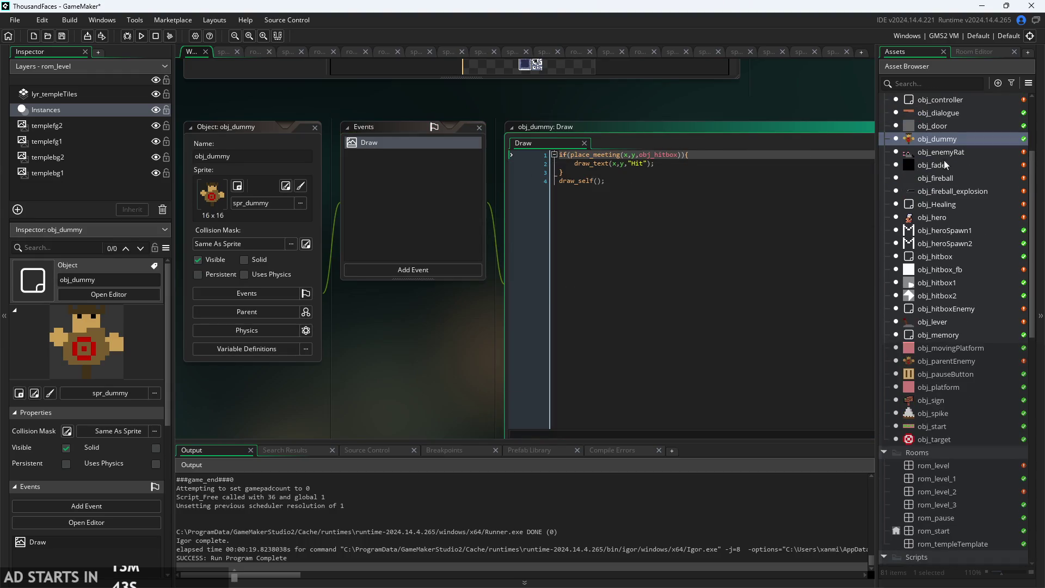
double_click(945, 361)
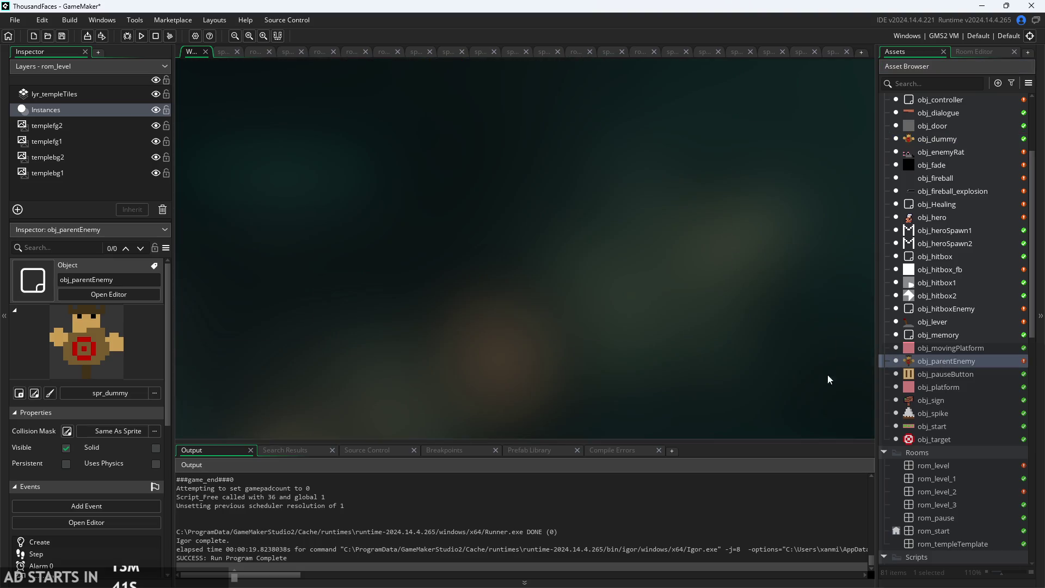
Paste the canjump line into the debug block and delete the stray td text.
scroll(338, 338, "up", 2)
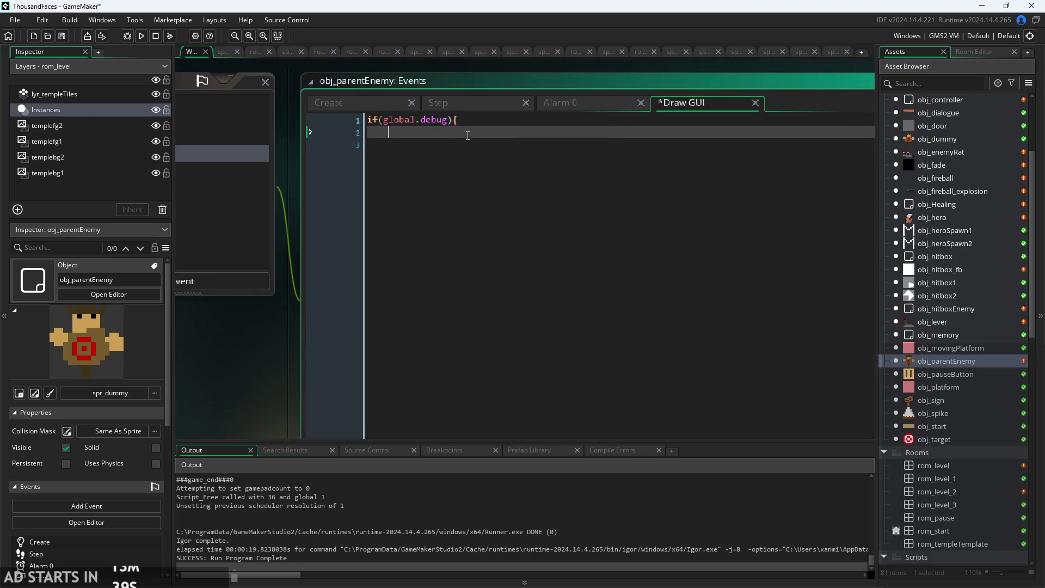
key("ctrl+v")
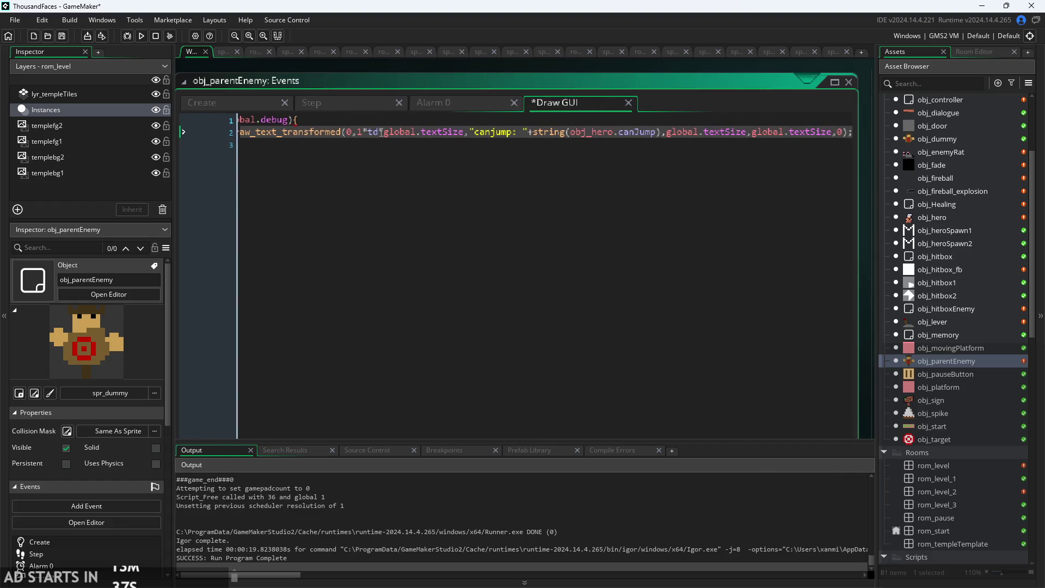
double_click(380, 132)
key("BackSpace")
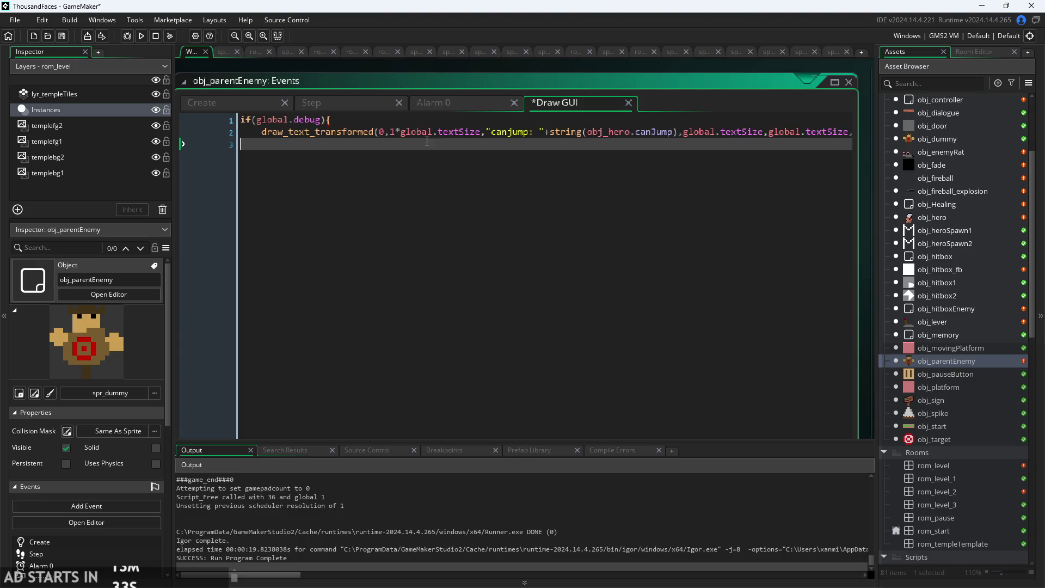
key("Down")
Change the draw position arguments to x+10 and y*global.textSize.
mouse_move(350, 132)
left_click(387, 132)
key("BackSpace")
type("x+10")
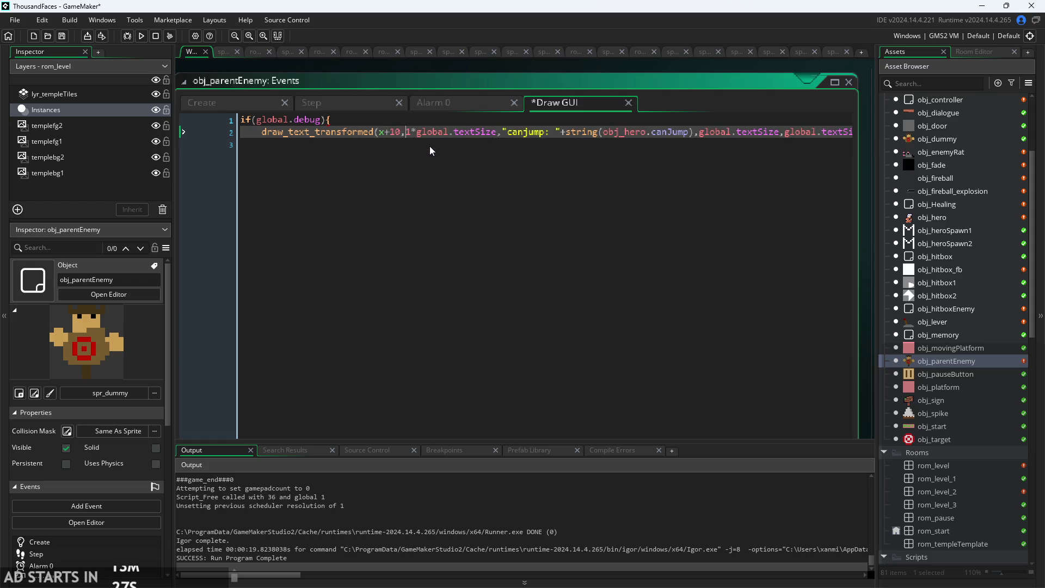
key("Delete")
key("Delete")
type("y*")
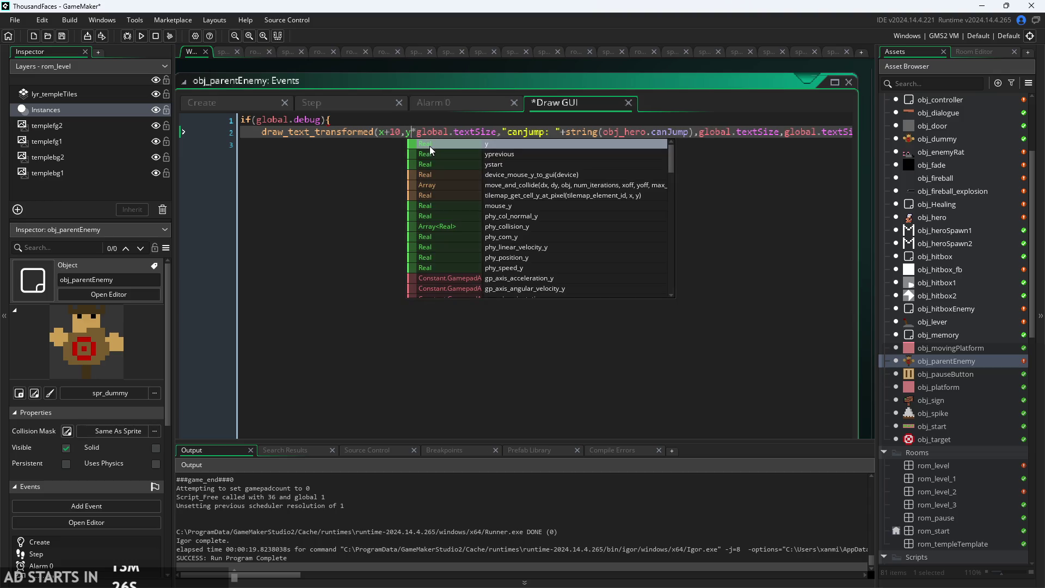
key("Right")
key("Right")
key("Right")
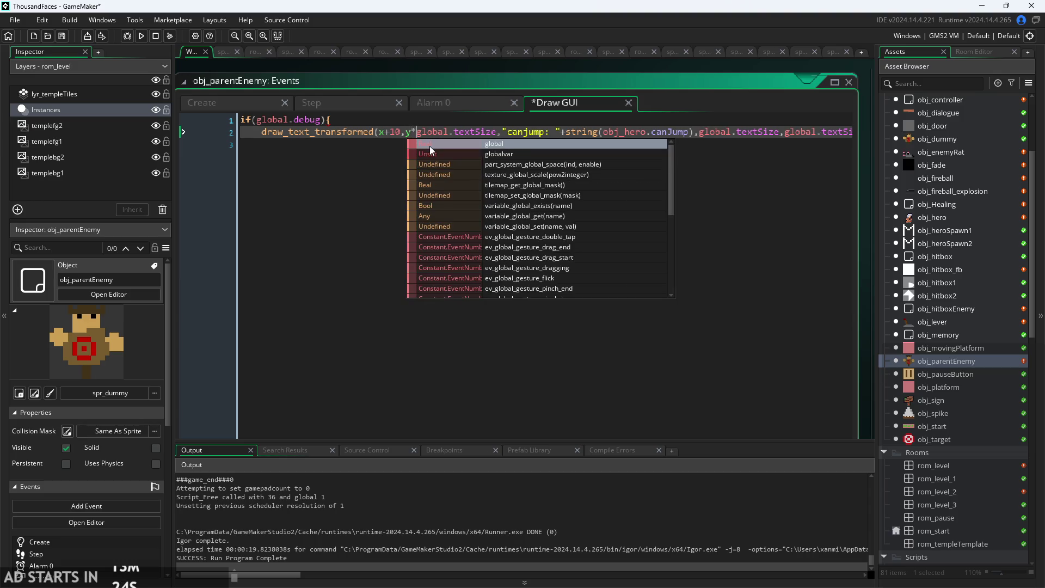
Relabel the text "HV: " with string(horVel), close the block, and save.
key("Right")
key("Right")
key("shift+Right")
key("shift+Right")
key("shift+Right")
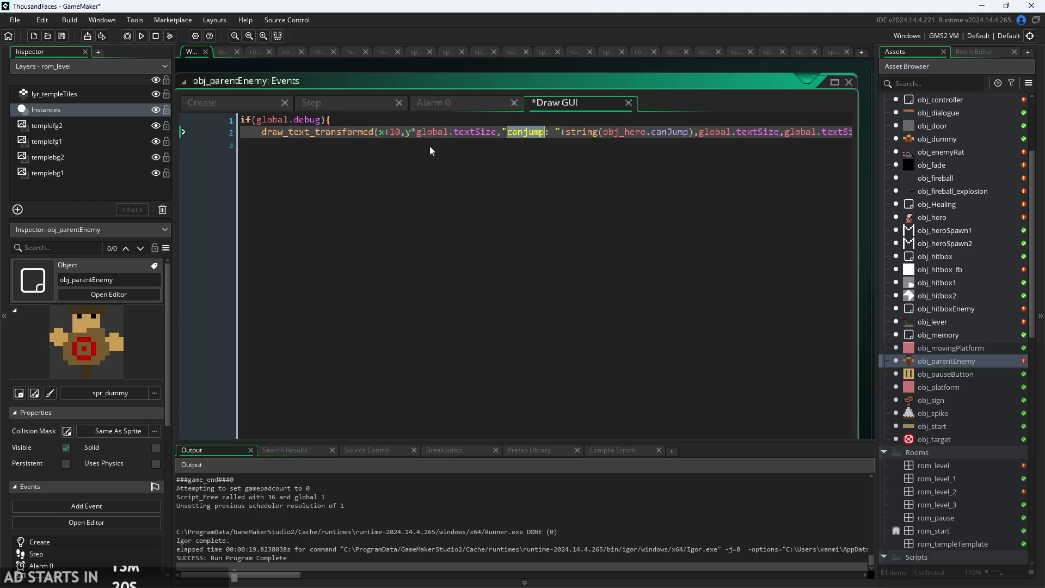
type("G")
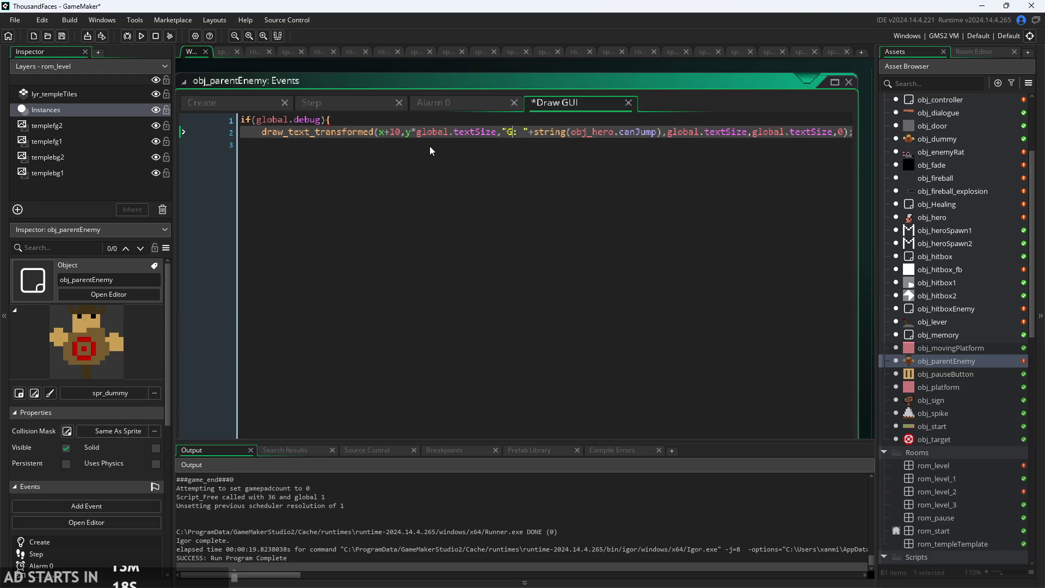
key("BackSpace")
type("HV")
key("Right")
key("Right")
key("Right")
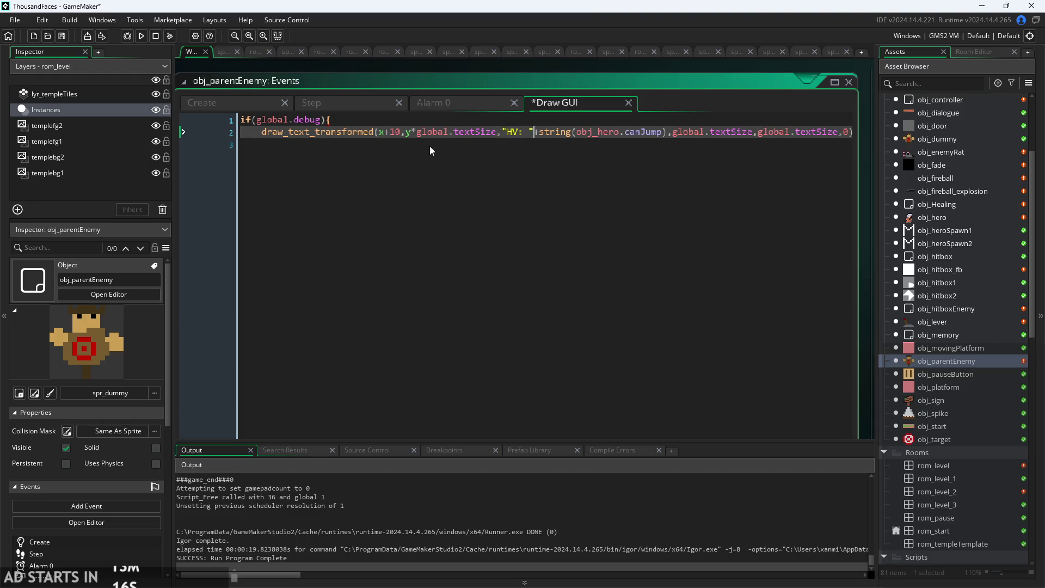
key("Right")
key("Right")
key("Right")
key("shift+Right")
key("shift+Right")
key("shift+Right")
type("horVel")
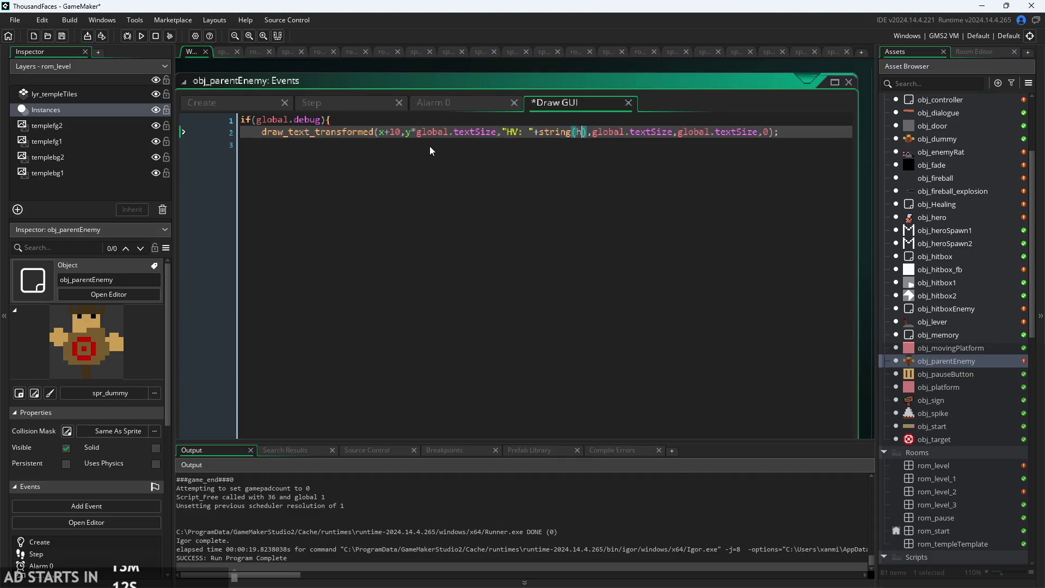
key("Right")
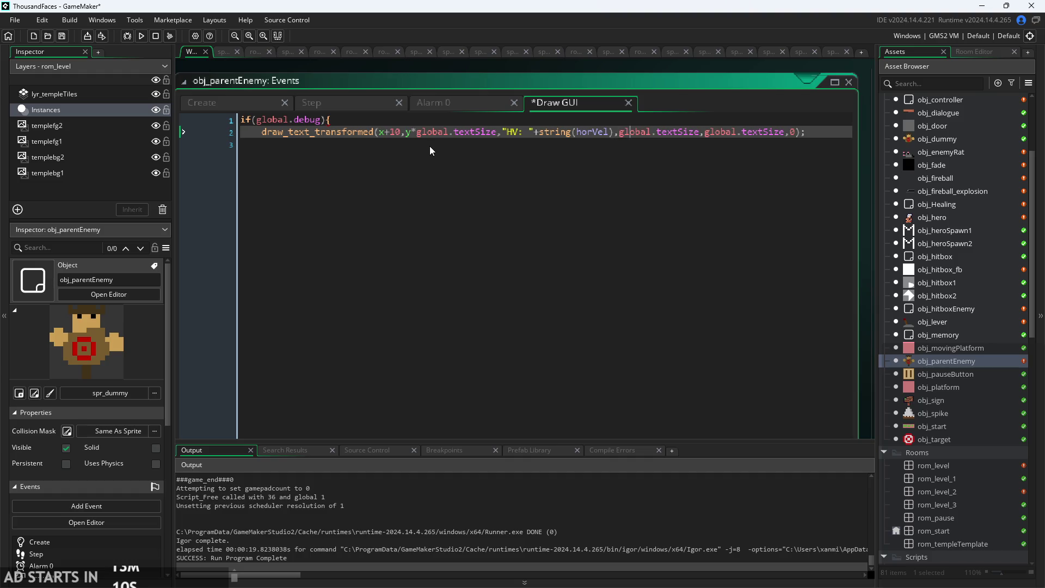
key("Right")
key("Right")
key("Right")
left_click(836, 141)
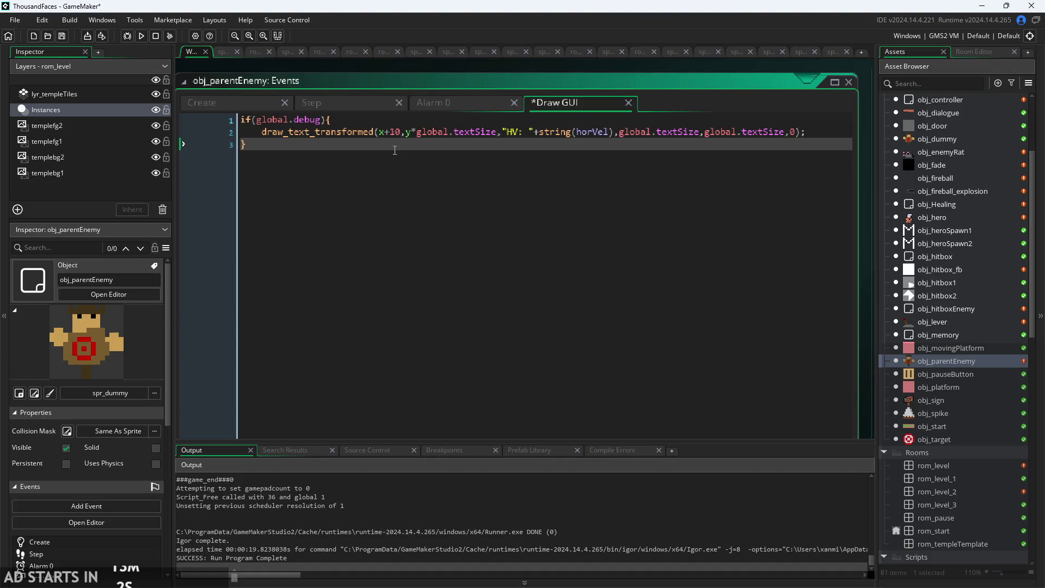
key("ctrl+s")
left_click(141, 37)
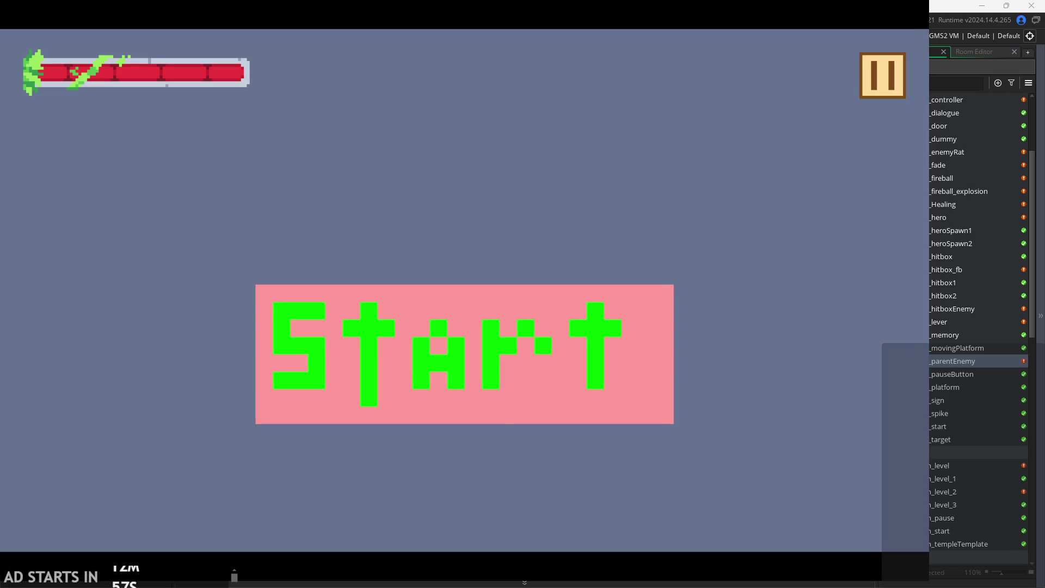
left_click(357, 368)
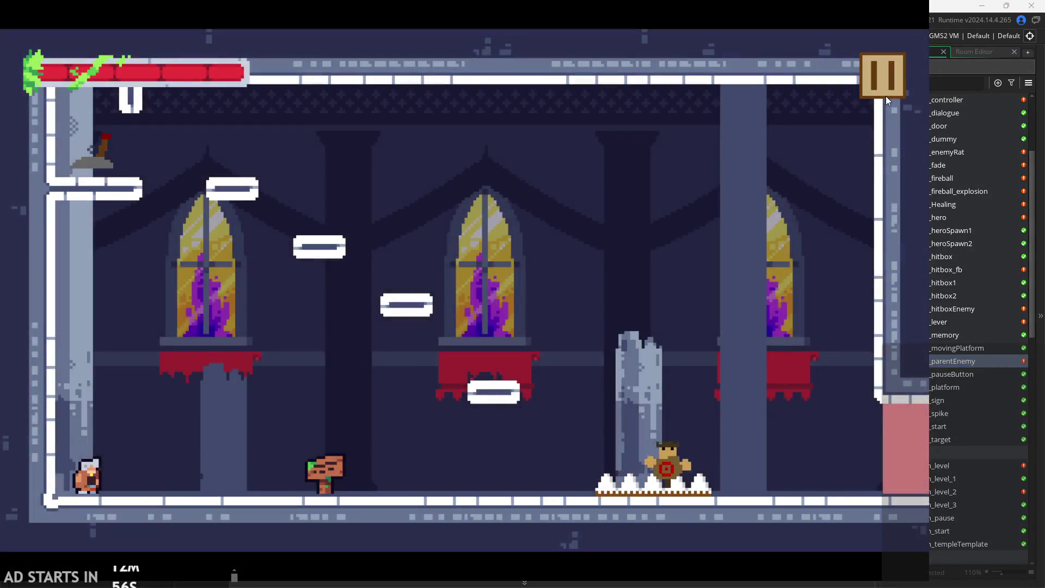
left_click(885, 92)
left_click(176, 172)
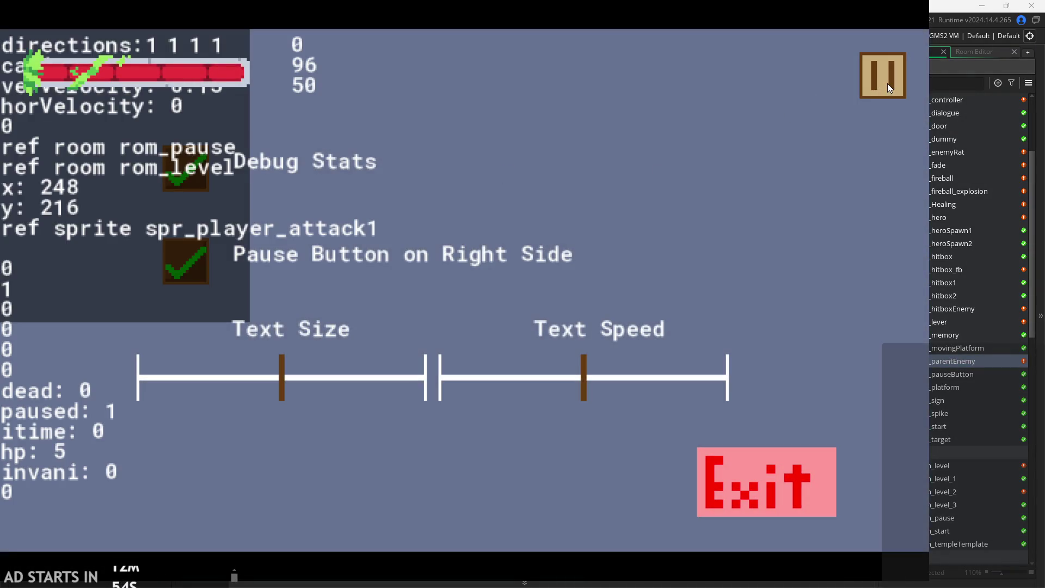
left_click(888, 87)
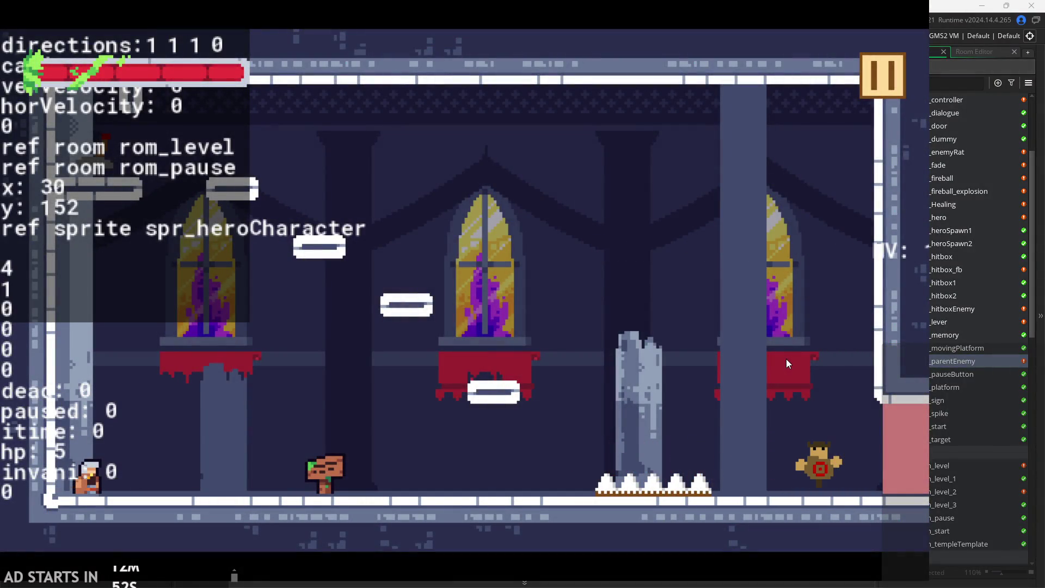
left_click(883, 77)
left_click(761, 507)
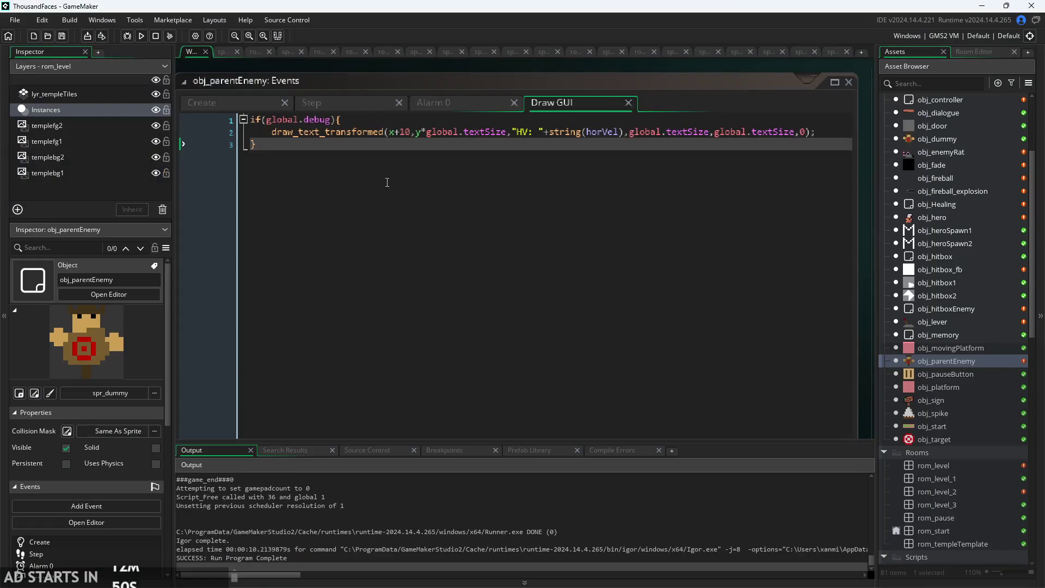
Drop the +10 offset from the x argument, briefly trying an image_xscale multiplier, leaving plain x.
left_click(418, 132)
scroll(400, 134, "up", 3, "ctrl")
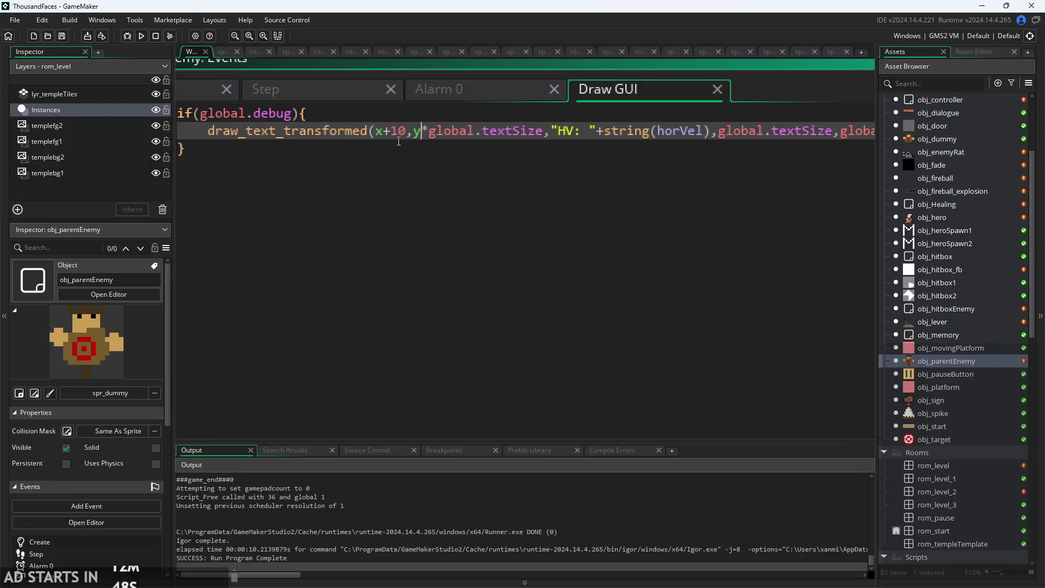
left_click(423, 133)
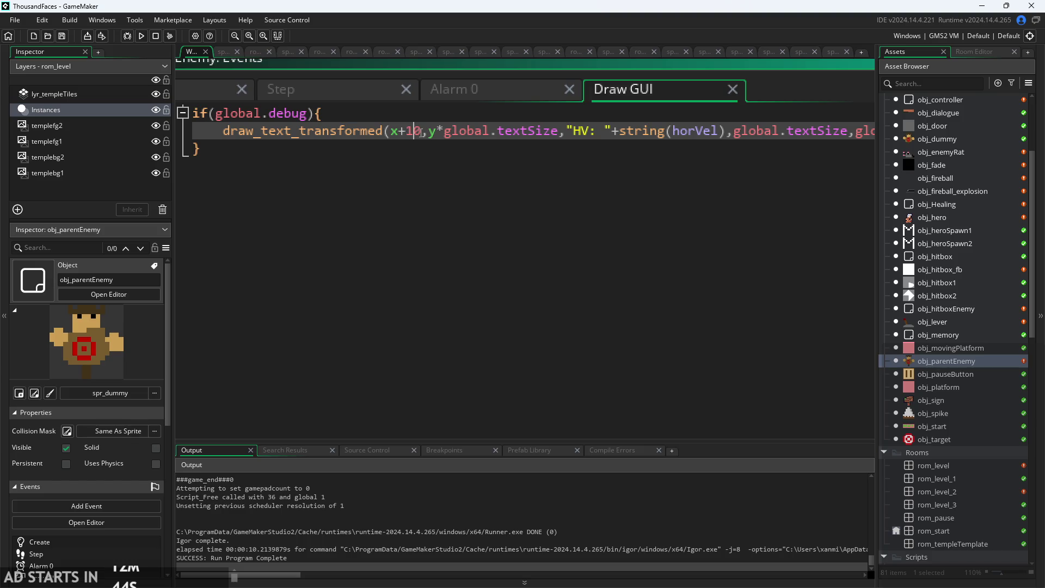
left_click_drag(423, 137, 400, 135)
type("*")
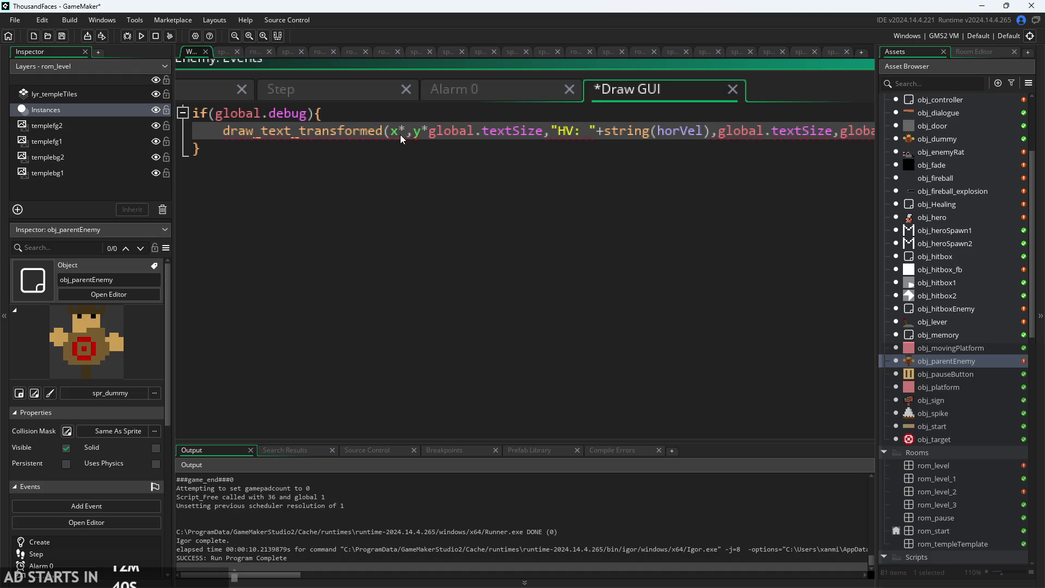
type("g")
key("BackSpace")
type("image_x")
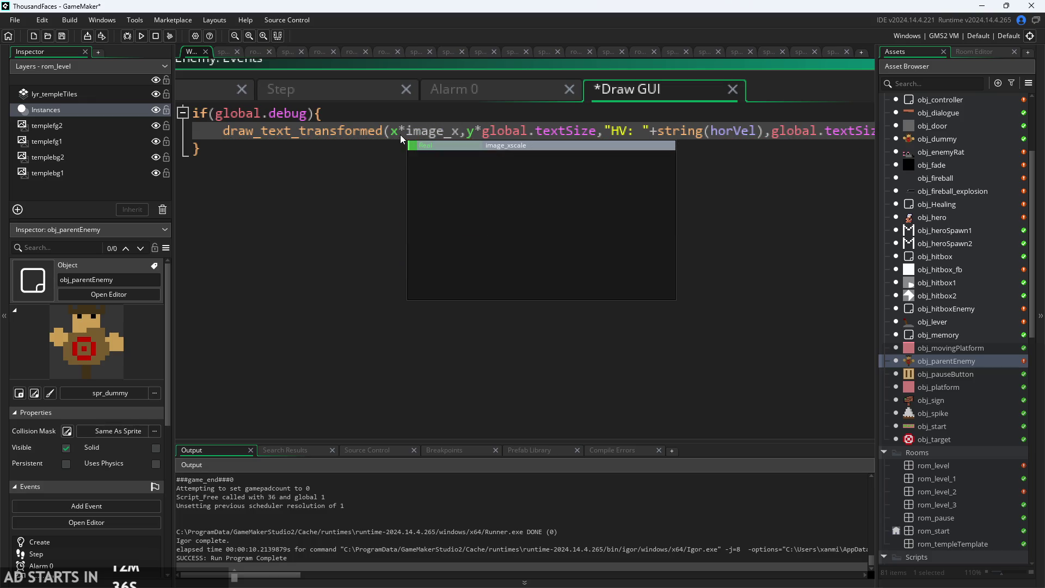
key("Return")
key("Right")
key("Right")
key("Right")
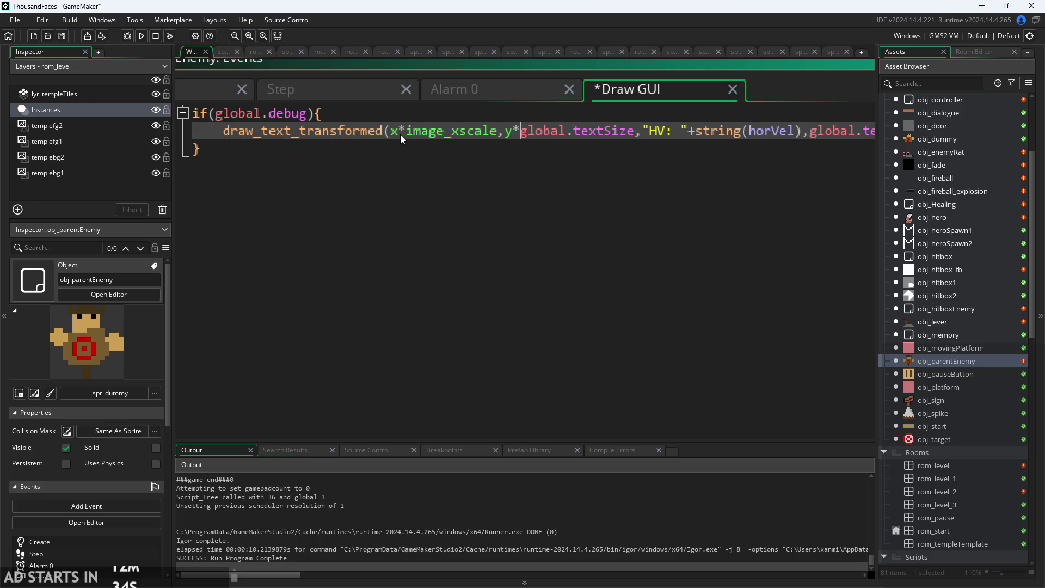
key("Right")
key("Left")
key("Left")
key("Left")
key("Left")
key("Left")
key("Left")
key("shift+Right")
key("shift+Right")
key("shift+Right")
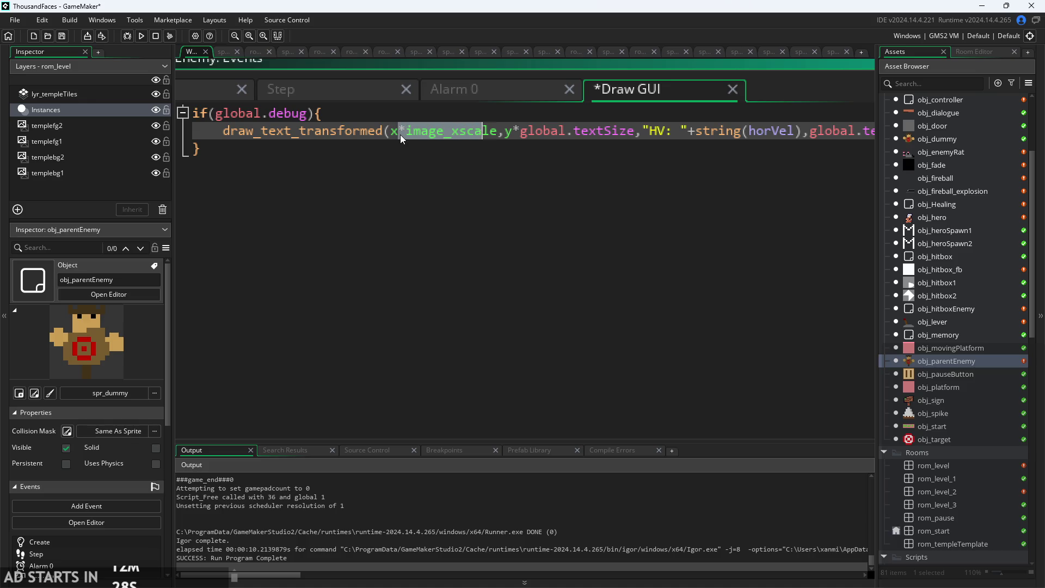
key("Delete")
key("Right")
key("Right")
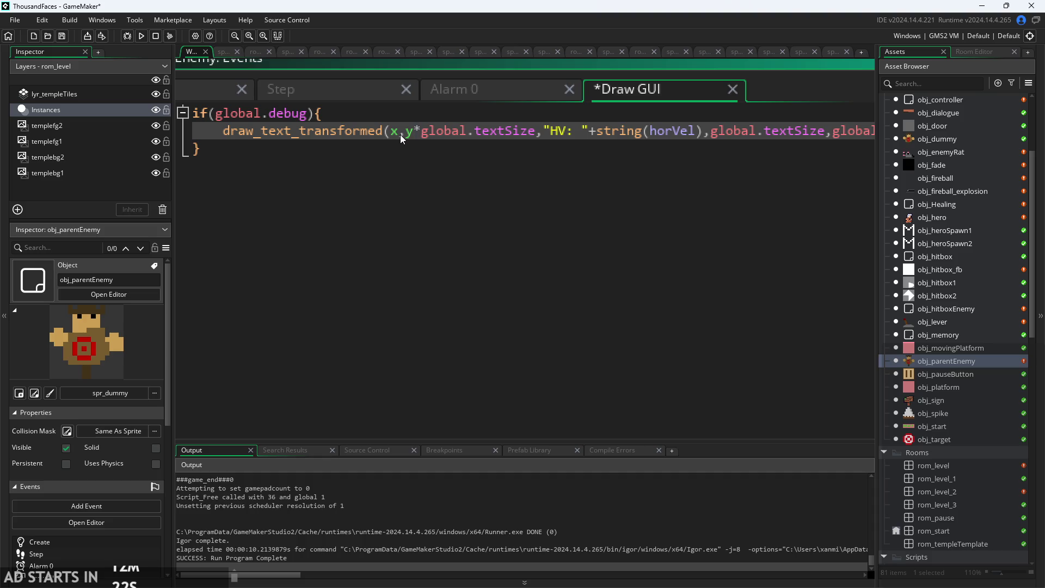
Set the y argument to y-10, save the Draw GUI event, and relaunch the game.
type("*0.5")
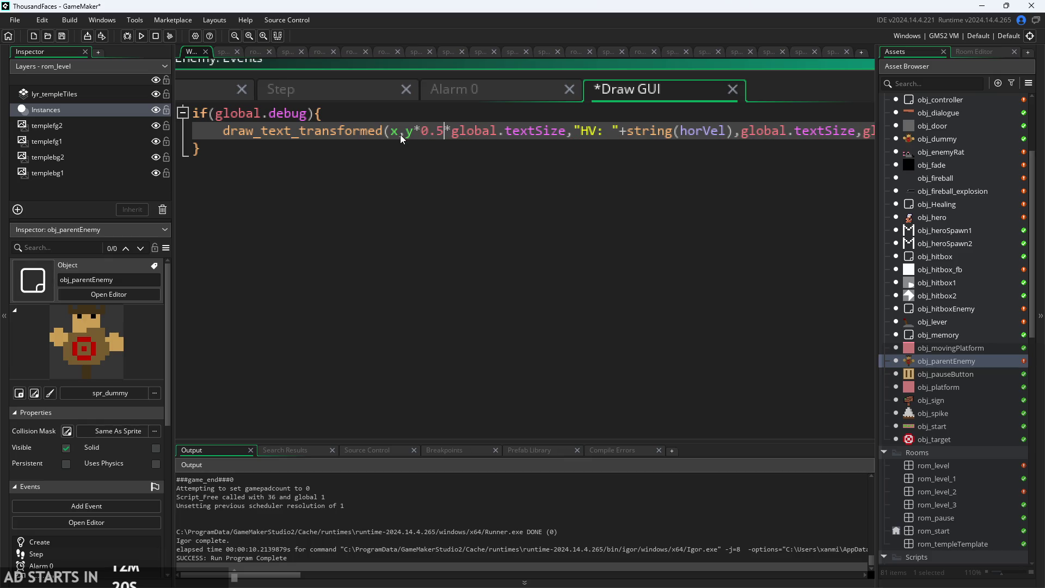
left_click_drag(445, 134, 421, 141)
key("BackSpace")
key("BackSpace")
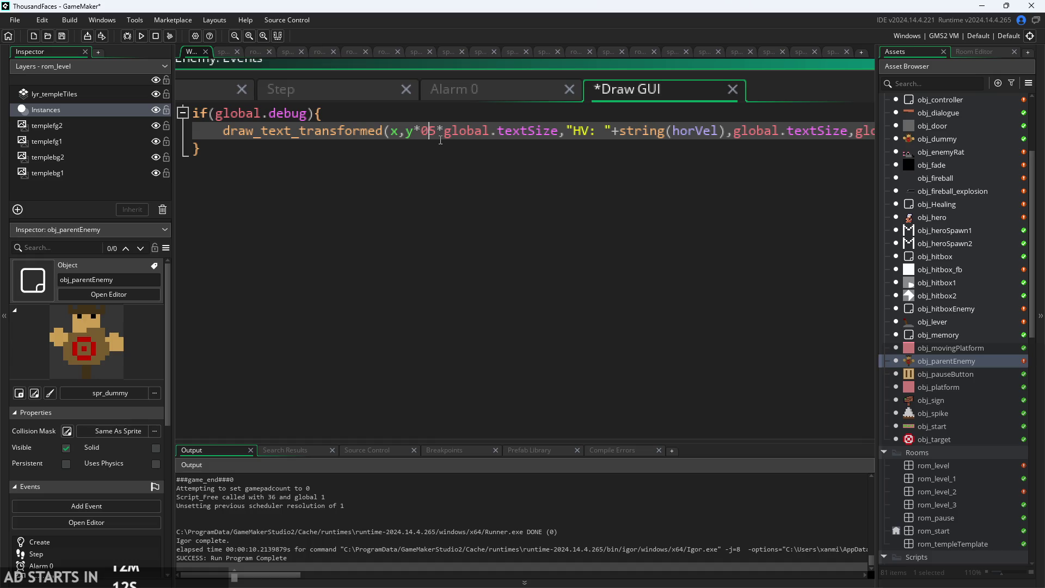
key("Right")
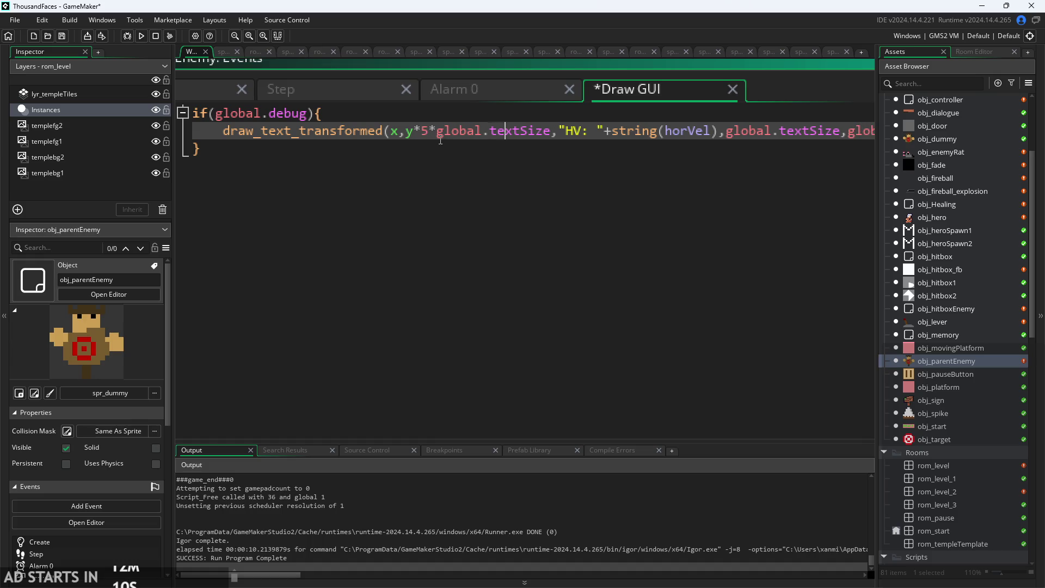
key("Right")
key("Right")
key("Right")
left_click(441, 141, "shift")
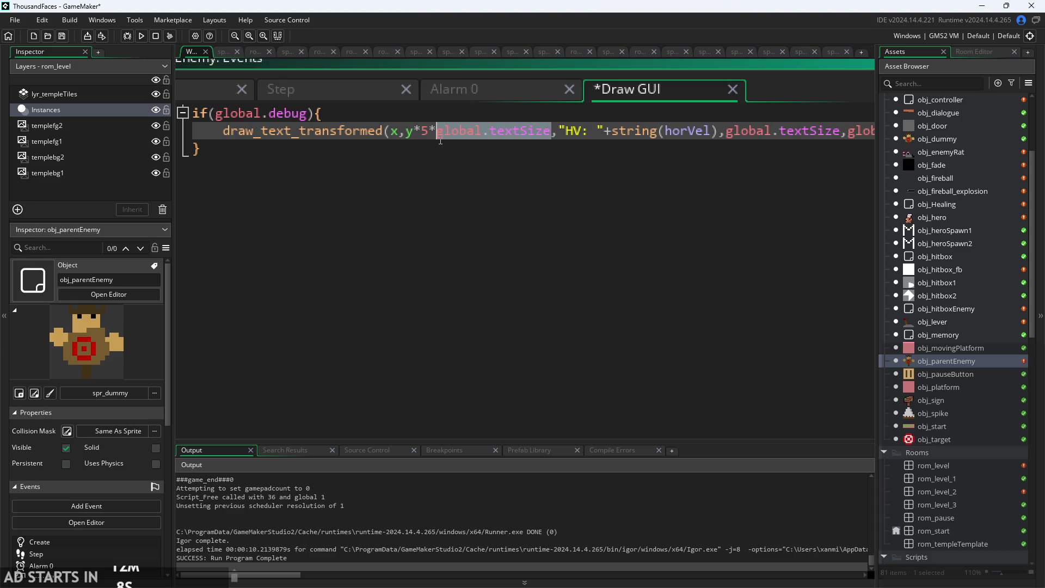
key("shift+Left")
key("shift+Left")
key("shift+Left")
key("BackSpace")
type("+")
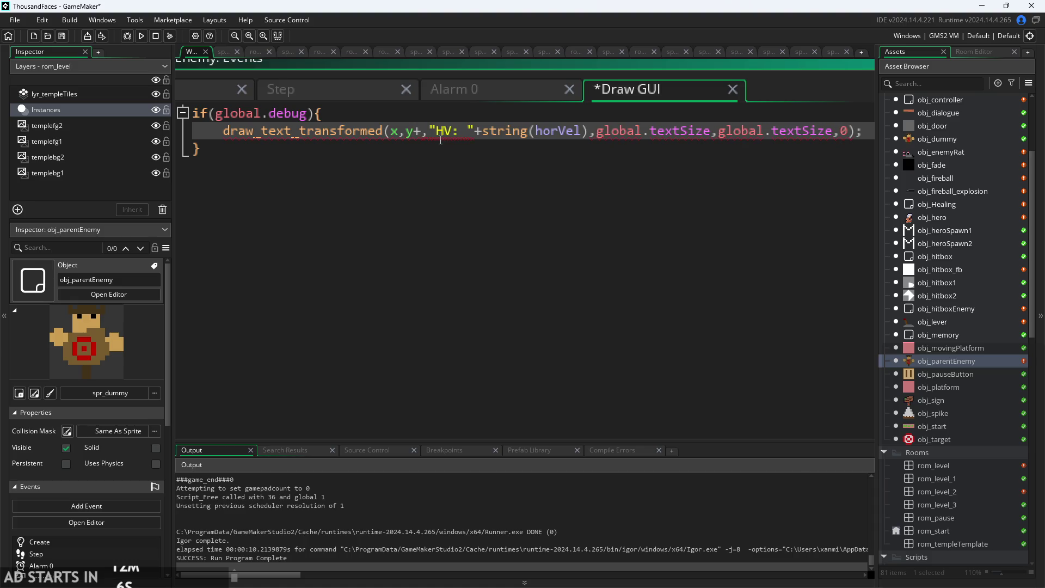
key("BackSpace")
type("-10")
key("ctrl+s")
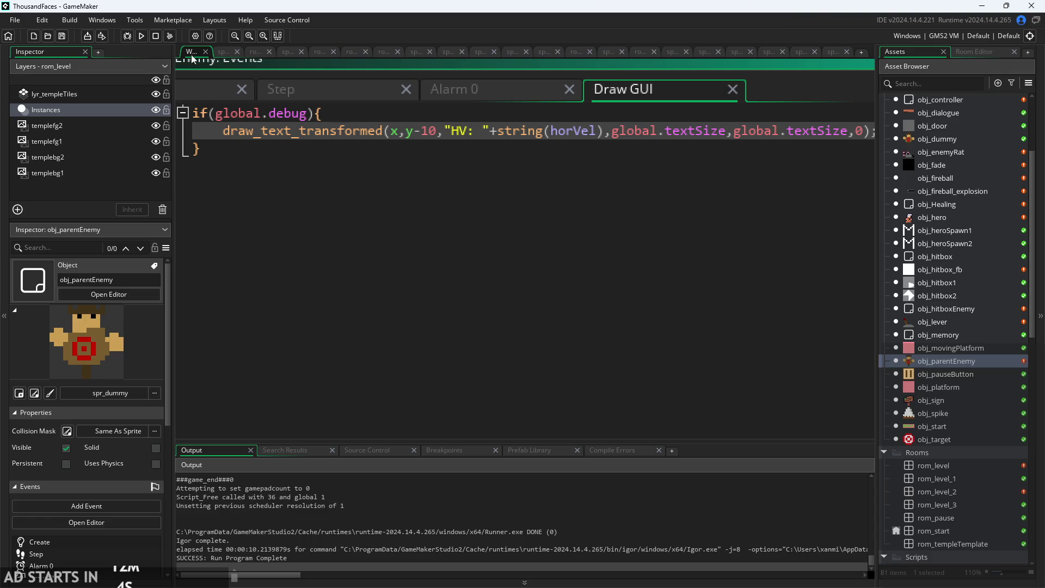
left_click(141, 36)
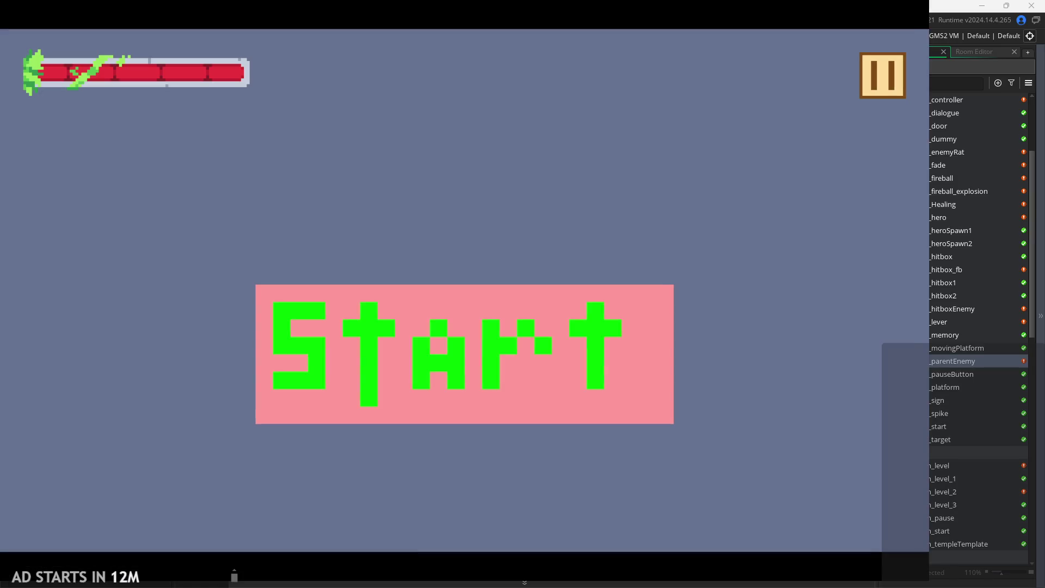
left_click(525, 341)
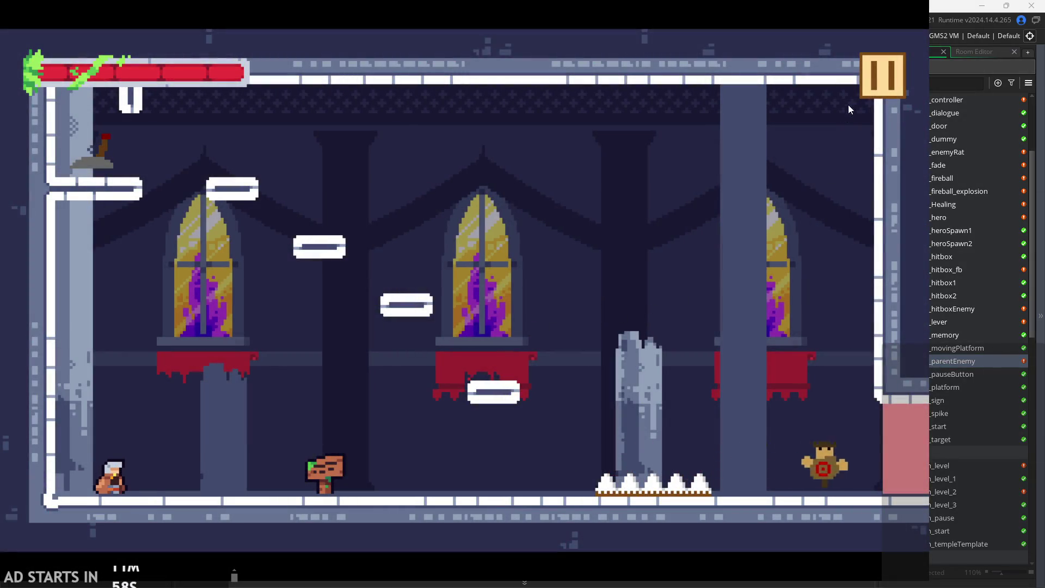
left_click(871, 87)
left_click(214, 168)
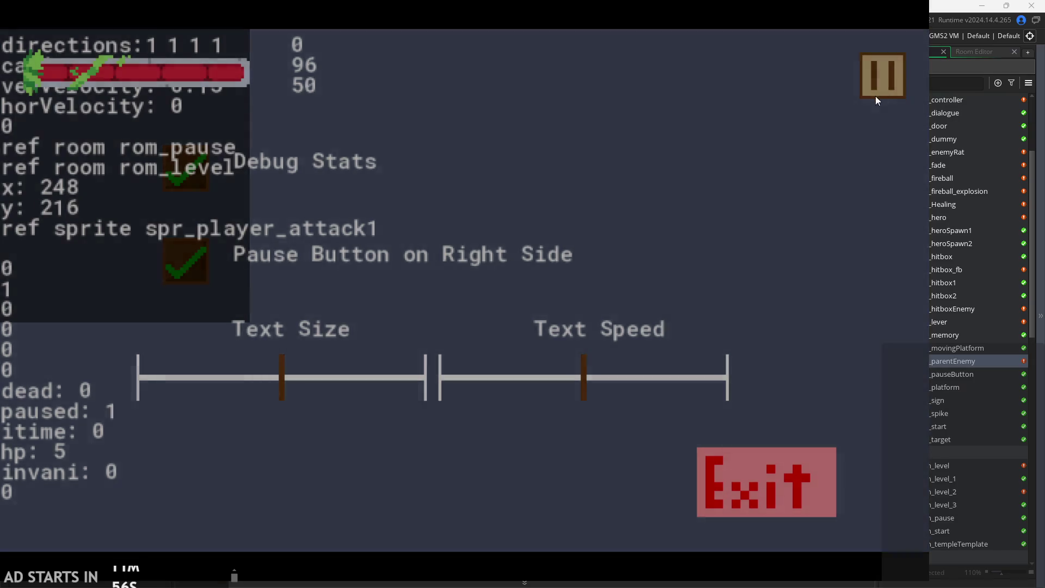
left_click(876, 96)
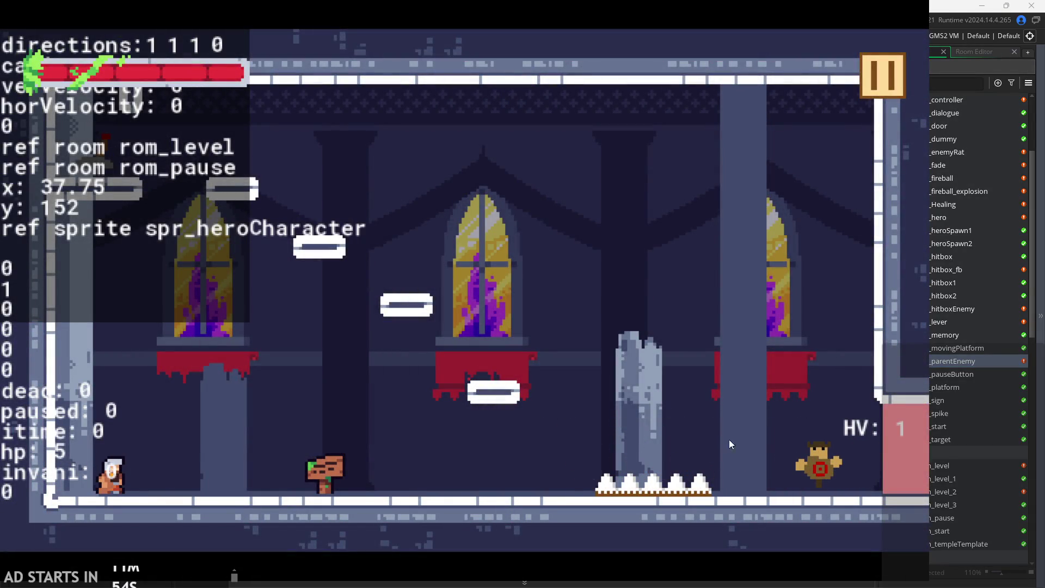
key("Right")
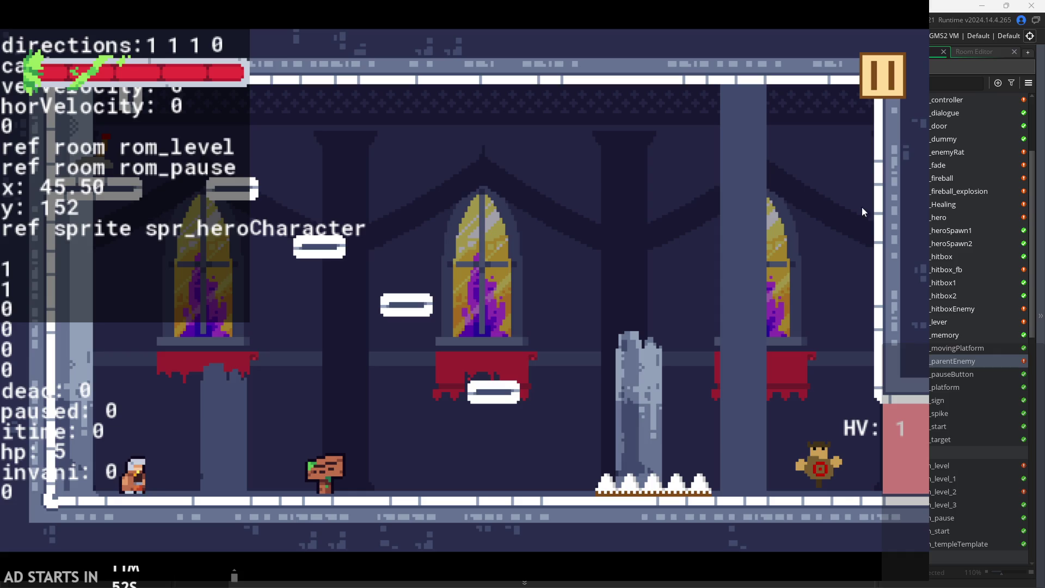
left_click(901, 90)
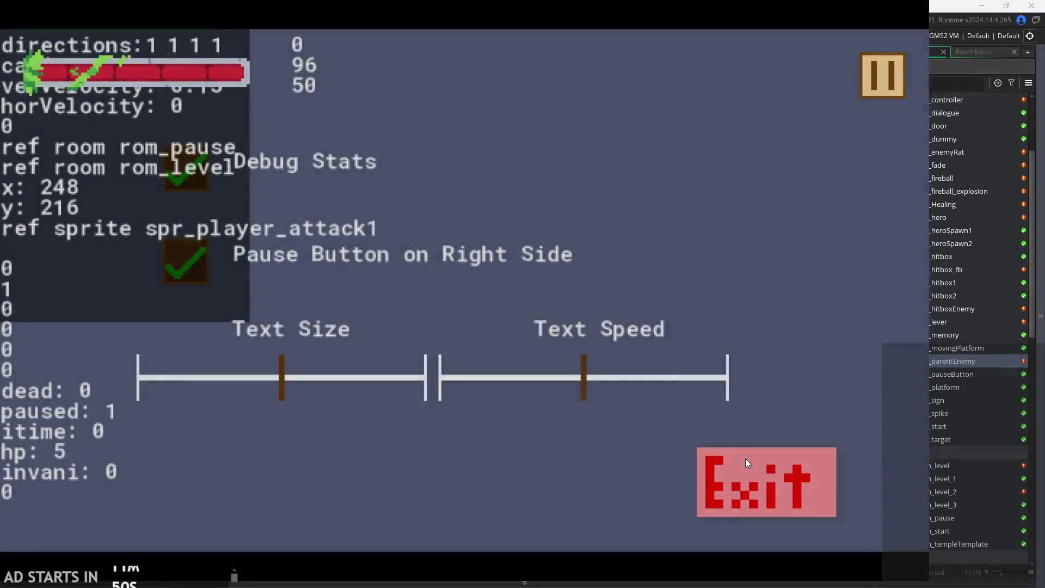
left_click(745, 459)
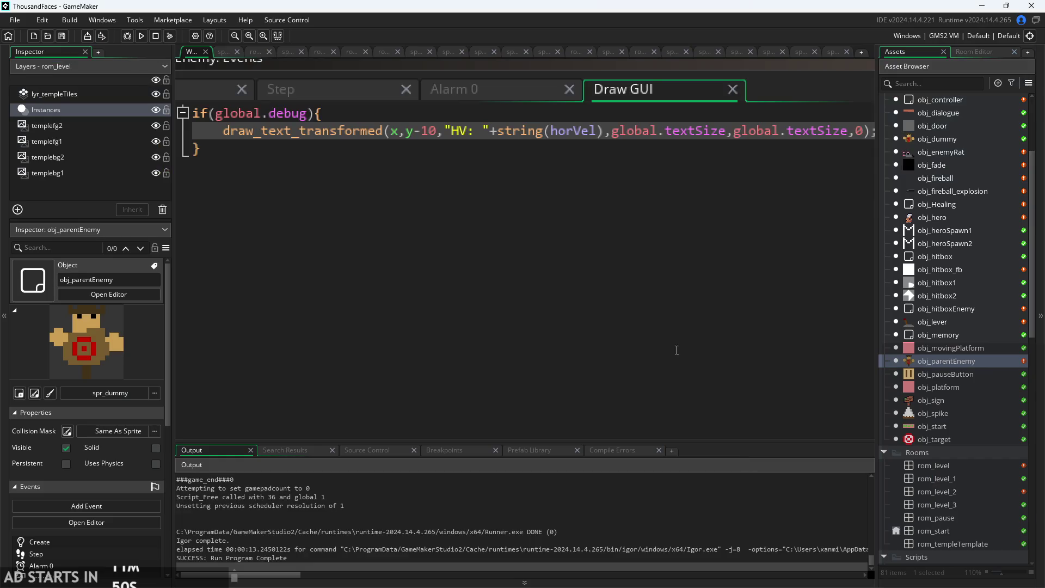
left_click(233, 90)
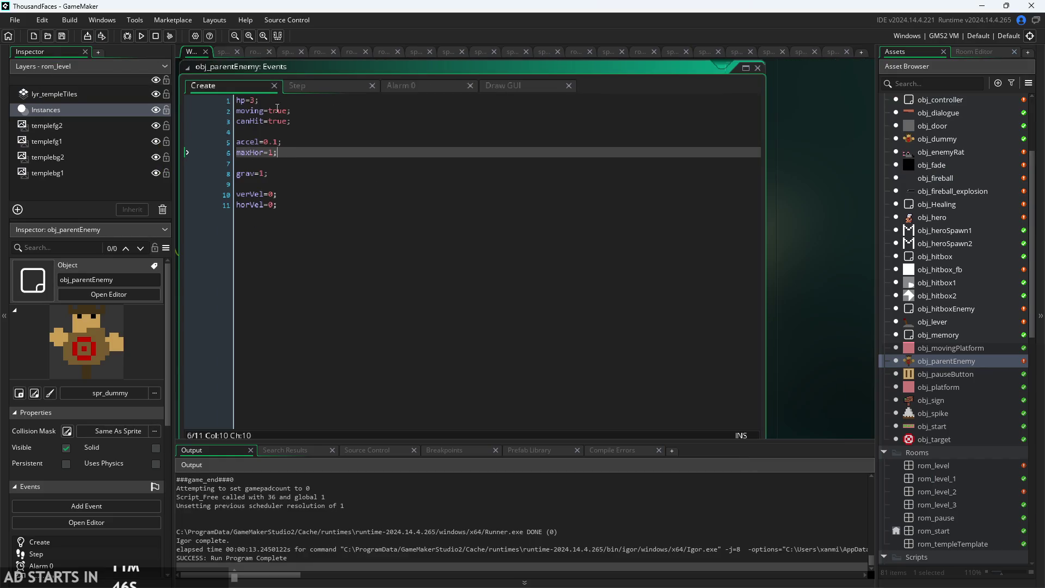
left_click(323, 85)
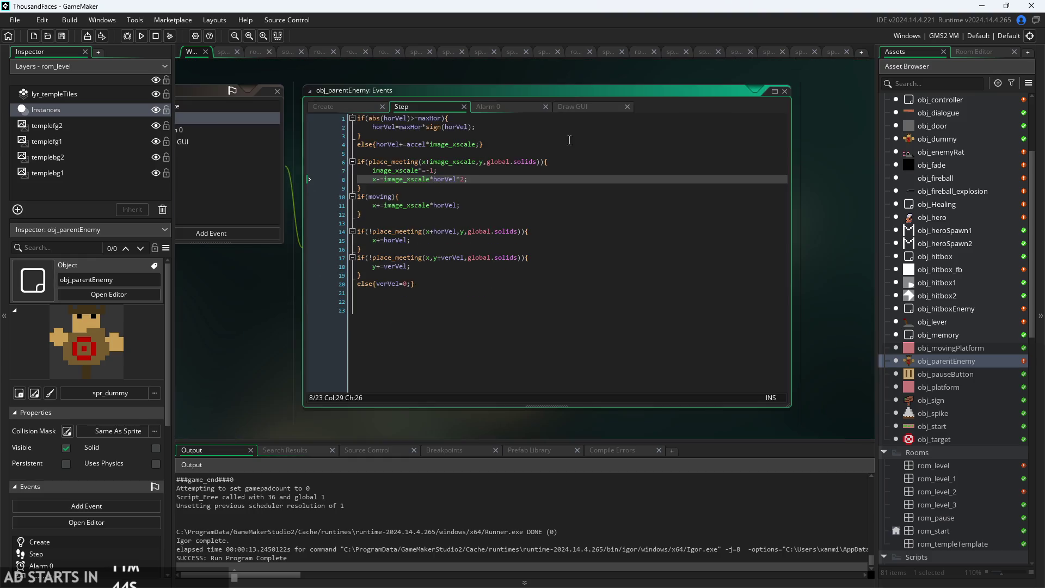
scroll(521, 73, "up", 3)
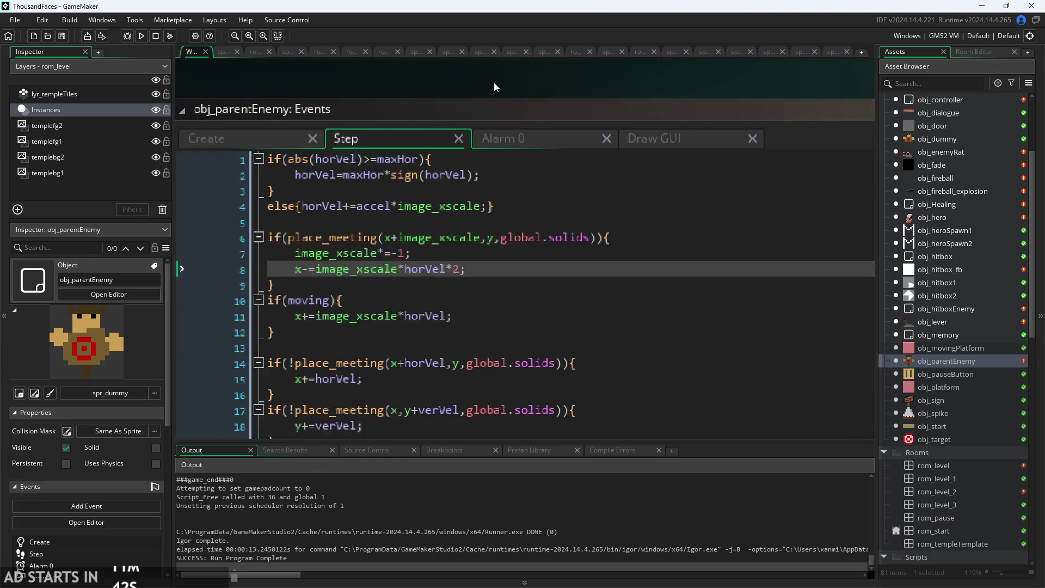
left_click(405, 207)
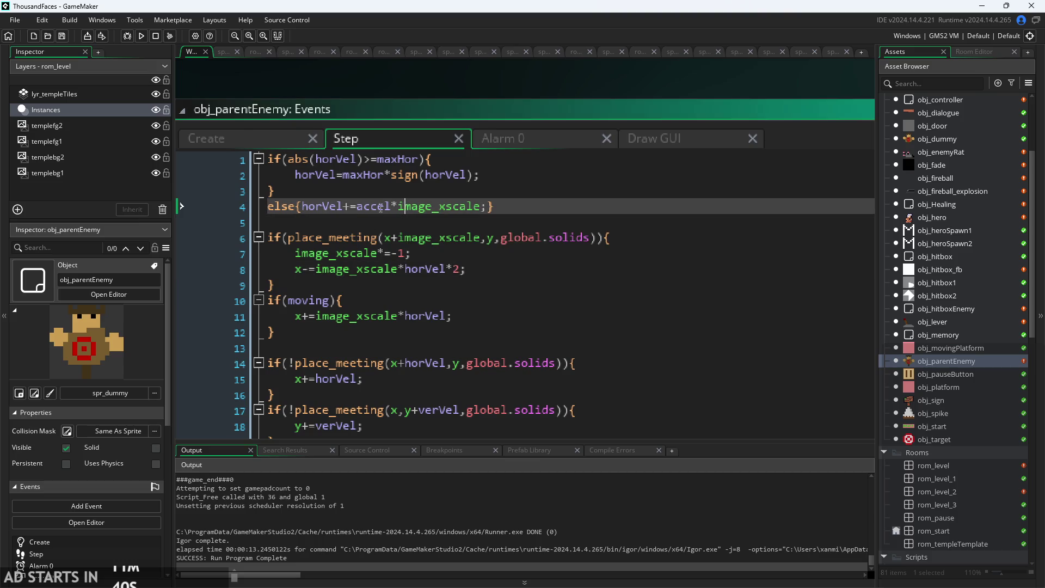
left_click(399, 206)
left_click(693, 136)
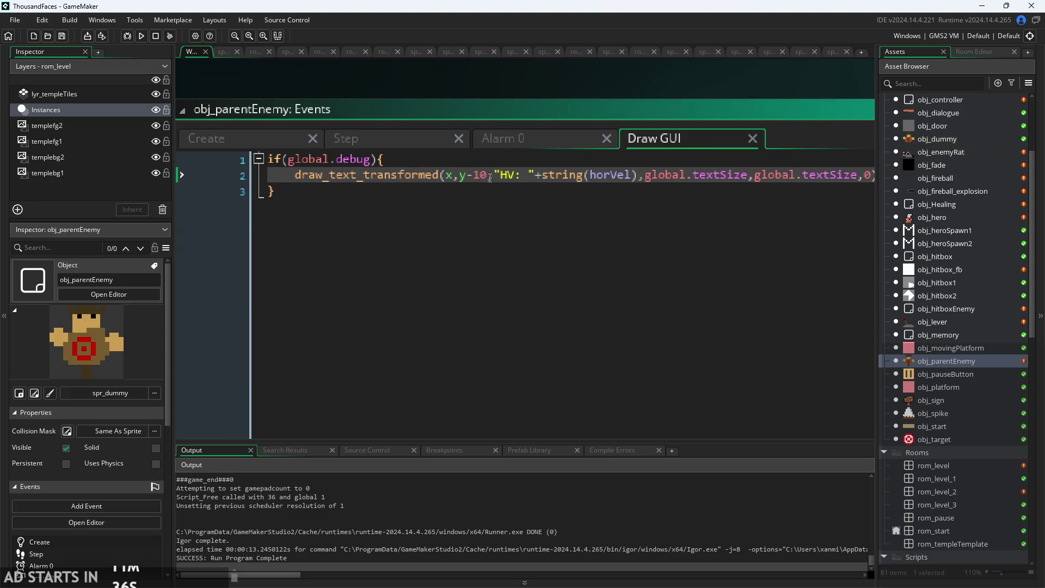
scroll(617, 102, "down", 2)
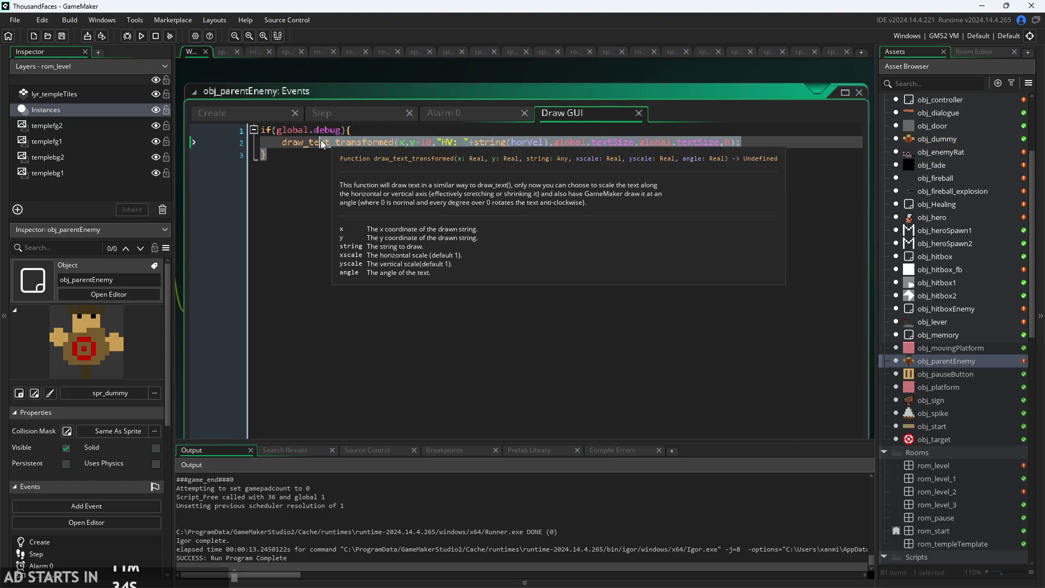
Duplicate the draw_text_transformed debug line twice below the original.
mouse_move(282, 142)
left_mouse_down()
mouse_move(811, 158)
mouse_move(788, 146)
left_mouse_up()
key("ctrl+c")
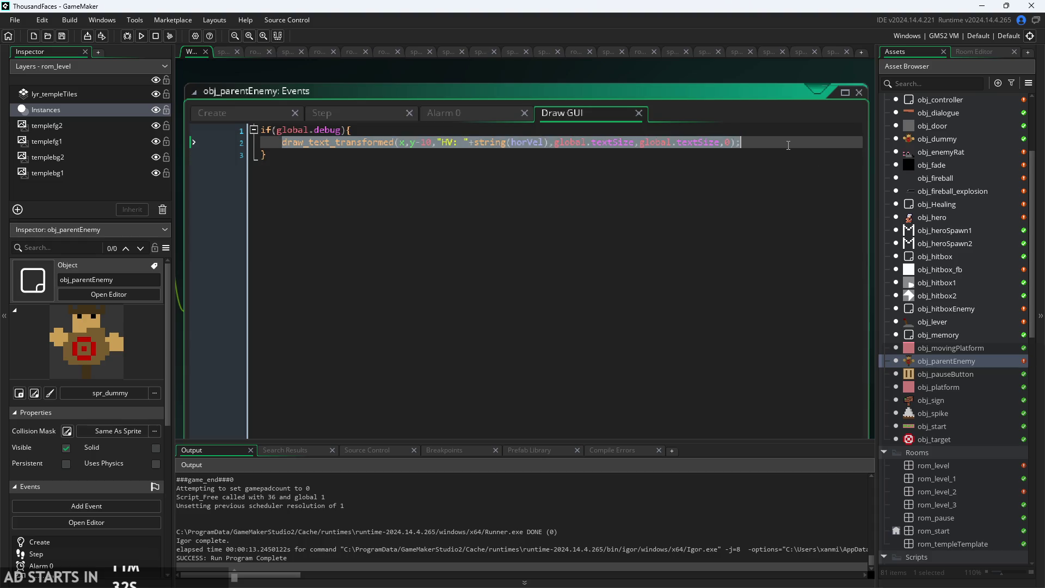
left_click(751, 141)
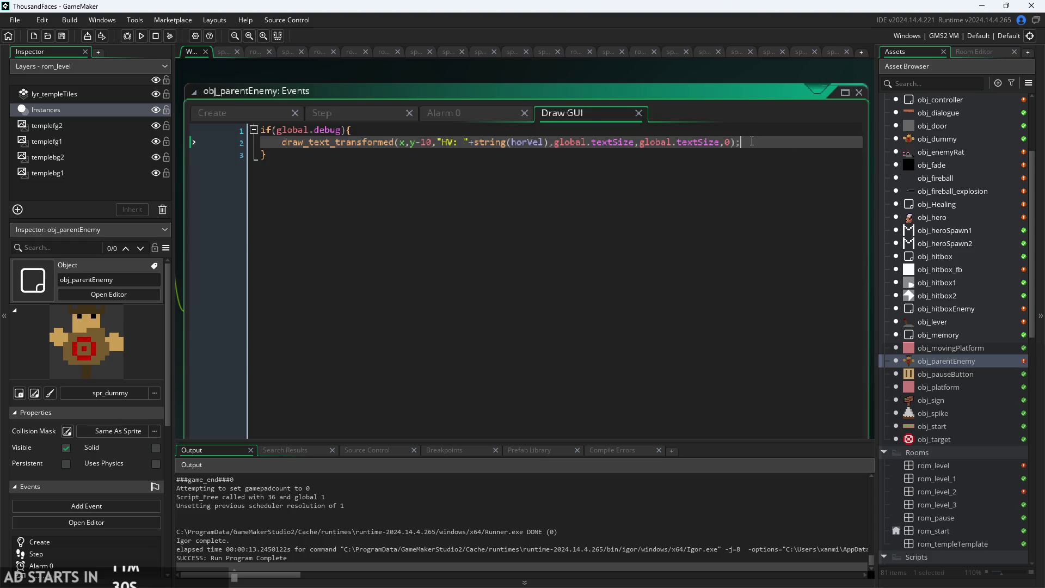
key("Return")
key("ctrl+v")
key("Return")
key("ctrl+v")
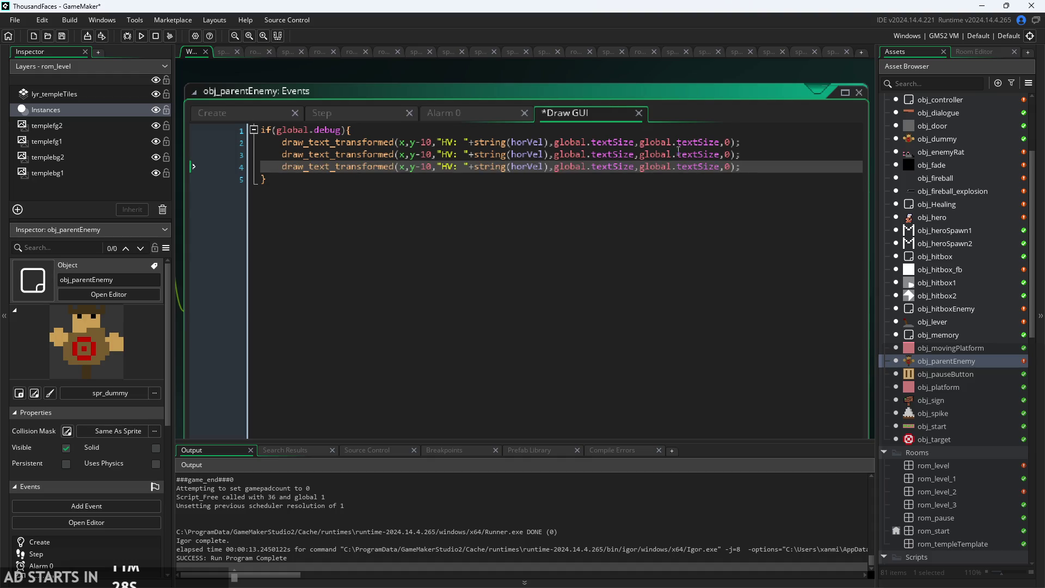
Set the two copied lines' y offsets to y-7 and y-4.
scroll(426, 165, "up", 2)
left_click(426, 150)
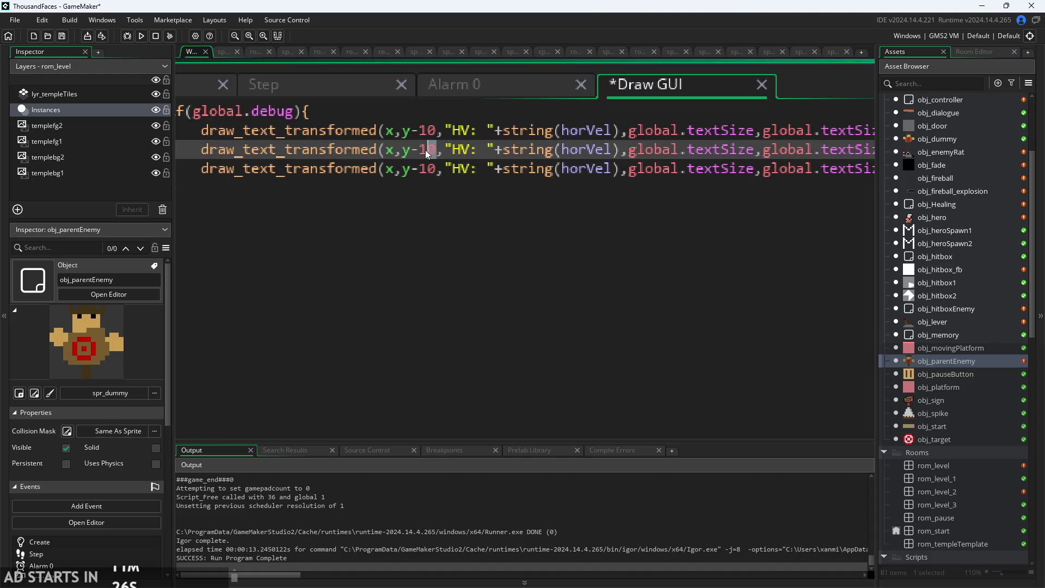
type("5")
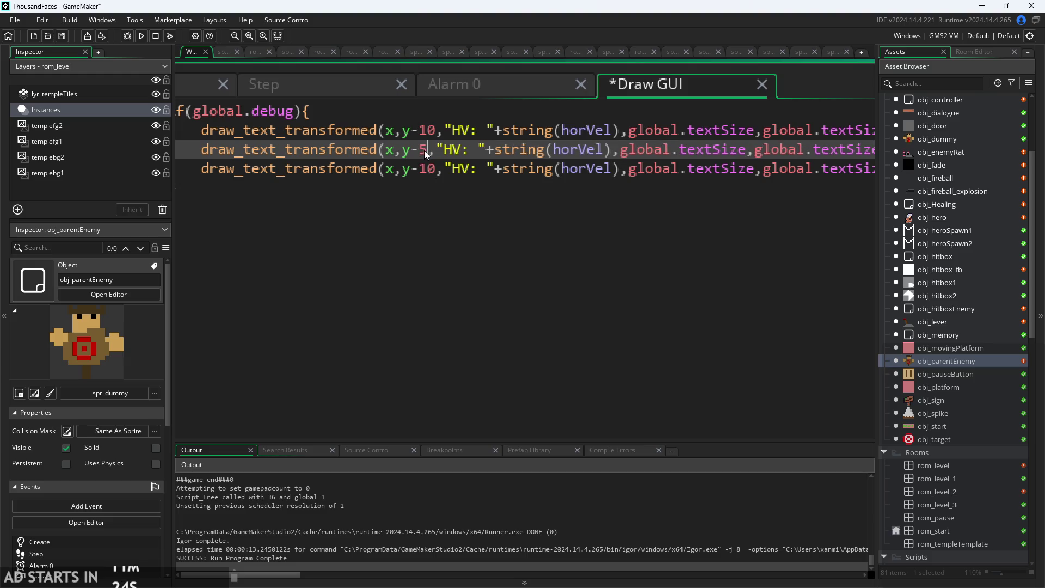
key("Down")
key("BackSpace")
key("BackSpace")
key("Up")
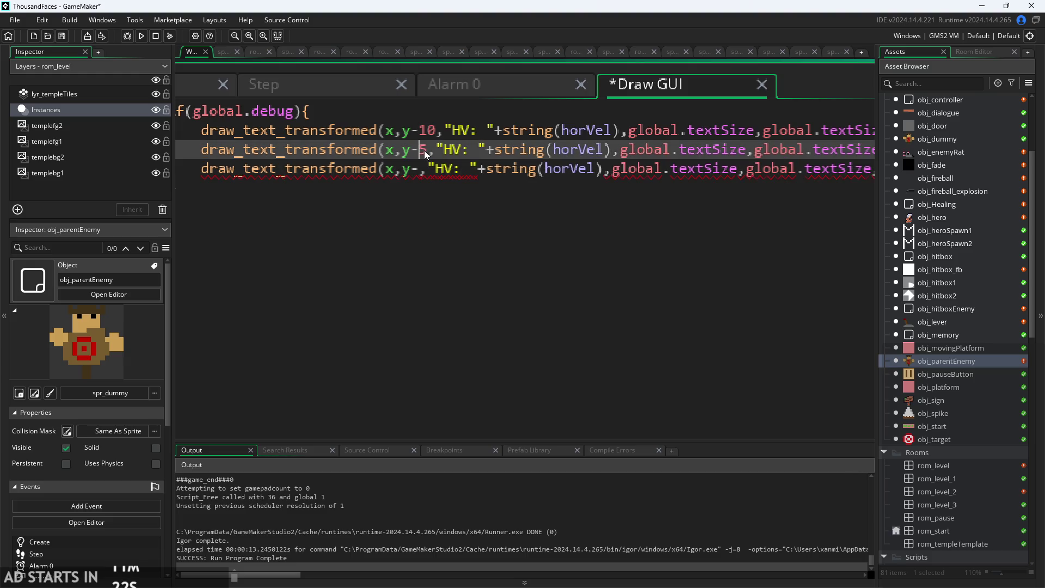
key("BackSpace")
type("7")
key("Down")
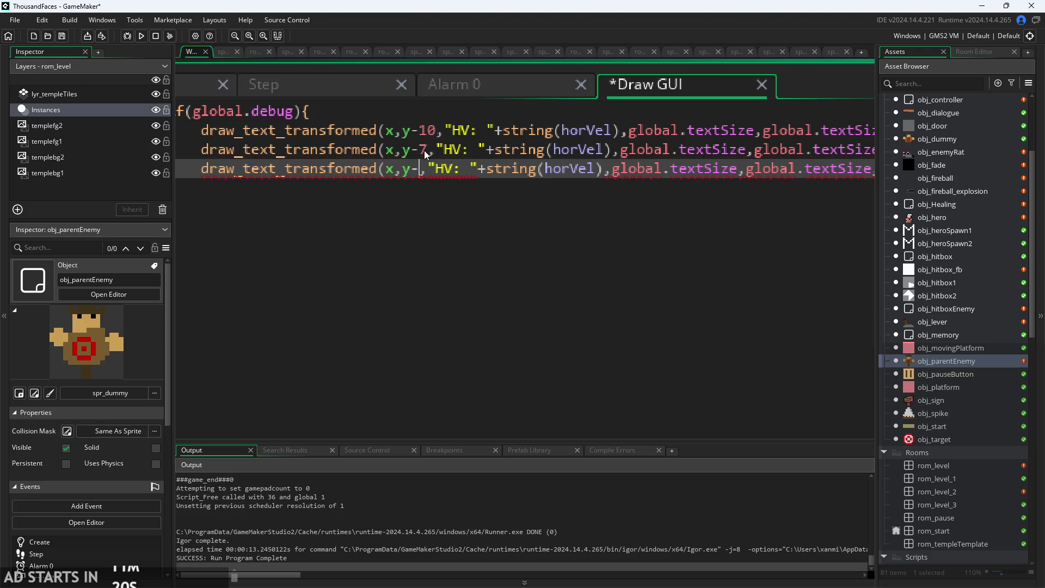
type("6")
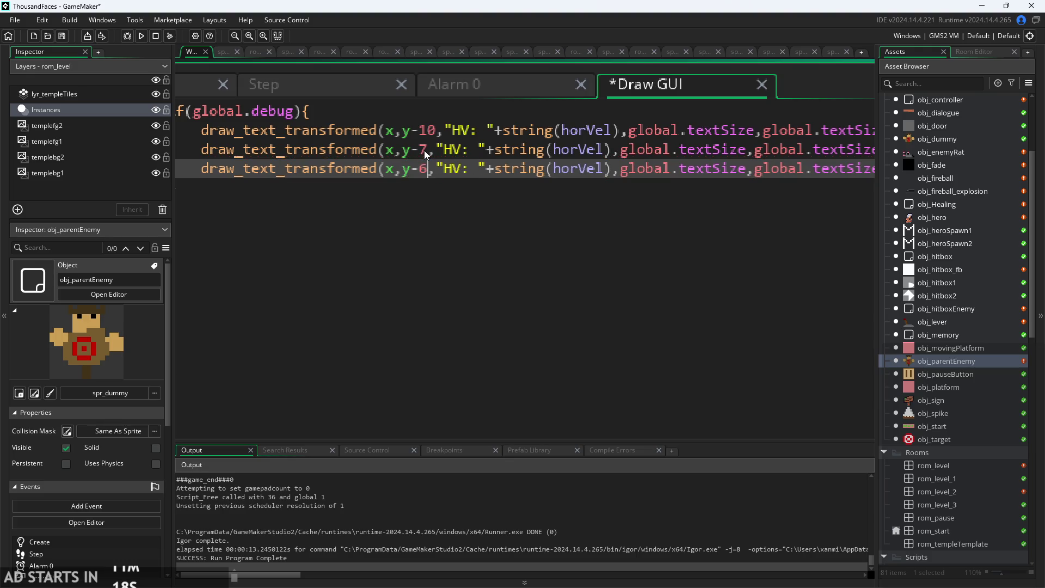
key("BackSpace")
type("4")
Relabel the y-7 line "XScale: " and make it display string(image_xscale).
left_click(593, 149)
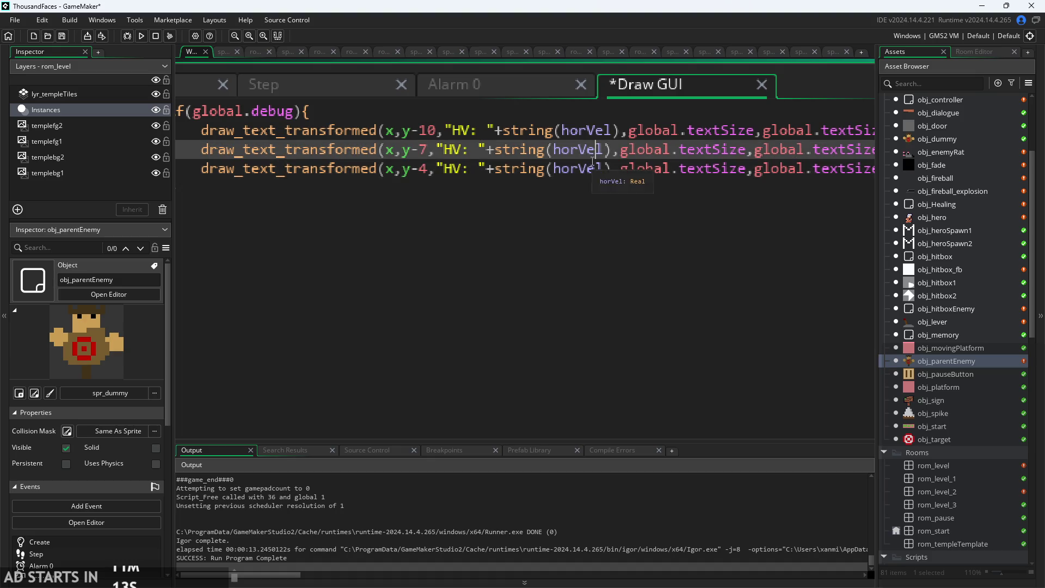
left_click(462, 151)
key("BackSpace")
key("BackSpace")
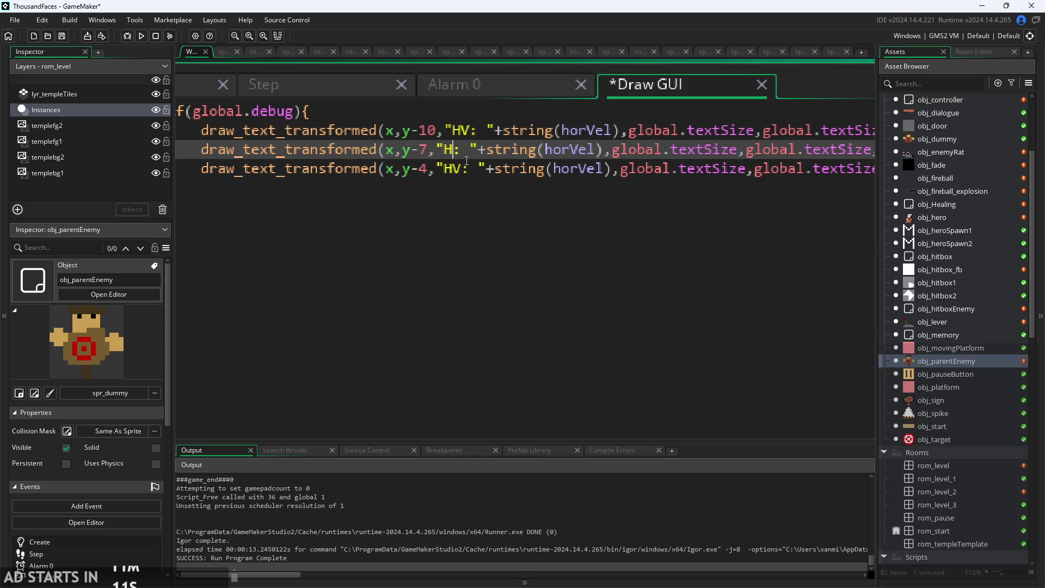
type("X")
type("sCALE")
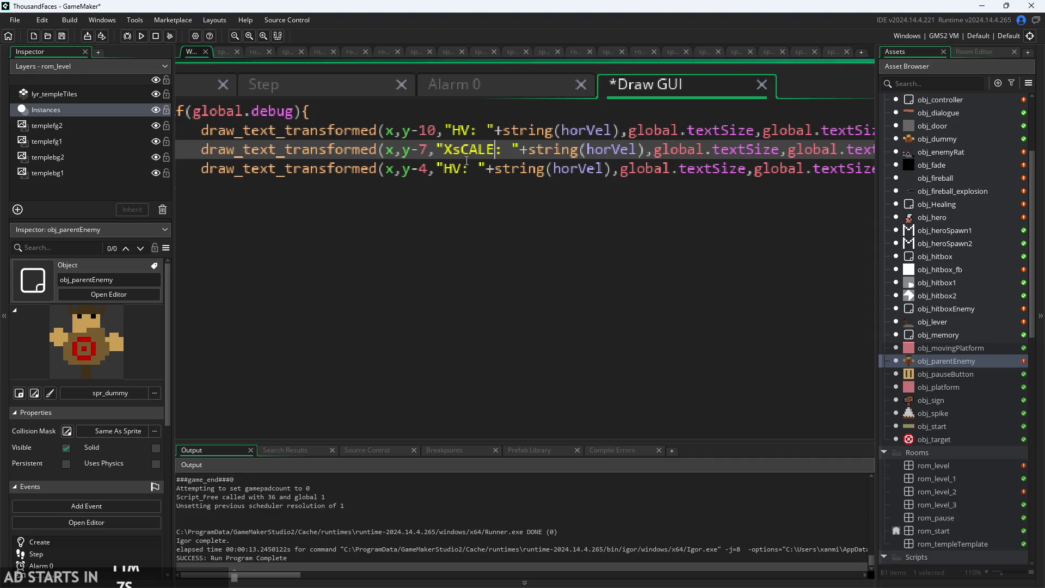
key("BackSpace")
key("BackSpace")
key("BackSpace")
key("BackSpace")
key("BackSpace")
type("Scale")
double_click(622, 152)
type("image_c")
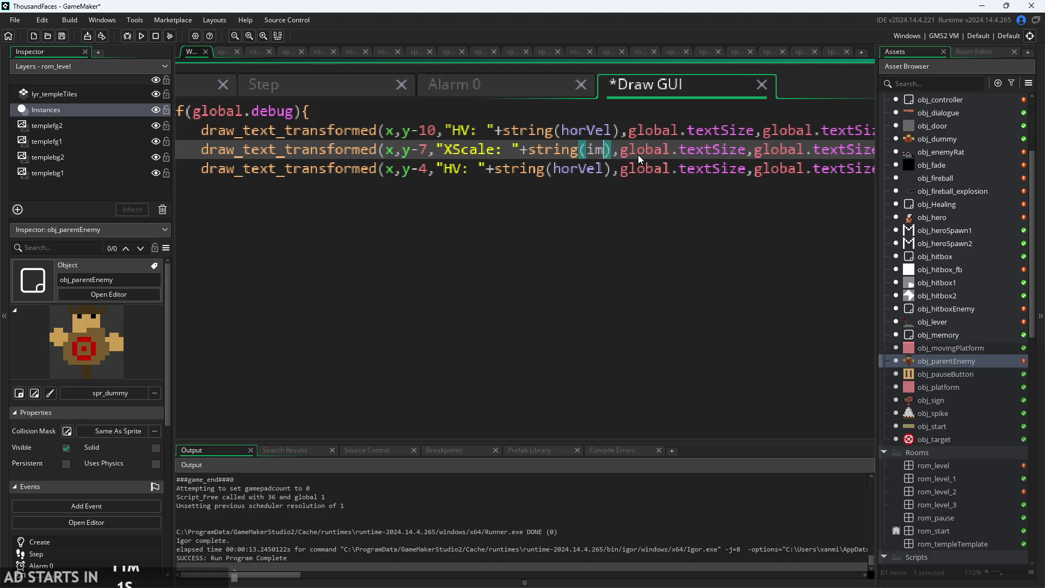
key("BackSpace")
type("xscale")
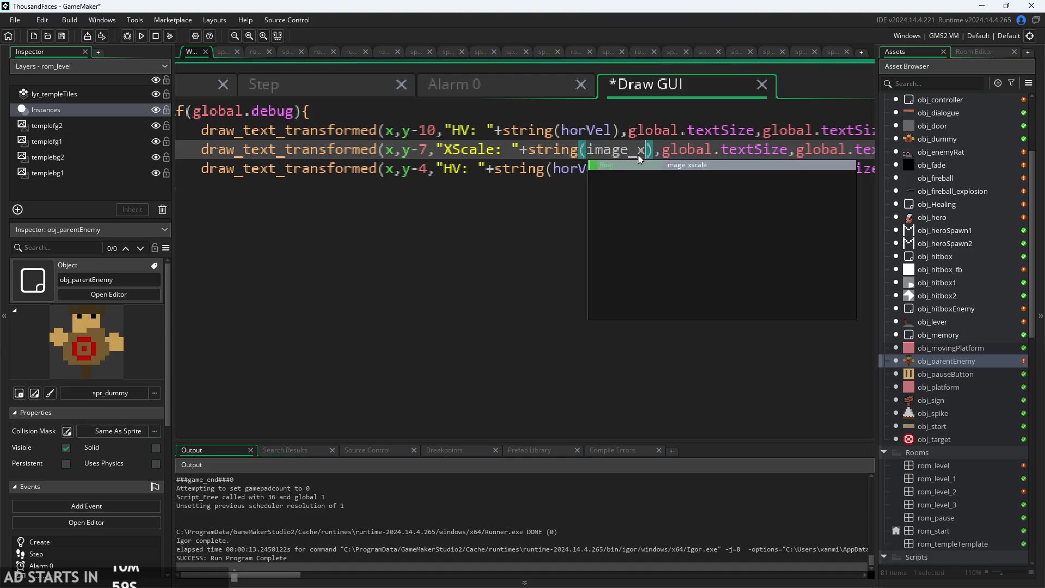
Relabel the y-4 line "Moving: " and make it display string(moving).
double_click(447, 171)
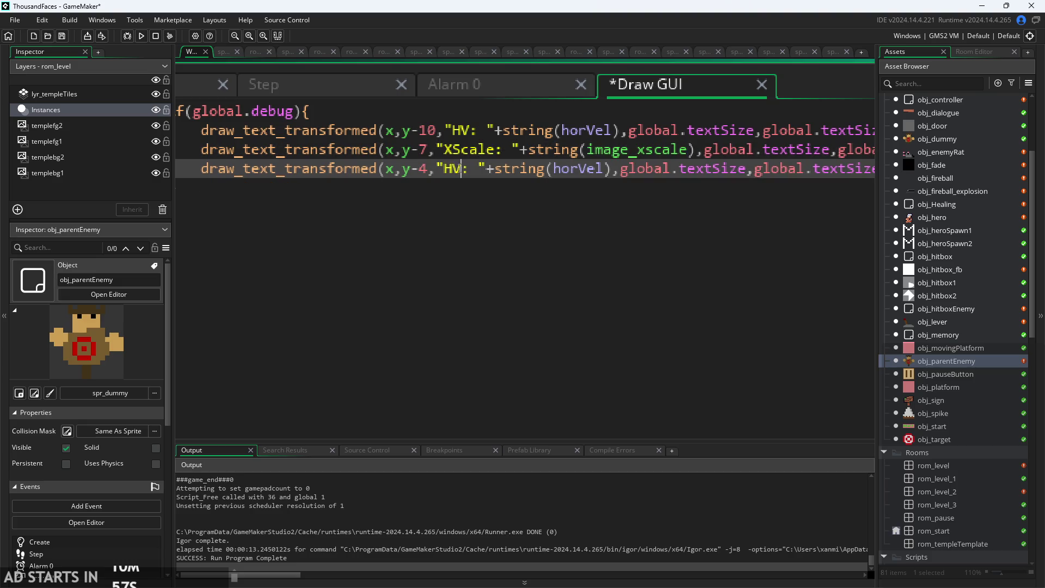
key("BackSpace")
key("ctrl+0")
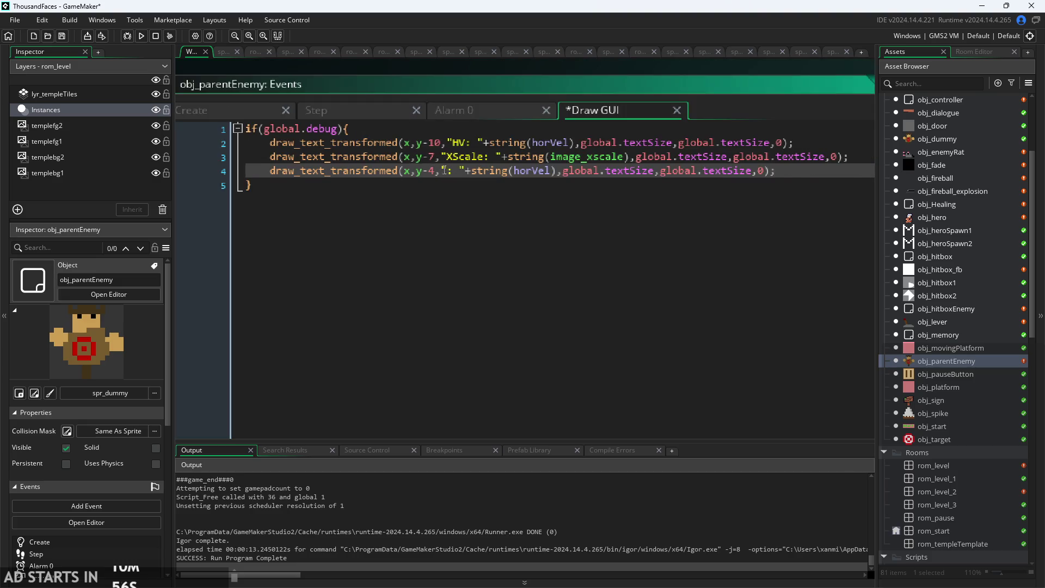
left_click(214, 112)
left_click(592, 110)
type("Mpo")
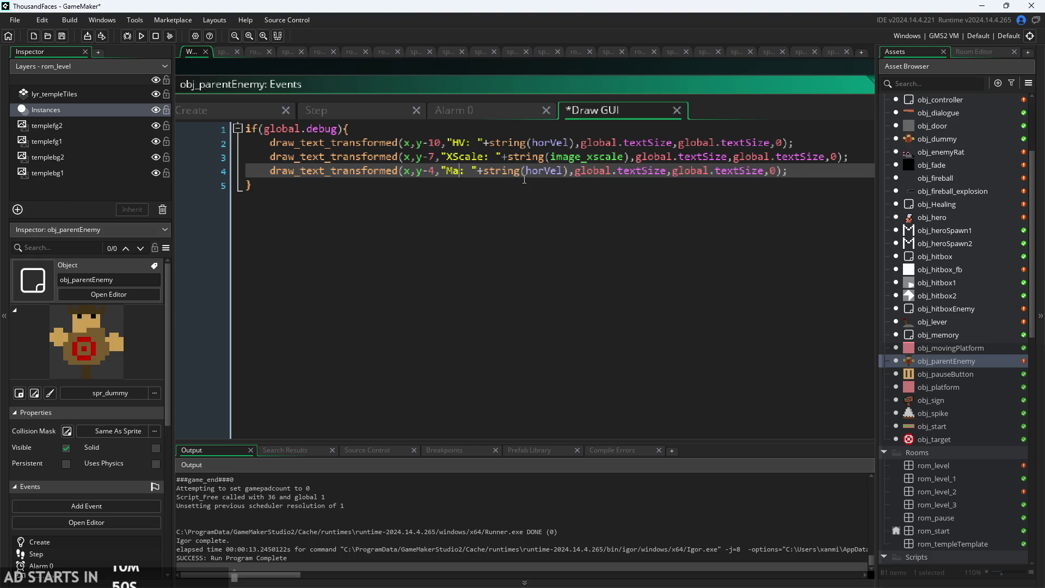
key("BackSpace")
key("BackSpace")
type("oving")
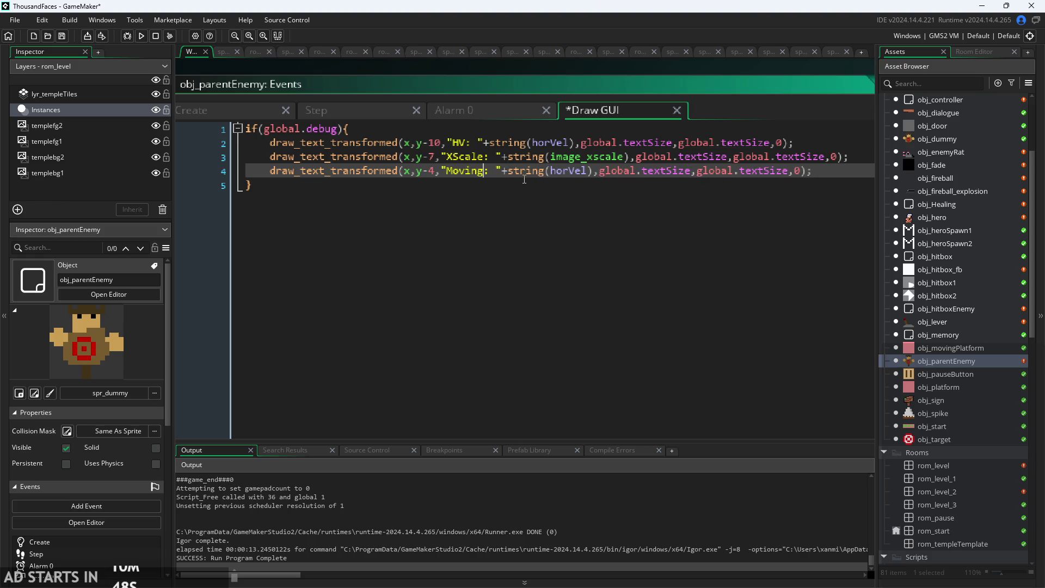
key("Right")
key("Right")
key("Right")
key("Right")
key("Right")
key("Right")
key("shift+Right")
key("shift+Right")
key("shift+Right")
type("maving")
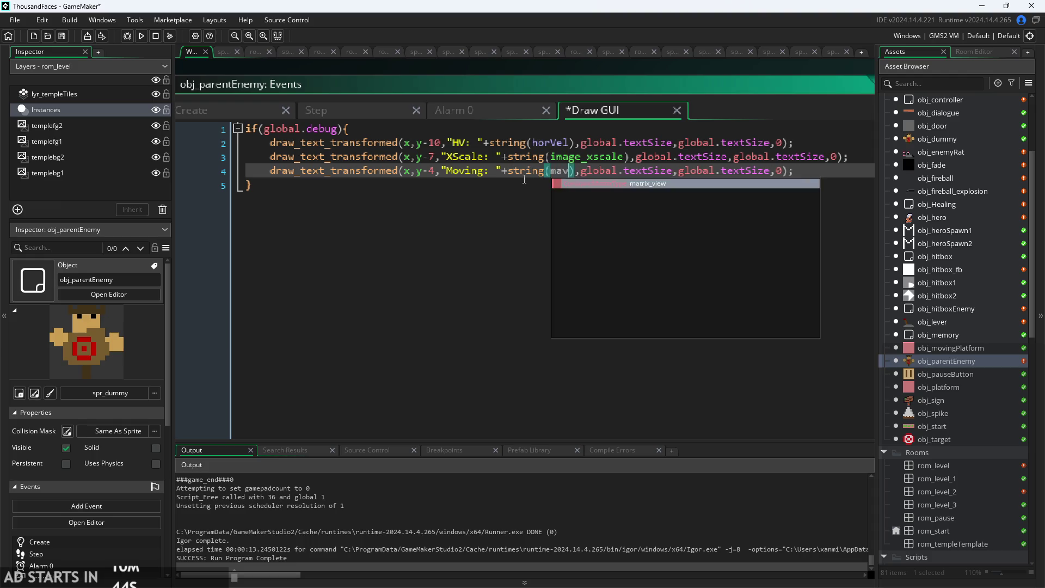
key("Left")
key("Left")
key("Left")
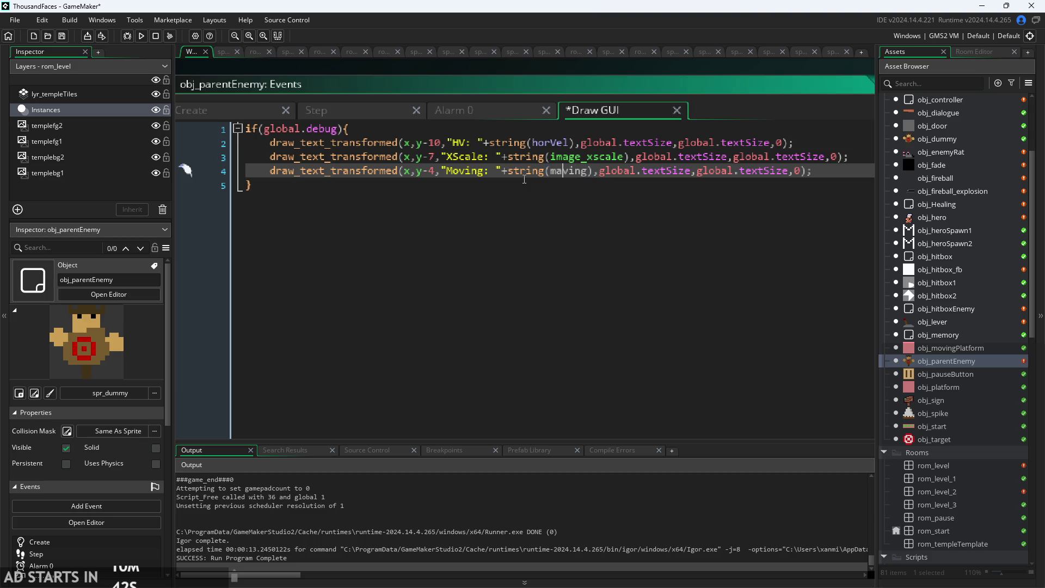
key("BackSpace")
type("o")
Save the Draw GUI code and build and run the game.
key("ctrl+s")
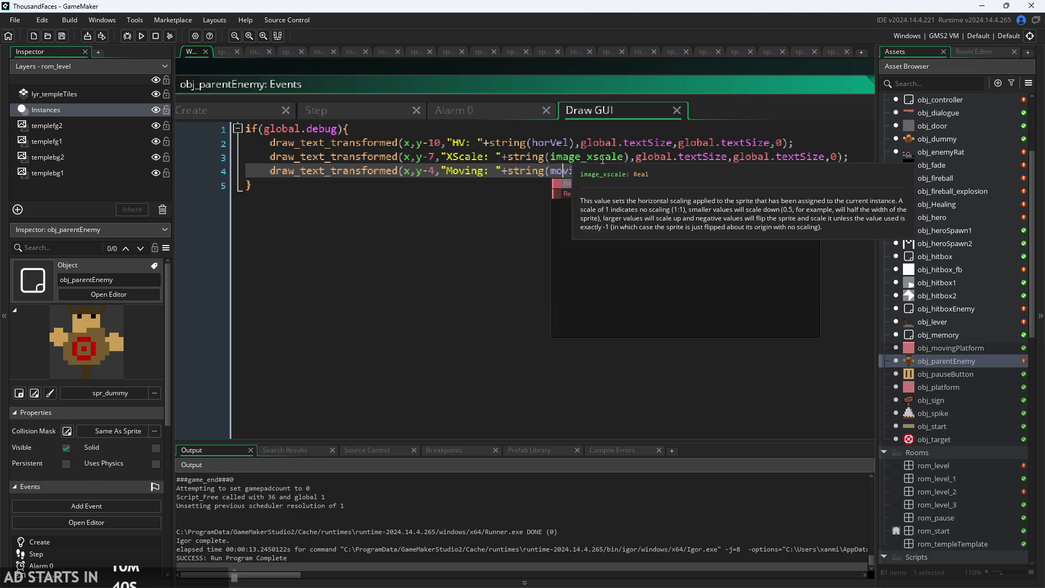
left_click(602, 157)
left_click(142, 35)
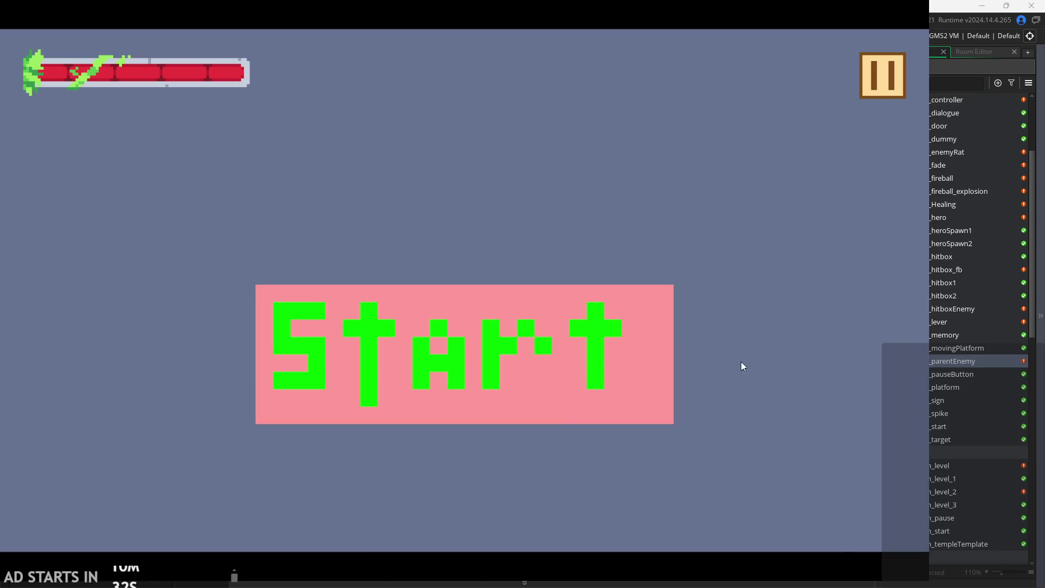
left_click(354, 305)
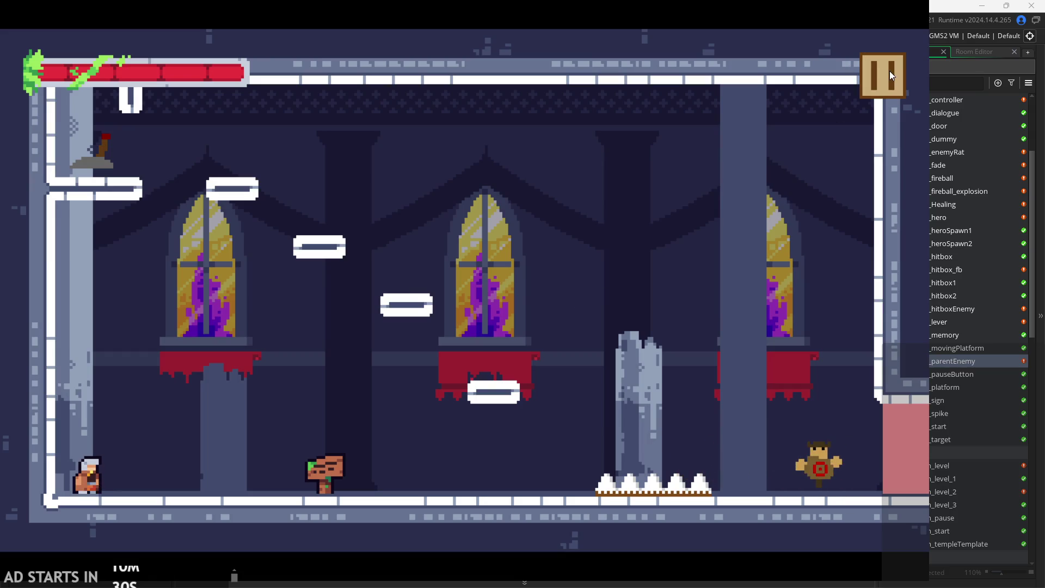
left_click(890, 72)
left_click(877, 69)
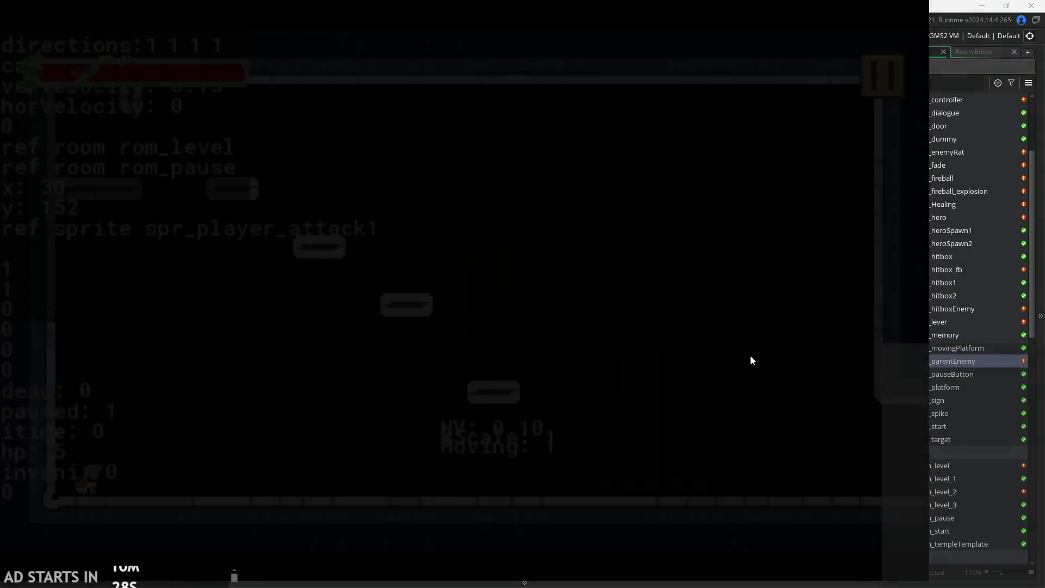
key("Right")
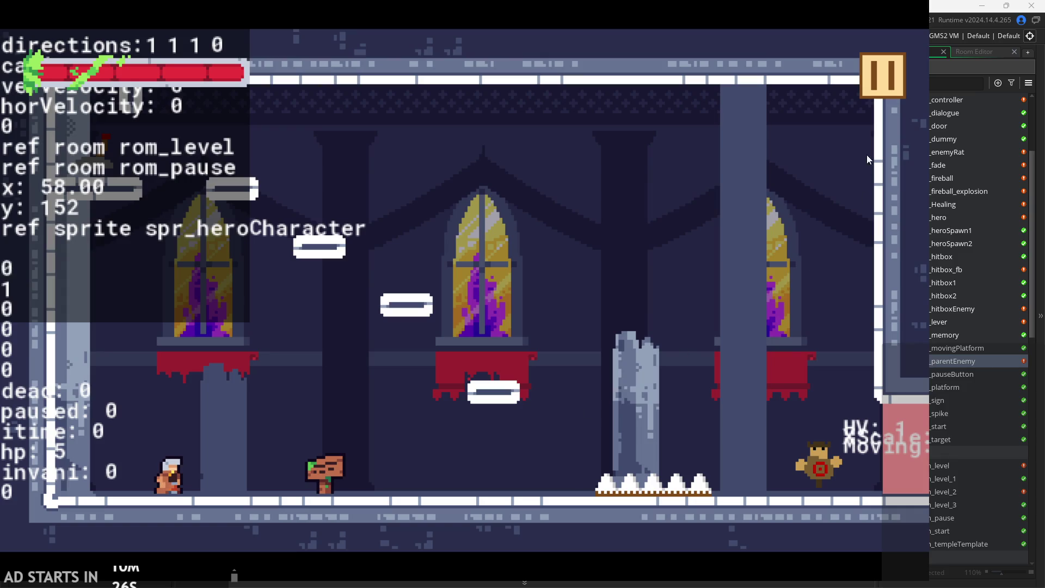
key("Escape")
left_click(724, 457)
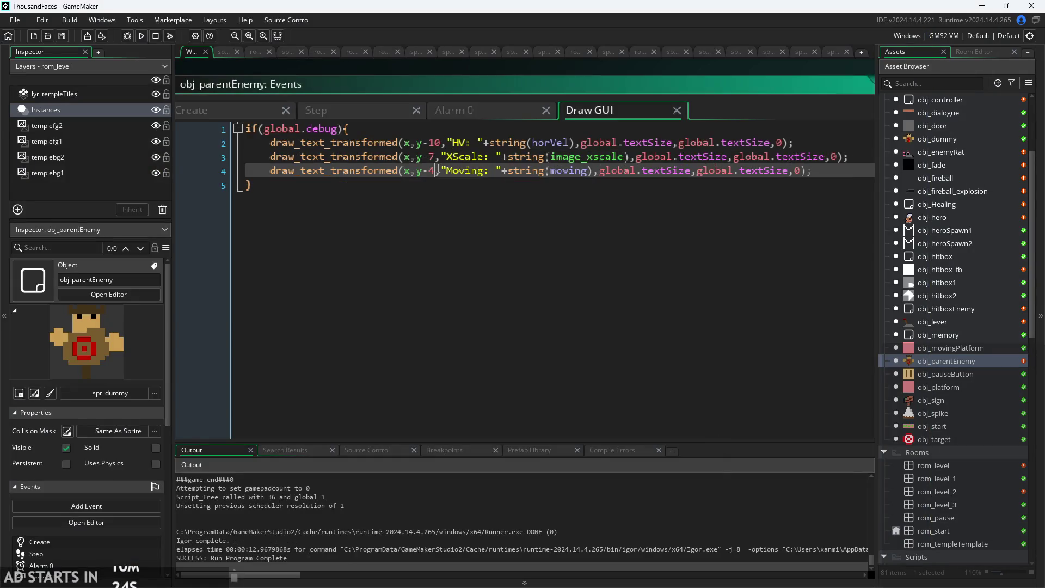
Change the HV readout to y-12 and XScale to y-8, save, and run the game.
scroll(435, 169, "up", 1, "ctrl")
scroll(424, 165, "up", 1, "ctrl")
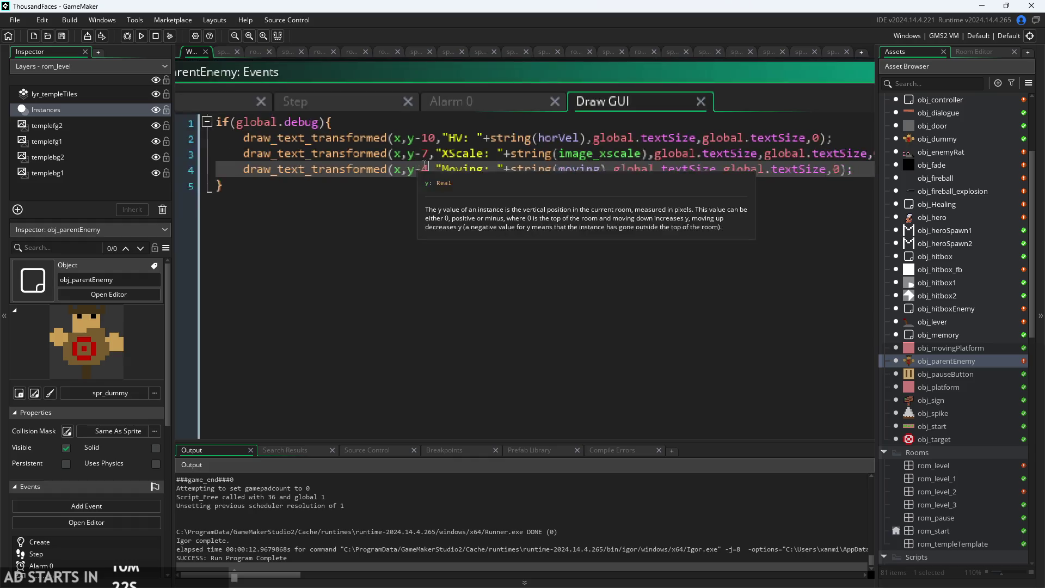
scroll(494, 177, "down", 1, "ctrl")
left_click(483, 155)
scroll(523, 166, "up", 1, "ctrl")
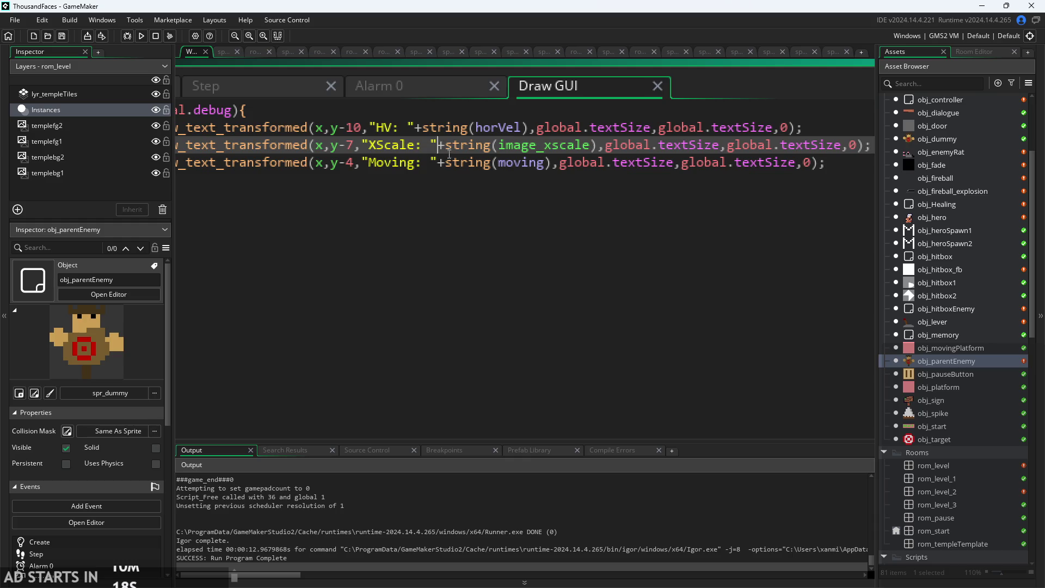
left_click(424, 158)
key("Left")
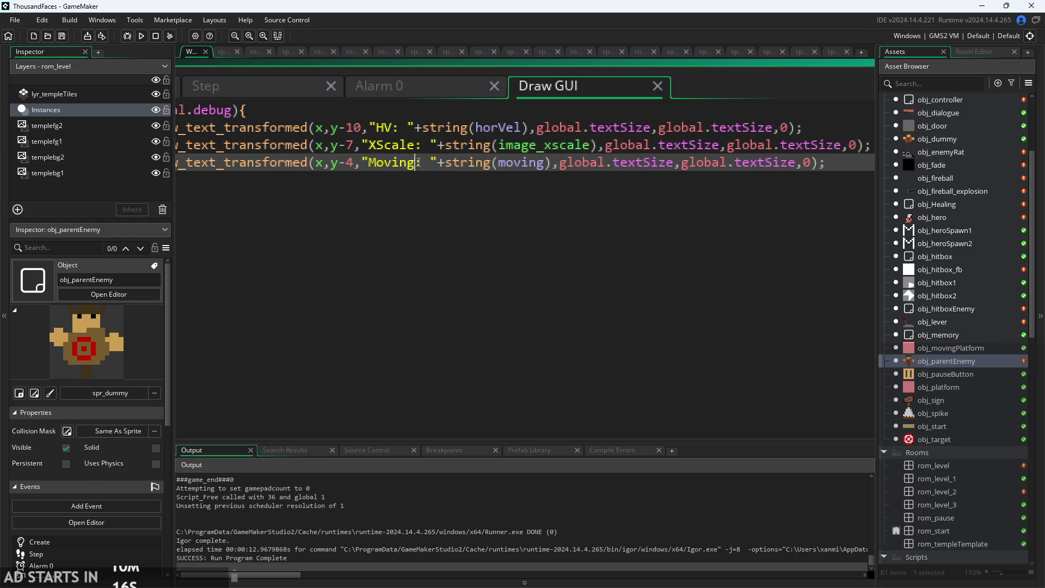
mouse_move(532, 157)
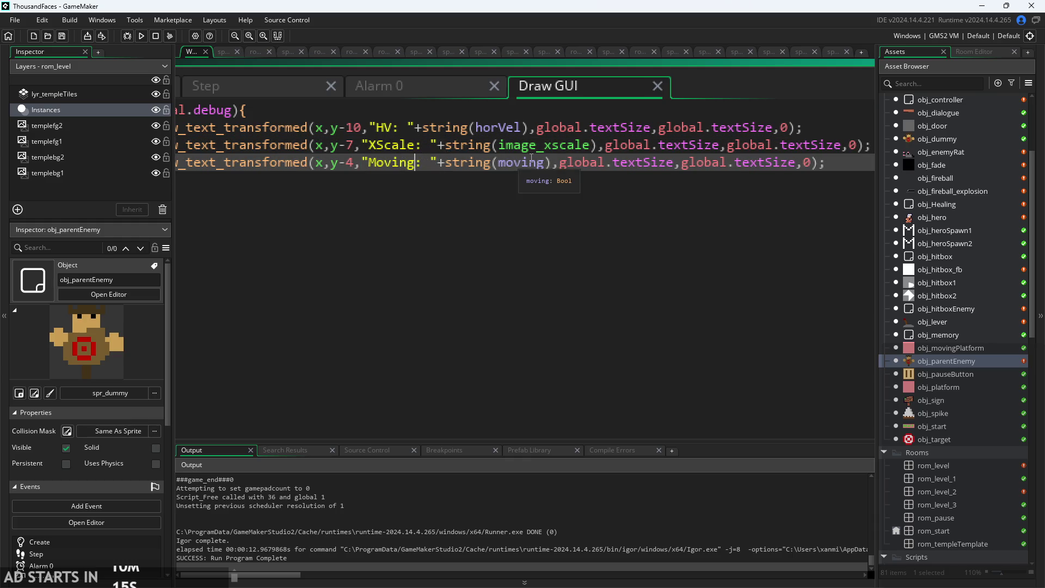
left_click(361, 133)
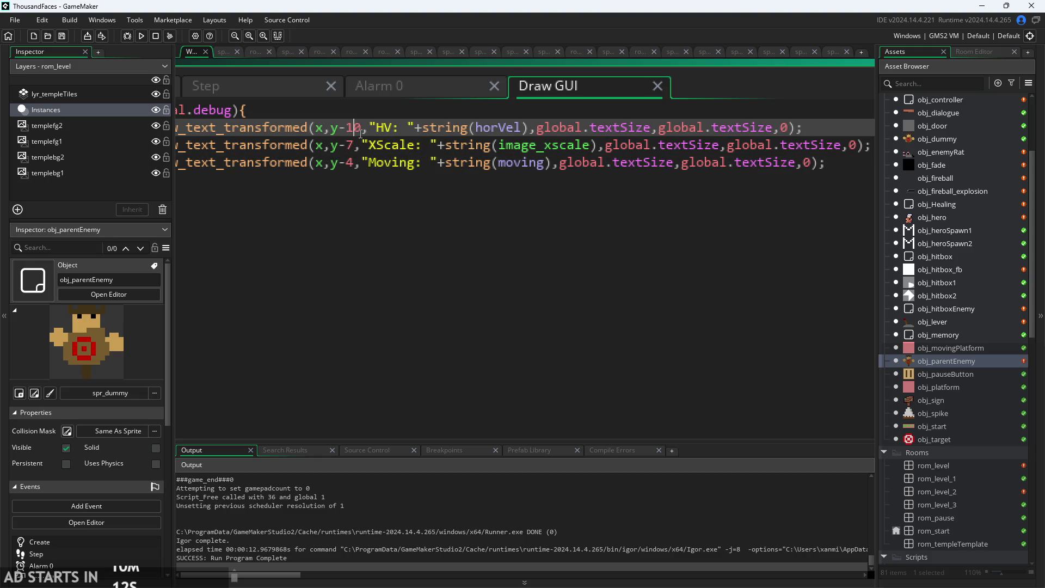
key("Delete")
type("2")
key("Down")
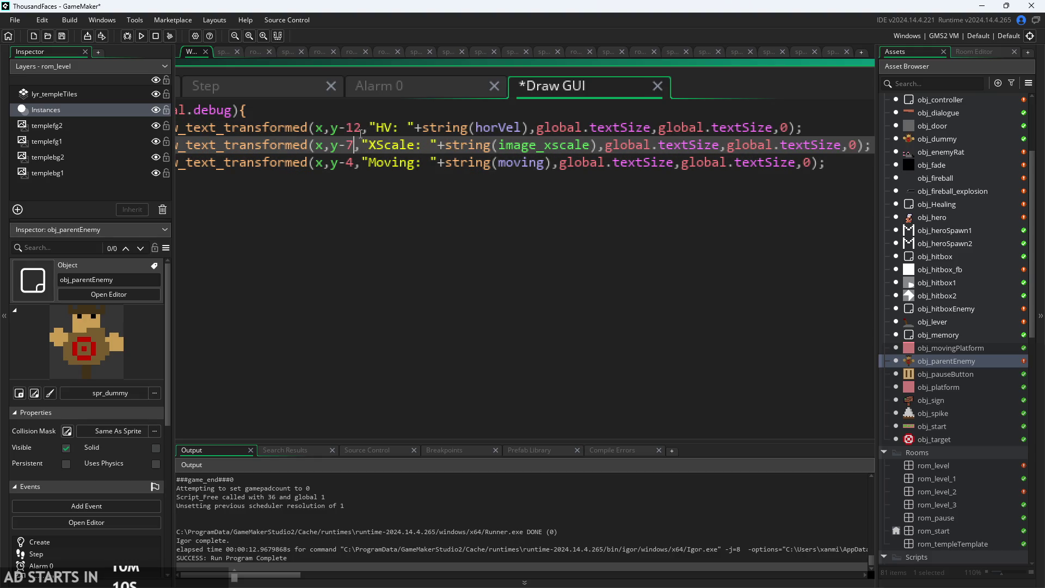
key("Delete")
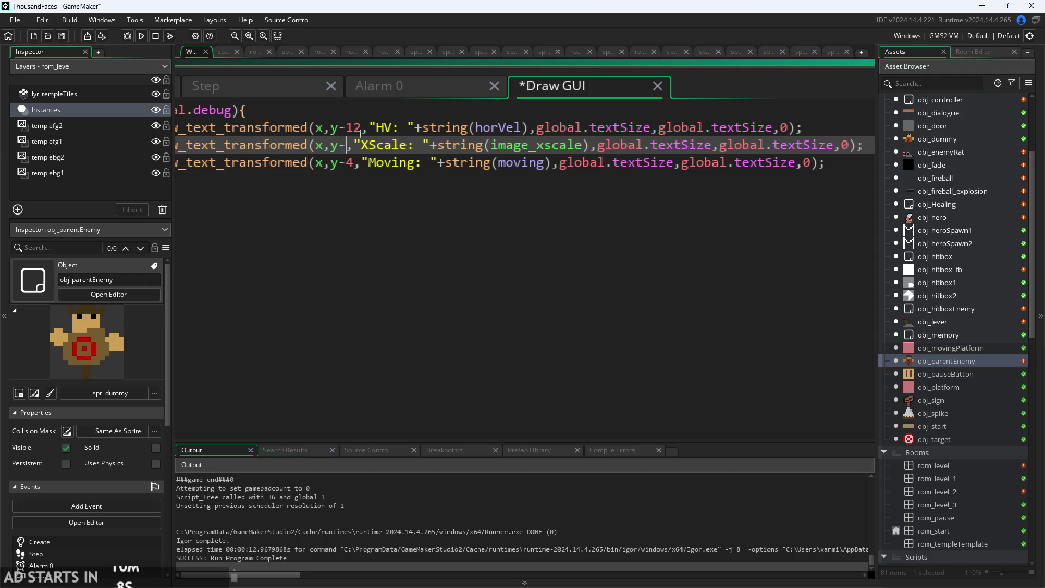
type("8")
key("Down")
key("ctrl+s")
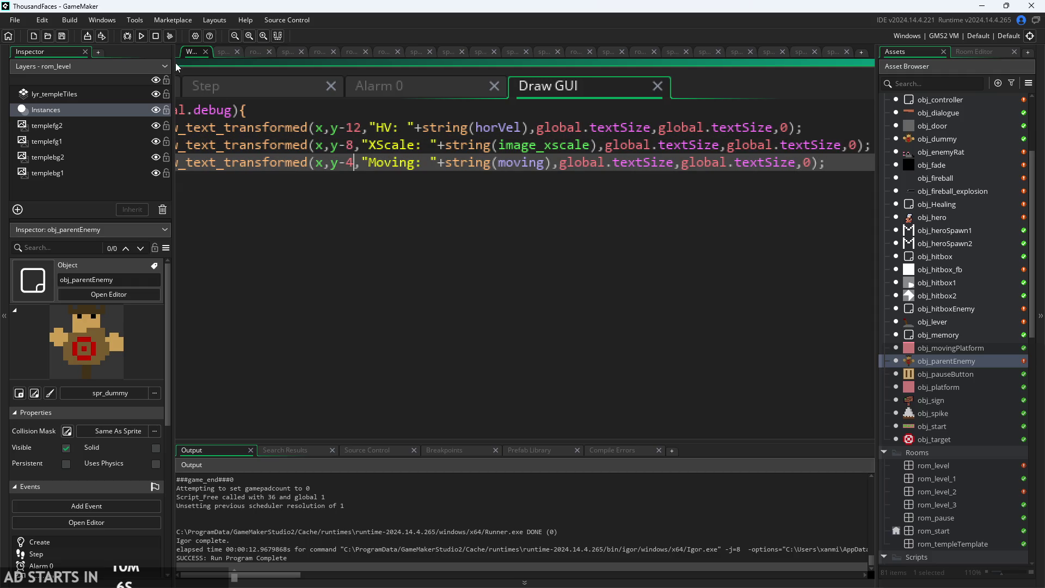
left_click(142, 37)
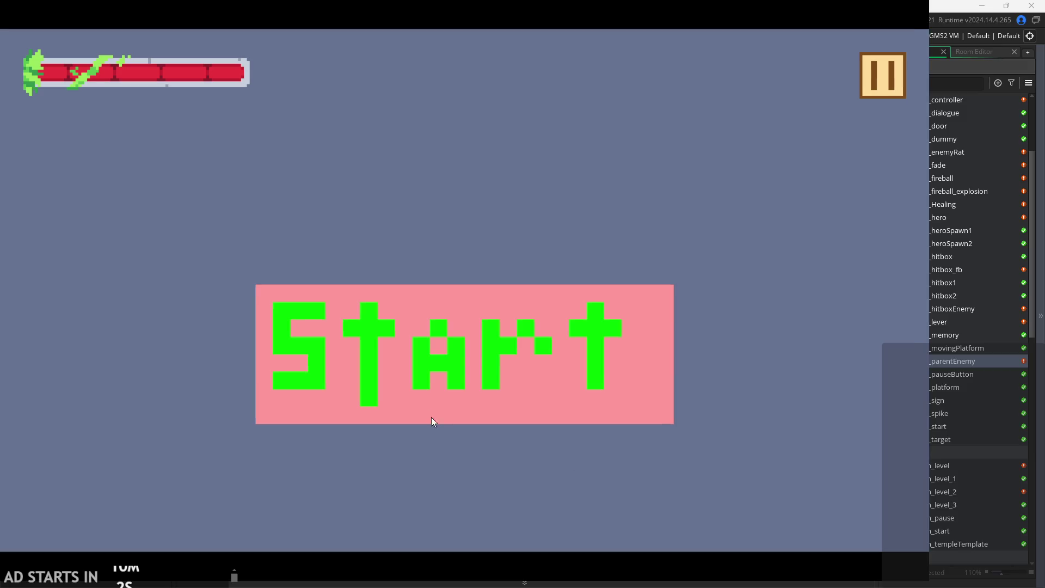
left_click(433, 422)
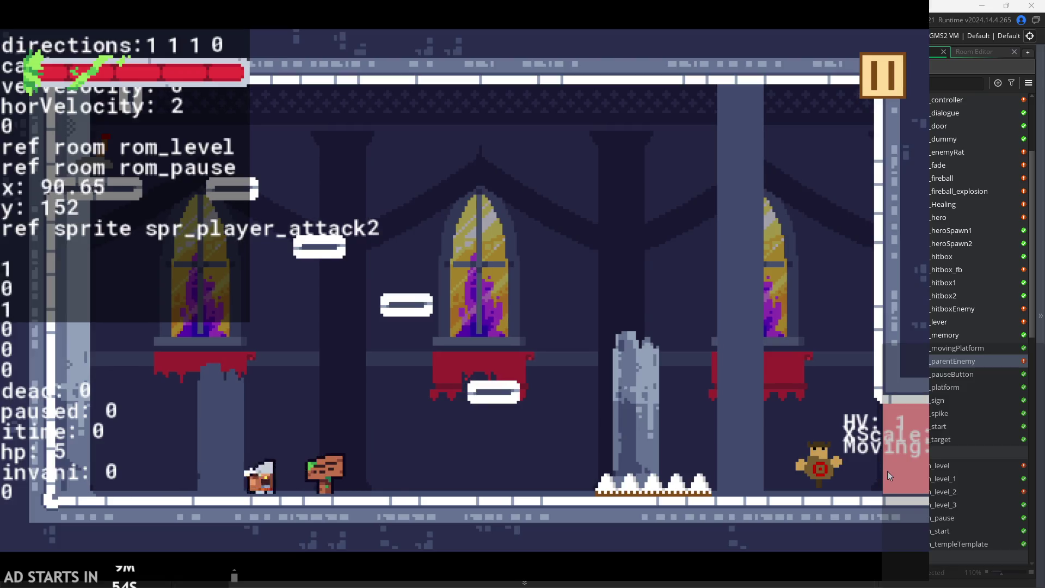
key("Right")
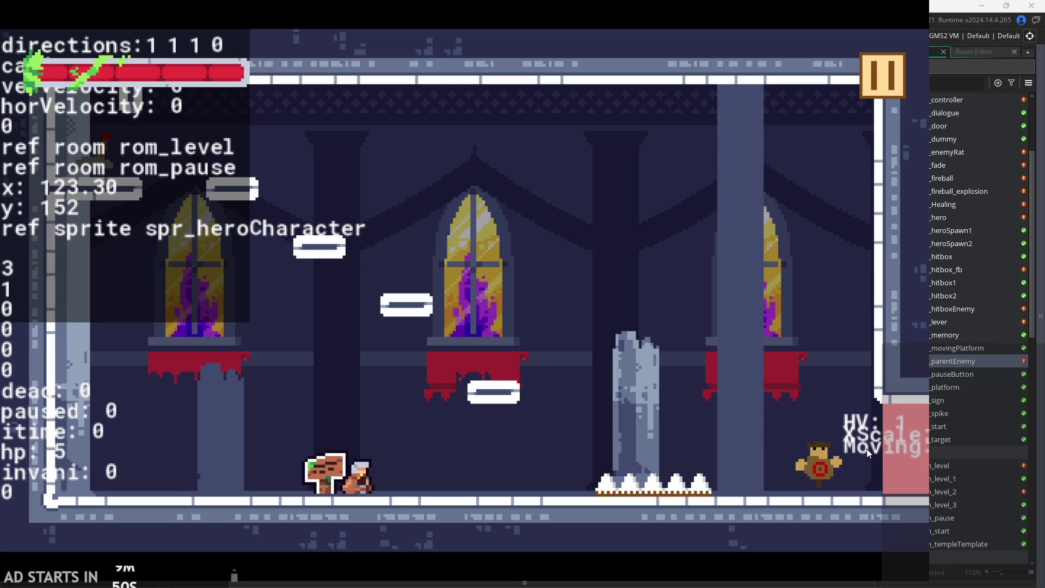
left_click(871, 72)
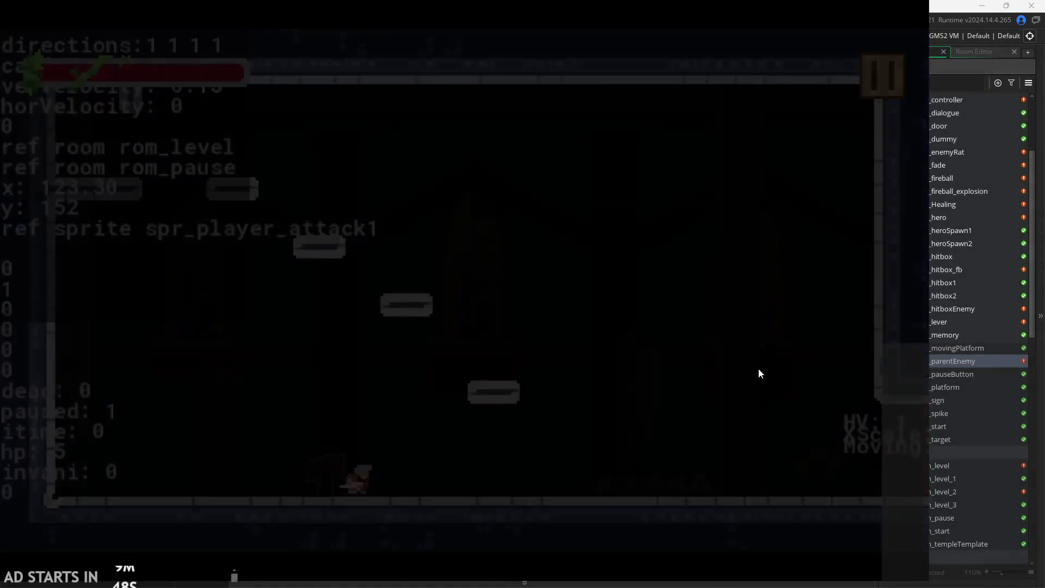
left_click(724, 465)
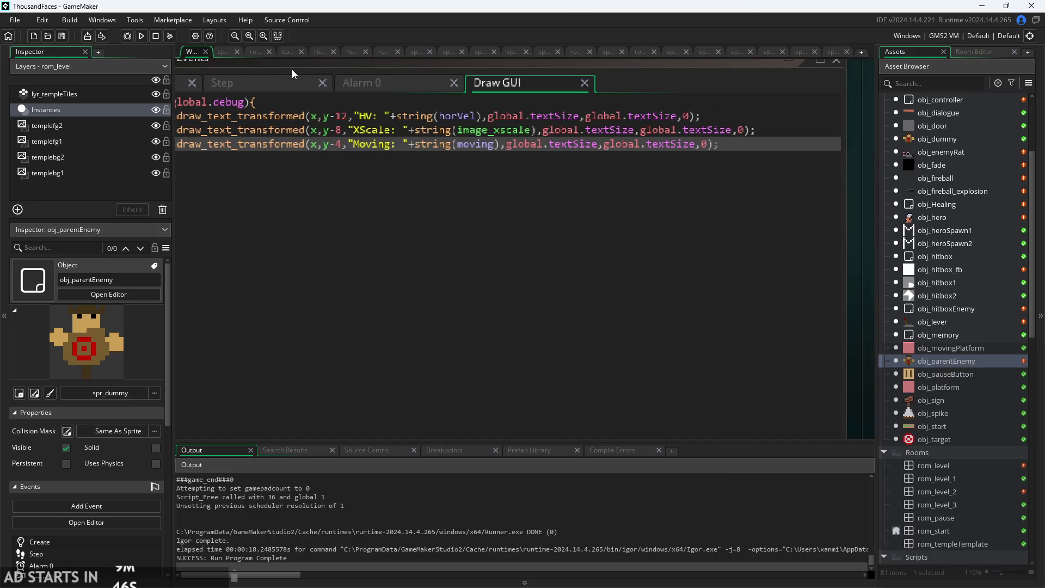
Shift all three enemy readouts to x-10, save, and run the game.
left_click(446, 152)
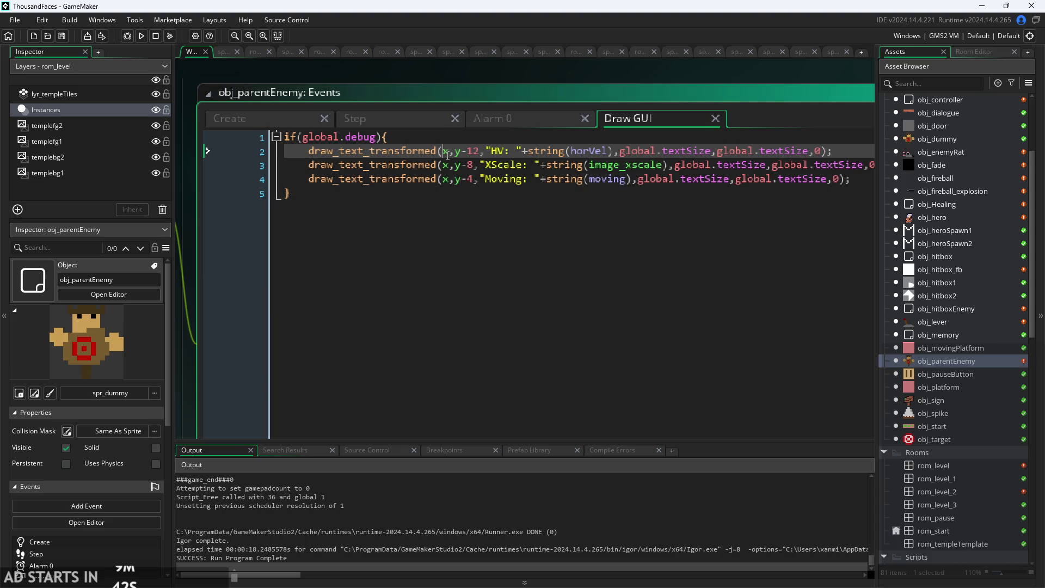
mouse_move(447, 155)
type("-10")
key("Down")
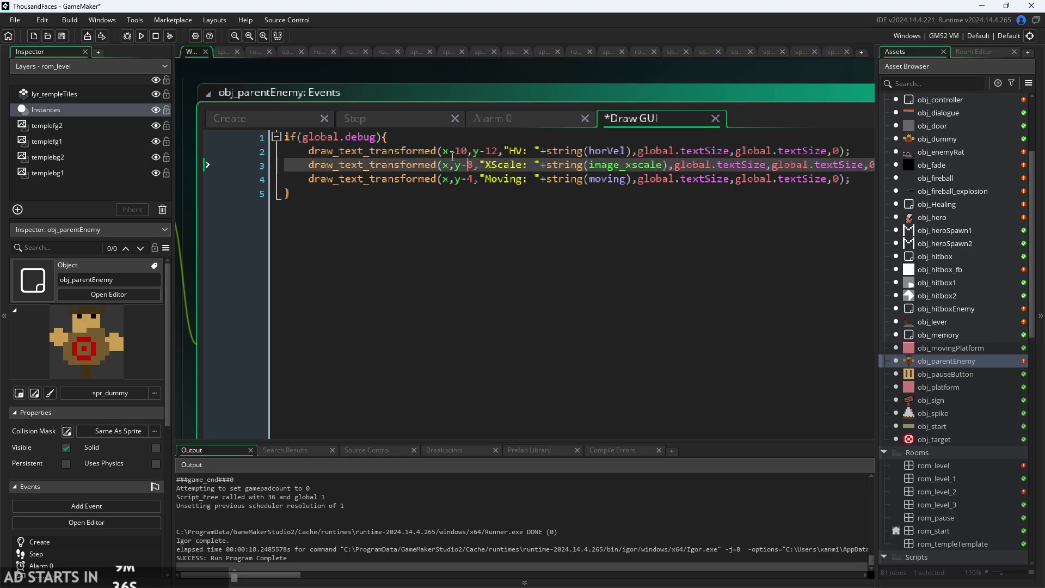
type("-10")
key("Down")
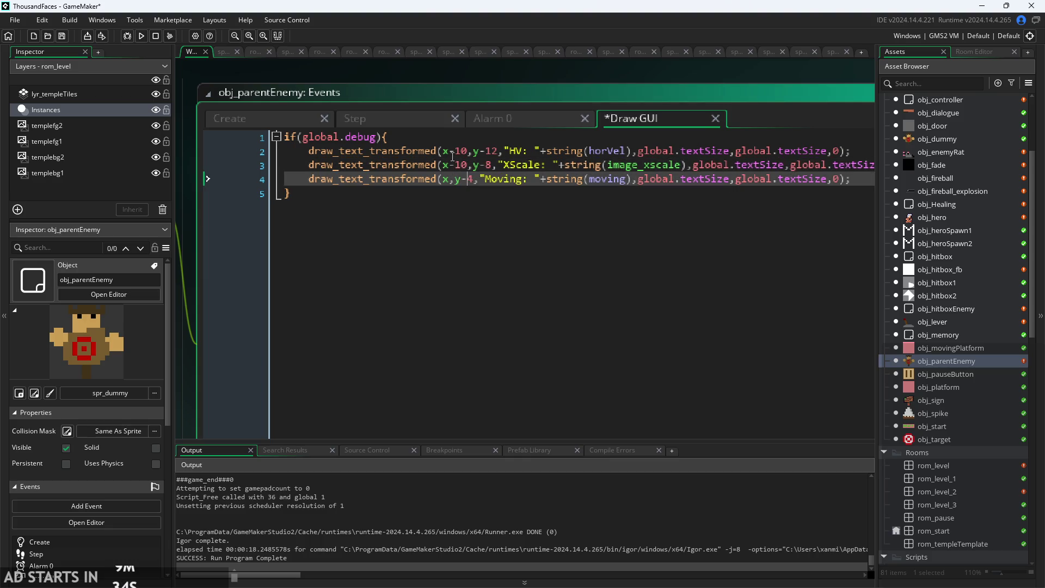
type("-10")
key("ctrl+s")
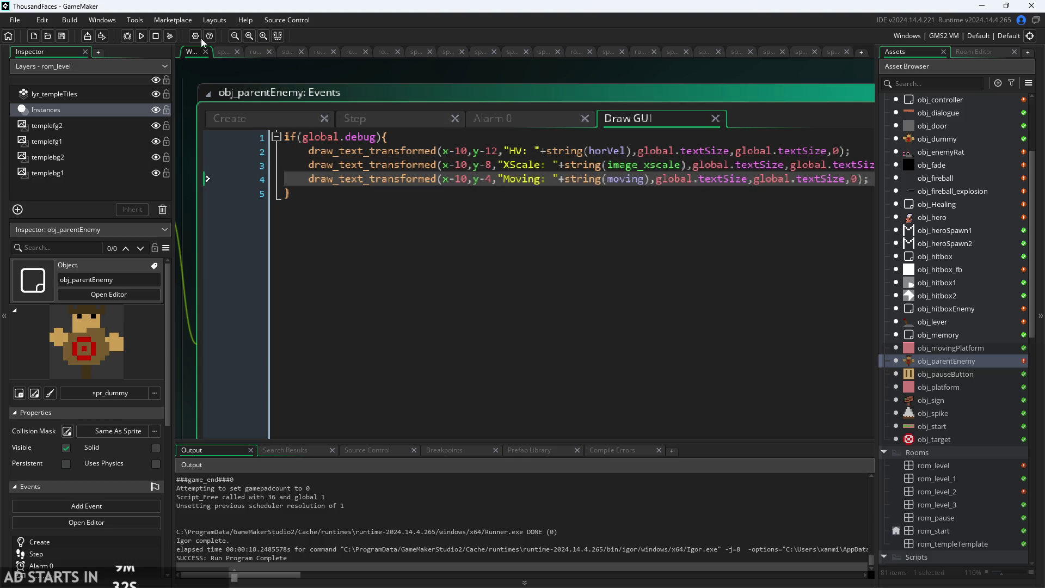
left_click(136, 35)
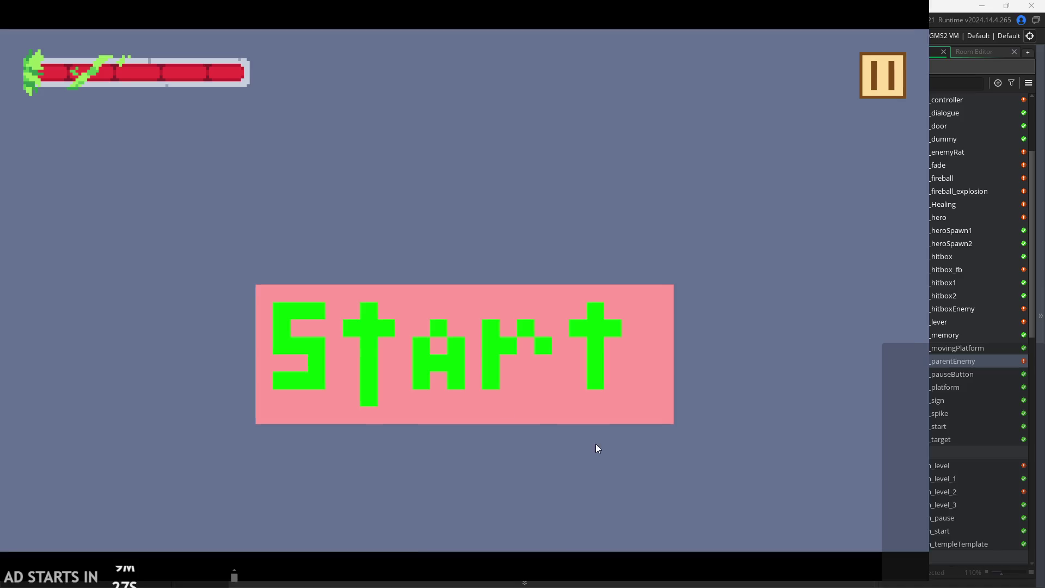
Start the game and turn on Debug Stats from the pause menu.
left_click(466, 381)
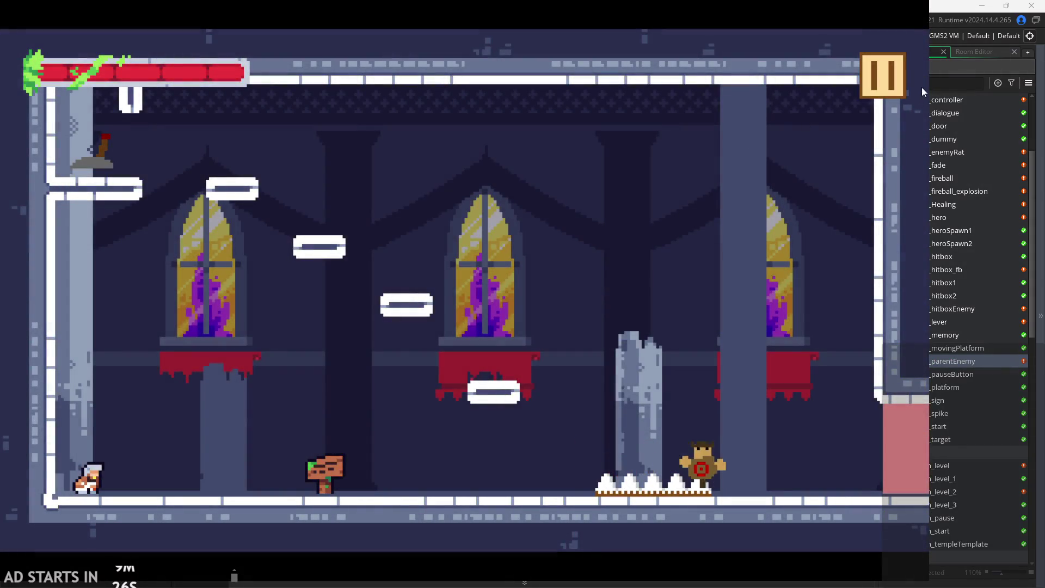
left_click(882, 75)
left_click(185, 169)
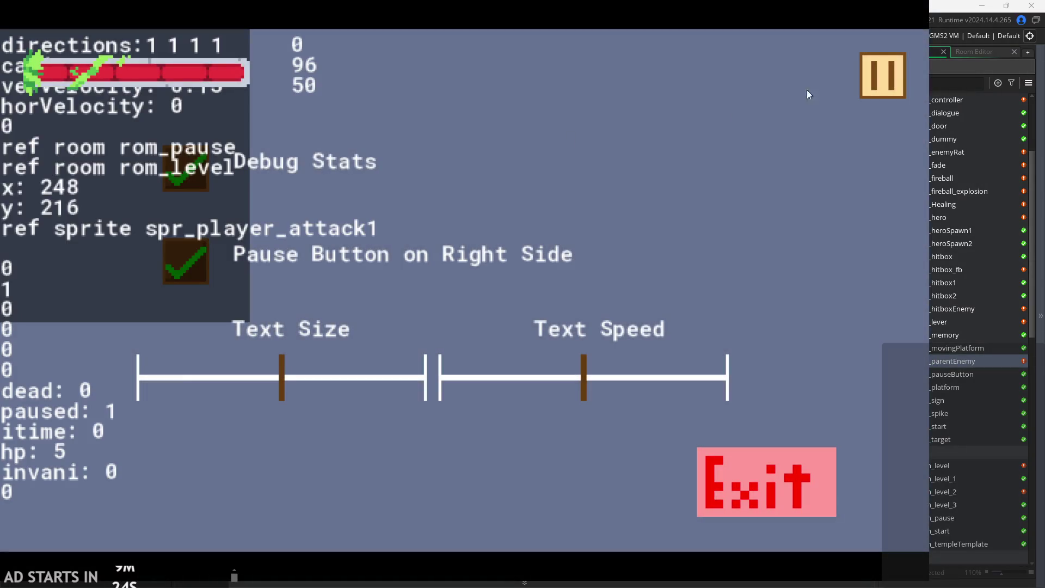
key("Escape")
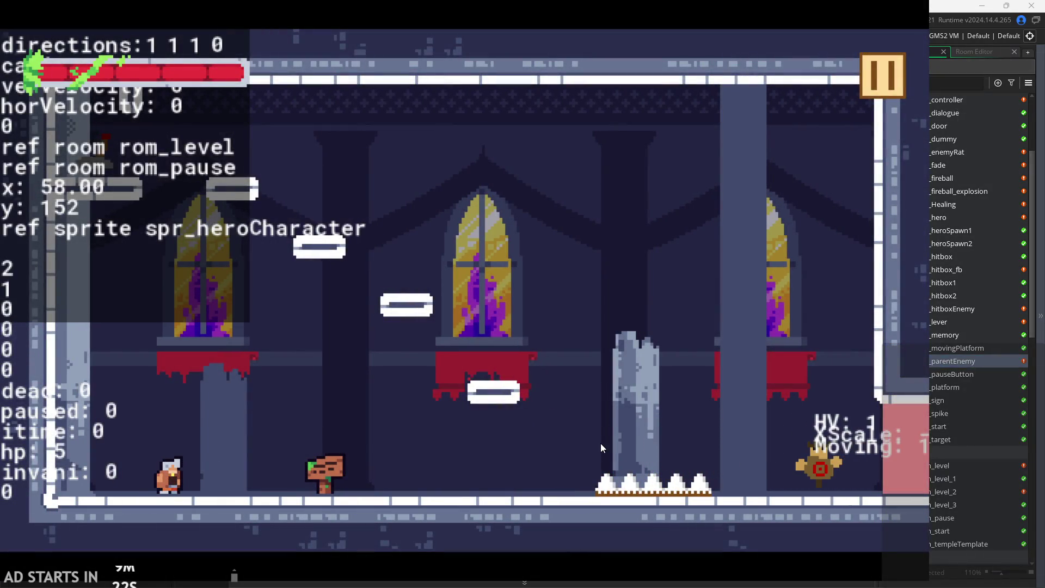
Walk and attack with the hero left and right, then pause and exit to the editor.
key("x")
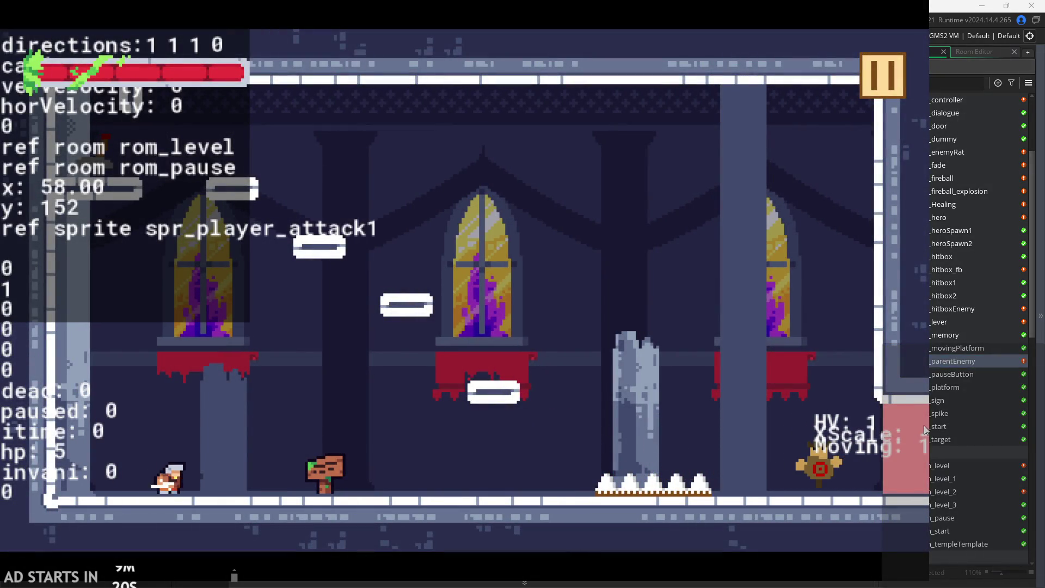
key("Right")
key("Left")
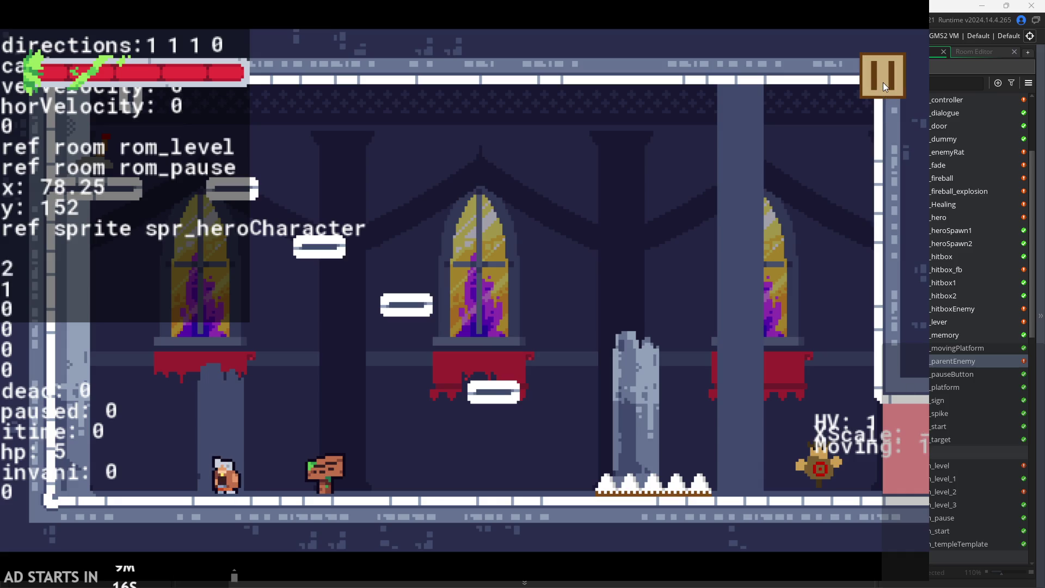
key("Left")
key("x")
key("Right")
key("x")
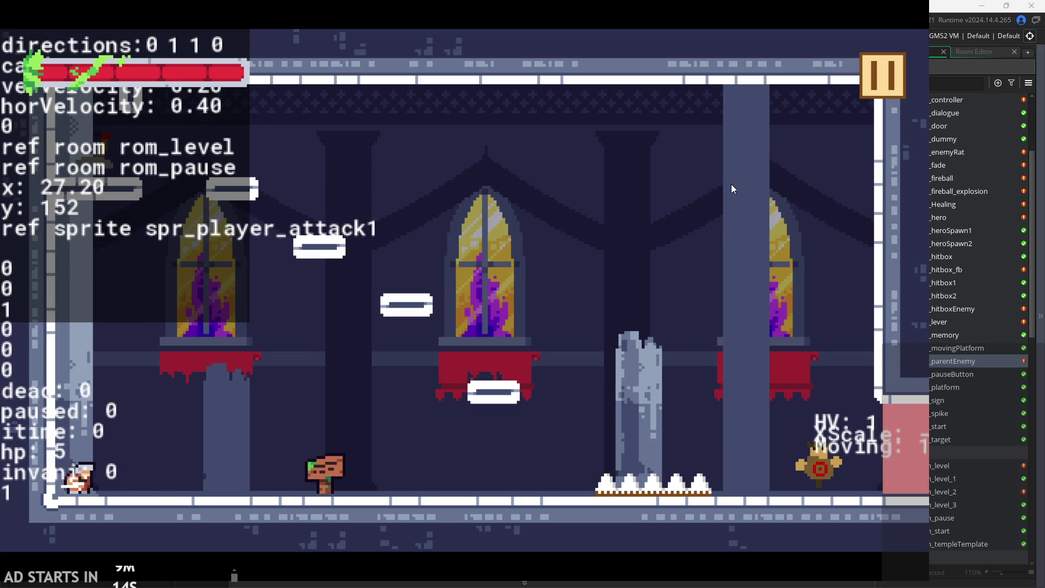
left_click(868, 90)
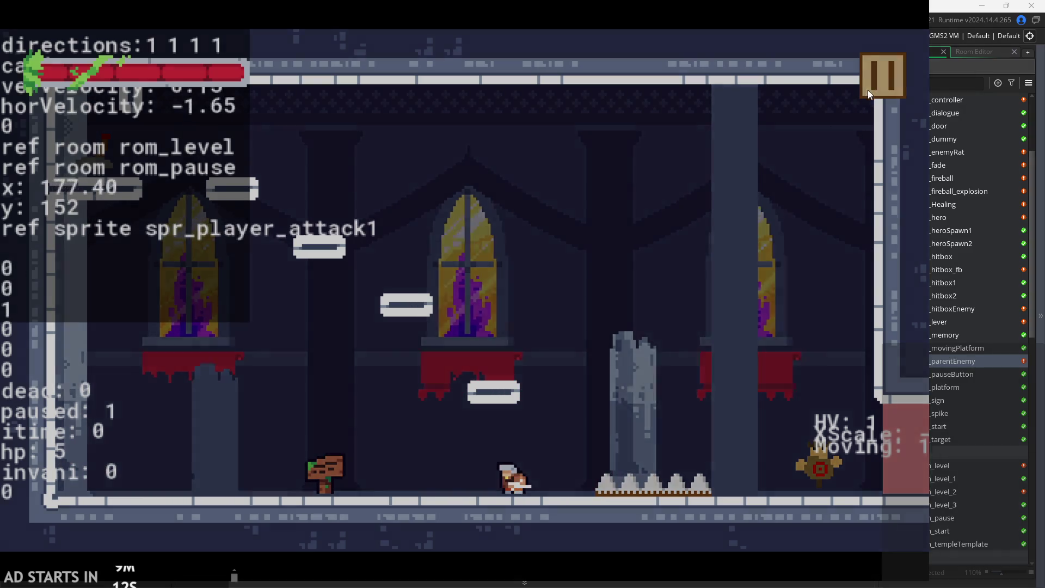
left_click(753, 451)
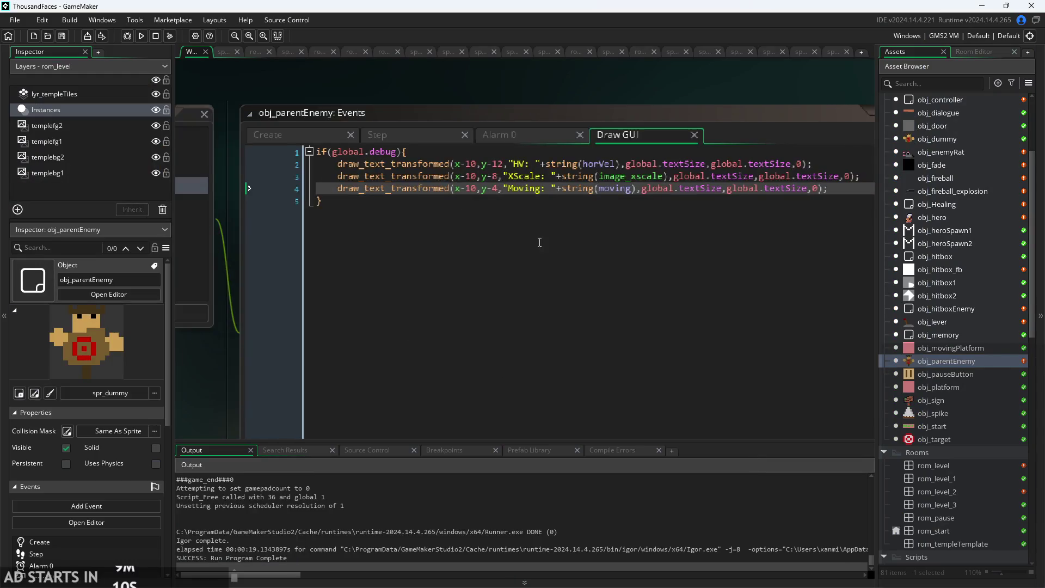
Replace the third readout with "x: "+string(x), then run and start the game.
left_click_drag(392, 197, 349, 203)
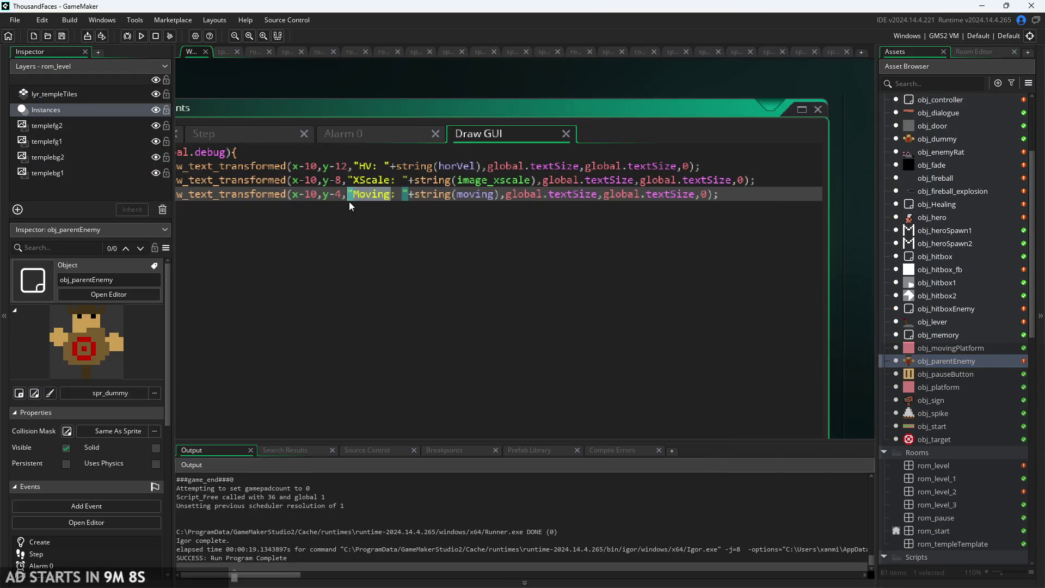
type("x")
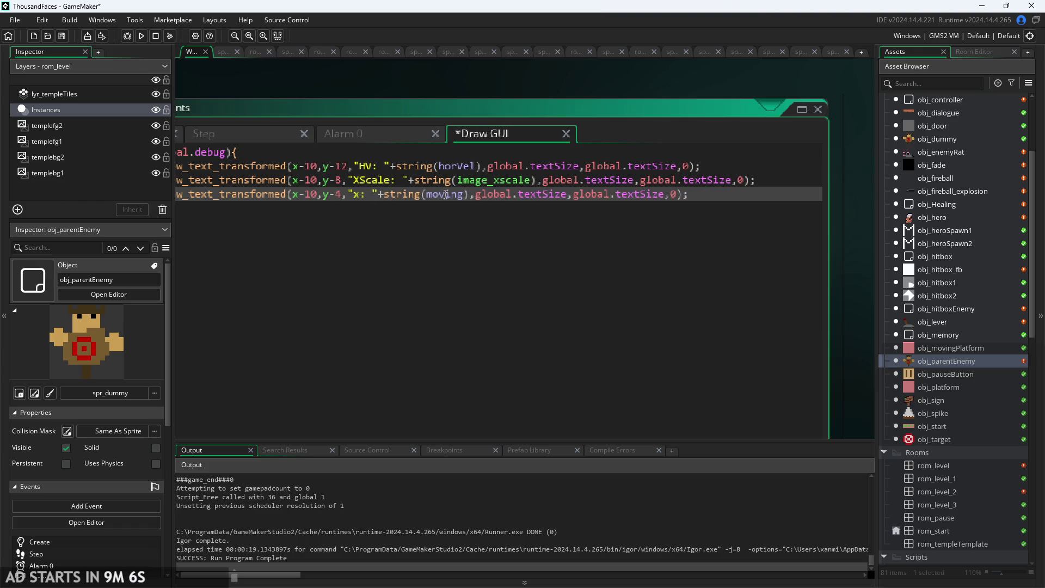
left_click_drag(428, 194, 464, 196)
type("x")
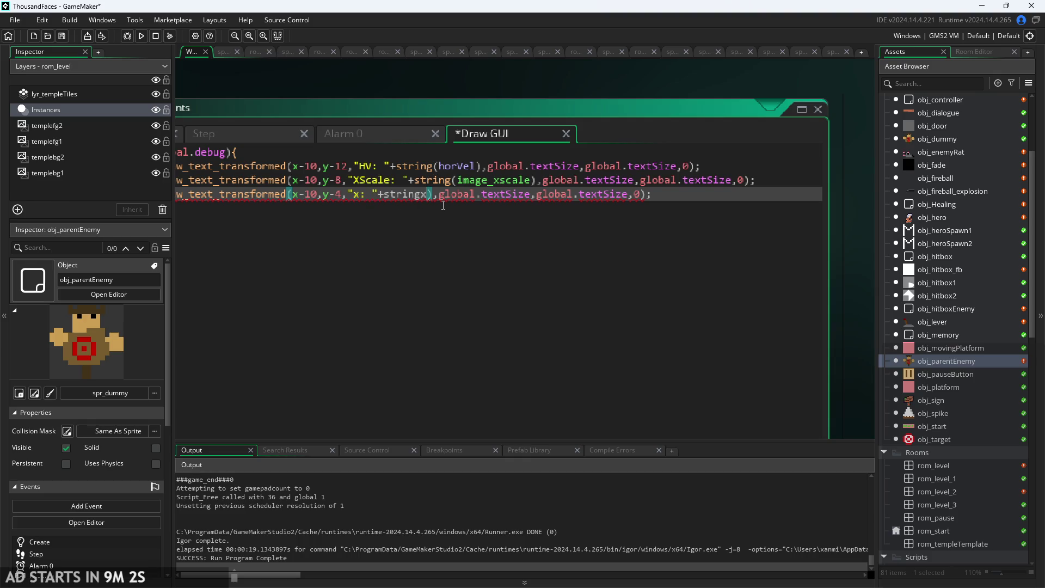
type("(")
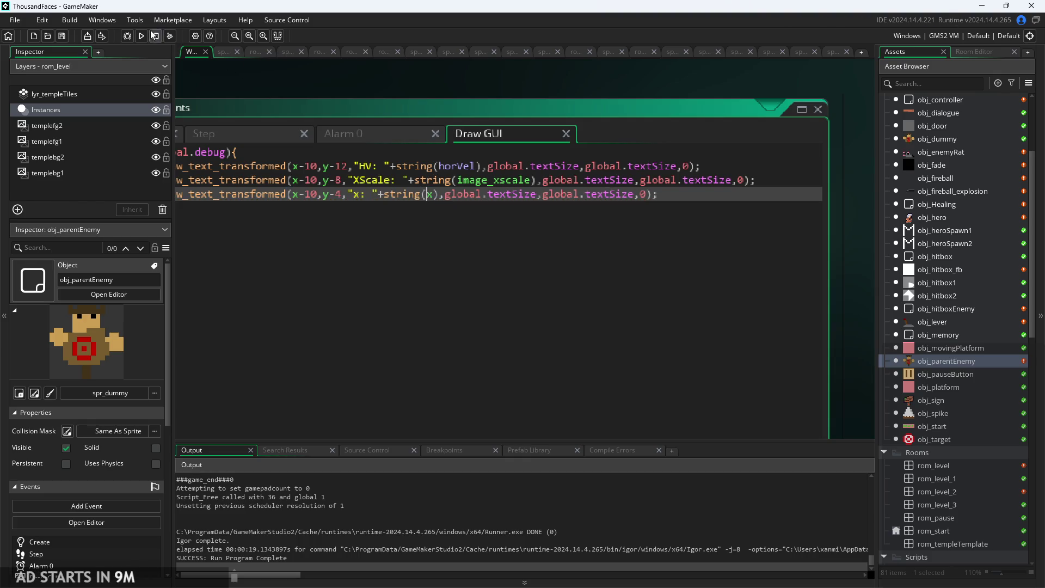
key("F5")
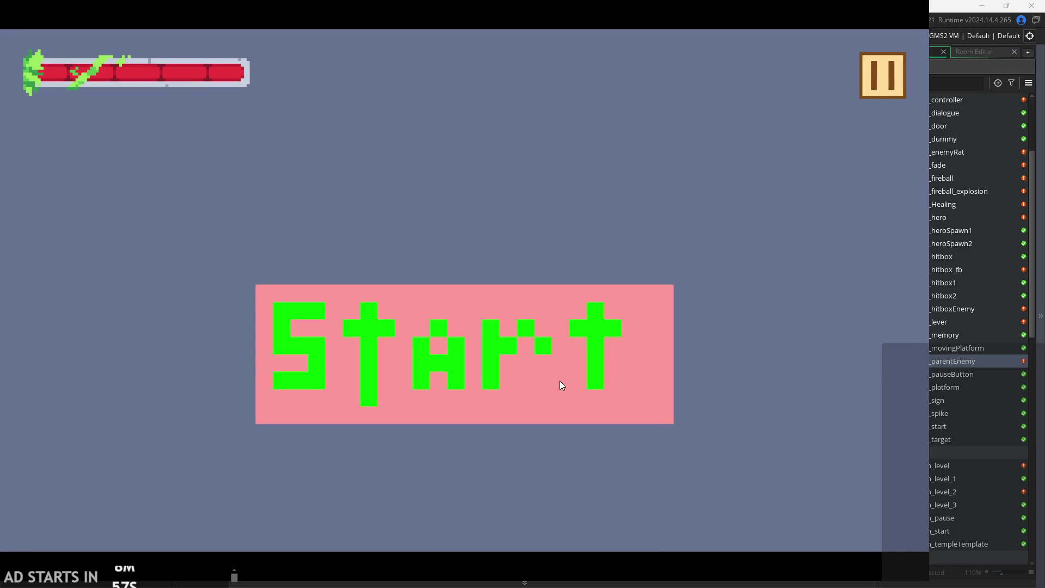
left_click(562, 386)
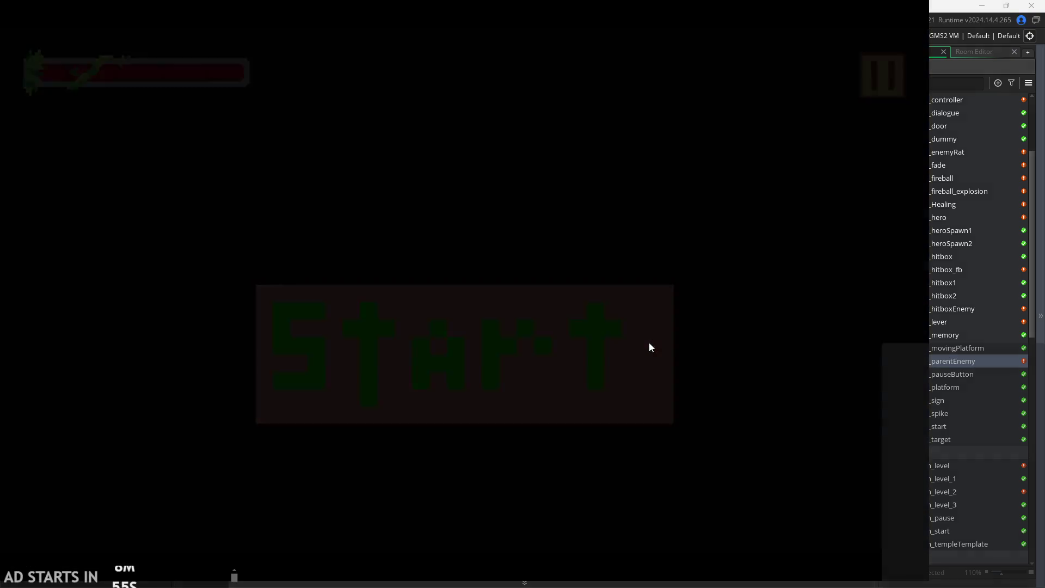
Enable Debug Stats, walk right watching the x readout rise from 248 to 290, then exit.
left_click(871, 76)
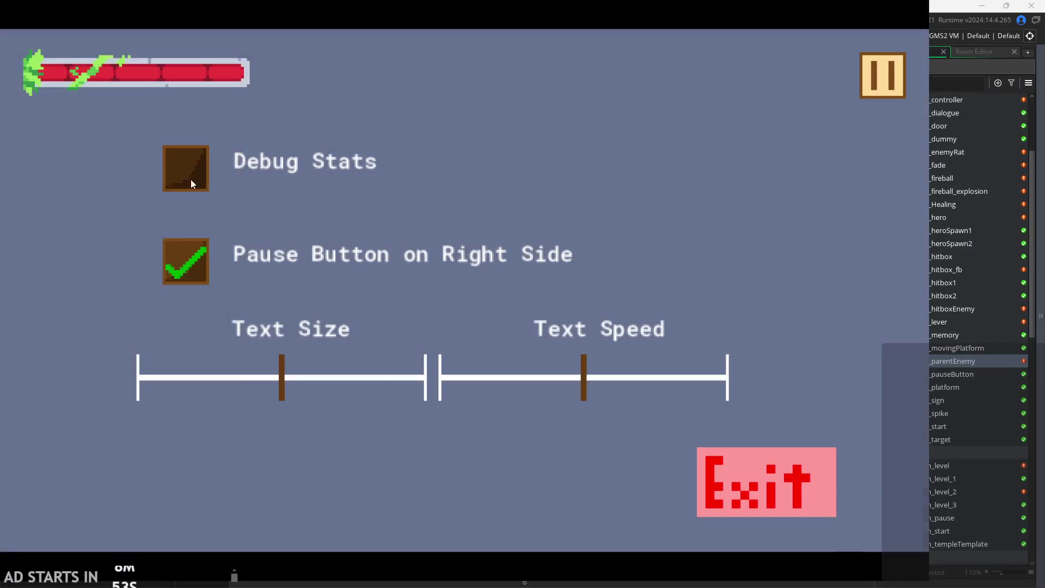
left_click(190, 179)
left_click(893, 126)
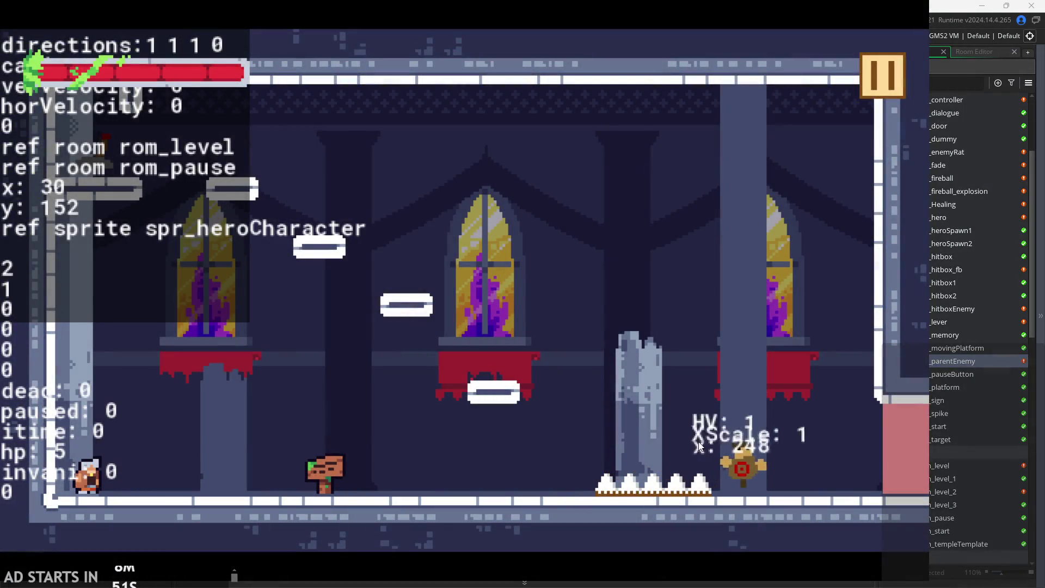
key("Right")
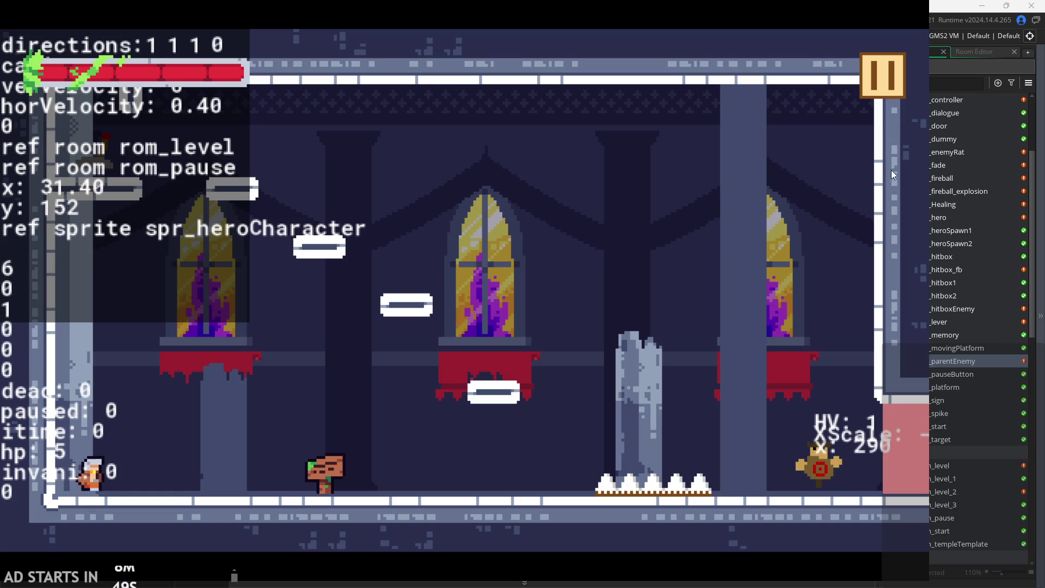
left_click(883, 123)
left_click(784, 495)
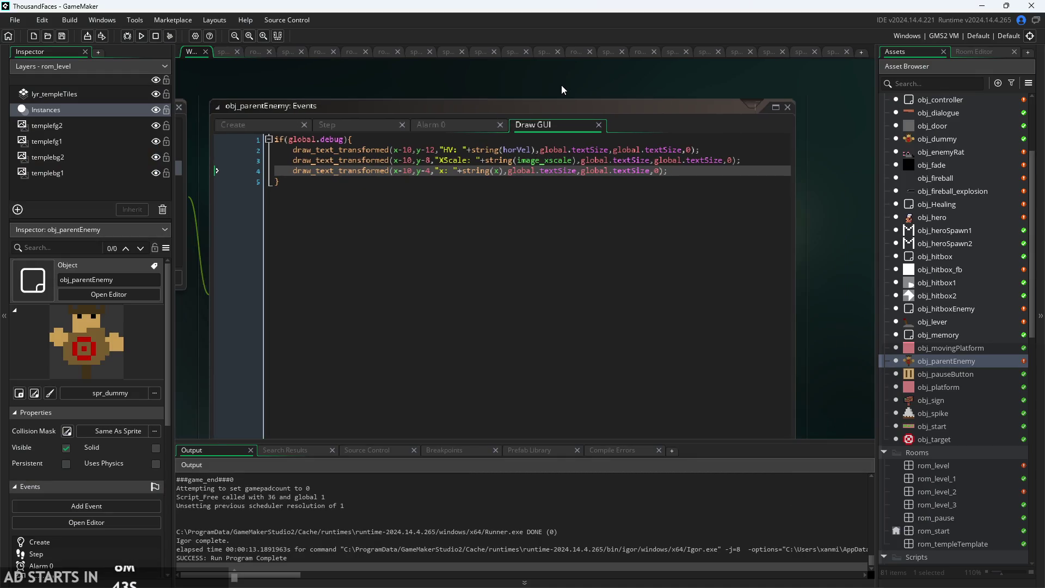
Open obj_controller's Draw GUI and copy the wallSliding debug line, pasting a duplicate below it.
scroll(927, 172, "up", 1)
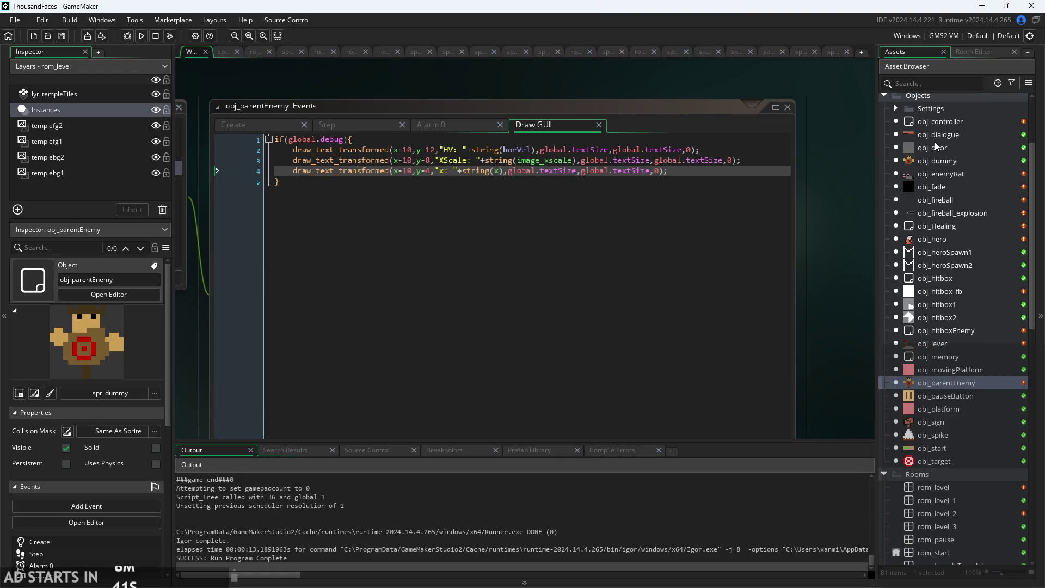
double_click(943, 123)
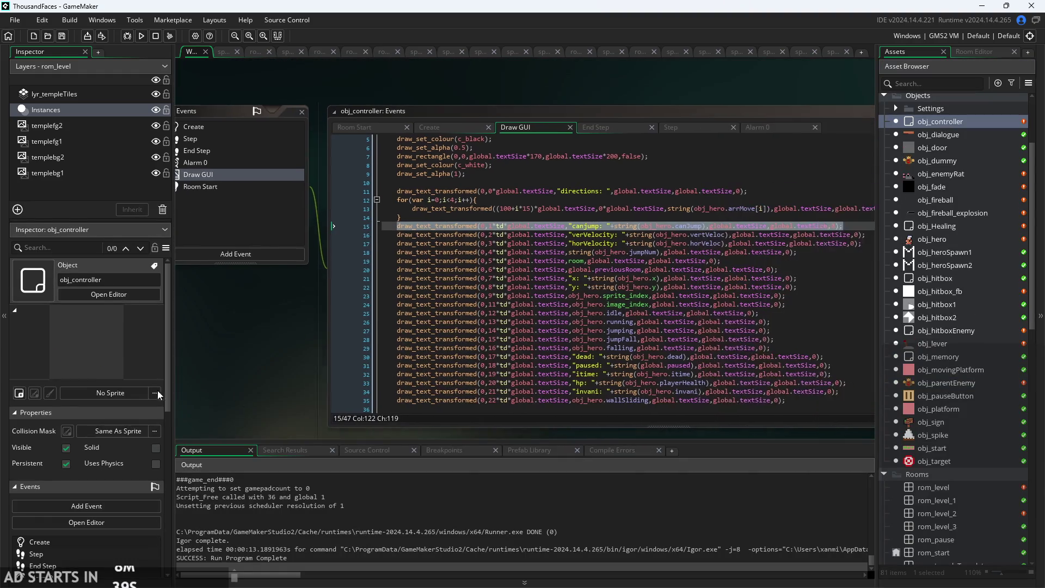
left_click(429, 301)
scroll(388, 191, "down", 3)
left_click_drag(682, 322, 293, 323)
key("ctrl+c")
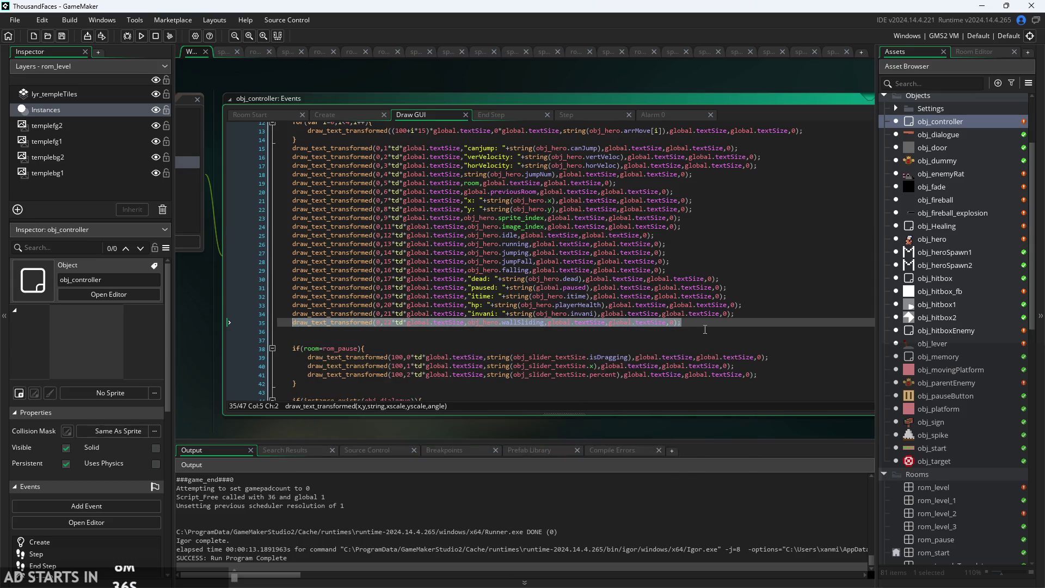
left_click(703, 322)
key("Return")
key("ctrl+v")
Undo the duplicate and paste the wallSliding line after draw_set_alpha(1) instead.
scroll(705, 329, "up", 3)
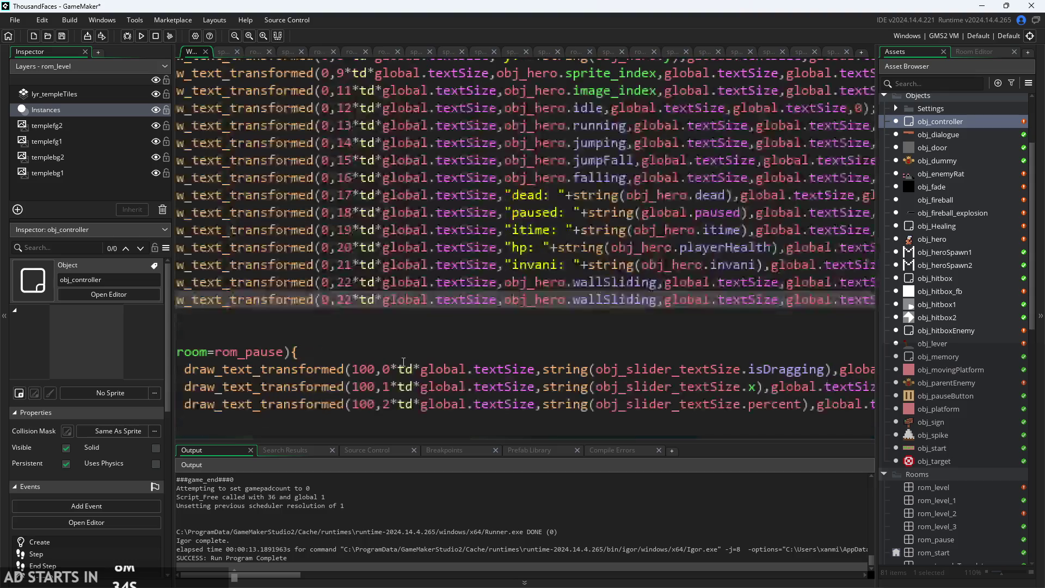
scroll(456, 317, "down", 2)
key("ctrl+z")
scroll(455, 316, "up", 4)
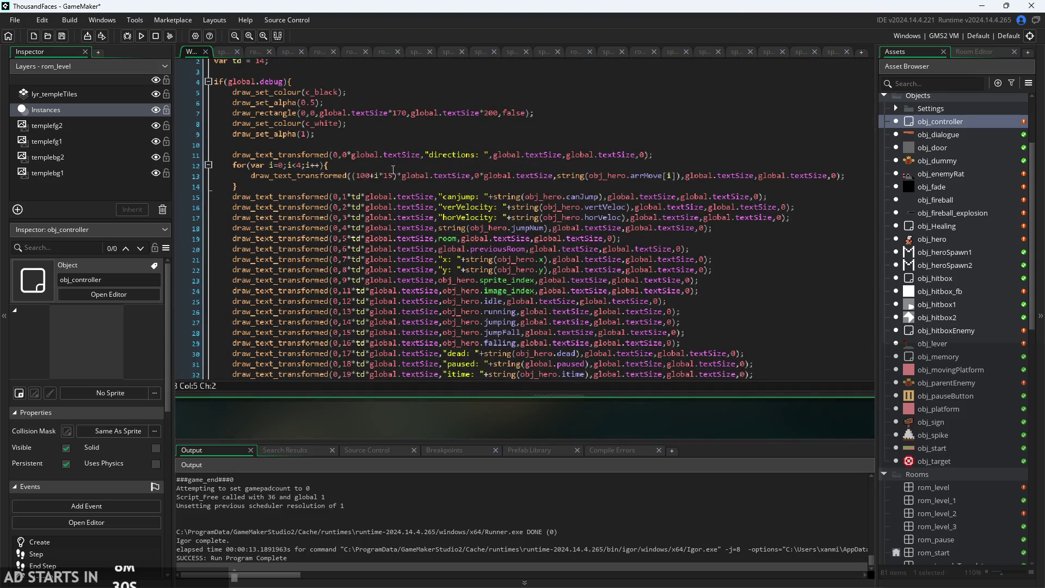
left_click(391, 173)
left_click(382, 184)
left_click(489, 138)
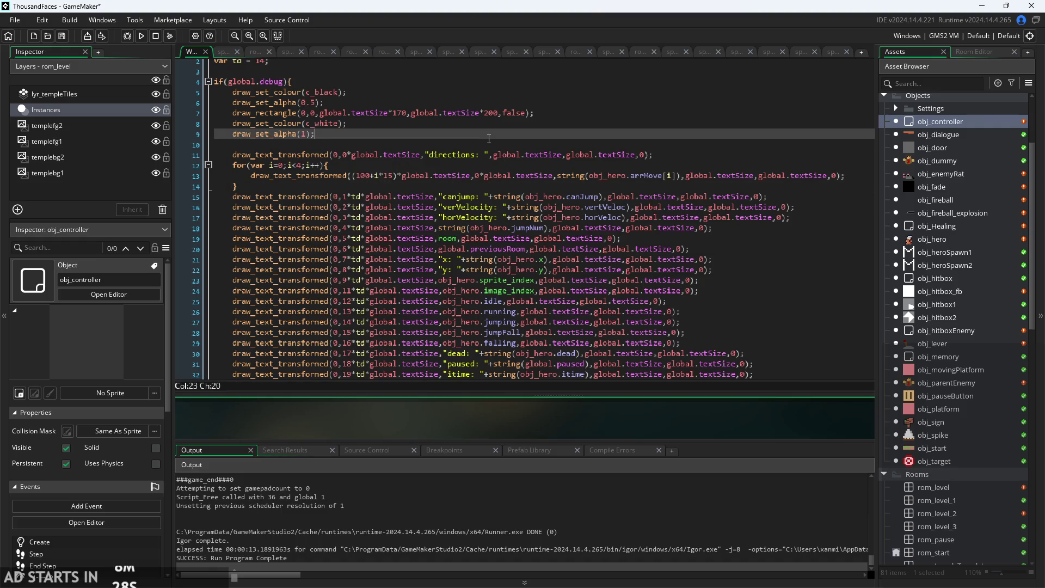
key("ctrl+v")
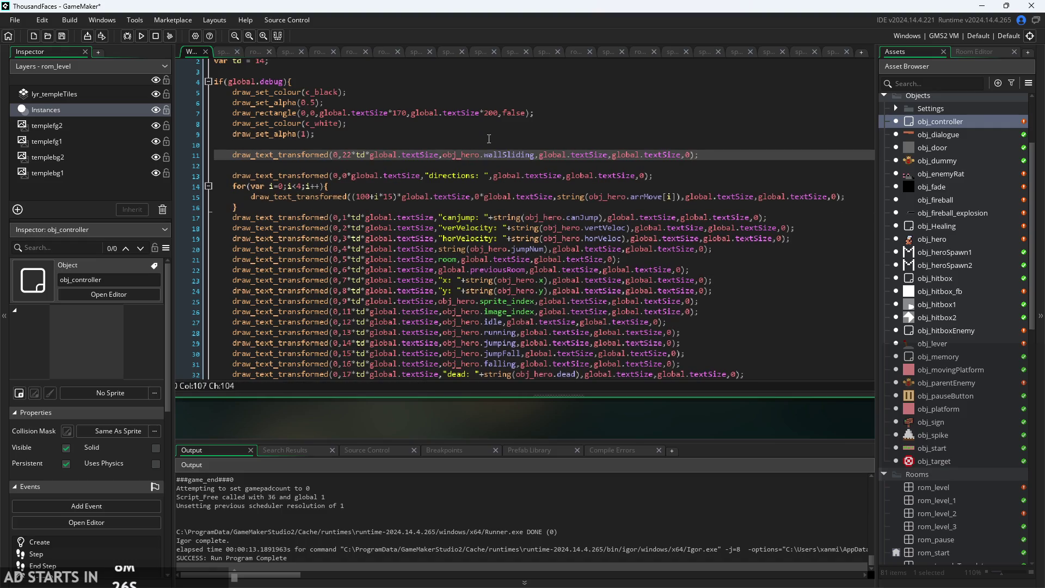
scroll(438, 150, "up", 5, "ctrl")
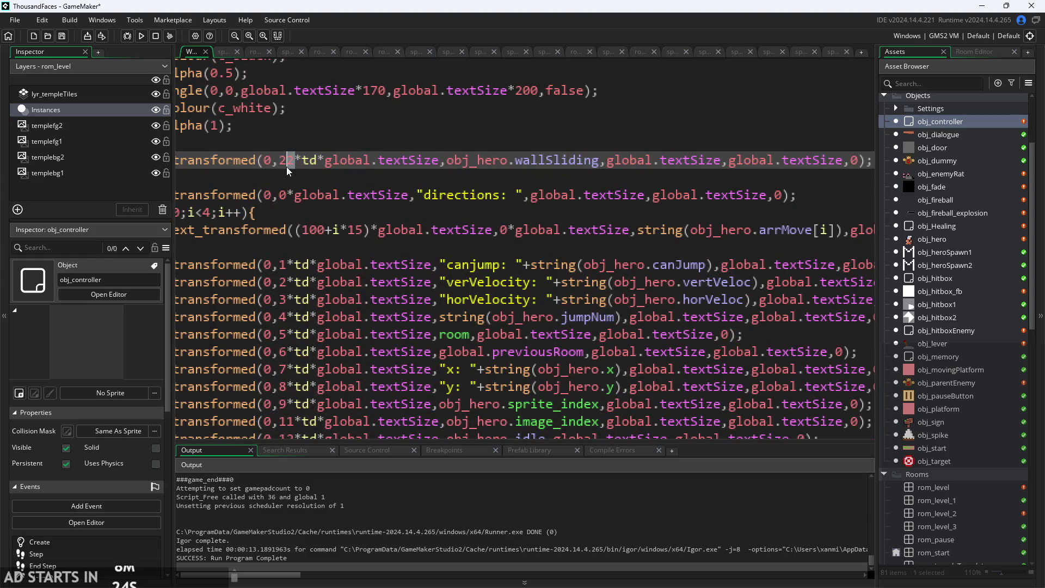
Position the copied debug line at mouse_x and mouse_y instead of the fixed coordinates.
left_click(272, 161)
key("BackSpace")
type("mouse")
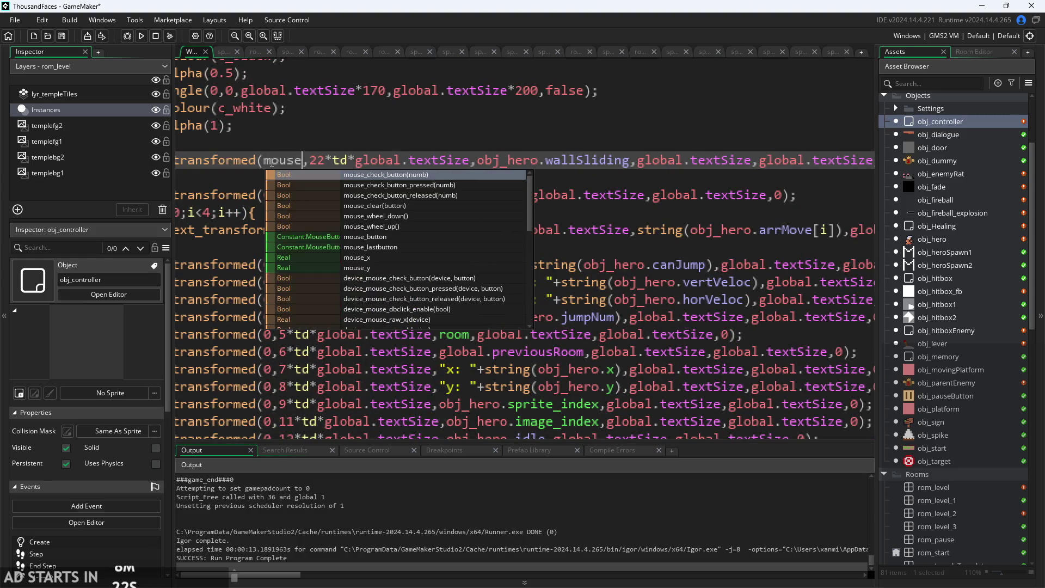
key("Down")
key("Down")
key("Down")
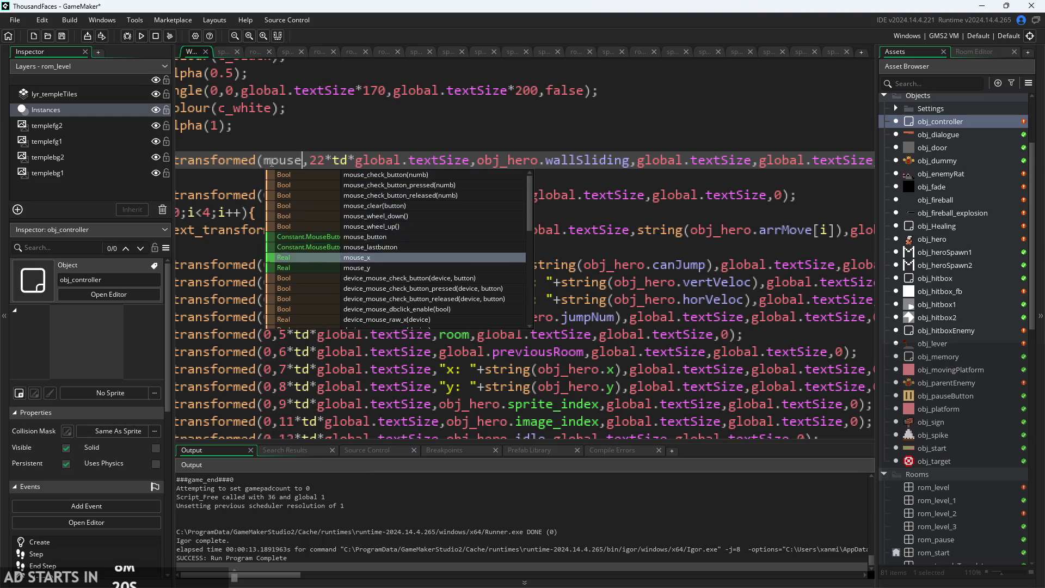
key("Return")
key("shift+Right")
key("shift+Right")
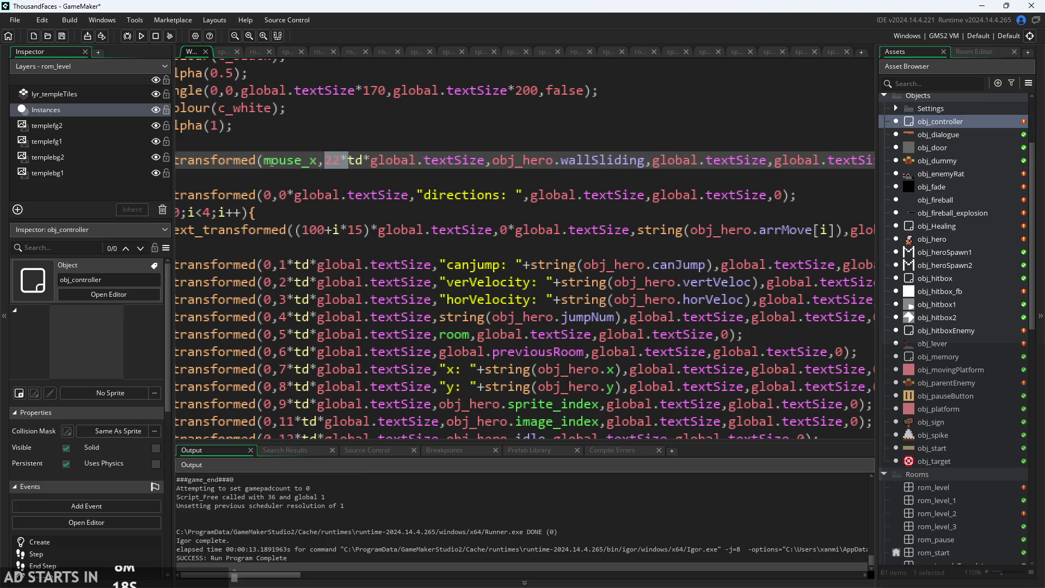
key("shift+Right")
key("shift+Right")
key("shift+Right")
type("mouse")
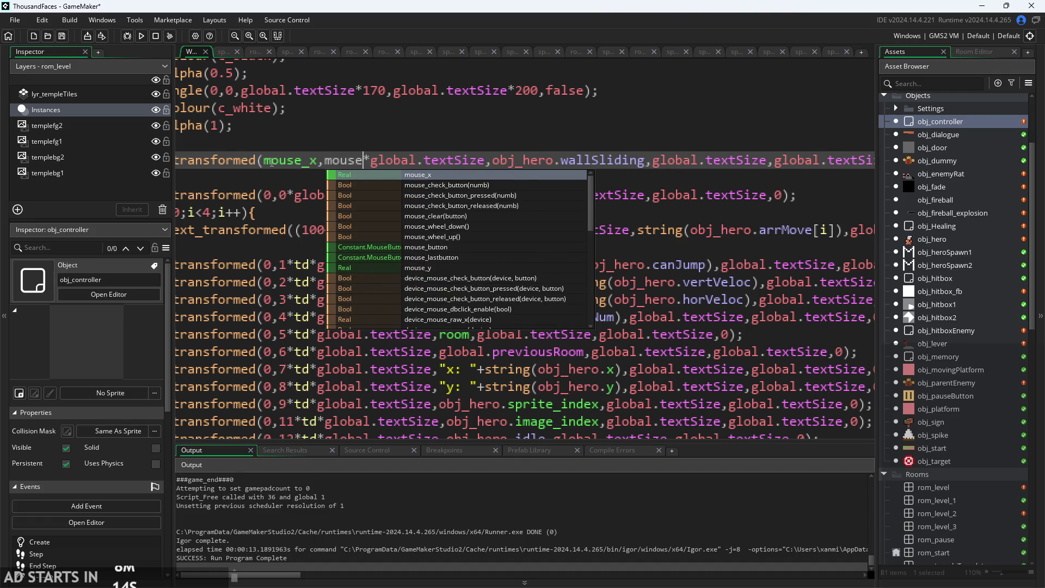
type("_y")
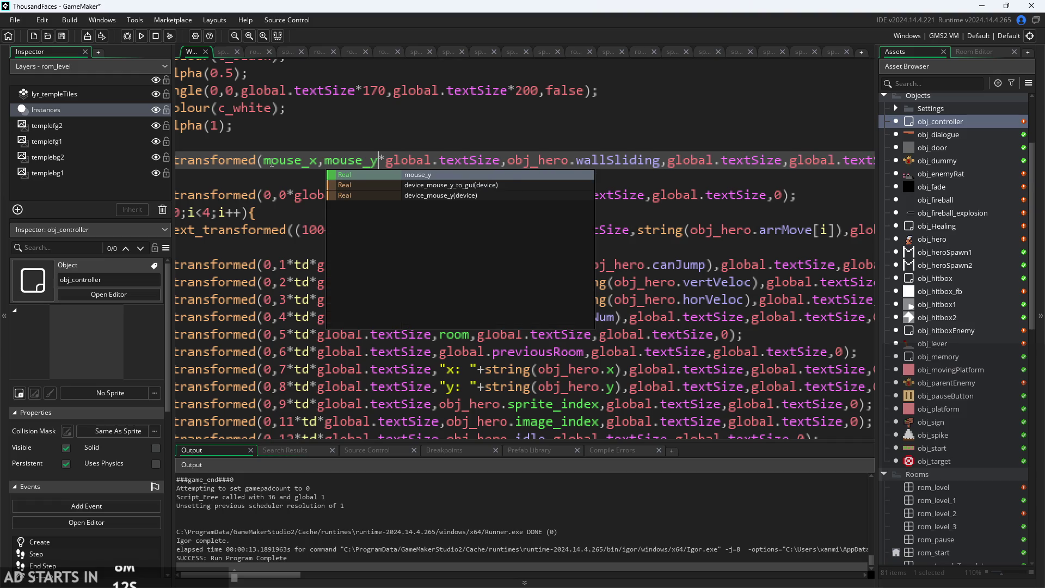
Replace obj_hero.wallSliding with string(mouse_x)+string(mouse_y) and run the game.
left_click_drag(508, 160, 615, 163)
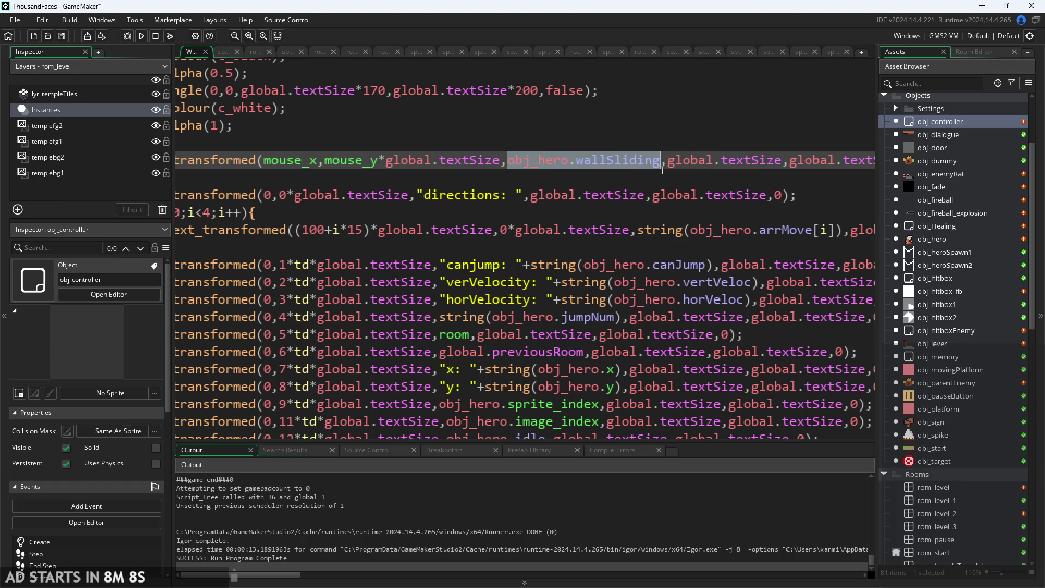
key("BackSpace")
type("string(")
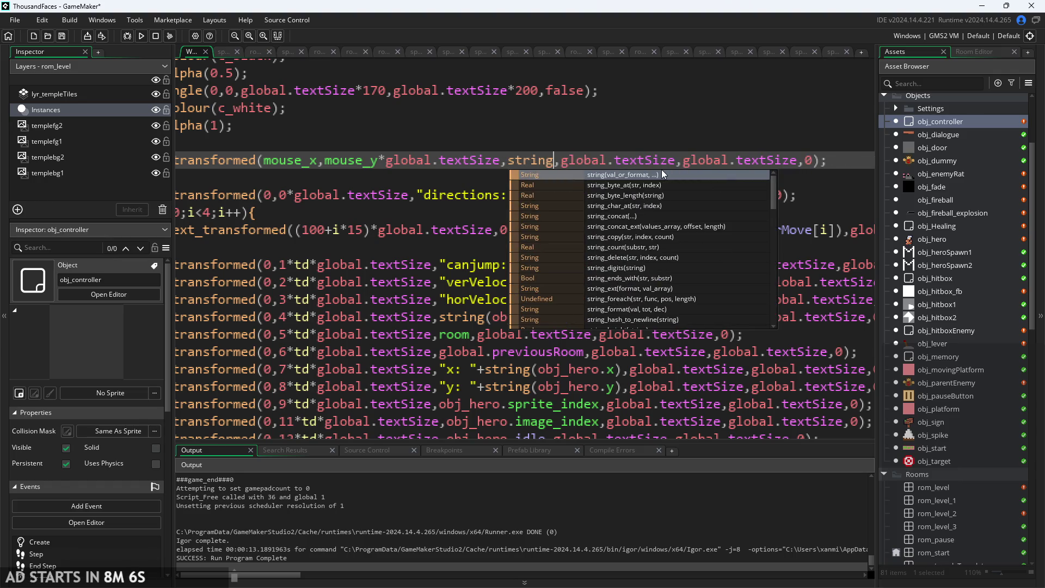
type("mouse_x")
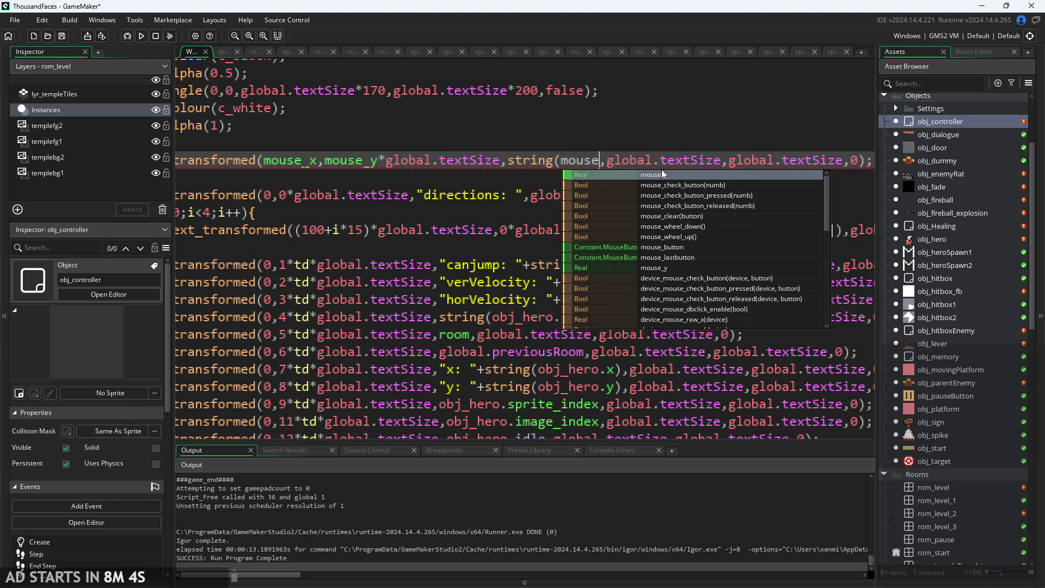
type(")")
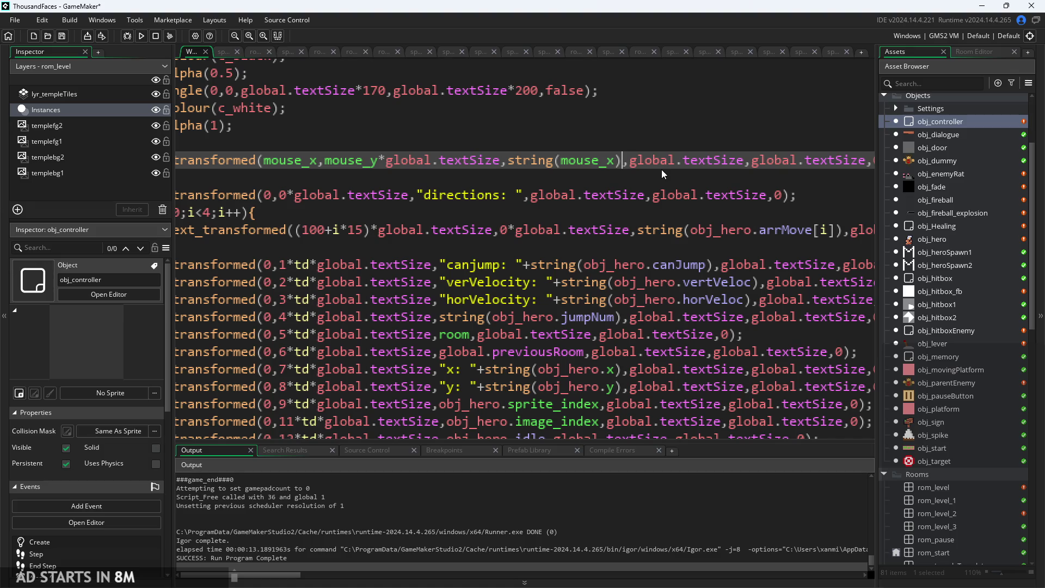
type("+string(mous")
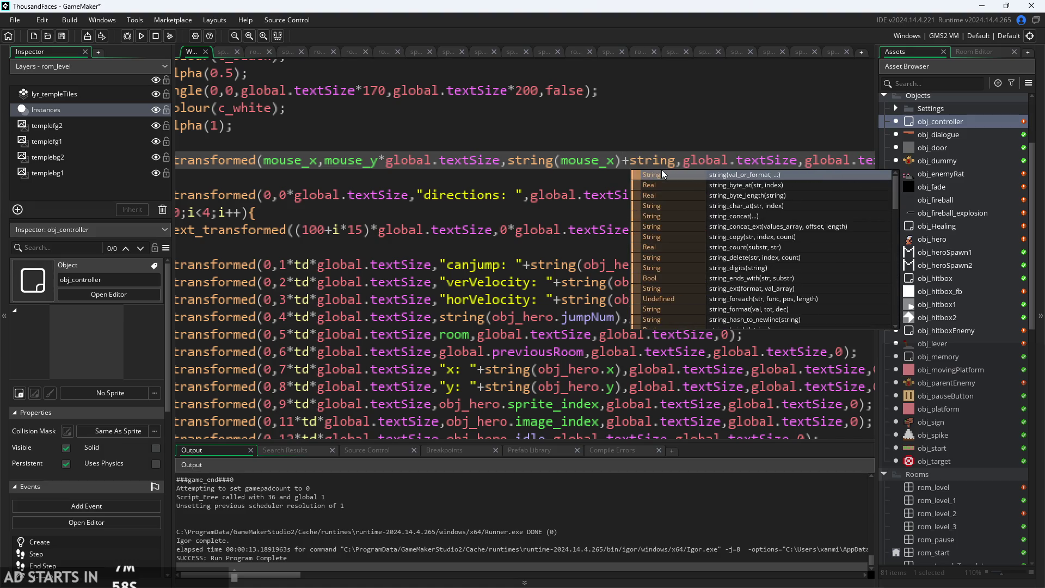
type("e_y)")
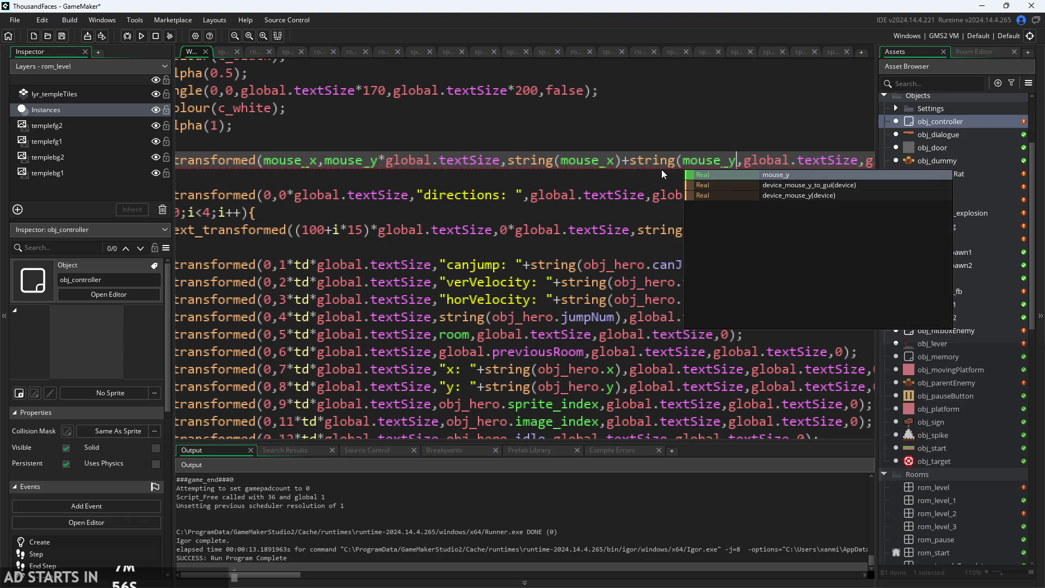
scroll(662, 169, "down", 3)
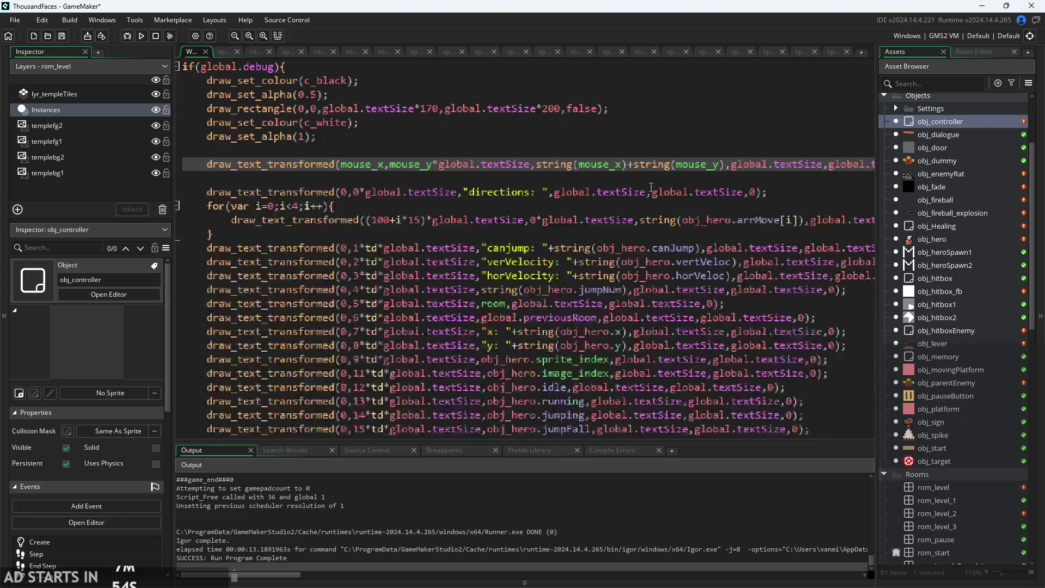
left_click_drag(287, 296, 227, 311)
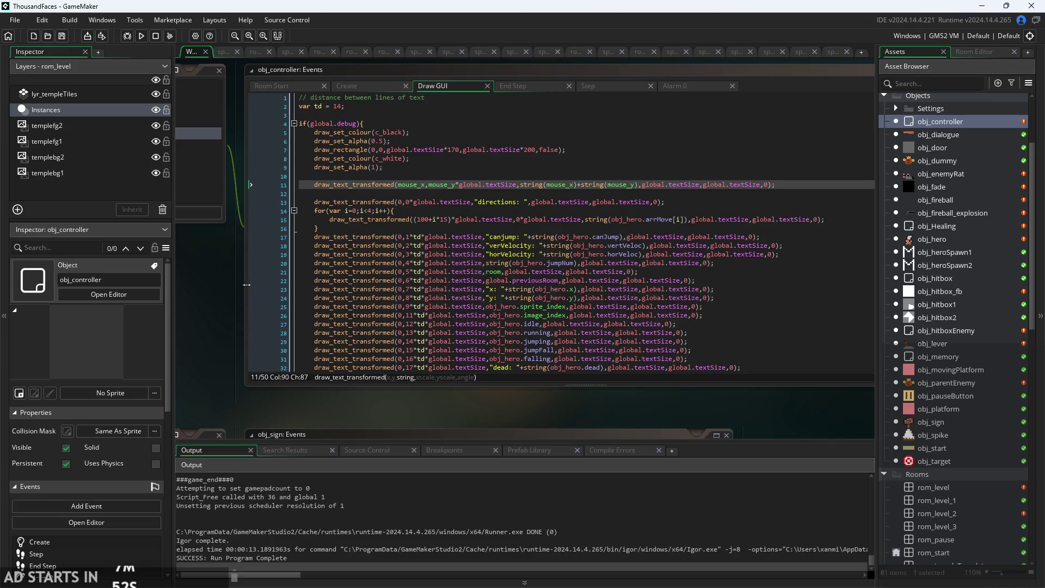
left_click(141, 37)
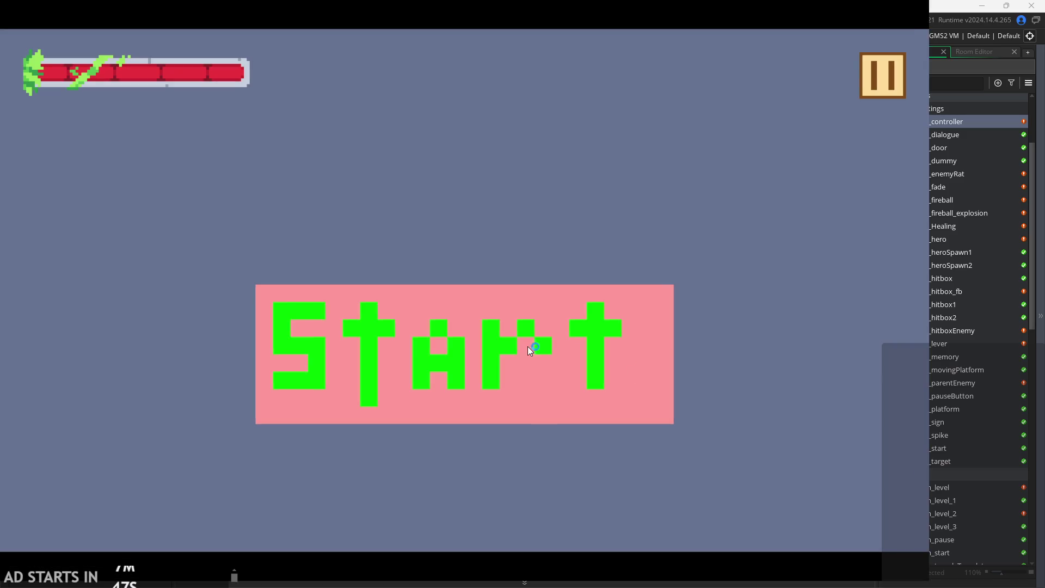
Start the game, enable Debug Stats to see run-together mouse digits like 27126, then exit.
left_click(527, 346)
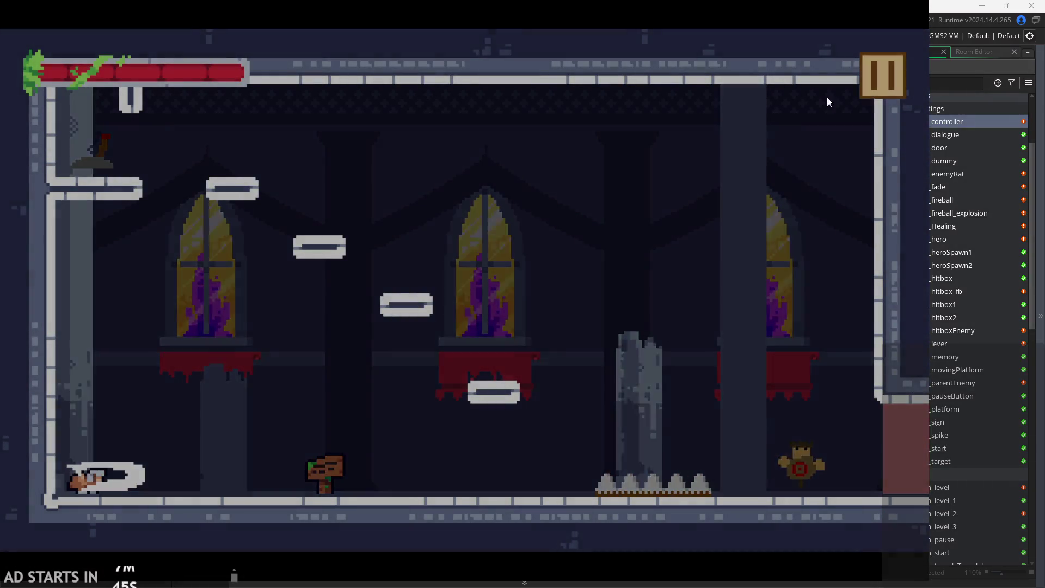
left_click(882, 76)
left_click(193, 166)
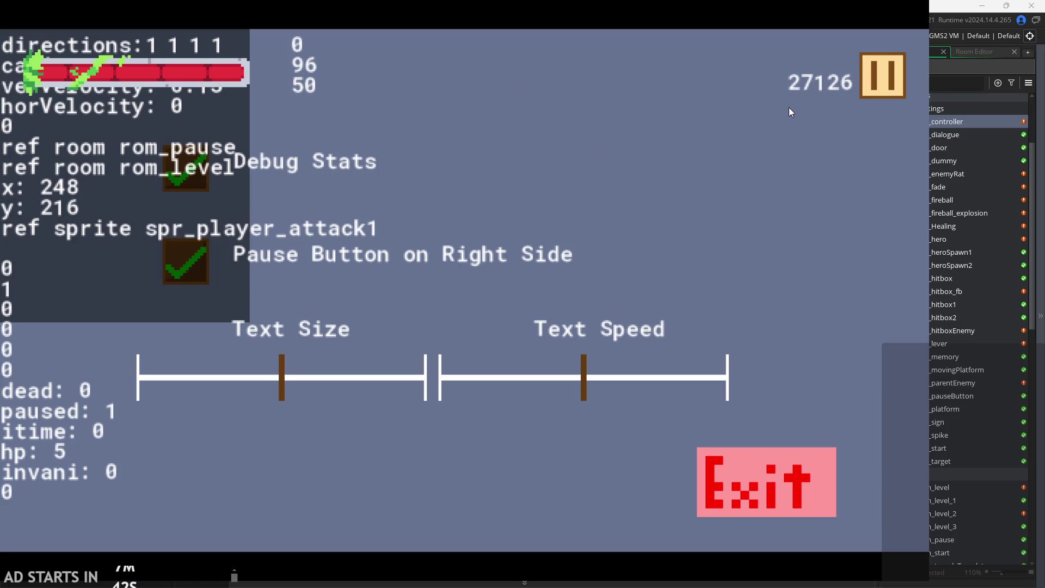
left_click(772, 472)
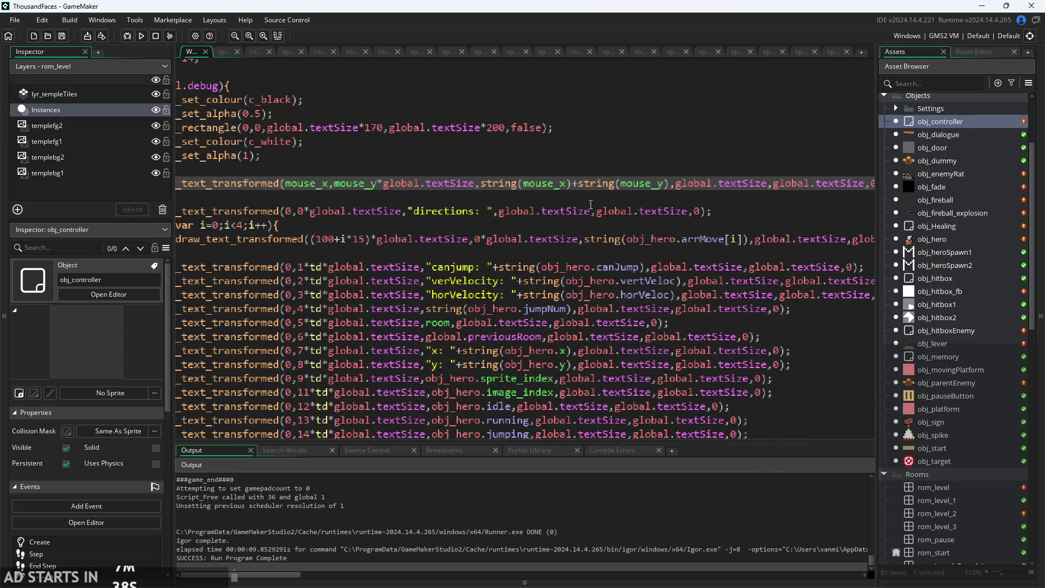
Insert +","+ between string(mouse_x) and string(mouse_y), then run the game again.
type("\"\"")
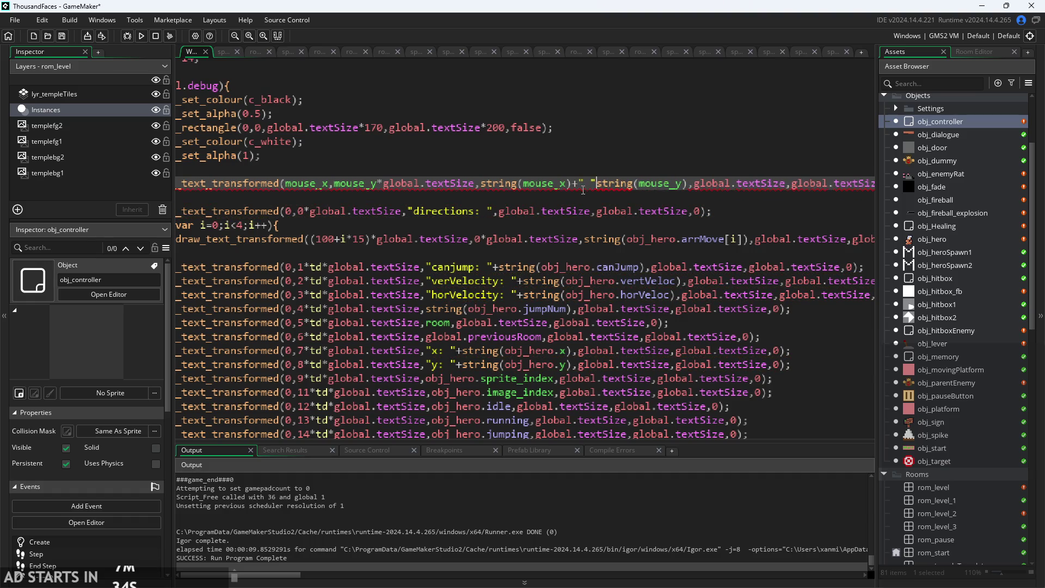
type(" +")
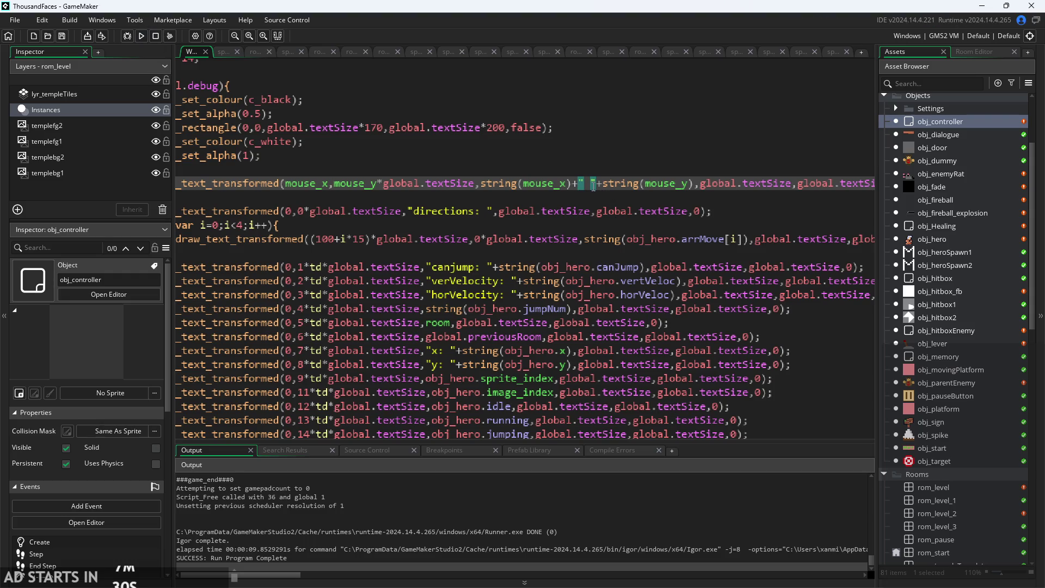
type(",")
left_click(141, 36)
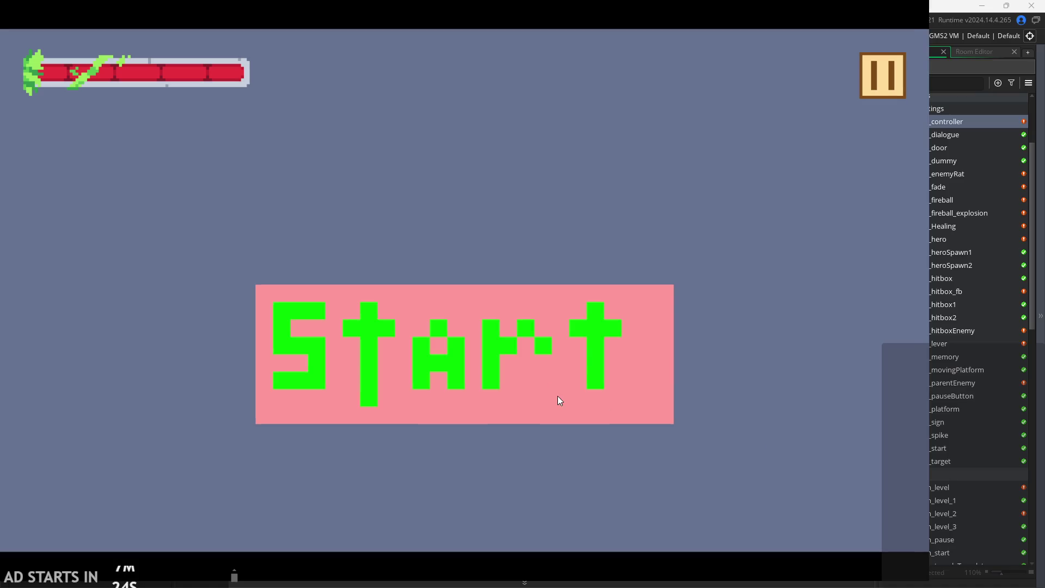
Play the level checking comma-separated mouse coordinates like 290,140, then pause and exit.
left_click(882, 75)
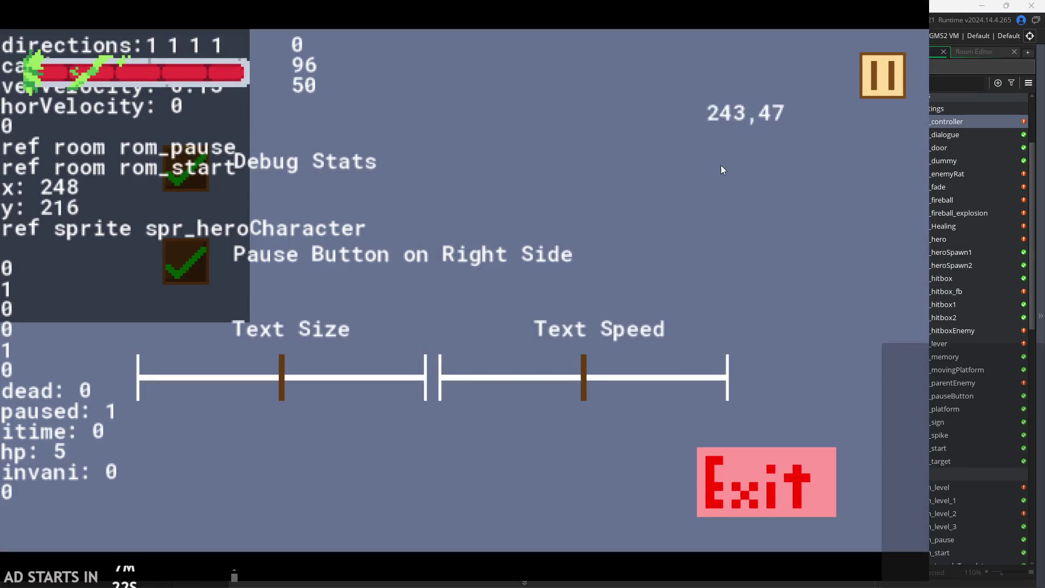
left_click(877, 79)
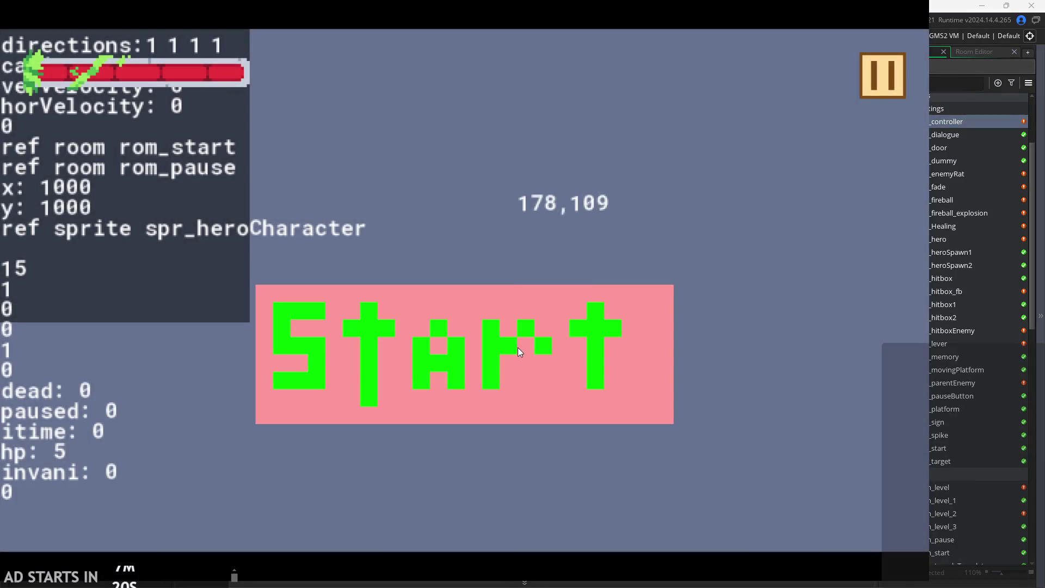
left_click(518, 348)
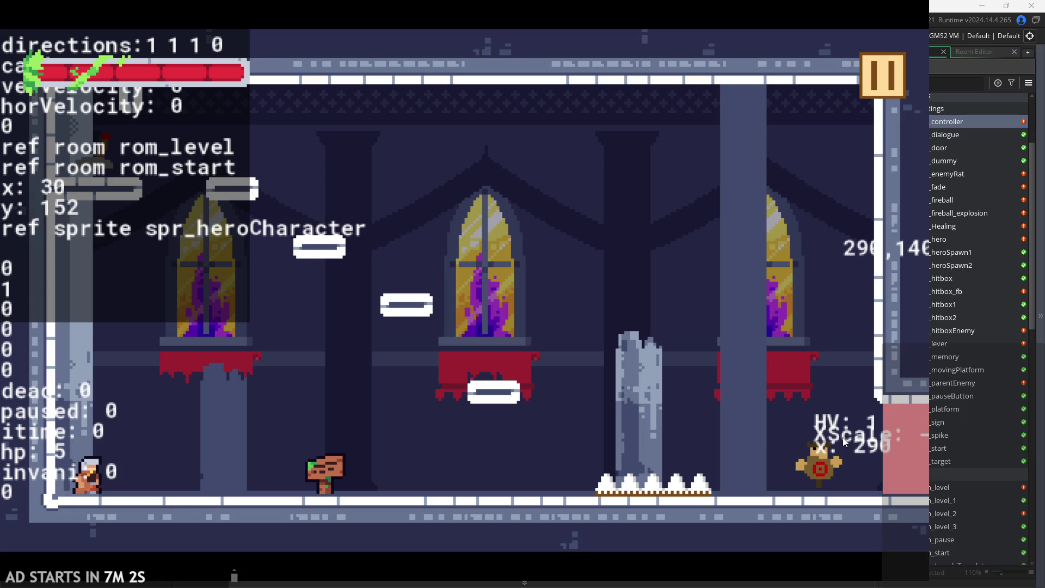
left_click(865, 85)
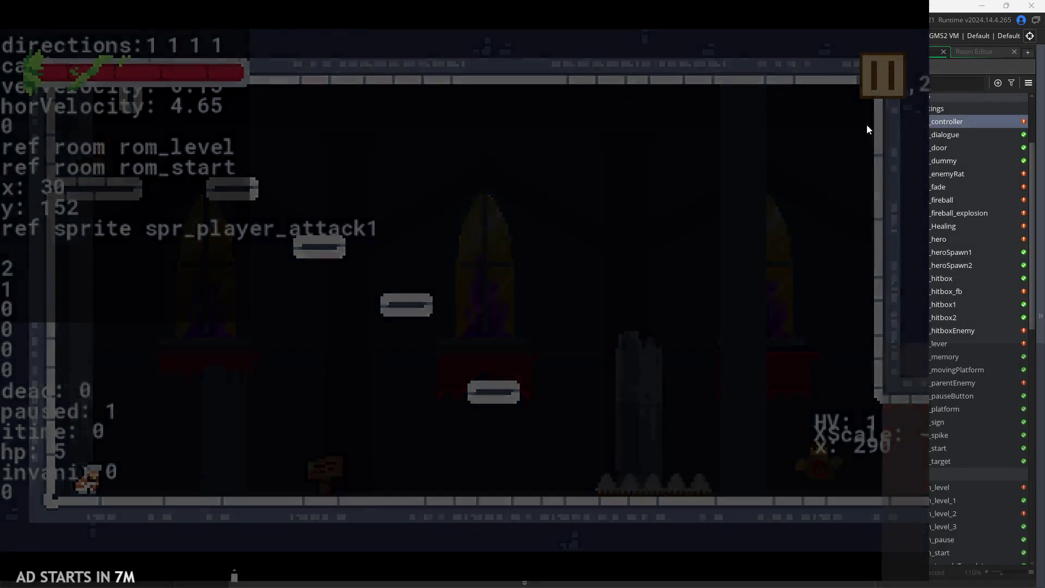
left_click(796, 504)
Give spr_dummy a Middle Centre origin at 8,8, then relaunch the test build.
scroll(936, 429, "down", 5)
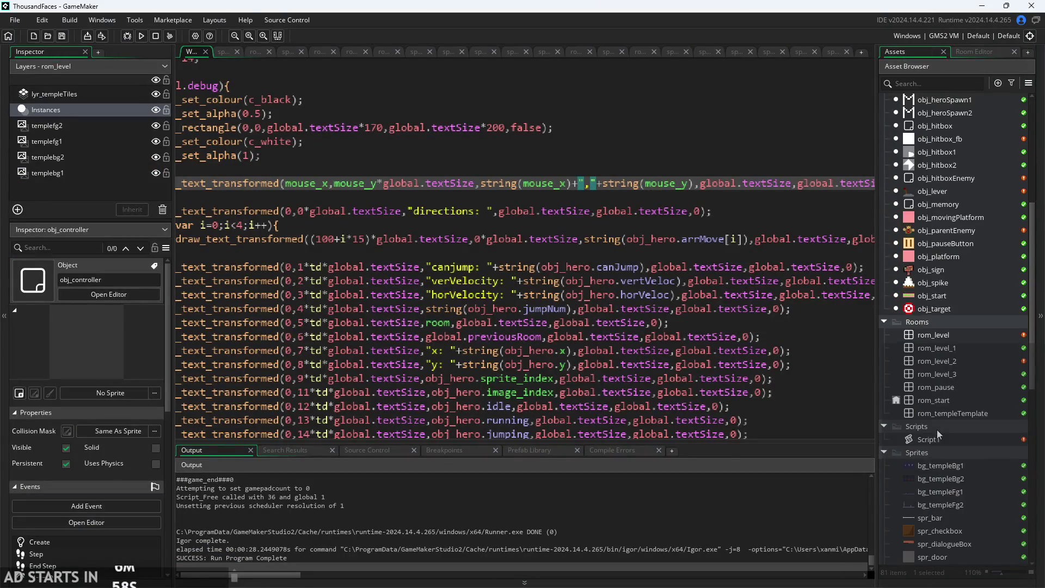
scroll(936, 430, "down", 5)
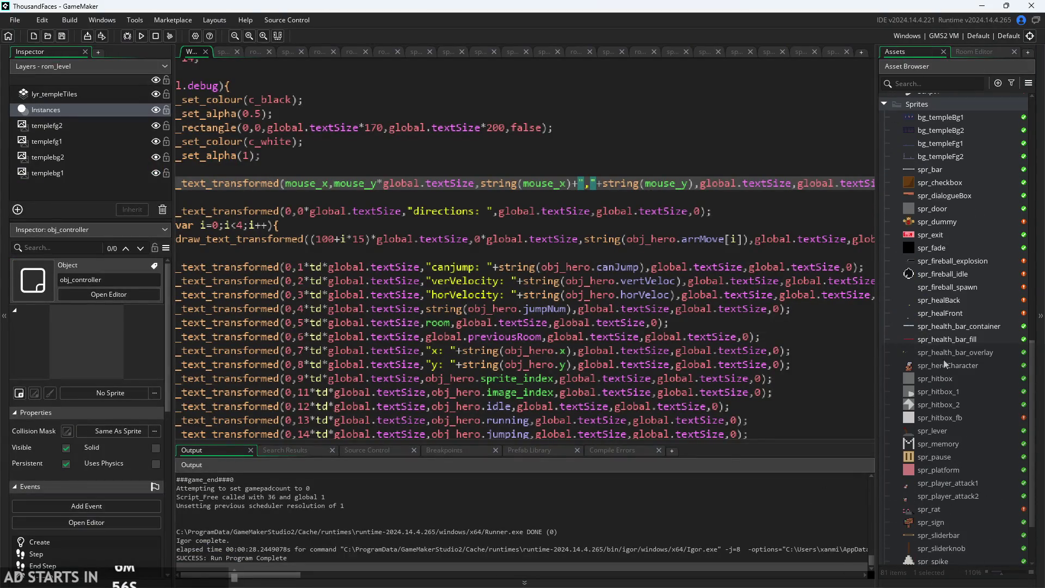
double_click(935, 224)
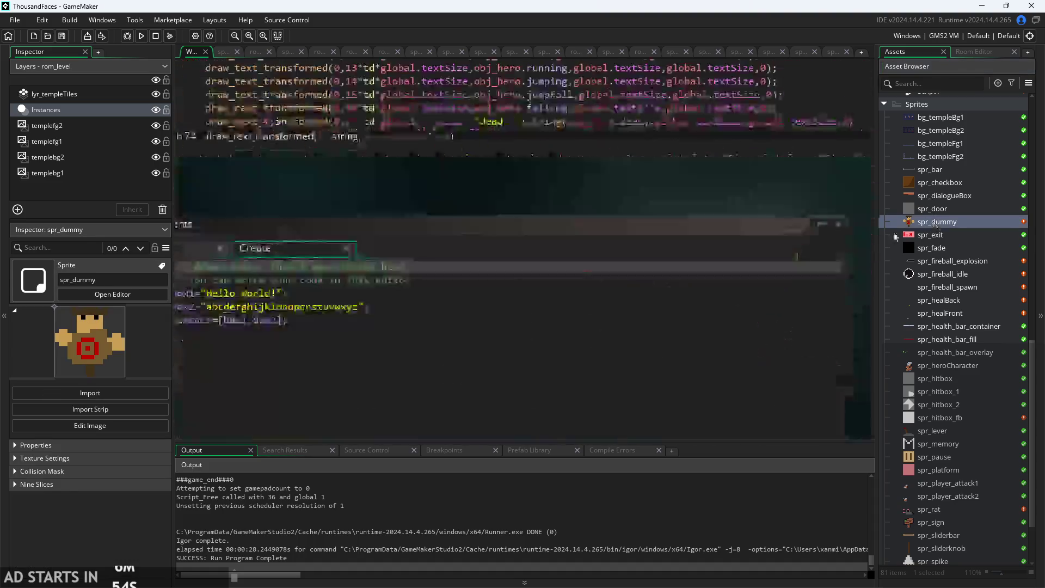
left_click(720, 109)
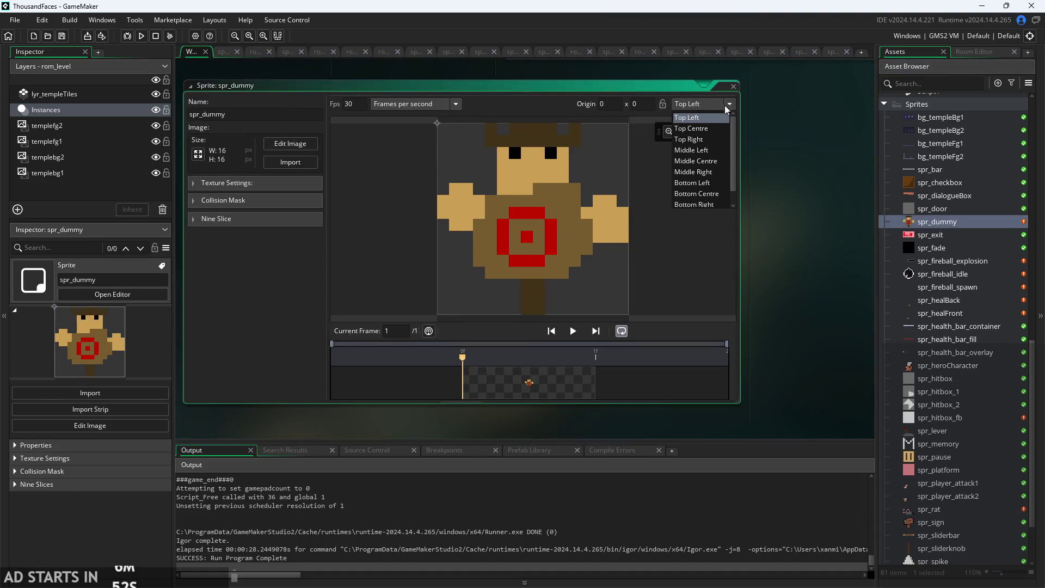
left_click(703, 157)
left_click(141, 36)
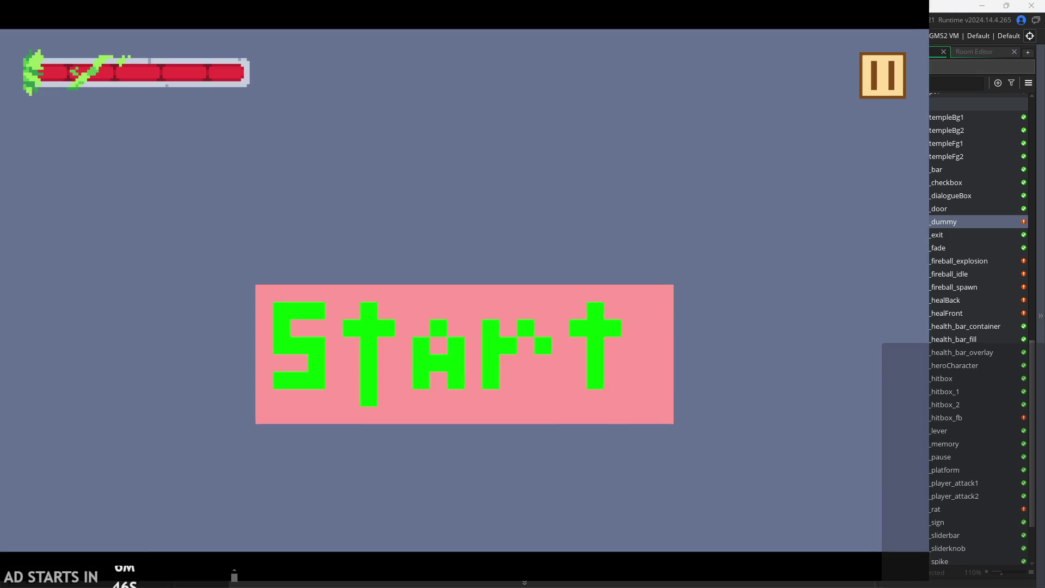
Start the level, walk the hero right, and enable Debug Stats to read the dummy's HV, XScale and x.
left_click(489, 396)
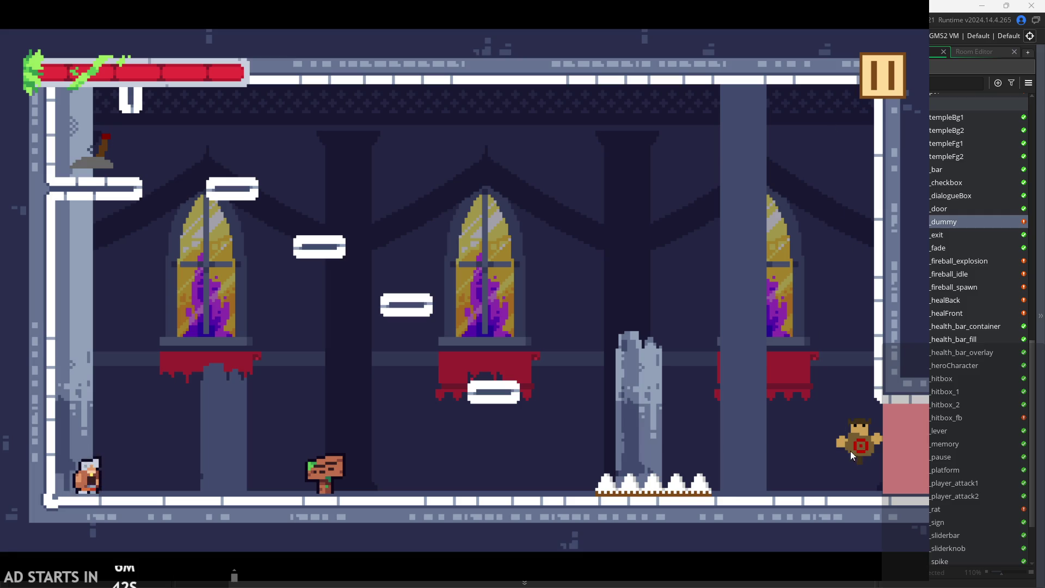
key("Right")
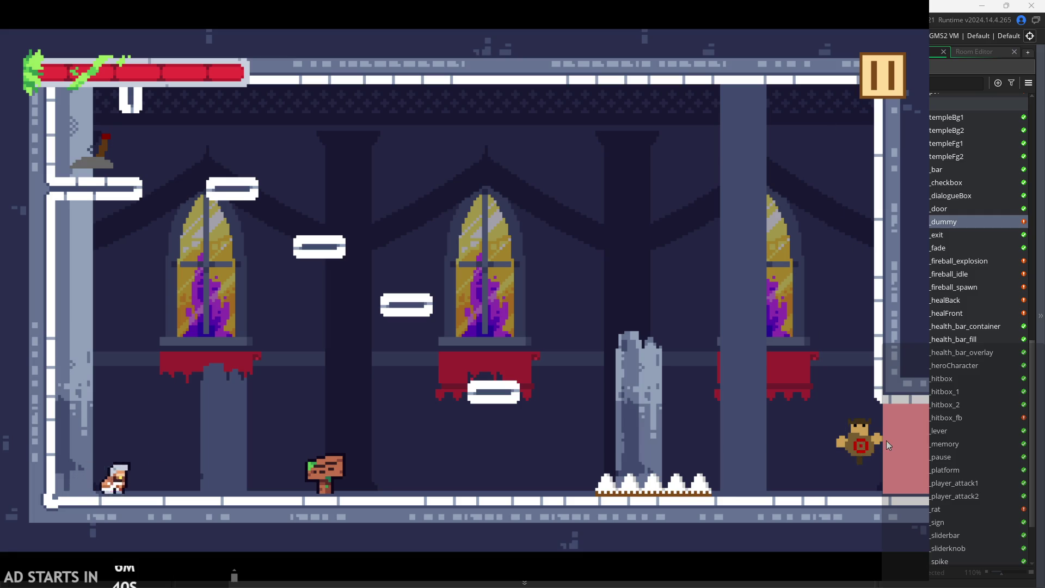
left_click(885, 81)
left_click(185, 166)
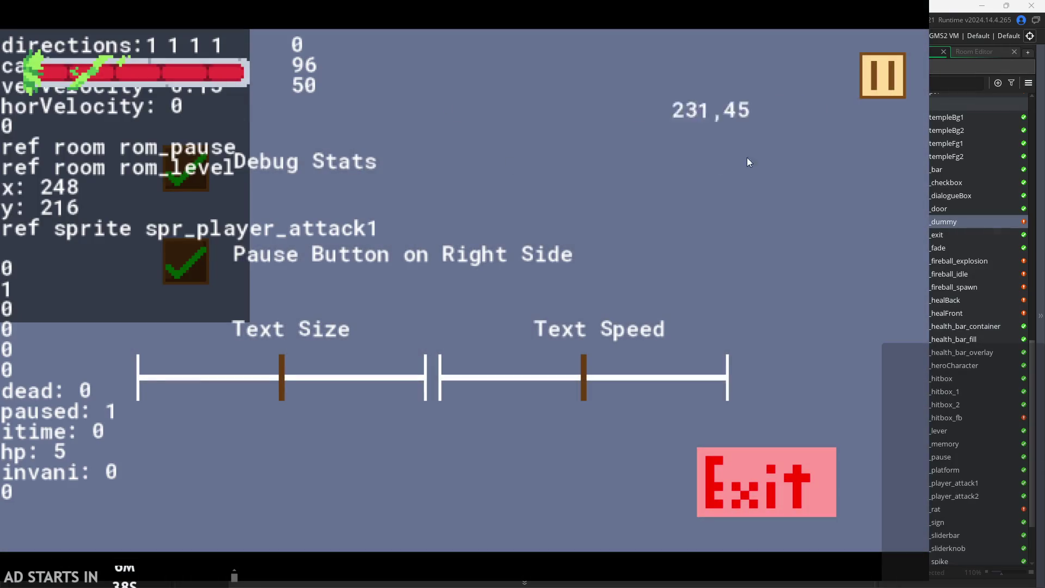
left_click(872, 93)
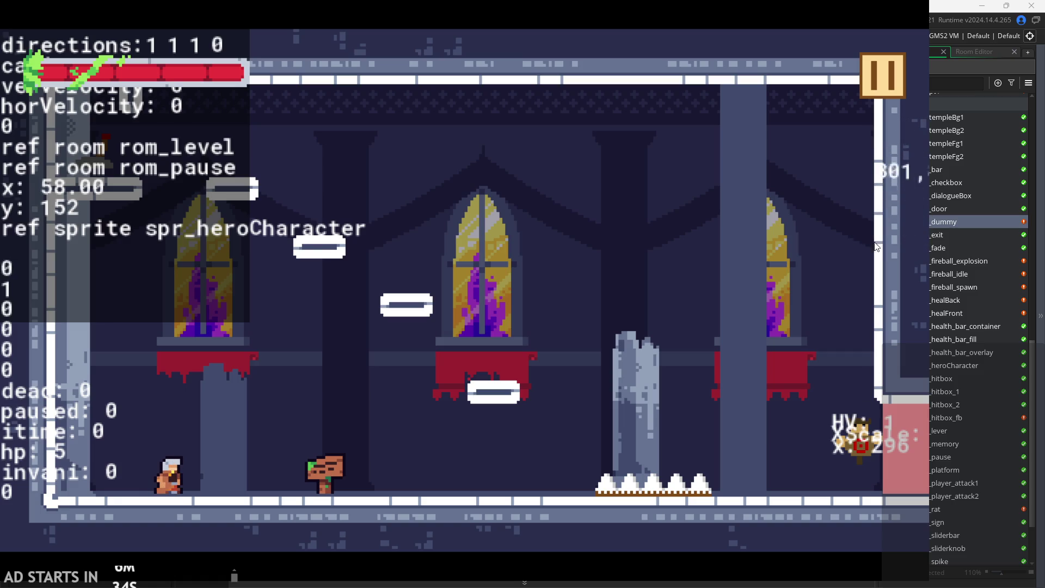
left_click(878, 87)
Exit the game and open obj_parentEnemy's Draw GUI code at the x readout line.
left_click(795, 475)
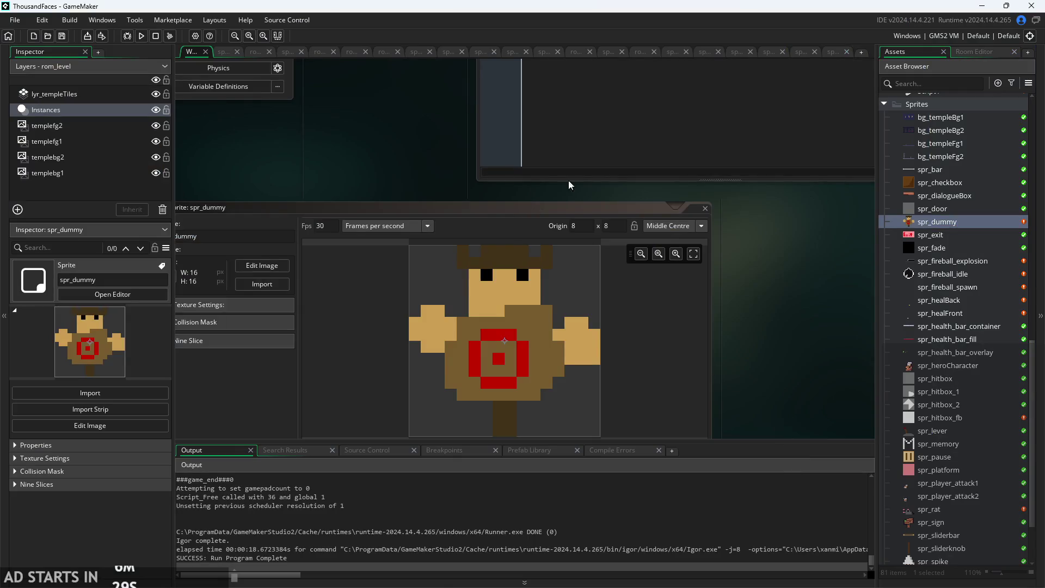
scroll(946, 284, "up", 10)
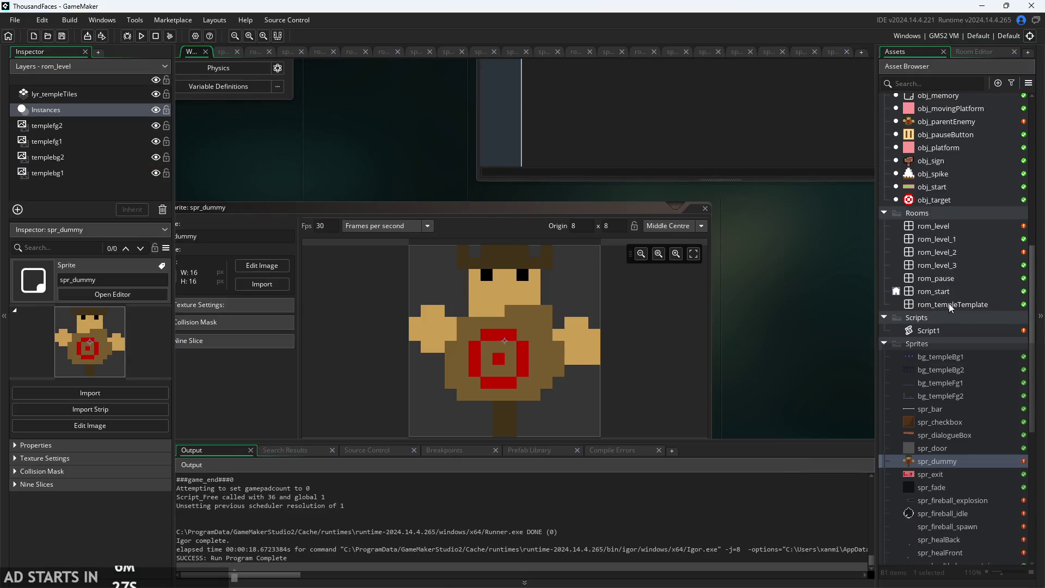
double_click(946, 274)
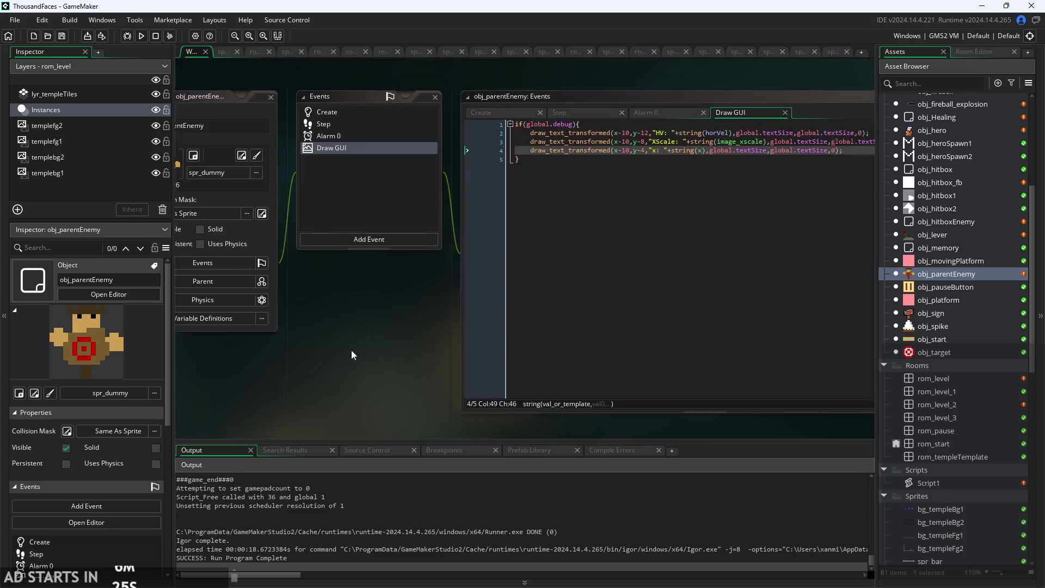
left_click(615, 176)
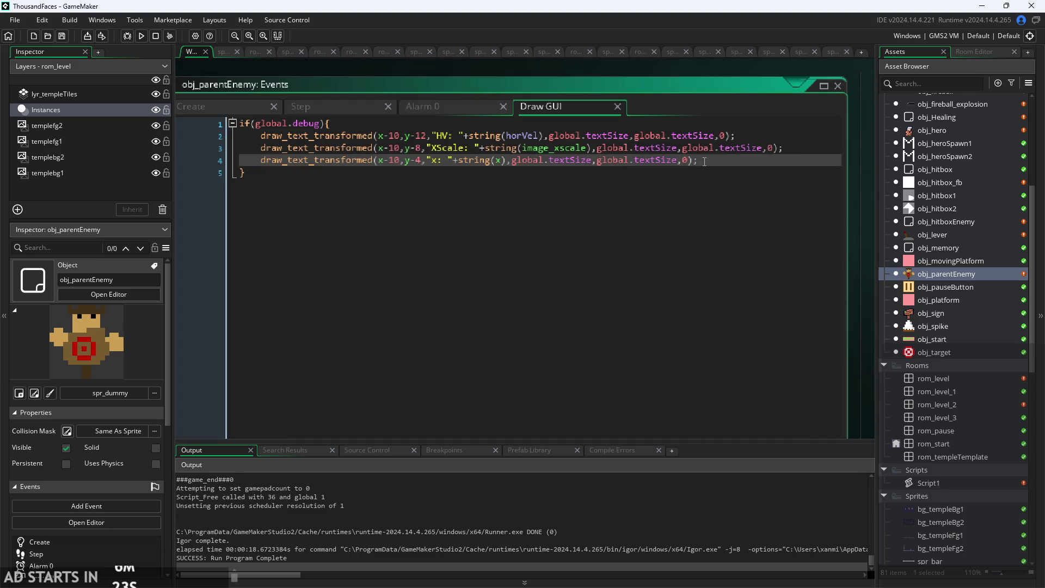
Run the game with F5 and start into the castle level.
key("F5")
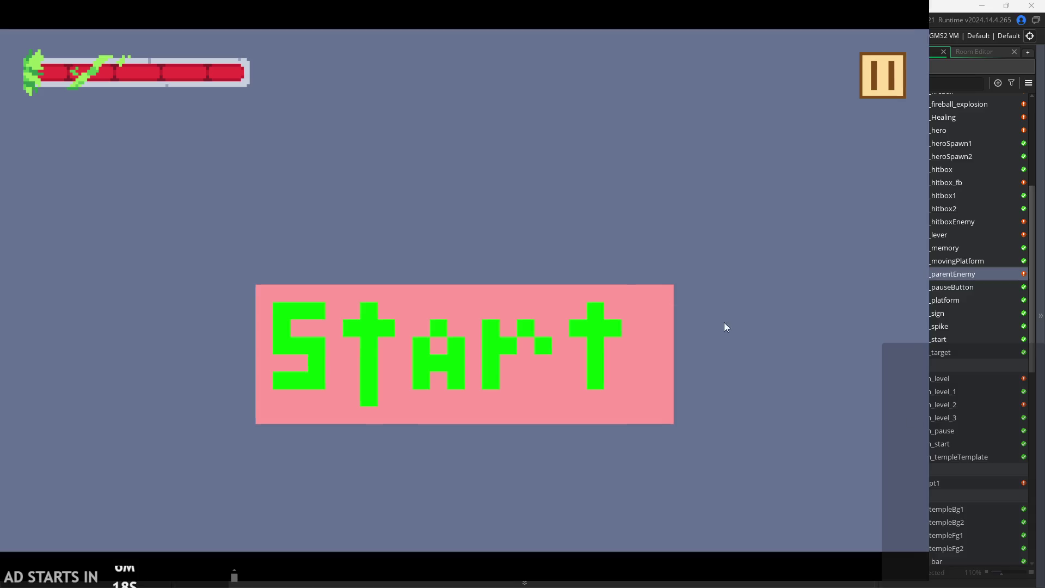
left_click(523, 367)
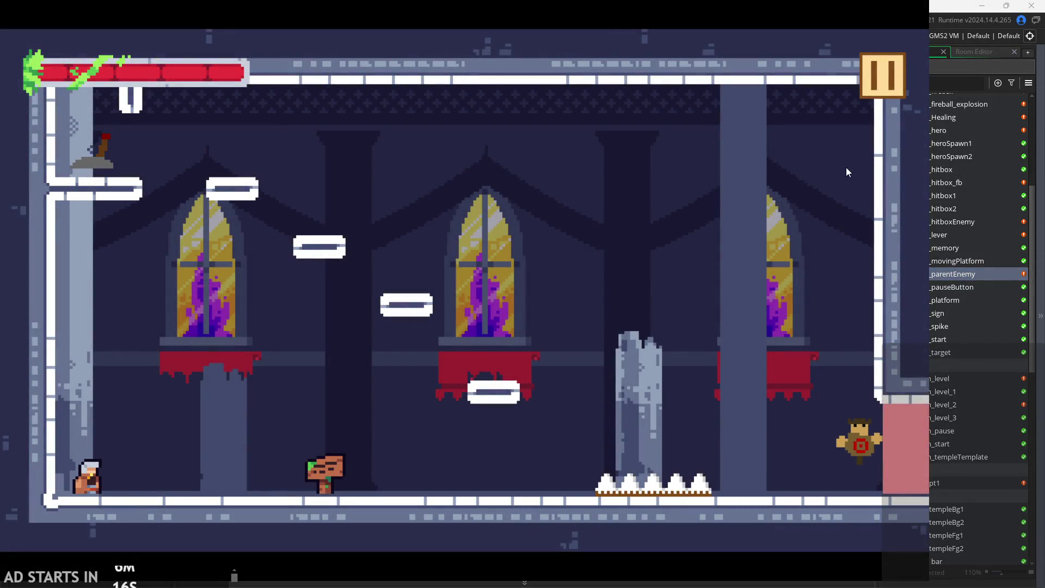
key("Escape")
Change the Step event's line 8 multiplier from *2 to *5, save, and playtest it.
left_click(790, 491)
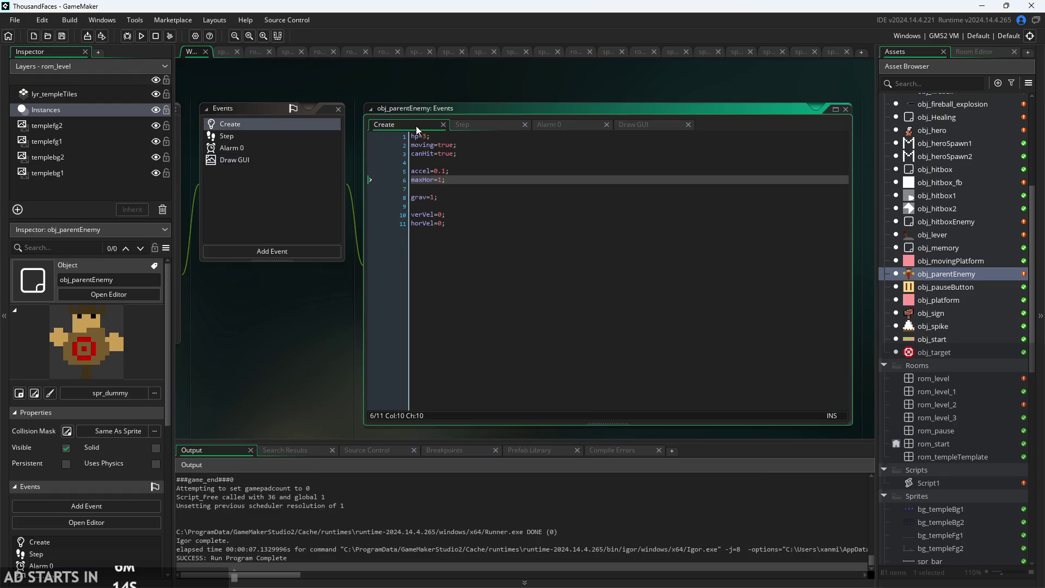
left_click(442, 92)
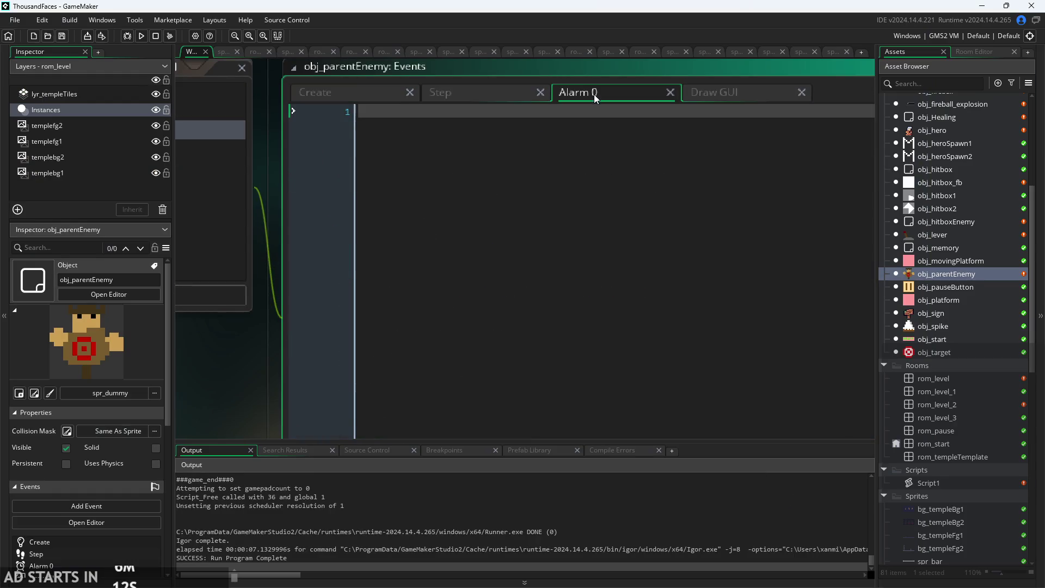
scroll(543, 156, "up", 1, "ctrl")
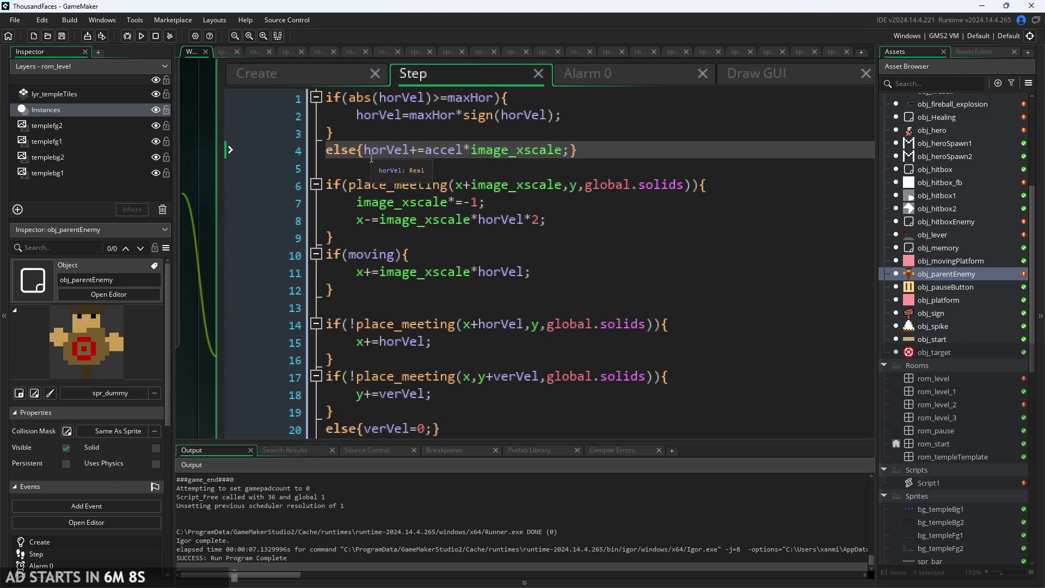
left_click(533, 219)
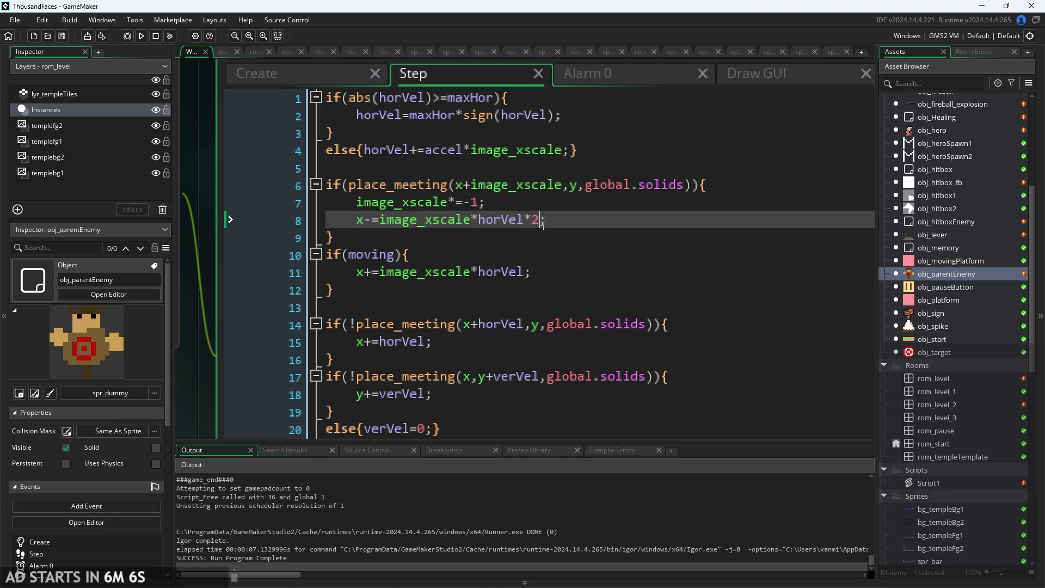
key("BackSpace")
type("5")
key("ctrl+s")
left_click(141, 36)
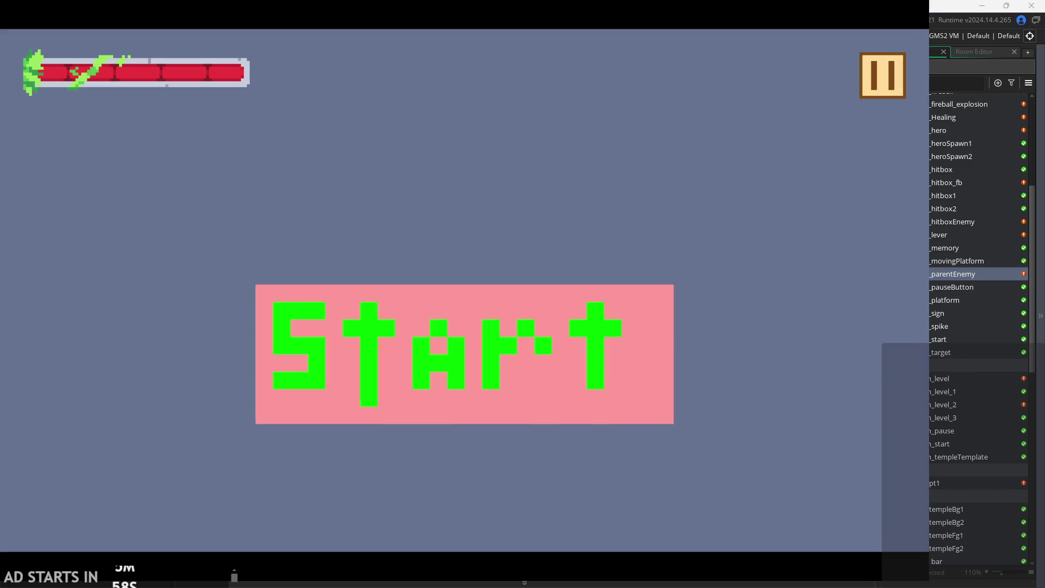
left_click(510, 361)
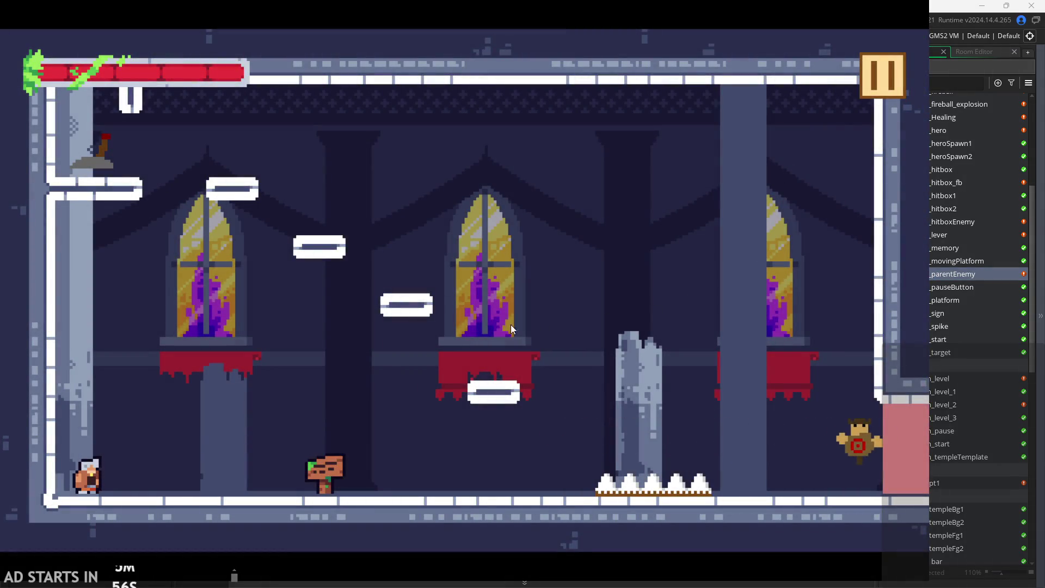
left_click(876, 125)
left_click(786, 485)
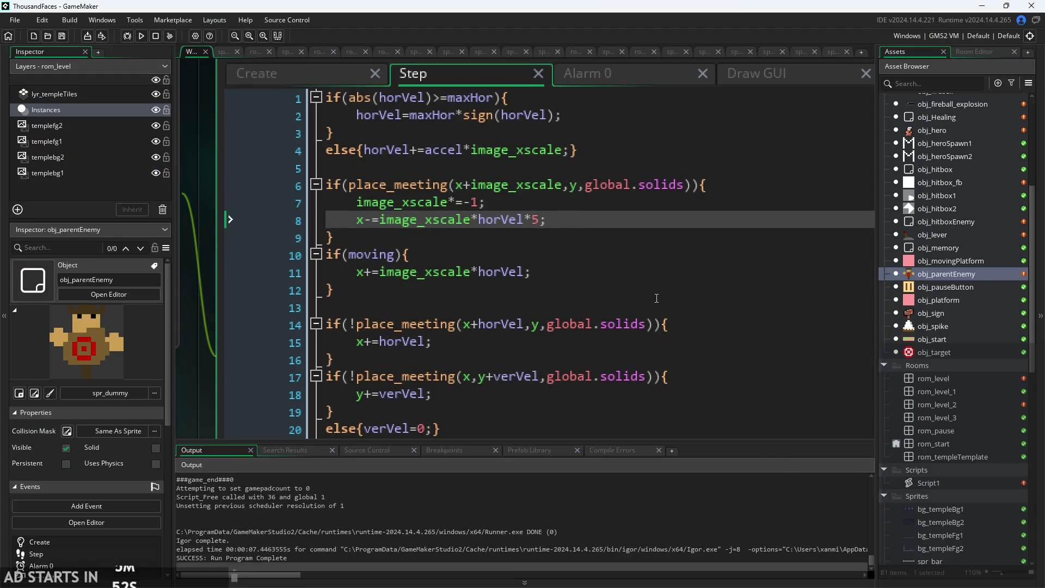
Replace the *5 multiplier with sprite_width, save, and relaunch into the level.
key("BackSpace")
type("image")
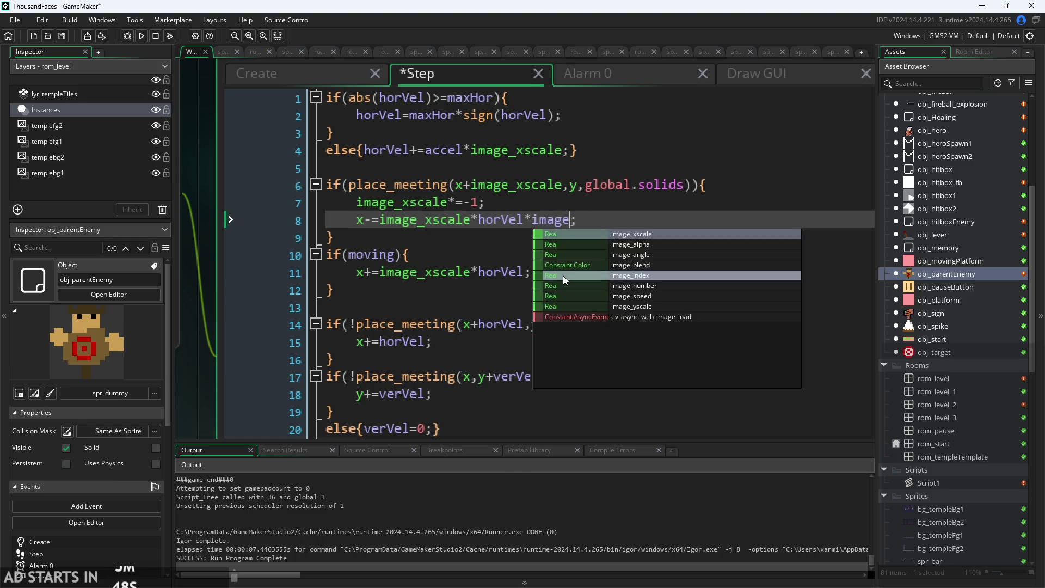
key("BackSpace")
key("BackSpace")
key("BackSpace")
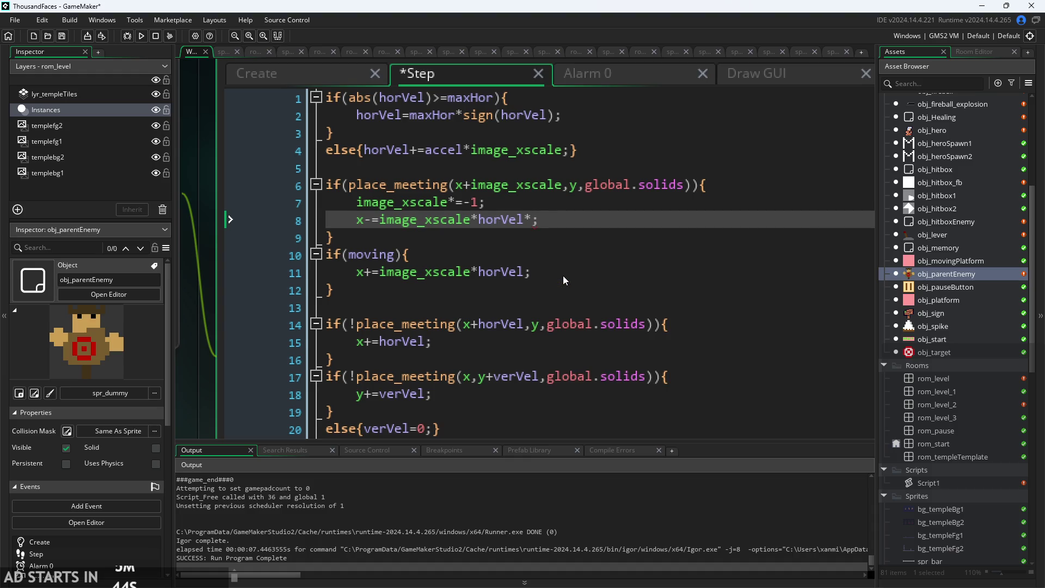
type("sprite")
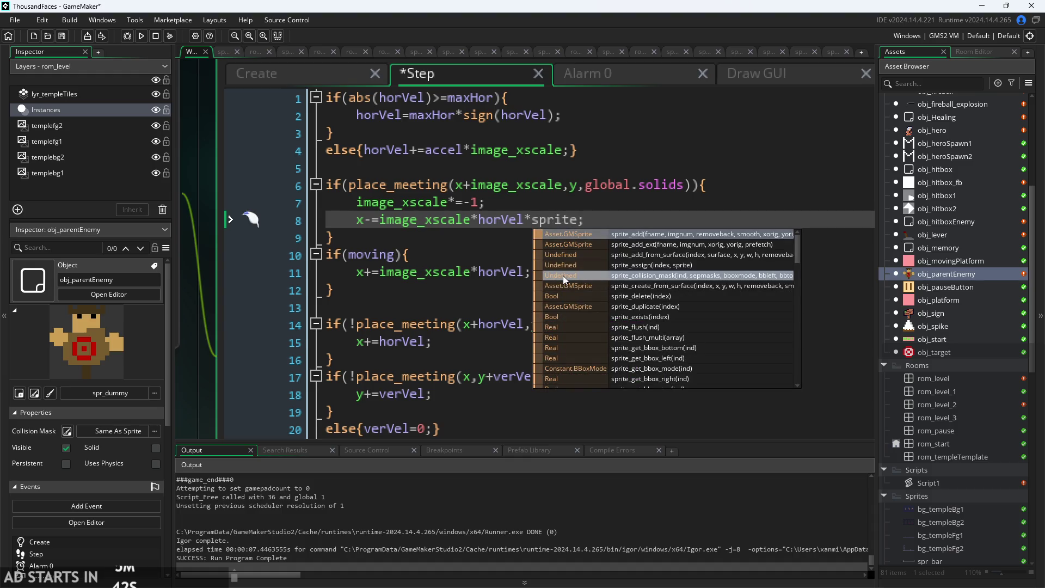
type("_")
type("s")
key("BackSpace")
key("Escape")
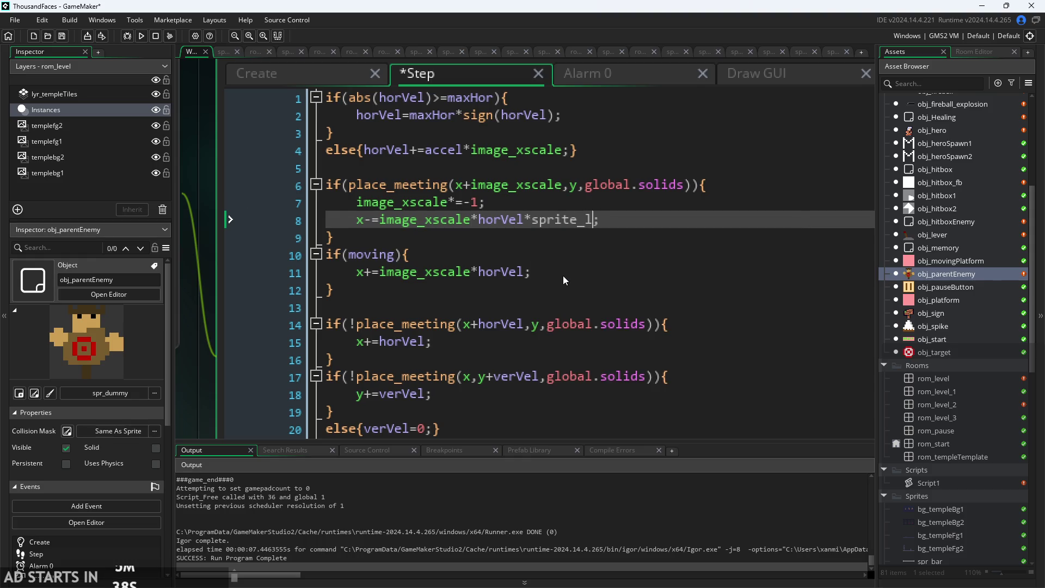
type("w")
key("Return")
key("ctrl+s")
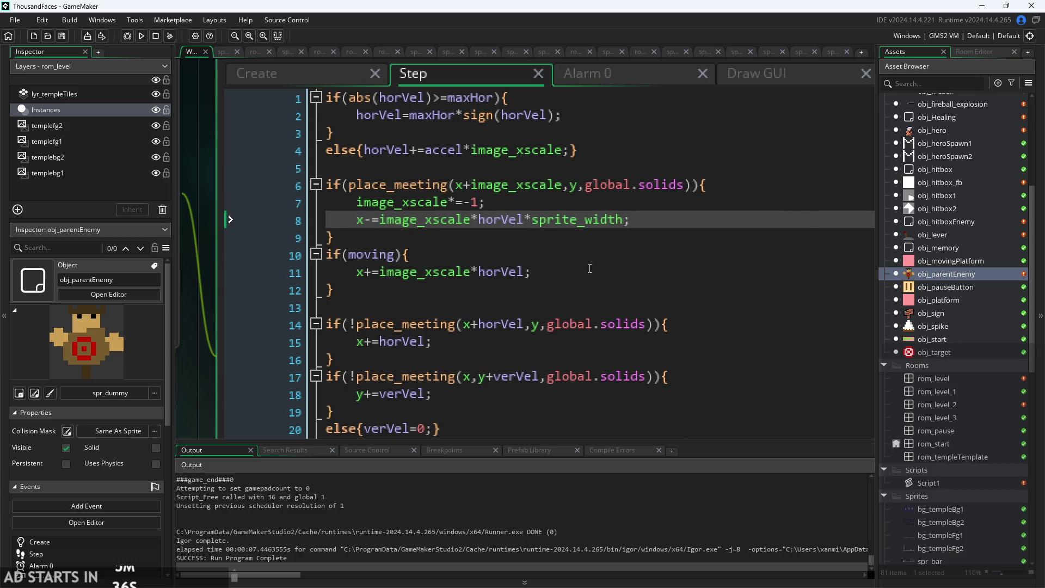
left_click(142, 36)
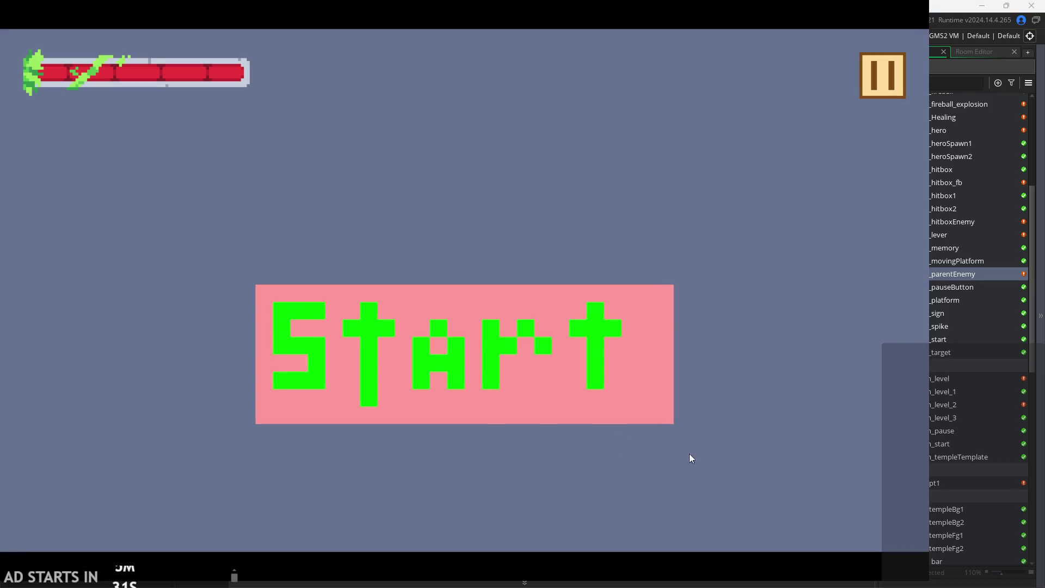
left_click(518, 345)
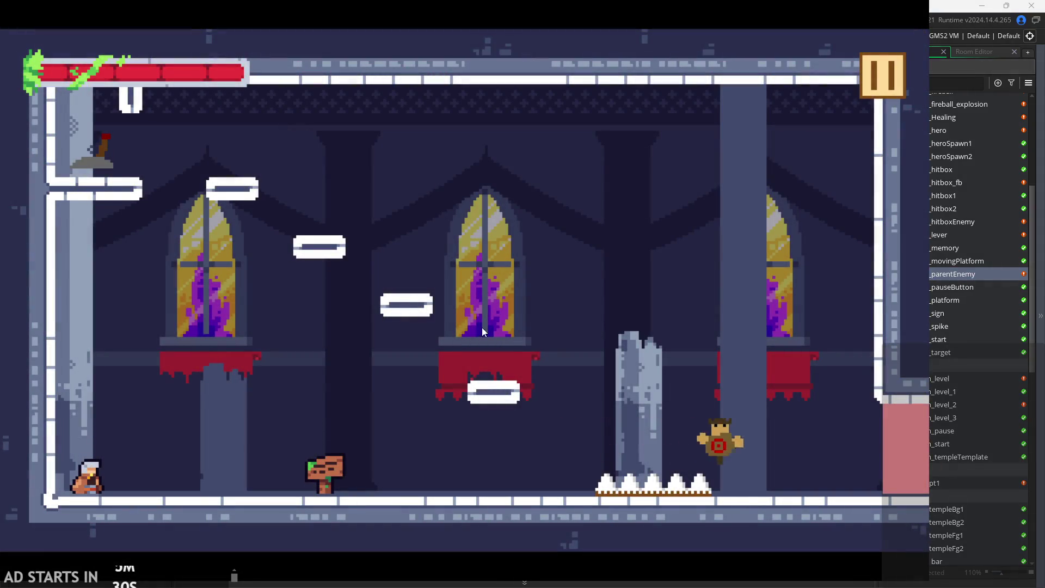
Move the hero around with Debug Stats enabled to read the dummy's x 280 and XScale -1.
key("Right")
key("space")
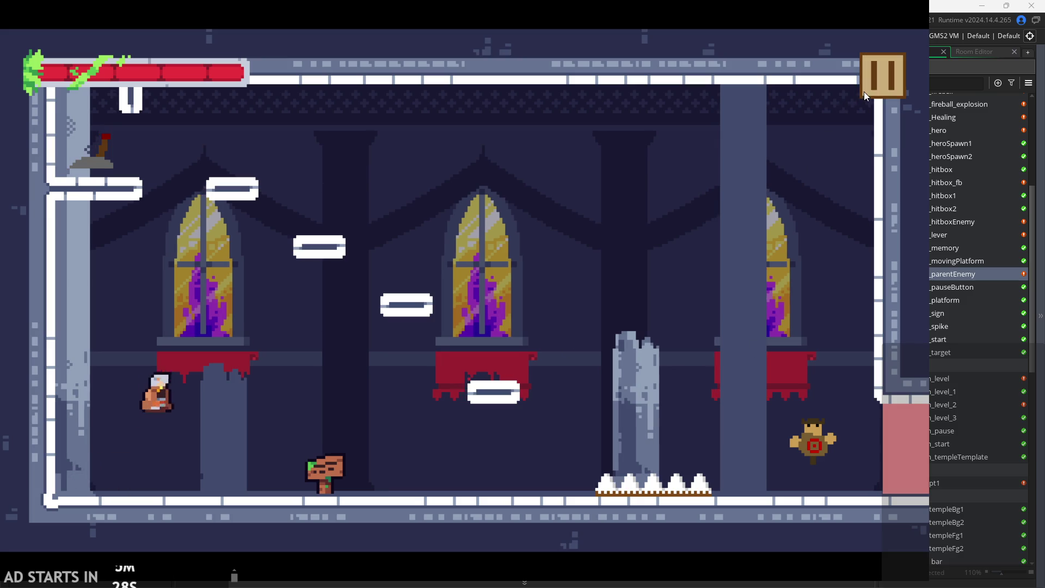
left_click(865, 93)
left_click(188, 170)
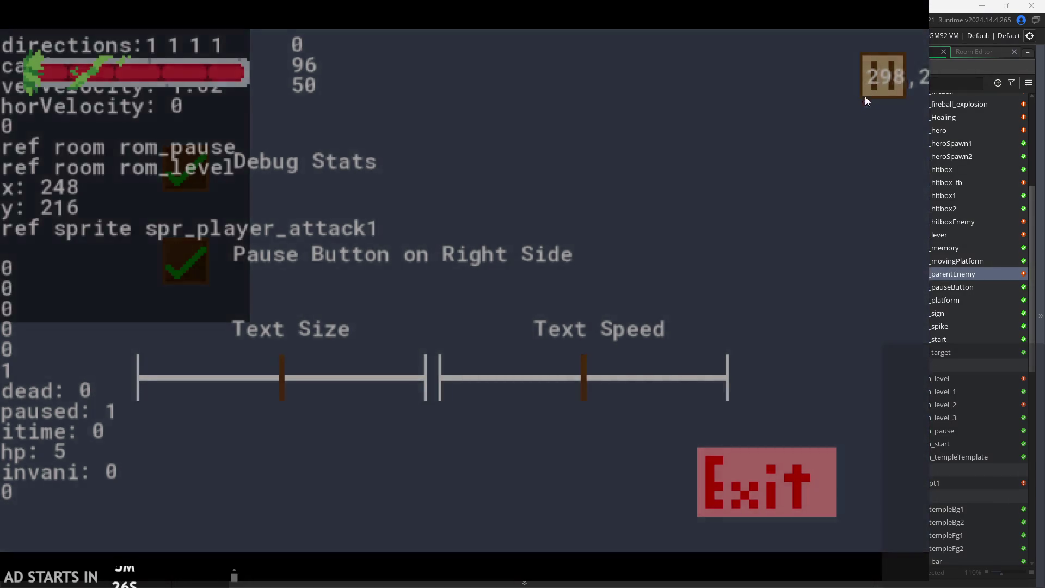
left_click(865, 96)
key("Right")
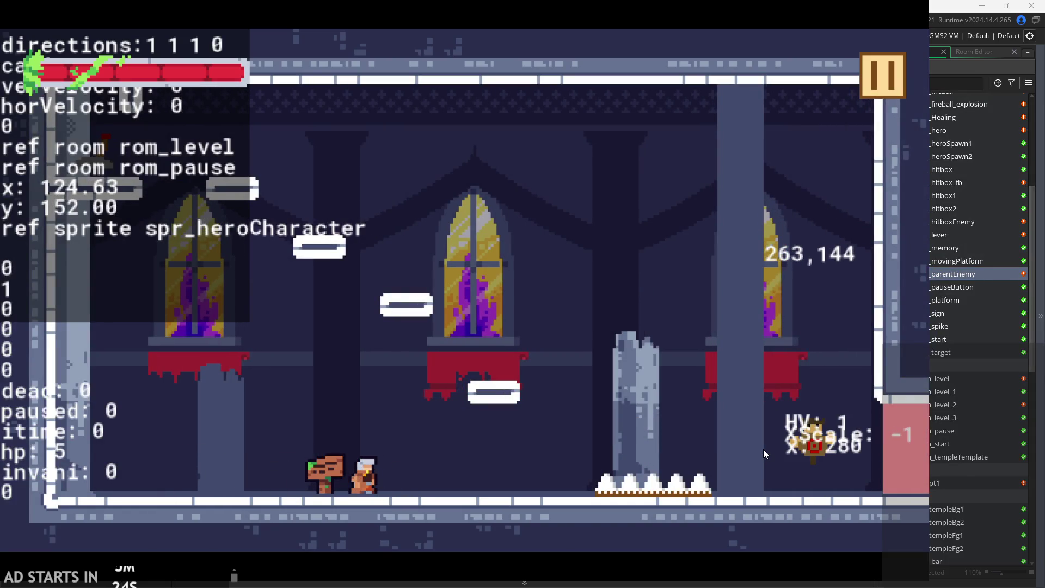
key("Left")
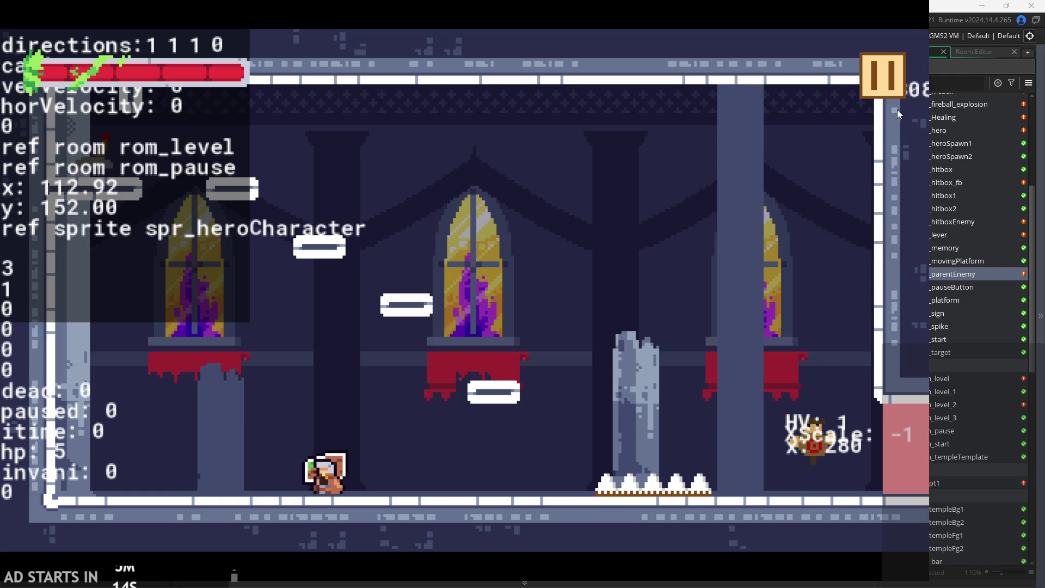
left_click(879, 87)
Exit the game and switch to obj_parentEnemy's Create event code.
left_click(767, 419)
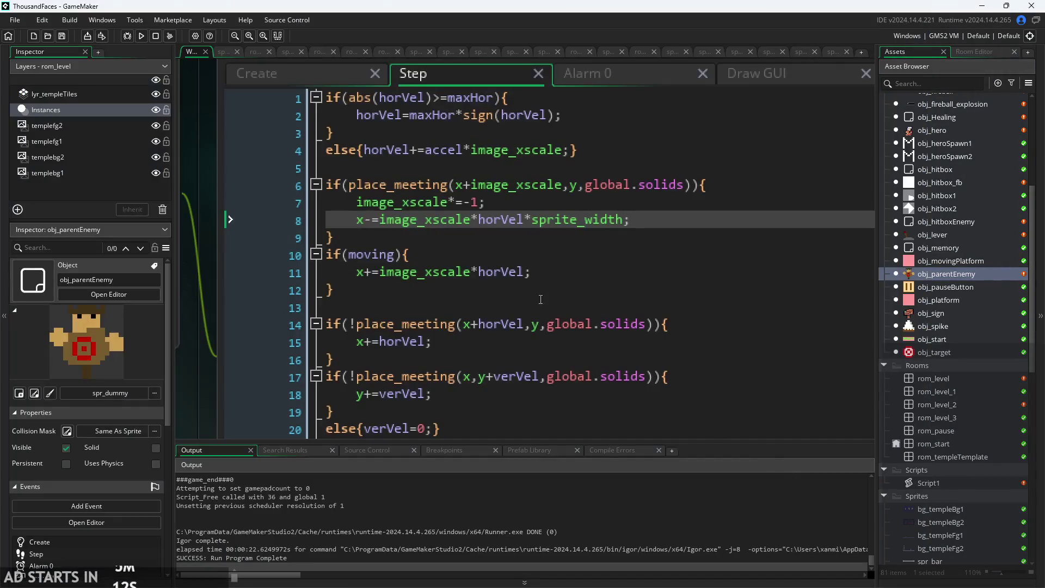
scroll(381, 217, "down", 4, "ctrl")
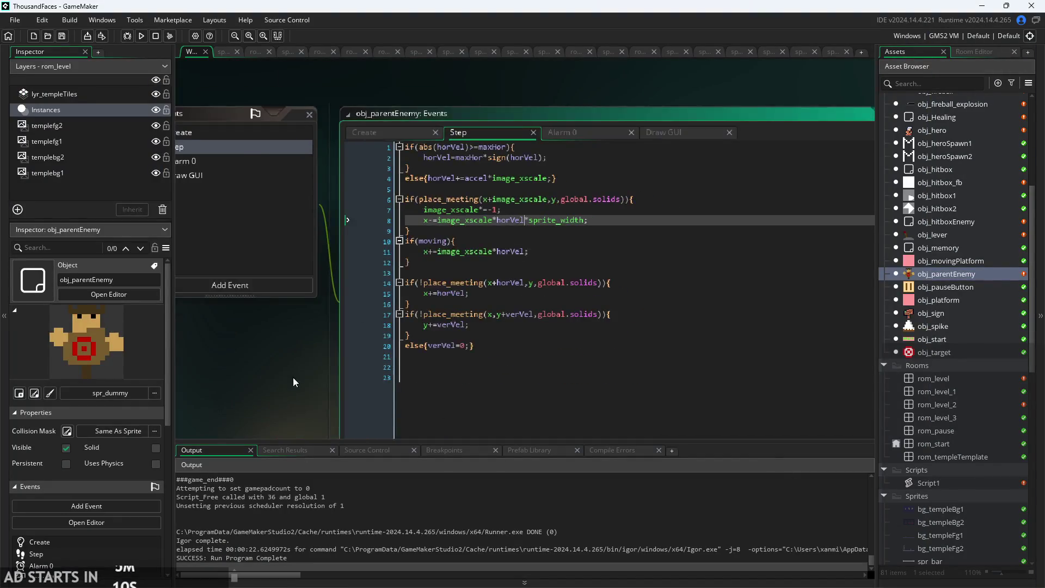
left_click(471, 159)
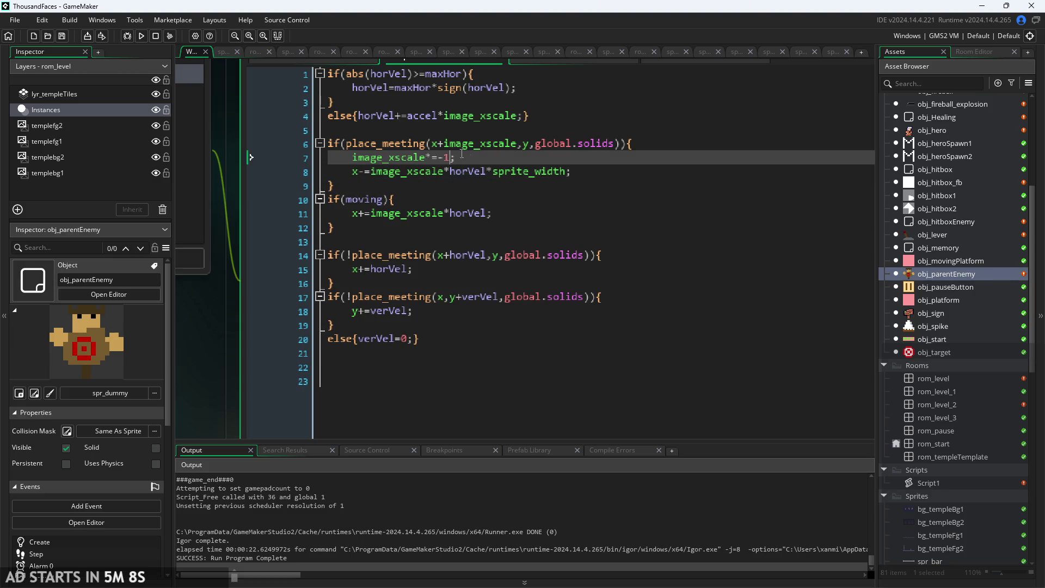
left_click(334, 81)
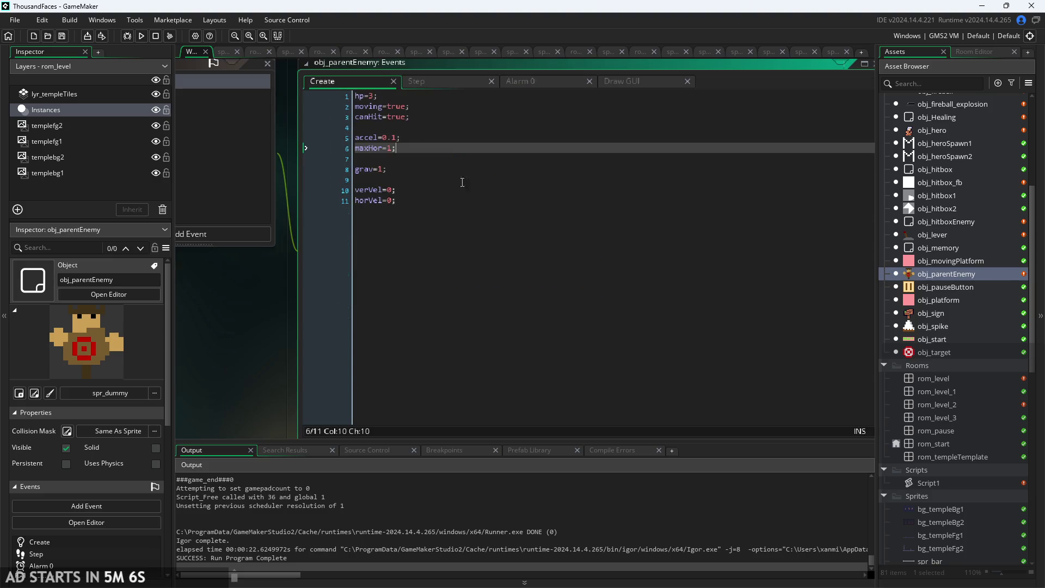
Add a new line stuck=false beneath maxHor=1 in the Create event.
left_click(428, 154)
key("Return")
key("Up")
type("stuckl")
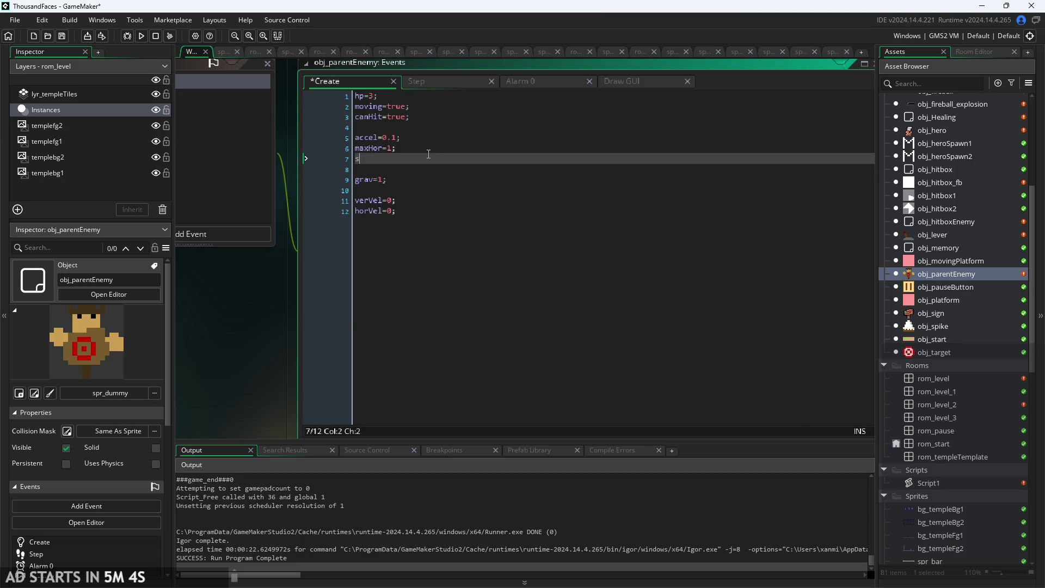
key("BackSpace")
key("BackSpace")
key("BackSpace")
key("Return")
type("stuck")
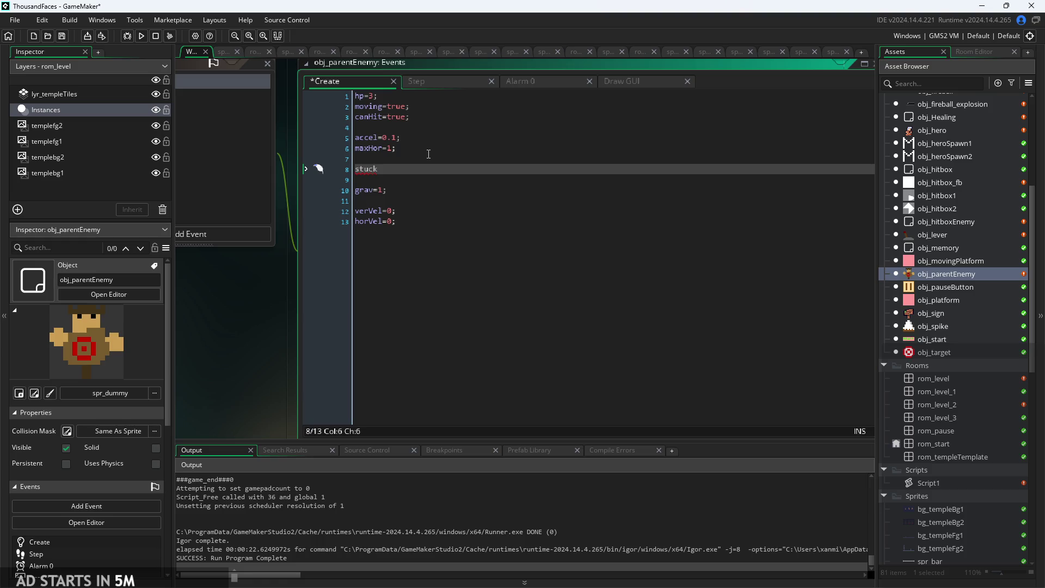
type("=")
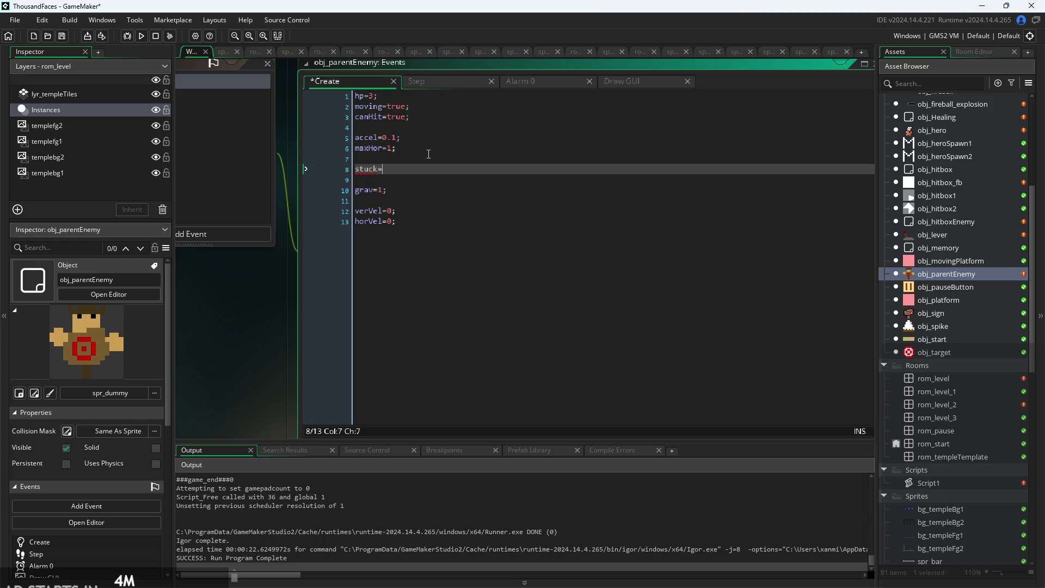
type("false;")
Insert blank lines near the top of the Step event, above the wall-check code.
left_click(466, 81)
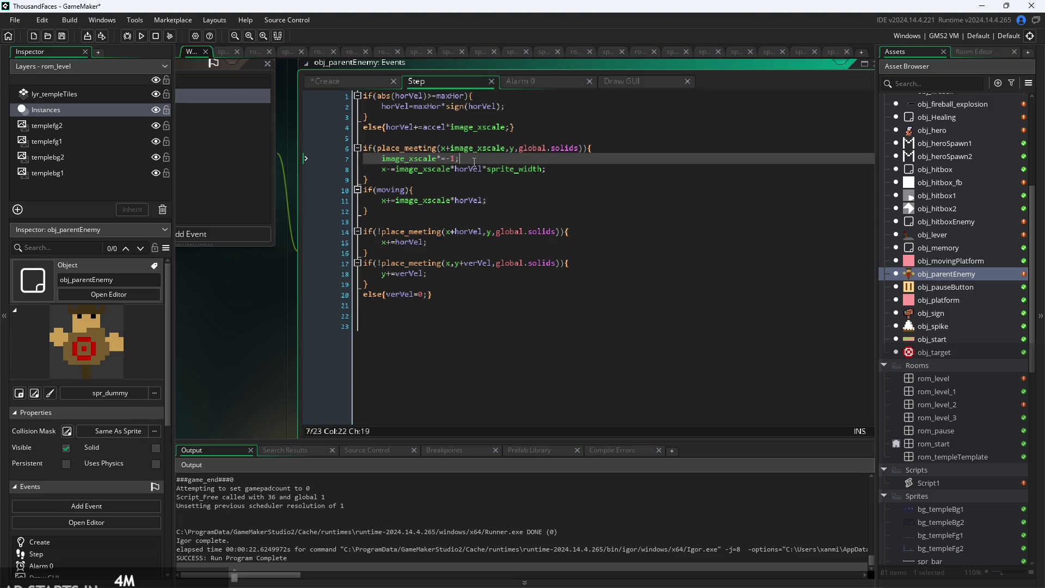
scroll(474, 161, "up", 2)
left_click(609, 134)
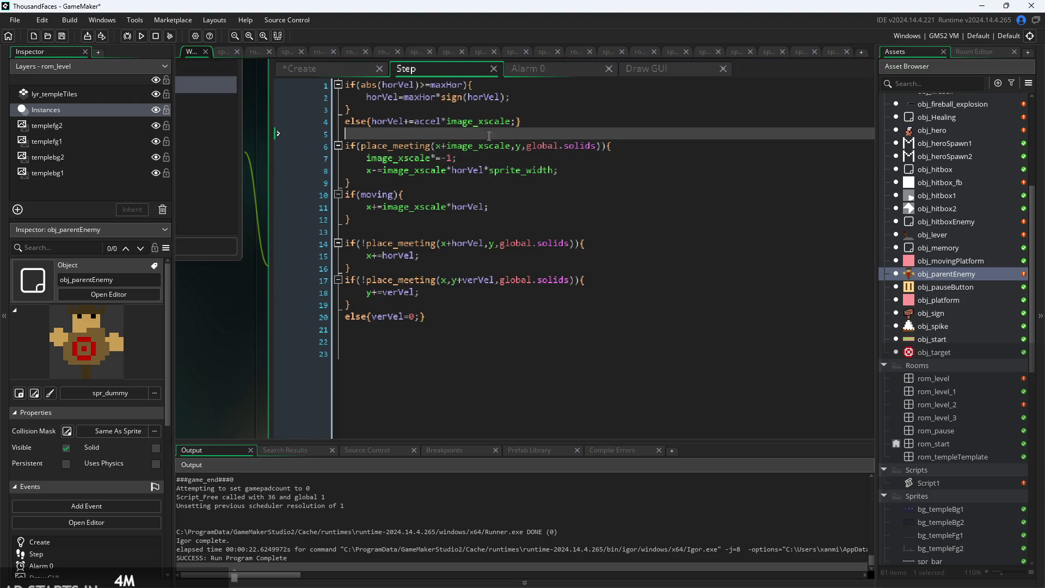
key("Down")
key("Down")
key("Up")
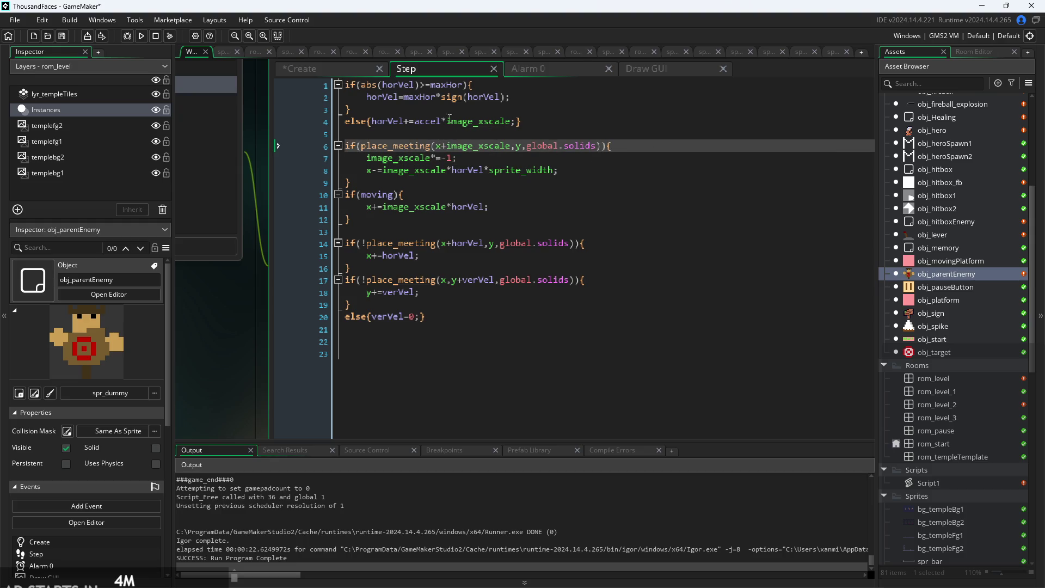
scroll(531, 166, "up", 1, "ctrl")
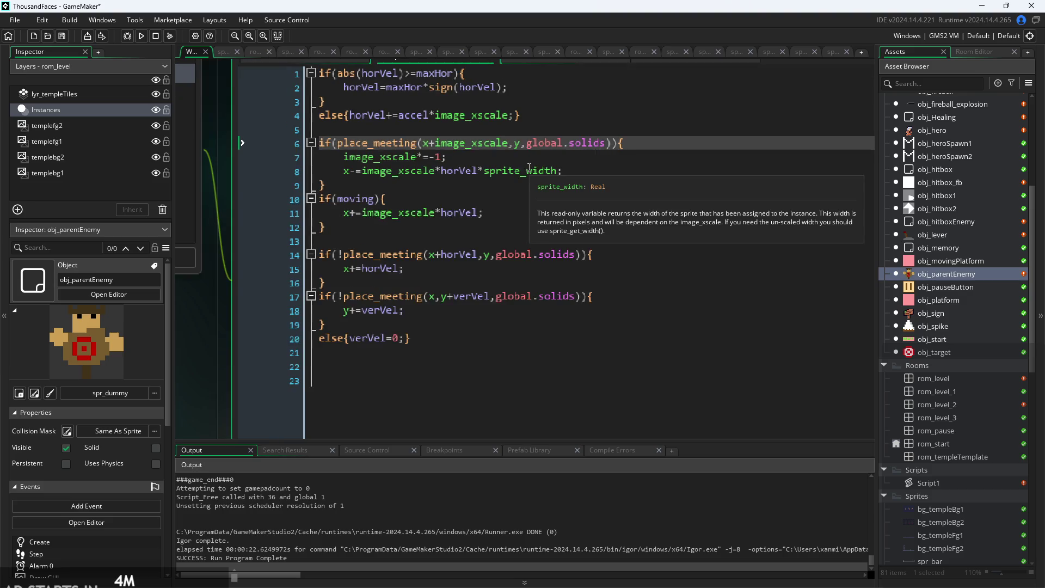
left_click(439, 129)
key("Return")
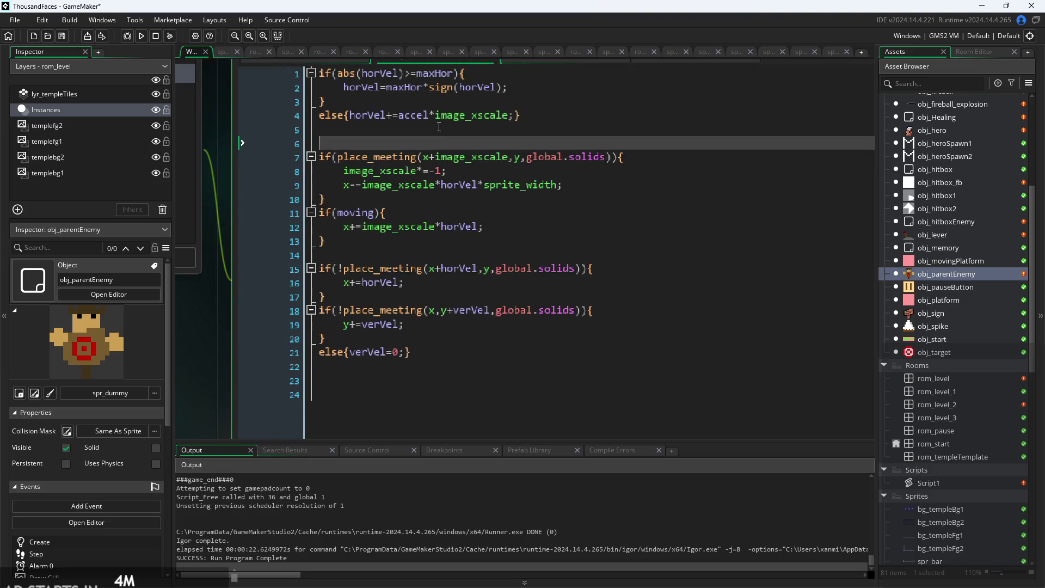
key("Return")
key("Up")
Write the condition if(place_meeting(x,y,global.solids)){ on the new line.
type("f(")
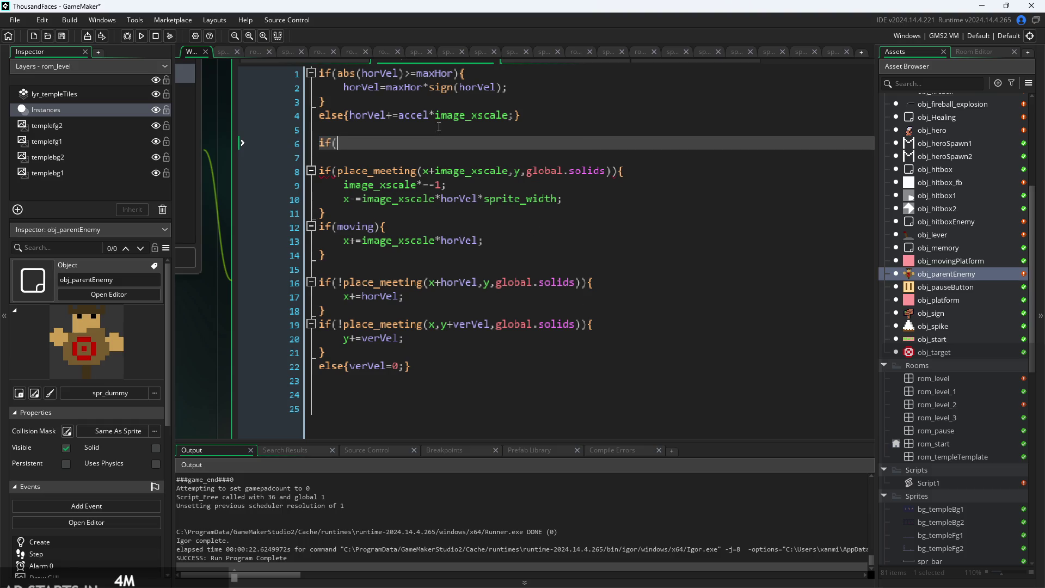
type("place")
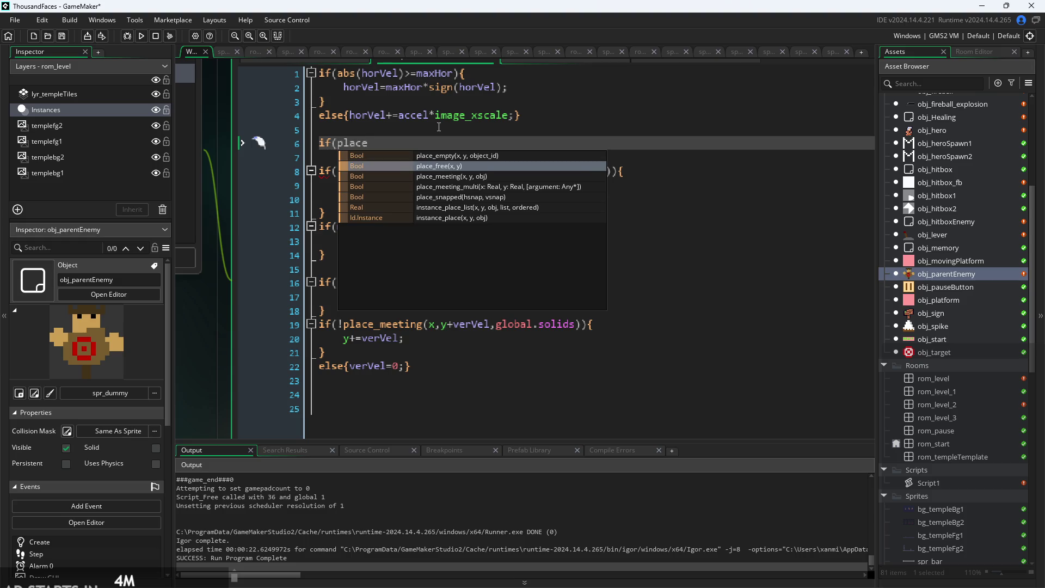
key("Return")
type("x,y")
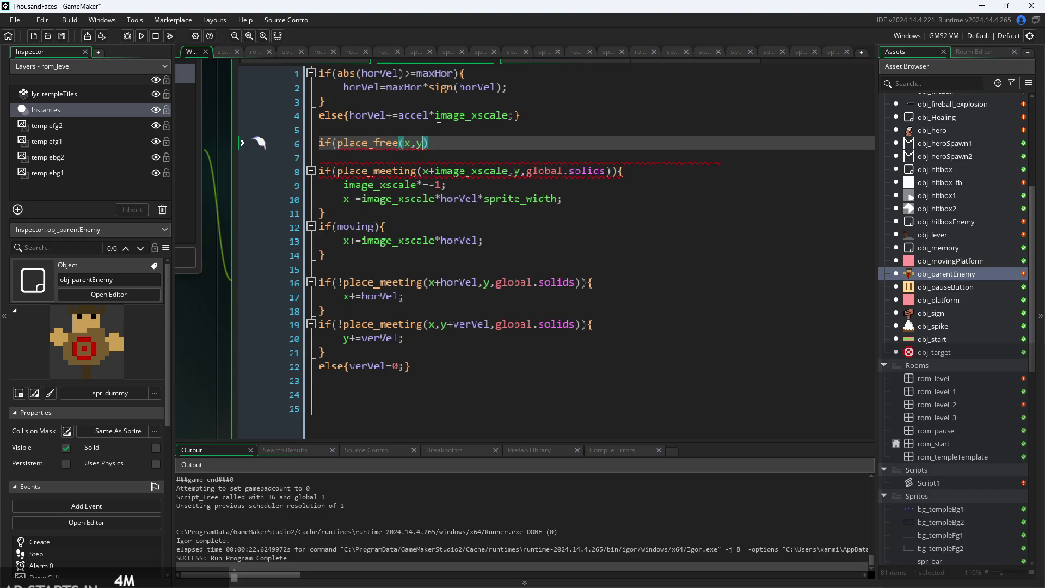
key("Escape")
key("Left")
key("Left")
key("Left")
type("!")
mouse_move(388, 147)
type(")")
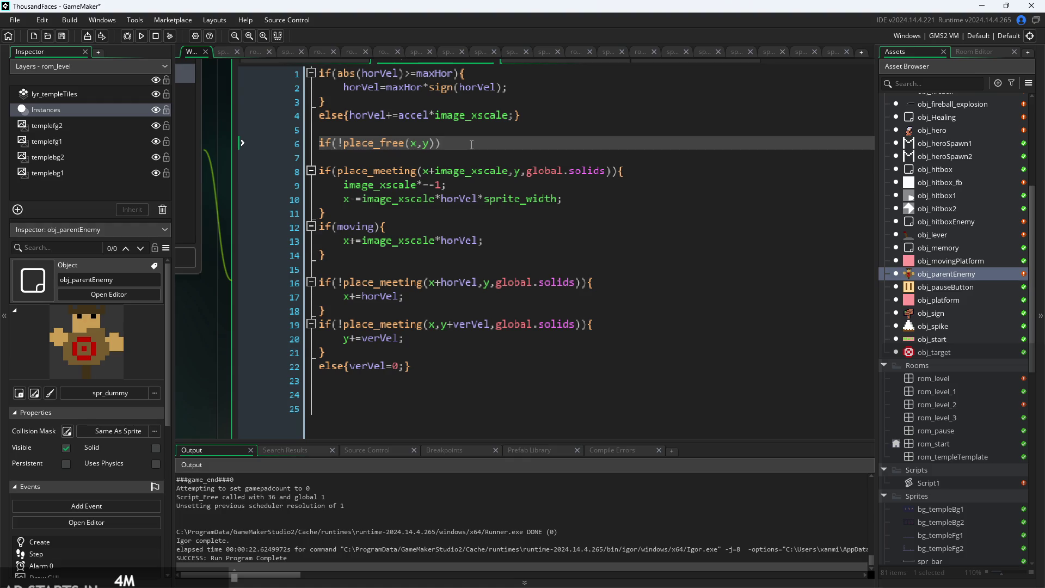
type("{")
key("BackSpace")
key("BackSpace")
key("BackSpace")
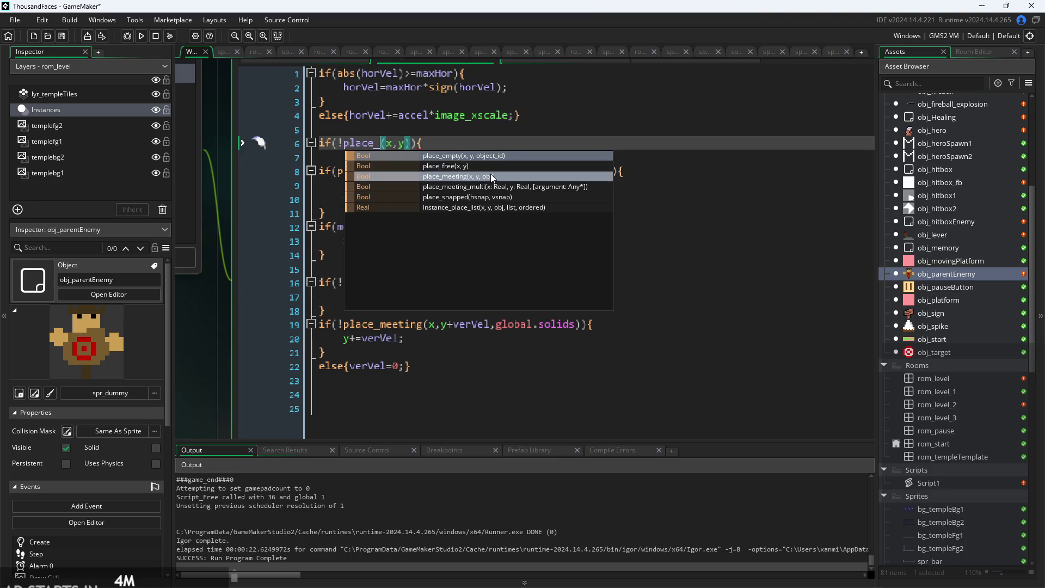
left_click(492, 176)
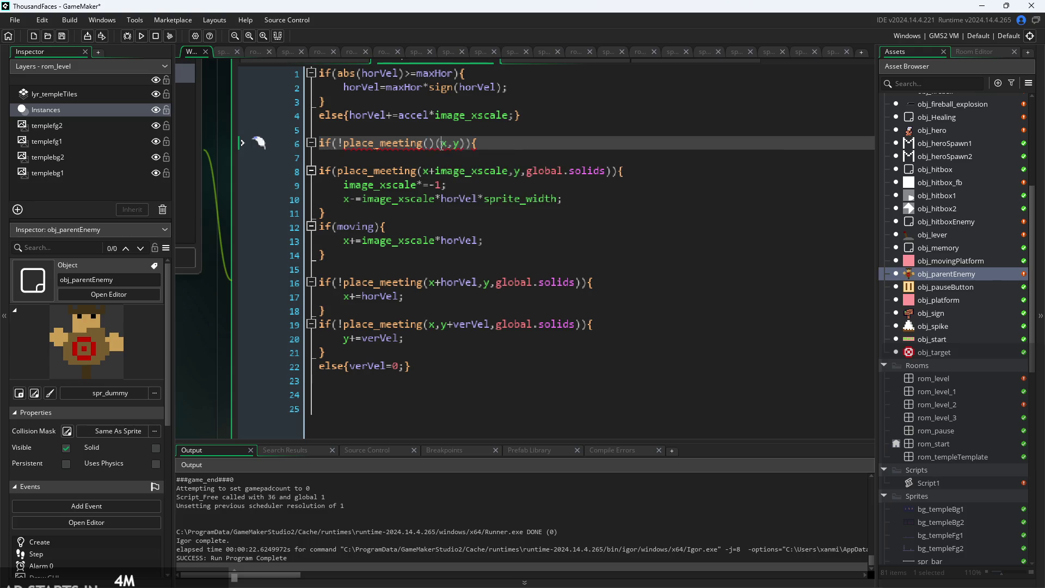
key("Delete")
key("Delete")
key("Right")
key("Right")
key("Right")
mouse_move(481, 170)
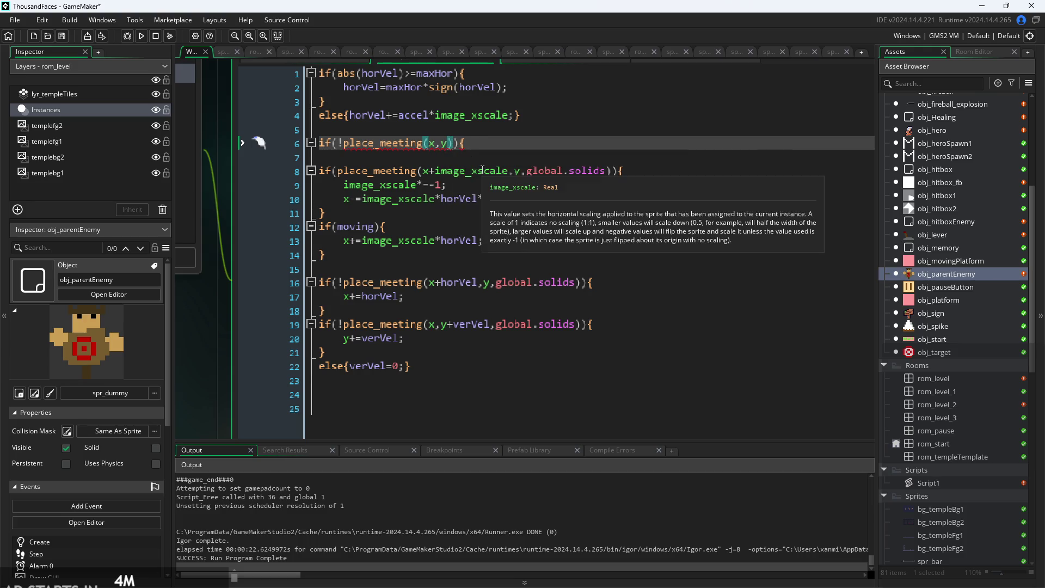
type(",")
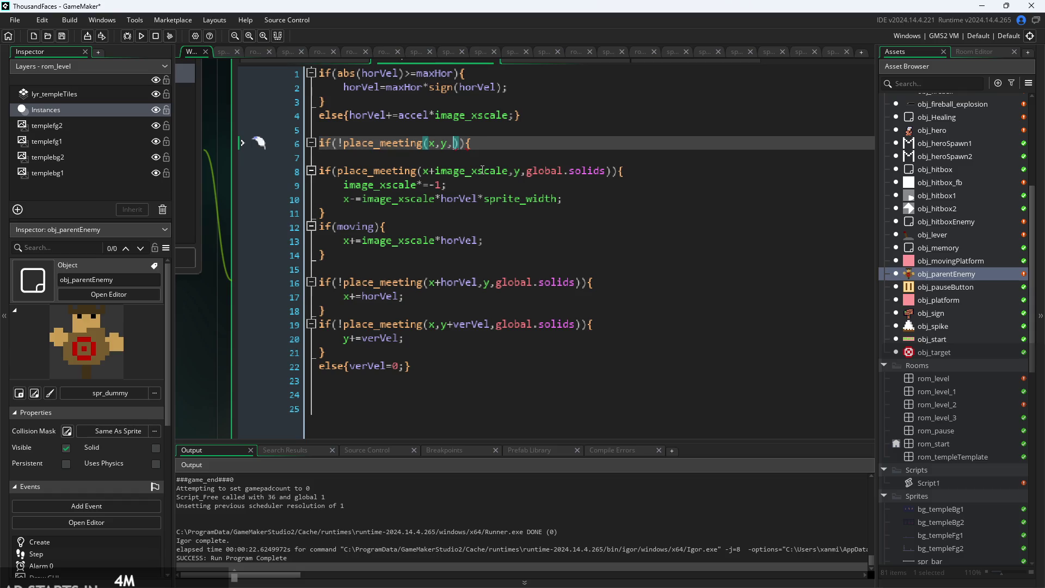
type("global,s")
type("olids")
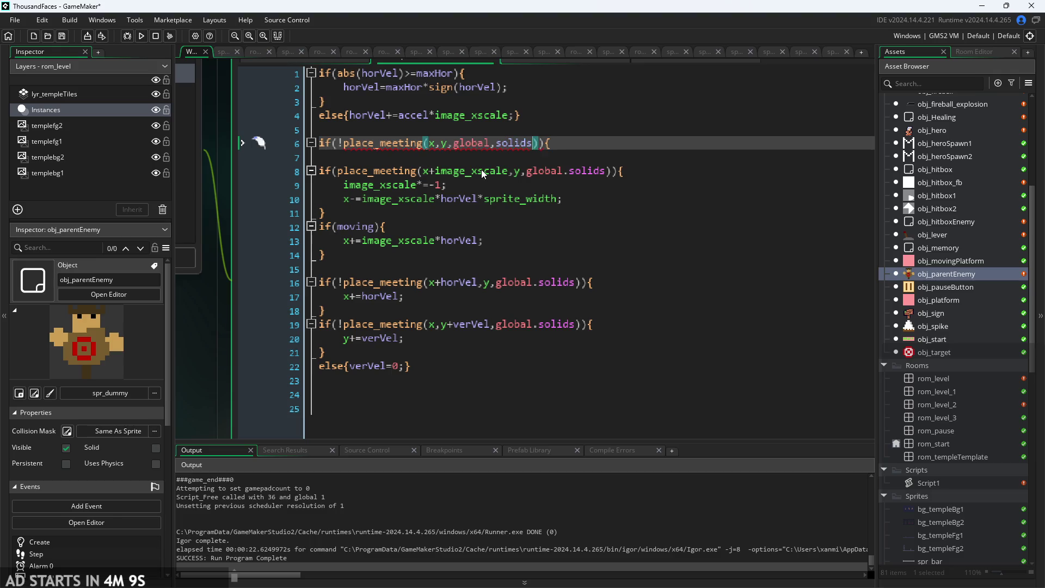
key("Left")
key("Left")
key("Left")
key("BackSpace")
type(".")
Put stuck=true; inside the block, drop the negation, and begin an else branch setting stuck false.
left_click(550, 148)
key("Return")
key("Return")
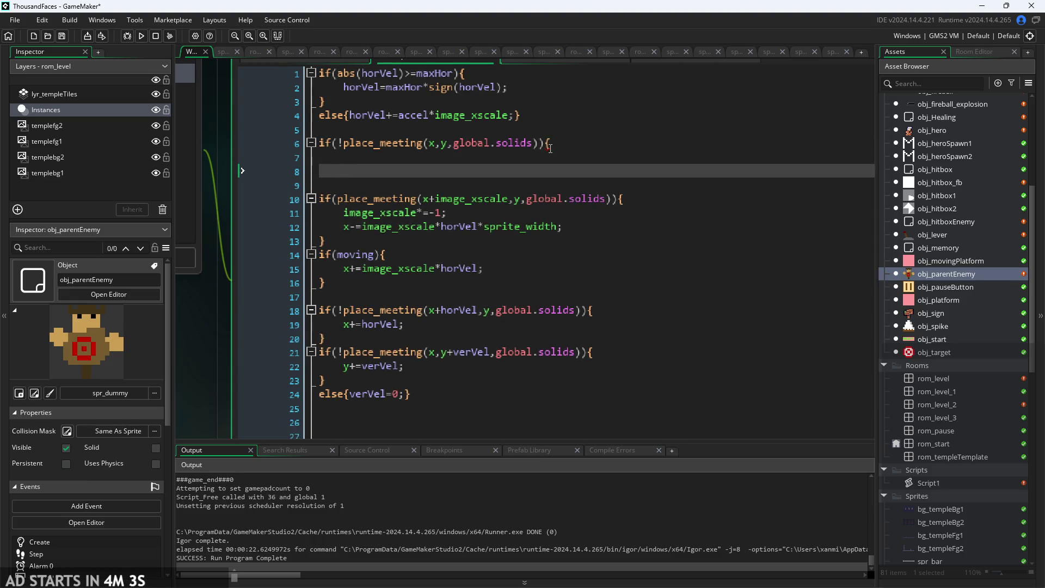
key("Return")
key("Up")
key("Up")
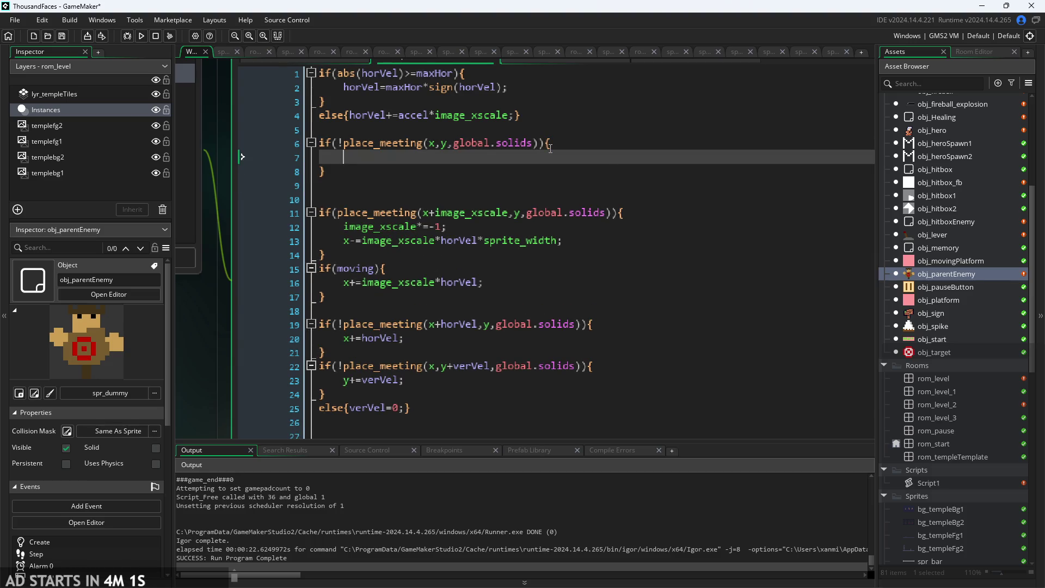
type("stuck")
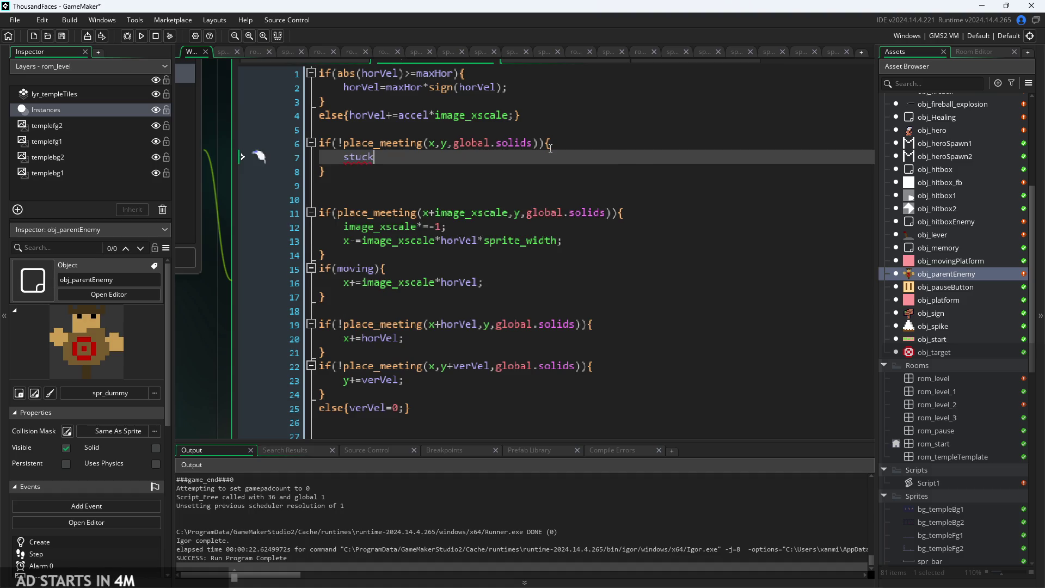
type("=true;")
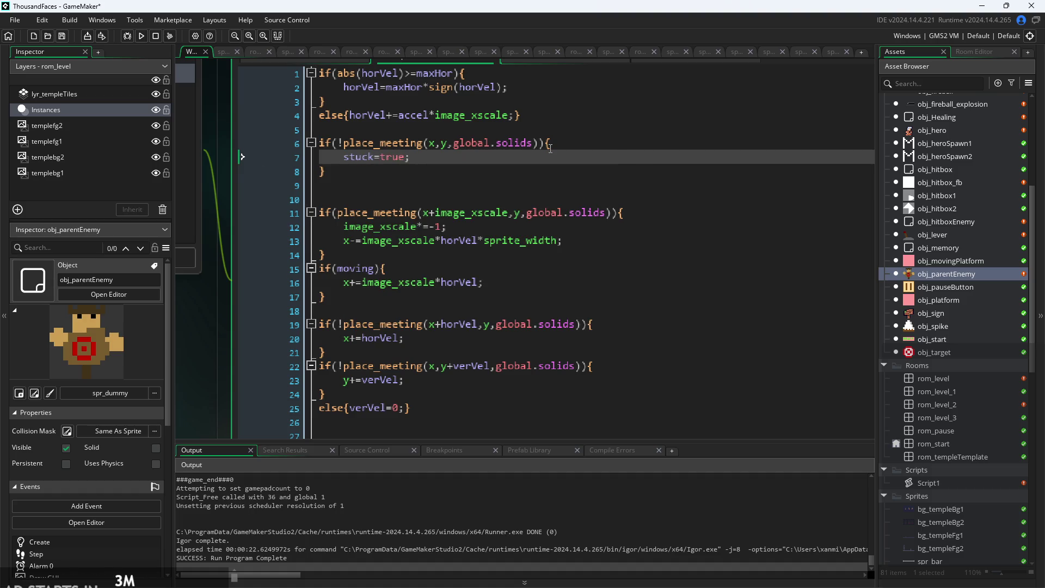
key("Down")
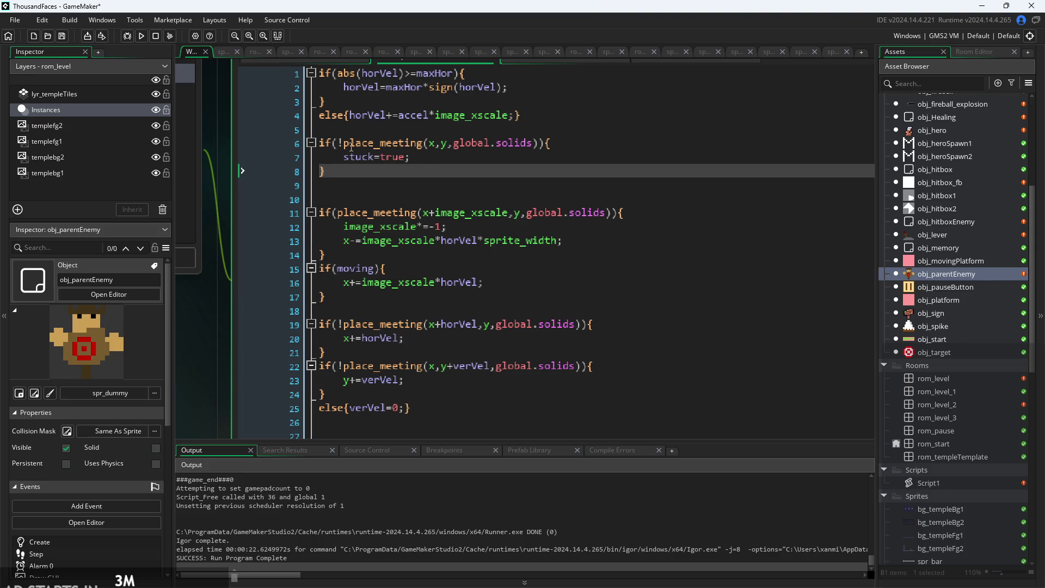
left_click(347, 144)
key("BackSpace")
left_click(357, 171)
key("Return")
type("el")
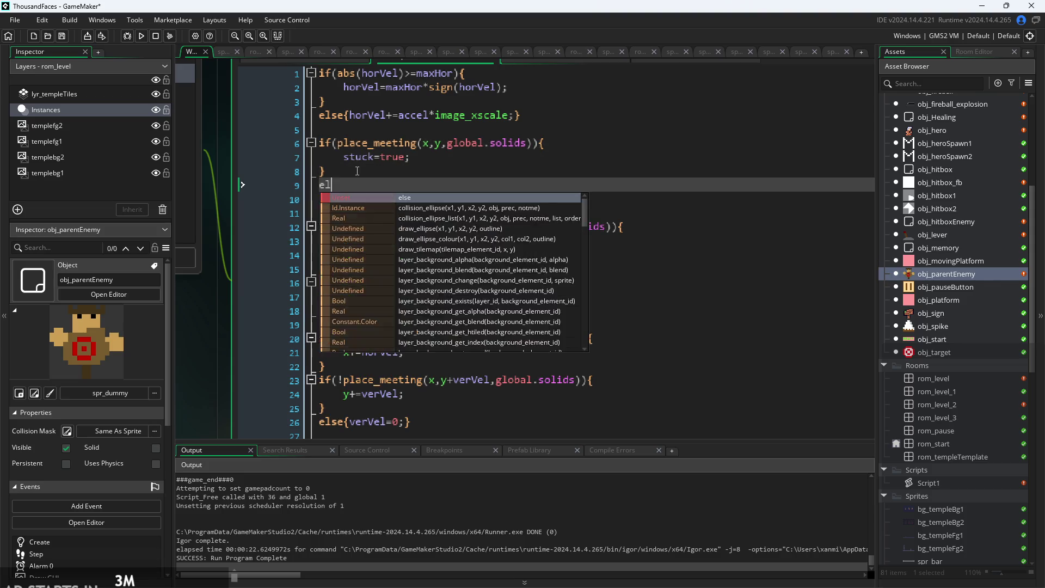
type("setuck")
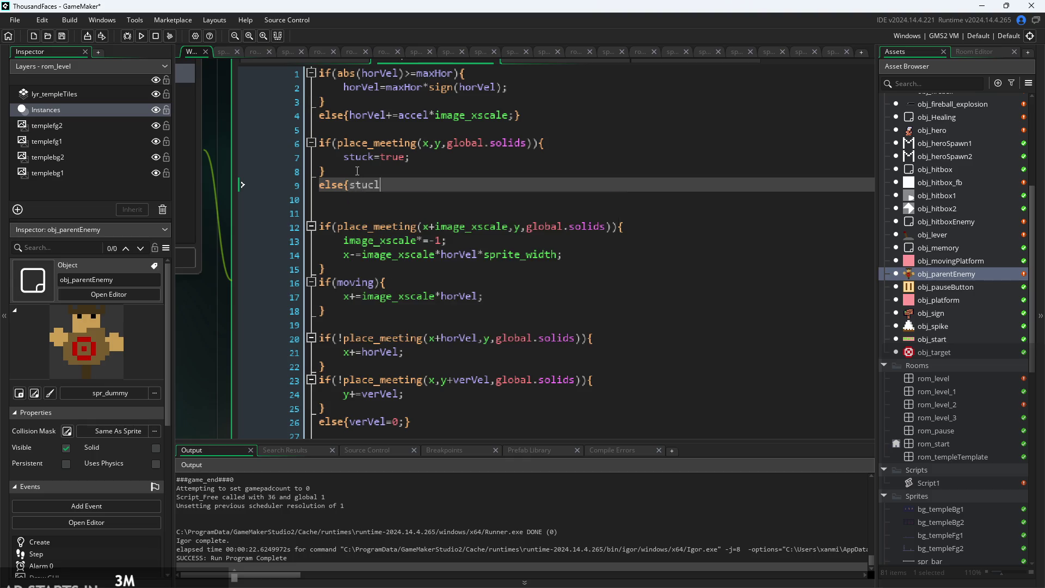
type("-")
type("alse;")
Duplicate the HV draw_text_transformed readout line in the Draw GUI event.
left_click(587, 95)
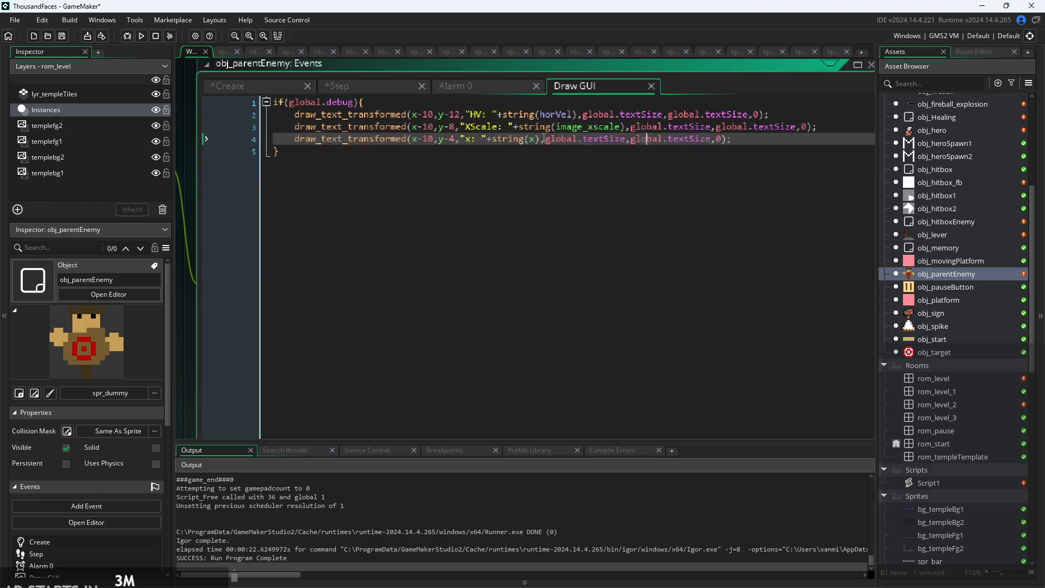
scroll(466, 132, "up", 2)
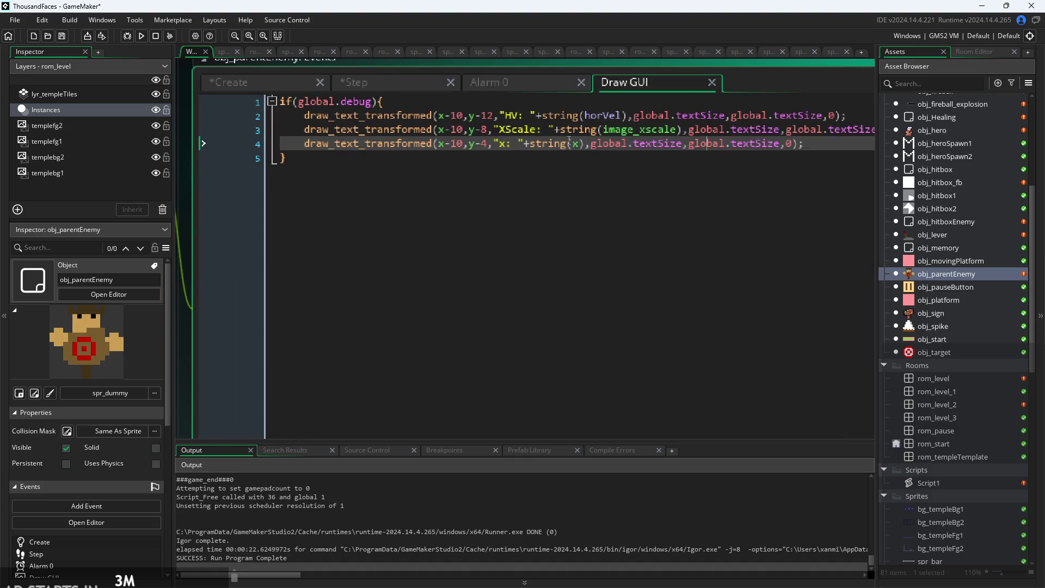
double_click(511, 116)
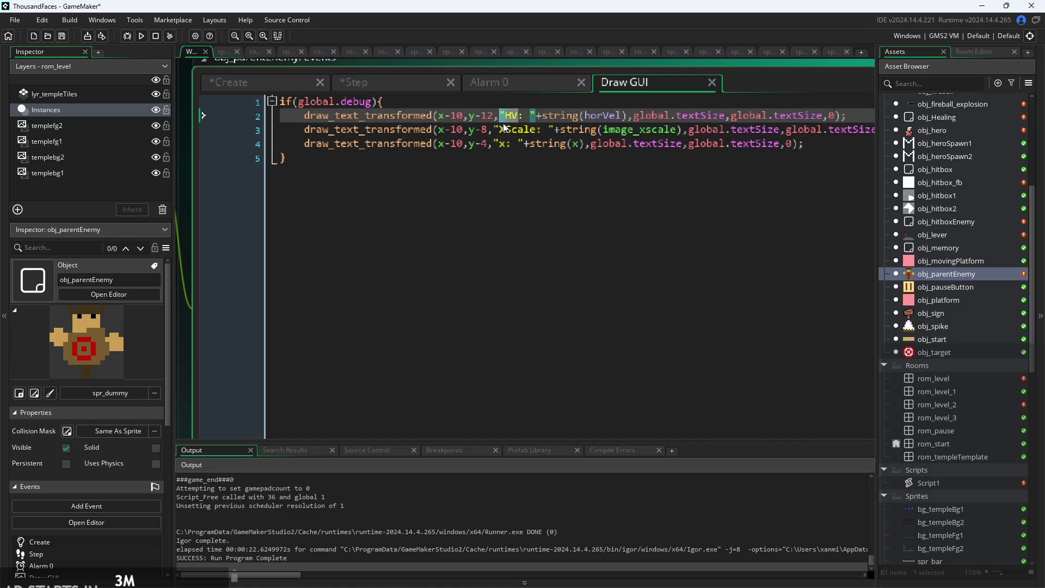
mouse_move(806, 143)
left_mouse_down()
mouse_move(280, 131)
mouse_move(860, 114)
left_mouse_up()
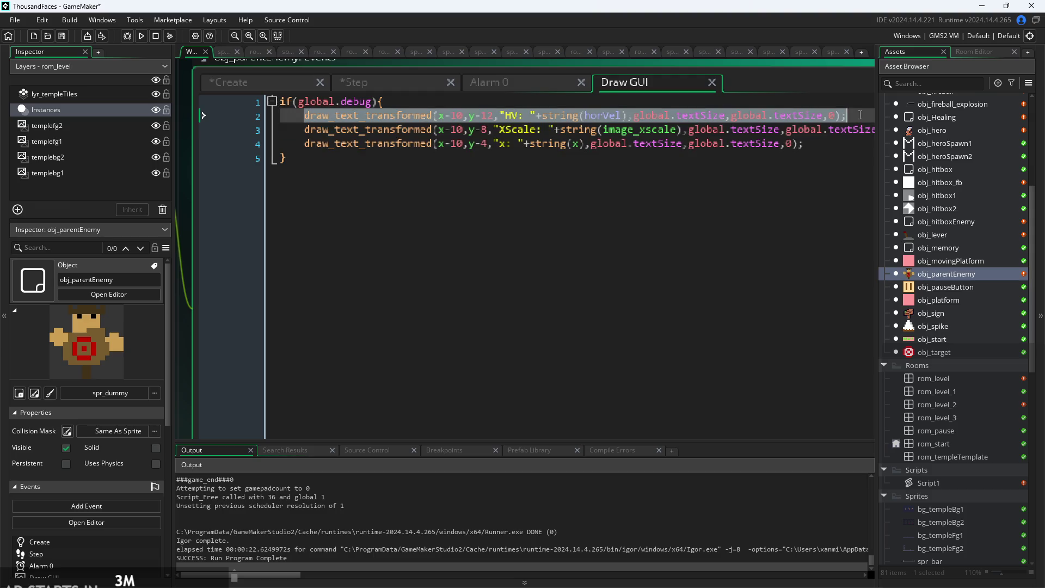
left_click(665, 101)
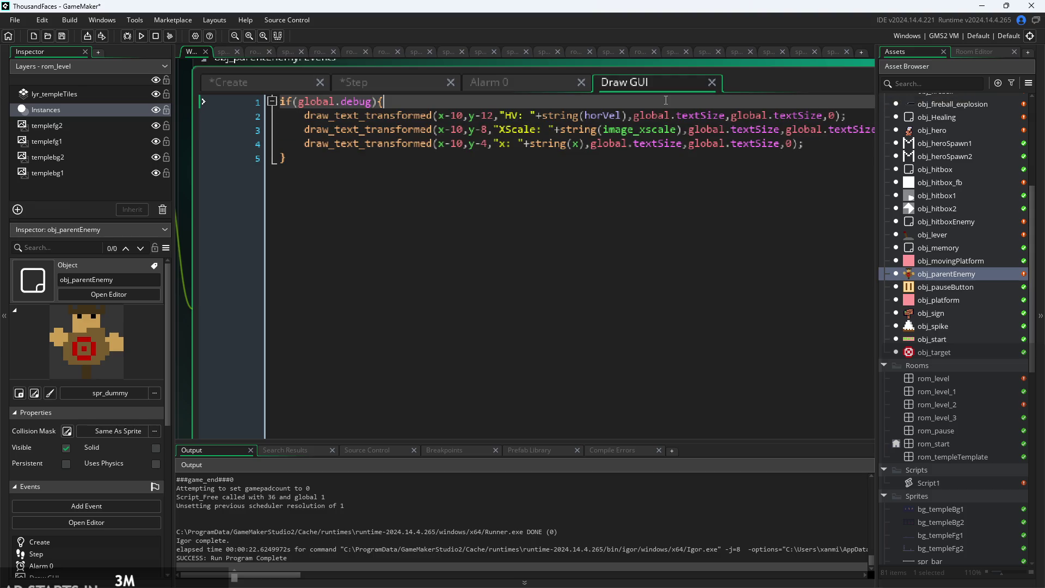
key("Return")
type("draw_text_transformed(x-10,y-12,\"HV: \"+string(horVel),global.textSize,global.textSize,0);")
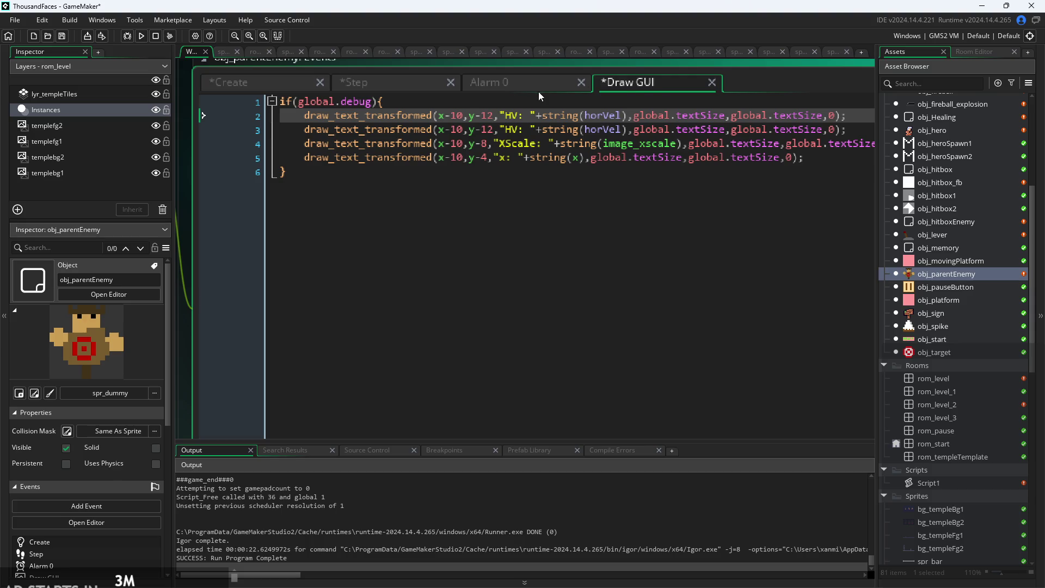
Change the copied line's offset to y-16 and its label to "stuck: ".
left_click(465, 116)
key("BackSpace")
type("6")
key("Right")
key("Right")
key("Right")
key("BackSpace")
key("BackSpace")
type("stuck")
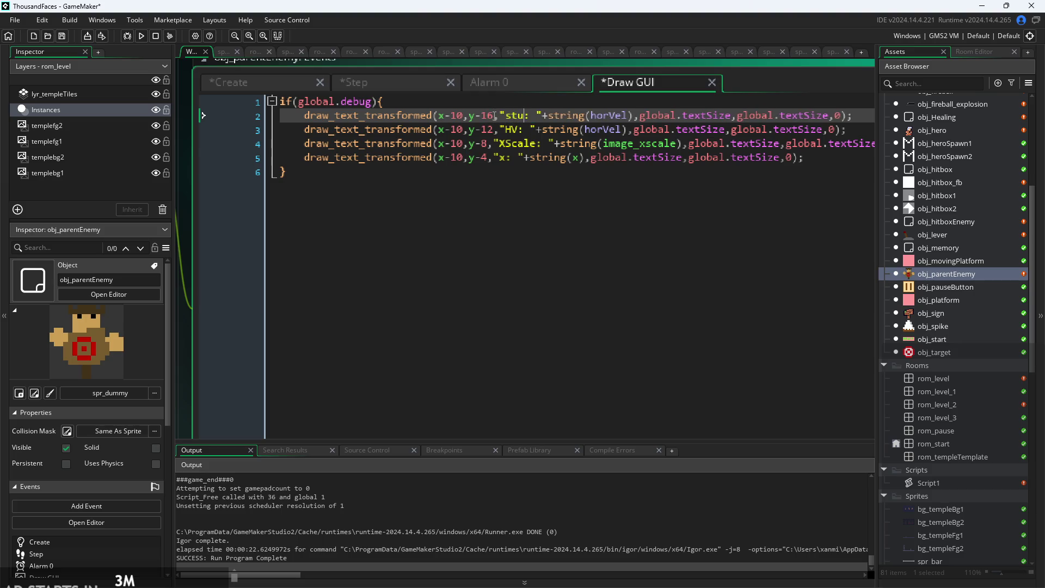
Make the copied line show string(stuck), save, and relaunch the game.
key("Right")
key("Right")
key("Right")
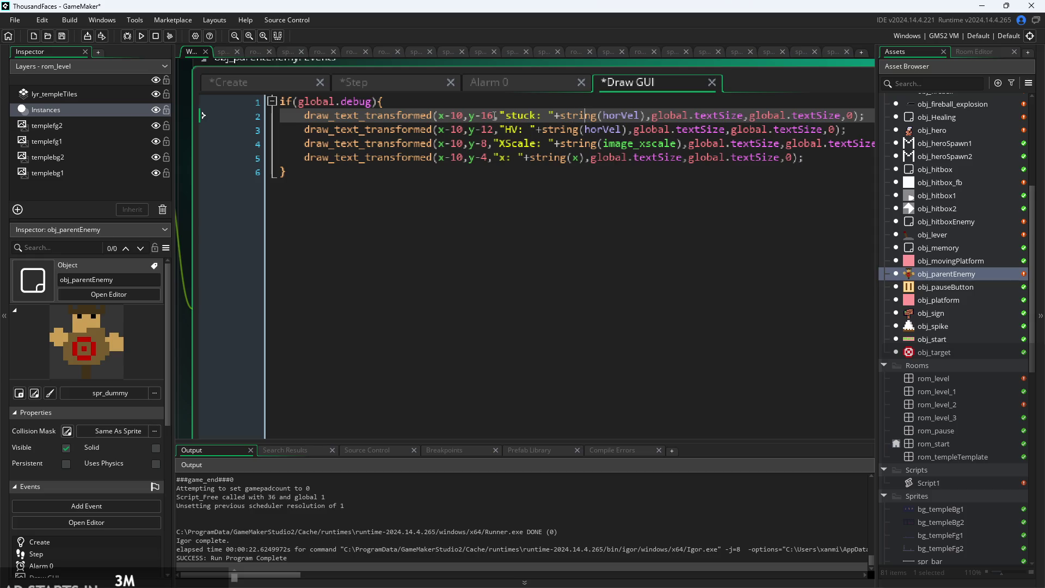
key("shift+Right")
key("shift+Right")
key("shift+Right")
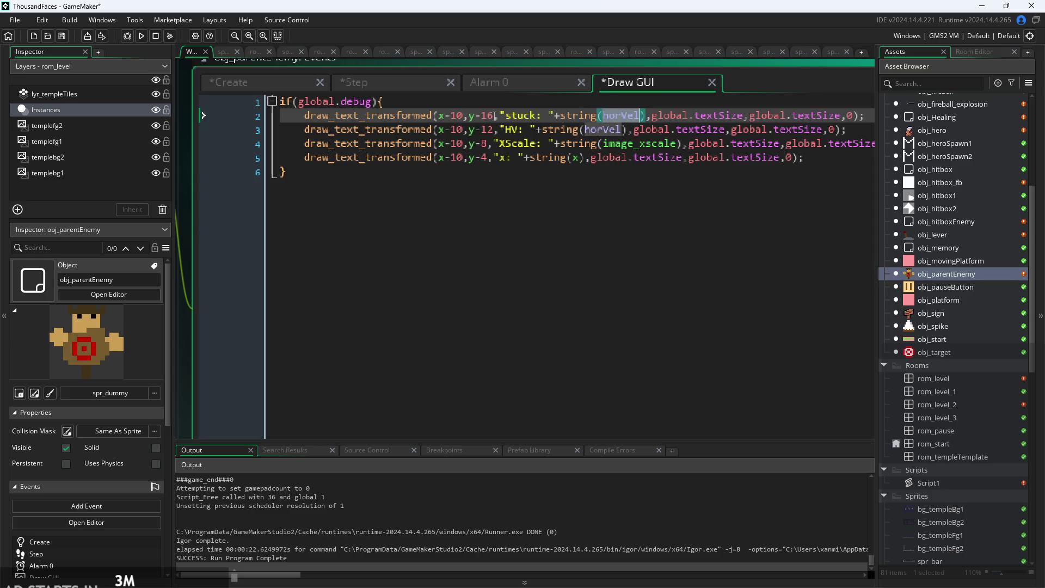
type("stucl")
key("ctrl+s")
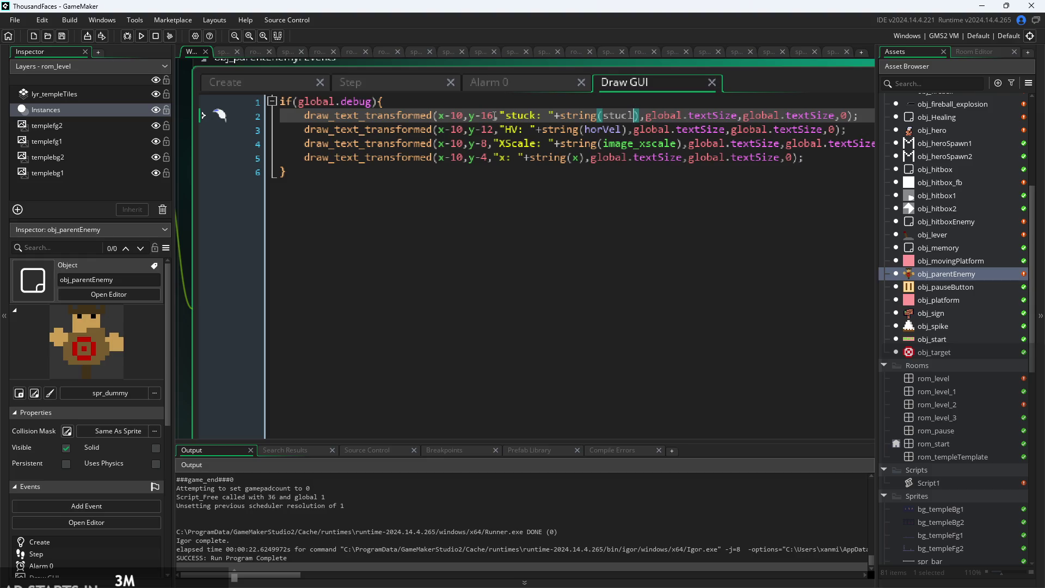
key("BackSpace")
type("k")
key("ctrl+s")
left_click(141, 37)
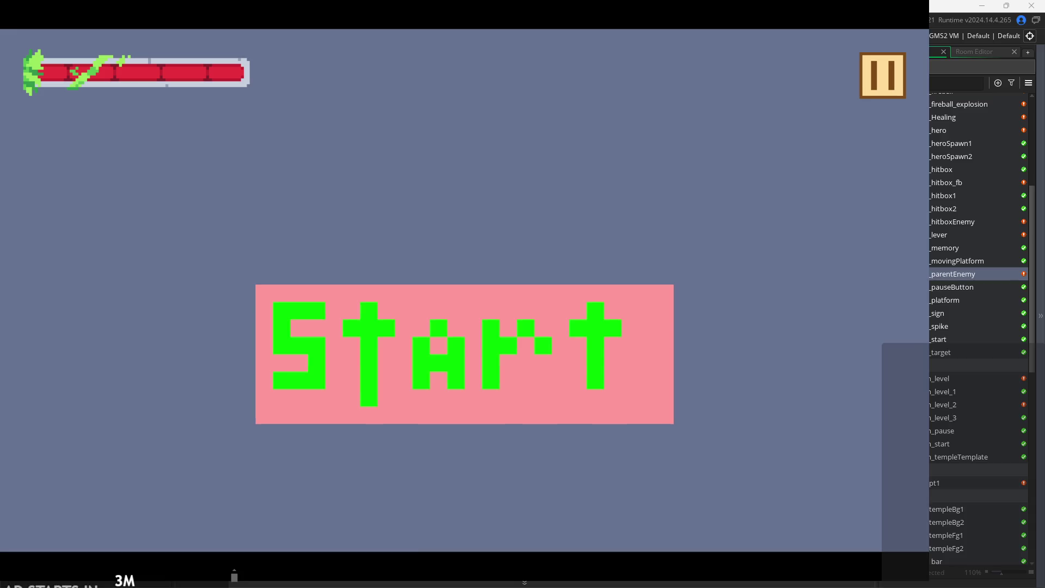
Enable Debug Stats, start the level, confirm the enemy reads stuck: 0, then quit the game.
left_click(871, 98)
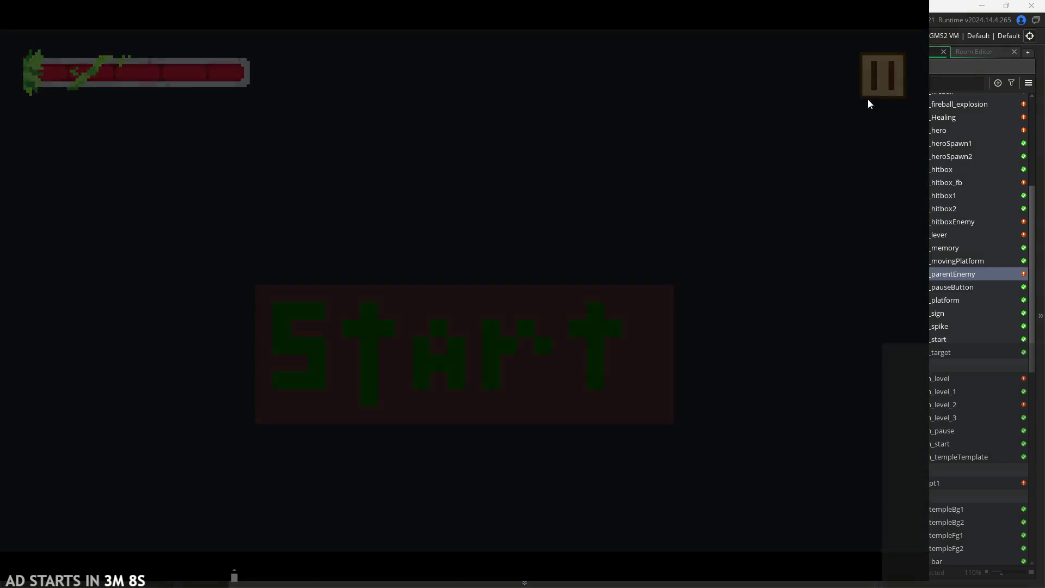
left_click(265, 140)
left_click(895, 81)
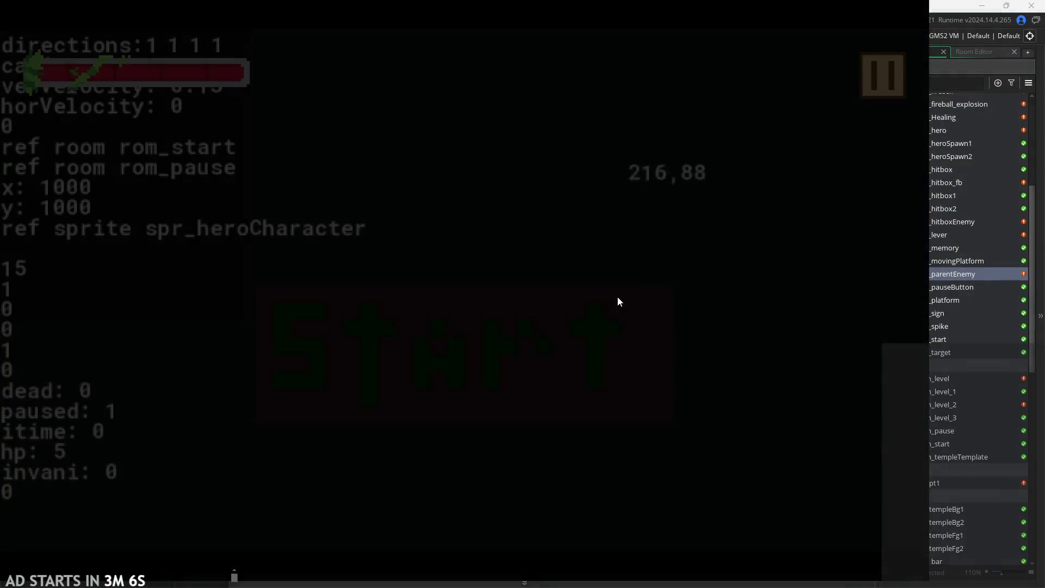
left_click(540, 359)
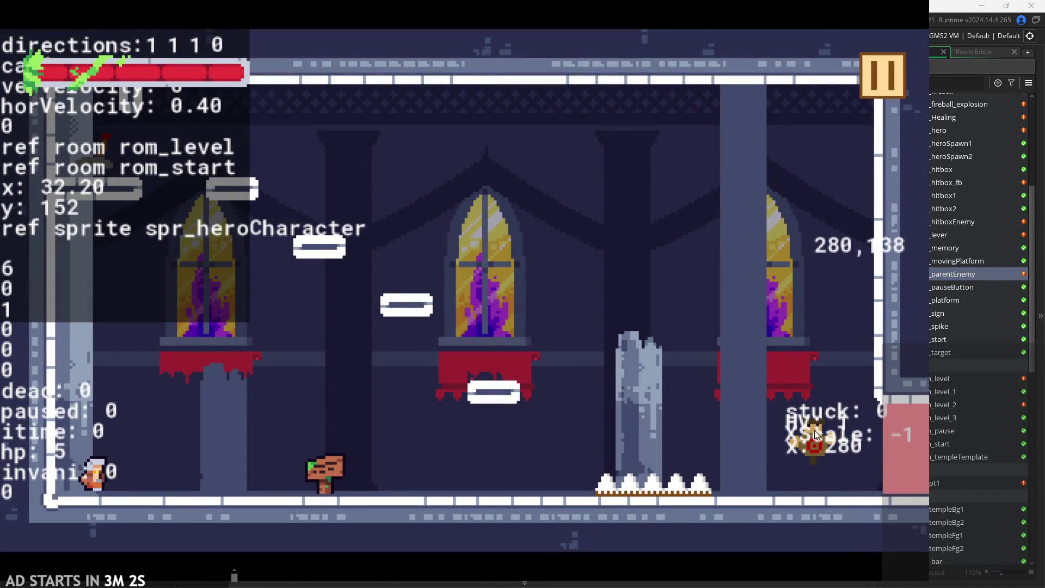
left_click(872, 67)
left_click(766, 468)
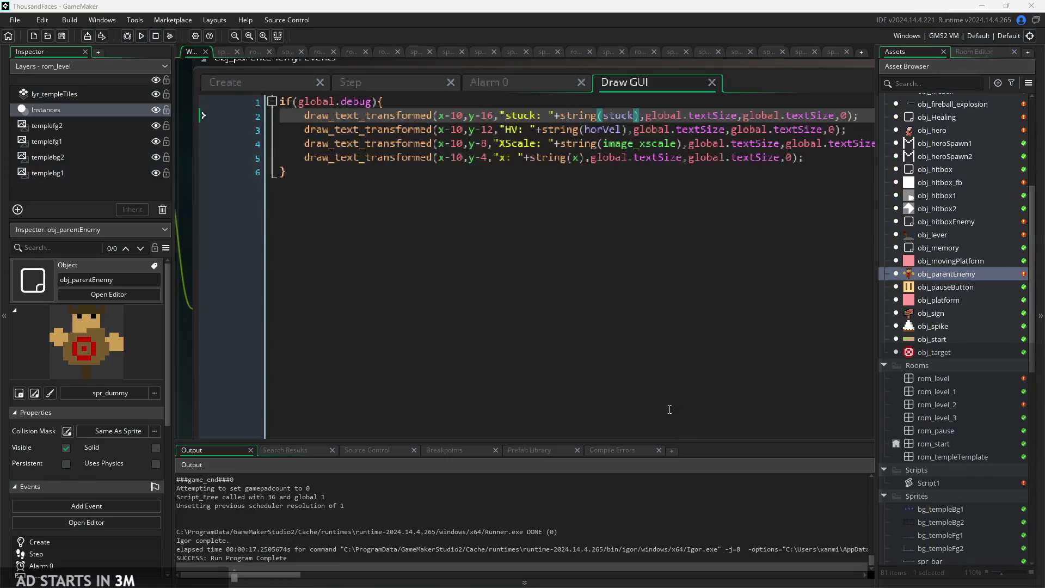
left_click(736, 115)
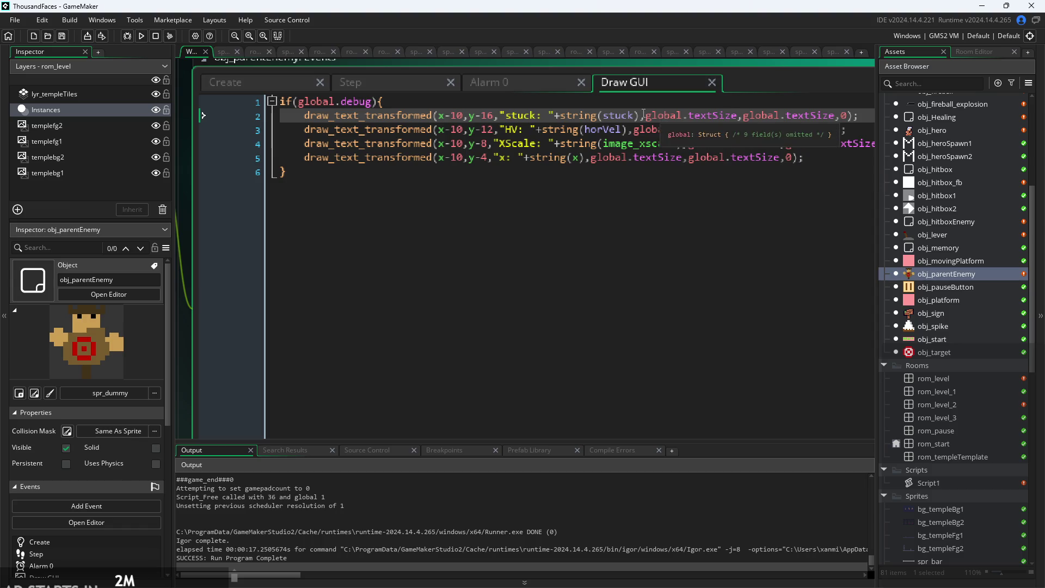
double_click(494, 116)
key("Left")
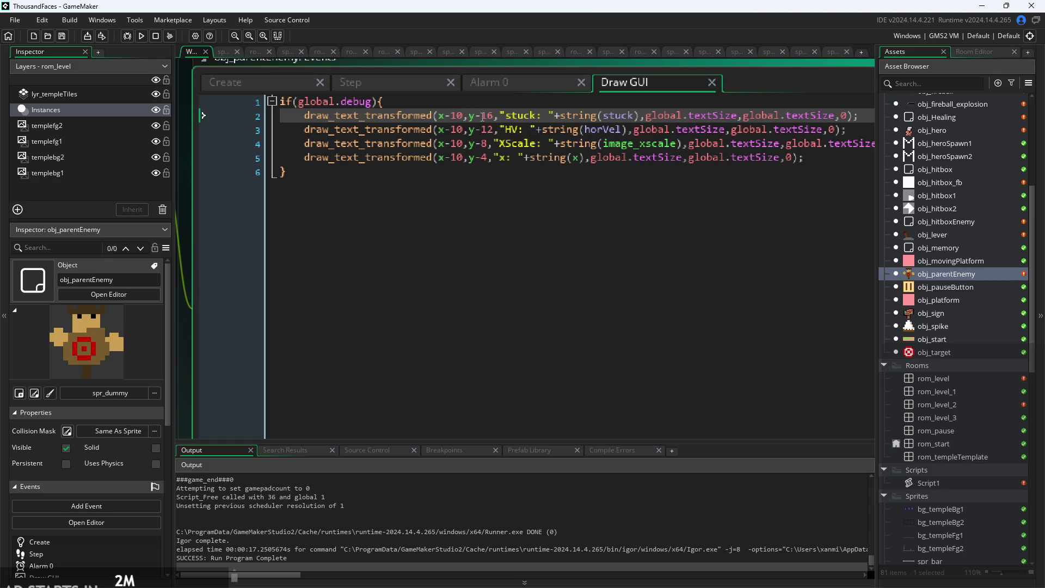
Open the spr_dummy sprite to inspect its frames and origin.
scroll(913, 273, "down", 5)
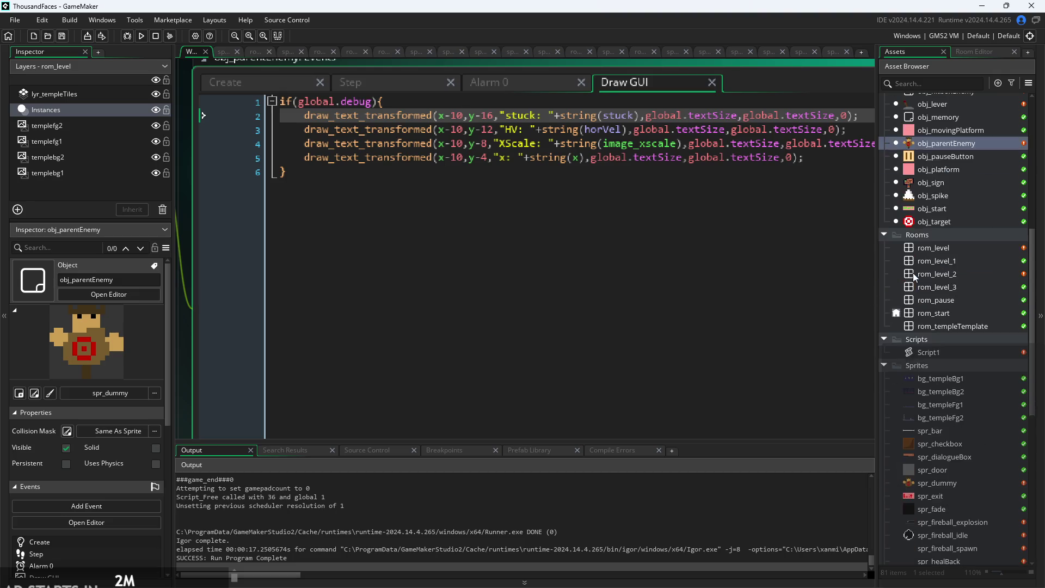
left_click(922, 331)
double_click(922, 331)
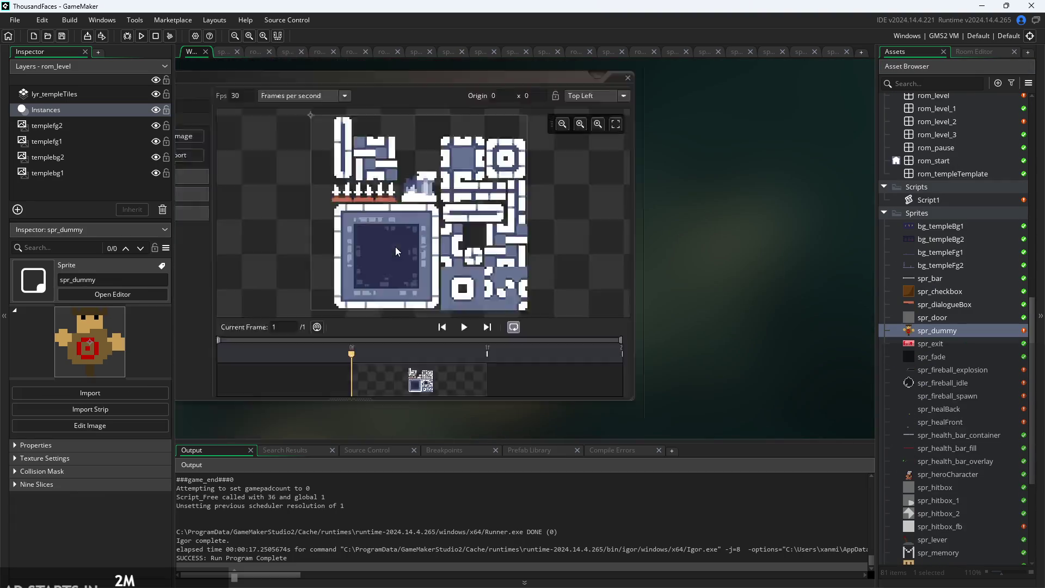
Open obj_parentEnemy, run a quick test, then view its Create and Step code.
scroll(927, 263, "up", 1)
scroll(928, 263, "up", 3)
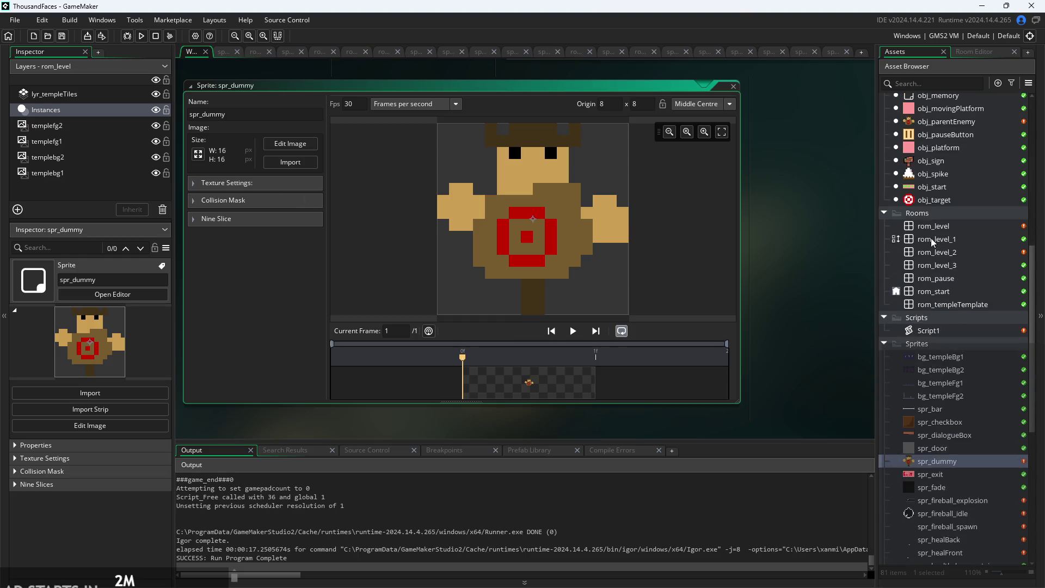
double_click(924, 145)
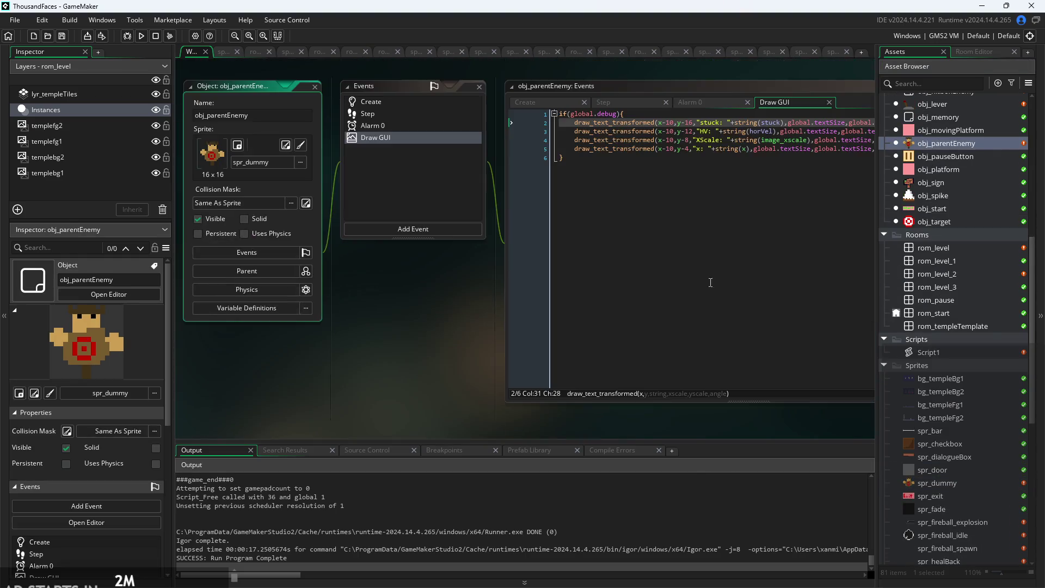
scroll(488, 313, "up", 4)
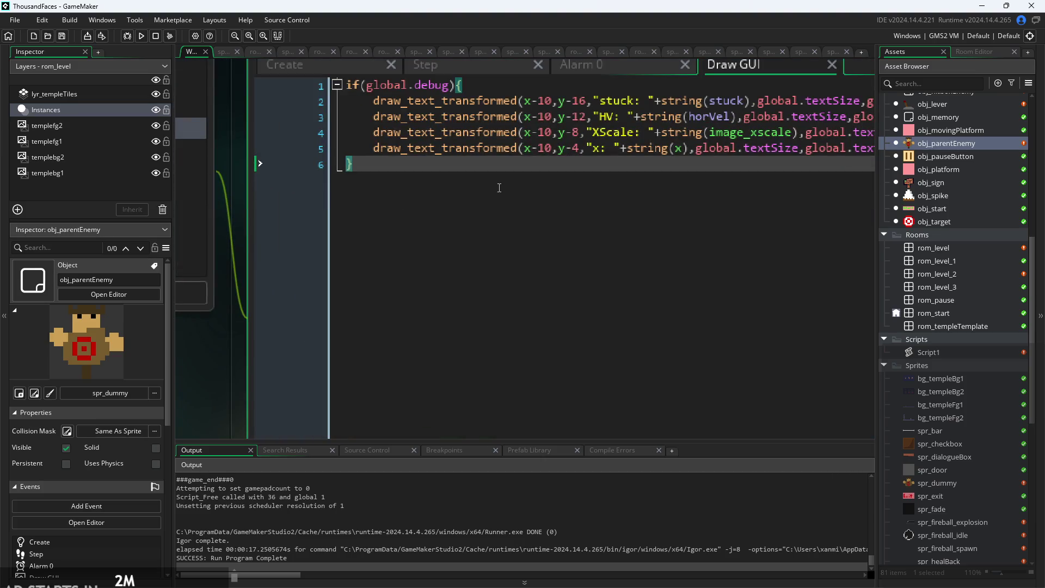
left_click(141, 36)
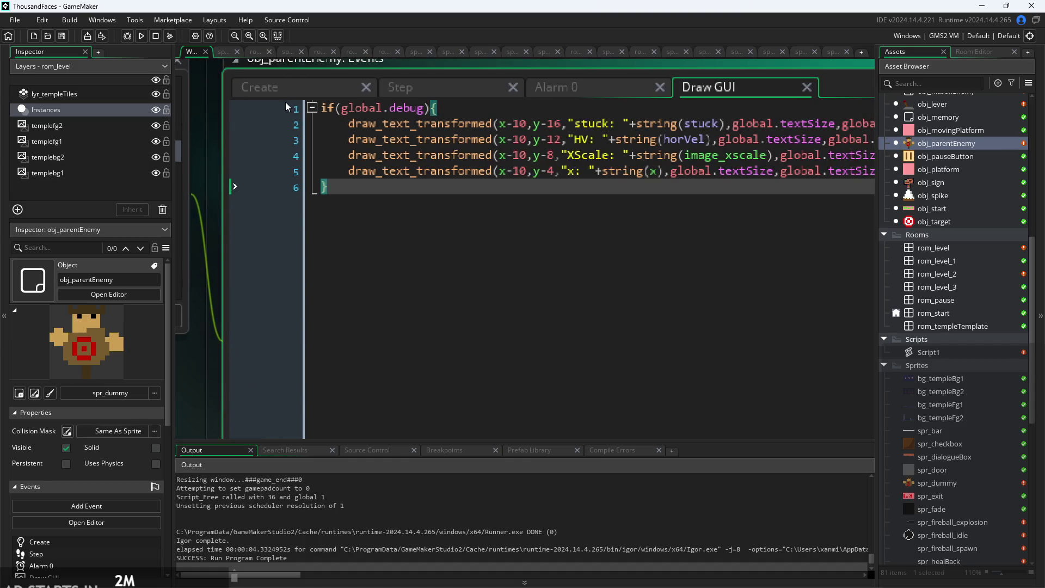
left_click(289, 92)
left_click(428, 92)
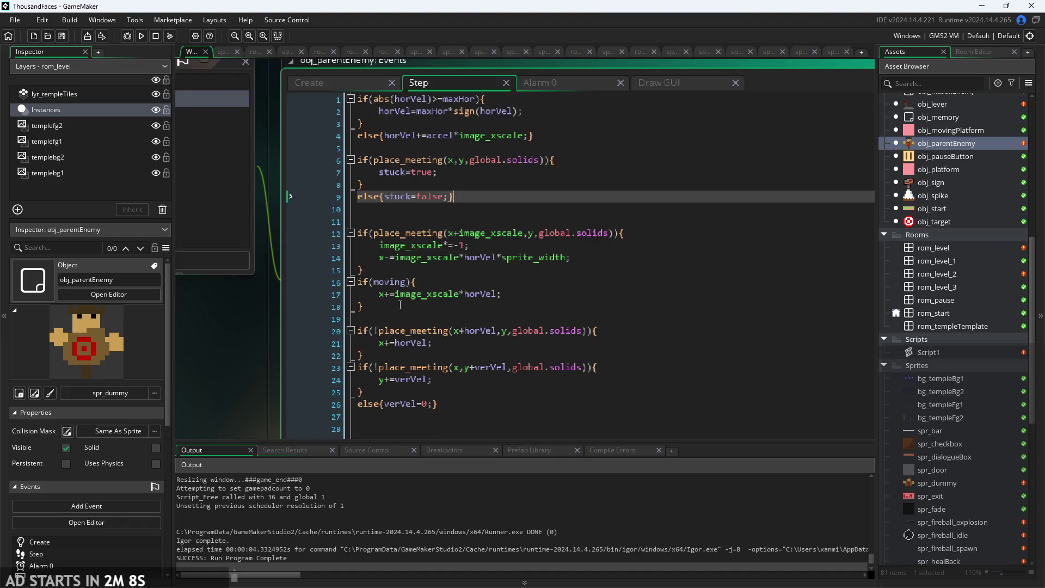
Comment out the horizontal place_meeting block on lines 20–22 with Ctrl+K.
left_click(441, 286)
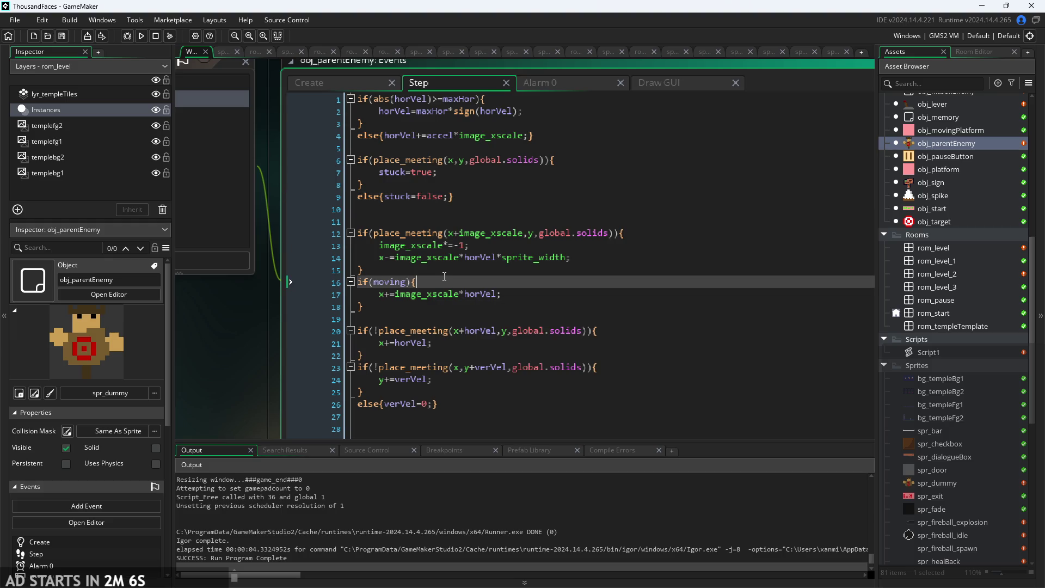
left_click_drag(363, 307, 212, 280)
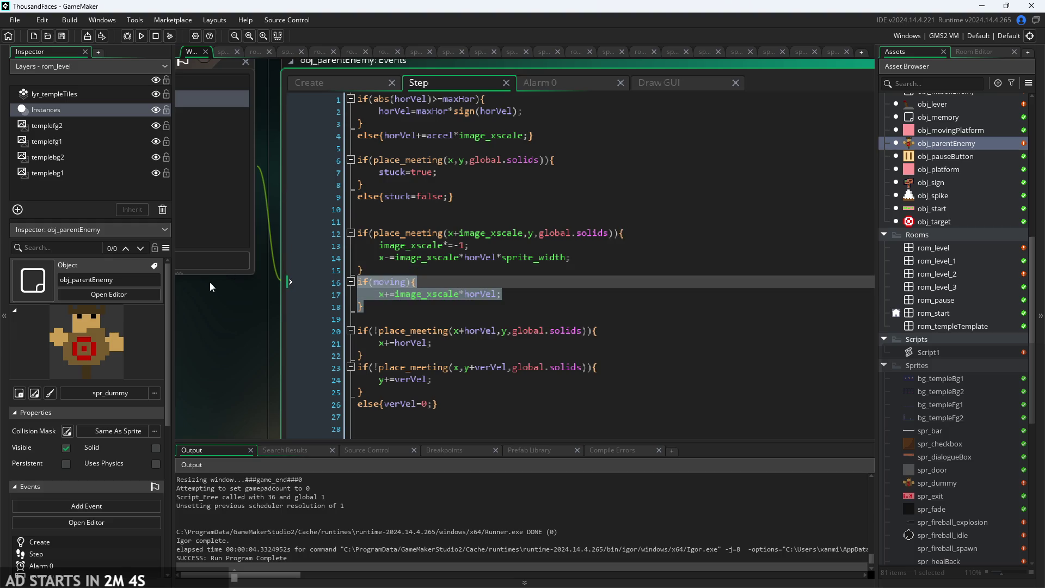
left_click(410, 294)
scroll(449, 360, "up", 1)
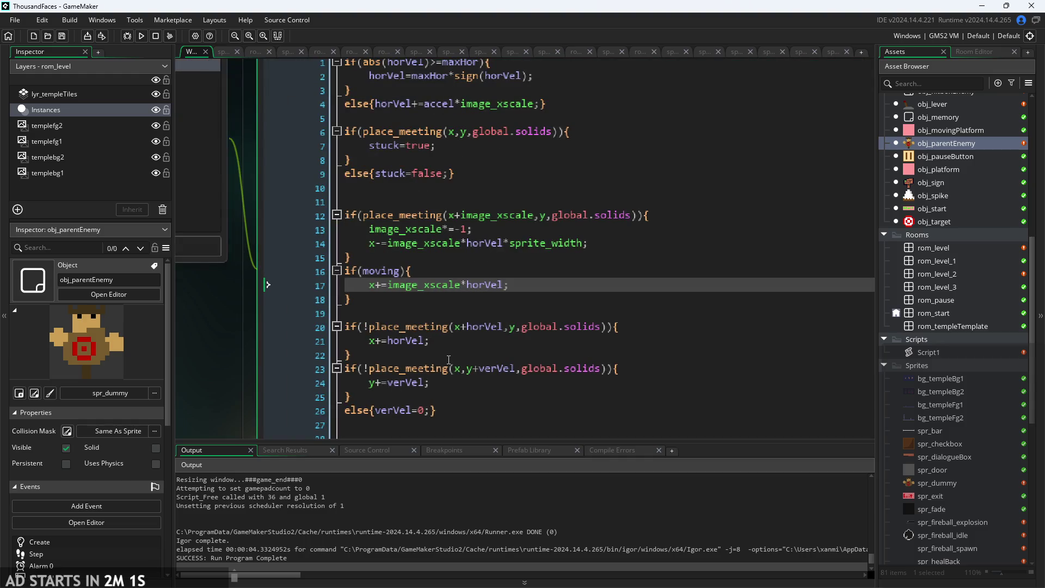
left_click(448, 357)
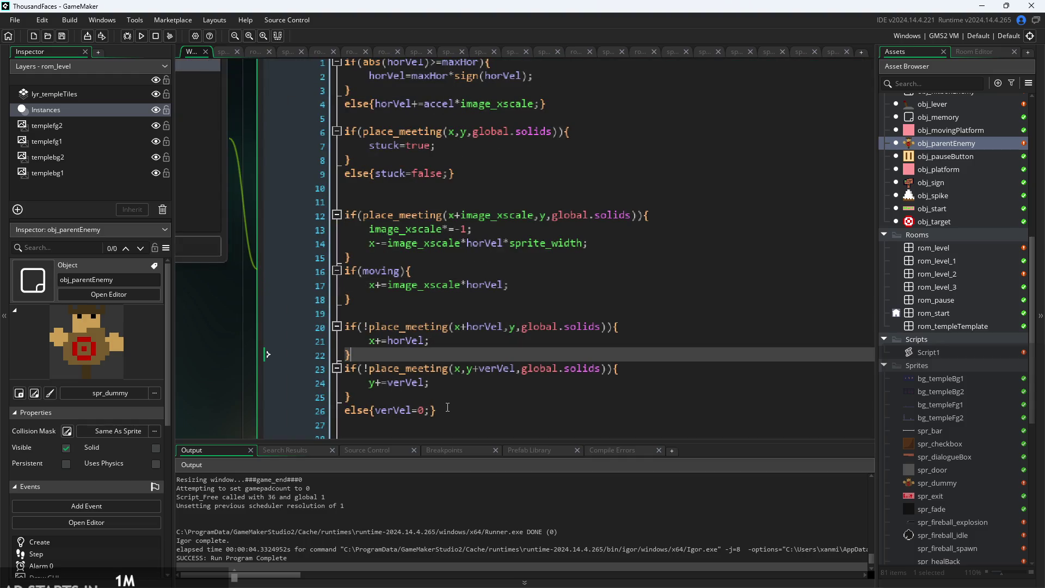
left_click_drag(441, 412, 195, 373)
mouse_move(256, 350)
left_mouse_down()
mouse_move(250, 335)
mouse_move(210, 327)
left_mouse_up()
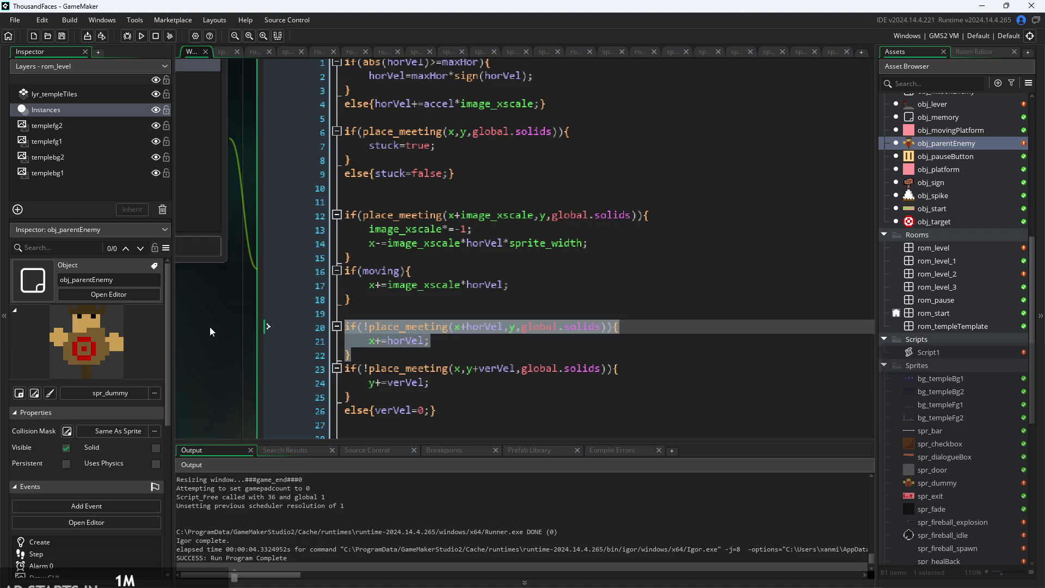
key("ctrl+k")
Launch a test run and start the game from the title screen.
left_click(513, 312)
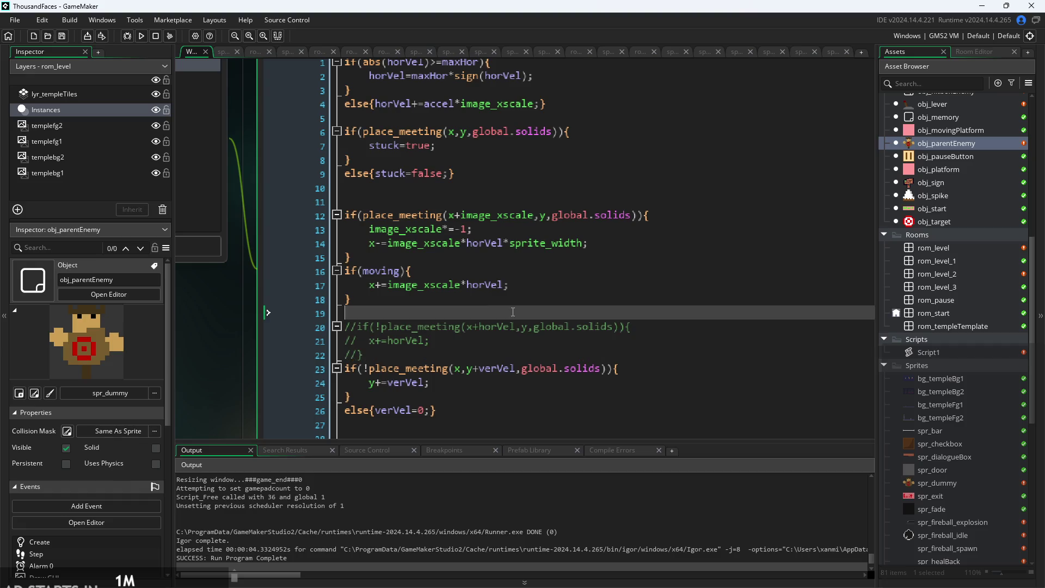
left_click(146, 37)
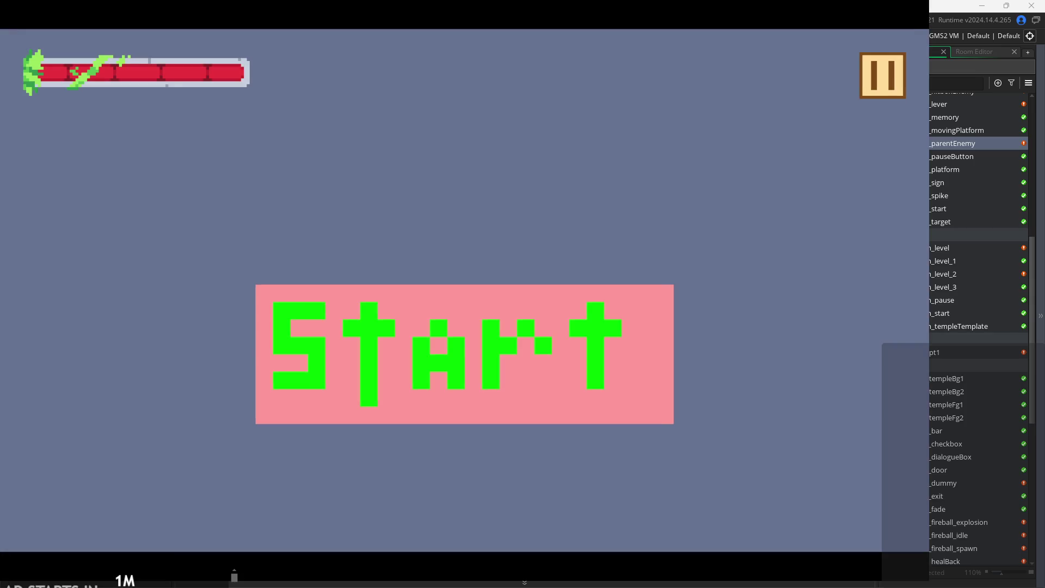
left_click(602, 393)
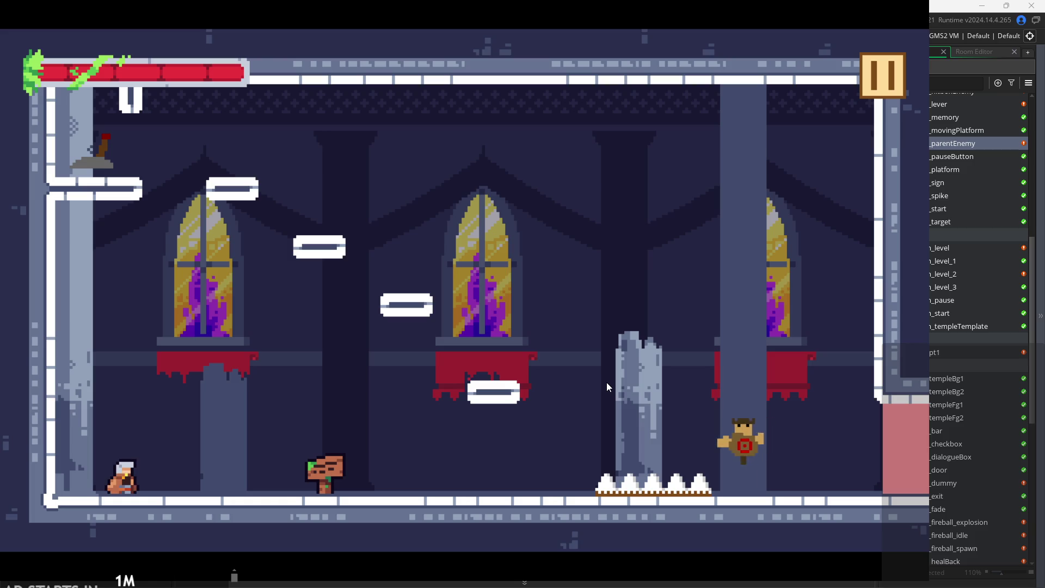
Move right, jump onto the middle platform, then exit the game via the pause menu.
key("Right")
key("space")
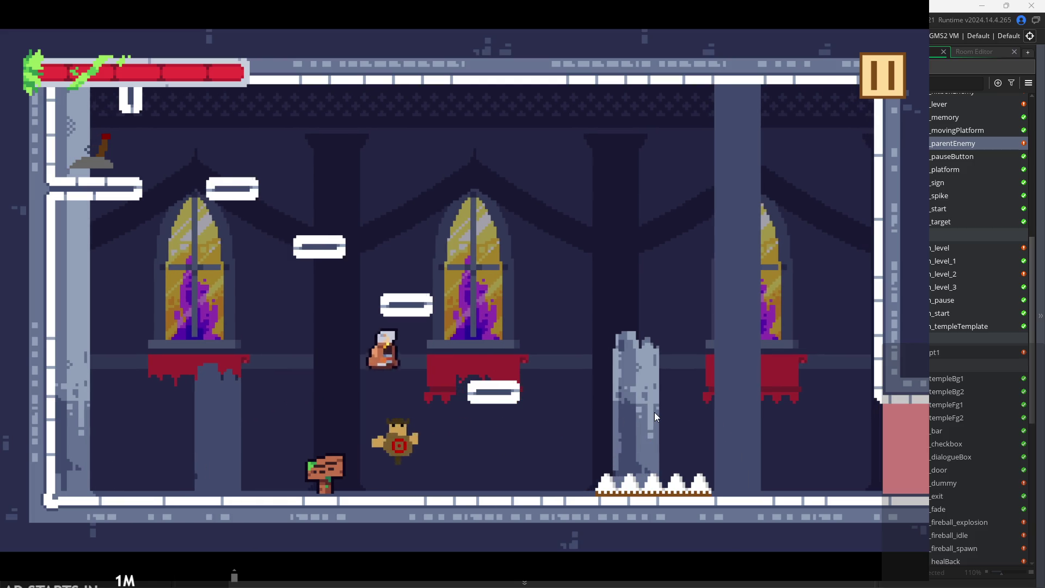
key("Left")
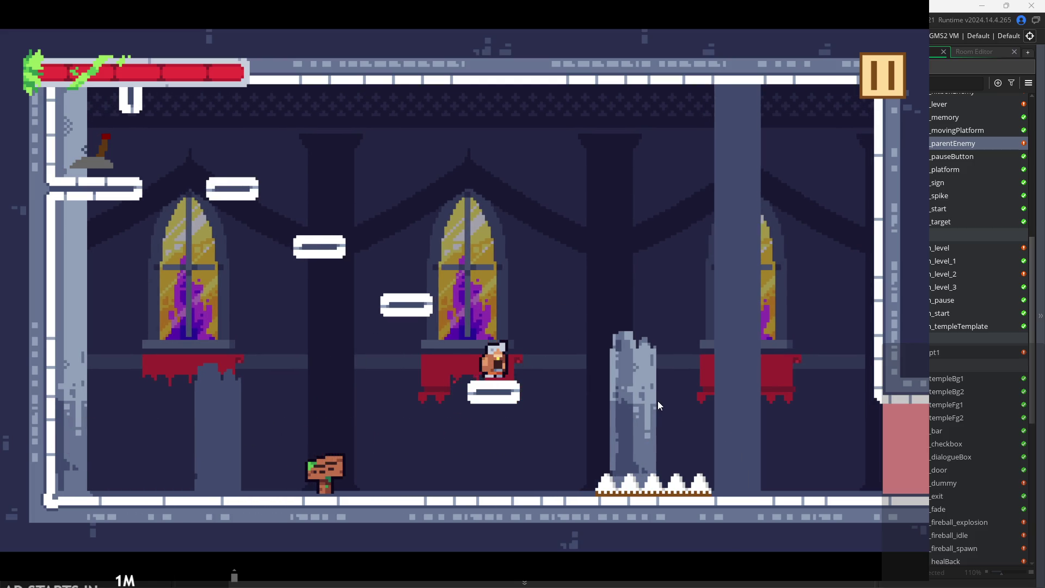
left_click(878, 77)
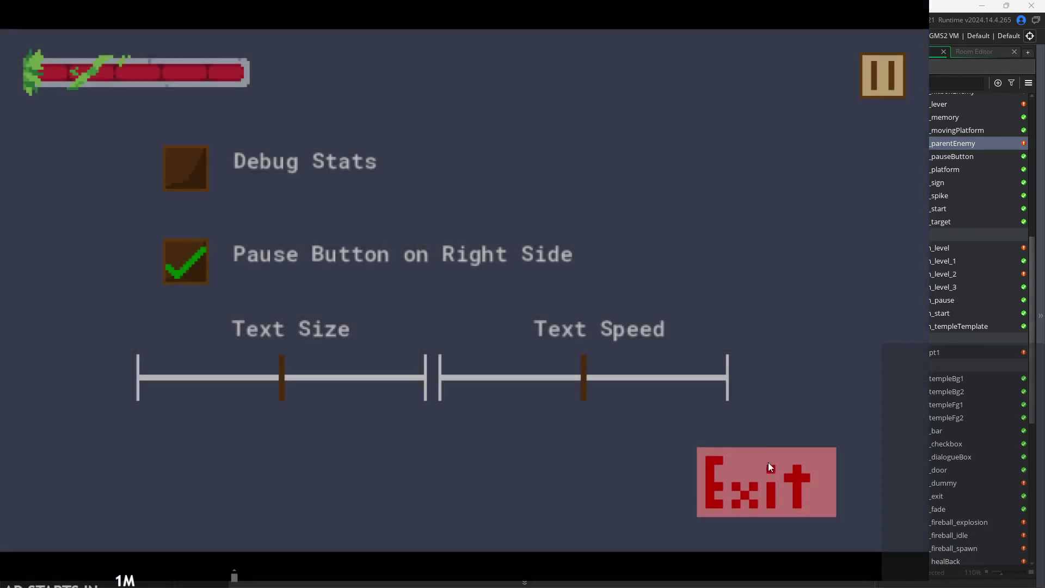
left_click(768, 465)
left_click(468, 354)
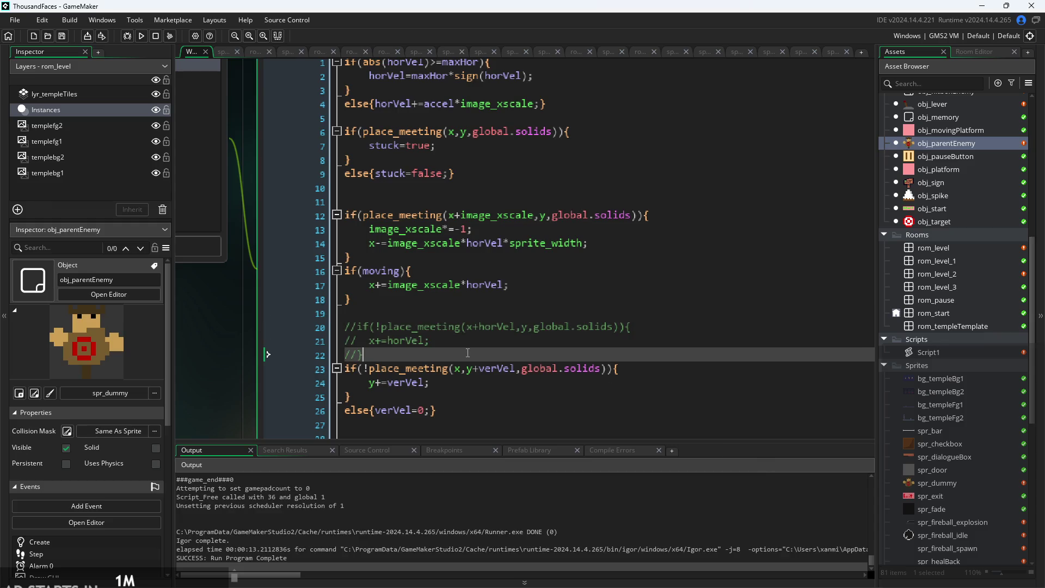
Delete the if(moving) block and uncomment the horizontal collision block with Ctrl+Shift+K.
scroll(467, 353, "up", 2, "ctrl")
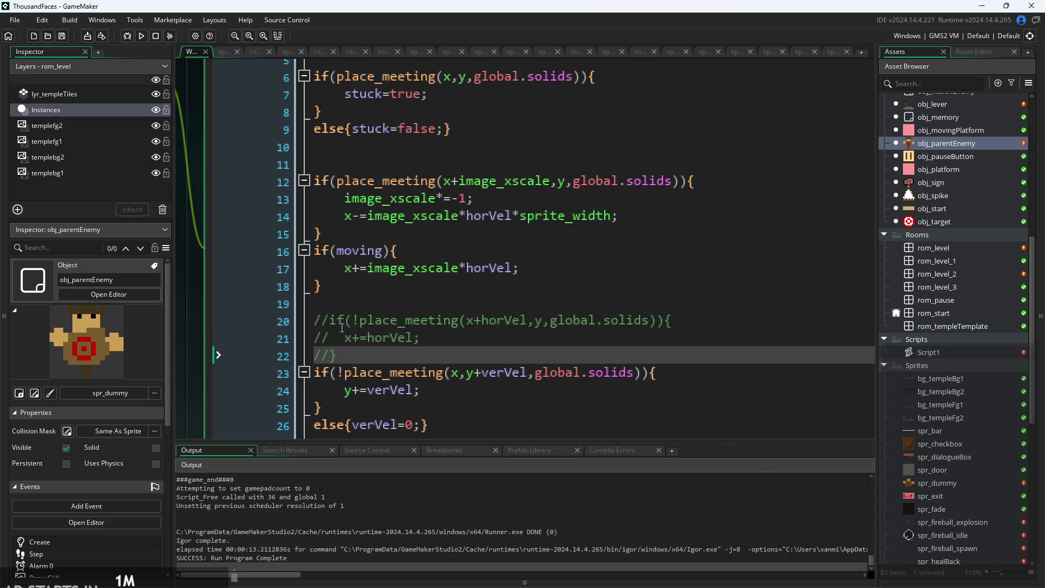
left_click(441, 225)
left_click(417, 289)
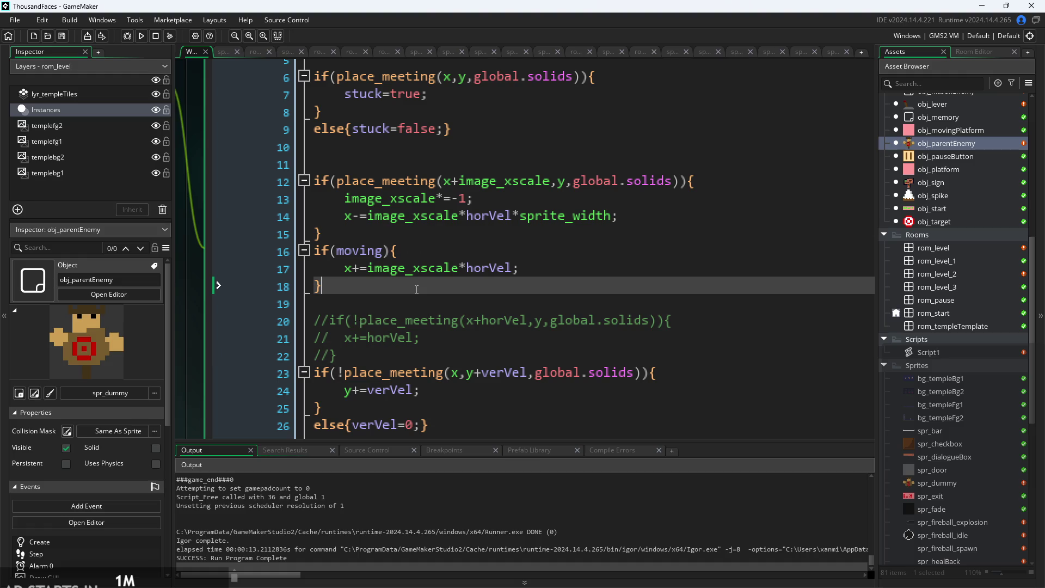
left_click(333, 357)
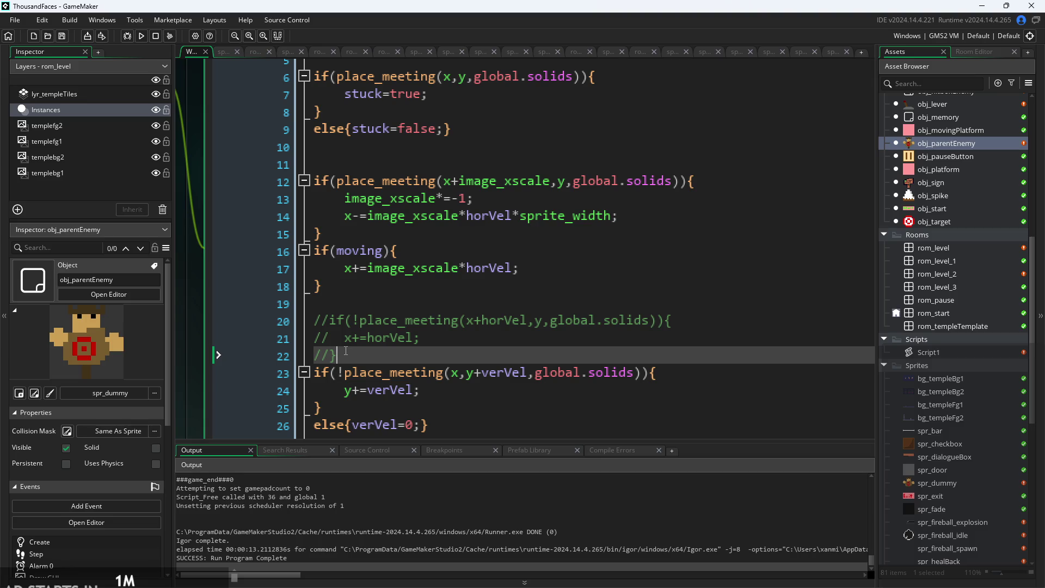
mouse_move(217, 357)
left_mouse_down()
mouse_move(216, 308)
mouse_move(218, 340)
left_mouse_up()
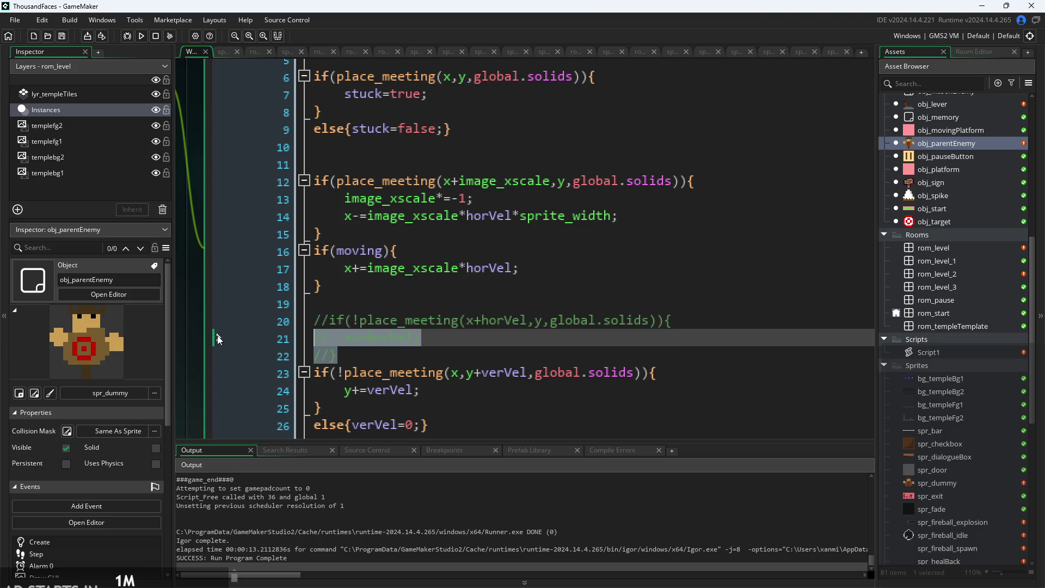
left_click_drag(216, 286, 194, 250)
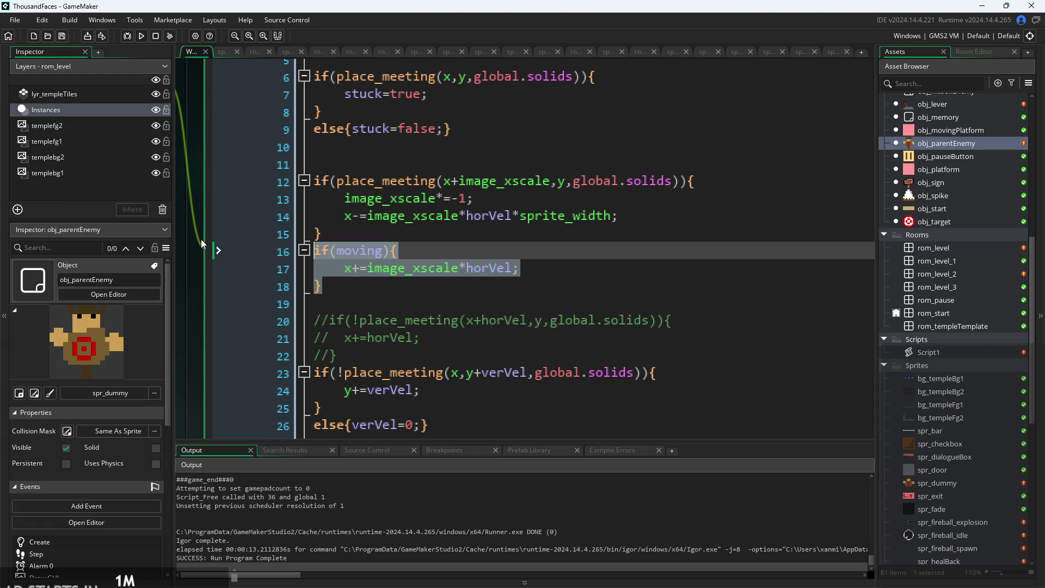
key("Delete")
mouse_move(261, 321)
left_mouse_down()
mouse_move(262, 298)
mouse_move(242, 278)
left_mouse_up()
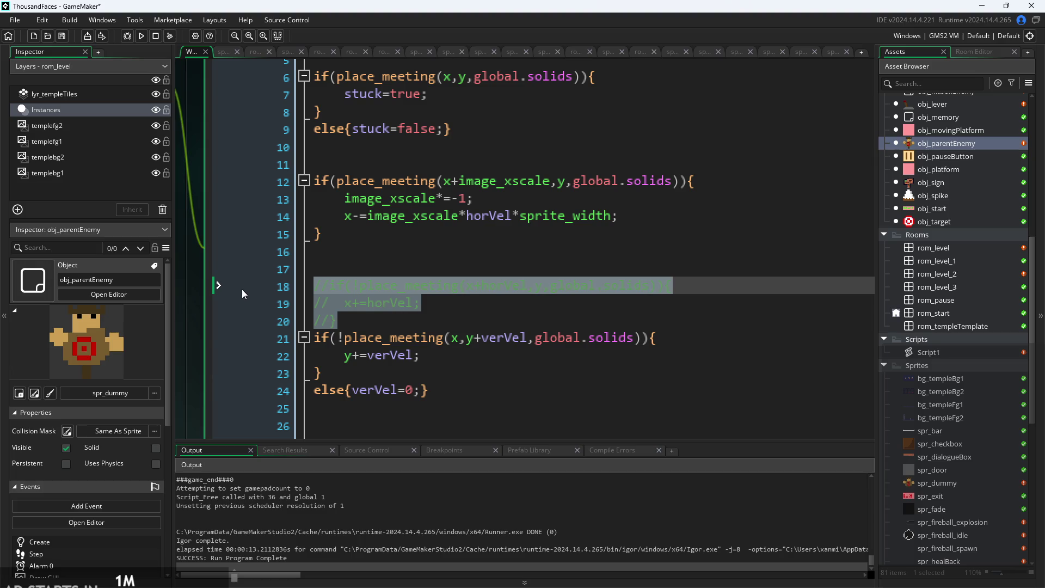
key("ctrl+shift+k")
Remove the extra blank line left at line 17.
left_click(474, 286)
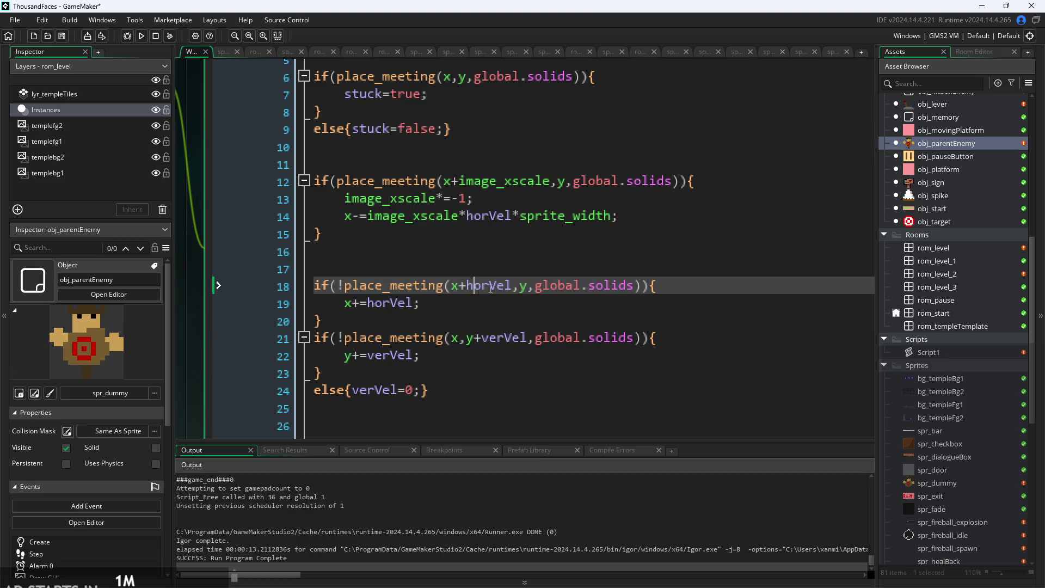
left_click(523, 303)
left_click(528, 271)
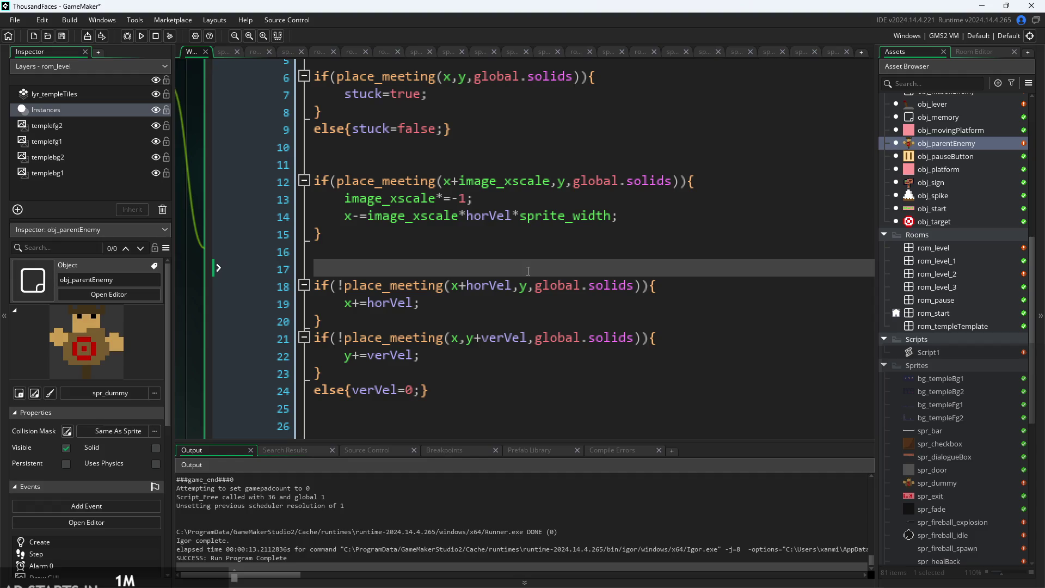
key("BackSpace")
key("BackSpace")
key("Return")
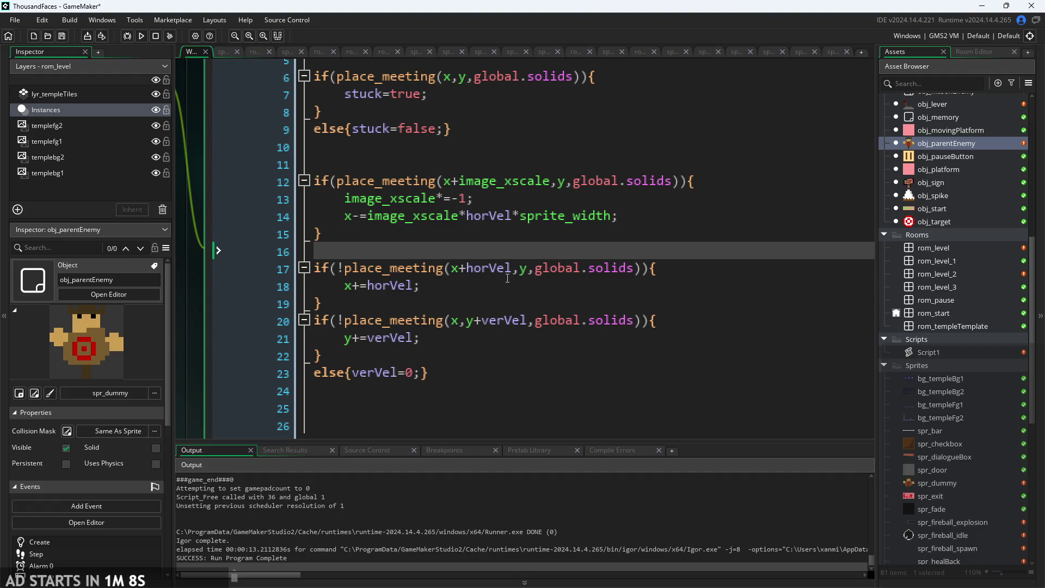
Append &&moving to line 17's place_meeting condition and launch a test run.
left_click(515, 270)
left_click(646, 270)
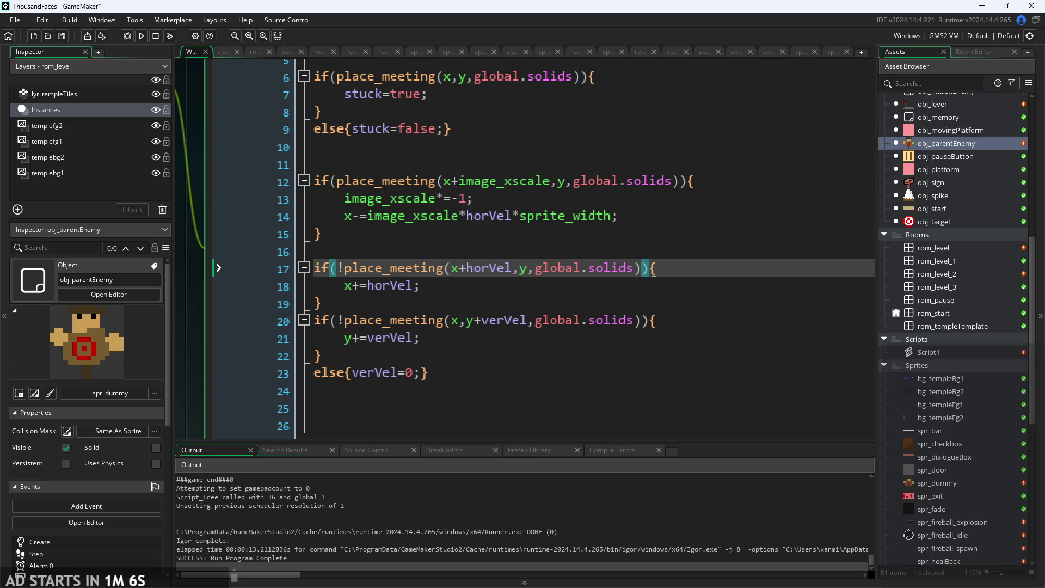
type("&&moving")
left_click(736, 253)
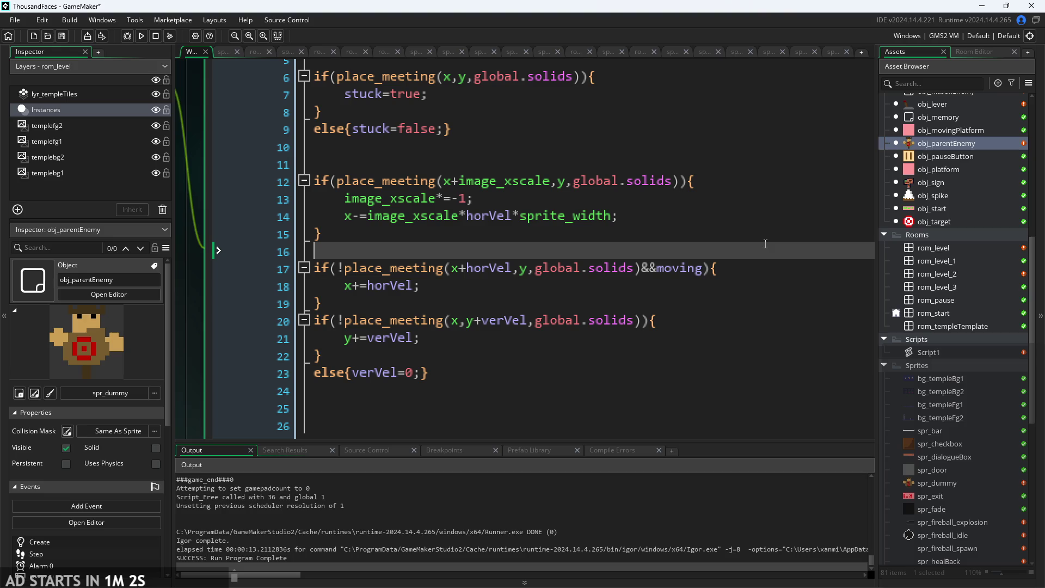
left_click(141, 36)
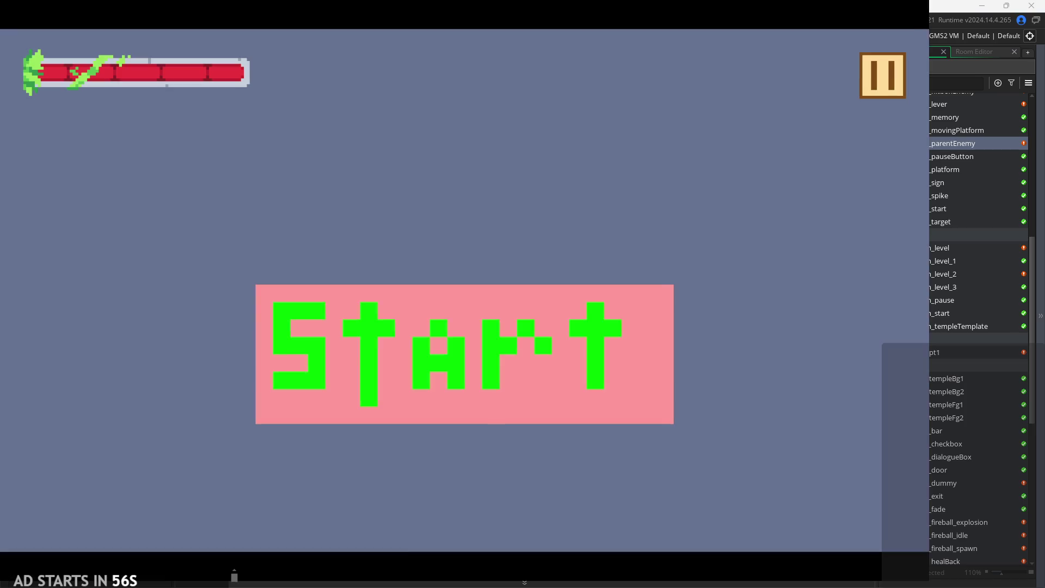
left_click(470, 390)
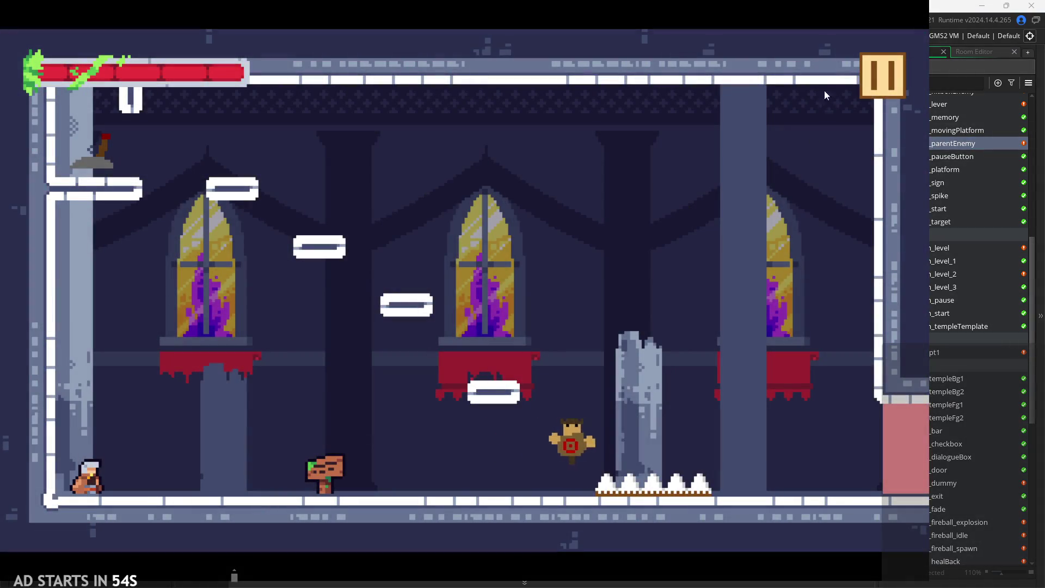
left_click(883, 77)
left_click(196, 172)
left_click(858, 110)
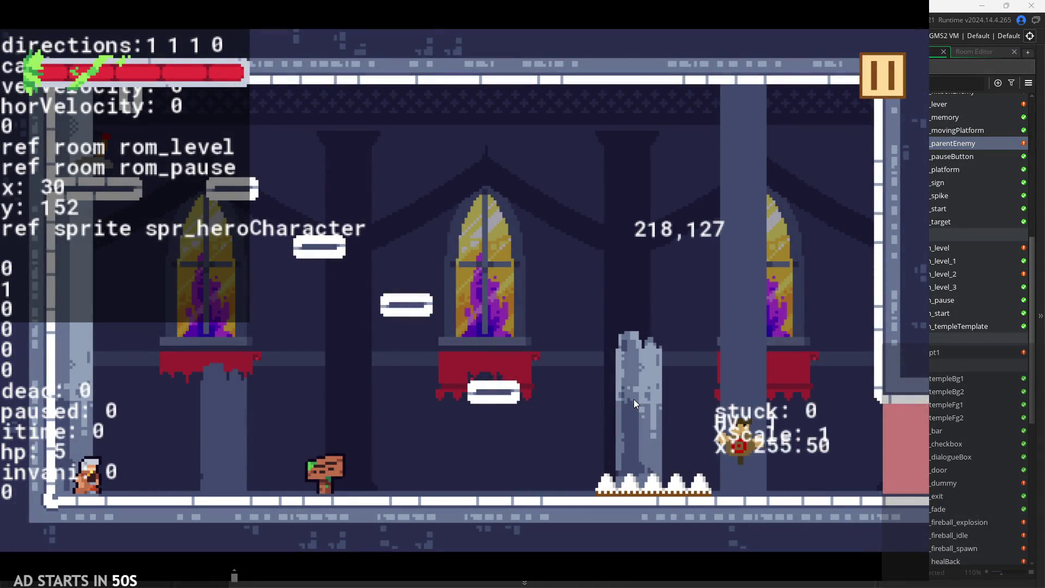
key("Right")
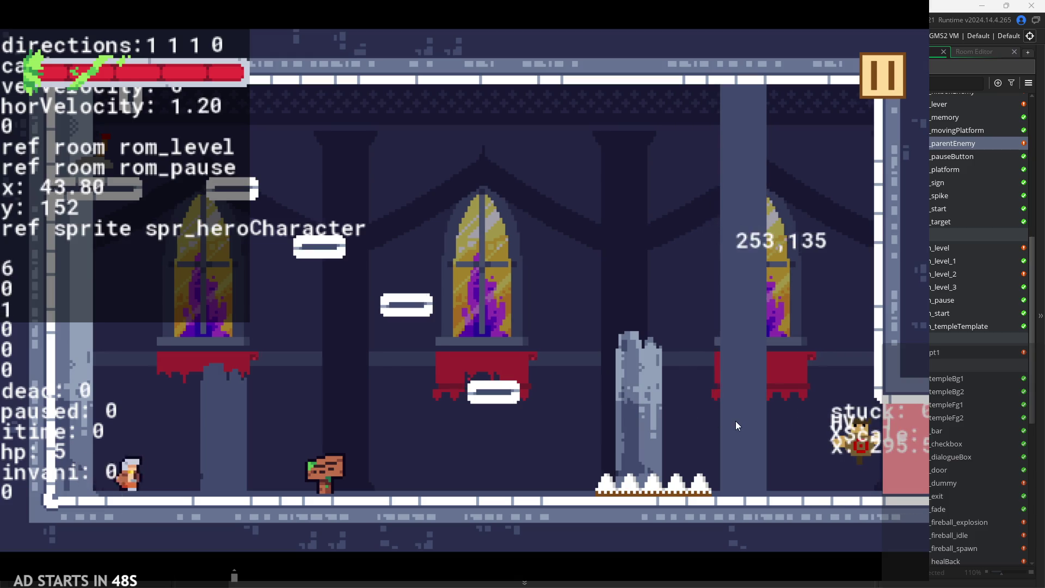
key("space")
left_click(864, 116)
left_click(729, 494)
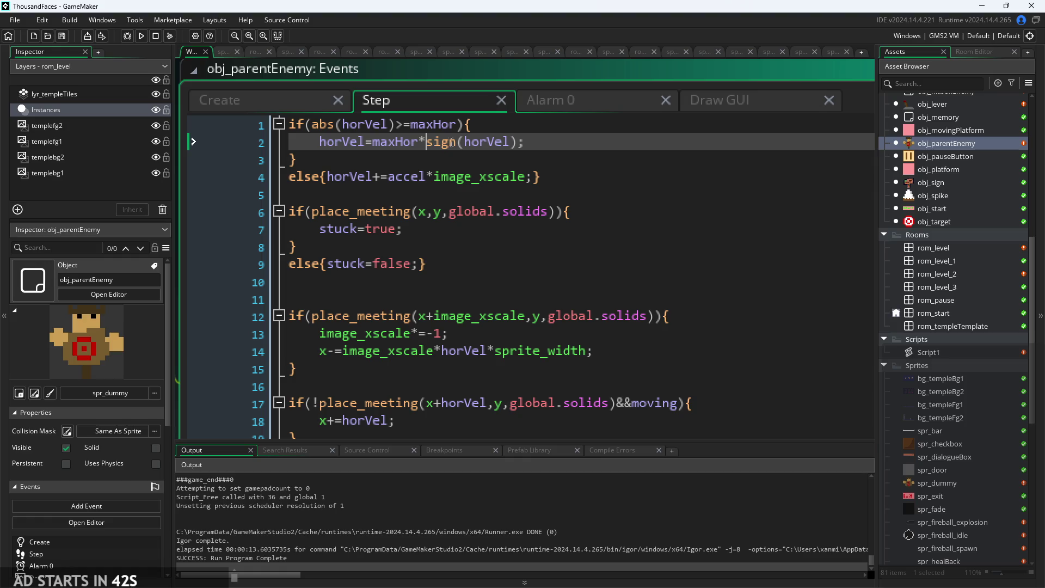
left_click(384, 124)
left_click(424, 138)
left_click(410, 177)
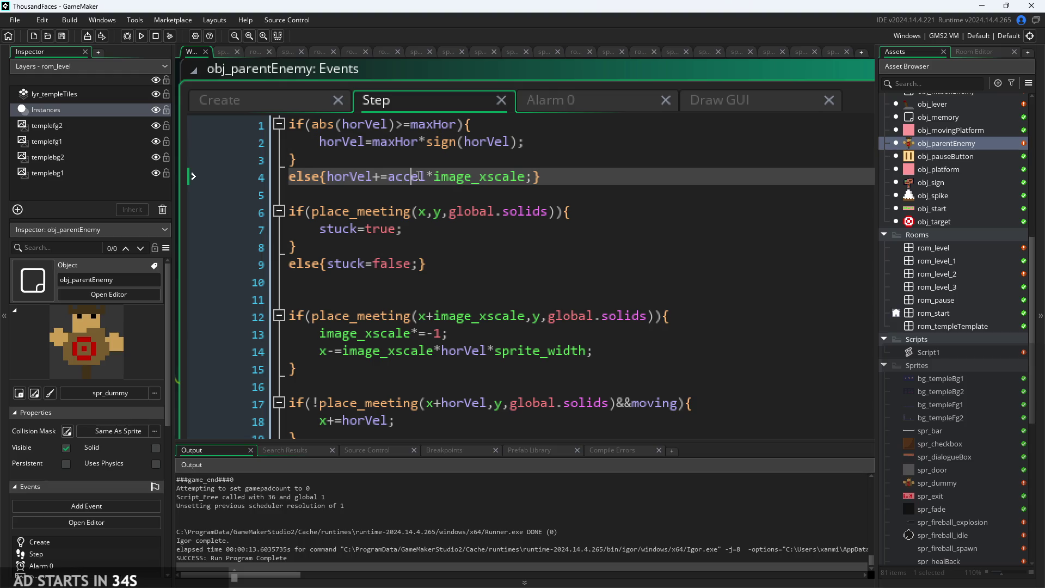
left_click(468, 179)
left_click(539, 178)
left_click(474, 213)
scroll(468, 261, "down", 3)
left_click(471, 206)
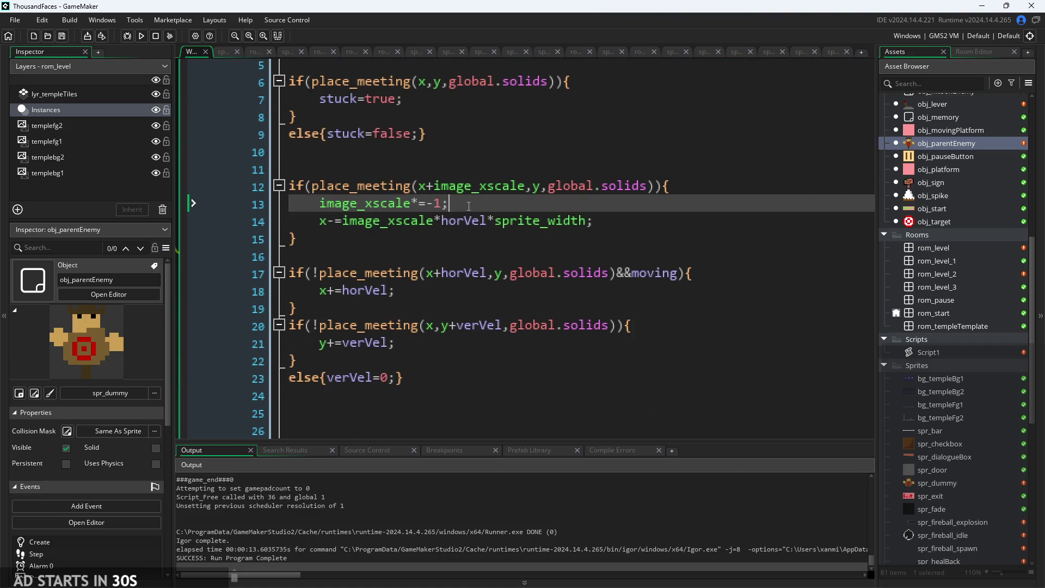
left_click(430, 220)
left_click(474, 206)
left_click(480, 220)
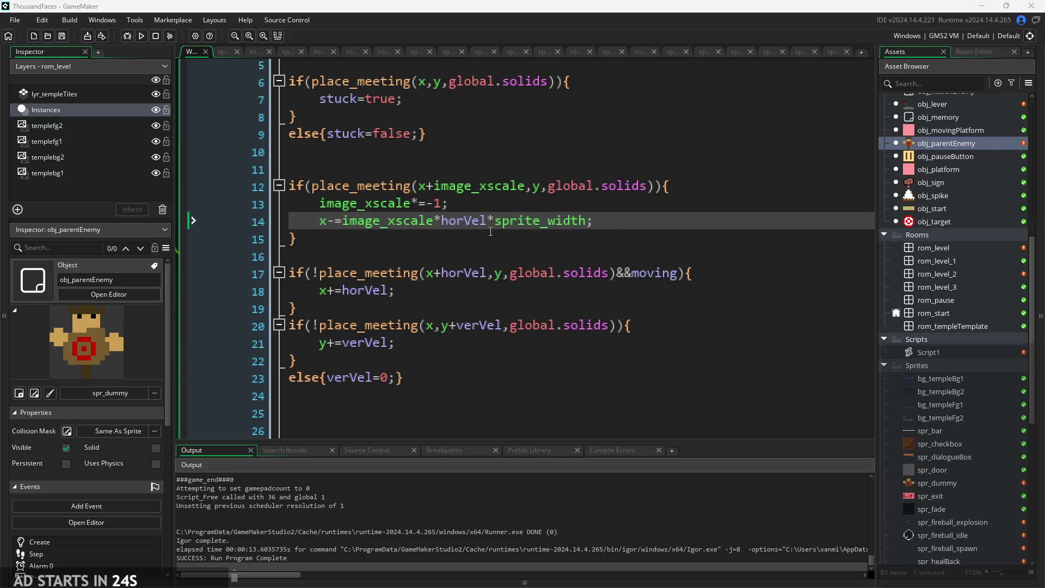
left_click(493, 273)
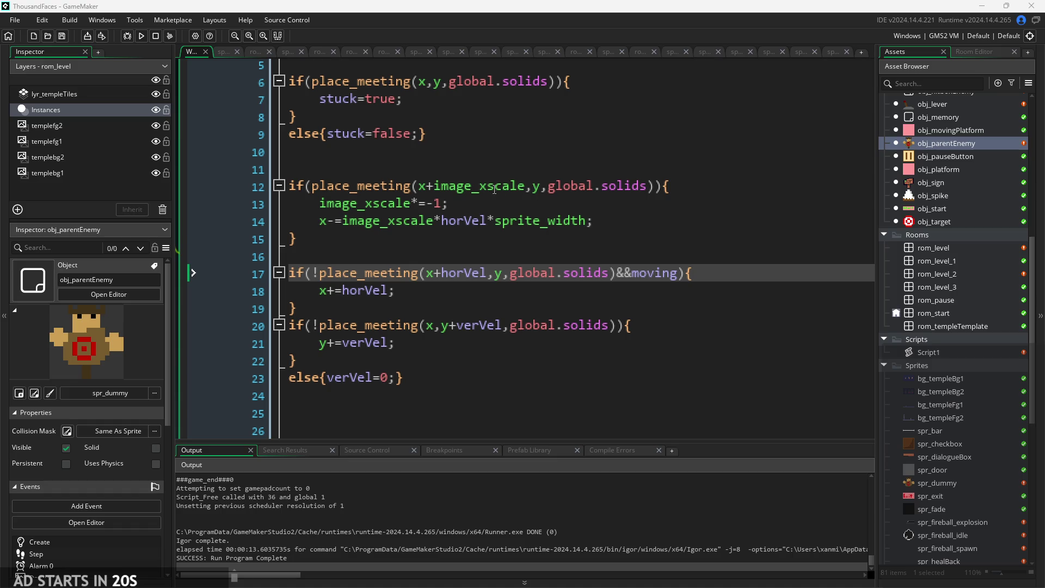
left_click(410, 233)
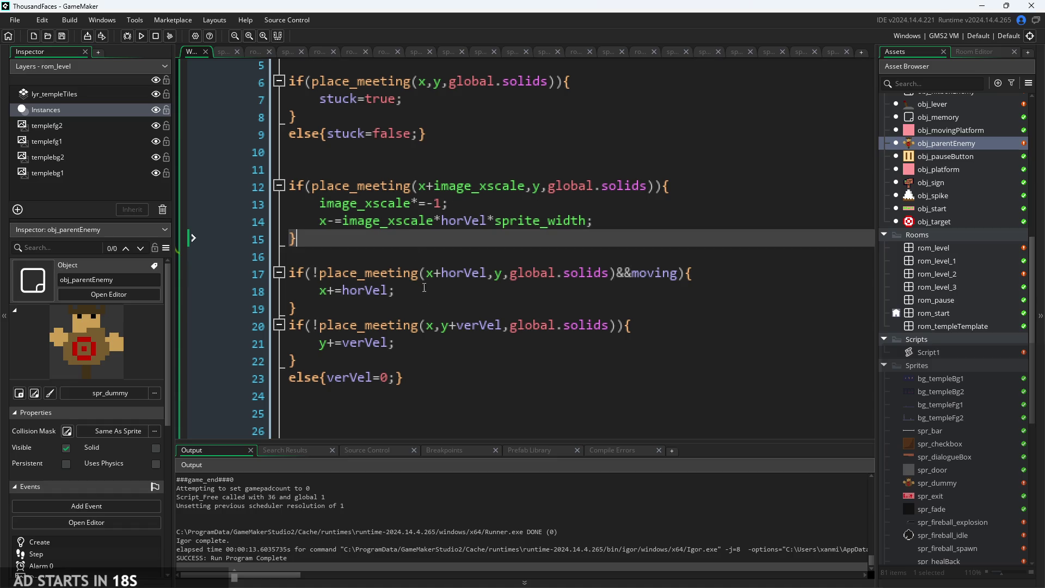
left_click(424, 304)
left_click(423, 327)
left_click(423, 344)
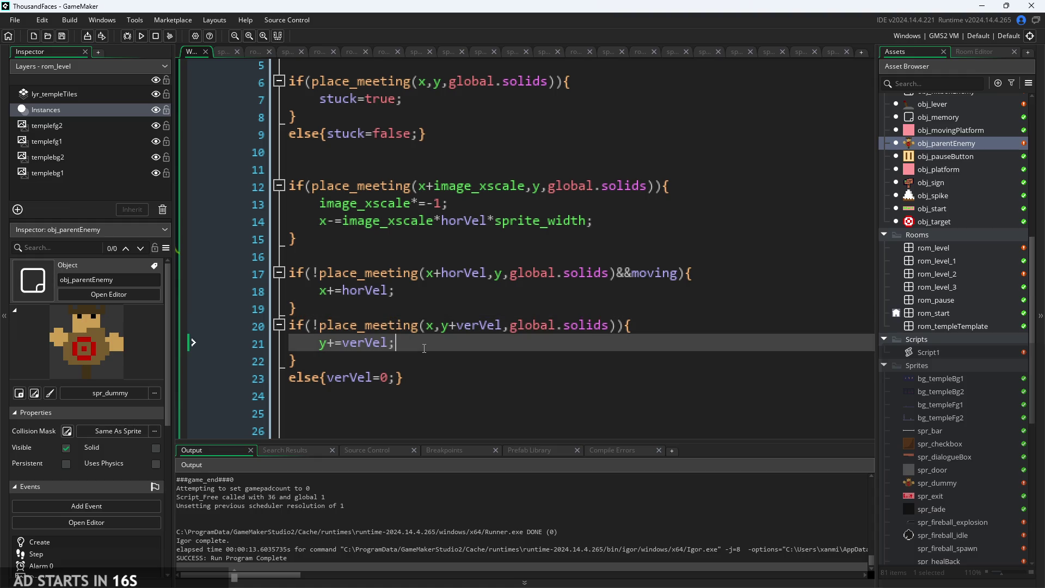
left_click(421, 360)
left_click(487, 348)
scroll(442, 303, "down", 5)
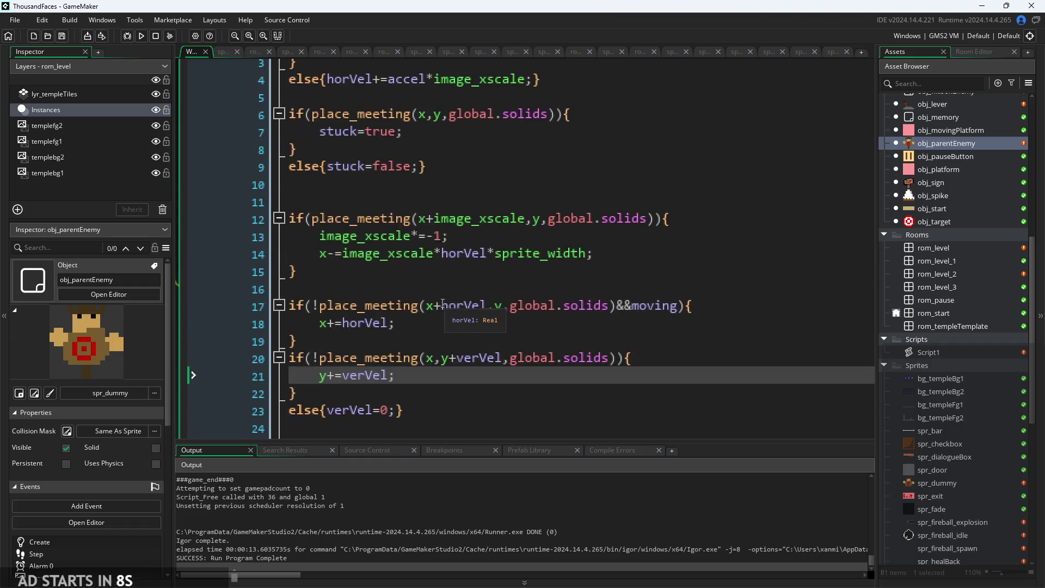
scroll(443, 303, "down", 2)
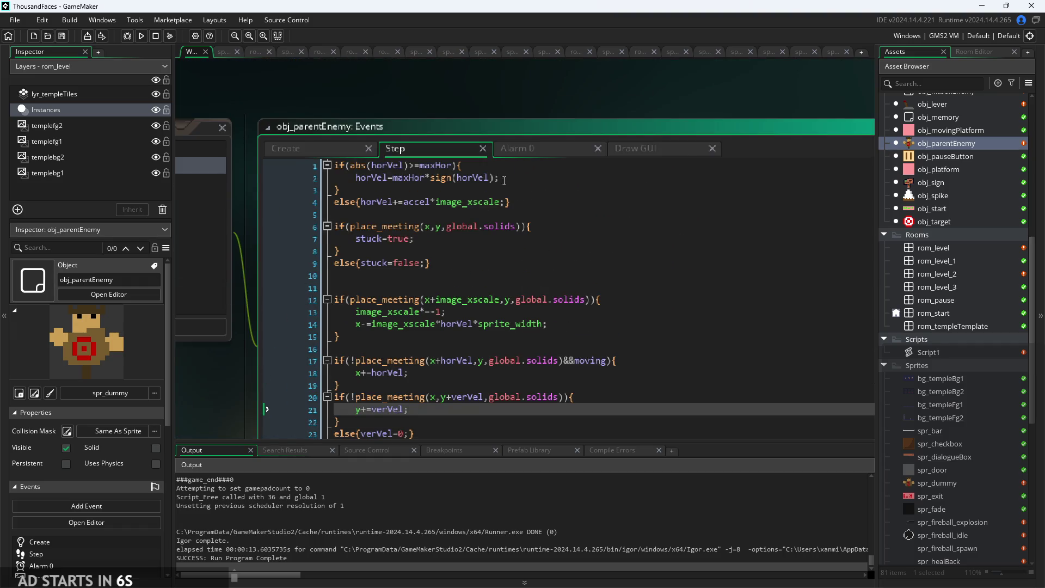
left_click(323, 169)
key("Return")
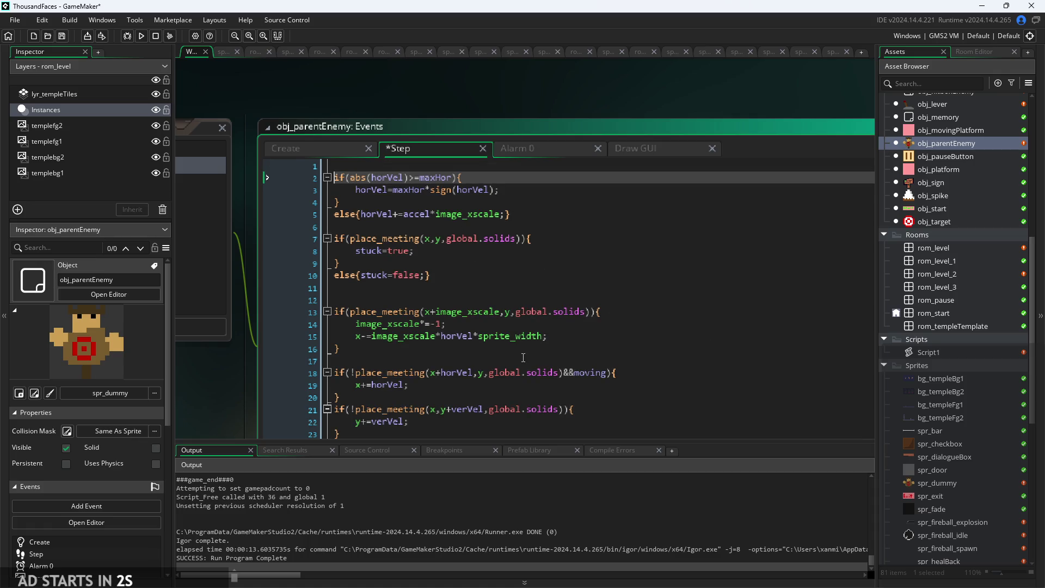
scroll(475, 336, "down", 2)
left_click(475, 335)
key("Return")
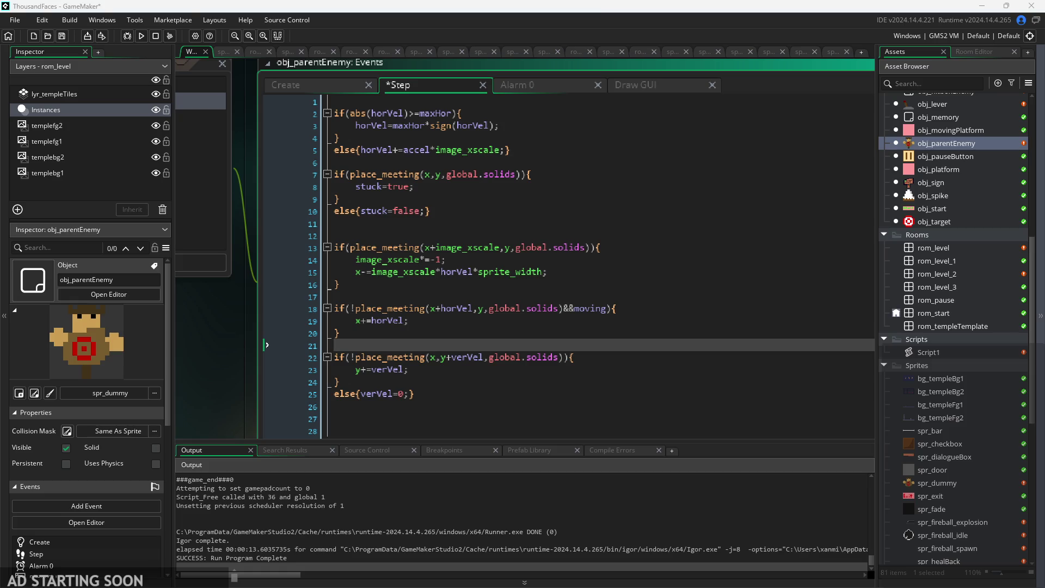
left_click(531, 308)
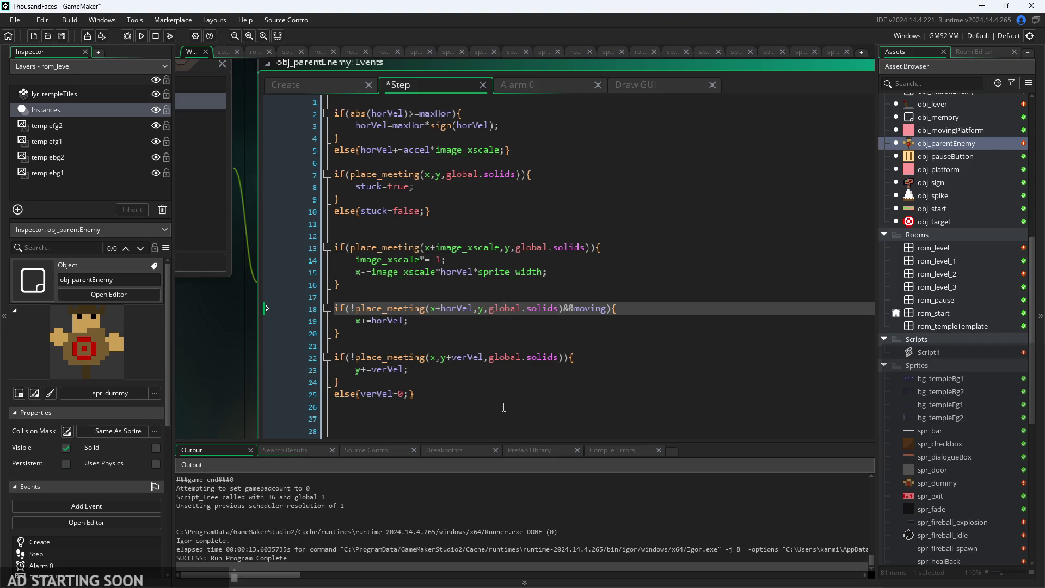
left_click(496, 224)
scroll(495, 208, "up", 2)
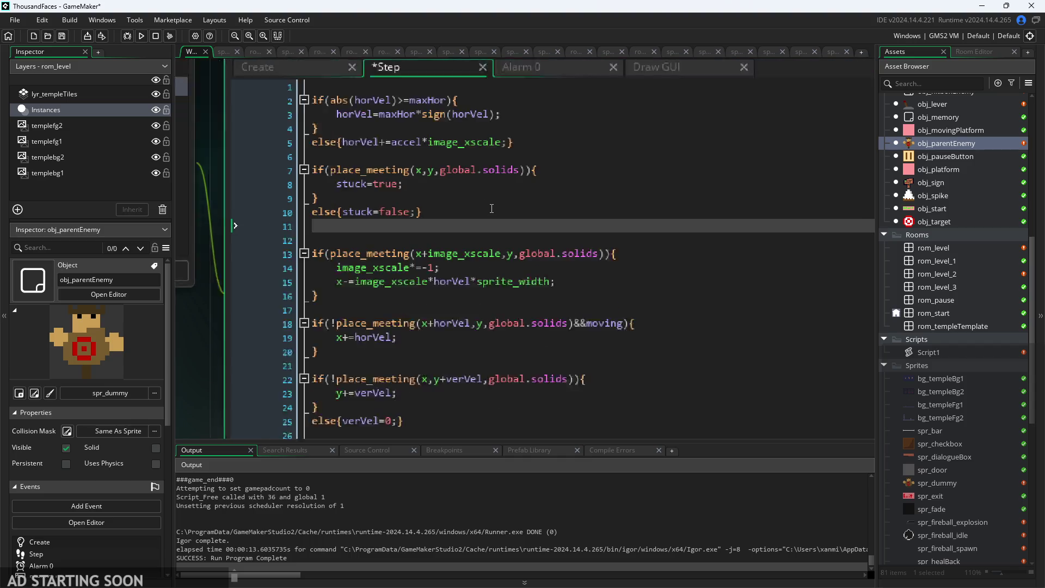
key("Up")
key("Up")
left_click(485, 170)
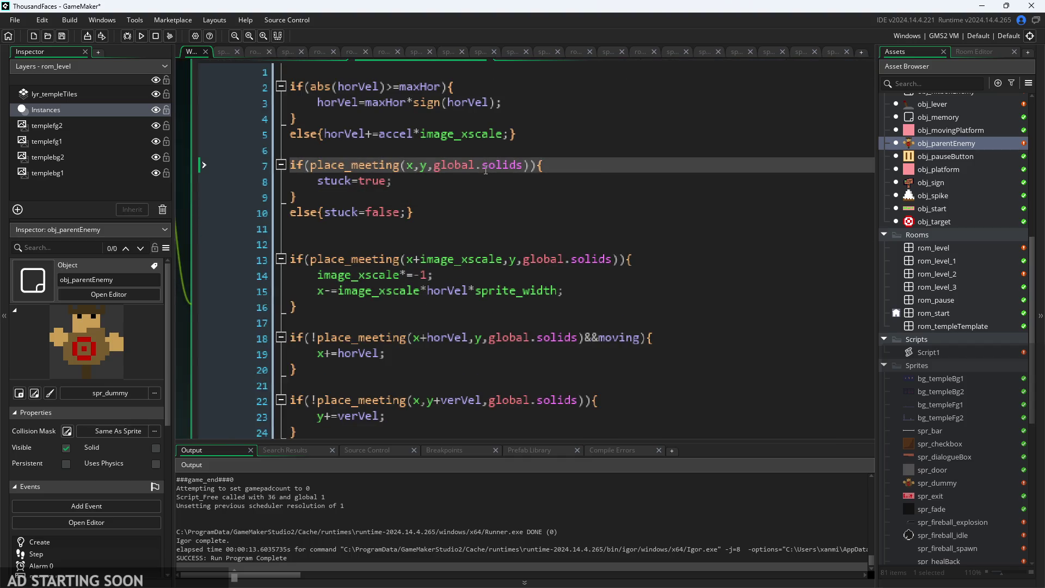
key("Down")
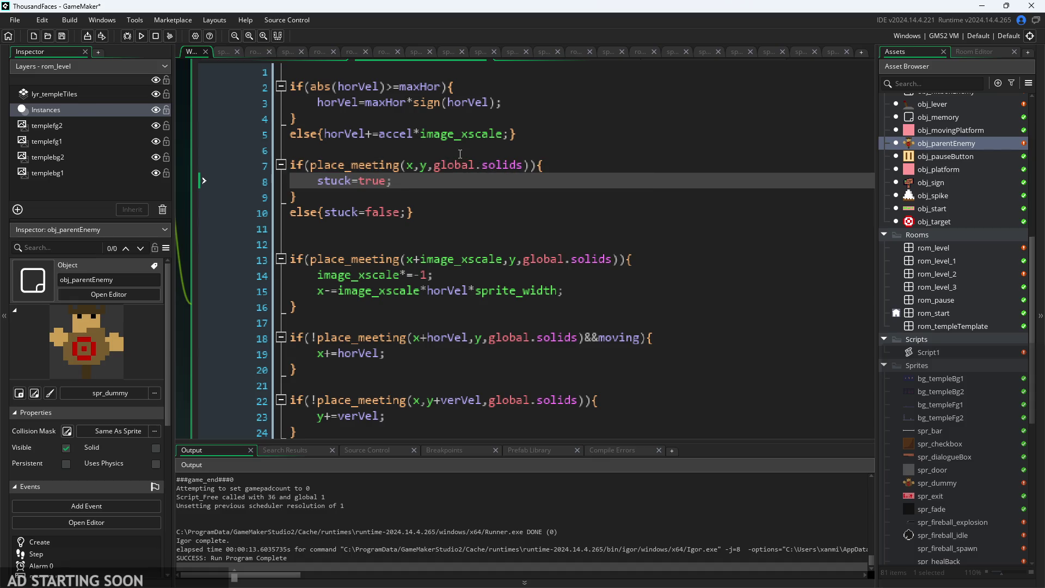
scroll(204, 279, "up", 2, "ctrl")
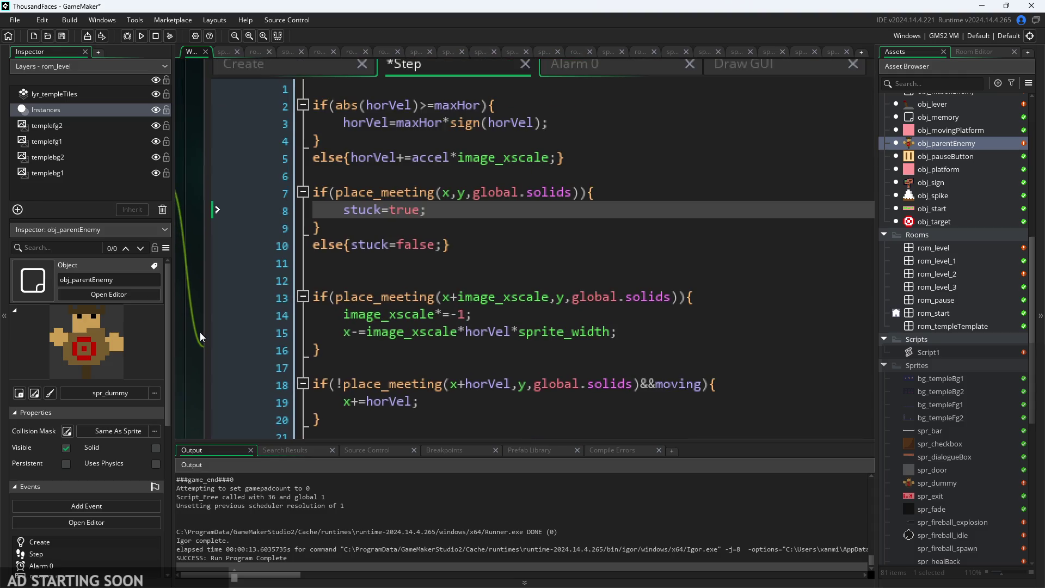
left_click(551, 126)
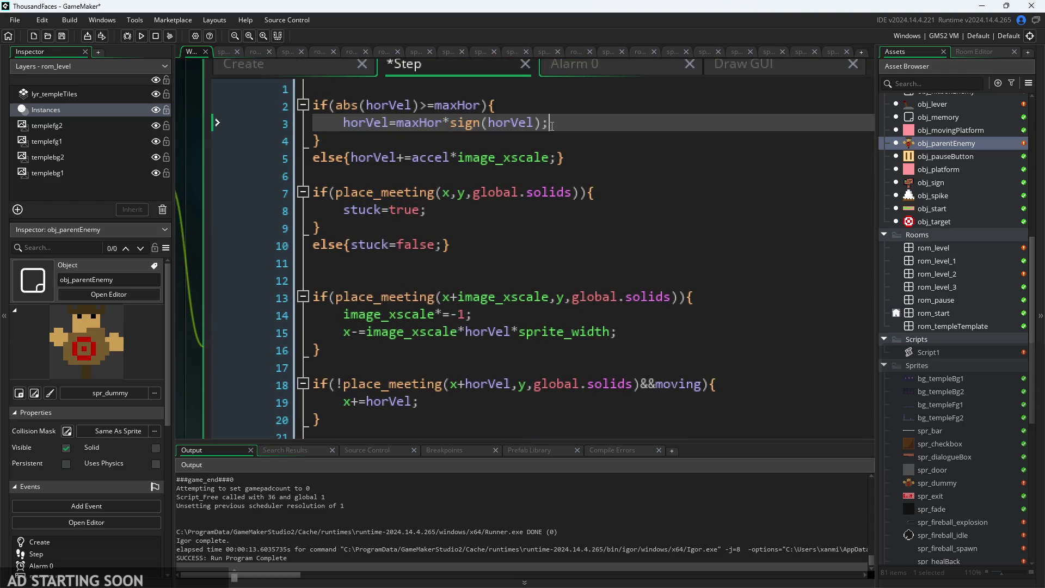
left_click(531, 136)
left_click(351, 157)
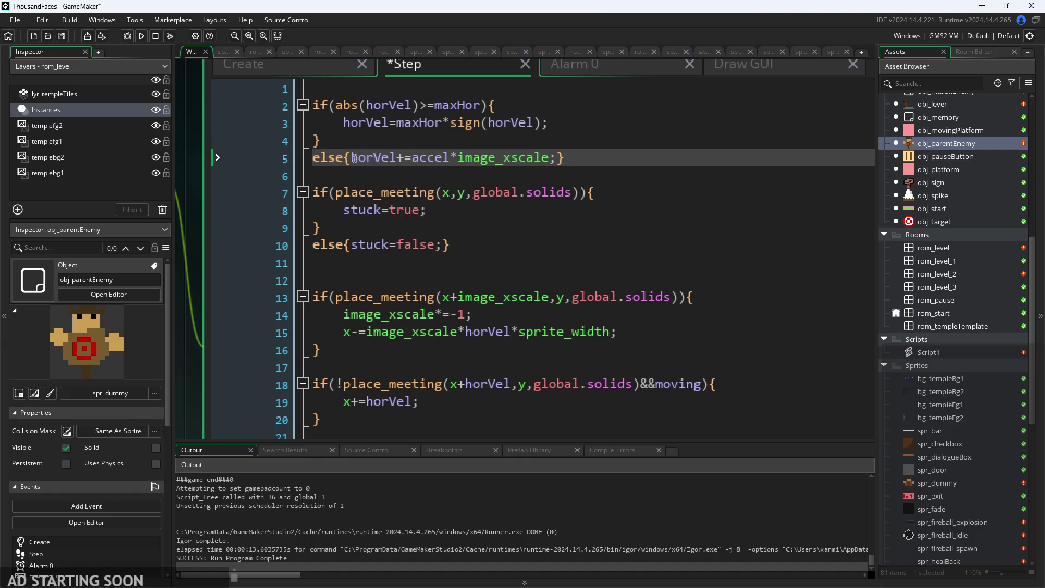
key("Return")
key("Return")
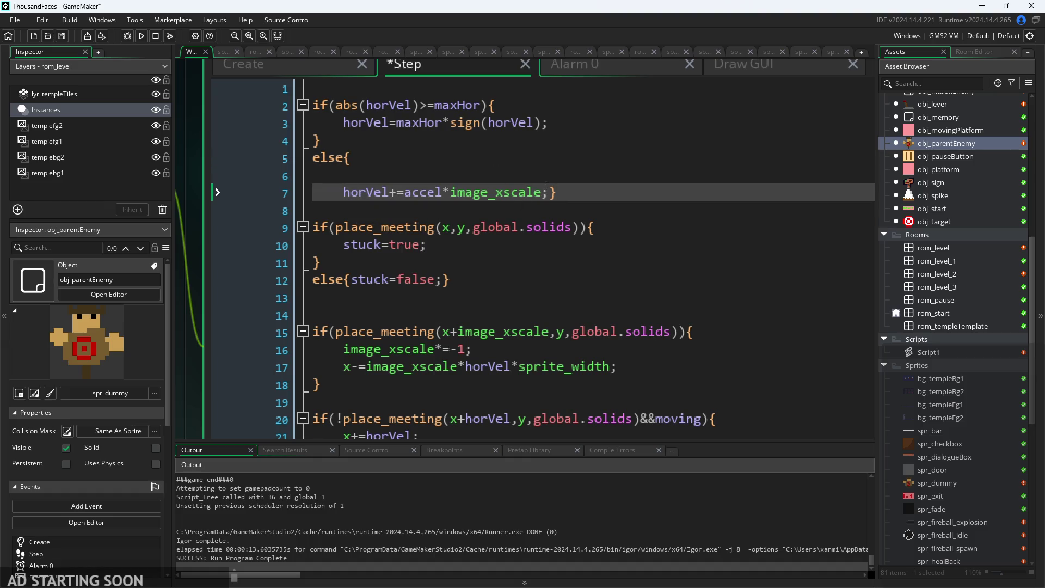
key("ctrl+z")
left_click(551, 176)
key("Return")
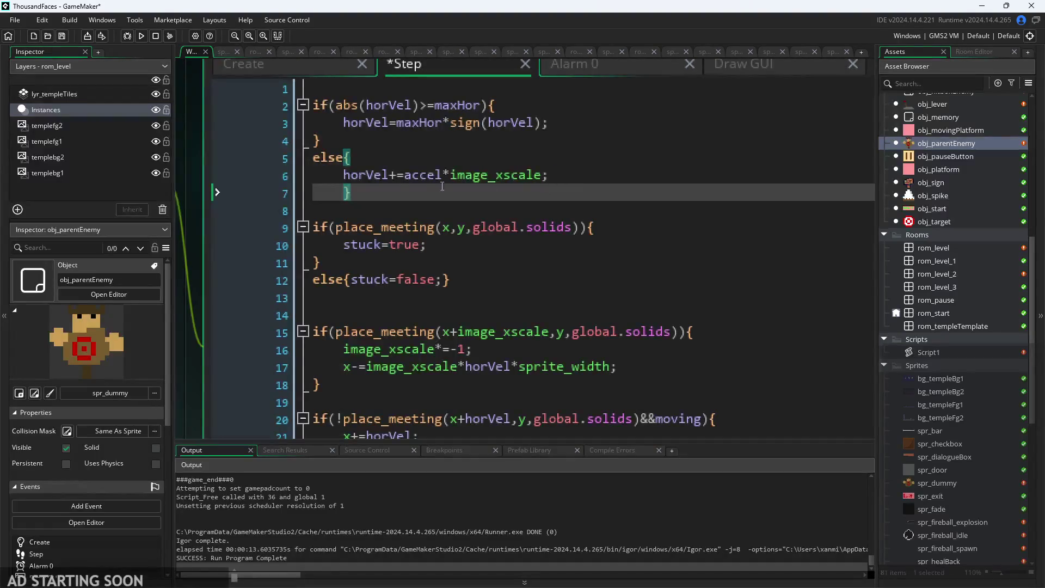
left_click(405, 175)
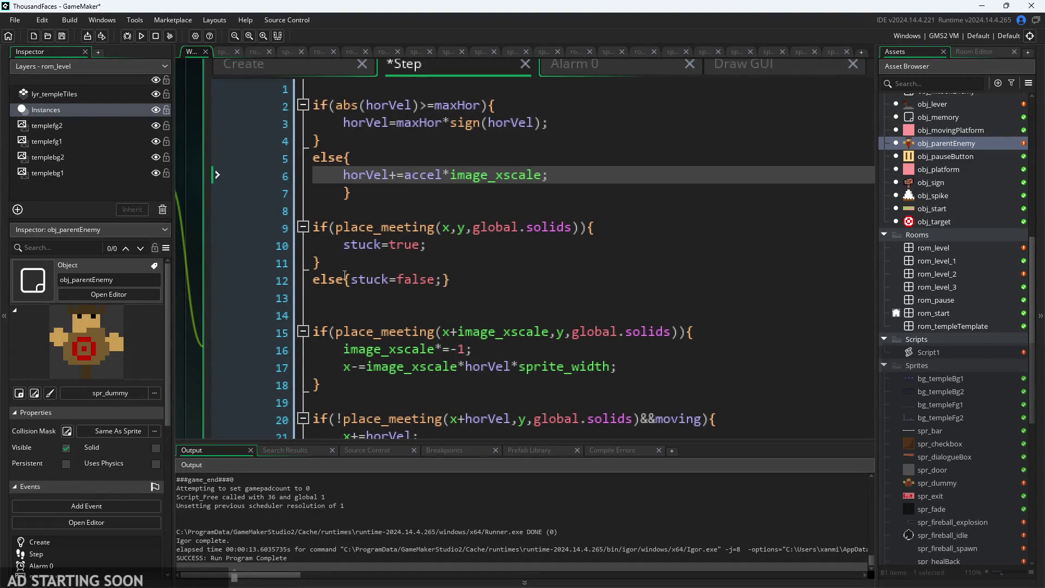
left_click(495, 267)
scroll(495, 267, "down", 2)
left_click(444, 213)
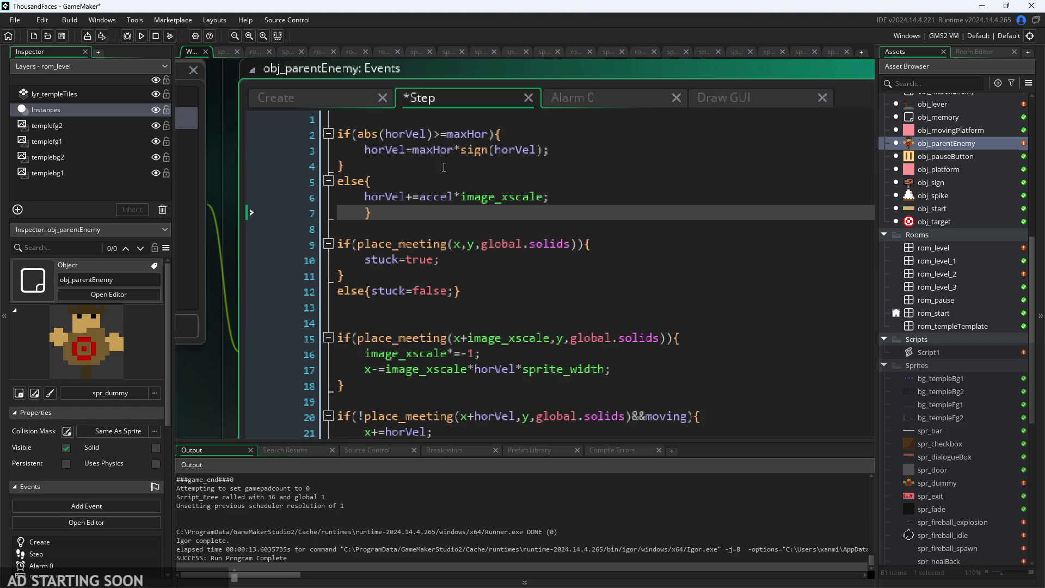
left_click(455, 149)
left_click(466, 163)
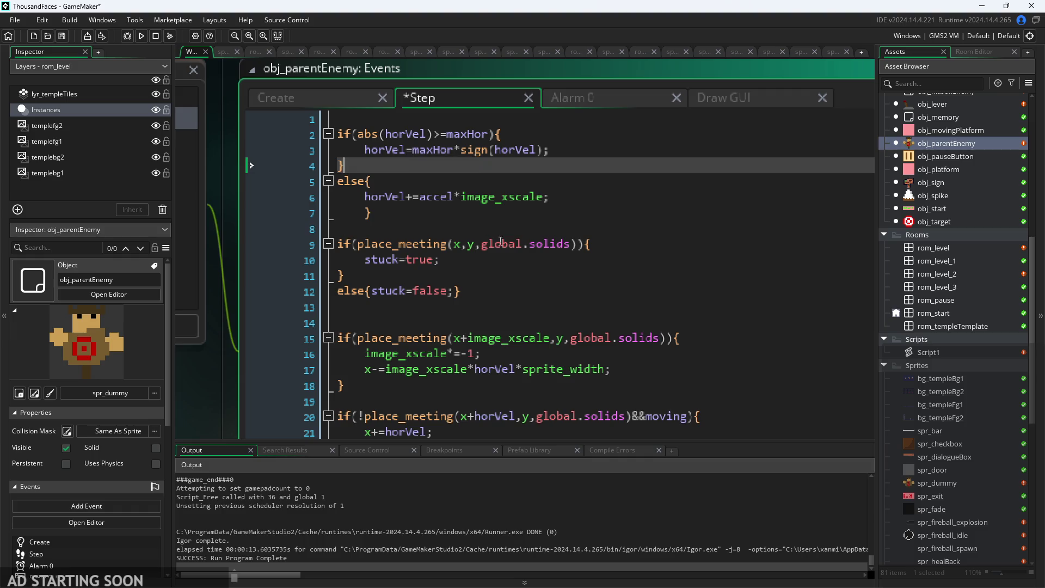
left_click(699, 194)
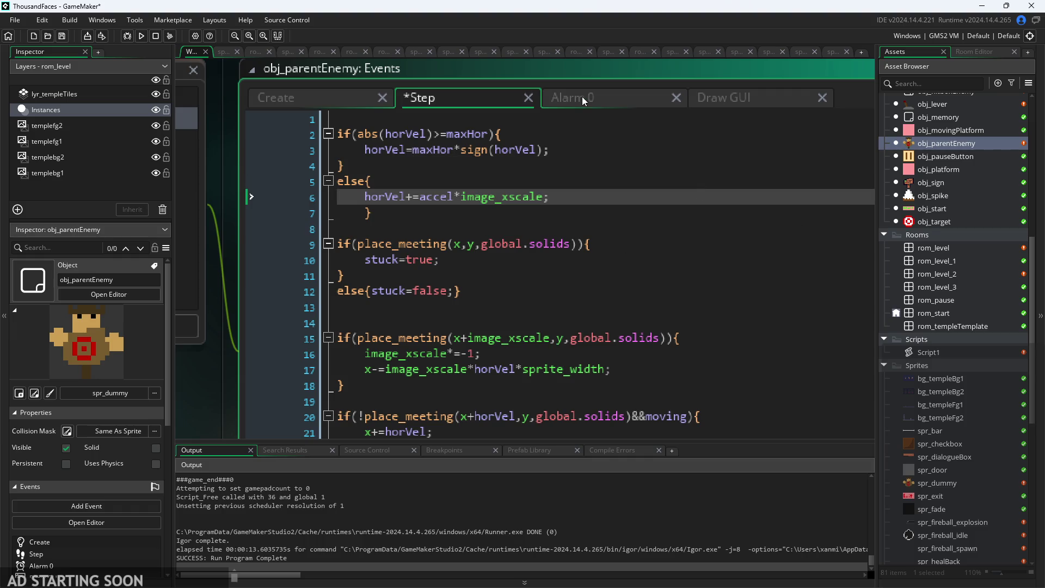
scroll(583, 96, "down", 3)
left_click(423, 302)
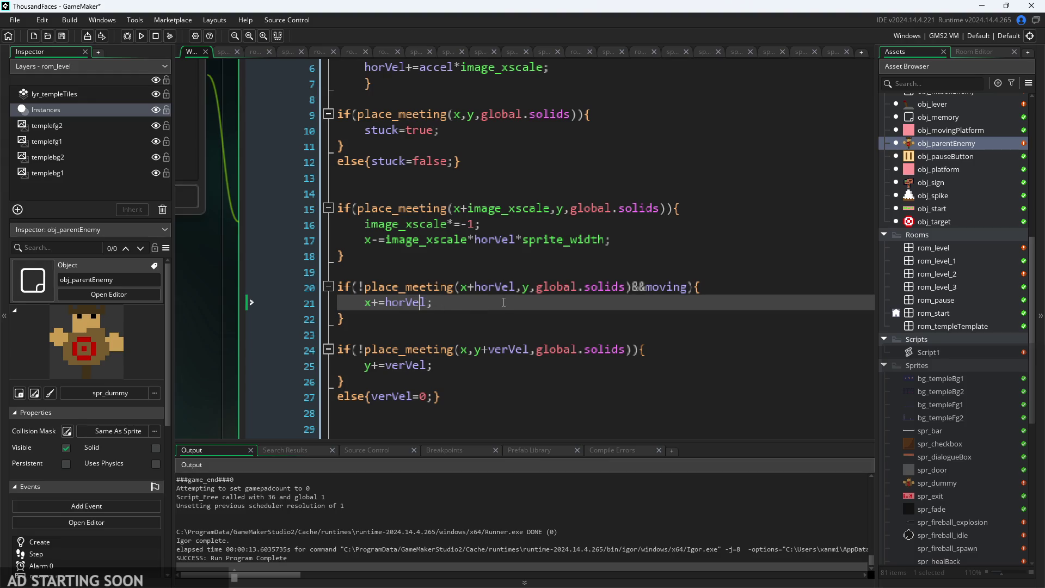
scroll(482, 256, "up", 1)
left_click(477, 258)
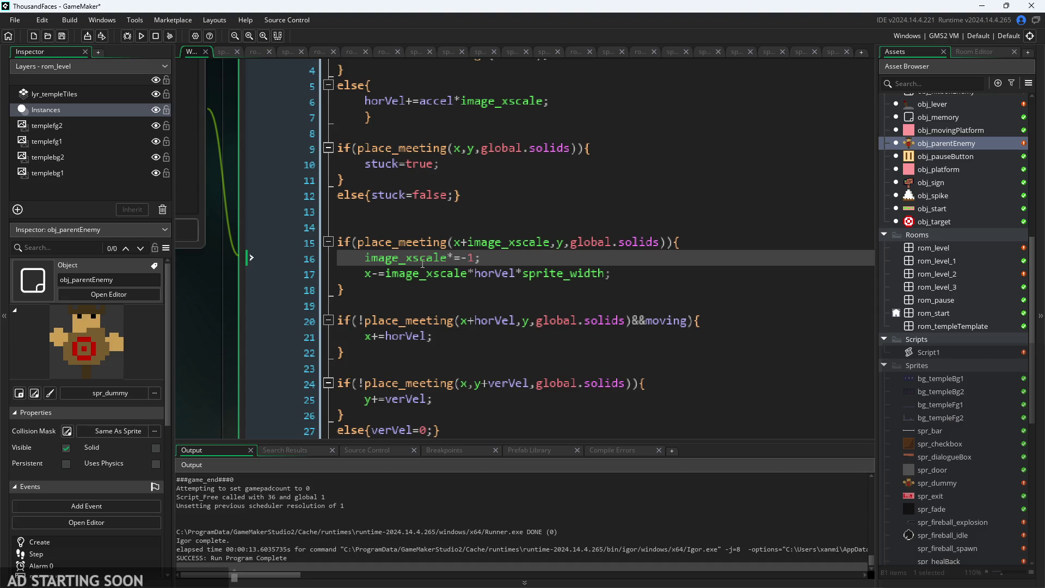
left_click(428, 337)
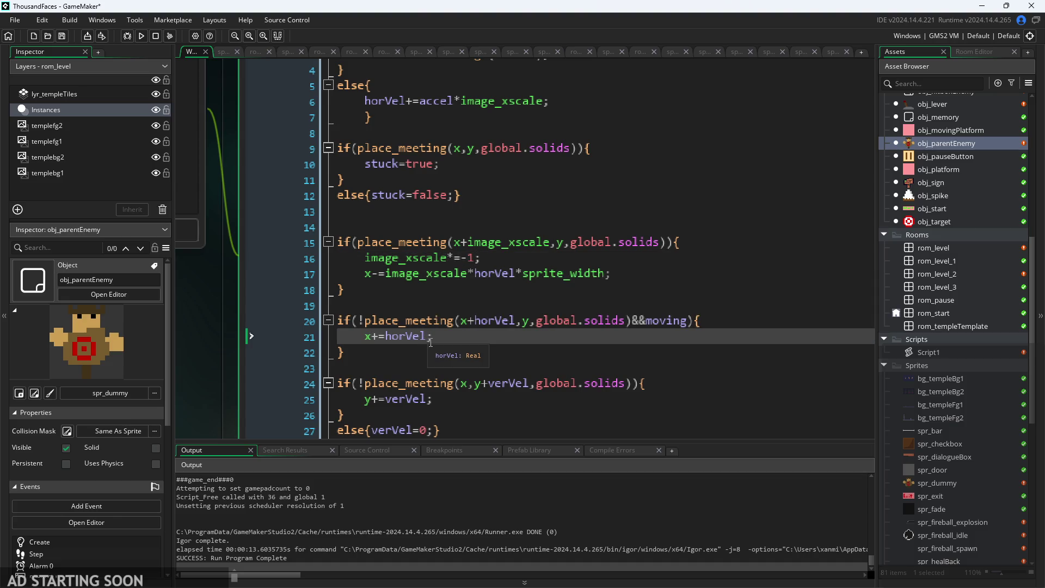
Insert *image_xscale and remove the +image_xscale offset from the line 15 wall check.
type("*imag")
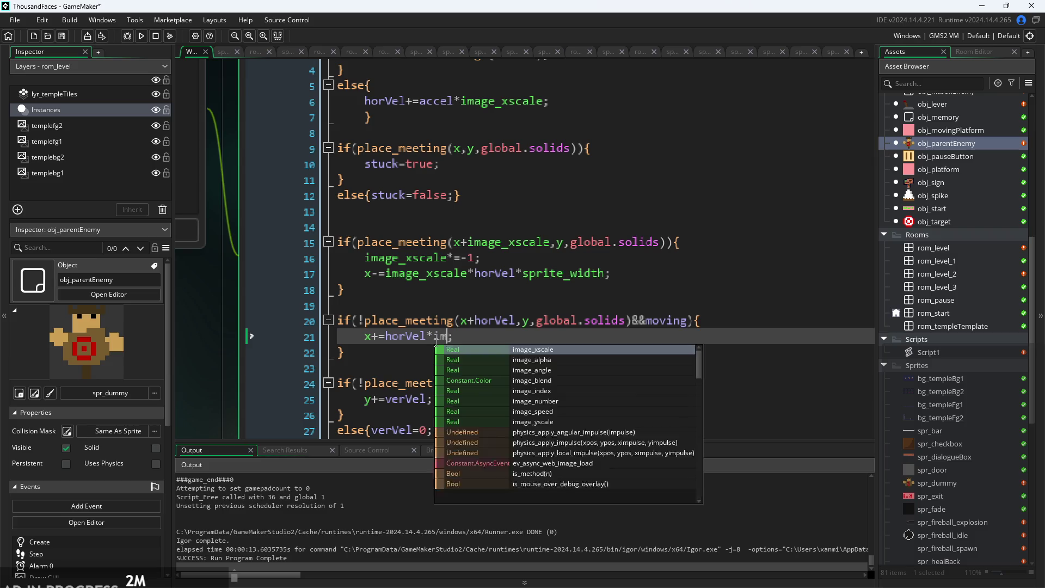
key("Return")
type("horVel*=-1;")
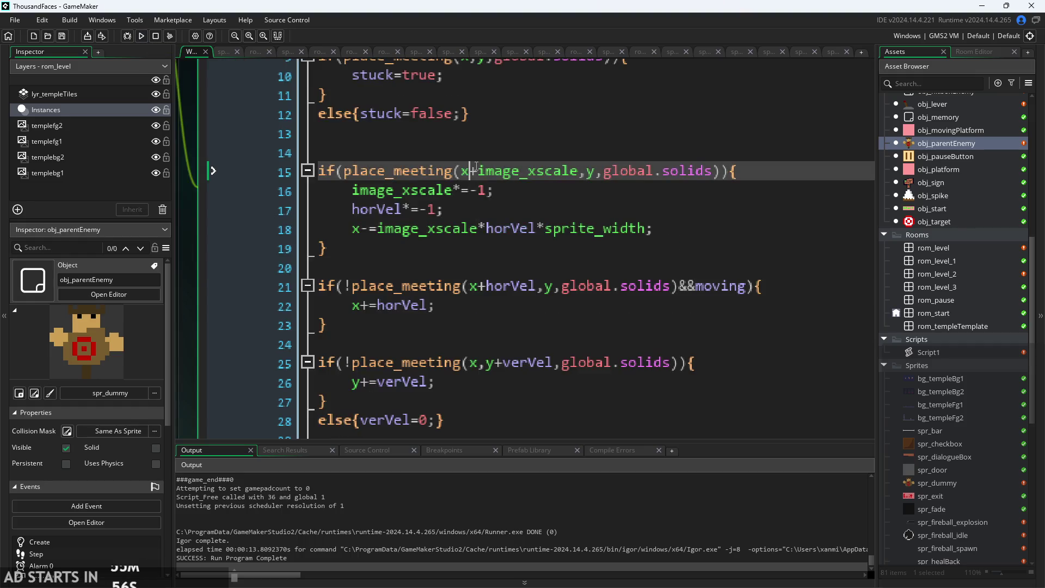
left_click_drag(469, 172, 587, 173)
left_click(553, 172)
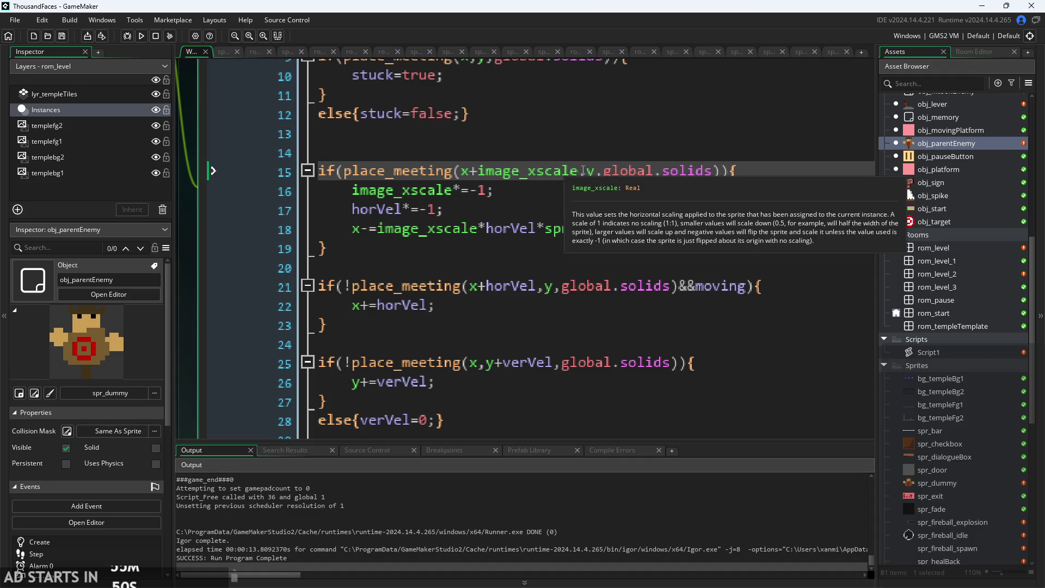
left_click_drag(579, 172, 472, 172)
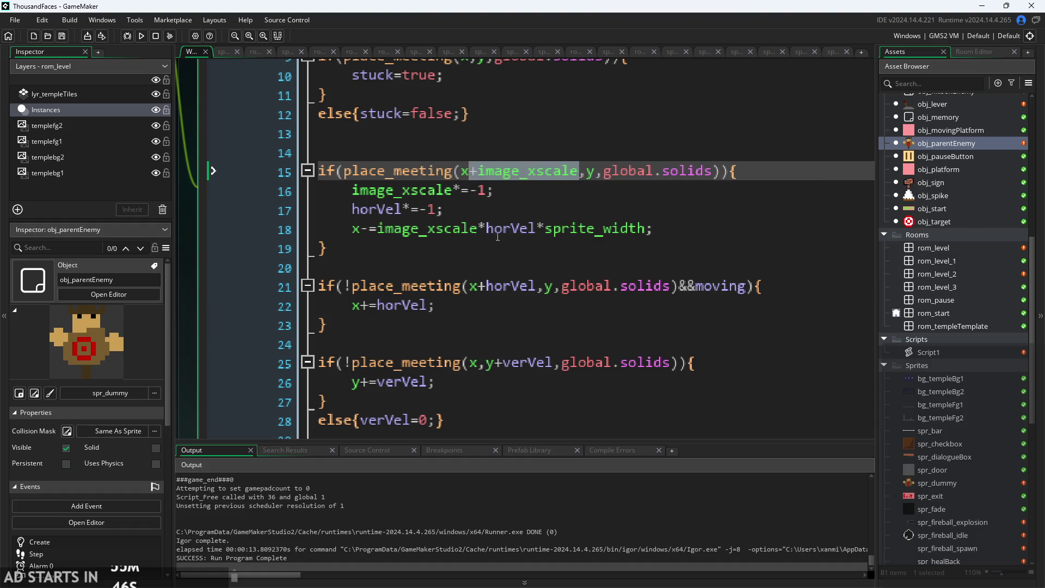
key("BackSpace")
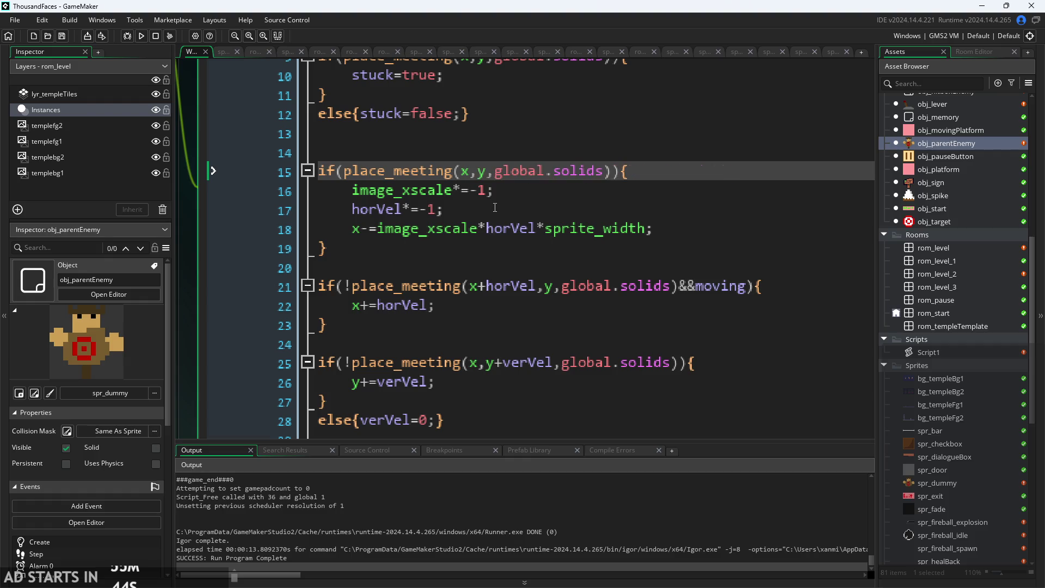
key("End")
Review the horizontal movement check and its x+=horVel block.
left_click(501, 300)
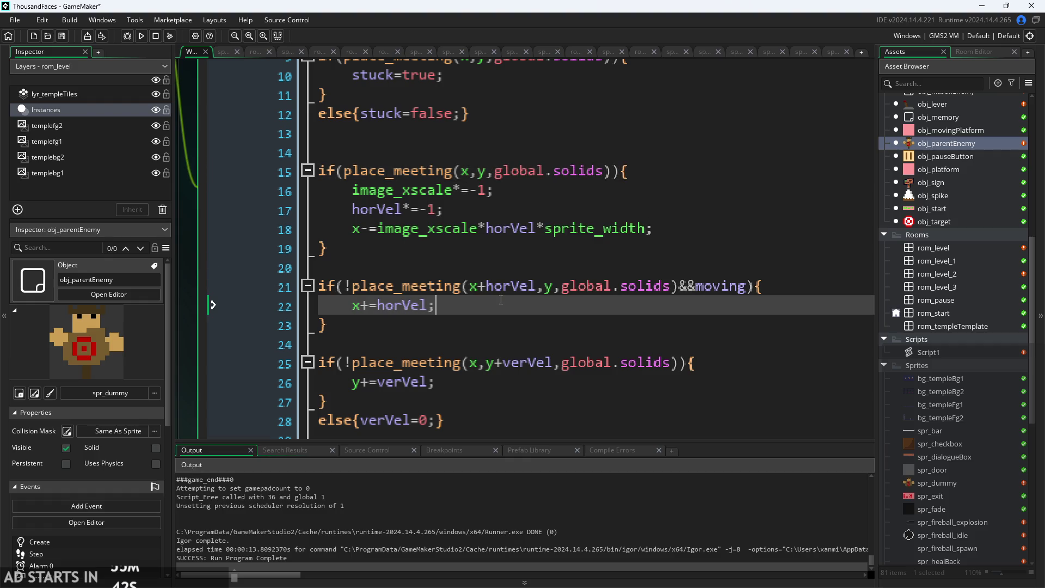
left_click(363, 283)
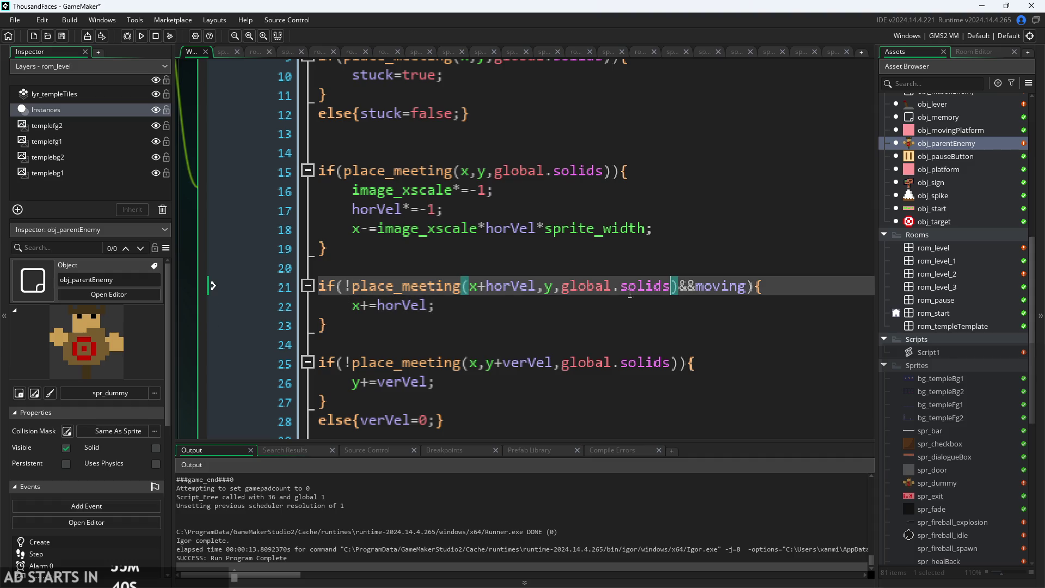
key("Left")
left_click(684, 292)
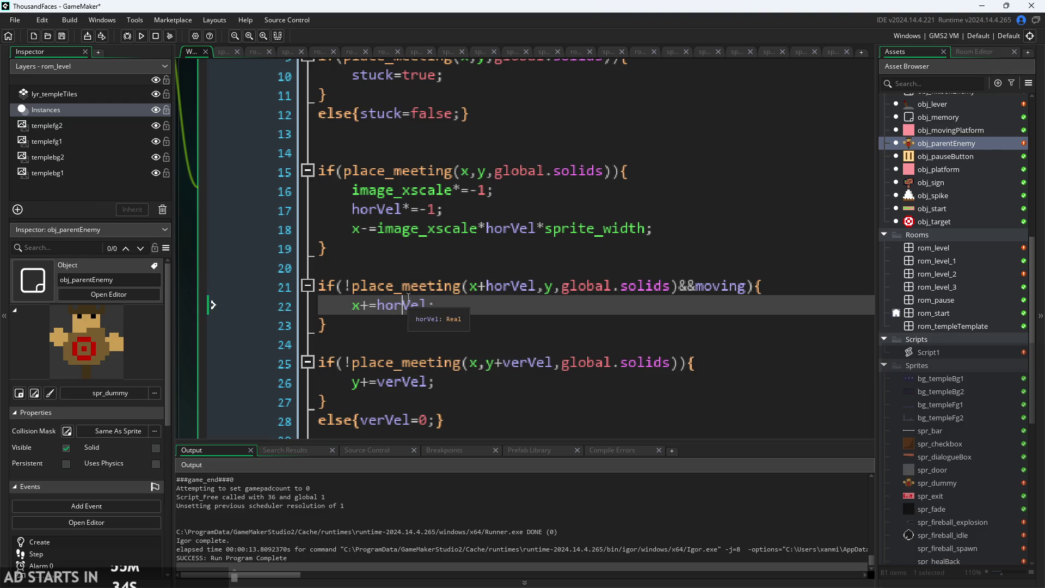
left_click(352, 289)
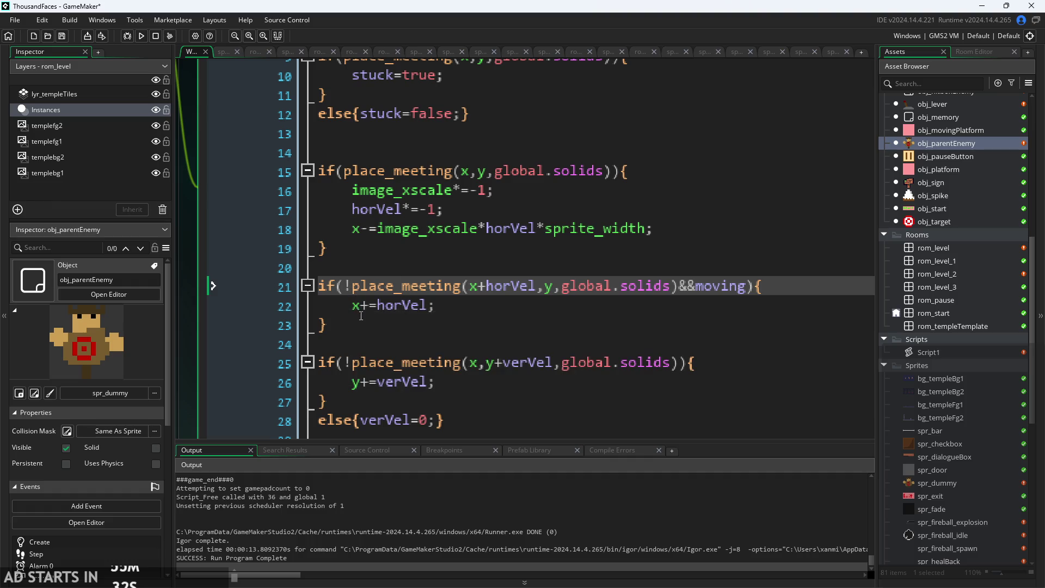
scroll(361, 315, "down", 2, "ctrl")
left_click(365, 296)
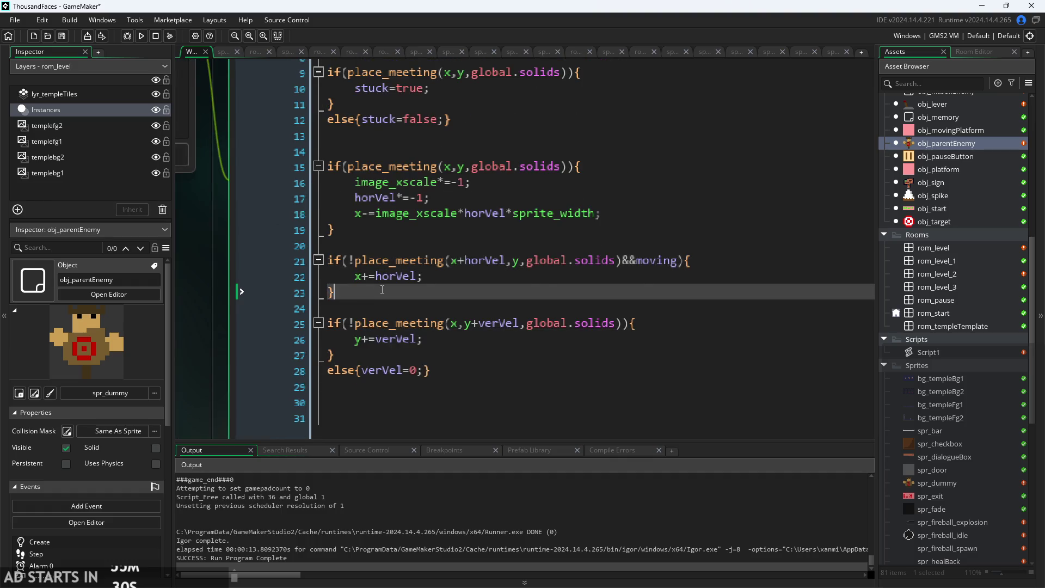
scroll(381, 294, "up", 2, "ctrl")
left_click(413, 289)
scroll(413, 289, "down", 2, "ctrl")
left_click(390, 289)
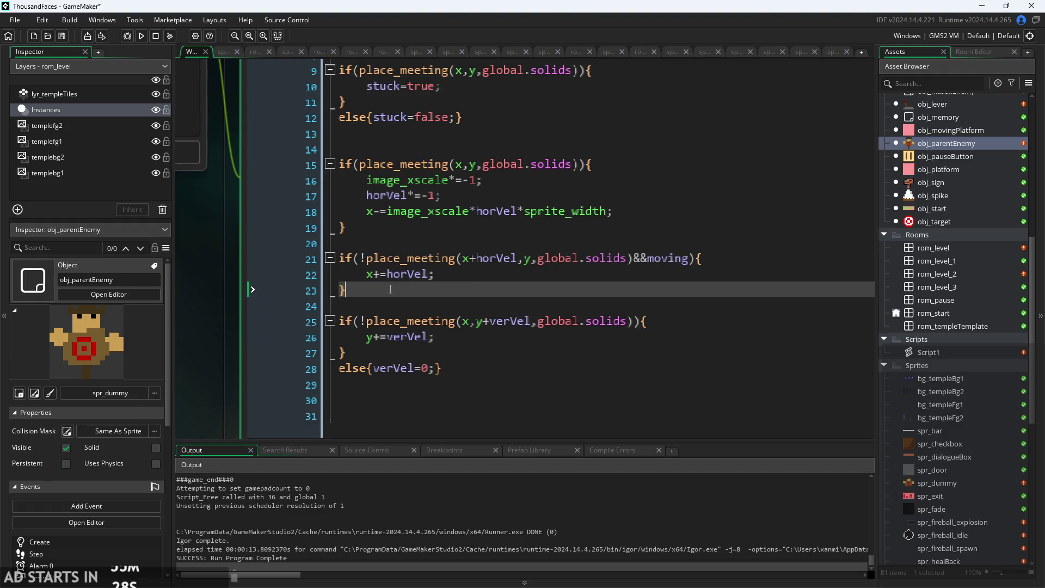
scroll(394, 287, "up", 1, "ctrl")
Cut the wall turn-around block on lines 15–19 and clear the leftover blank lines.
left_click(361, 218)
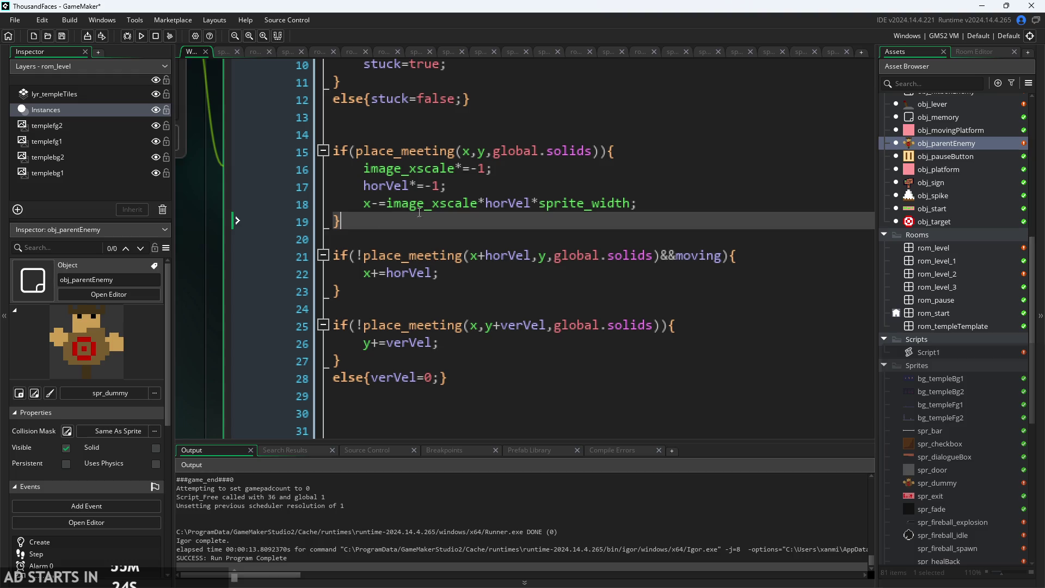
left_click(482, 190)
left_click_drag(370, 291, 206, 250)
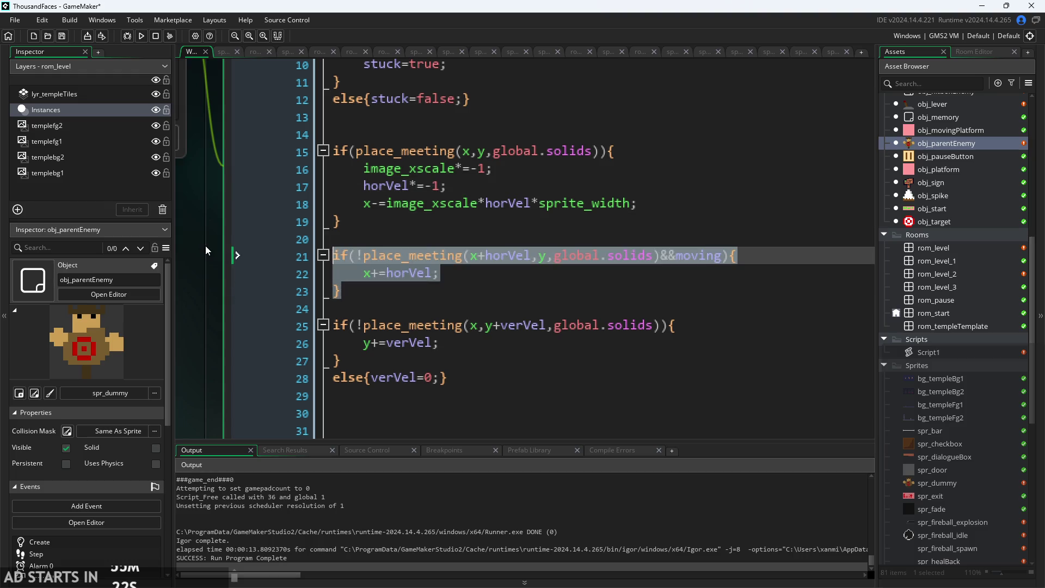
left_click(435, 281)
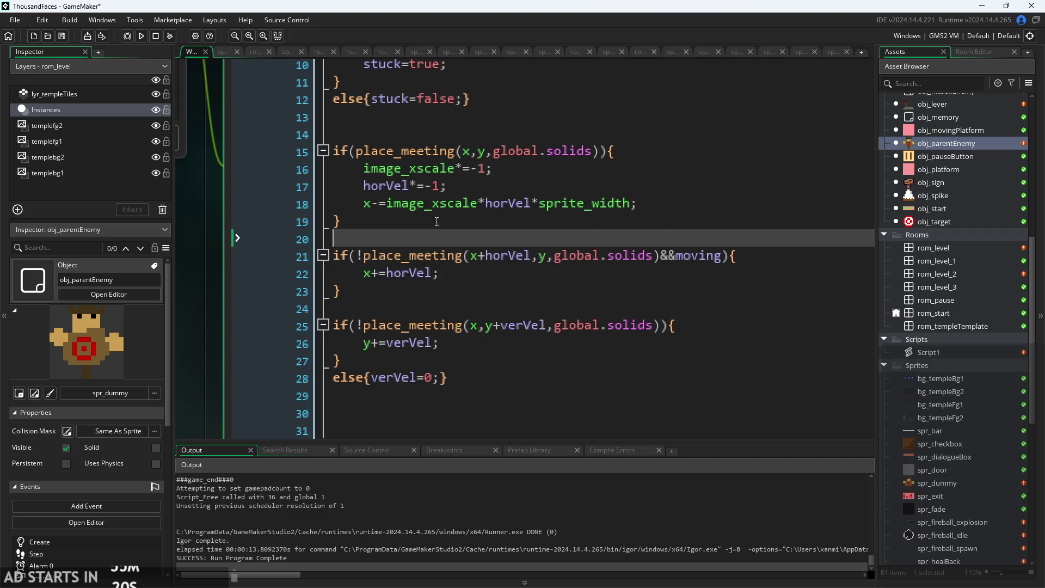
left_click_drag(343, 222, 204, 149)
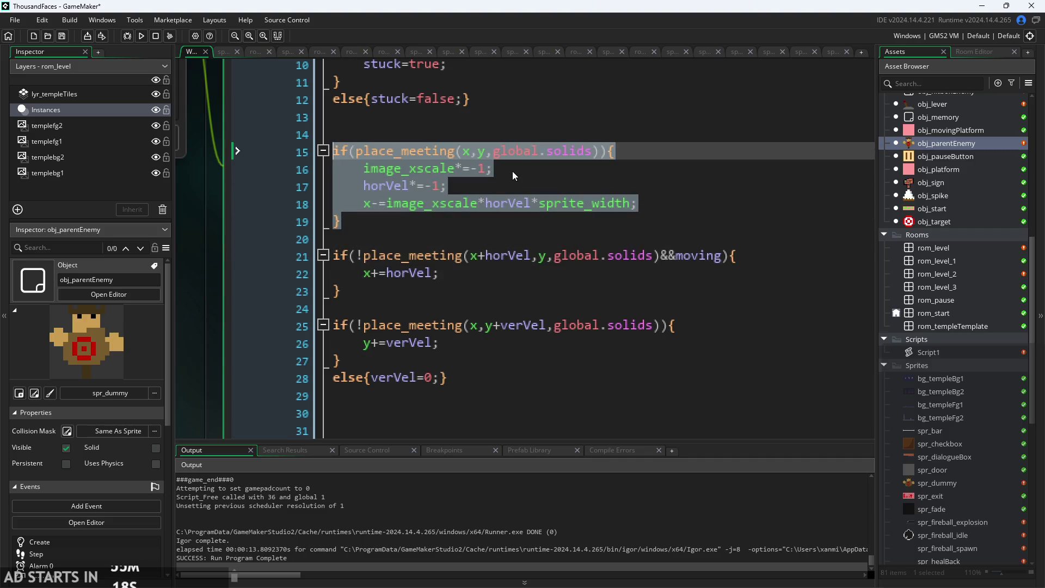
key("ctrl+x")
key("BackSpace")
key("BackSpace")
key("BackSpace")
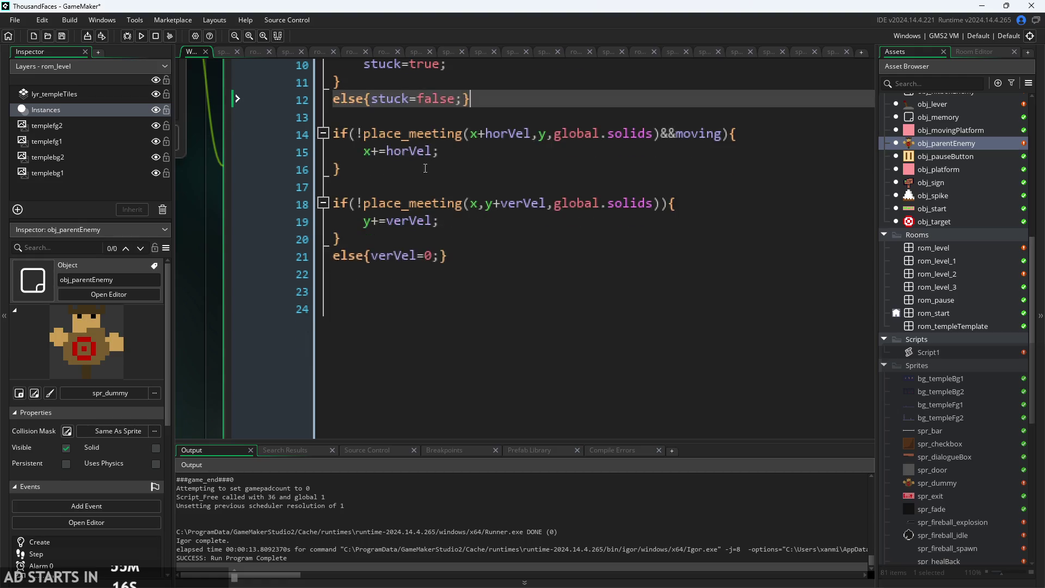
Wrap both movement checks in an if(moving){ } block and indent them.
scroll(587, 236, "up", 2)
left_click(662, 231)
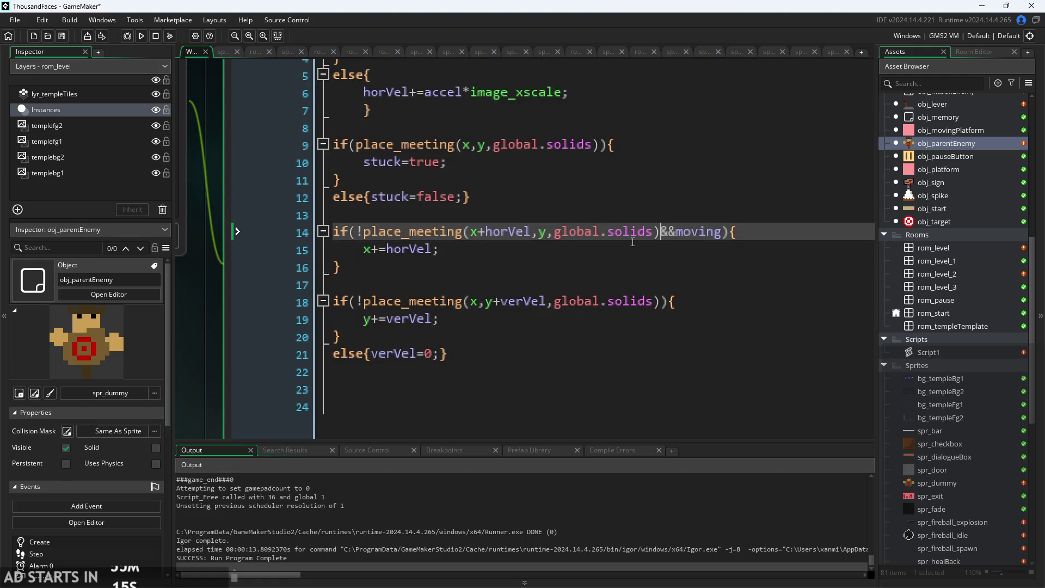
left_click(383, 220)
key("Return")
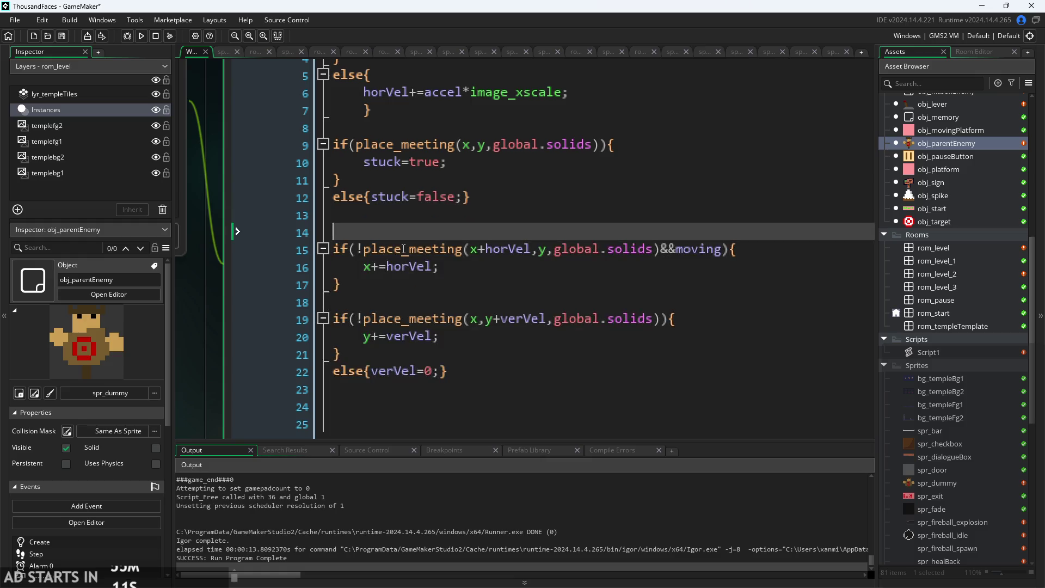
type("if(moving")
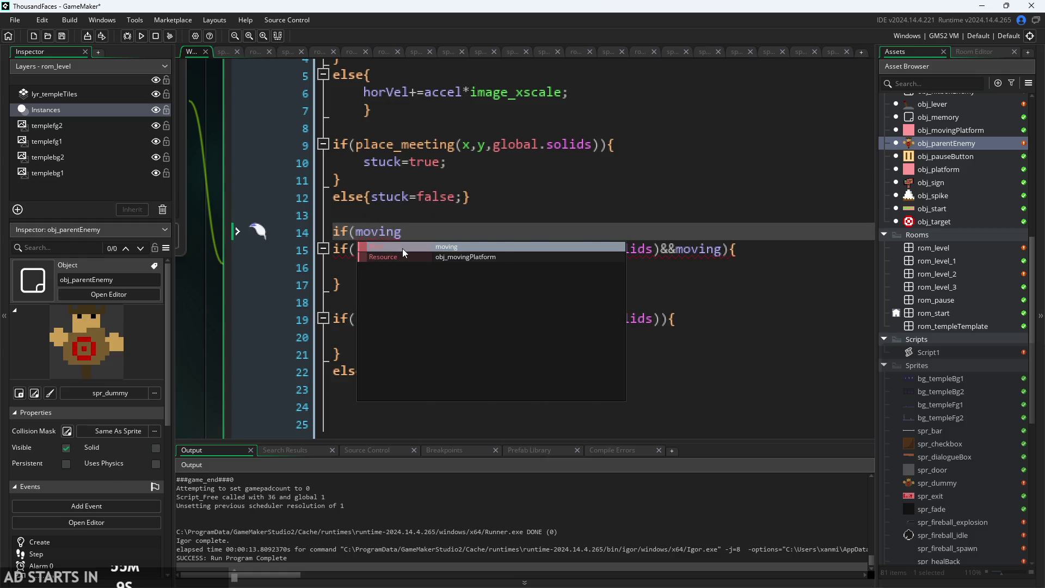
type("){")
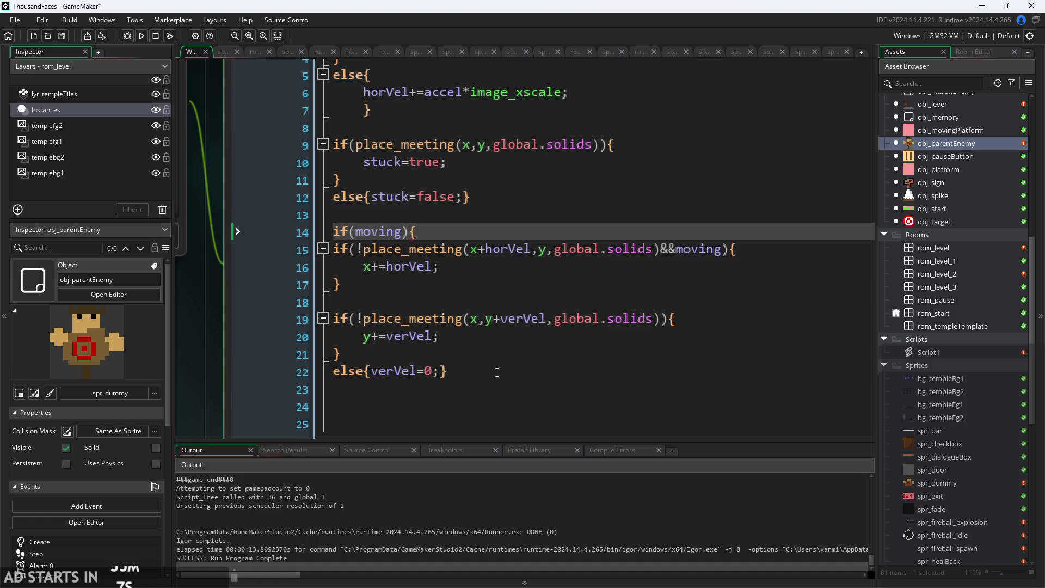
left_click(497, 372)
key("Return")
type("}")
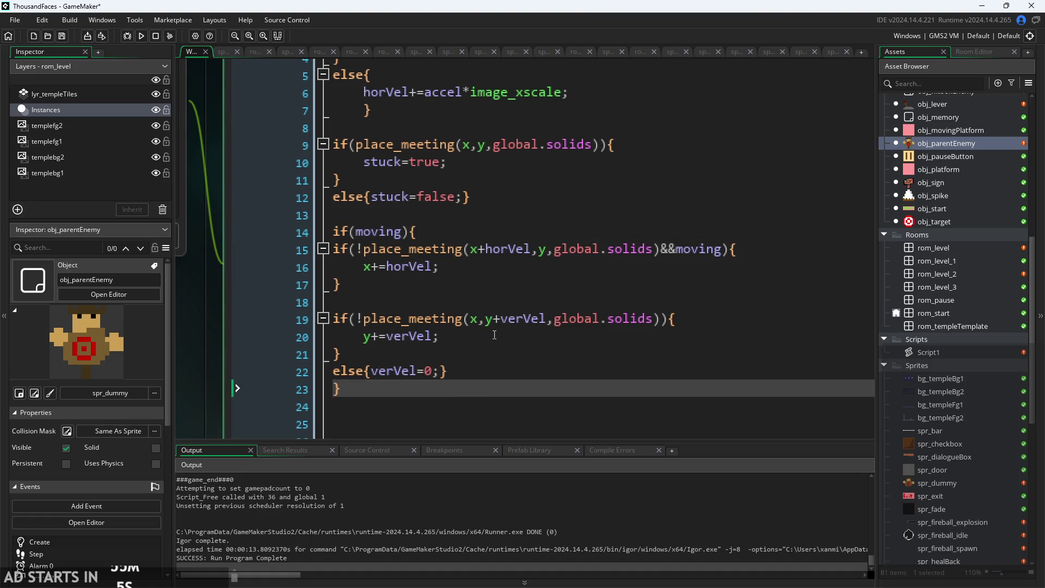
left_click_drag(333, 249, 451, 356)
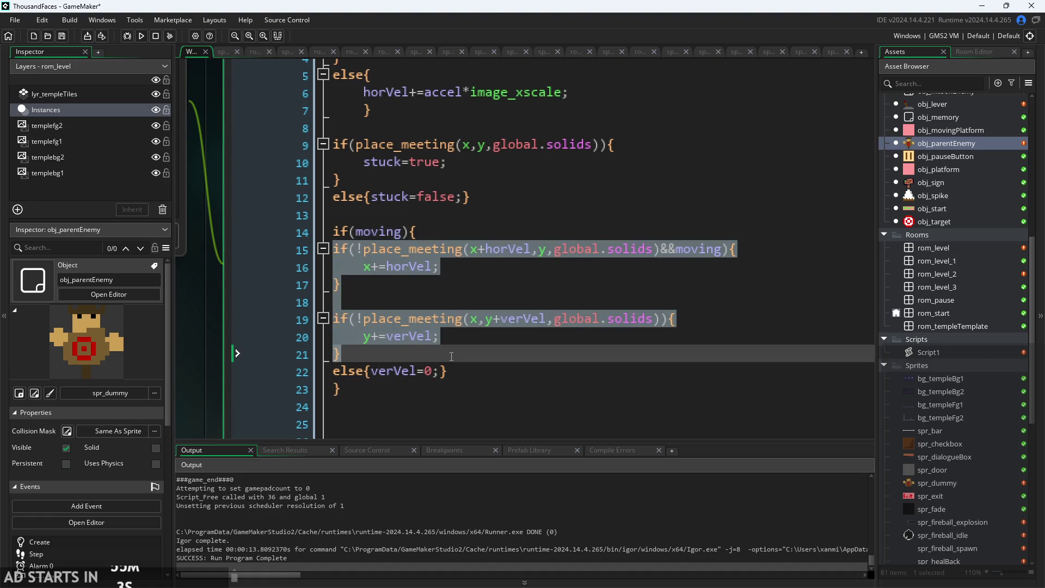
key("Tab")
Remove the redundant &&moving condition and indent the else{verVel=0;} line.
left_click(691, 250)
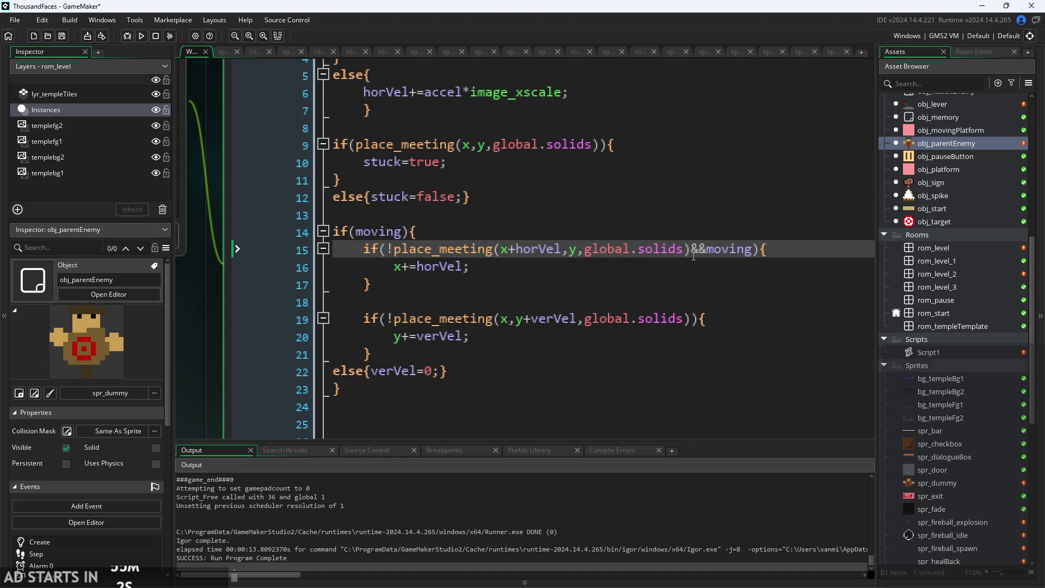
left_click_drag(694, 256, 754, 253)
key("BackSpace")
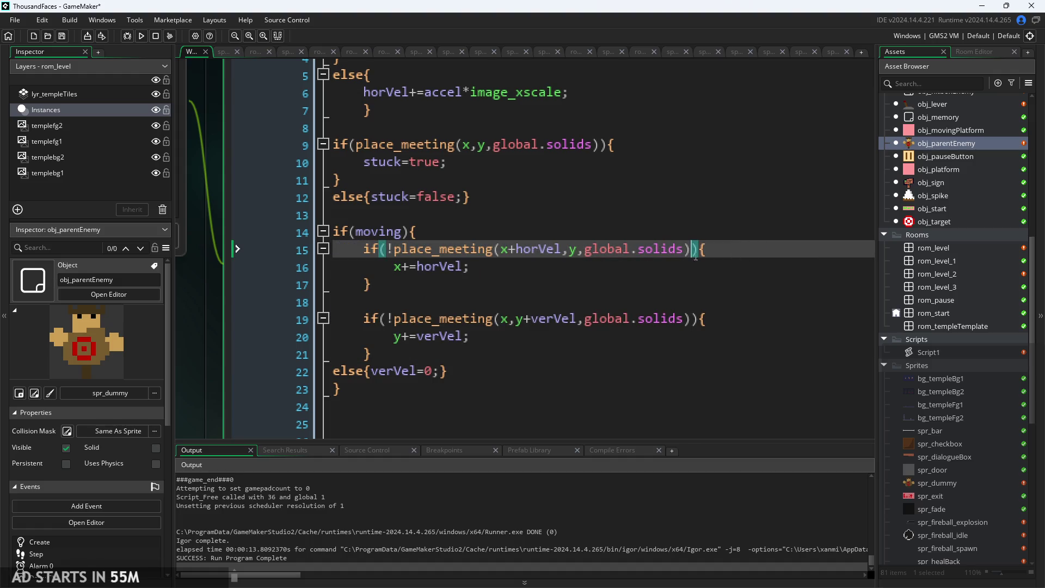
left_click(485, 268)
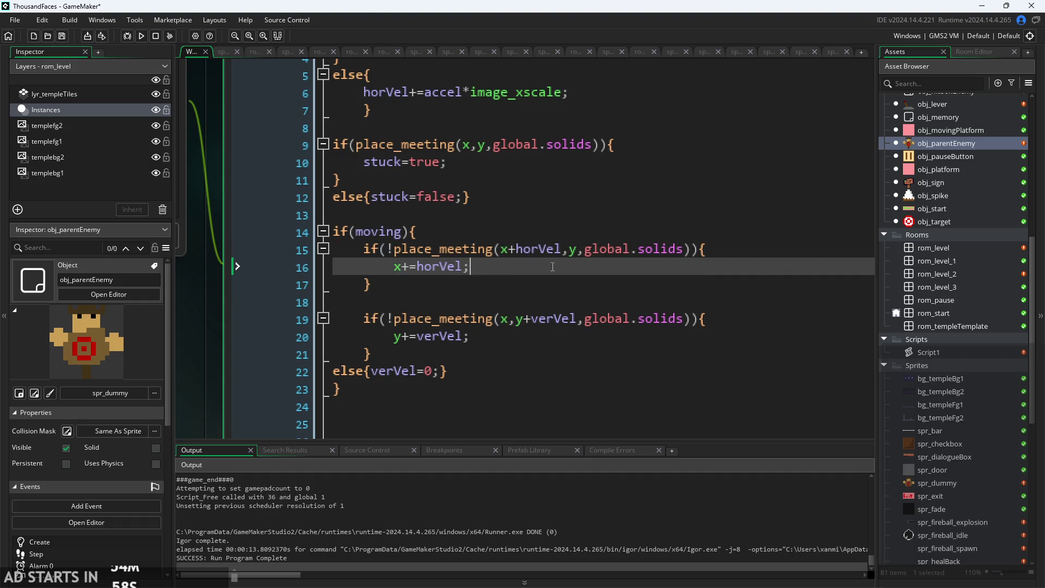
left_click(448, 283)
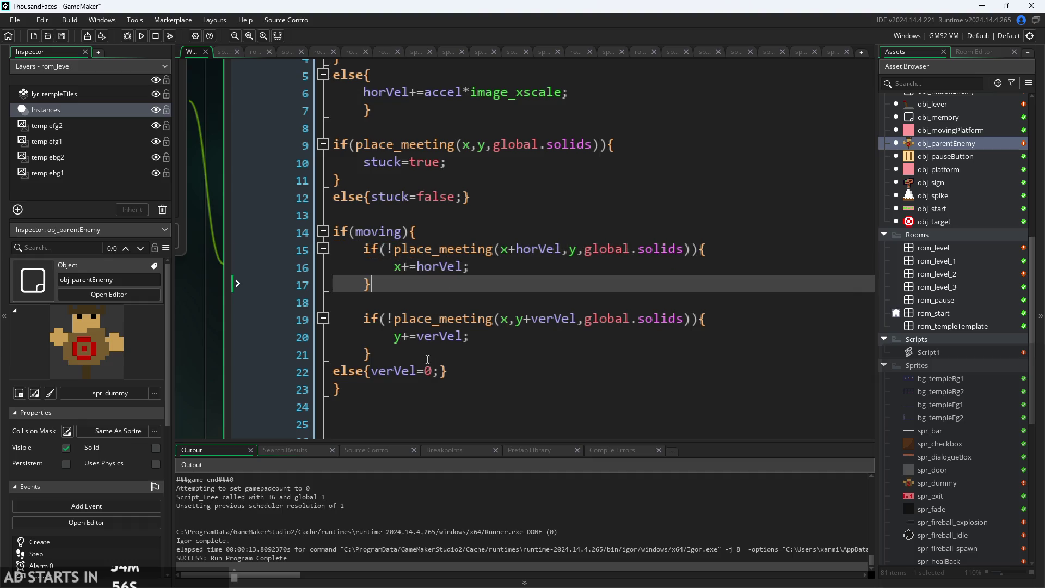
left_click(333, 372)
key("Tab")
Add an else{ branch after the horizontal move containing image_xscale*=-1;.
left_click(412, 284)
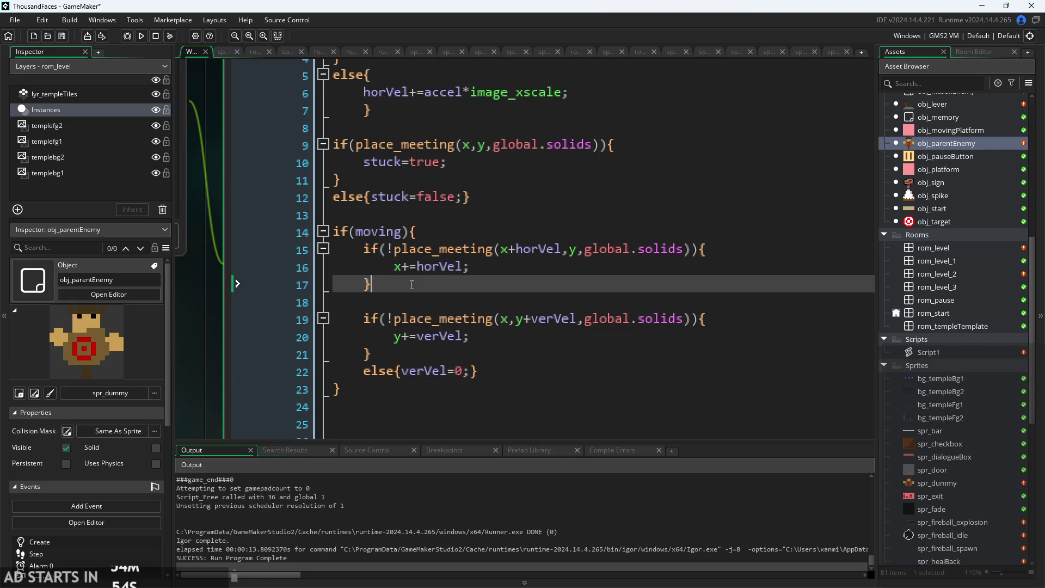
key("Return")
type("else")
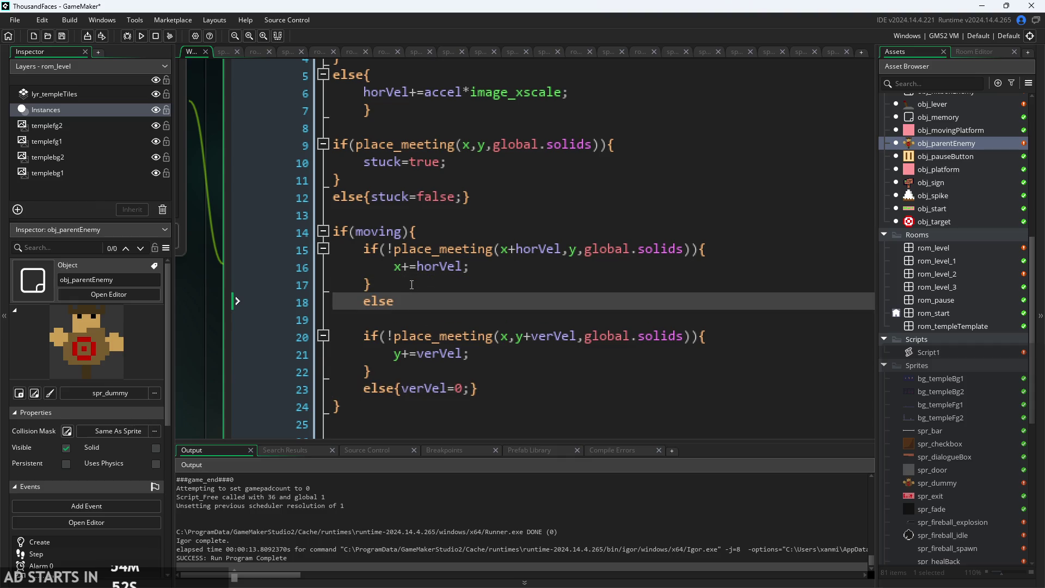
type("{")
key("Return")
type("i")
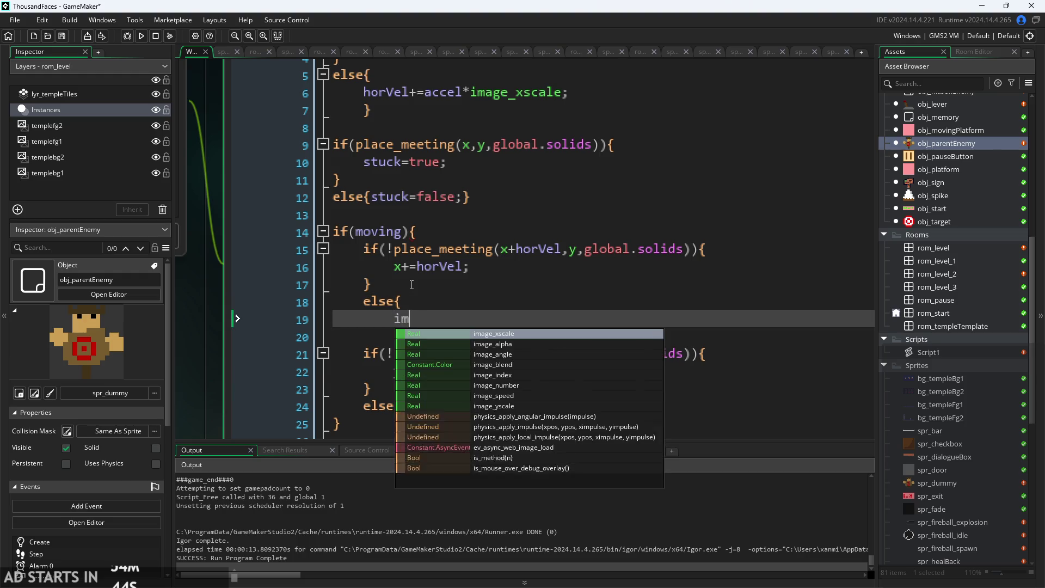
key("Escape")
type("mage_spe")
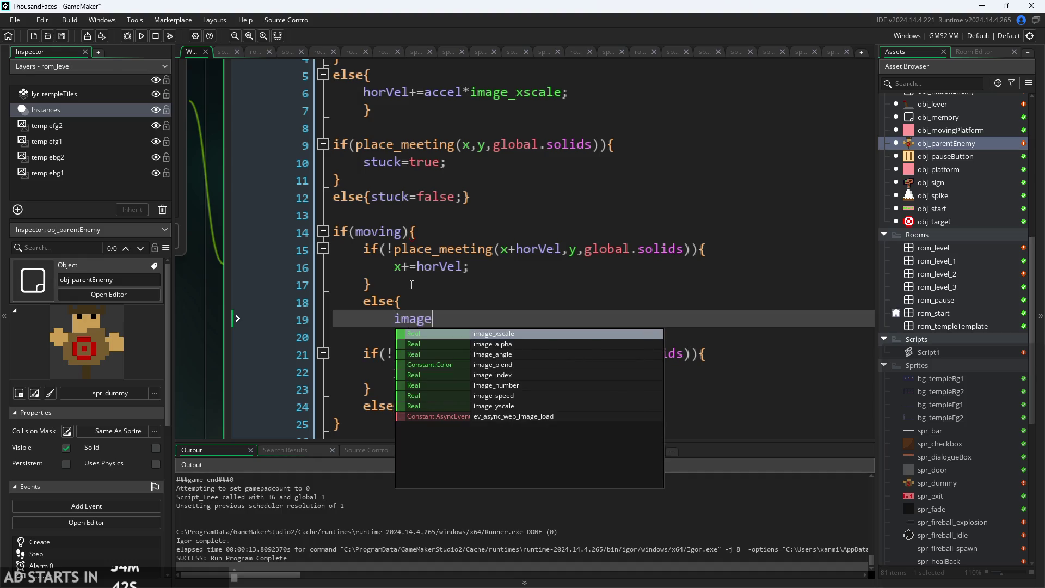
key("BackSpace")
key("BackSpace")
key("BackSpace")
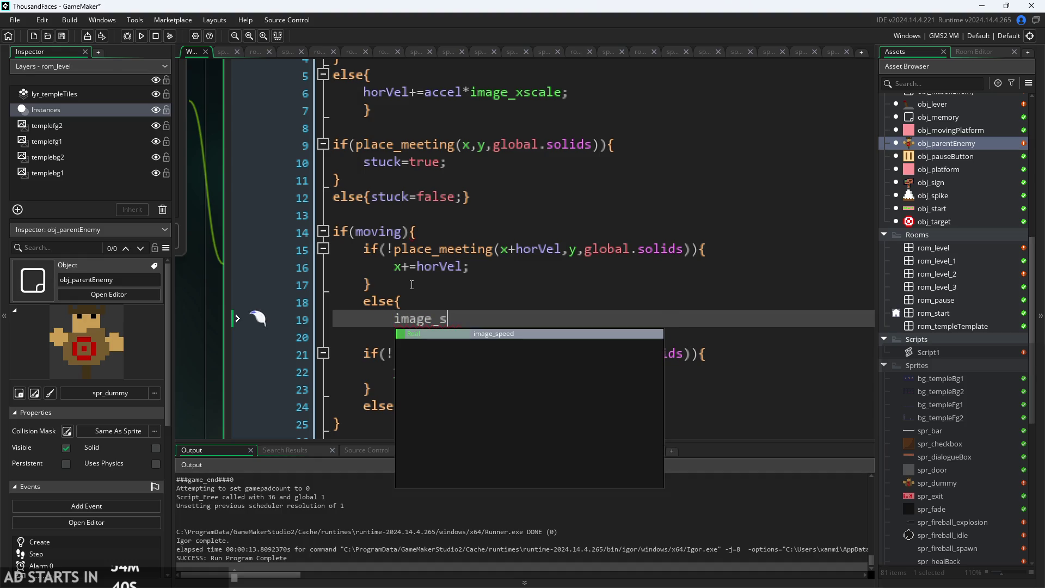
type("xscale")
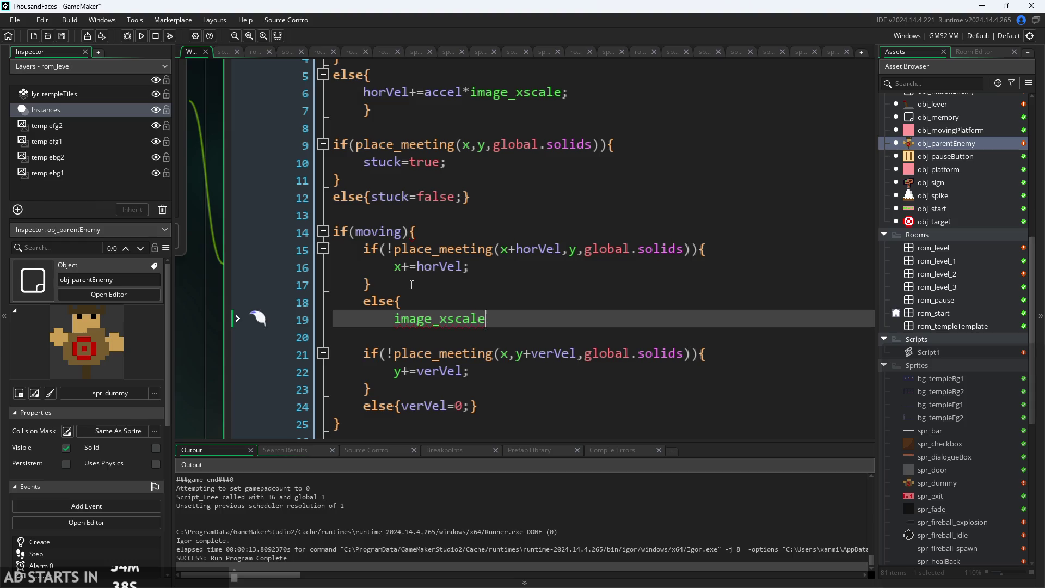
type("*=-1;")
key("Return")
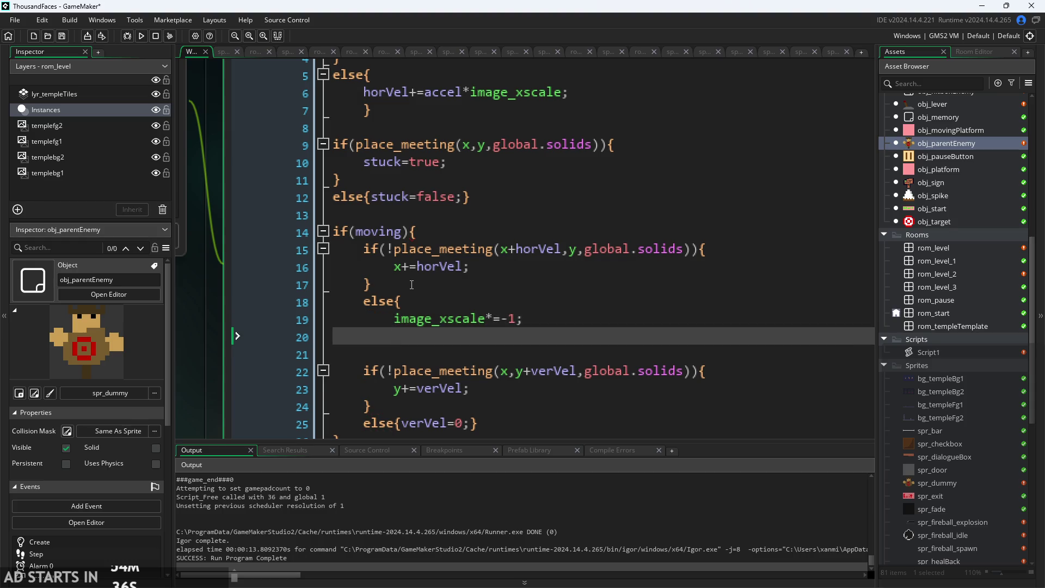
Add horVel*=-1; to the else branch, close it, and run the game.
type("ima")
key("BackSpace")
key("BackSpace")
key("BackSpace")
type("ho")
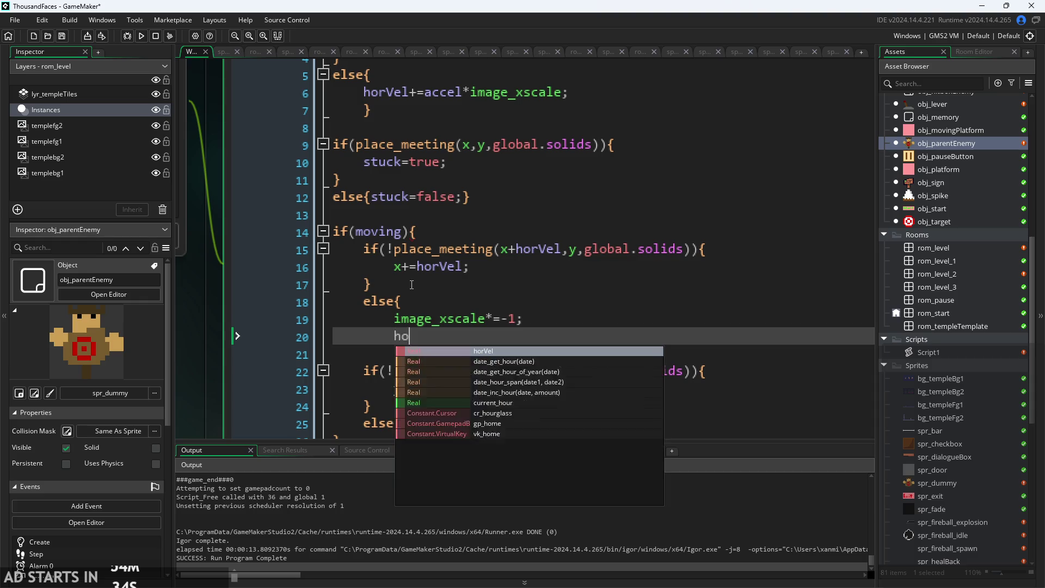
type("r")
key("Return")
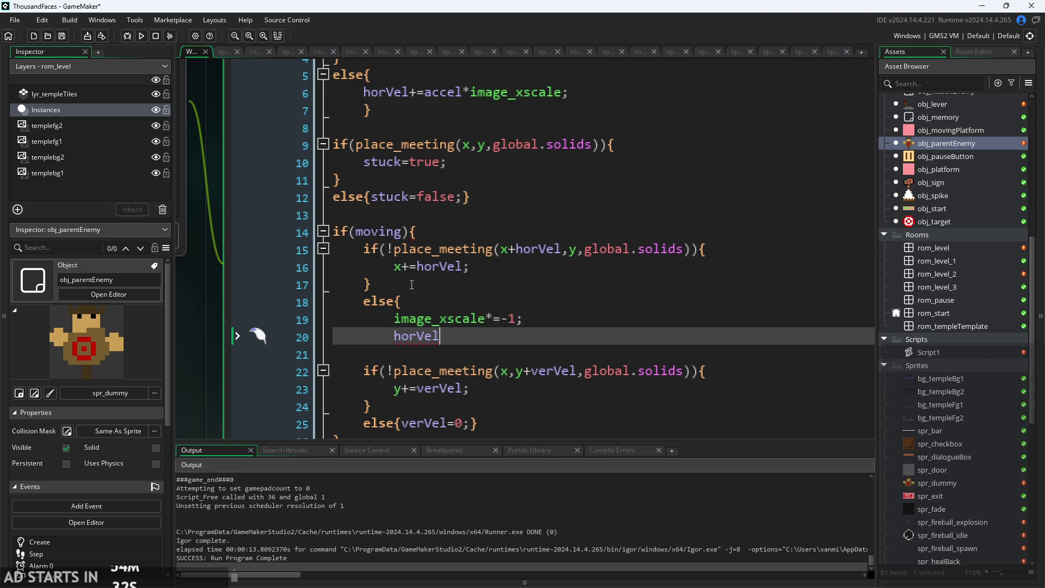
type("*=-1;")
key("Return")
type("}")
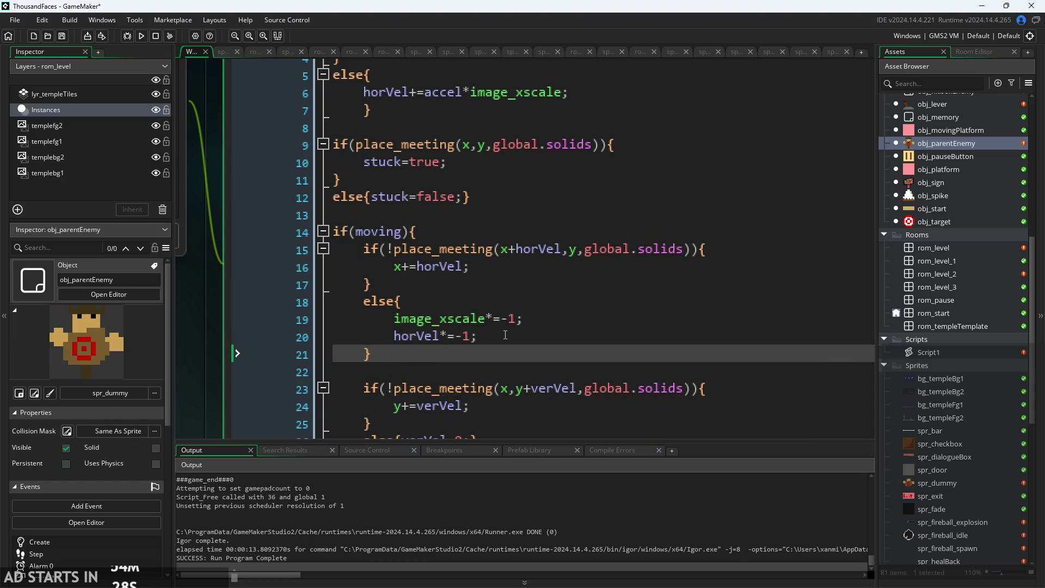
scroll(476, 283, "down", 4)
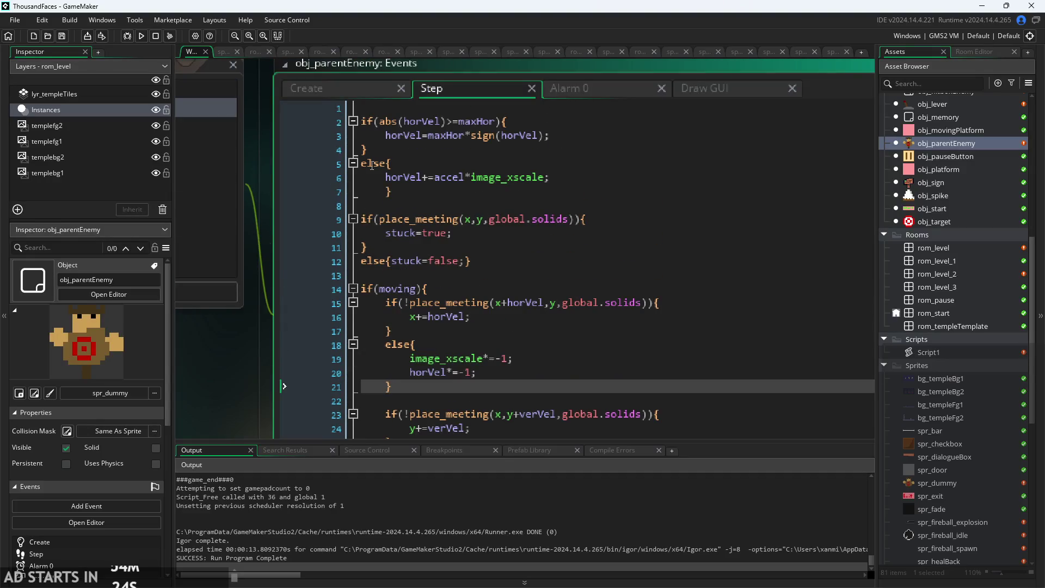
left_click(144, 40)
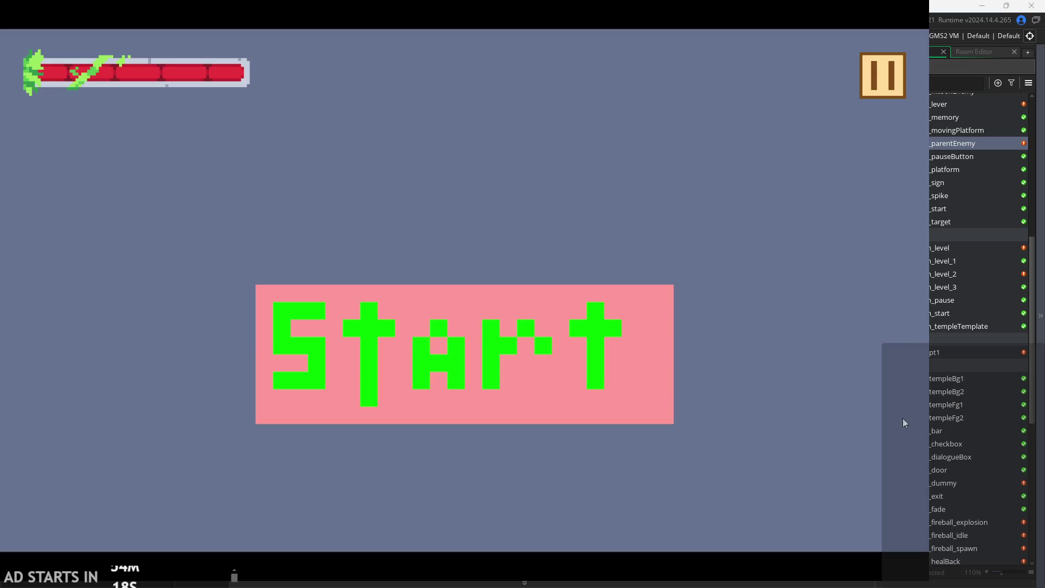
Start the game and move the player right with a jump.
left_click(472, 330)
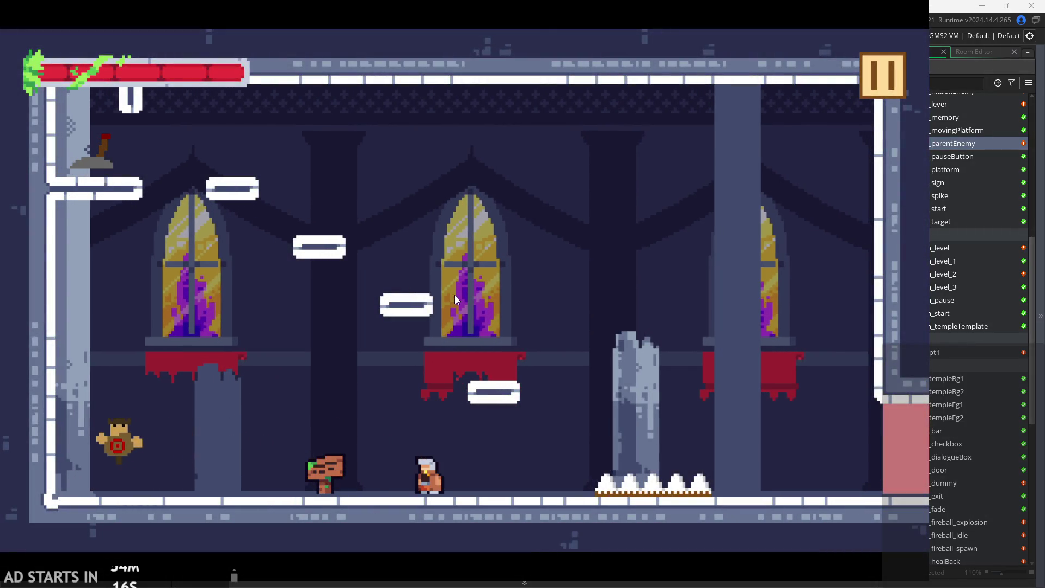
key("space")
key("Right")
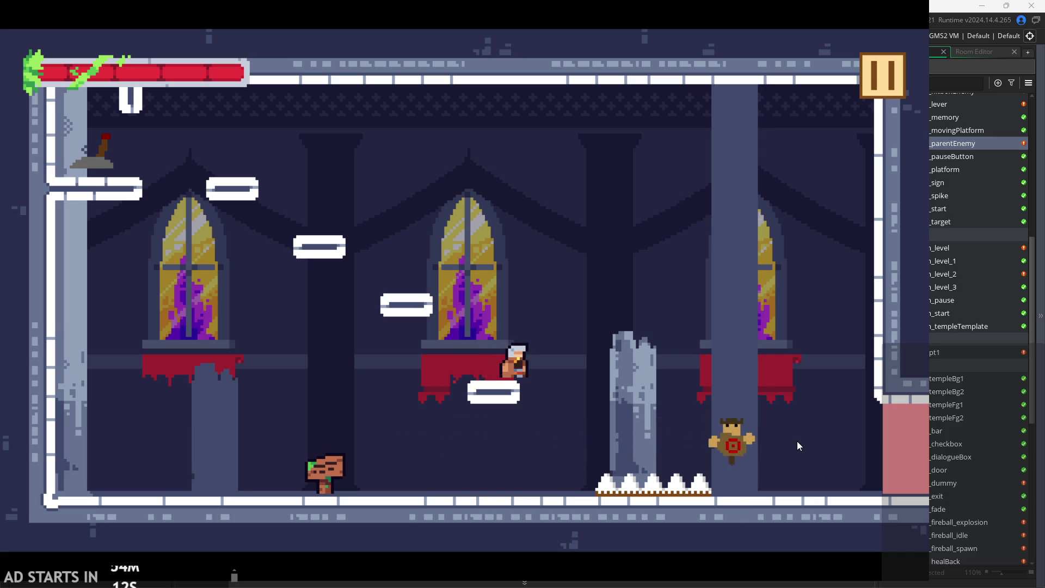
Enable Debug Stats from the pause menu, watch the enemy patrol, then exit the game.
left_click(877, 83)
left_click(184, 173)
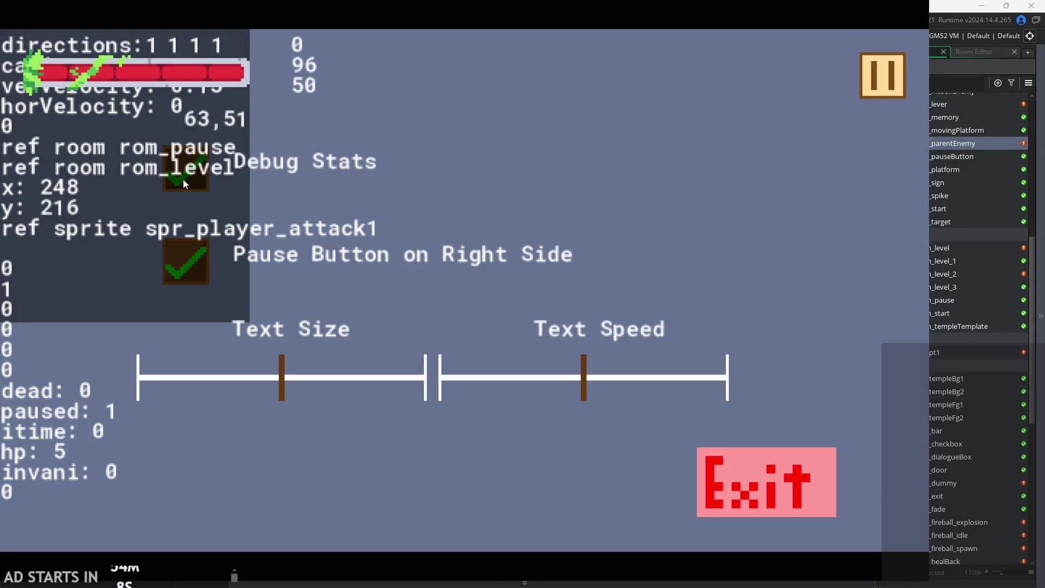
key("Escape")
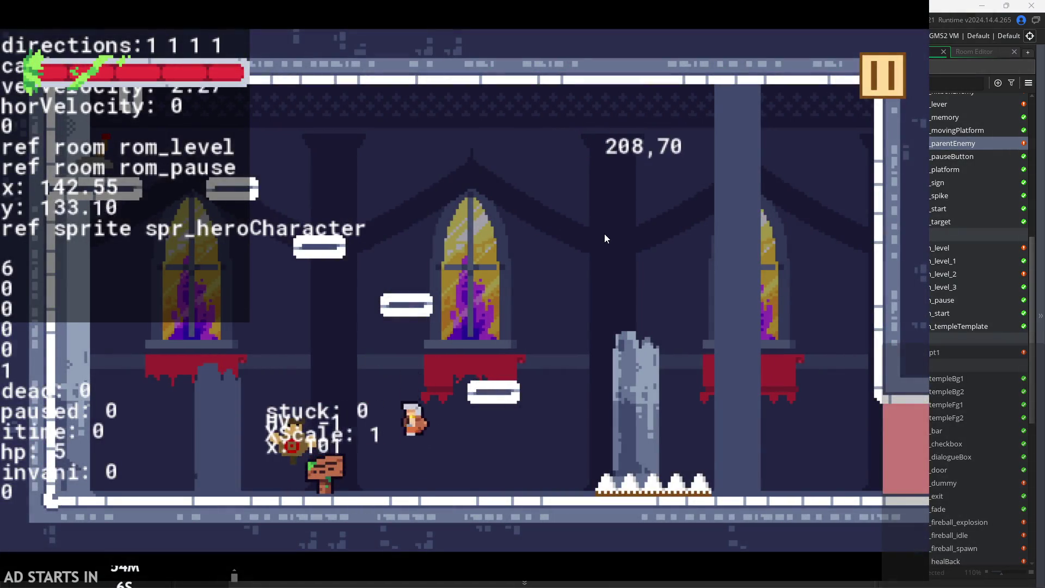
key("Right")
key("Up")
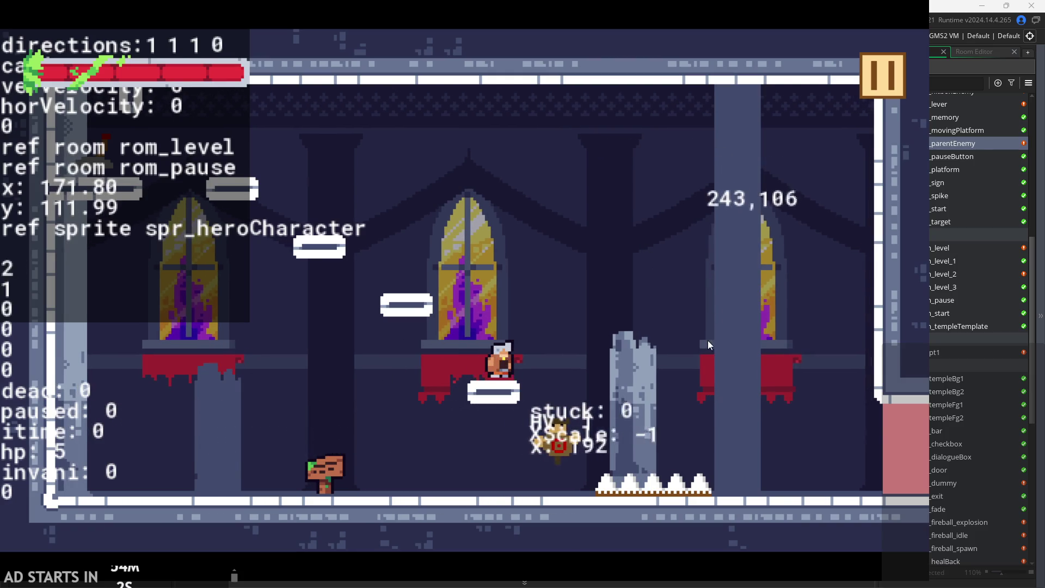
key("Right")
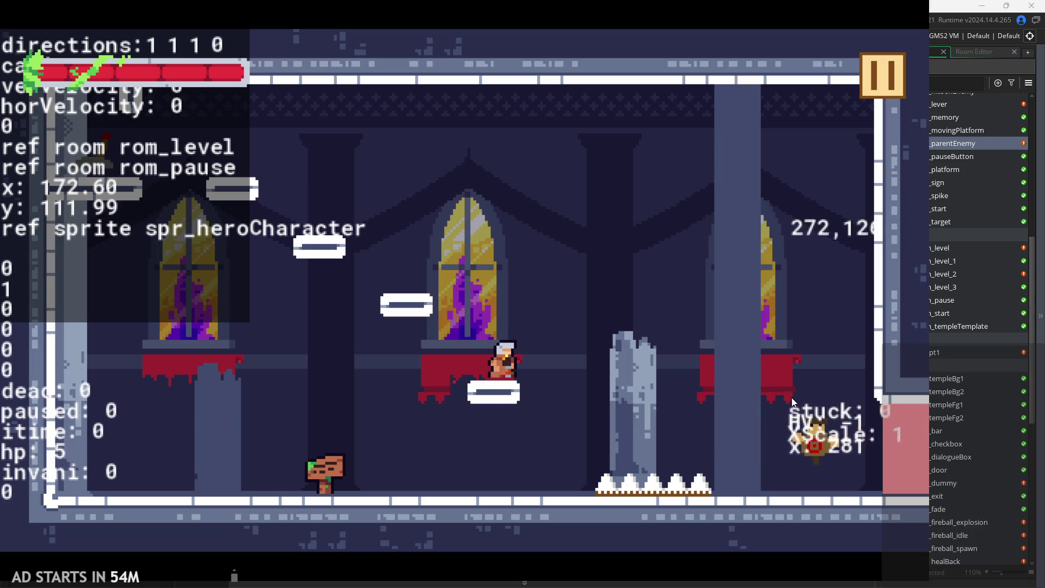
left_click(889, 74)
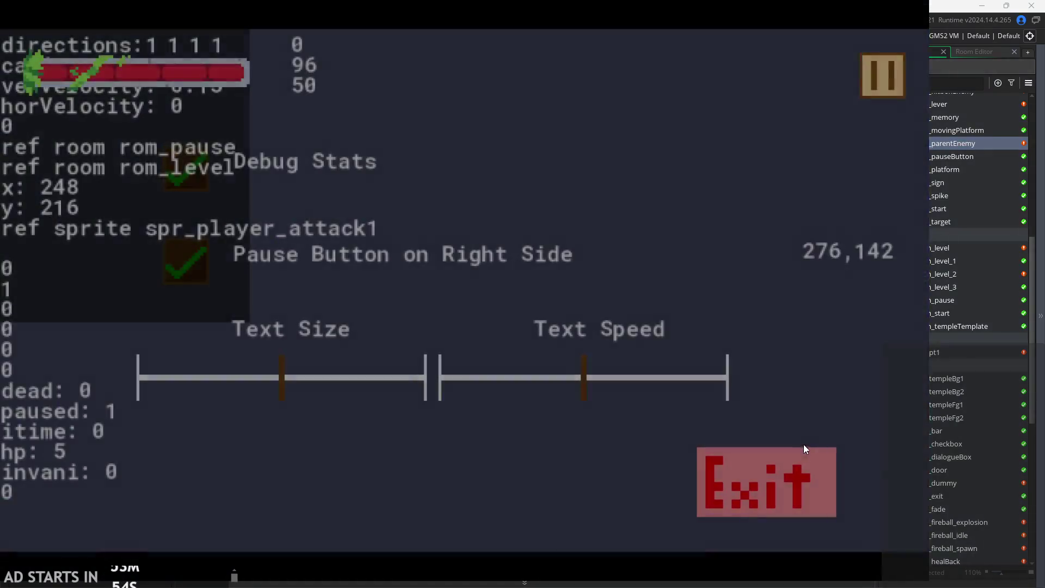
left_click(803, 444)
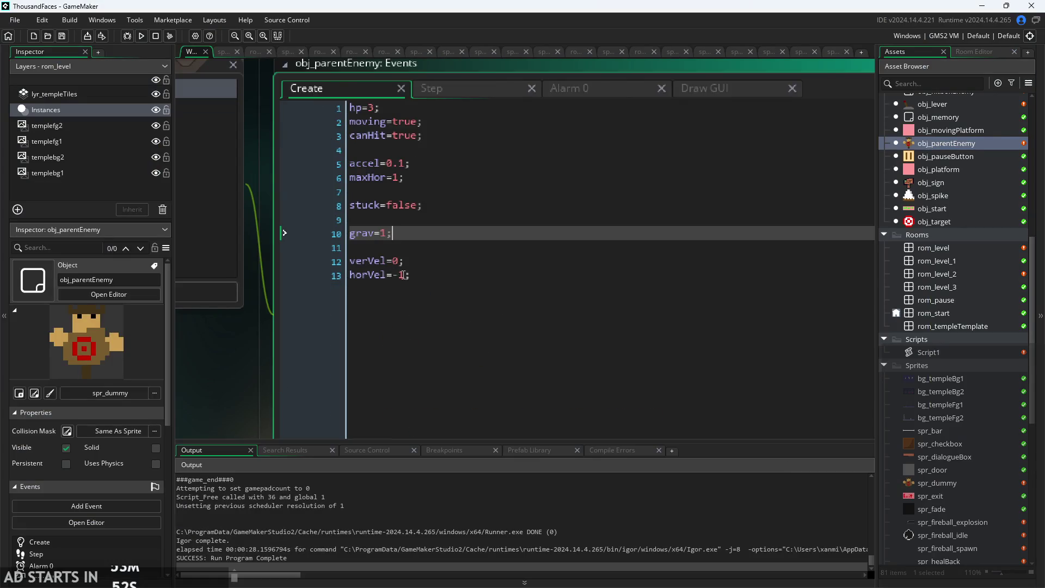
In the Create event, change horVel to 1 and grav to 0.1.
left_click(402, 275)
key("BackSpace")
key("ctrl+s")
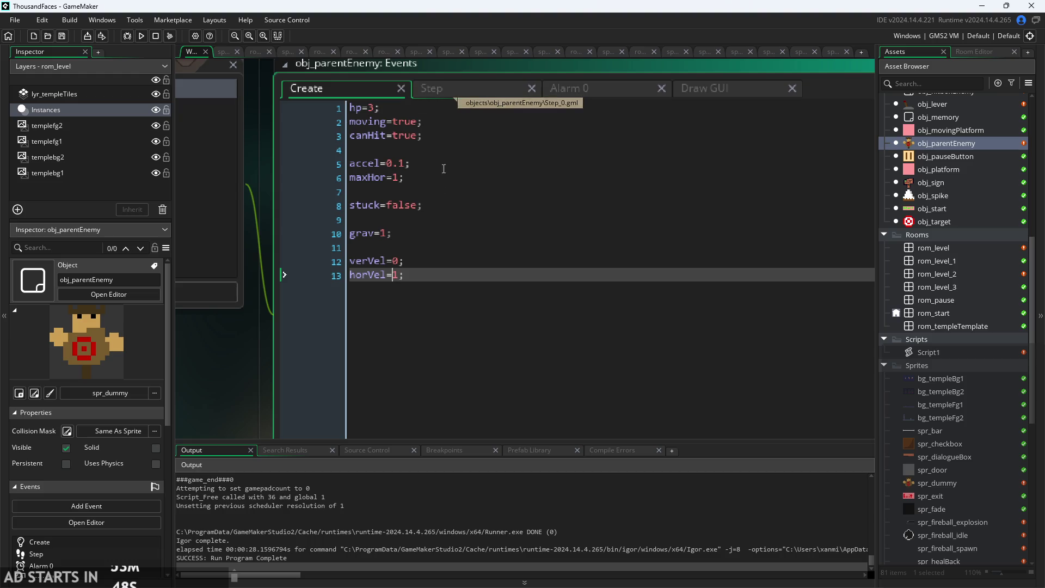
left_click(383, 233)
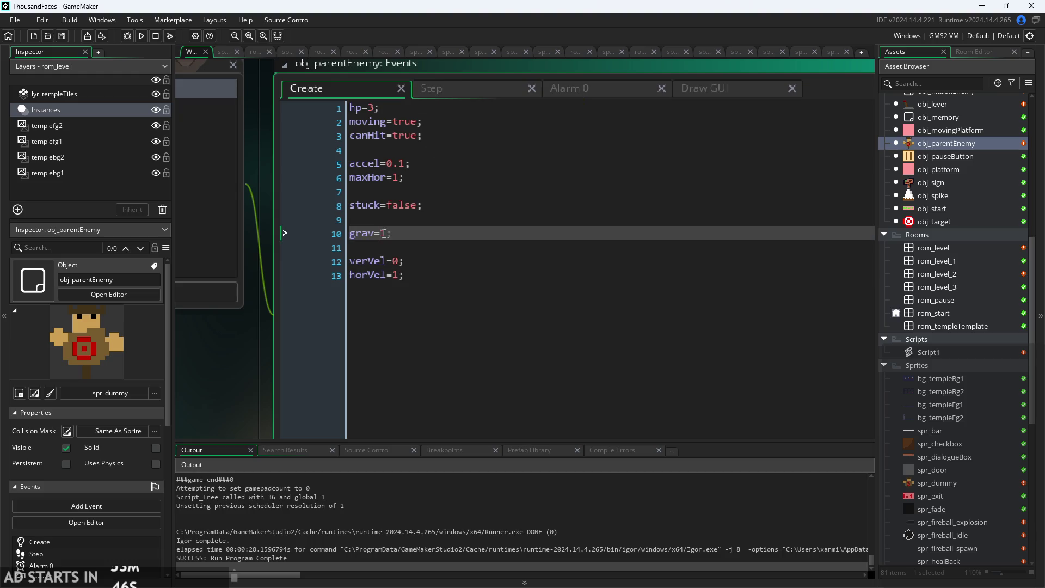
type("0.")
In the Step event, outdent the line 7 closing brace and begin a new if line after it.
left_click(427, 89)
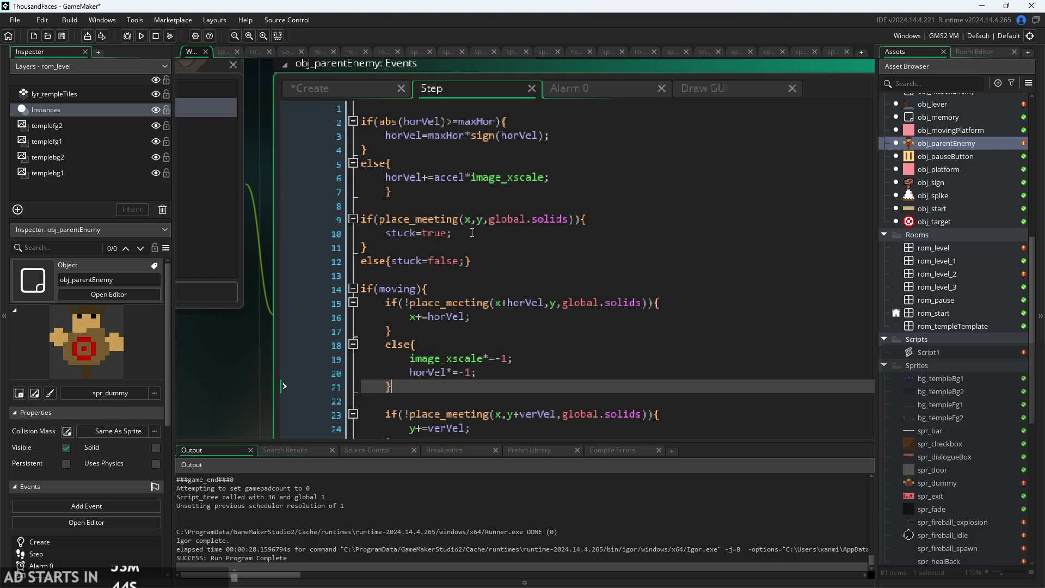
left_click(488, 276)
scroll(228, 357, "down", 1)
left_click(484, 370)
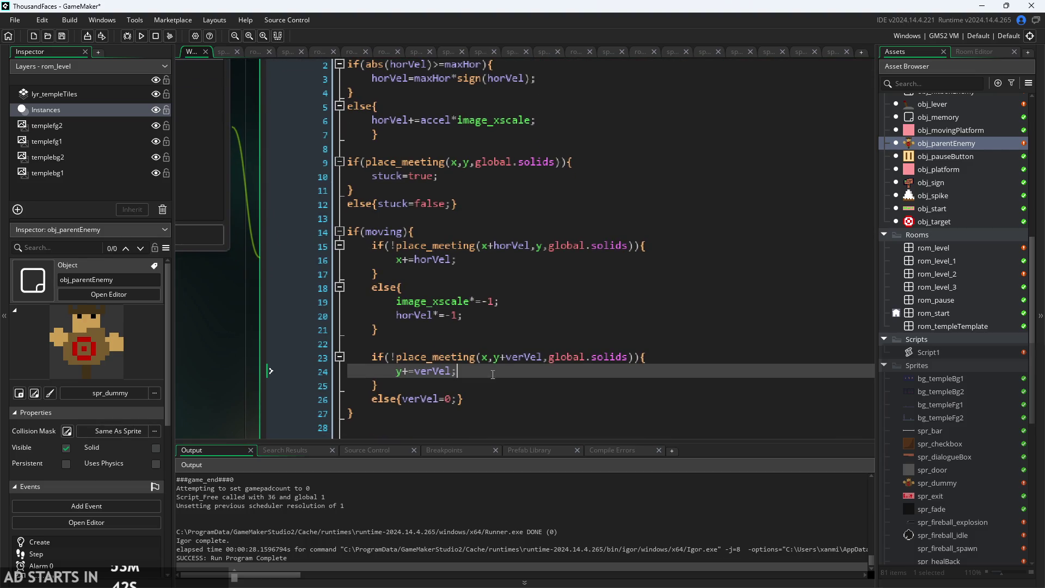
scroll(479, 338, "up", 1)
scroll(462, 267, "down", 1)
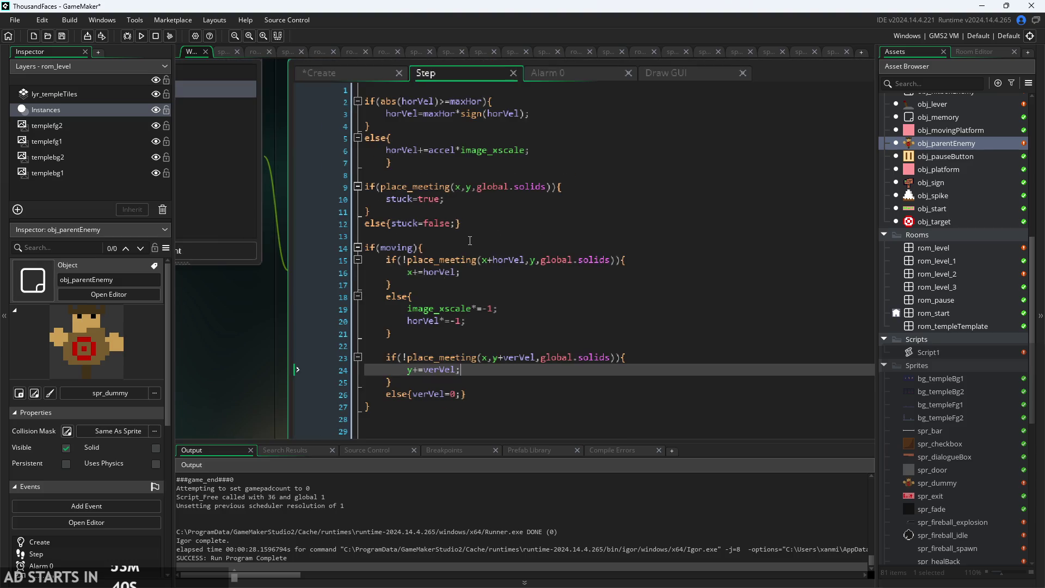
scroll(444, 185, "down", 1)
scroll(432, 147, "up", 1)
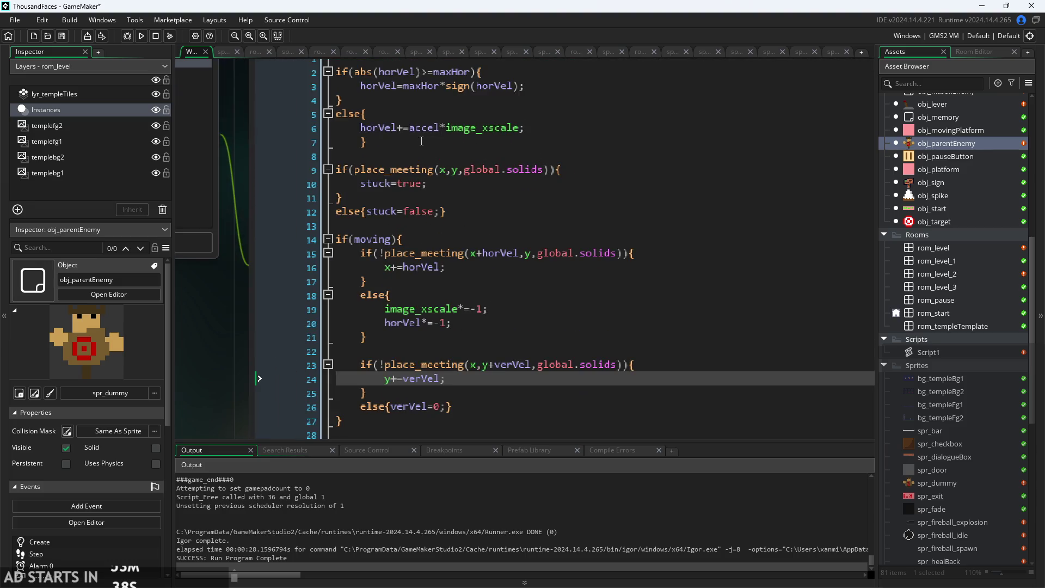
left_click(432, 142)
key("shift+Tab")
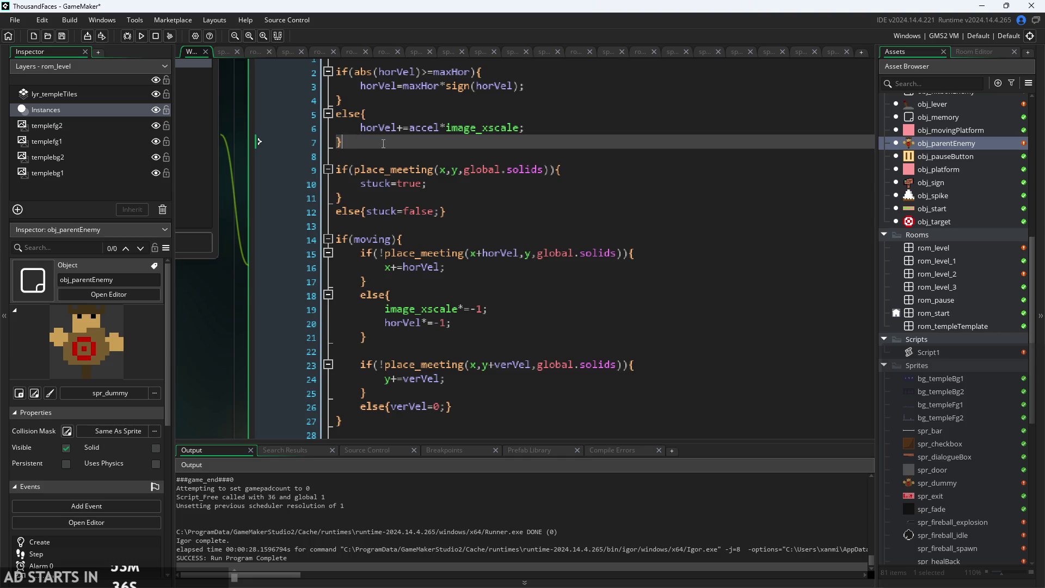
key("Return")
type("if)")
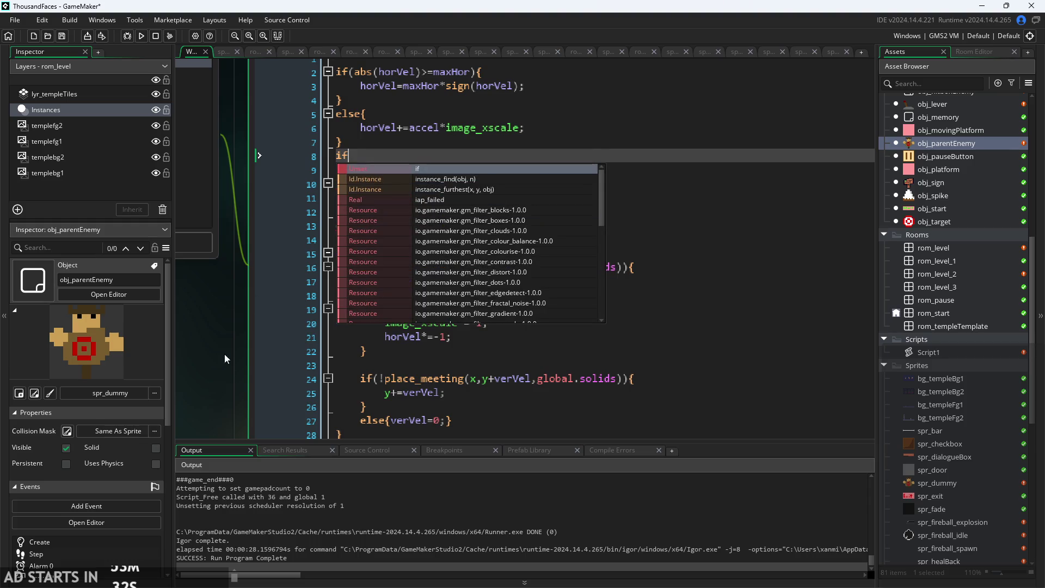
Replace the unfinished if on line 8 of the Step code with verVel+=grav;.
left_click_drag(224, 354, 237, 465)
left_click(380, 268)
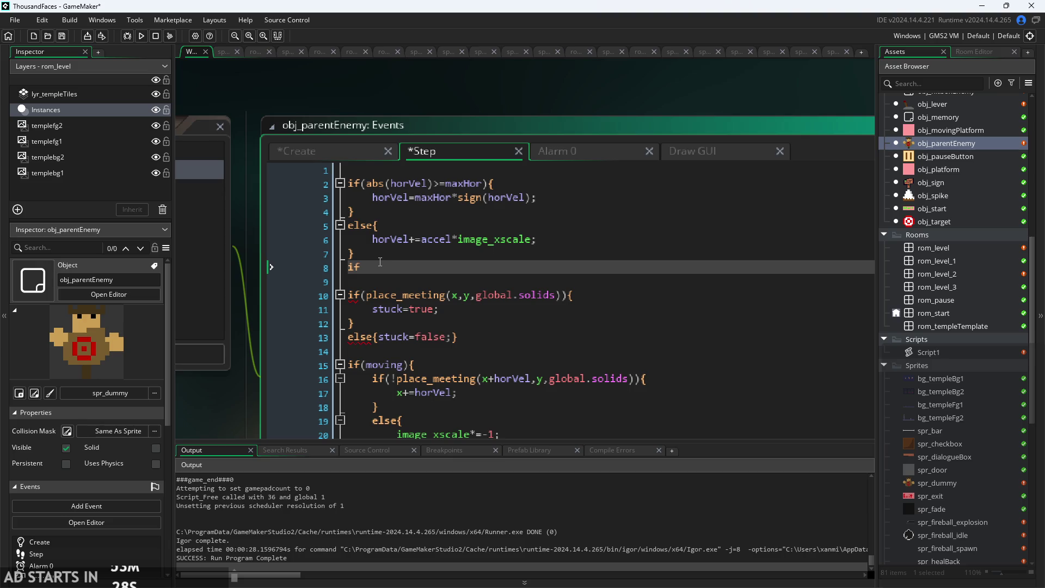
key("BackSpace")
key("BackSpace")
type("erVel")
type("+=")
type("grav;")
scroll(260, 381, "left", 1)
scroll(257, 339, "down", 2)
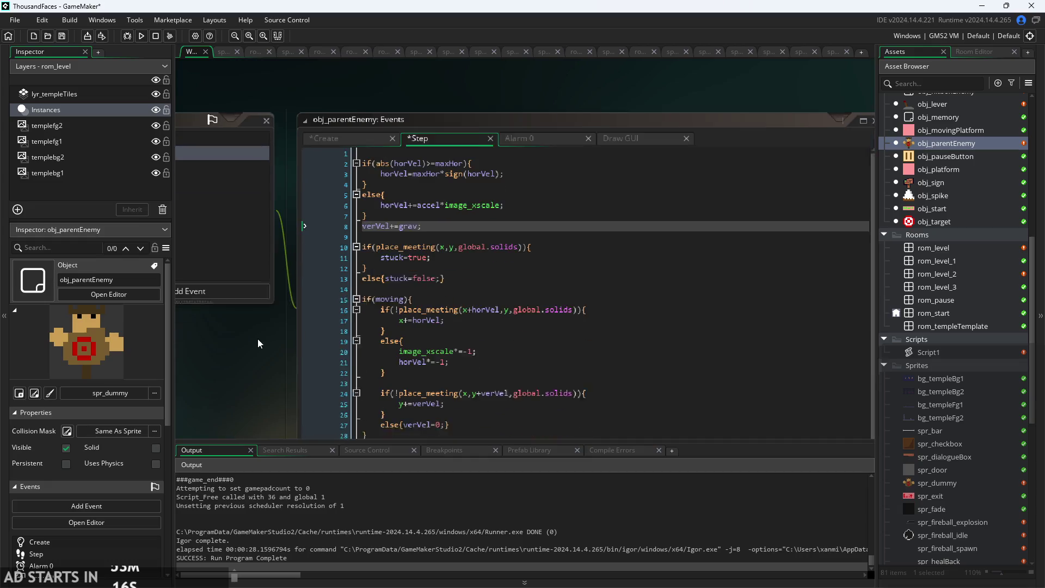
scroll(258, 321, "right", 1)
scroll(234, 304, "down", 1)
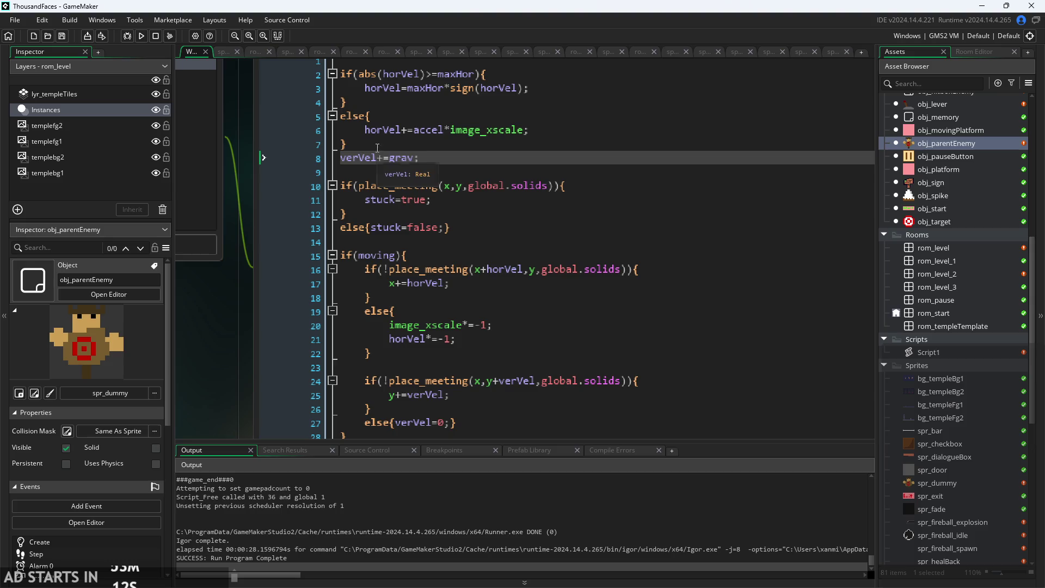
Adjust the lines around the gravity line, cut verVel+=grav; out, and start a test run.
key("Home")
key("Return")
key("Tab")
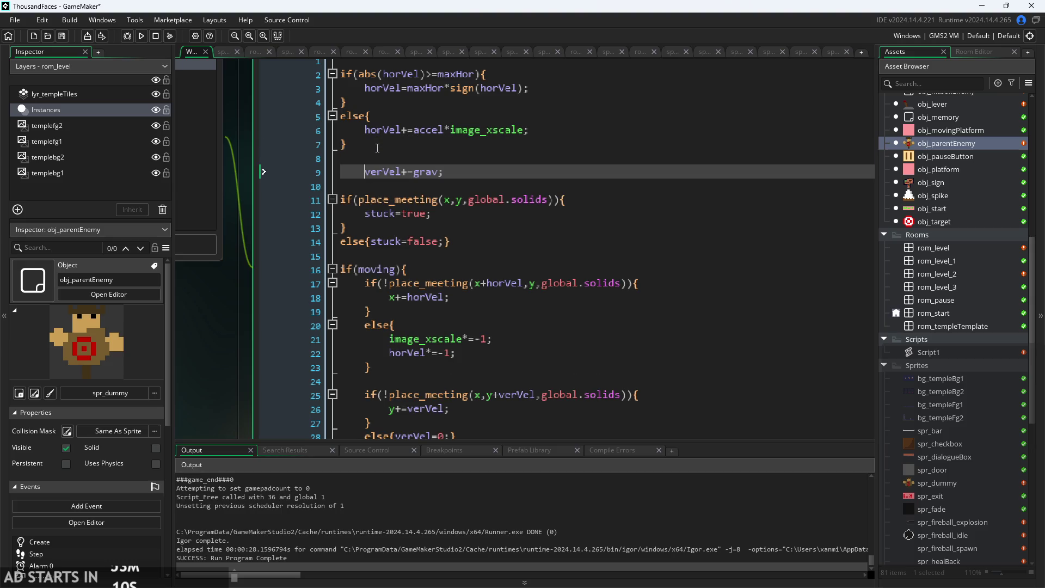
key("BackSpace")
key("BackSpace")
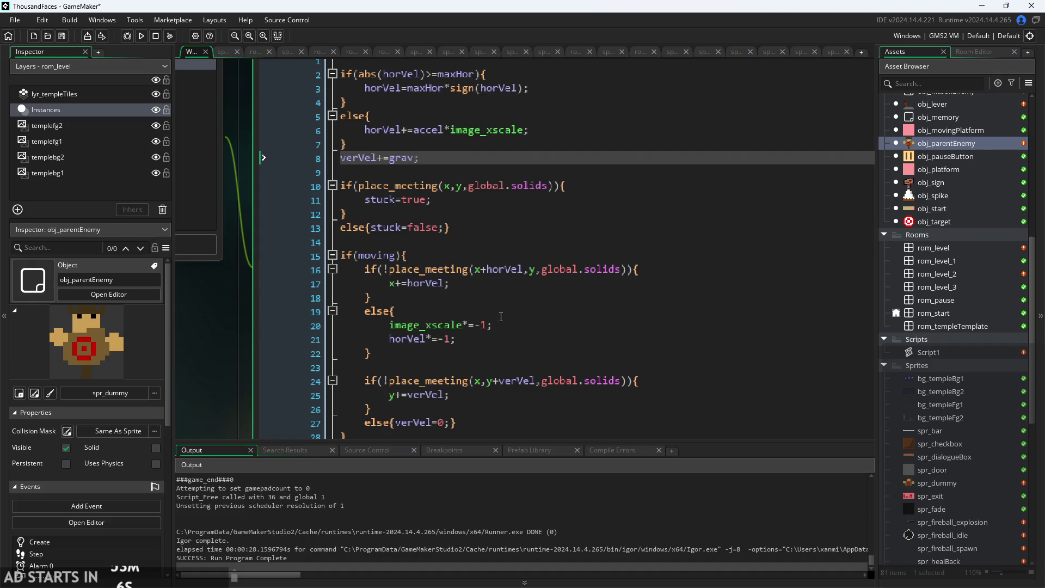
scroll(501, 317, "down", 1)
left_click(512, 380)
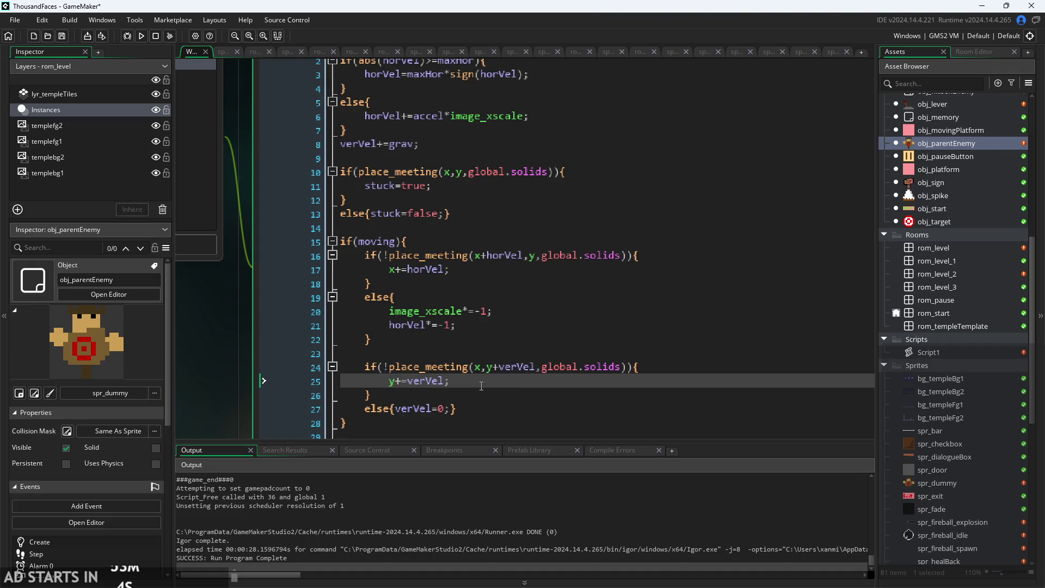
triple_click(408, 146)
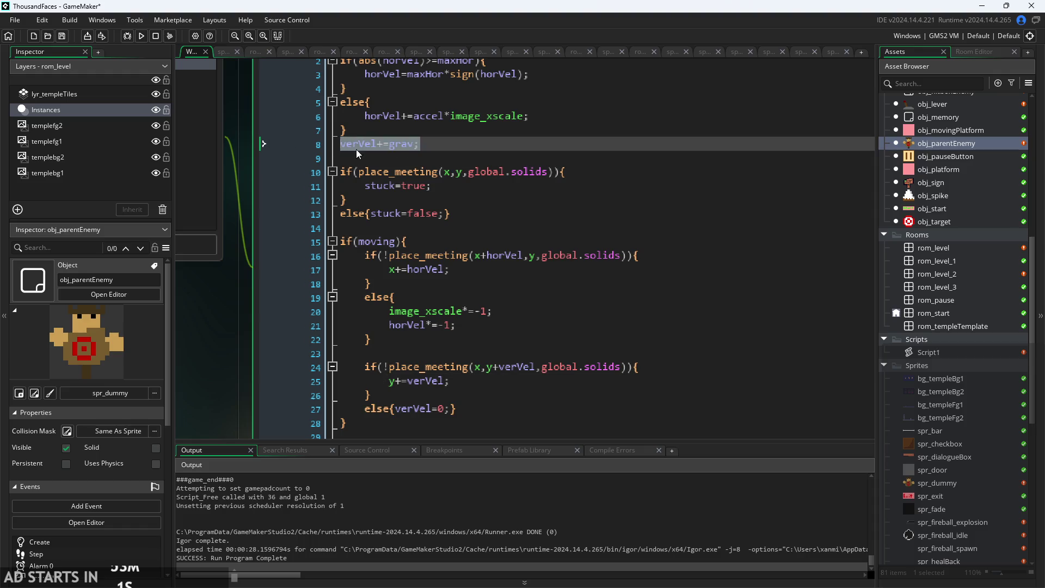
key("ctrl+x")
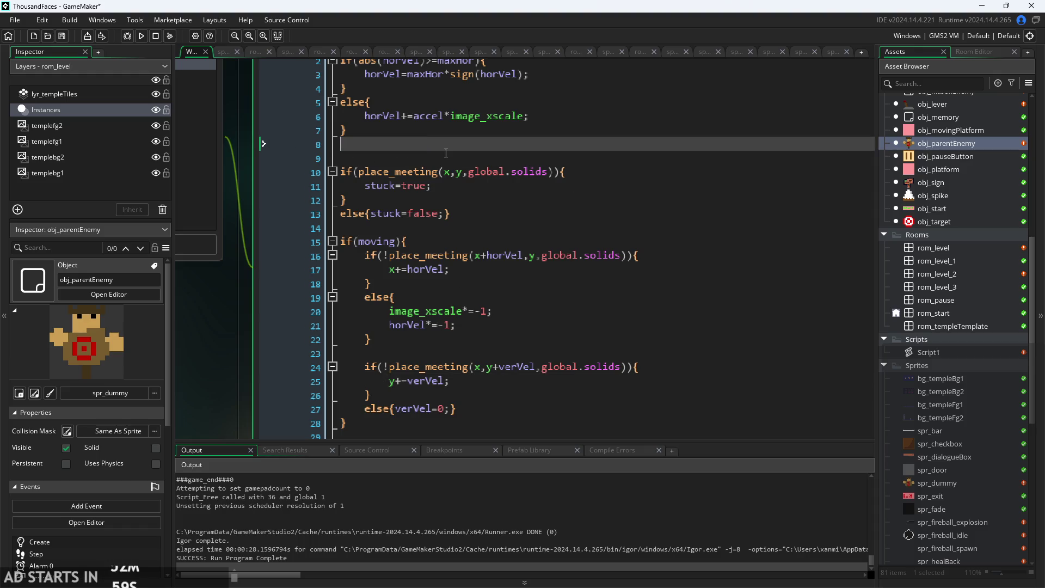
left_click(131, 36)
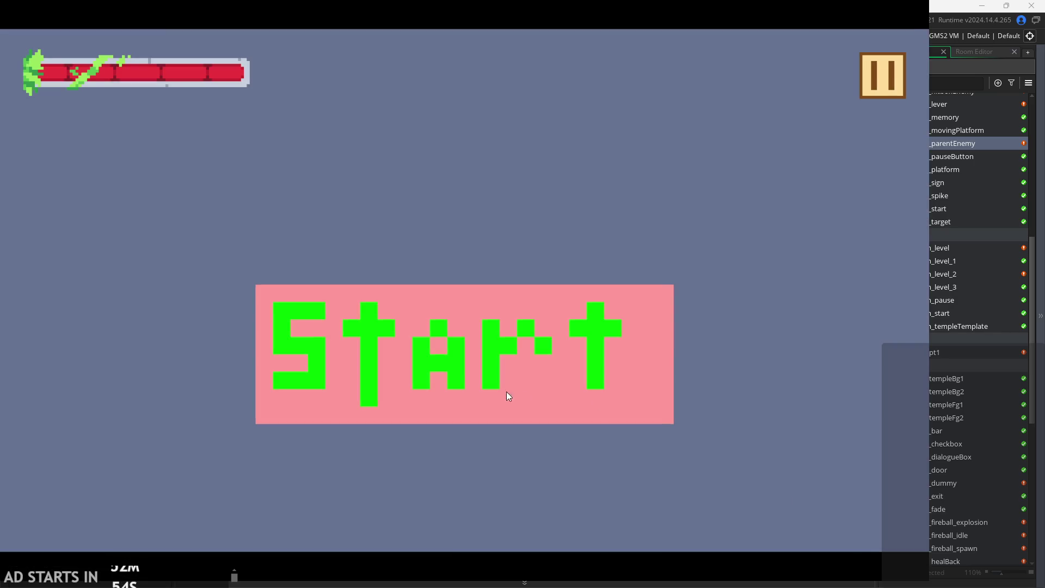
Start the level, run the player onto the middle ledge and jump past the dummy enemy.
left_click(506, 391)
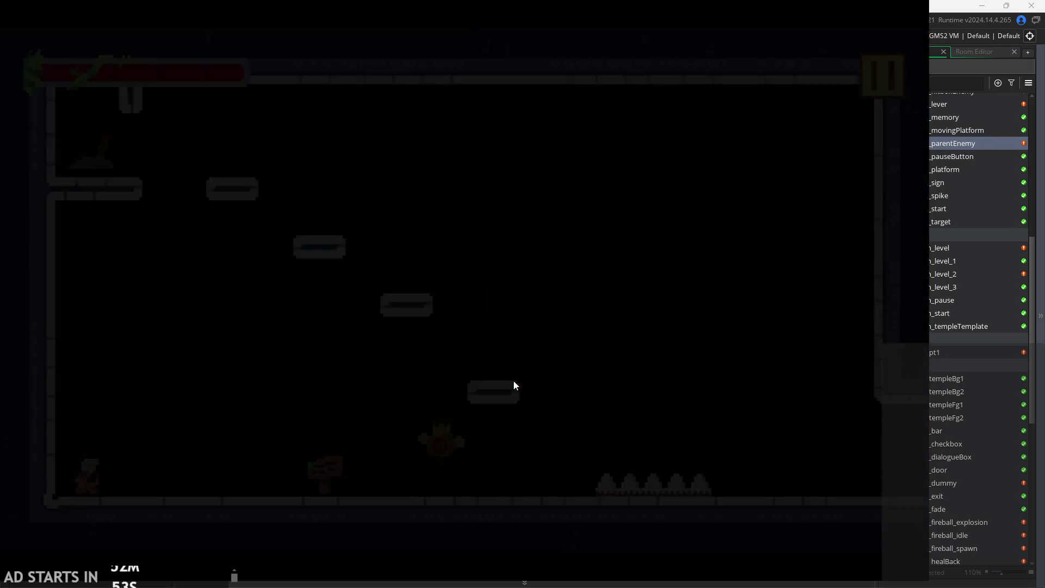
key("Right")
key("Right")
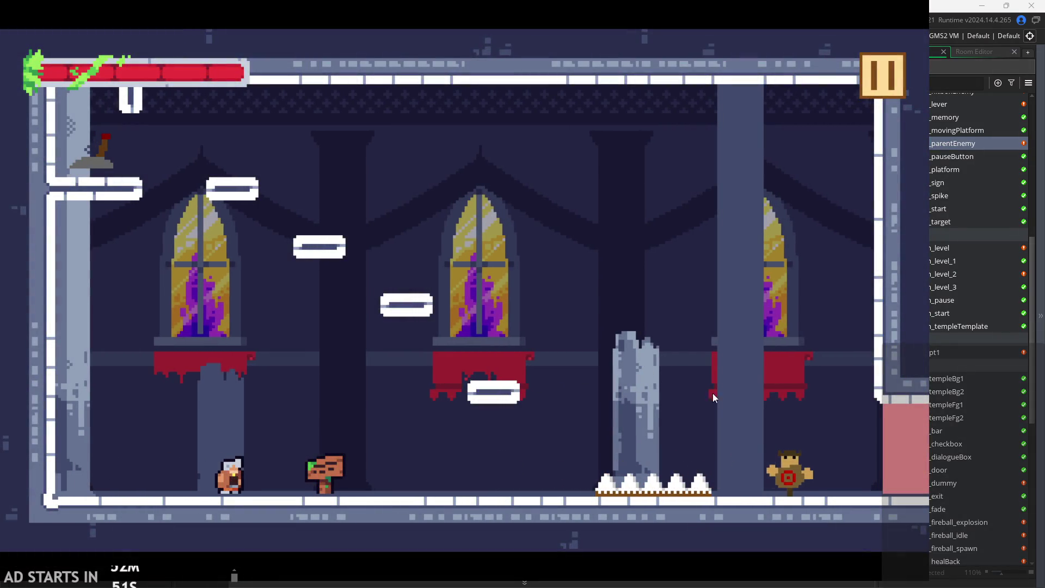
key("Left")
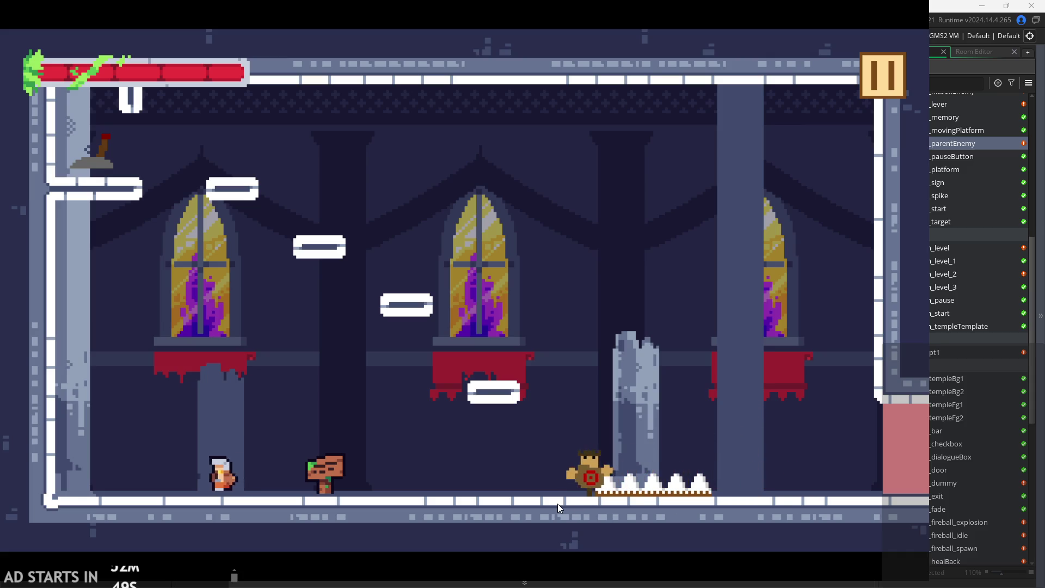
key("space")
key("Right")
key("Left")
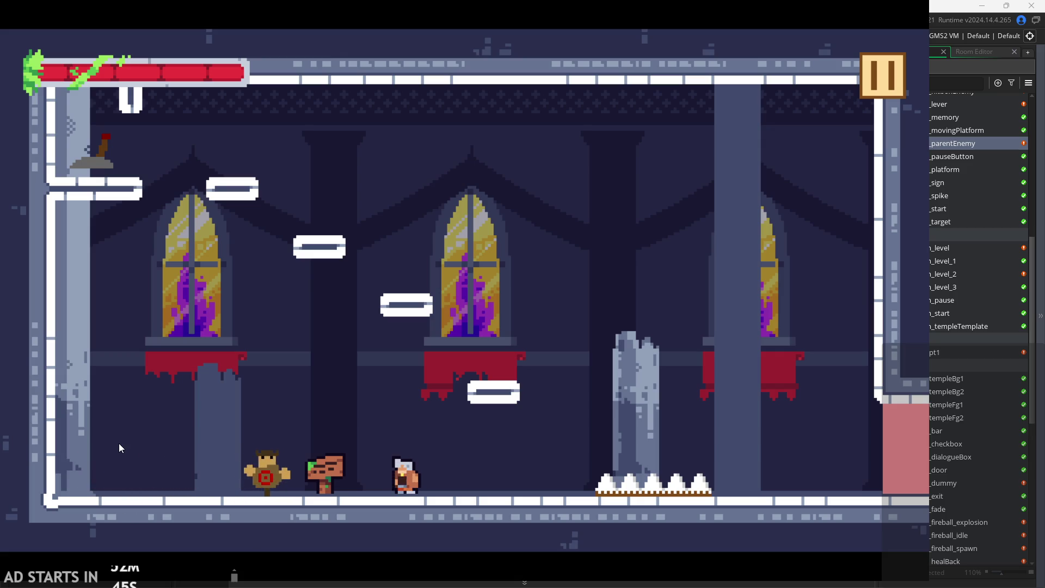
key("Left")
key("space")
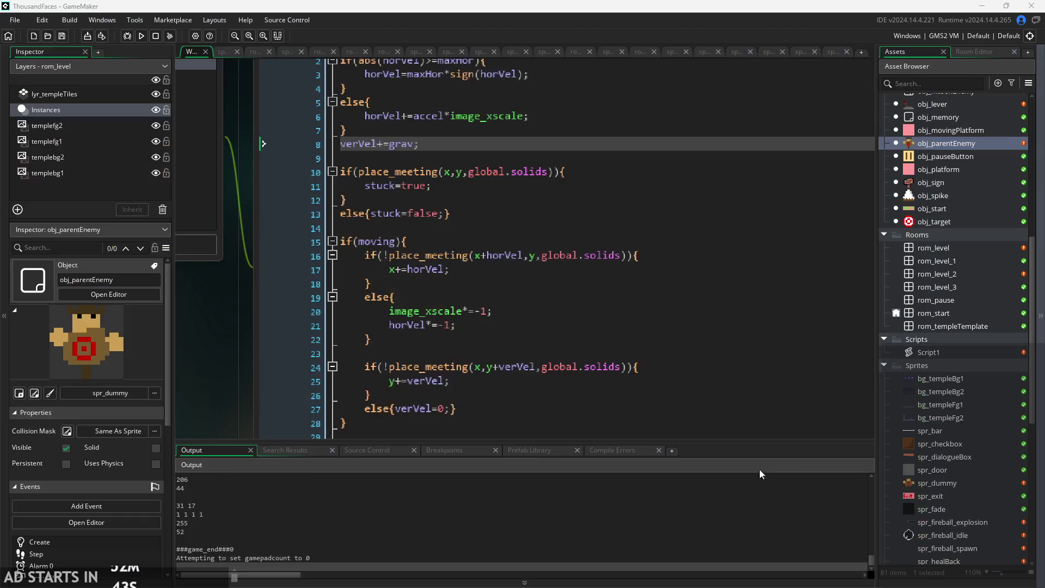
Delete the blank first line and the place_meeting stuck collision block from the Step code.
scroll(441, 295, "up", 1)
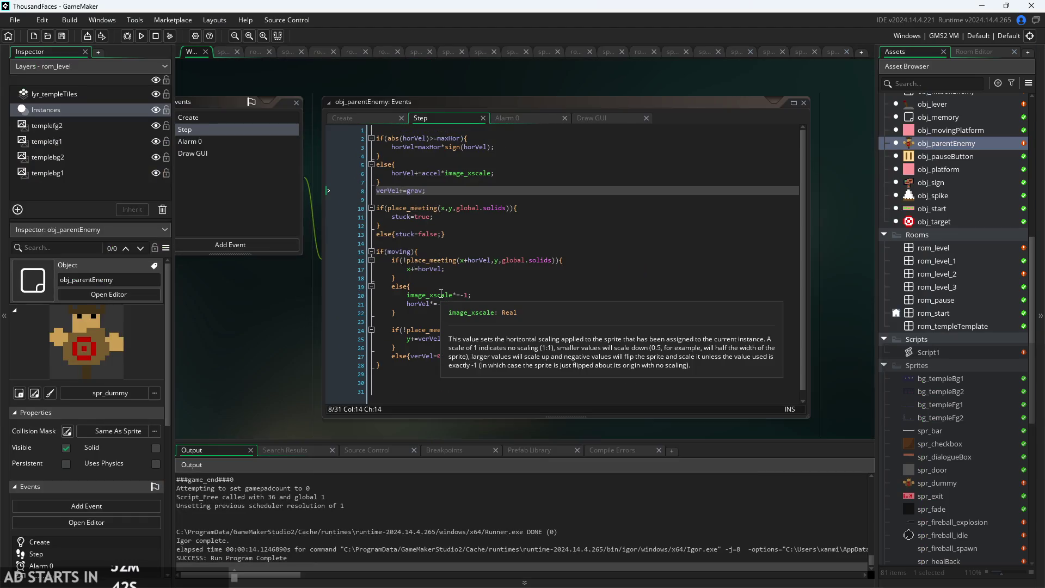
left_click(433, 365)
left_click(382, 137)
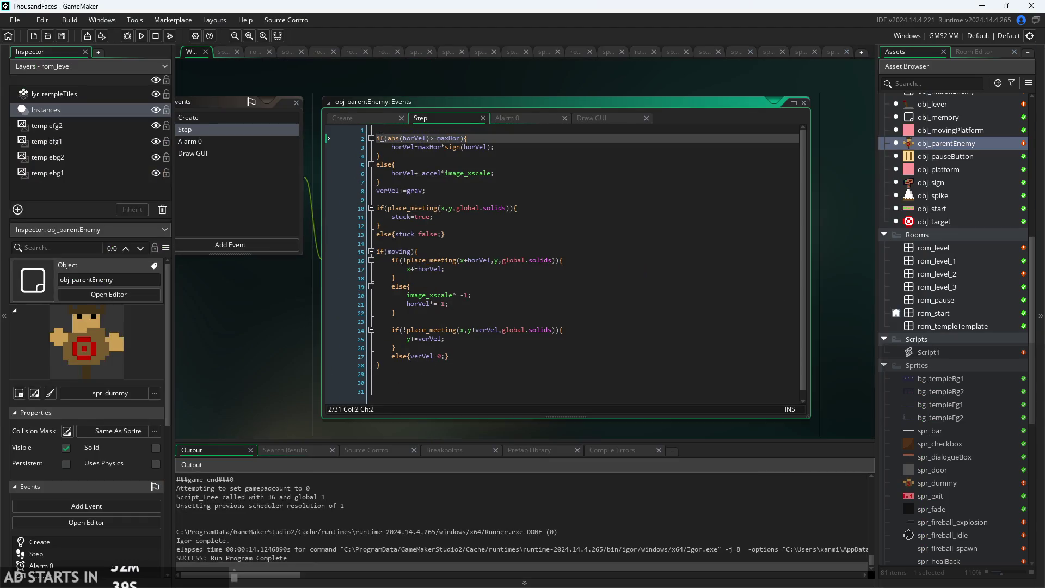
key("Up")
key("Delete")
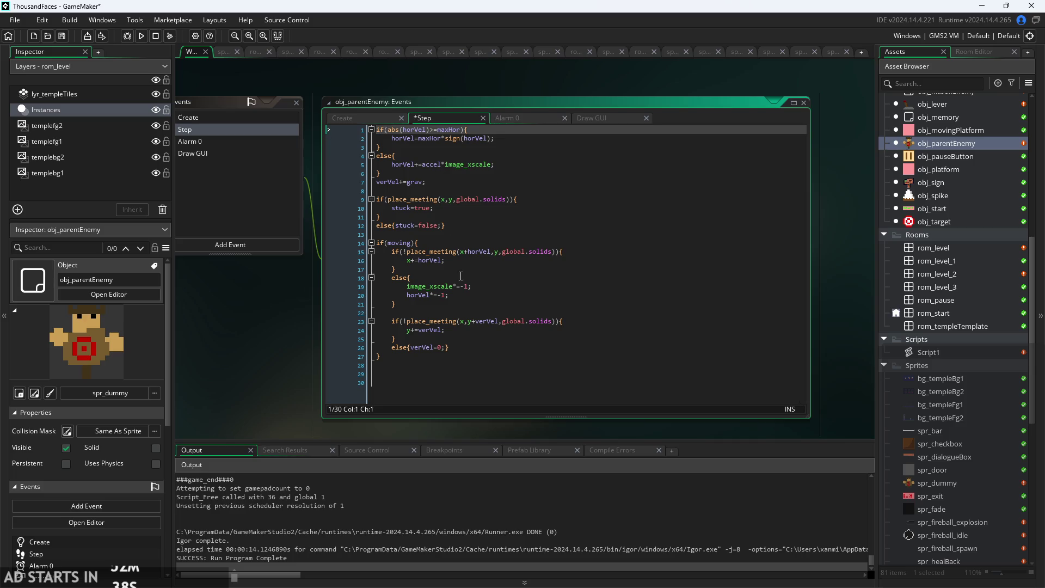
left_click(482, 245)
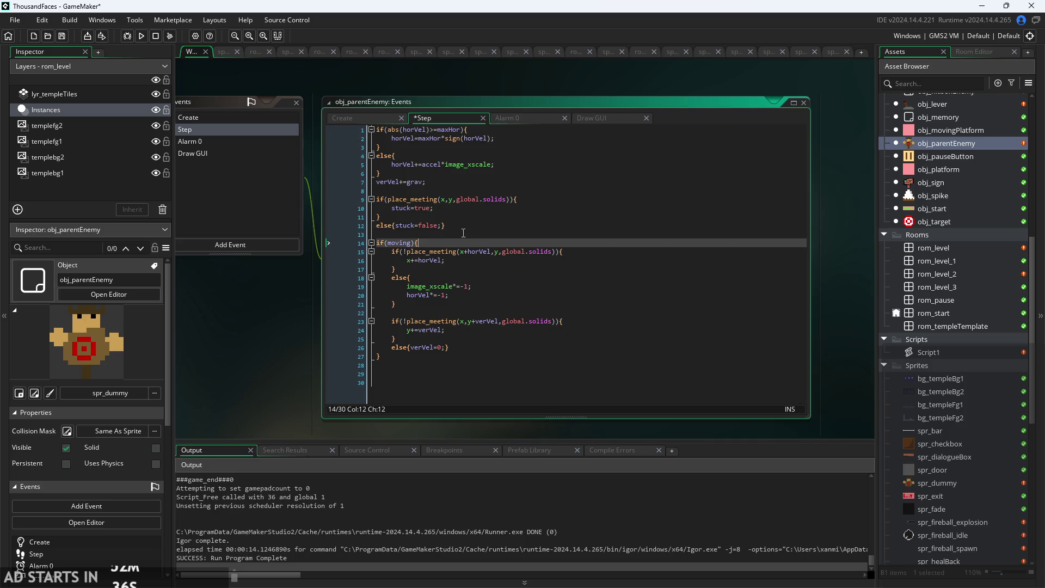
left_click(468, 228)
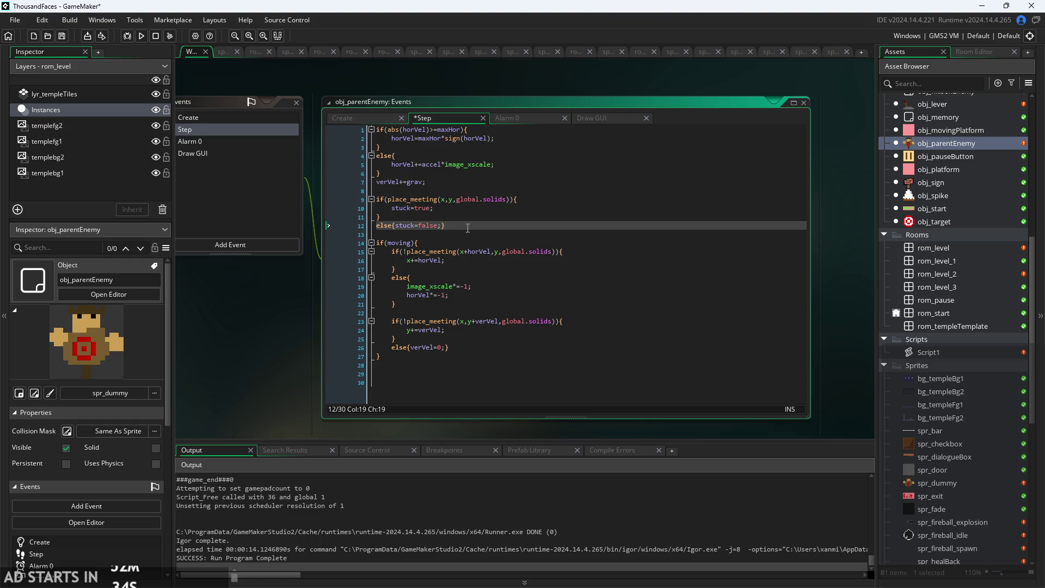
mouse_move(467, 228)
left_mouse_down()
mouse_move(257, 194)
mouse_move(253, 175)
mouse_move(244, 191)
left_mouse_up()
key("Delete")
Remove the 'stuck' draw_text line from the Draw GUI debug text.
left_click(531, 118)
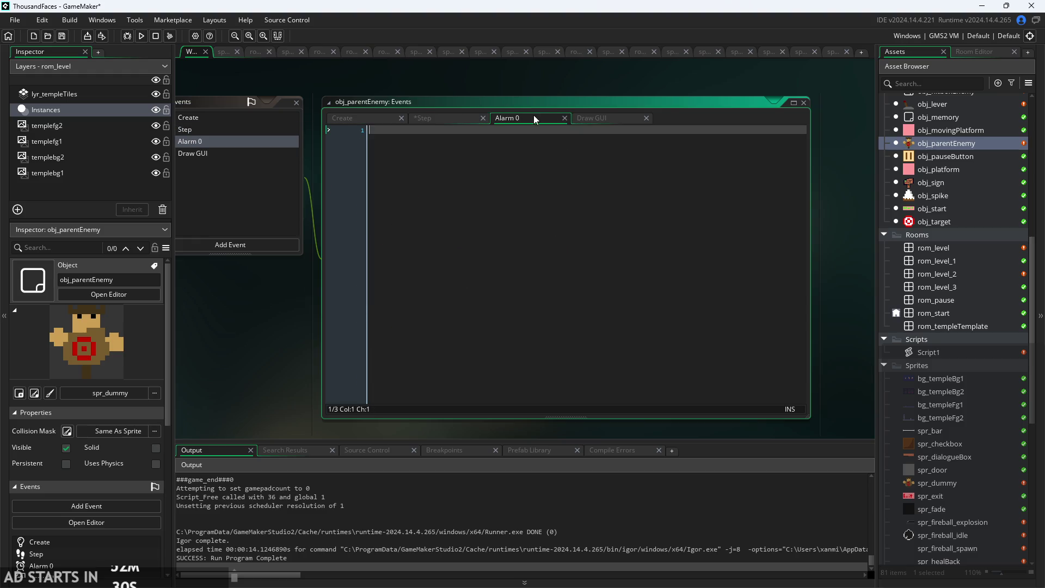
left_click(593, 118)
left_click(436, 140)
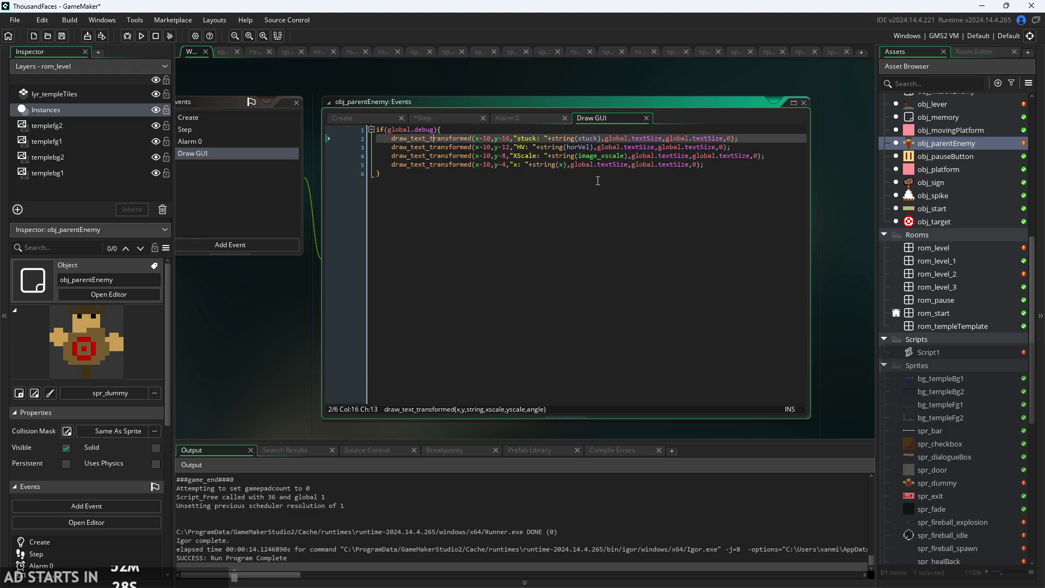
left_click(666, 147)
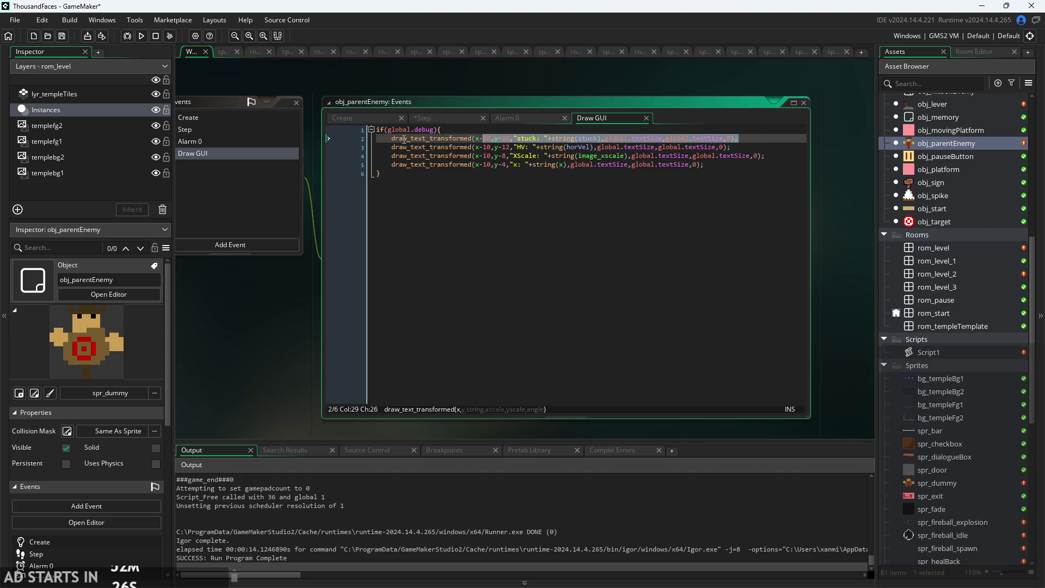
left_click_drag(377, 138, 377, 147)
key("Delete")
left_click(548, 139)
scroll(549, 138, "up", 2)
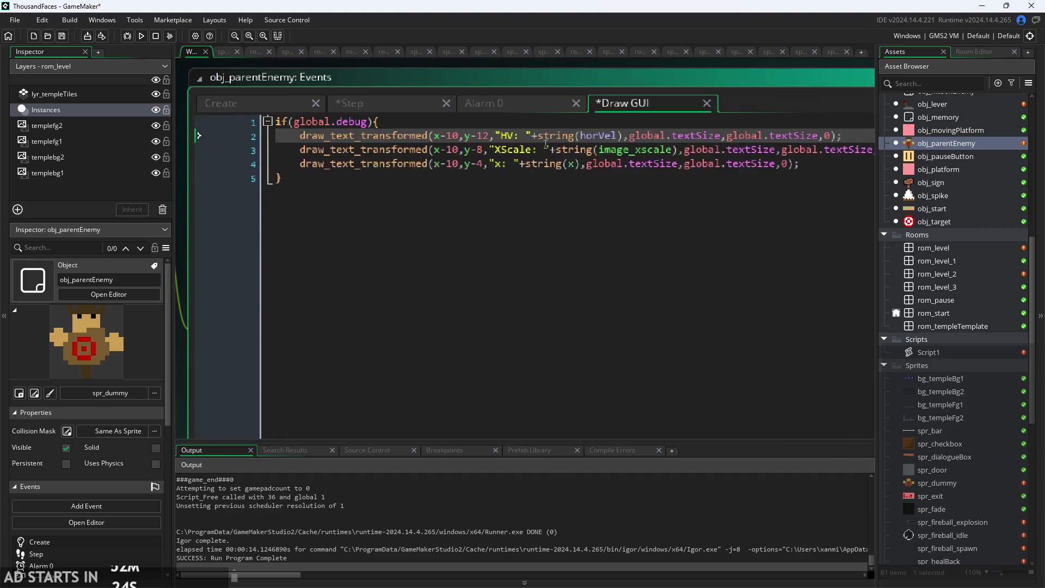
Restore the deleted debug line, relabelling it 'HP' and changing its string() argument to hp.
left_click(519, 124)
key("ctrl+z")
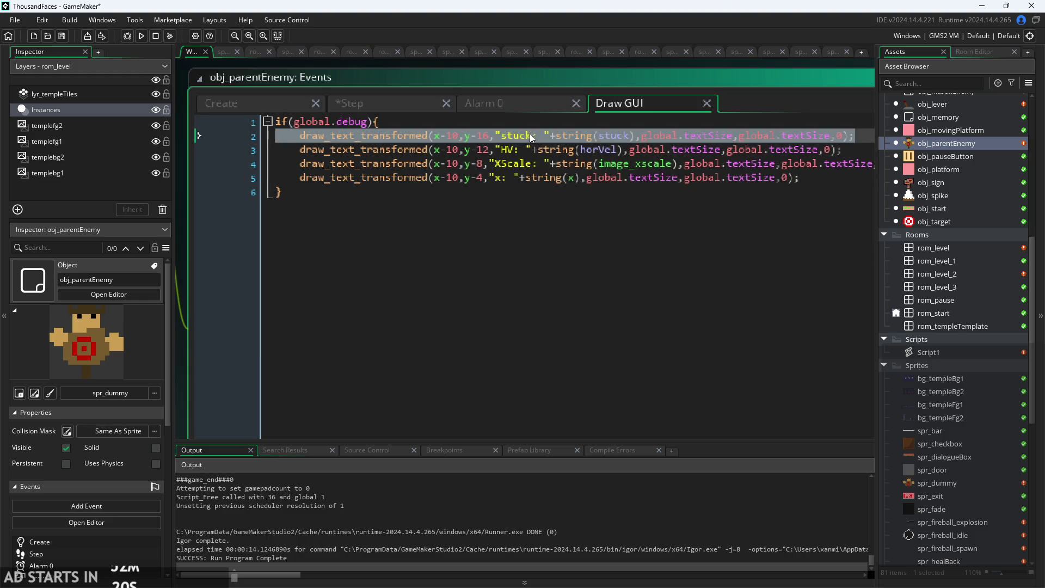
left_click(532, 136)
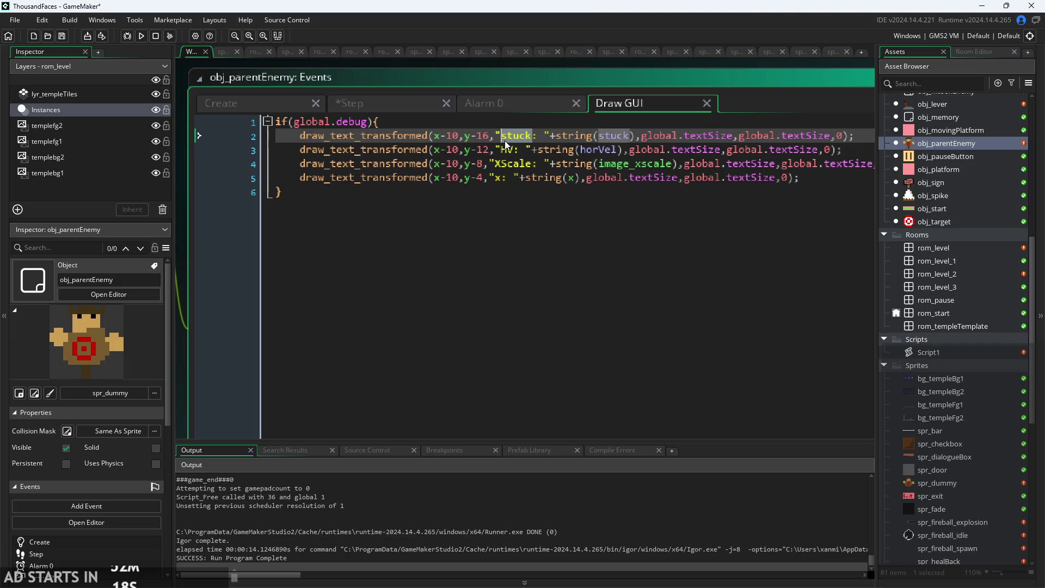
type("HP")
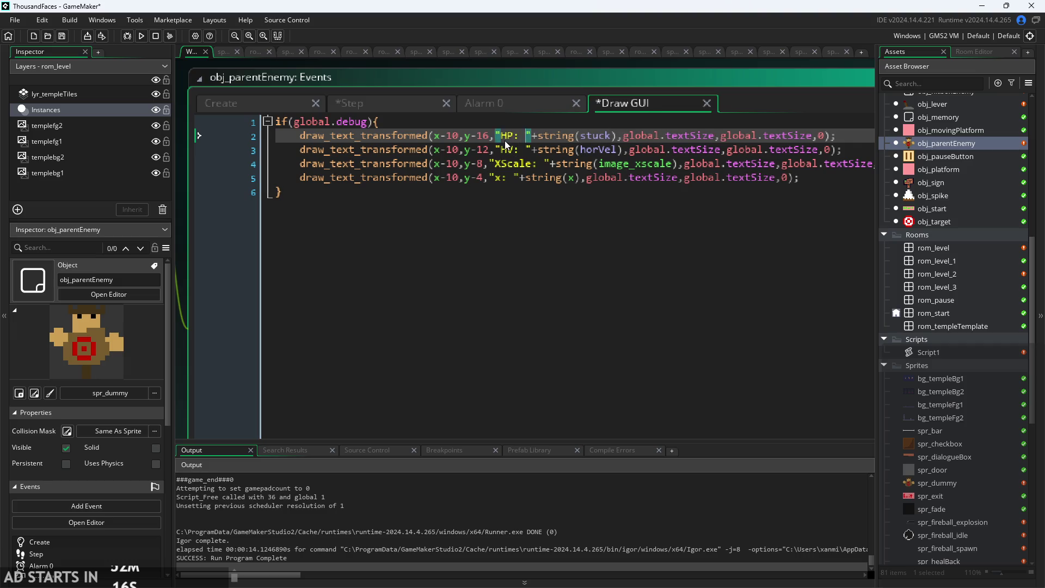
key("Right")
key("Right")
key("Right")
key("shift+Right")
key("shift+Right")
key("shift+Right")
type("hp")
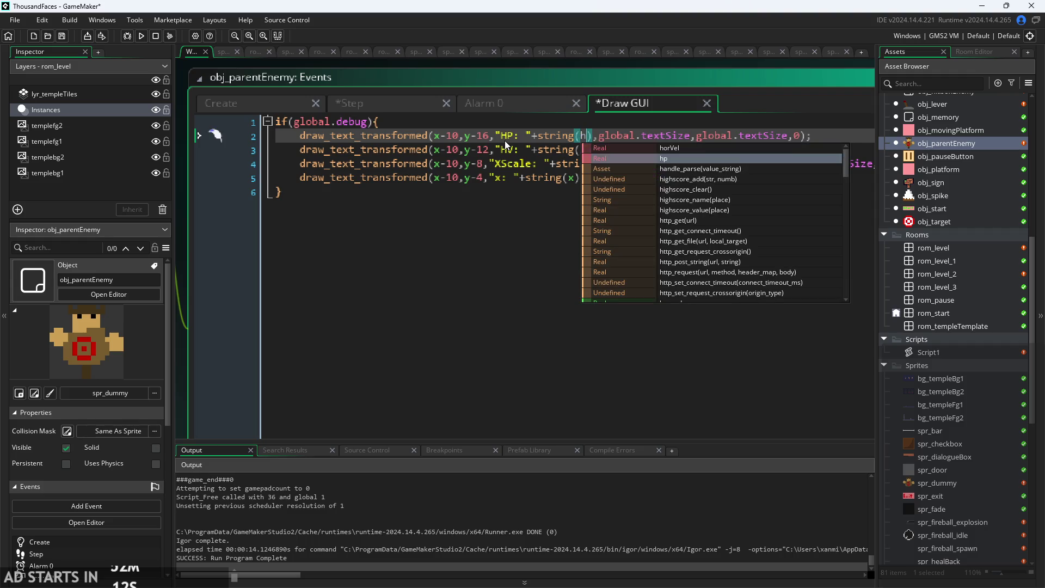
left_click(223, 102)
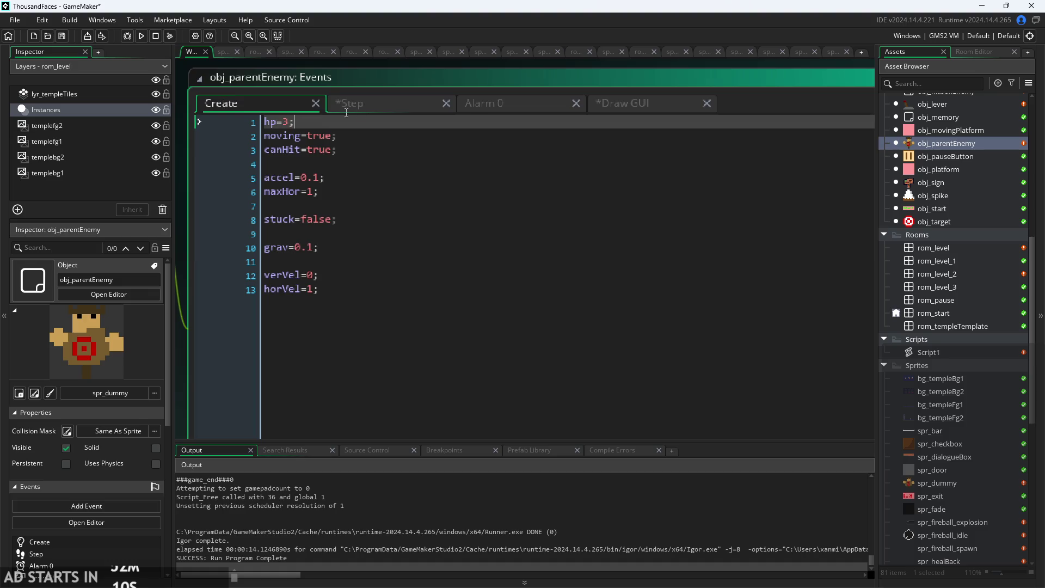
Copy lines 13–22 of obj_enemyRat's Step code, its hit and death handling.
left_click(364, 103)
scroll(240, 245, "down", 2)
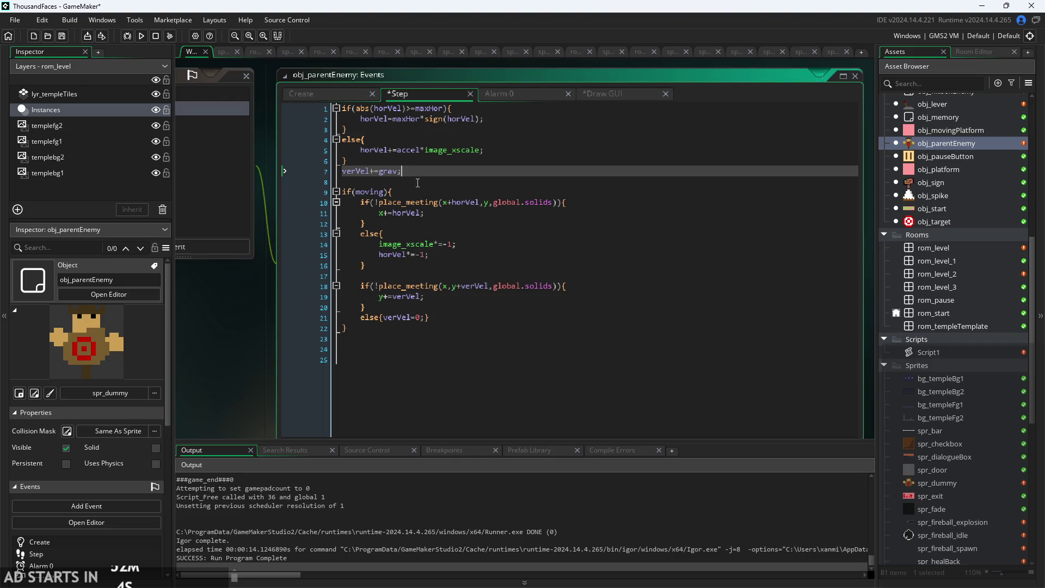
scroll(413, 304, "up", 2)
left_click(404, 335)
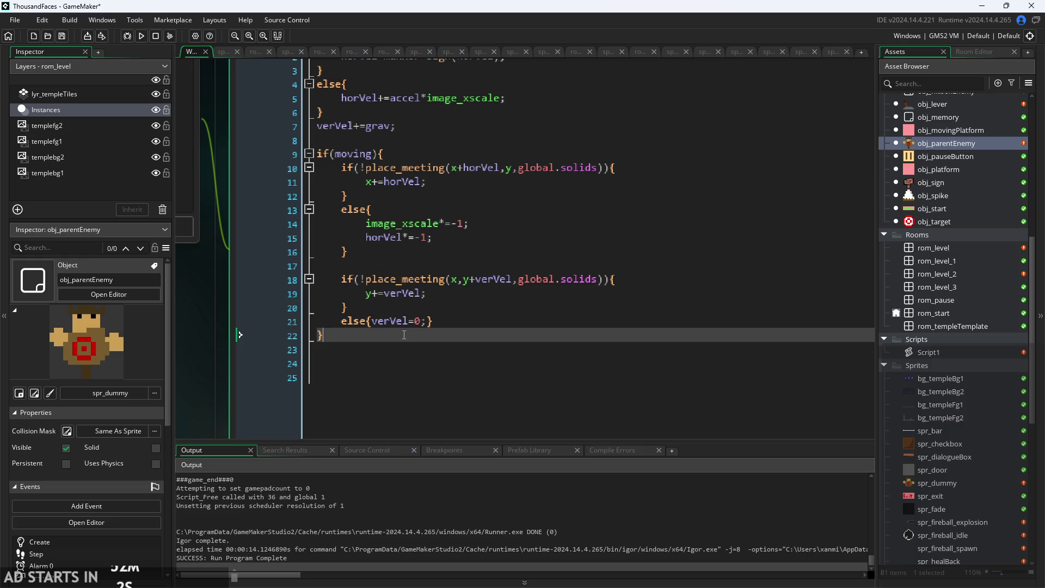
scroll(404, 334, "down", 2)
scroll(462, 129, "up", 2)
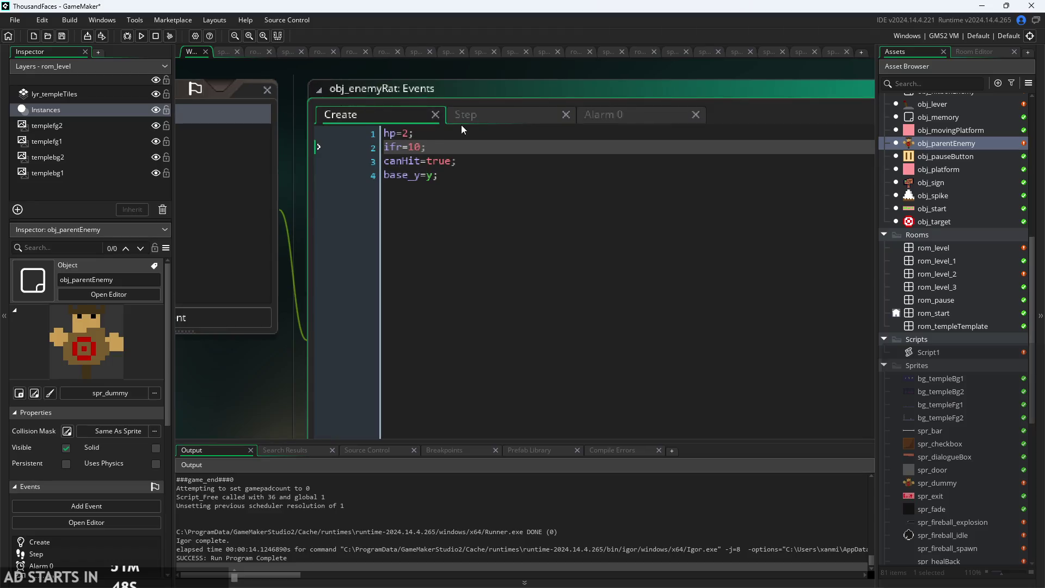
key("Down")
key("Down")
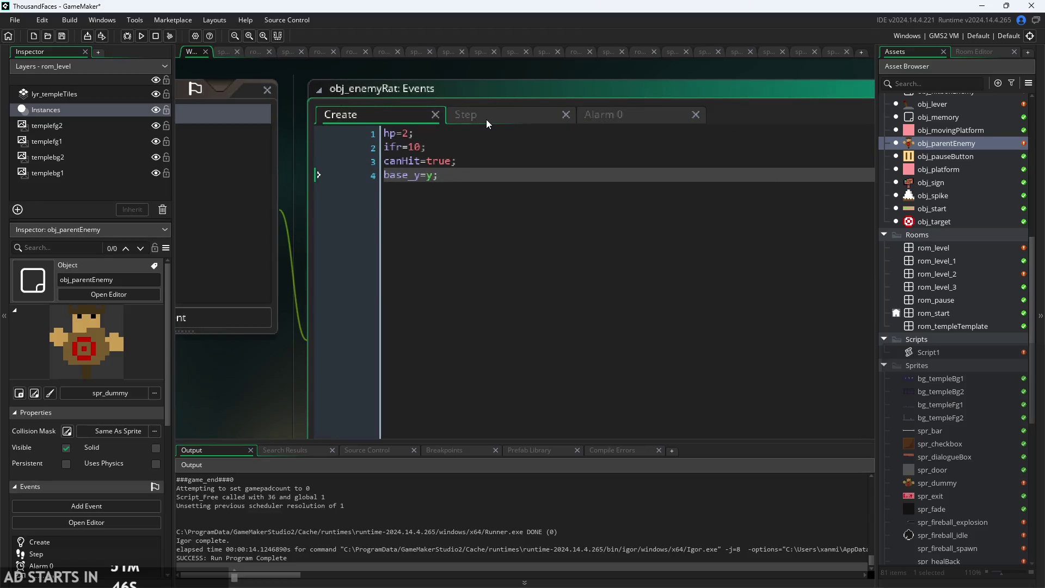
left_click(485, 119)
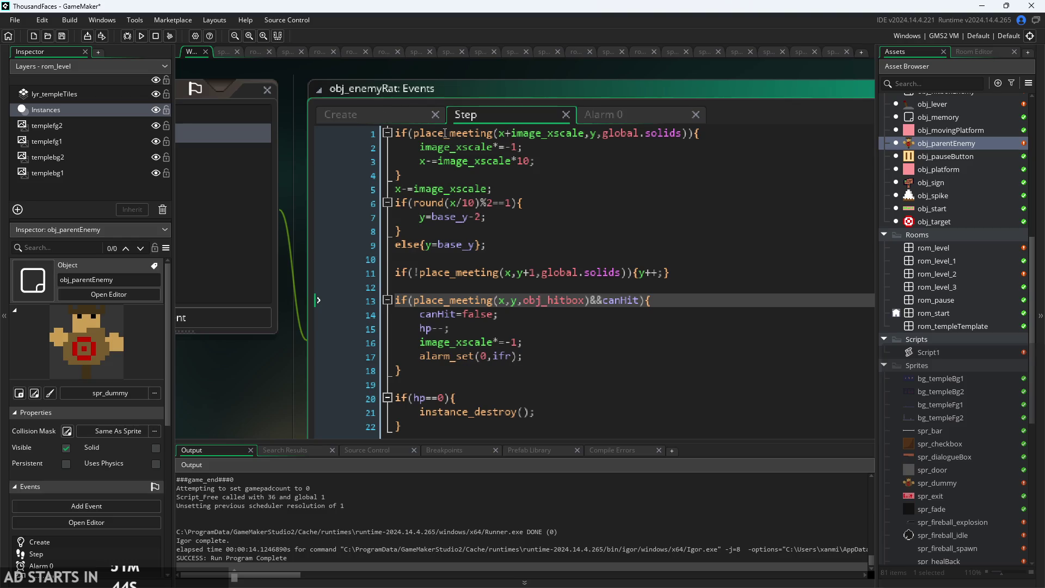
scroll(289, 331, "down", 1)
left_click_drag(313, 284, 306, 218)
left_click_drag(304, 333, 207, 220)
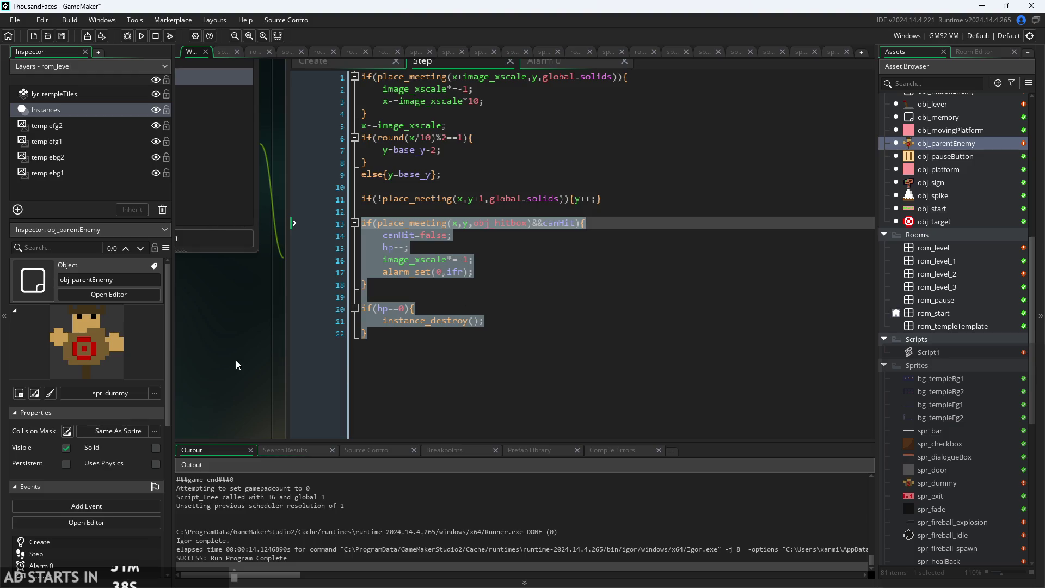
scroll(264, 335, "down", 2)
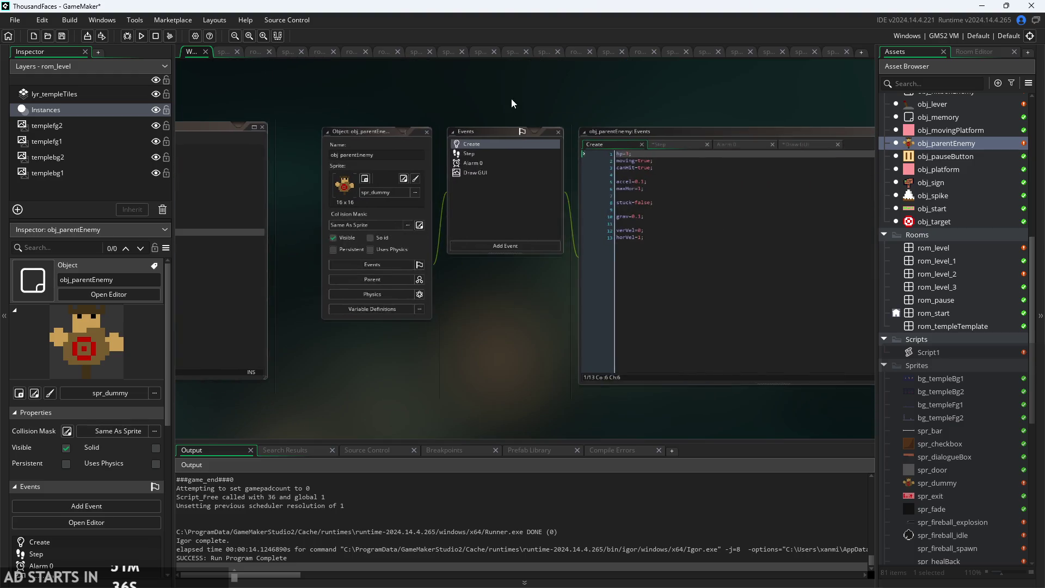
scroll(357, 103, "up", 1)
Paste the rat's hit and death code below obj_parentEnemy's movement code.
left_click(485, 146)
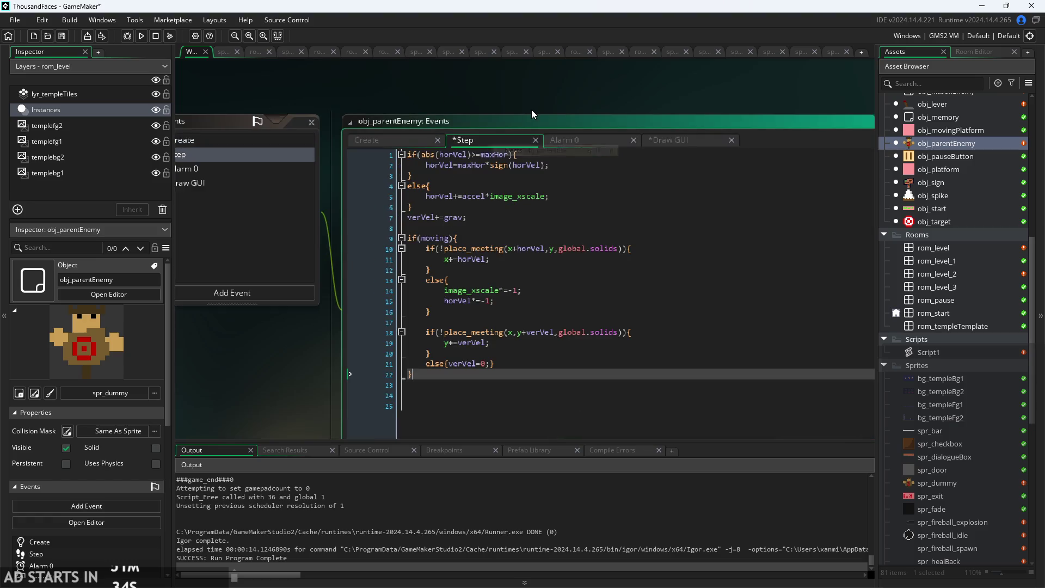
scroll(531, 109, "up", 1)
scroll(531, 109, "down", 1)
left_click(425, 364)
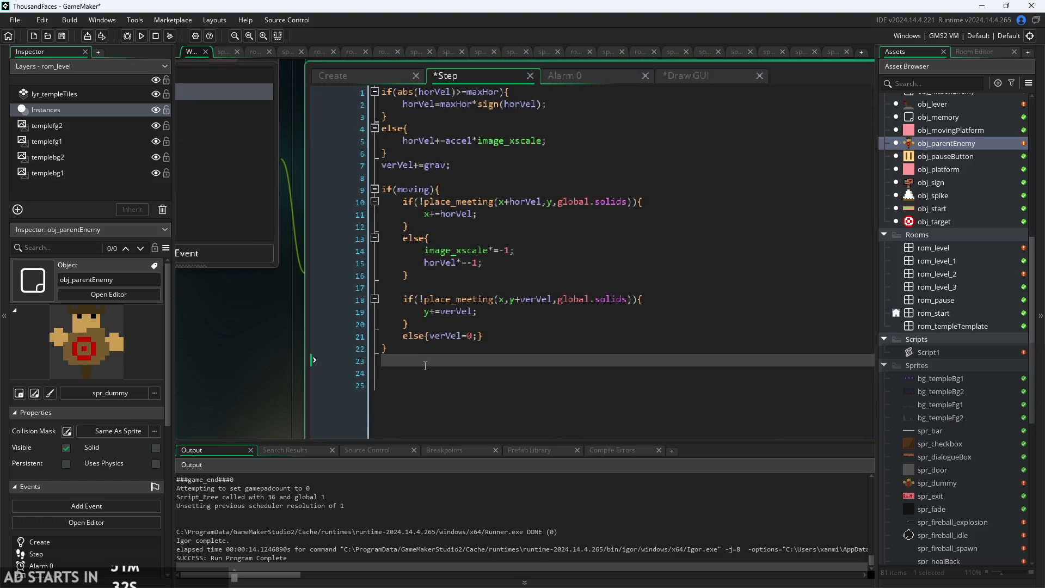
scroll(425, 365, "down", 1)
left_click(415, 301)
key("Down")
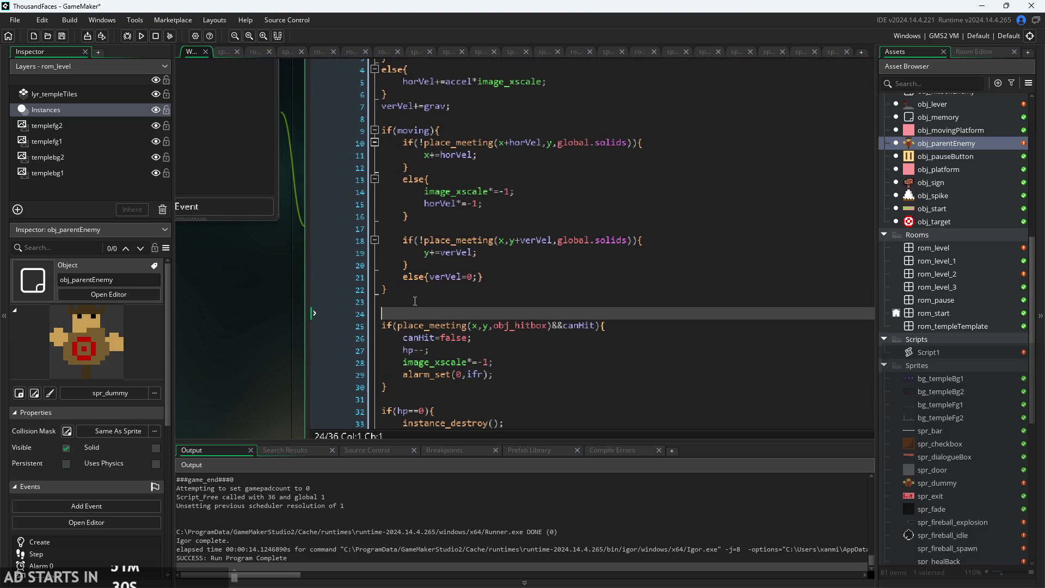
scroll(415, 271, "up", 1)
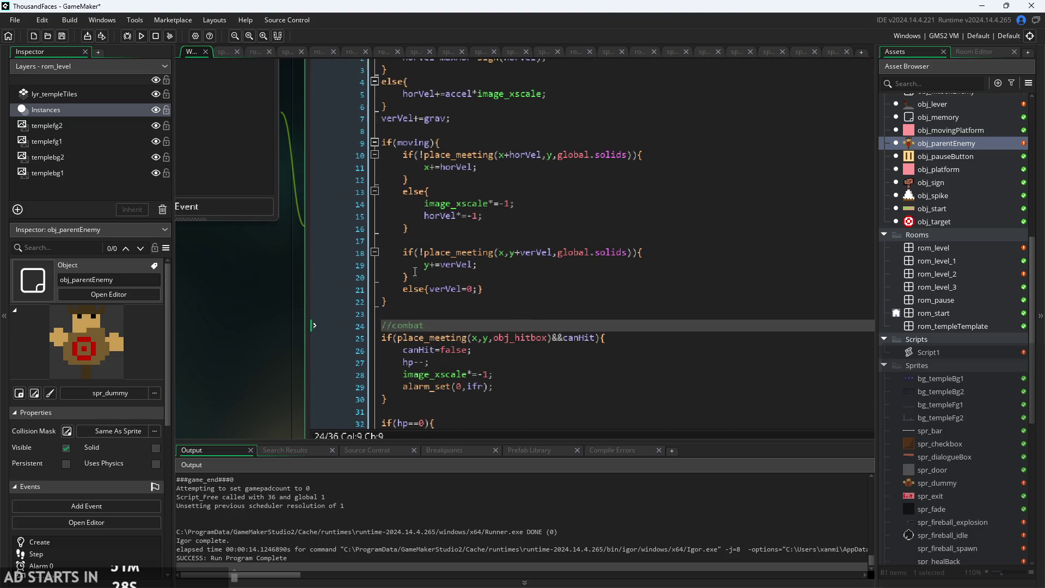
scroll(279, 279, "up", 3)
Add //movement and //combat section comments and save the project.
left_click(389, 214)
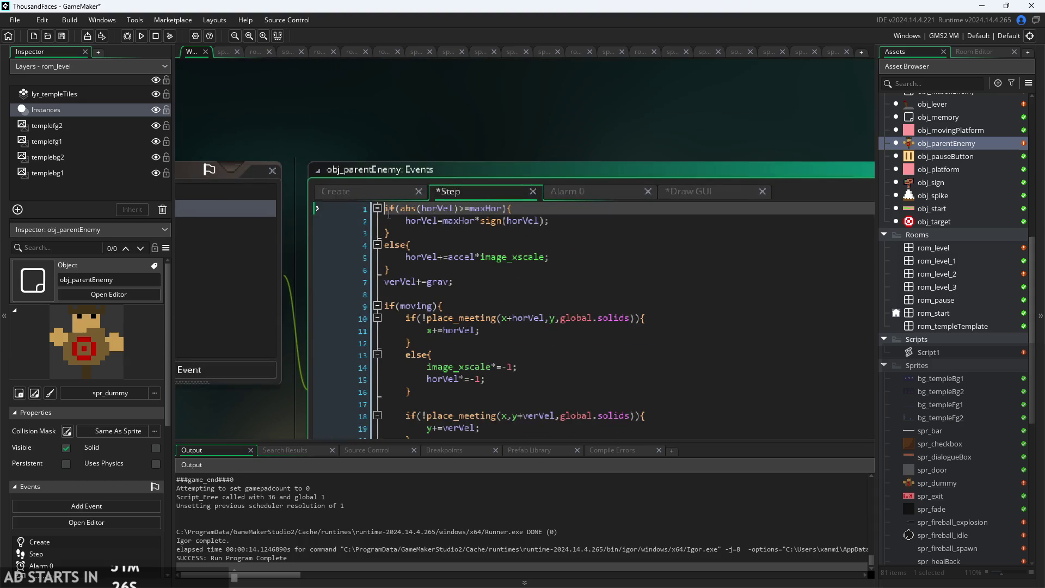
key("Return")
key("Up")
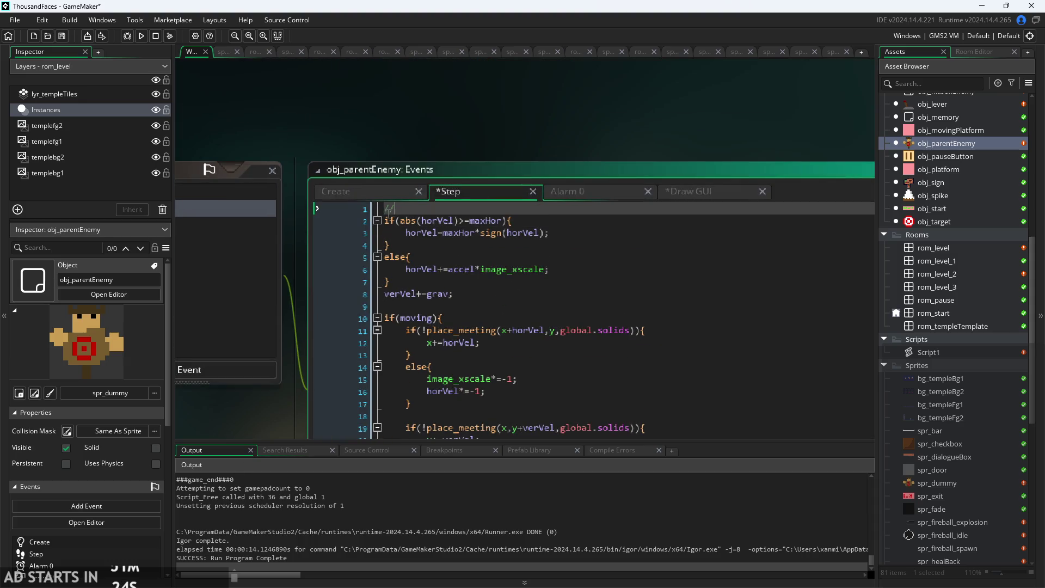
key("ctrl+s")
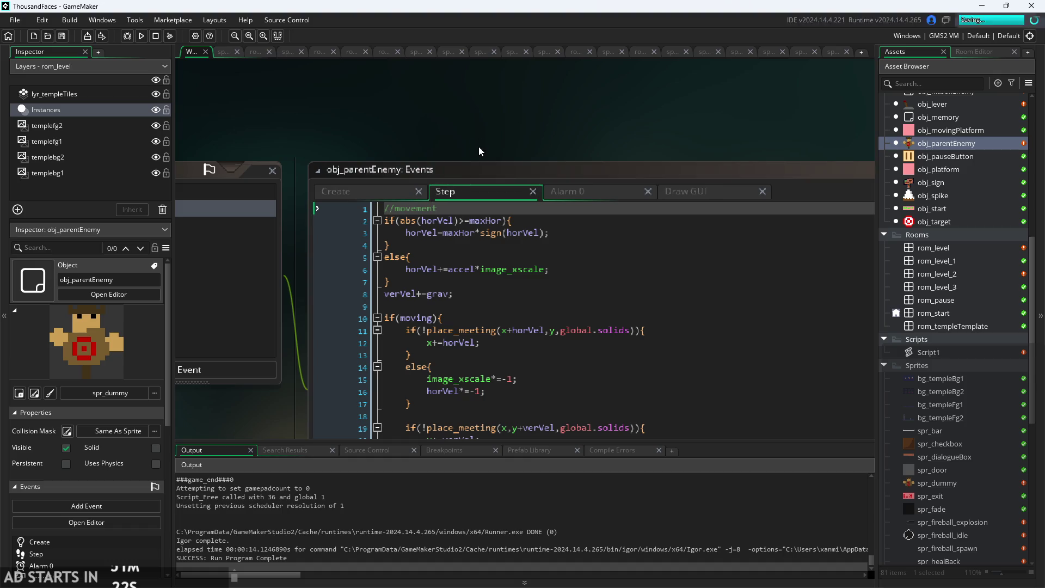
Run and start the game, walk right, then abort at the iFr code error.
left_click(139, 36)
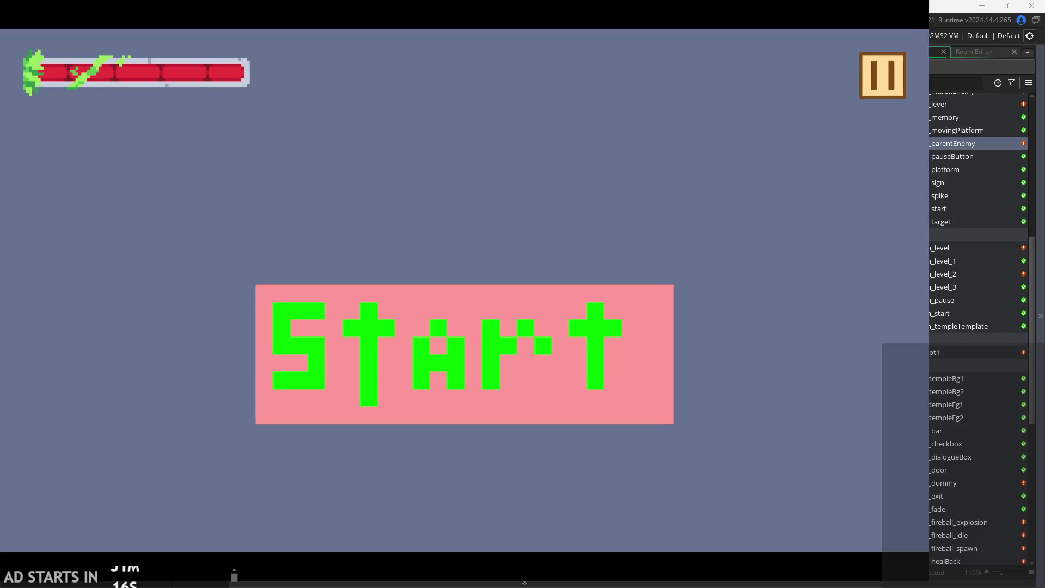
left_click(554, 282)
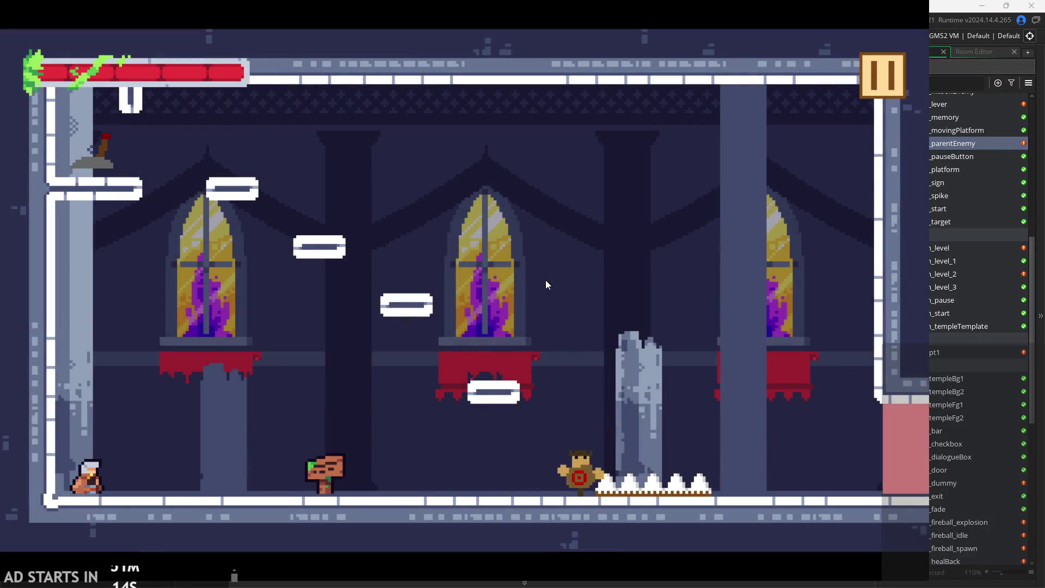
key("Right")
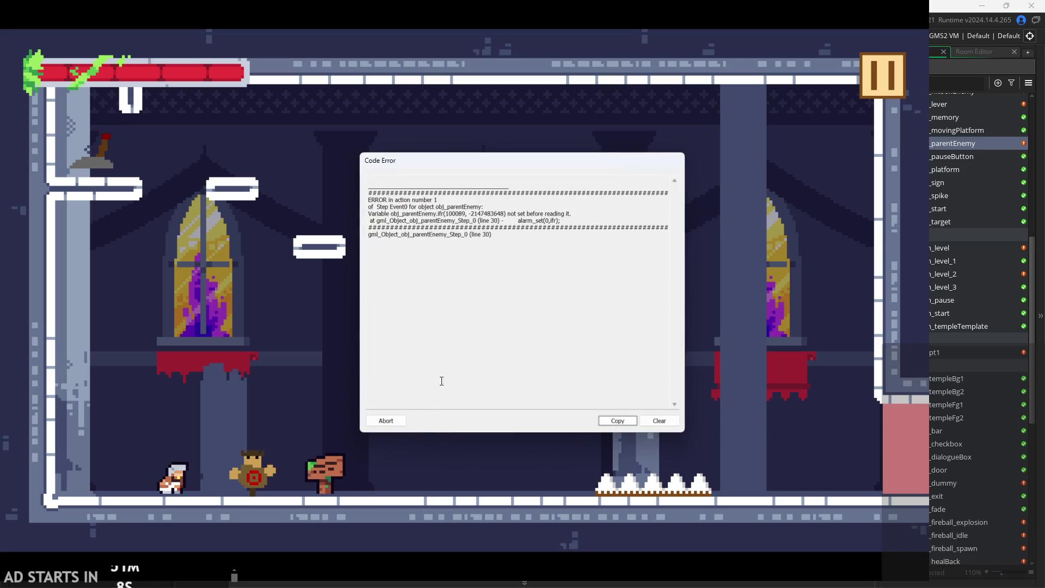
left_click(392, 422)
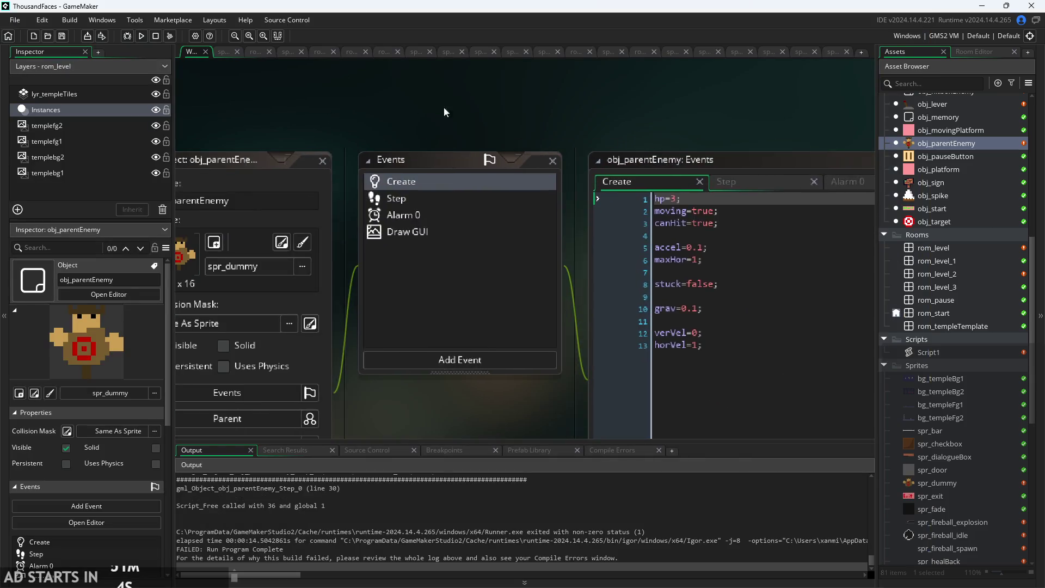
Add obj_enemyRat's ifr=10; as a new last line of obj_parentEnemy's Create code and rerun.
left_click(512, 173)
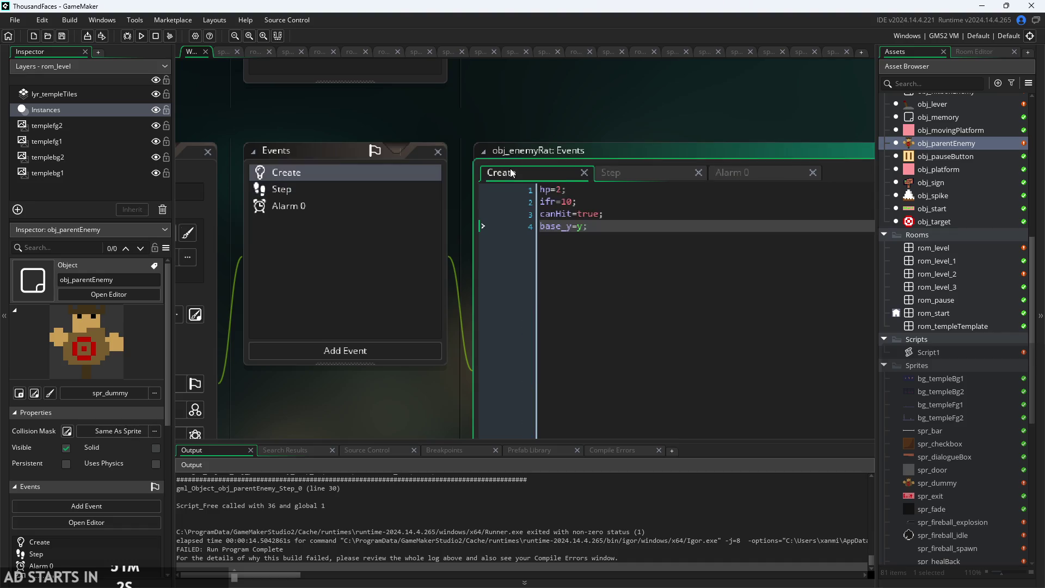
left_click_drag(592, 200, 446, 207)
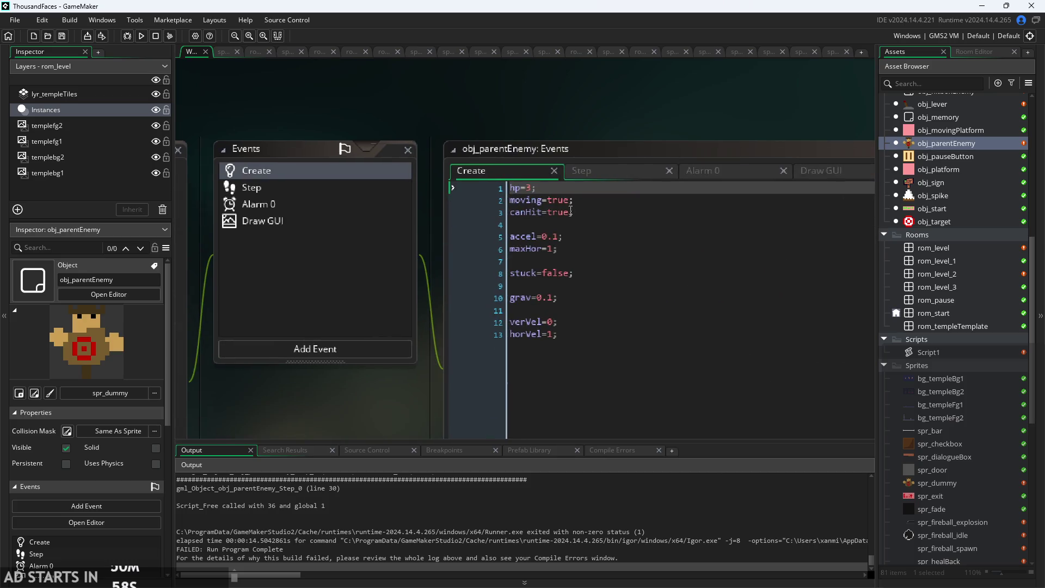
left_click(601, 350)
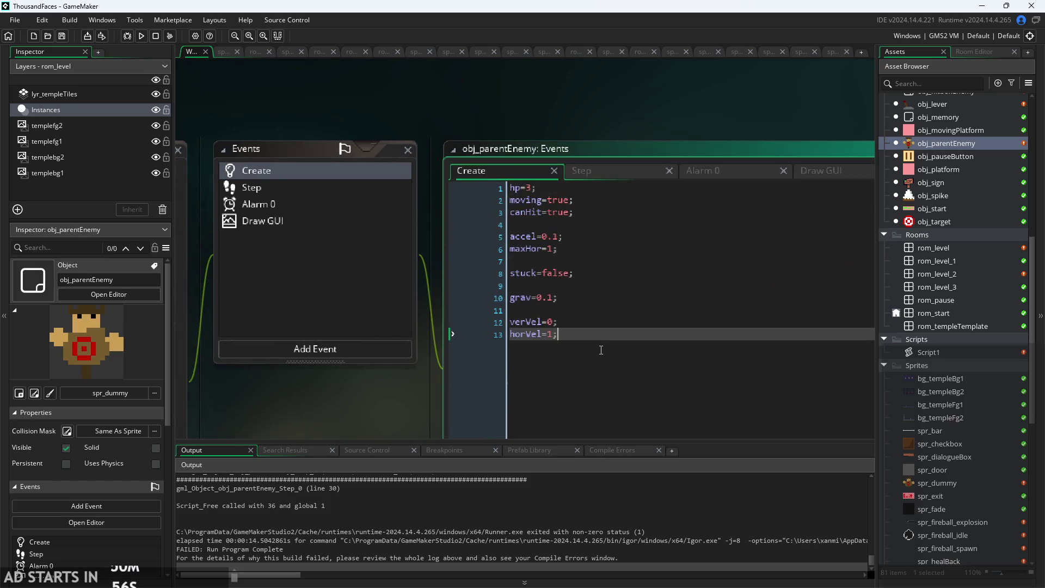
key("Up")
key("Up")
key("Up")
key("Down")
key("Down")
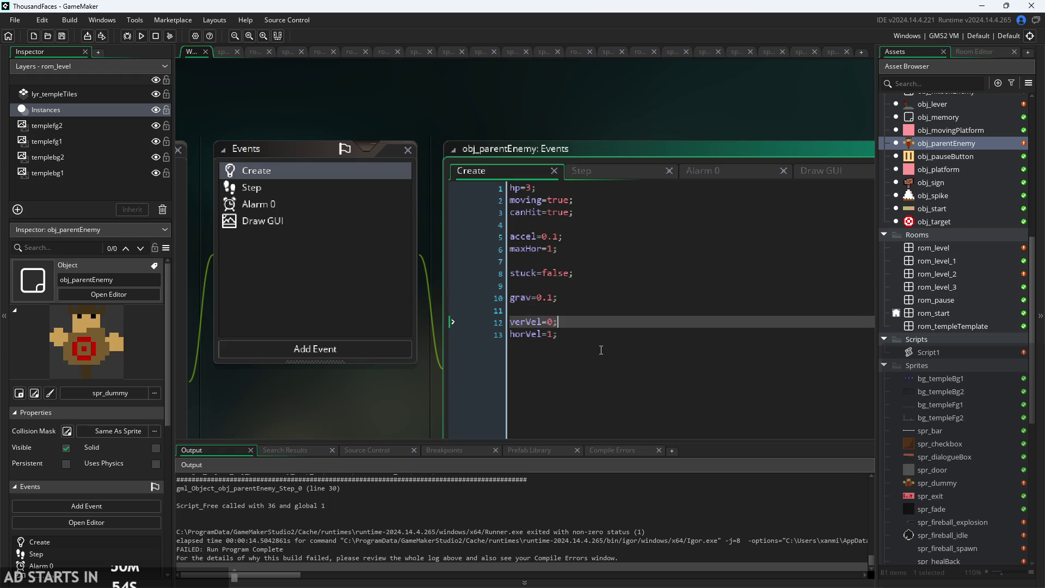
key("Down")
key("Return")
key("Return")
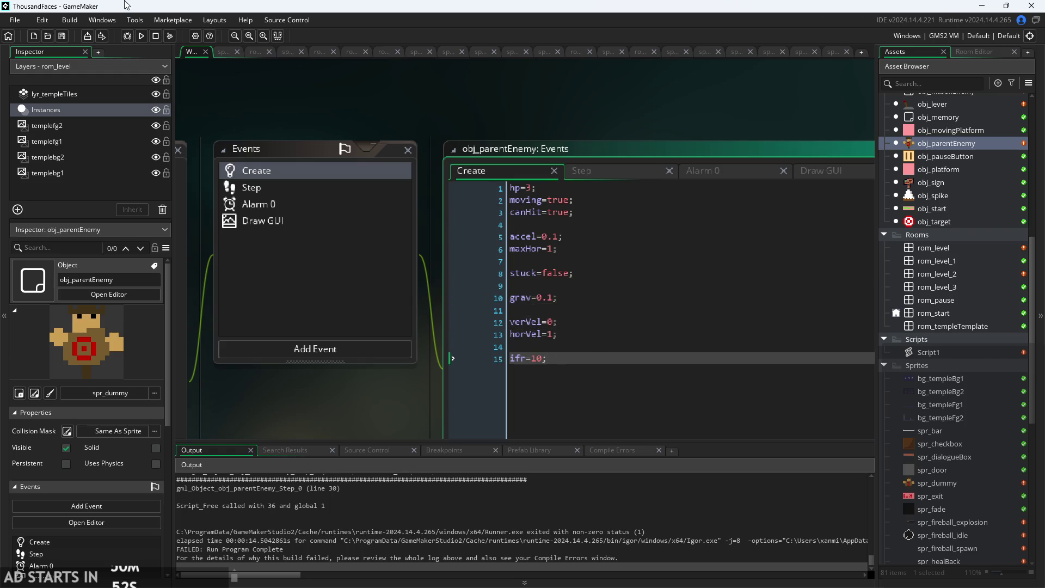
left_click(146, 38)
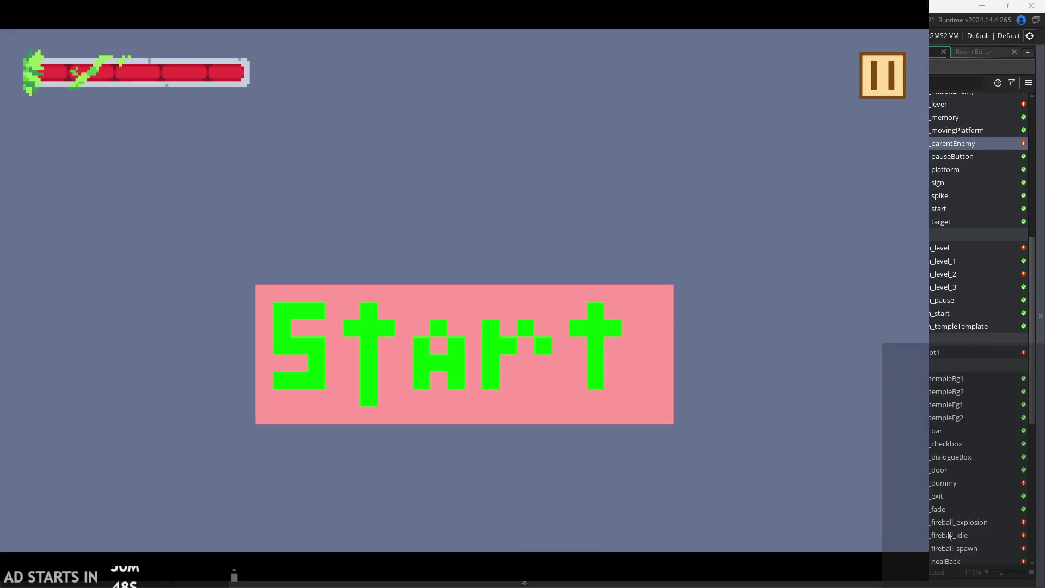
Start the level, walk and jump the player to the dummy enemy and attack it.
left_click(576, 390)
key("Right")
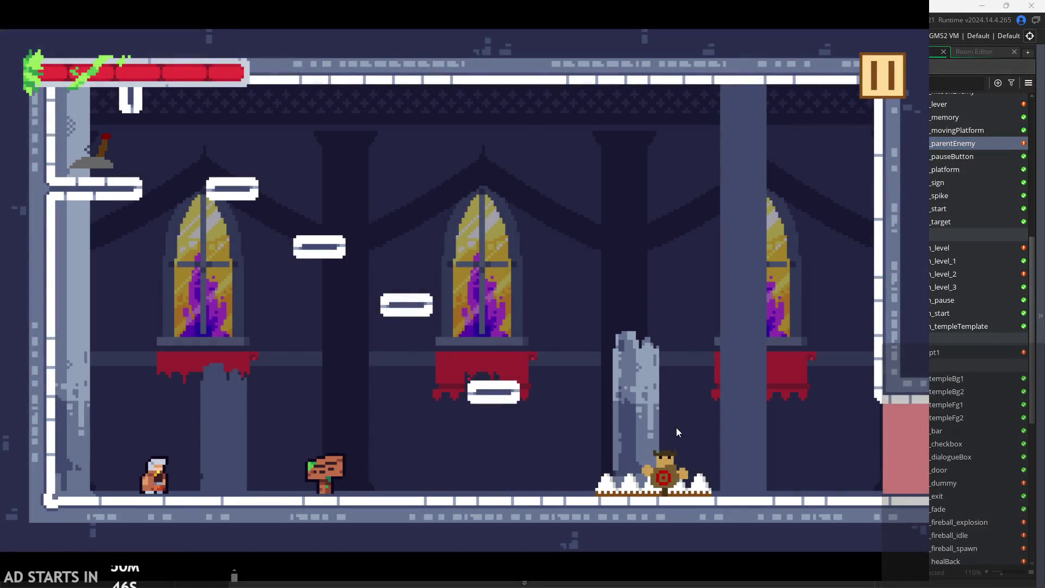
key("Left")
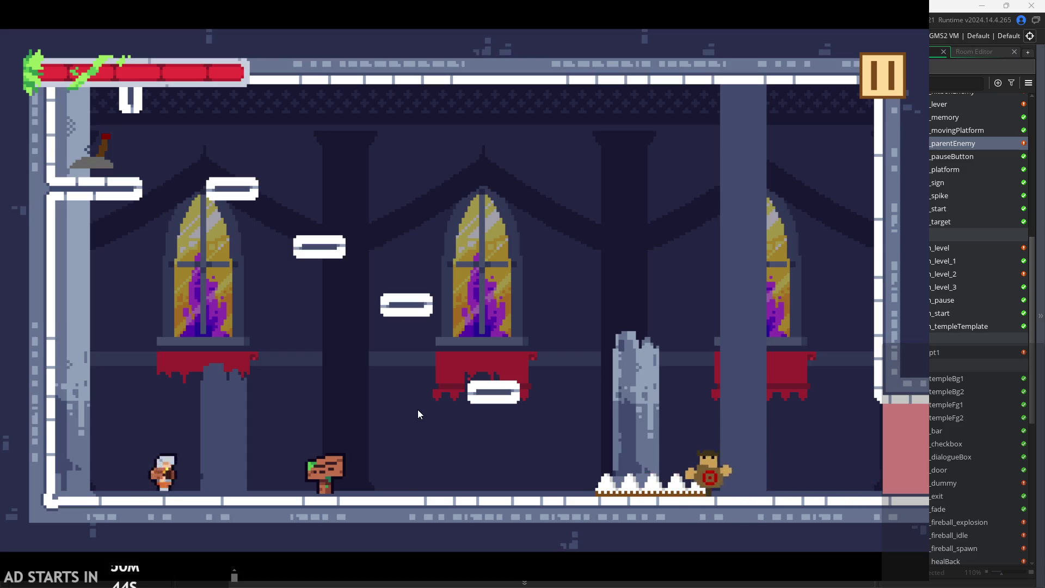
key("Right")
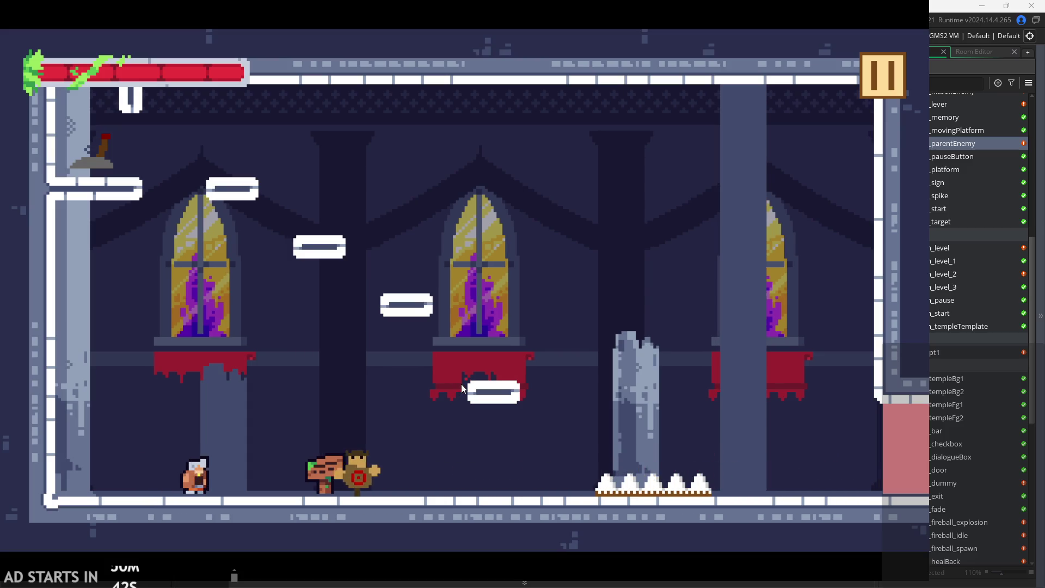
key("space")
key("Right")
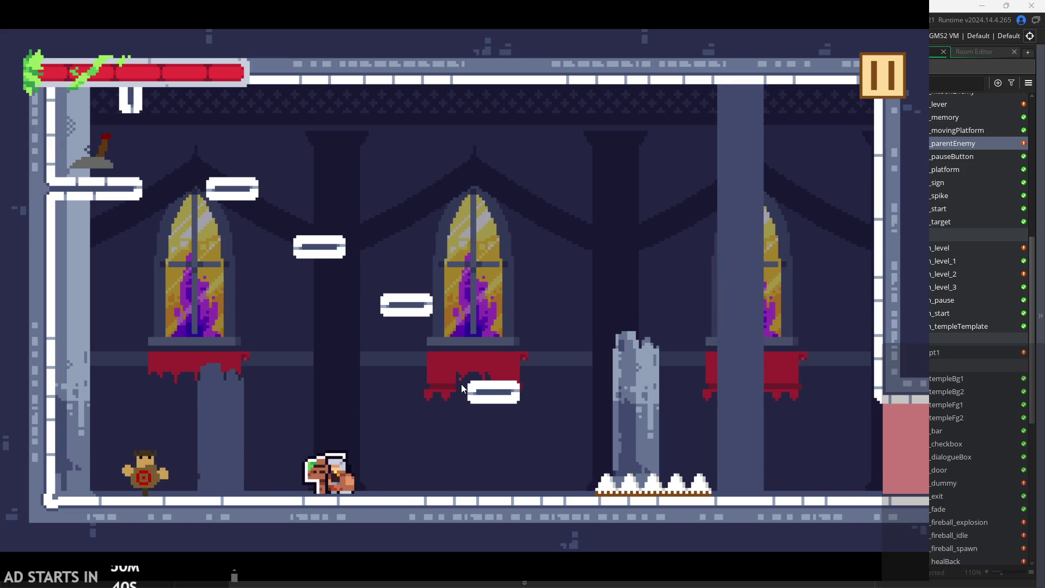
key("Right")
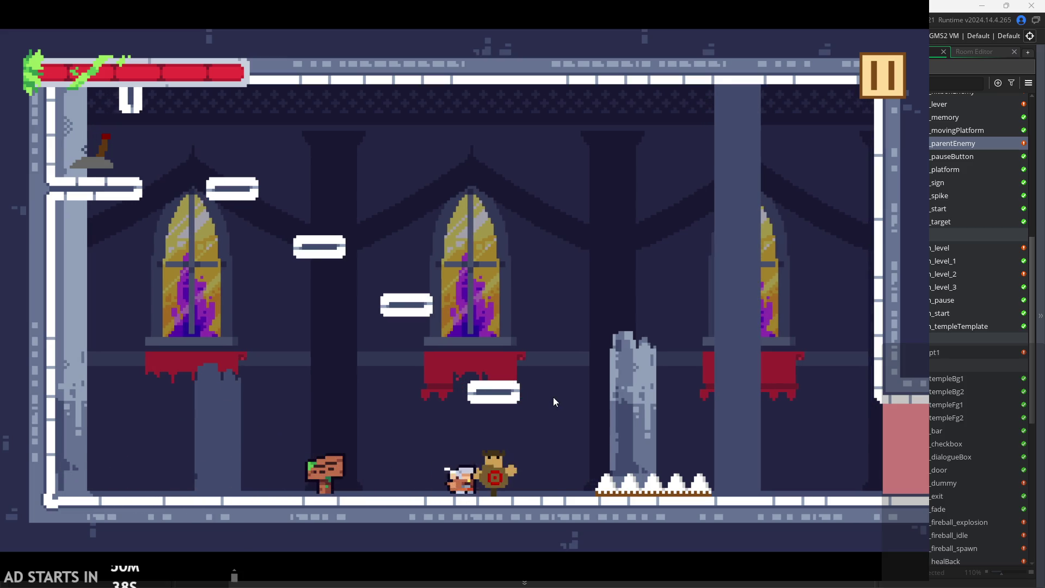
key("Right")
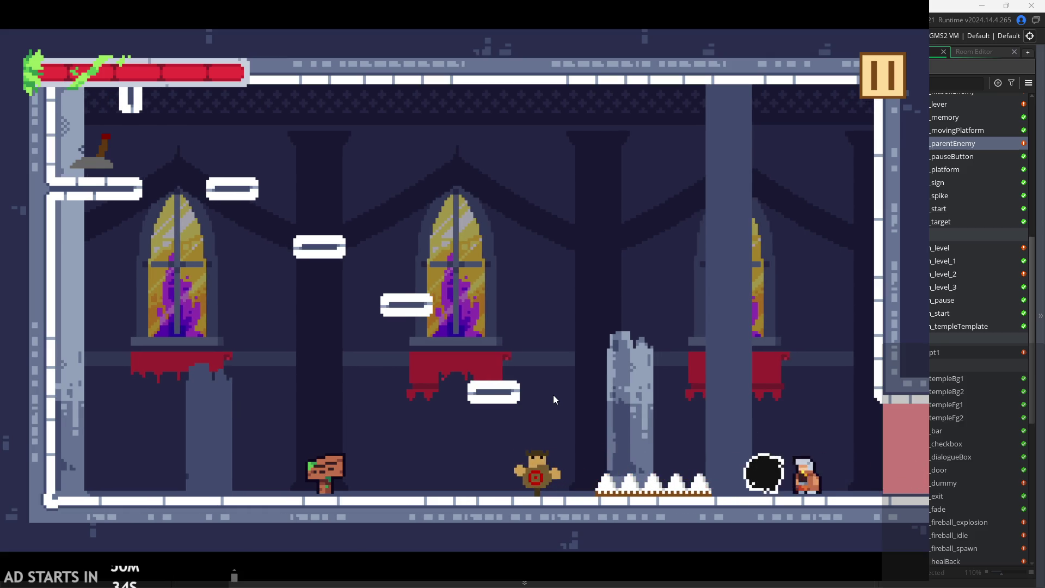
key("Left")
key("Left")
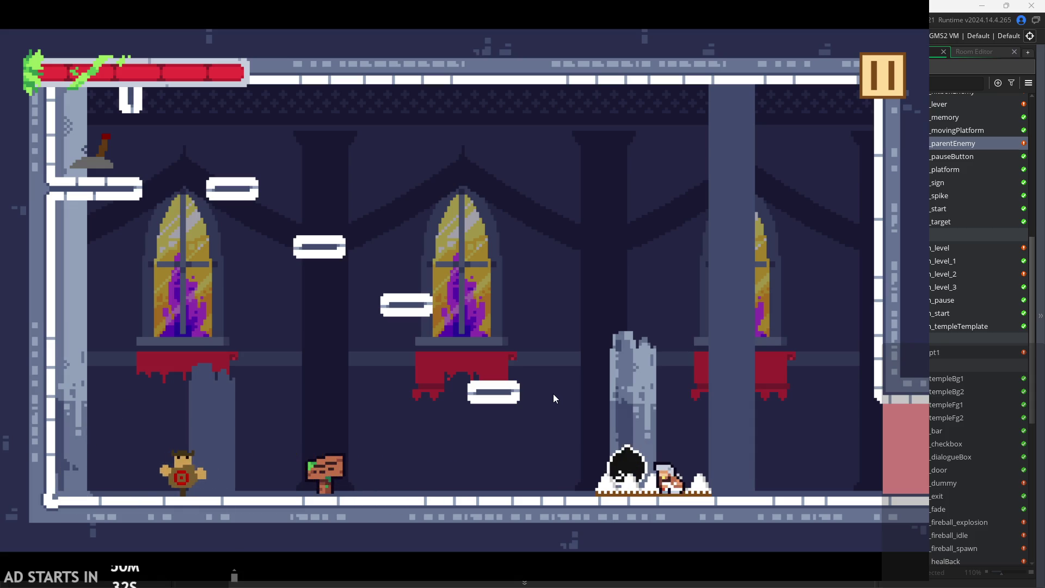
Exit the game from the pause menu and bring obj_parentEnemy's code editor into view.
key("Escape")
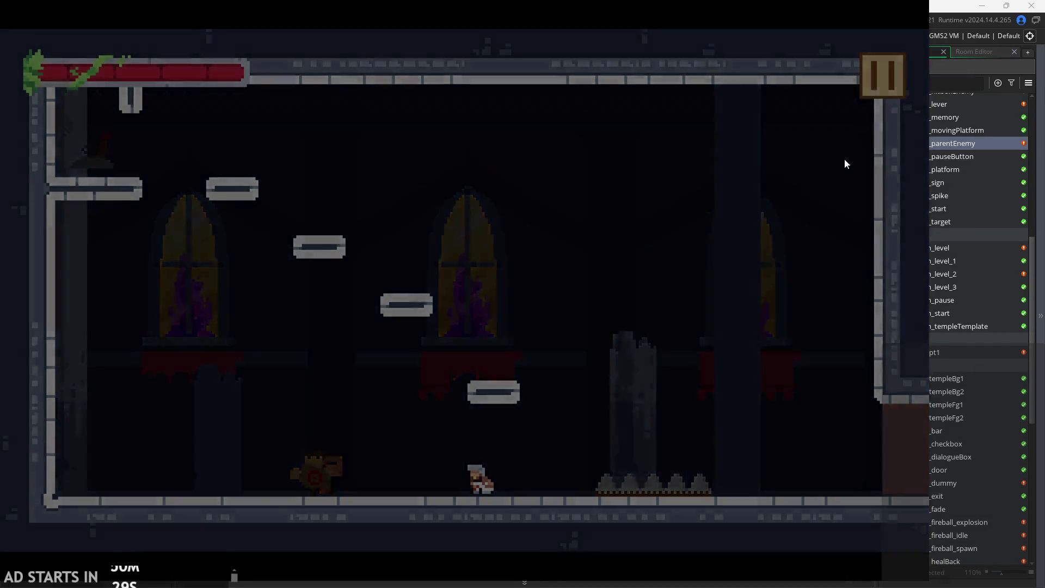
left_click(770, 467)
left_click_drag(448, 399, 279, 386)
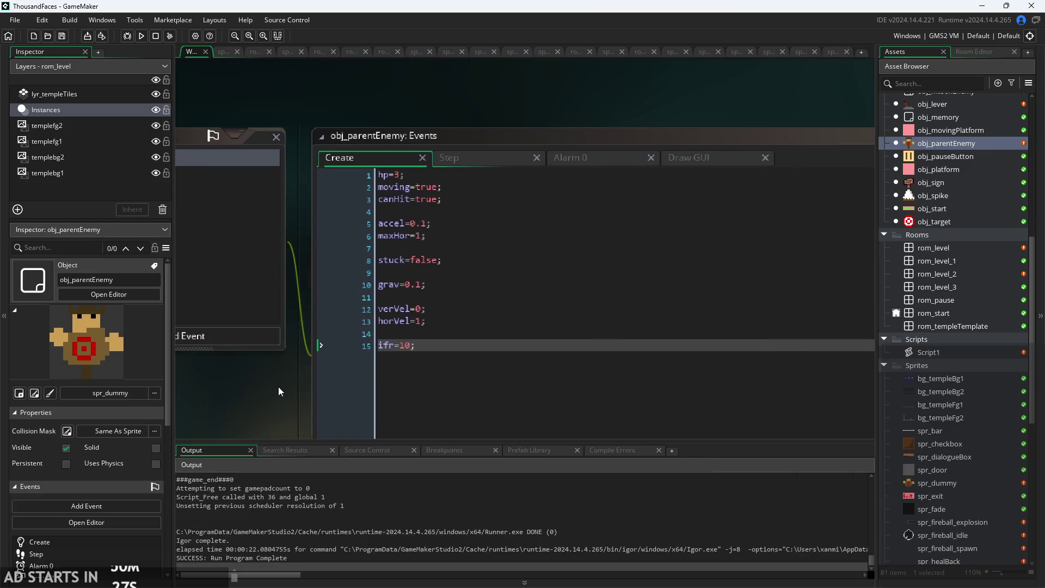
Review the canHit hit check on line 26 of the Step code.
scroll(279, 386, "up", 1)
left_click(506, 131)
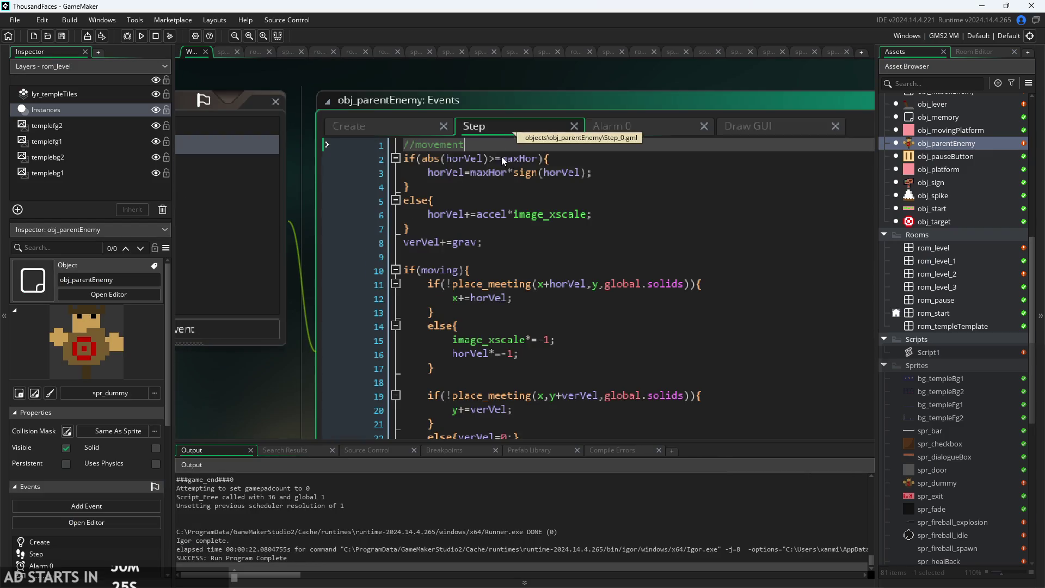
scroll(469, 288, "down", 3)
scroll(469, 289, "down", 2)
left_click(483, 253)
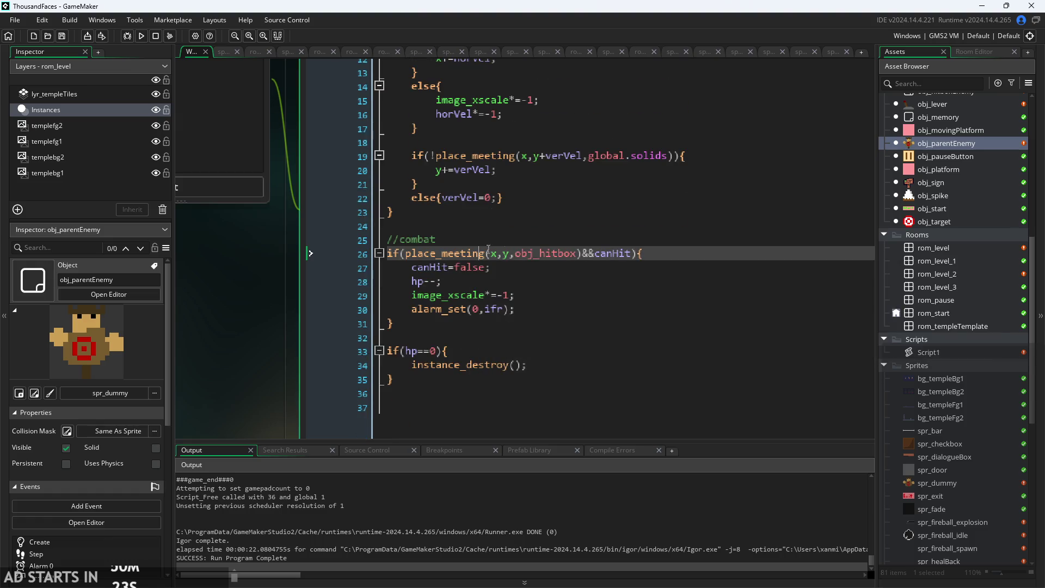
scroll(490, 253, "up", 1)
left_click(595, 253)
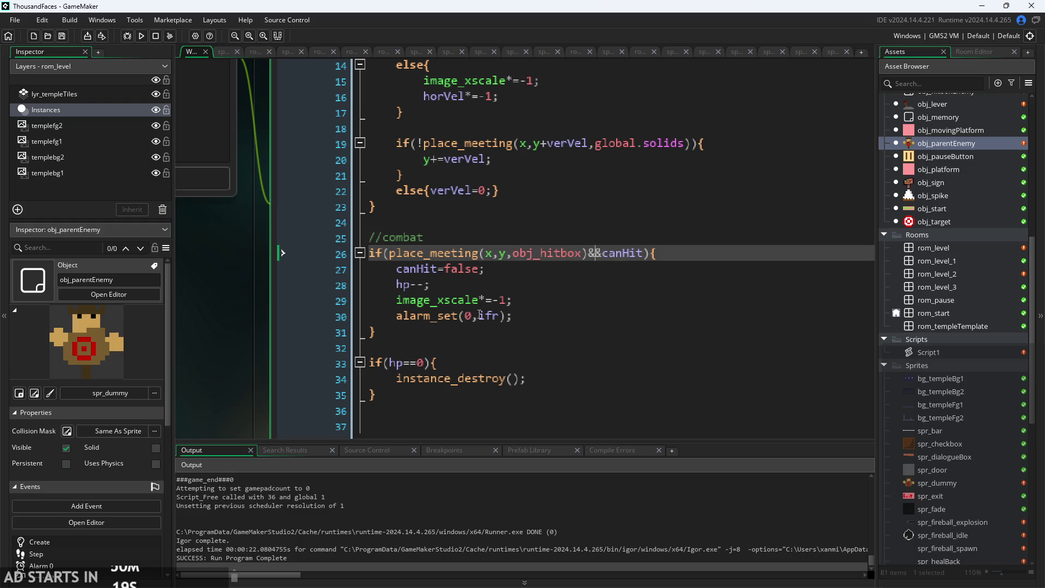
scroll(241, 326, "down", 3)
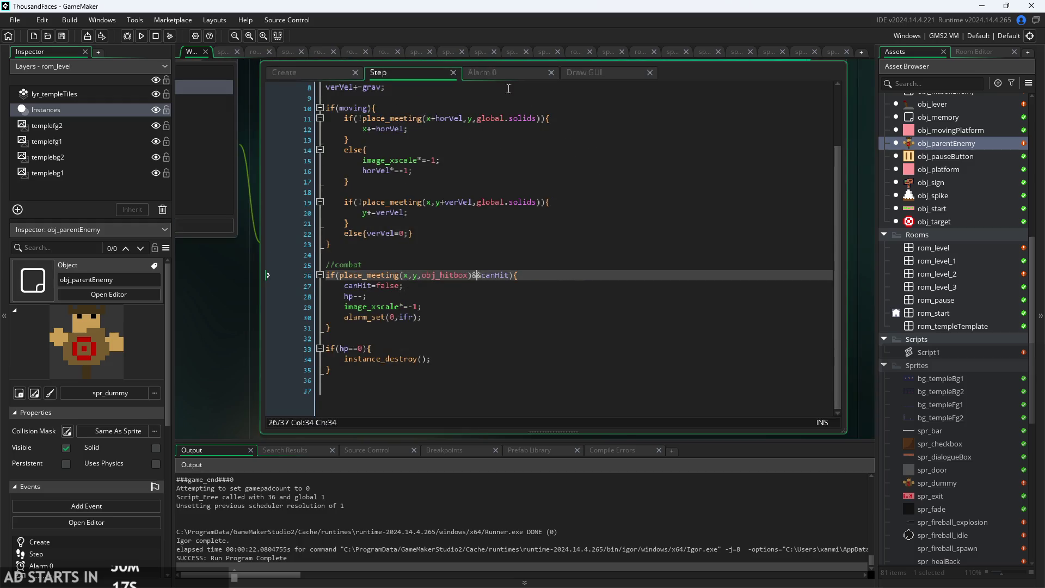
Make Alarm 0 set canHit=true;, then run and start the game.
left_click(499, 76)
type("canHit=true;")
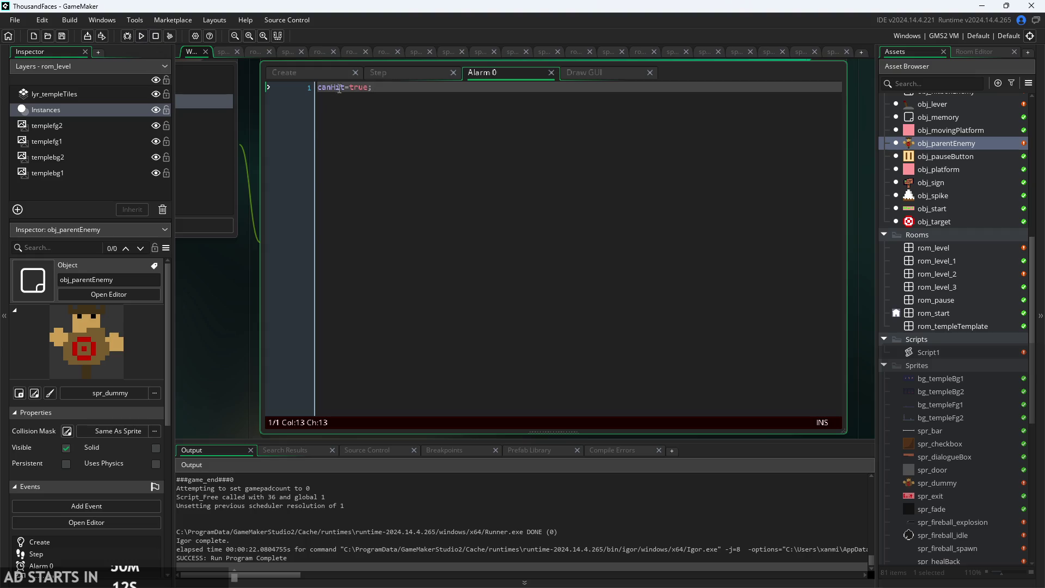
left_click(284, 72)
left_click(385, 72)
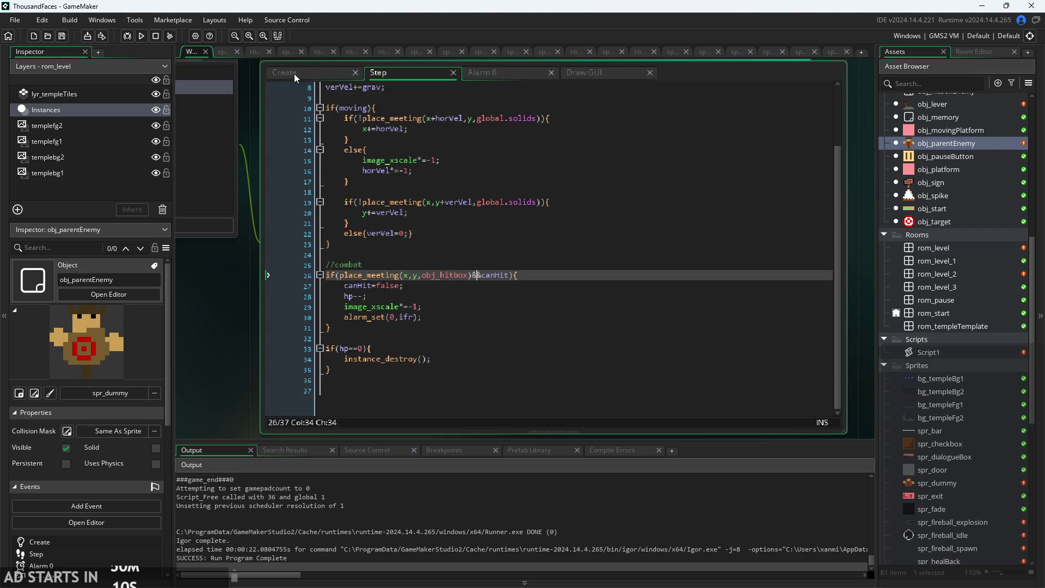
left_click(141, 35)
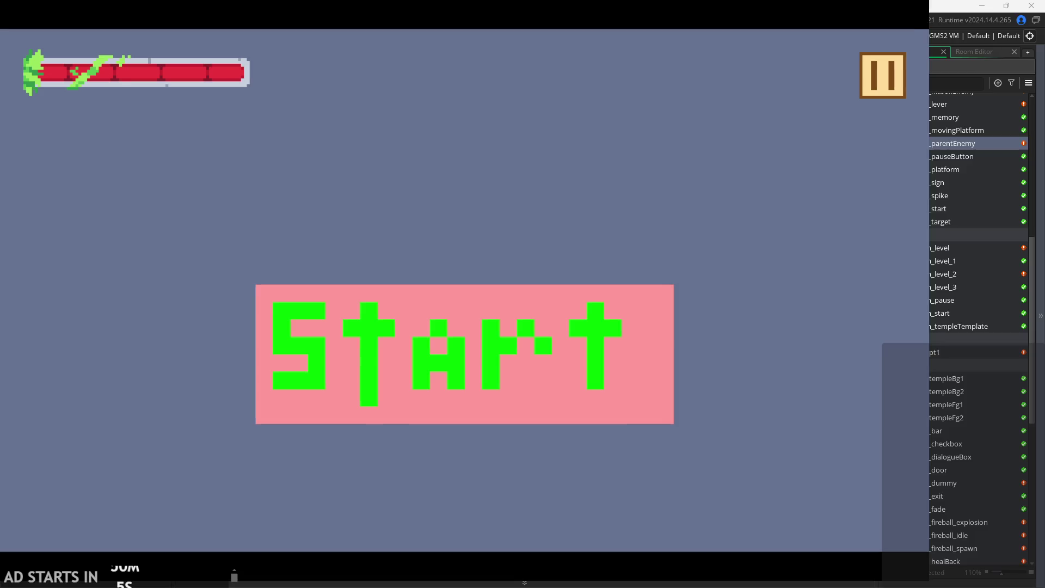
left_click(517, 334)
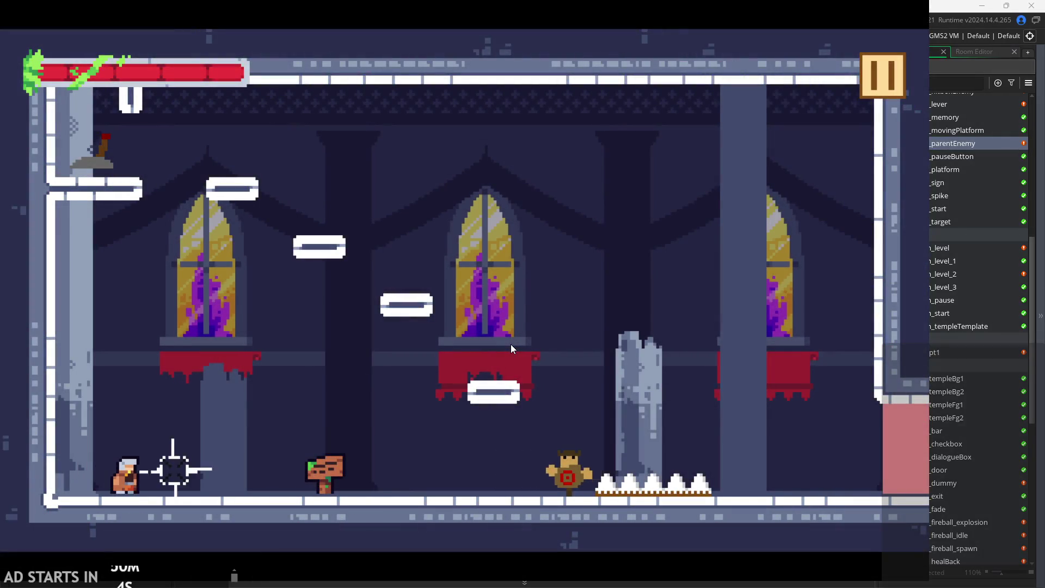
Attack the dummy enemy, then walk the player toward and onto the spikes.
key("Right")
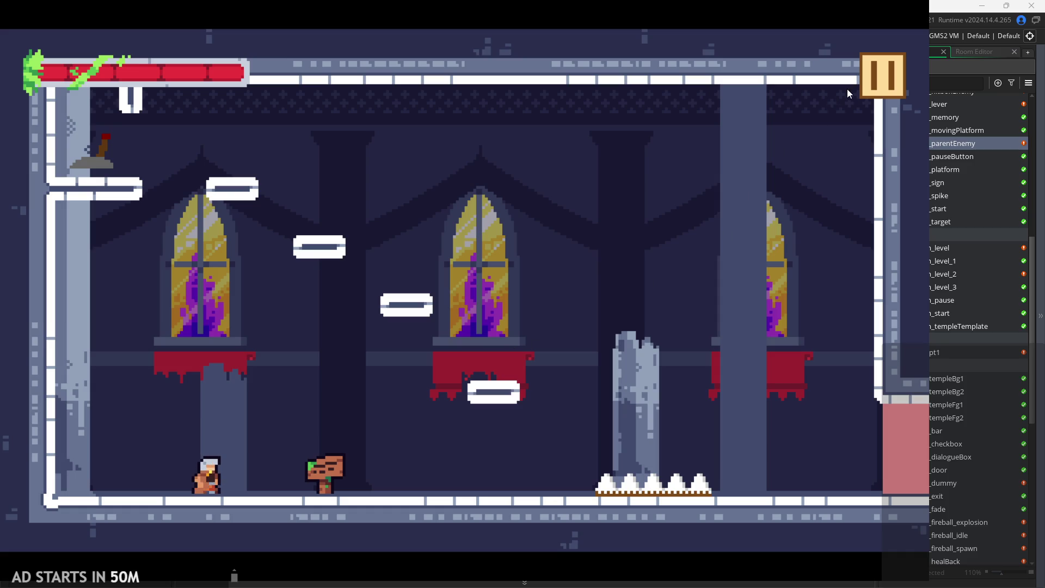
left_click(873, 82)
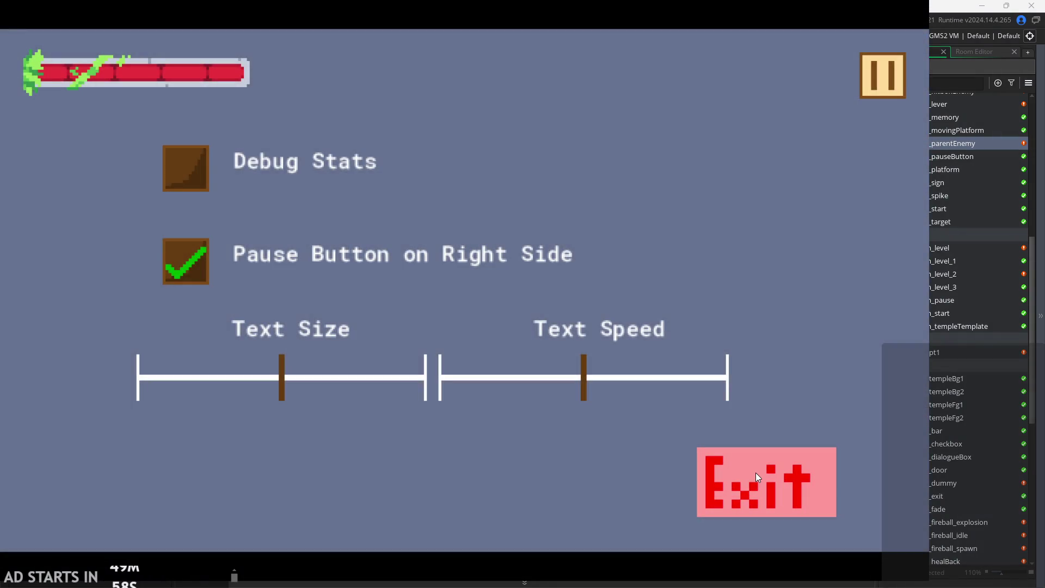
left_click(870, 74)
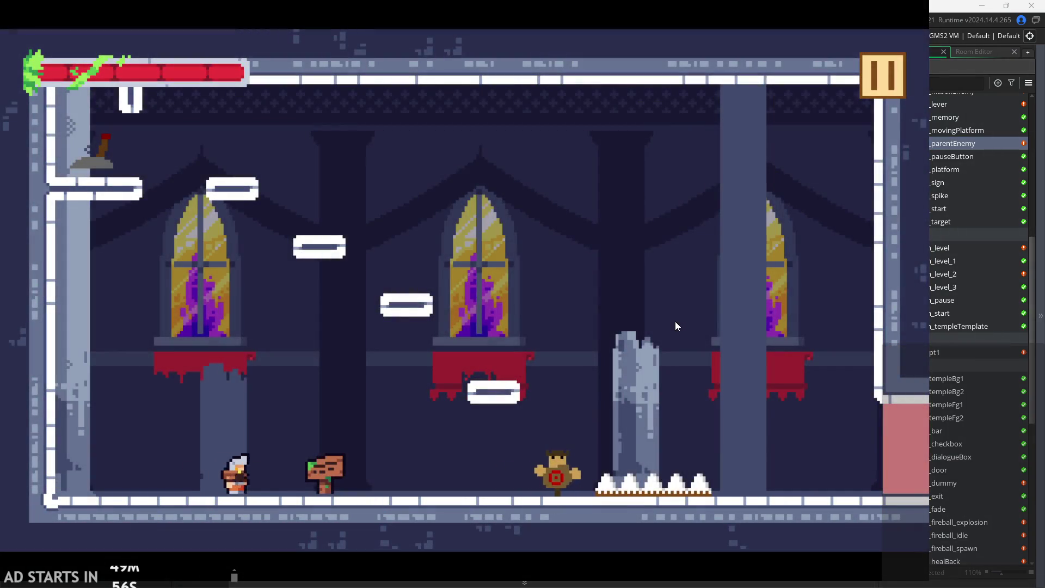
key("Right")
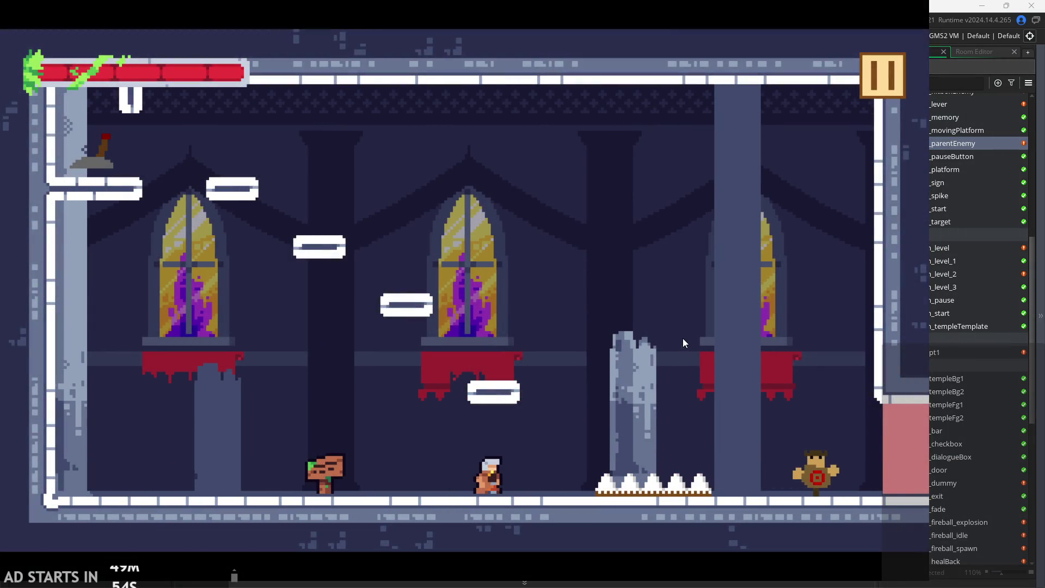
key("Right")
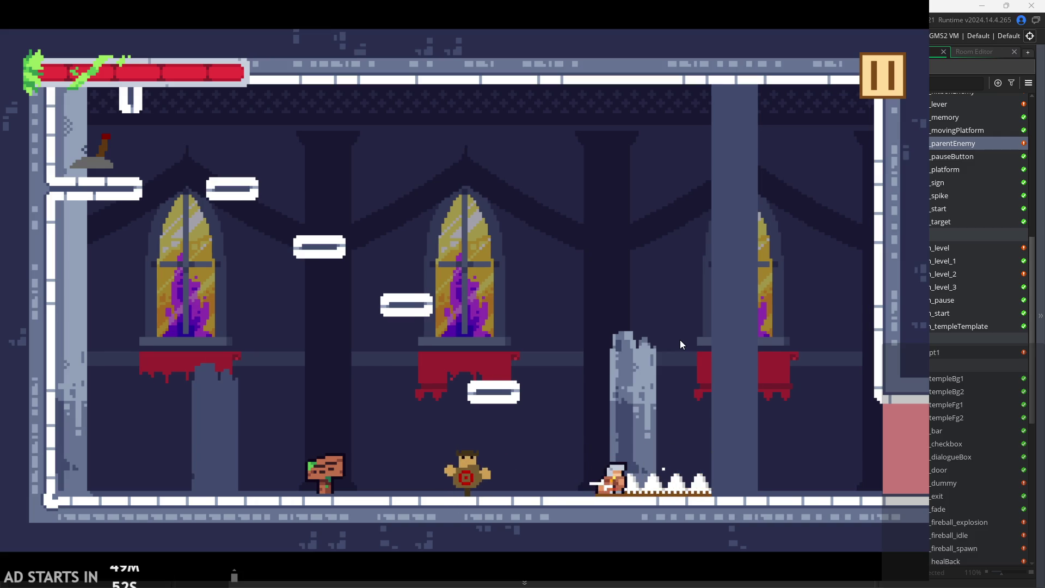
key("Left")
key("Left")
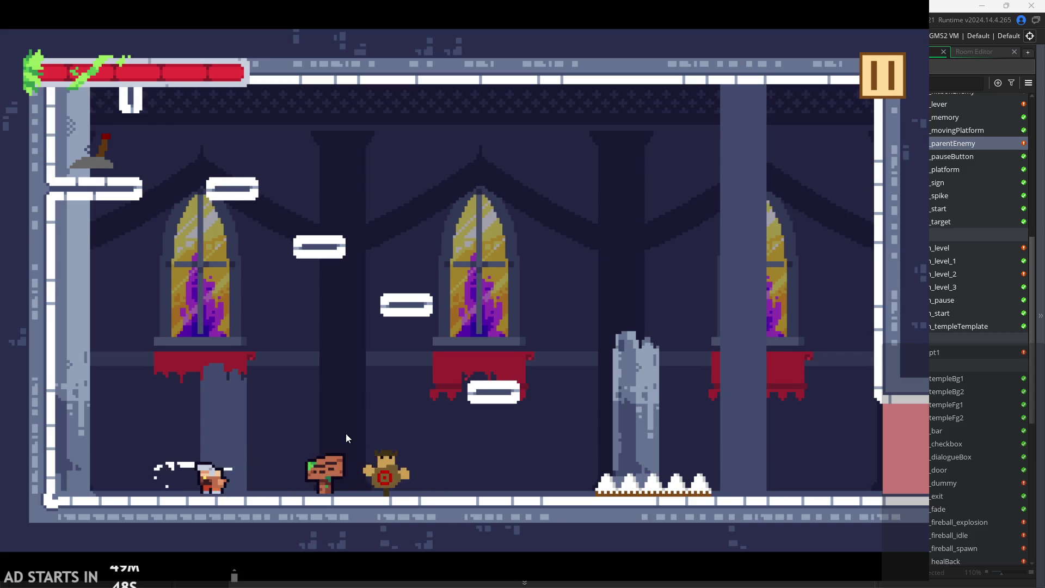
key("Right")
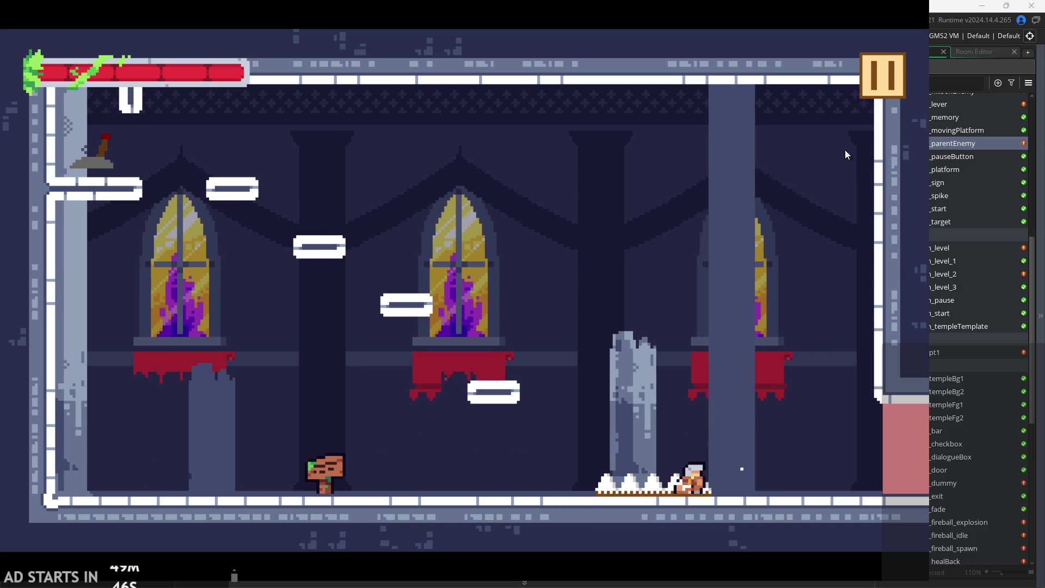
Exit the game through its pause menu and return to obj_parentEnemy's Step code.
left_click(875, 87)
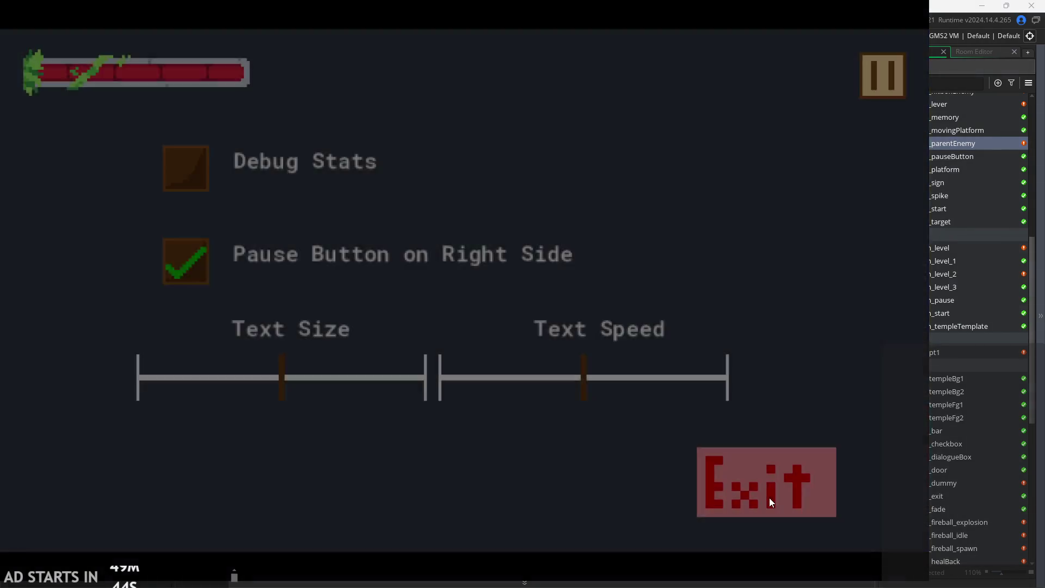
left_click(769, 497)
left_click(419, 140)
scroll(398, 214, "up", 3)
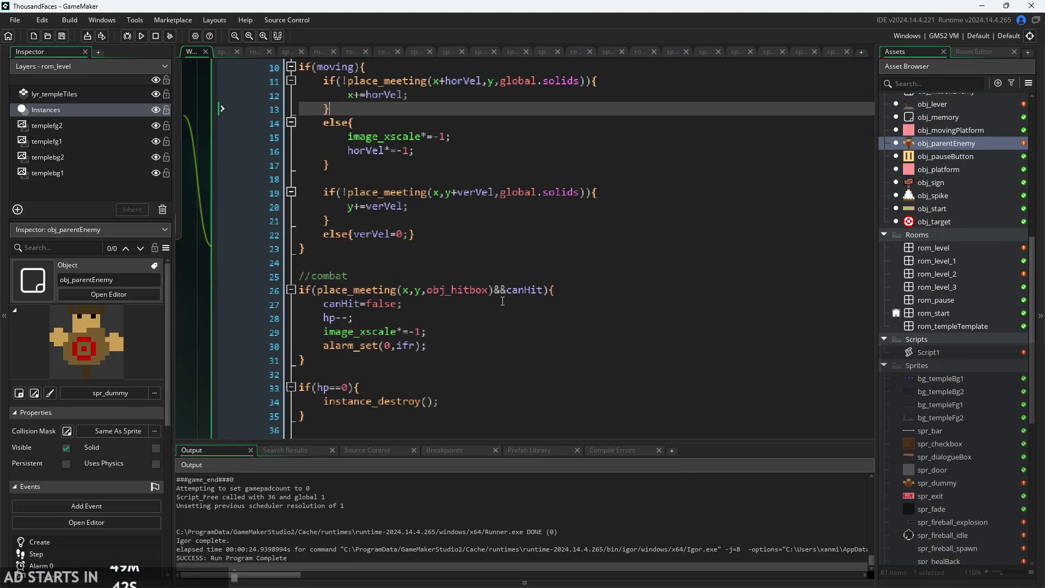
Review the hit check on line 26 and obj_hitbox_fb, then return to obj_parentEnemy's code.
left_click(479, 289)
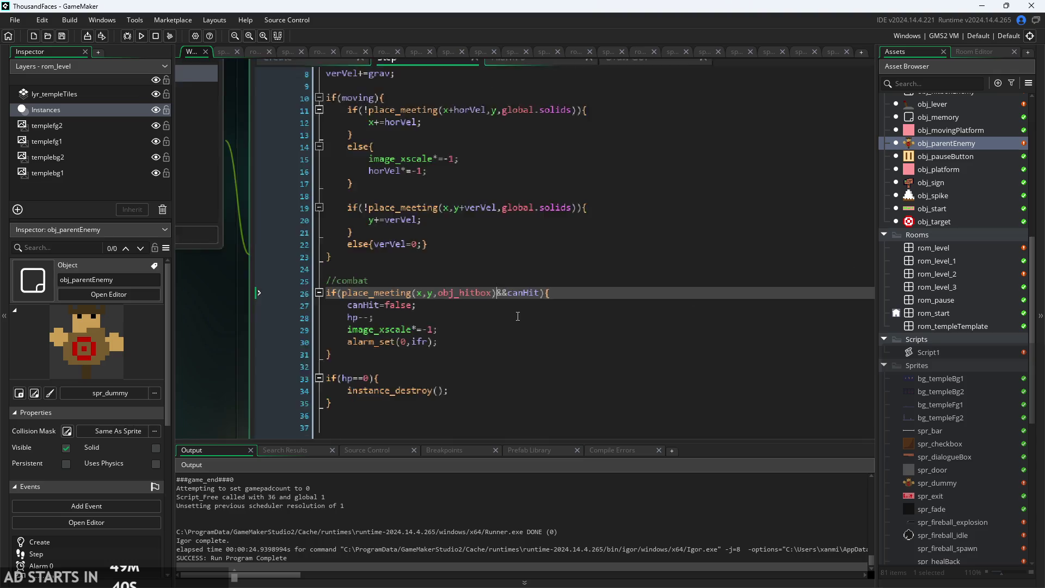
scroll(978, 260, "up", 5)
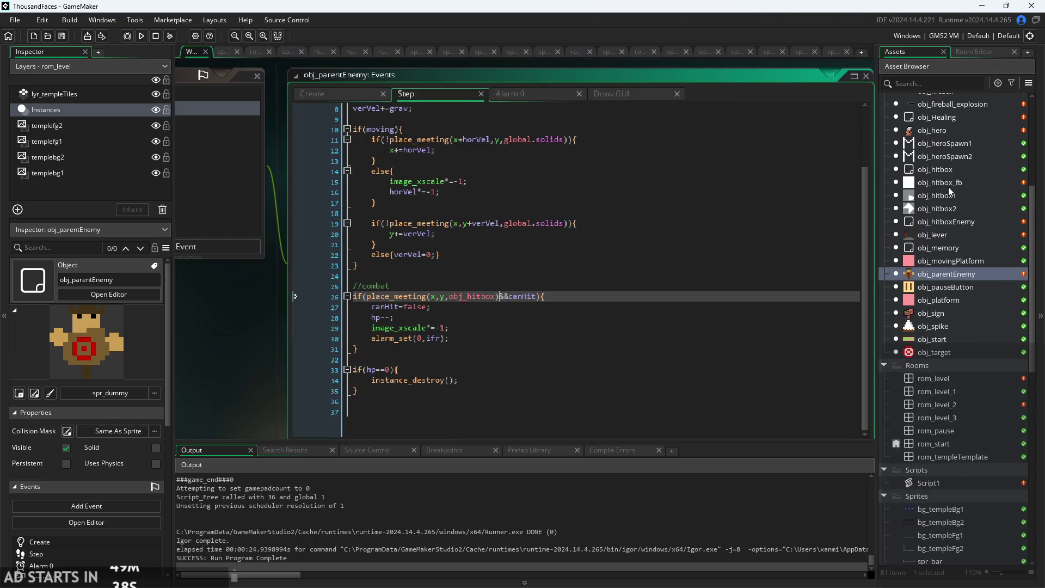
double_click(948, 188)
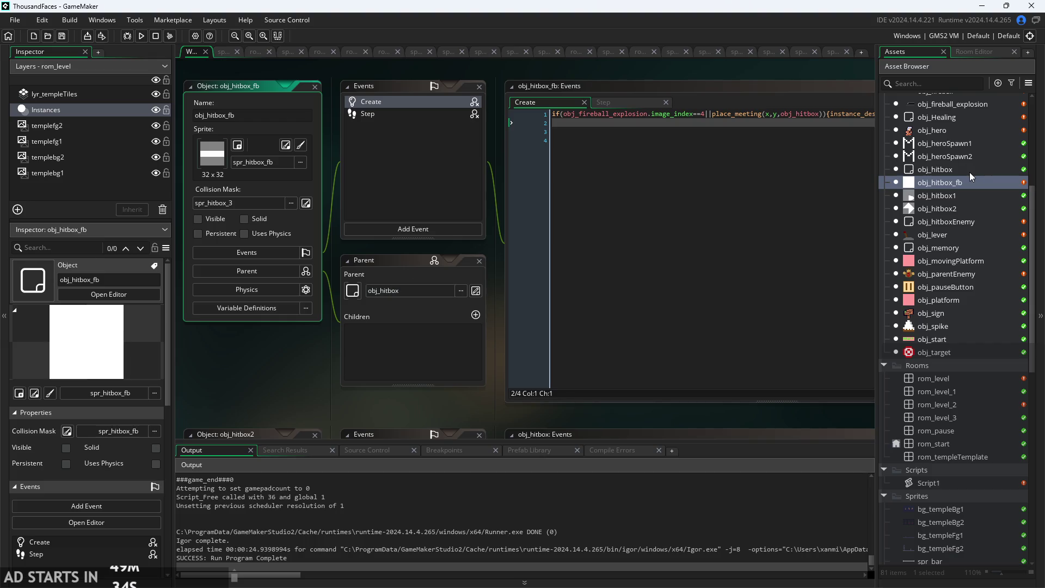
scroll(966, 175, "up", 4)
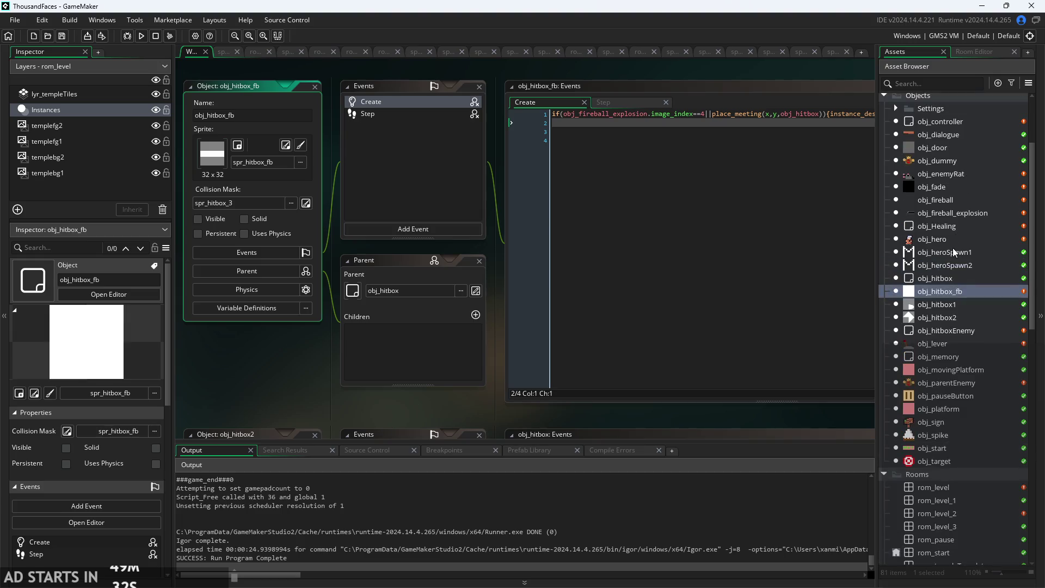
double_click(947, 383)
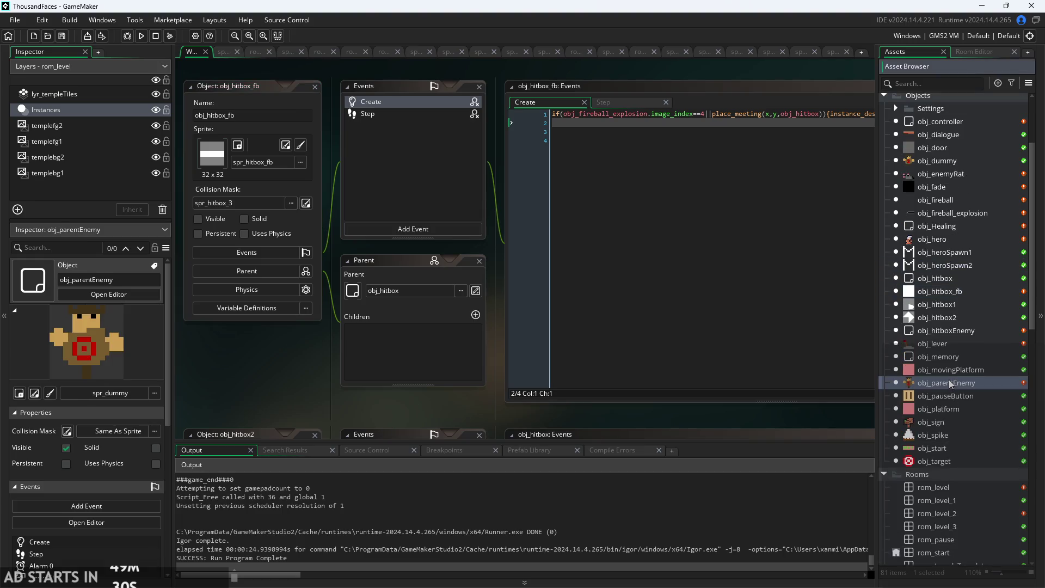
scroll(355, 342, "up", 2, "ctrl")
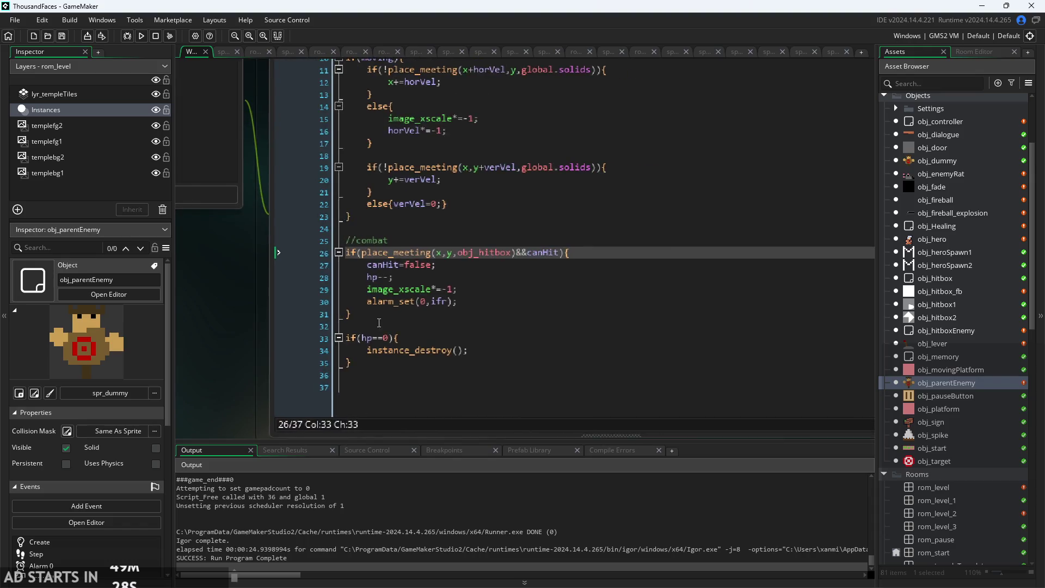
Try insertion points in the hit block near hp--, removing the misplaced new lines.
left_click(489, 248)
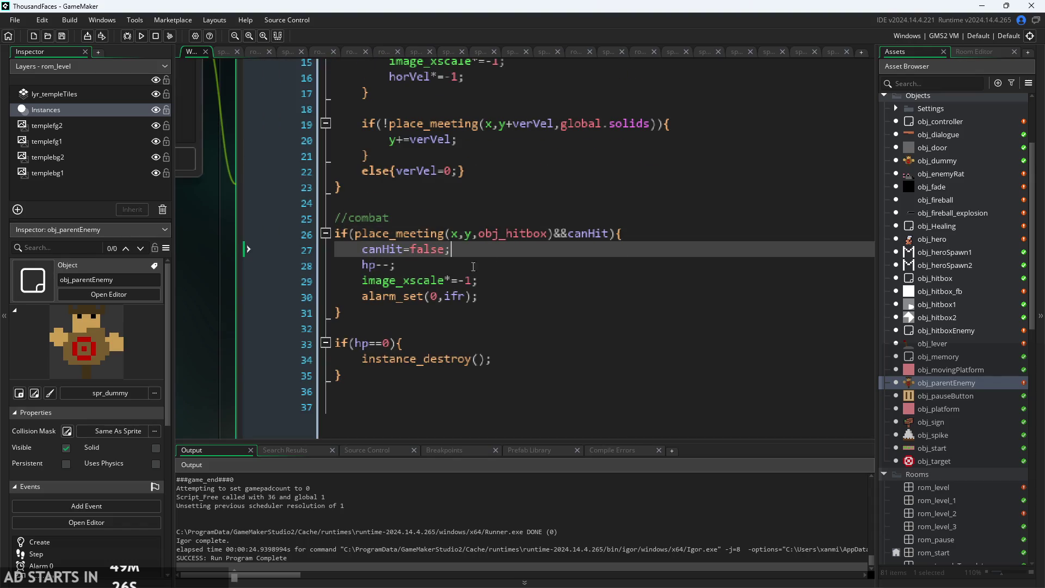
left_click(457, 308)
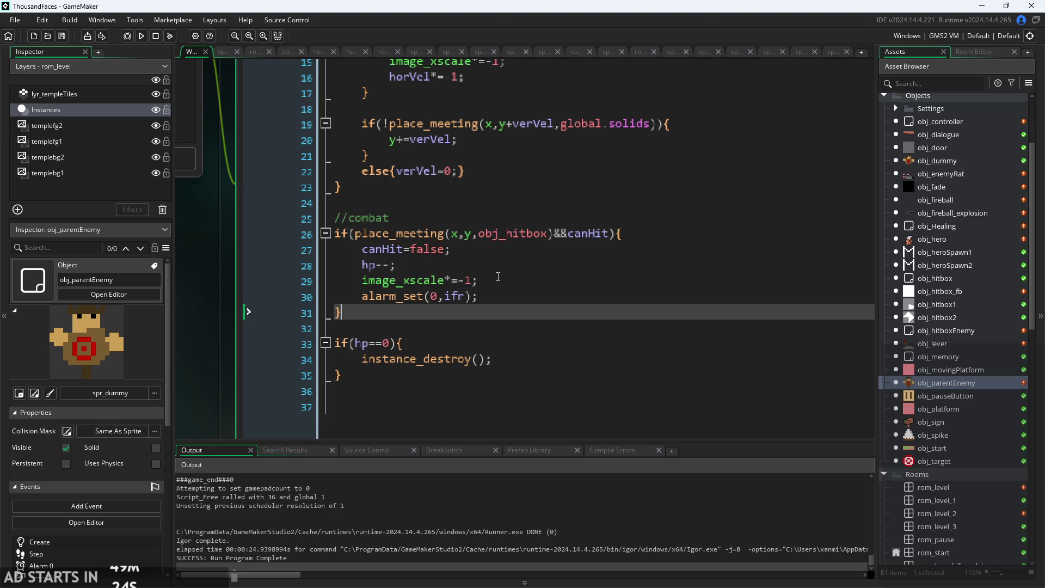
left_click(520, 277)
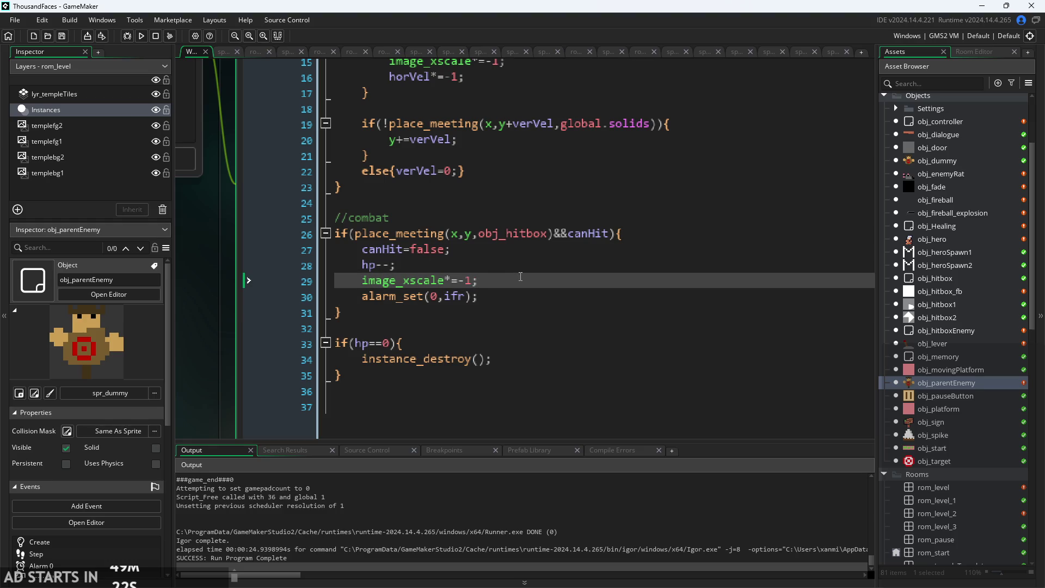
key("Return")
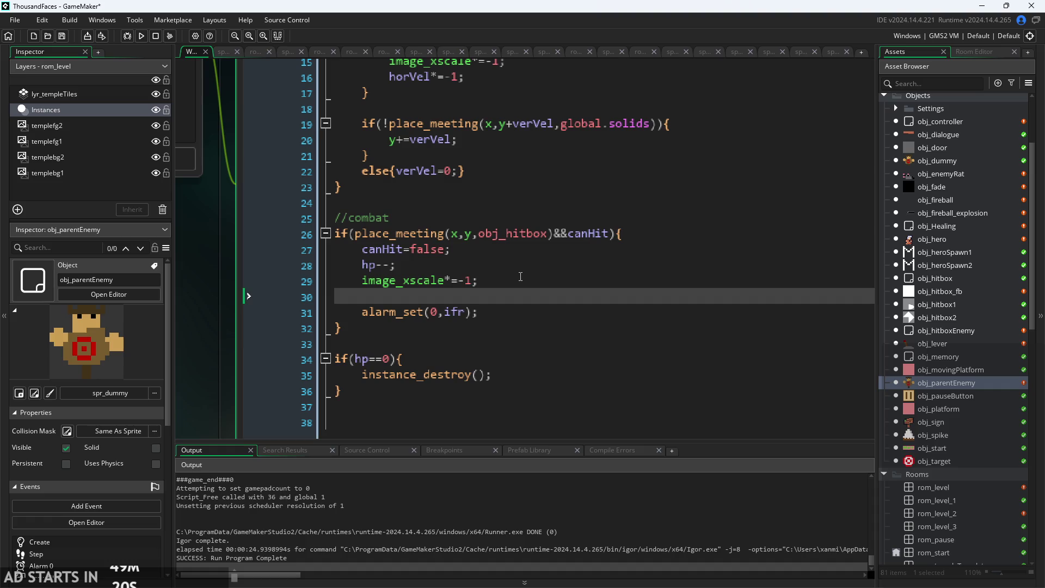
key("BackSpace")
key("BackSpace")
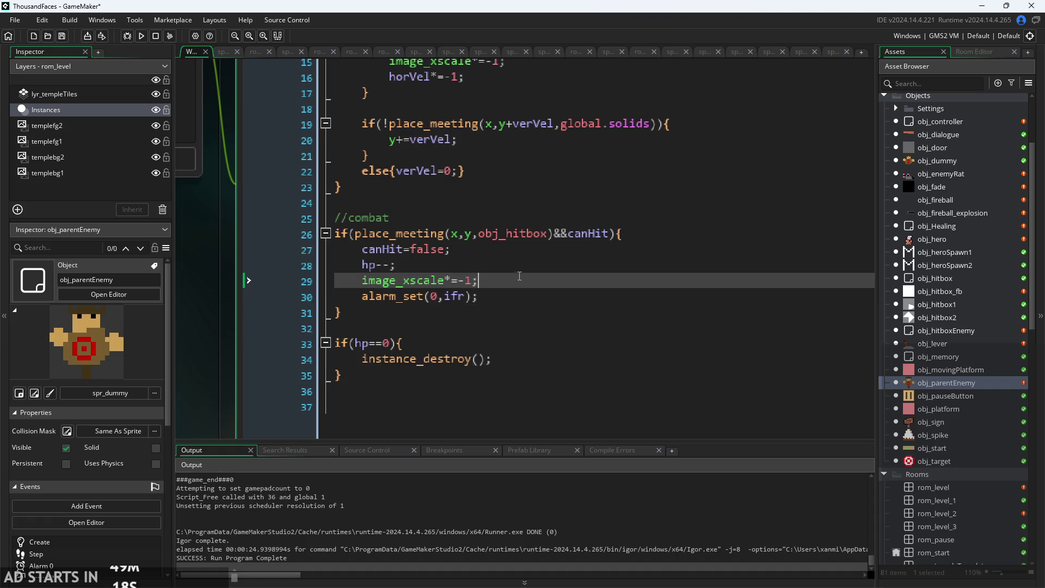
left_click(525, 266)
key("Return")
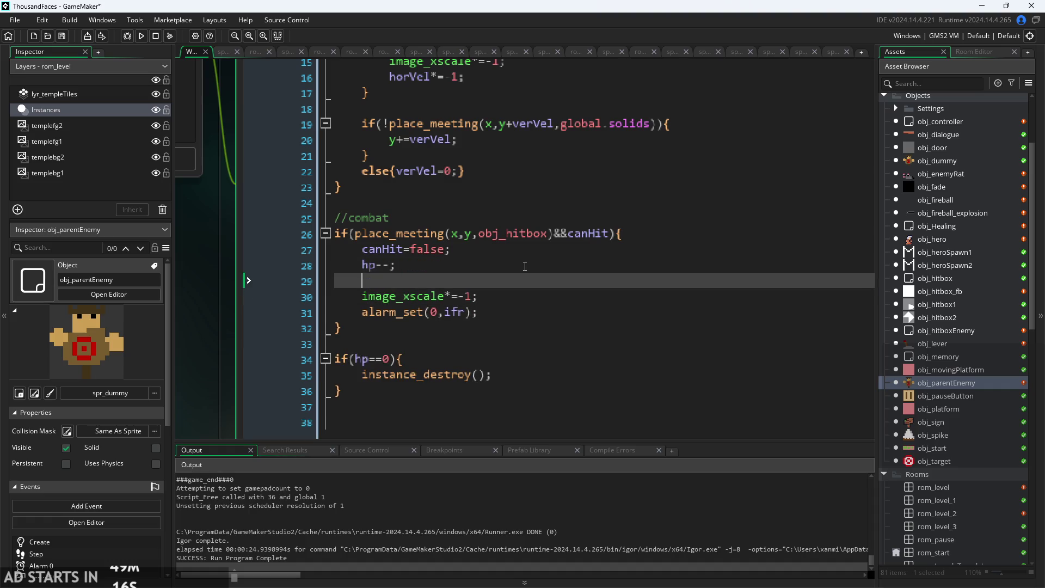
type("horVel")
key("BackSpace")
key("BackSpace")
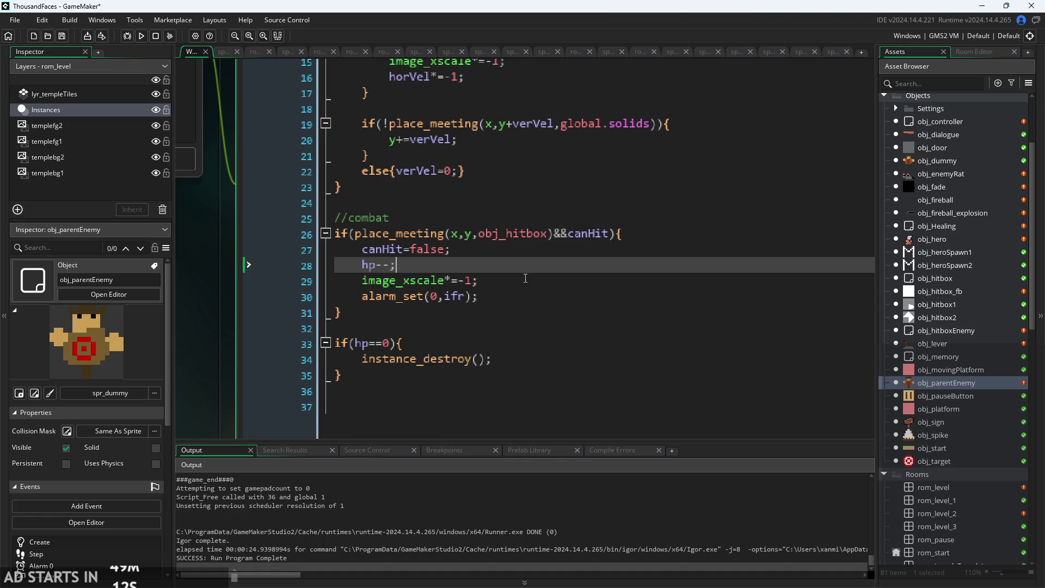
Add horVel=image_xscale and verVel after the xscale flip line, then run the game.
left_click(526, 278)
key("Return")
type("hor")
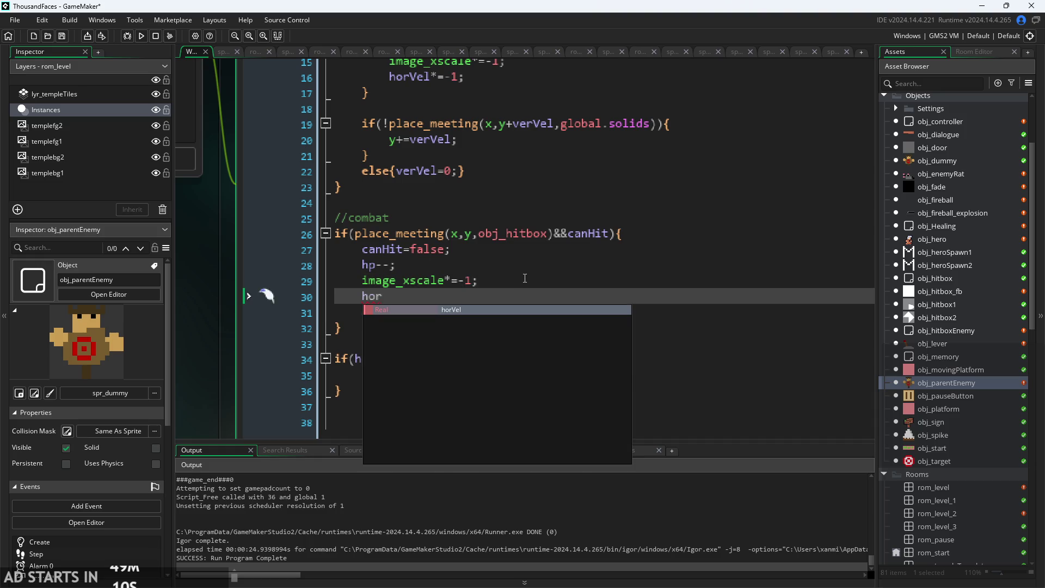
key("Return")
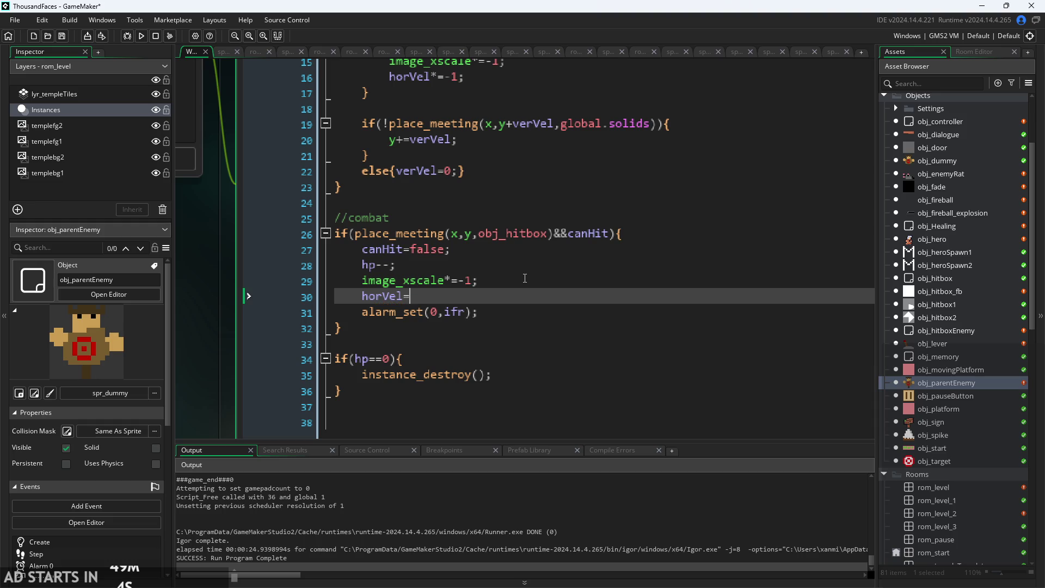
type("imag")
key("Return")
key("Return")
type("verVel=-1;")
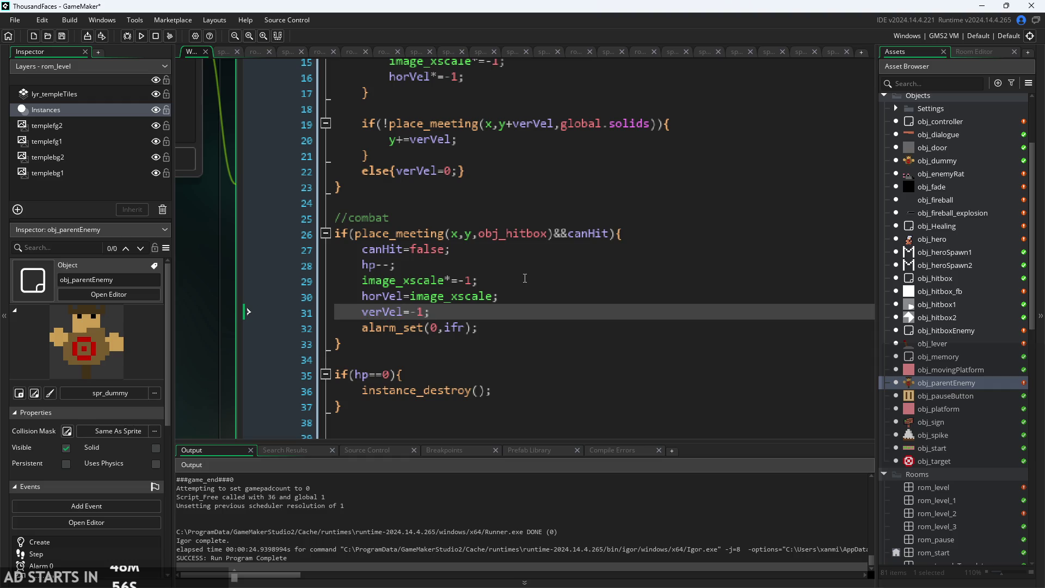
left_click(134, 38)
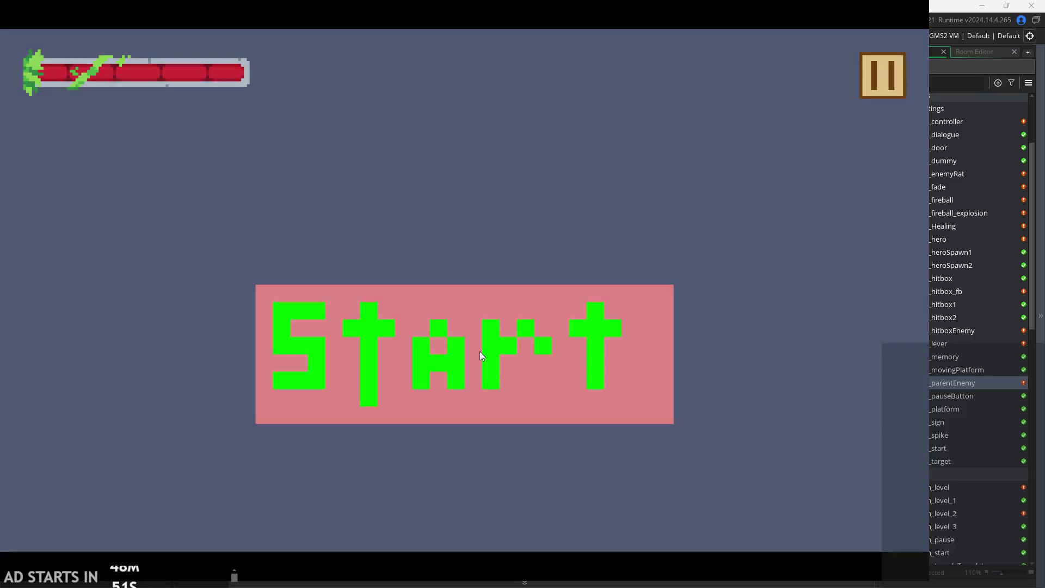
Start the game, walk the player right, and turn on the Debug Stats overlay.
left_click(481, 352)
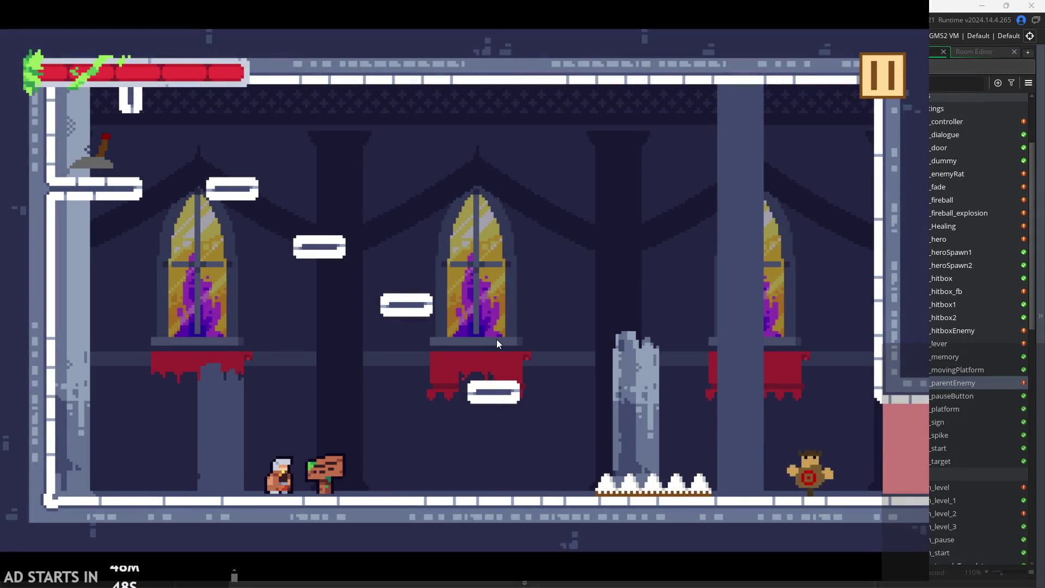
key("Right")
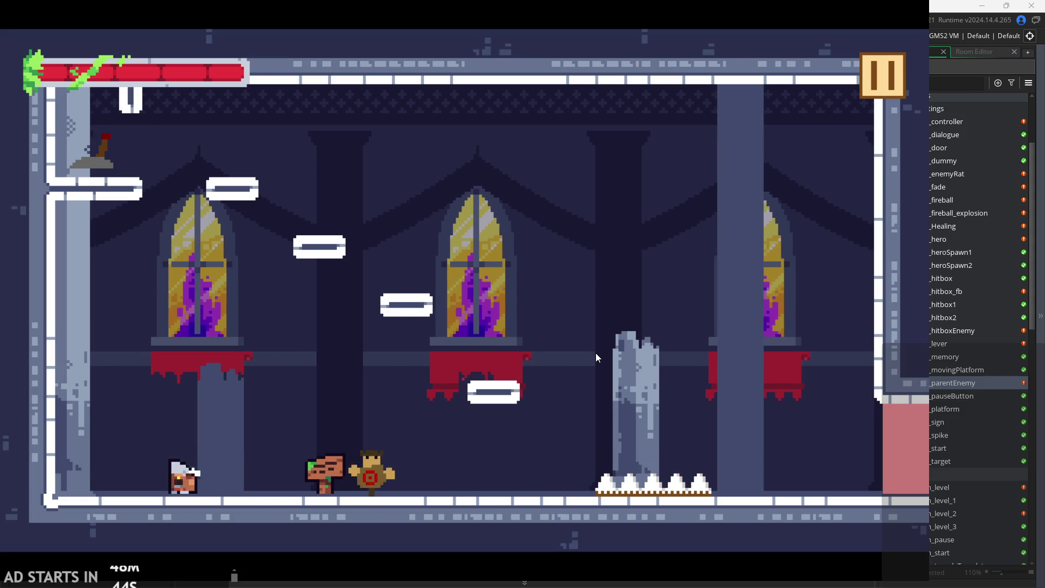
key("Right")
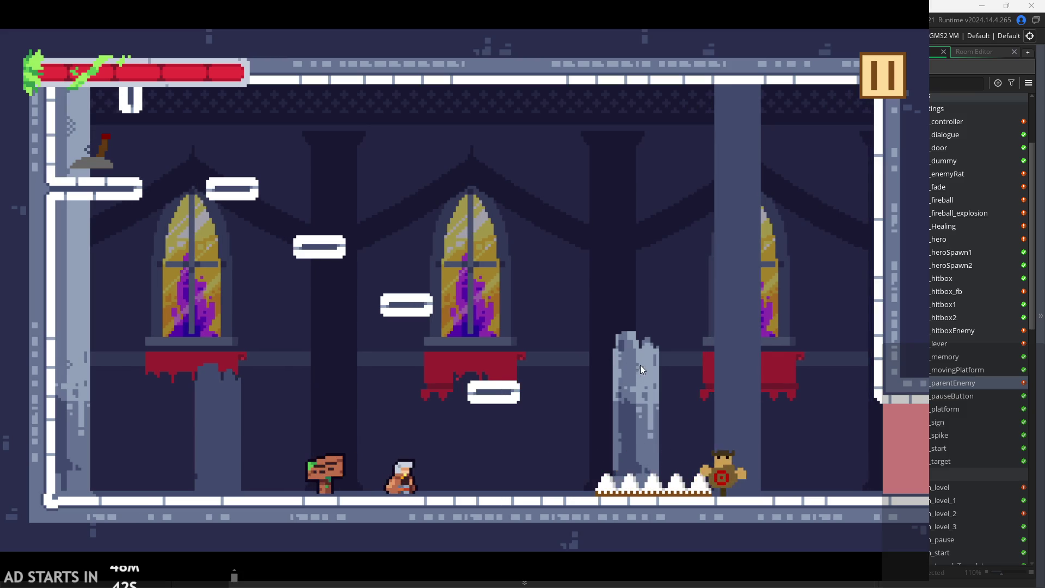
key("Right")
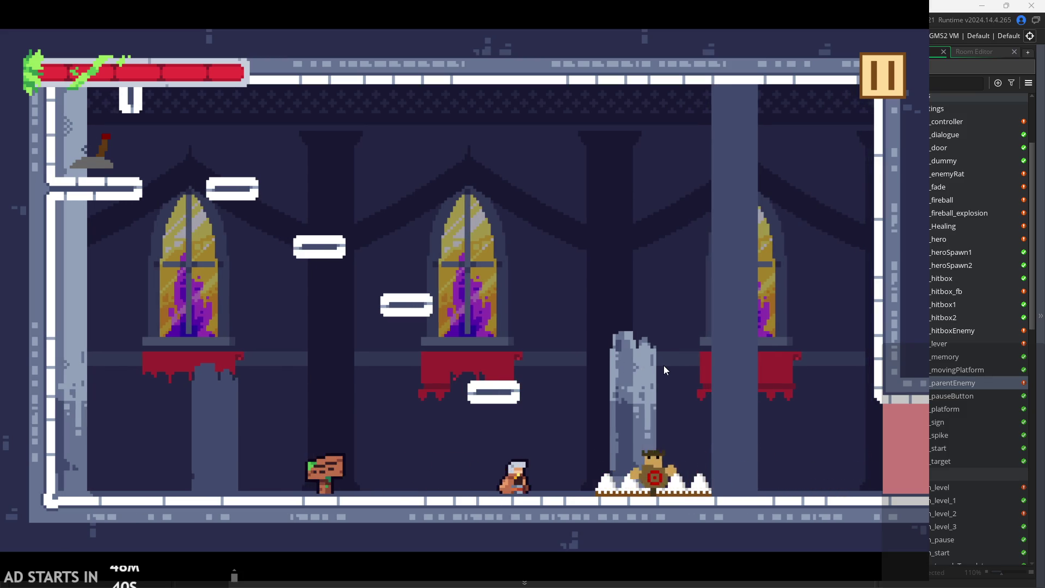
key("Right")
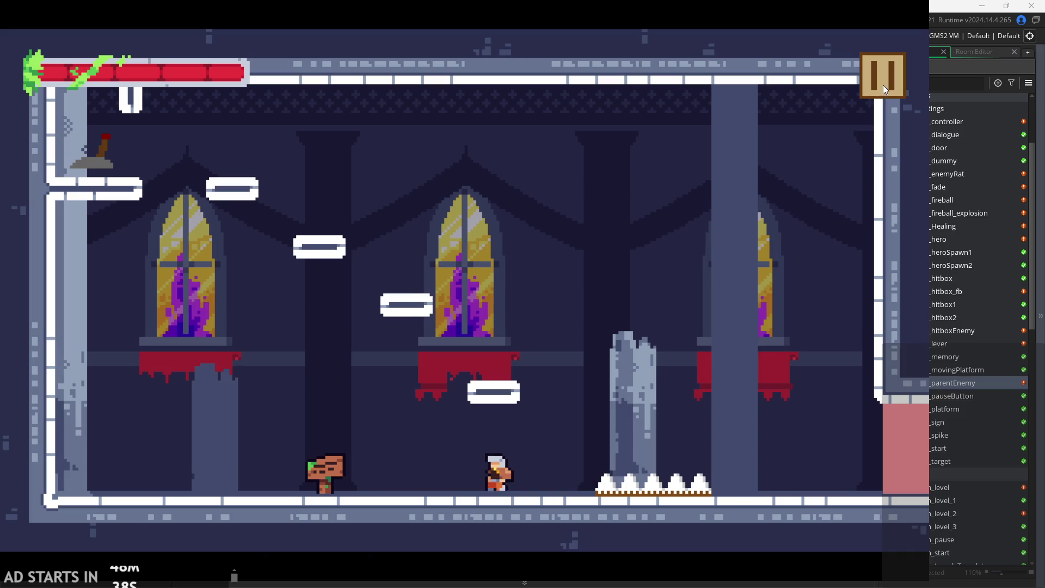
left_click(883, 84)
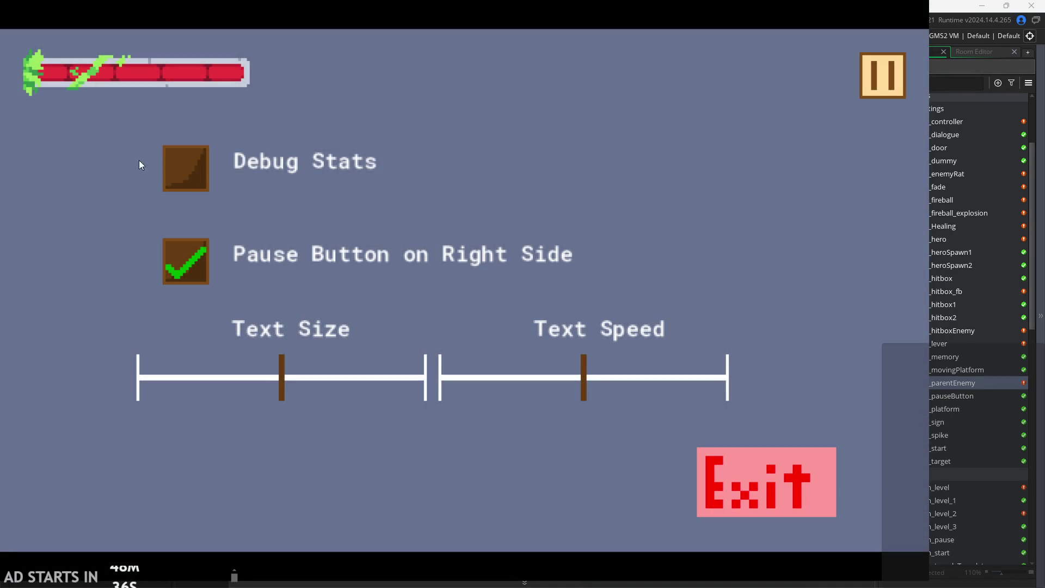
left_click(197, 190)
left_click(876, 77)
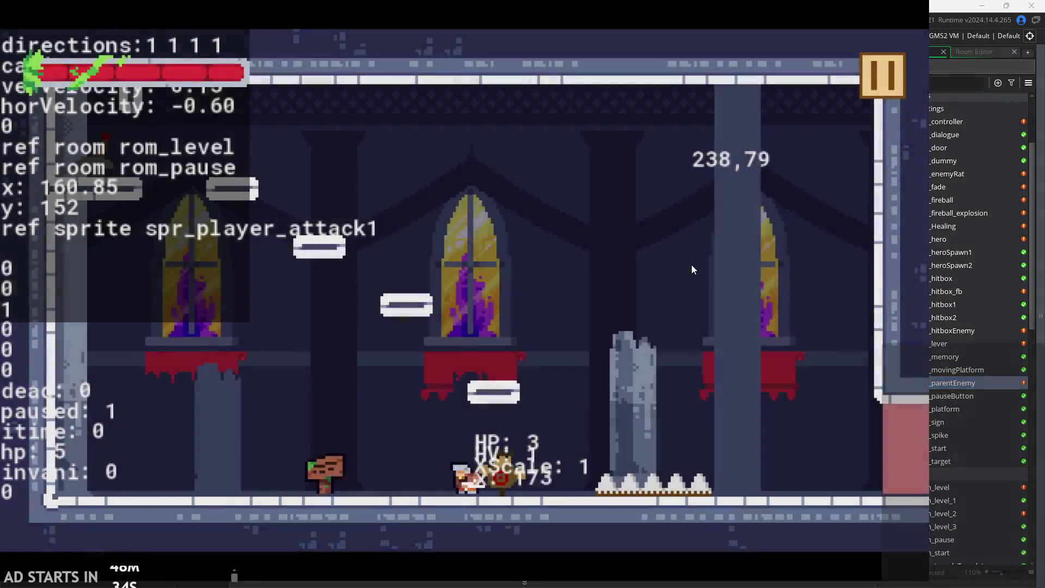
Move left and right around the enemy, attacking it with x to test knockback.
key("Right")
key("Left")
key("x")
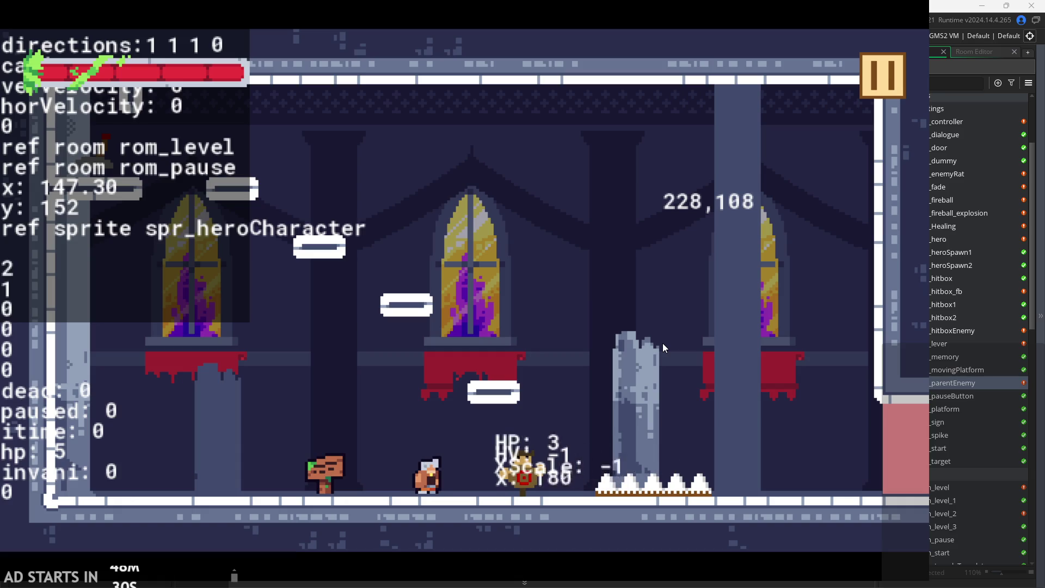
key("Left")
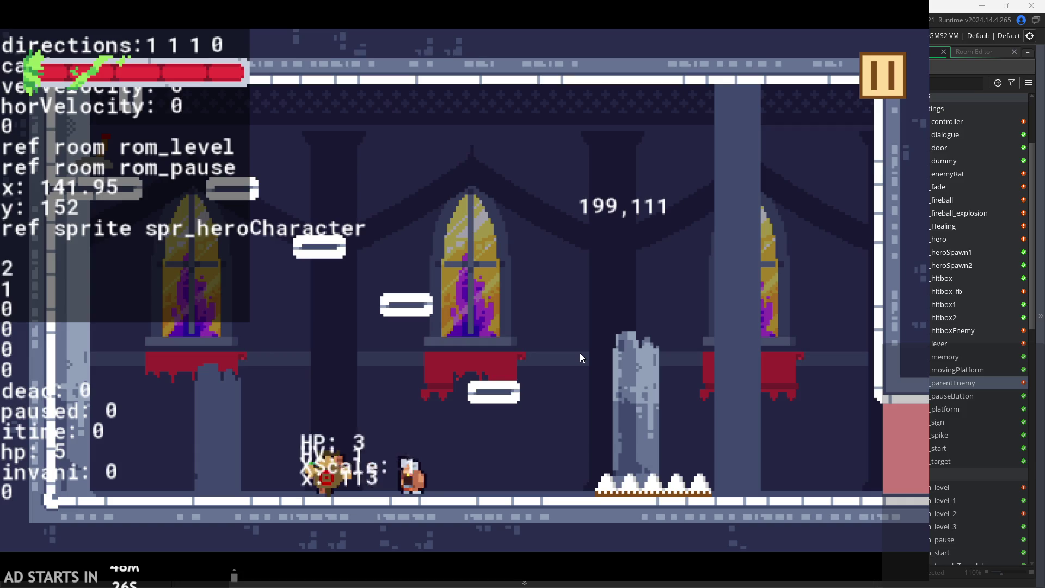
key("Left")
key("Right")
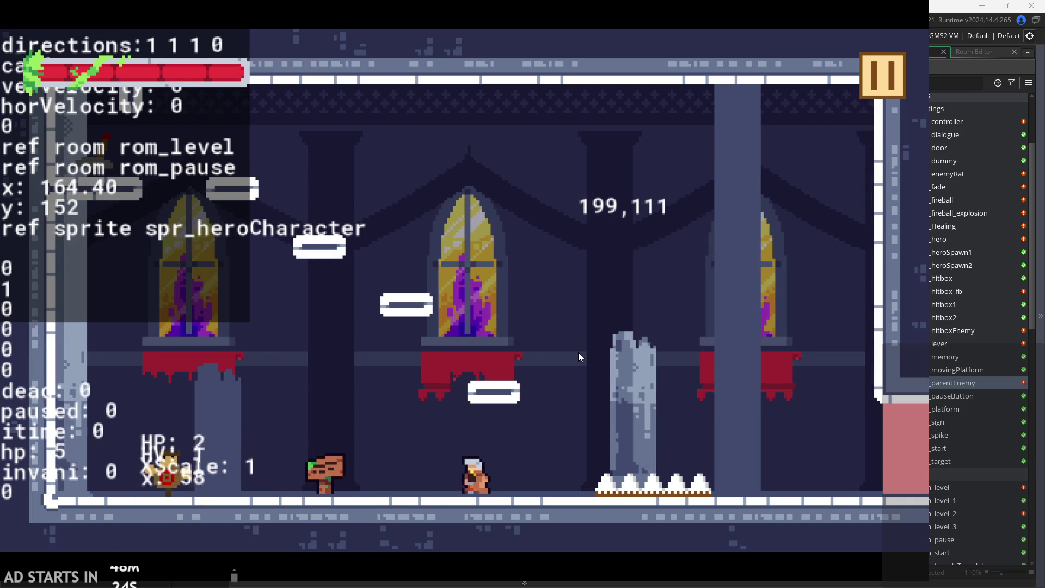
key("Left")
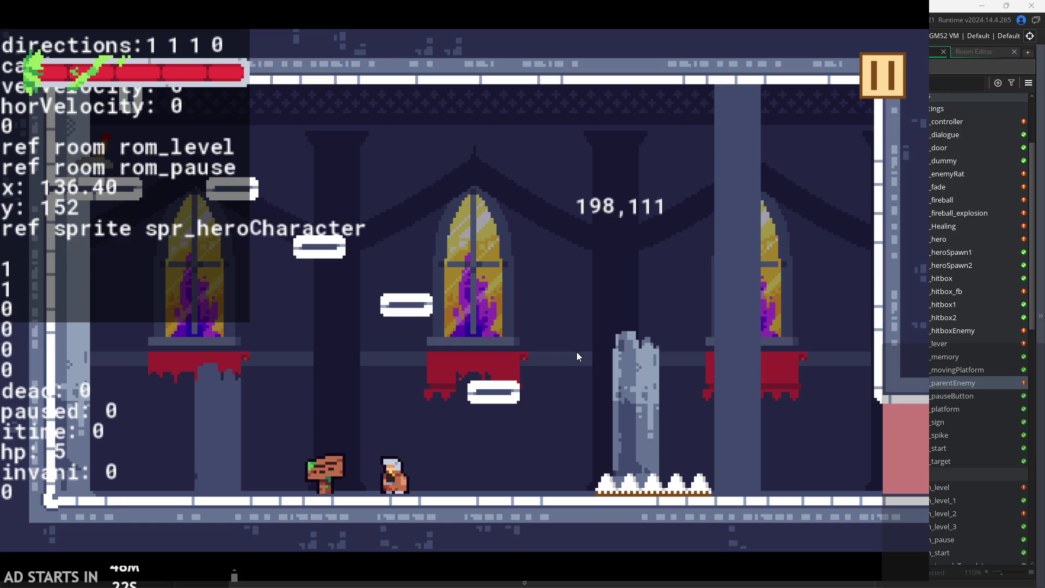
Exit the game from the pause menu and show obj_parentEnemy's Create code with ifr=10.
left_click(876, 80)
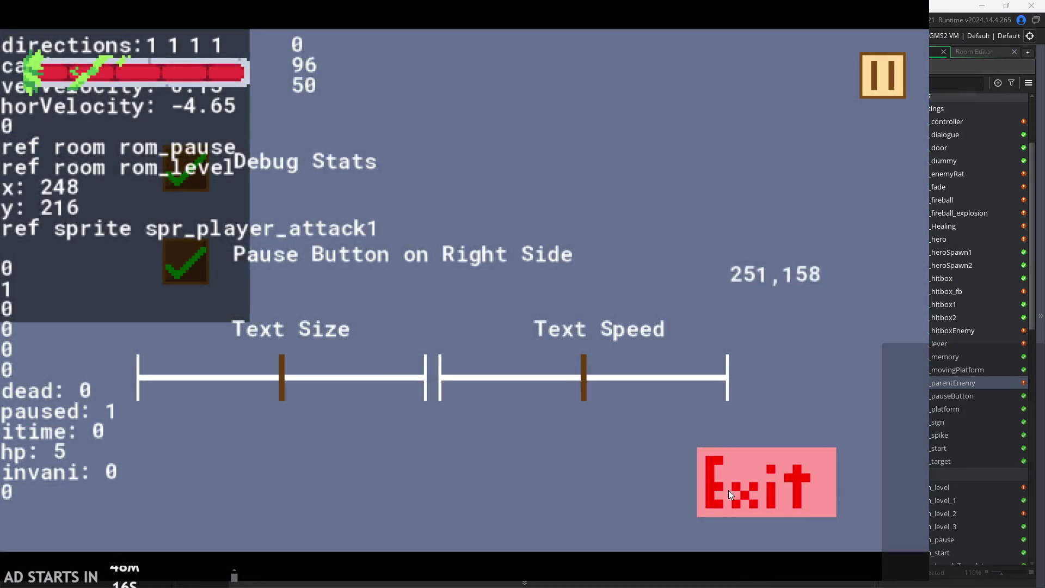
left_click(883, 85)
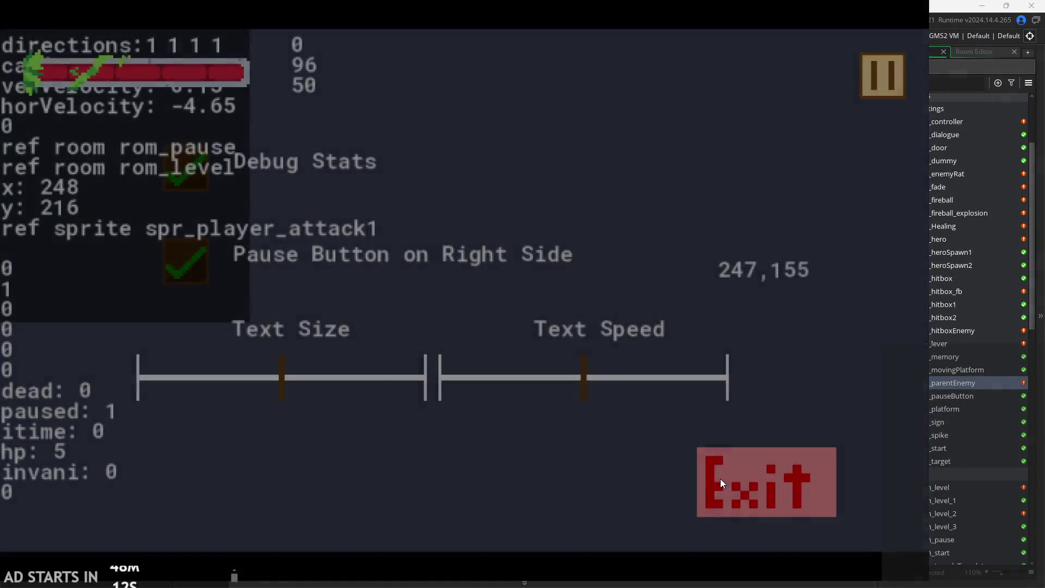
left_click(721, 479)
scroll(199, 305, "up", 3)
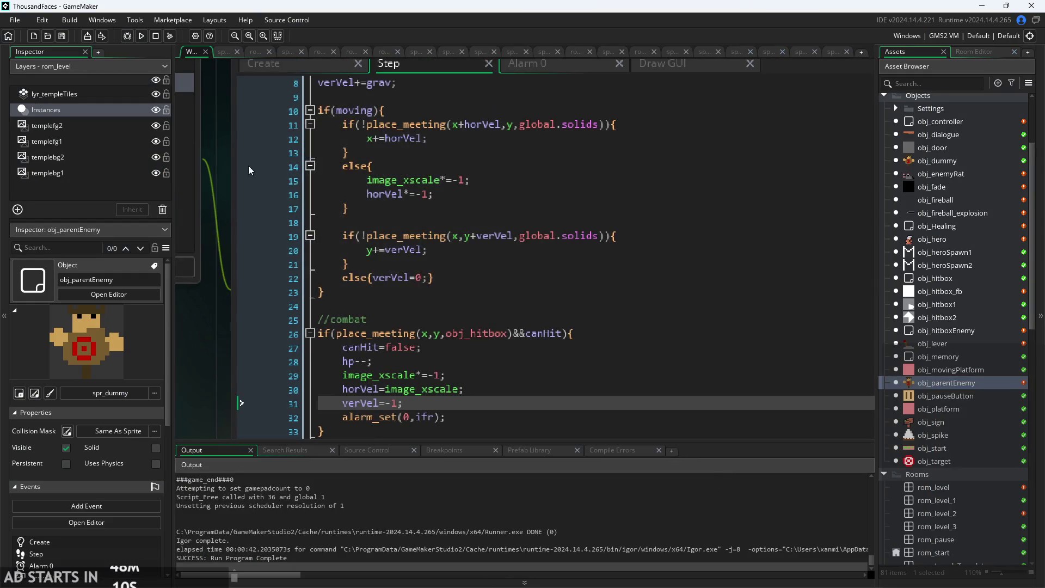
left_click(269, 66)
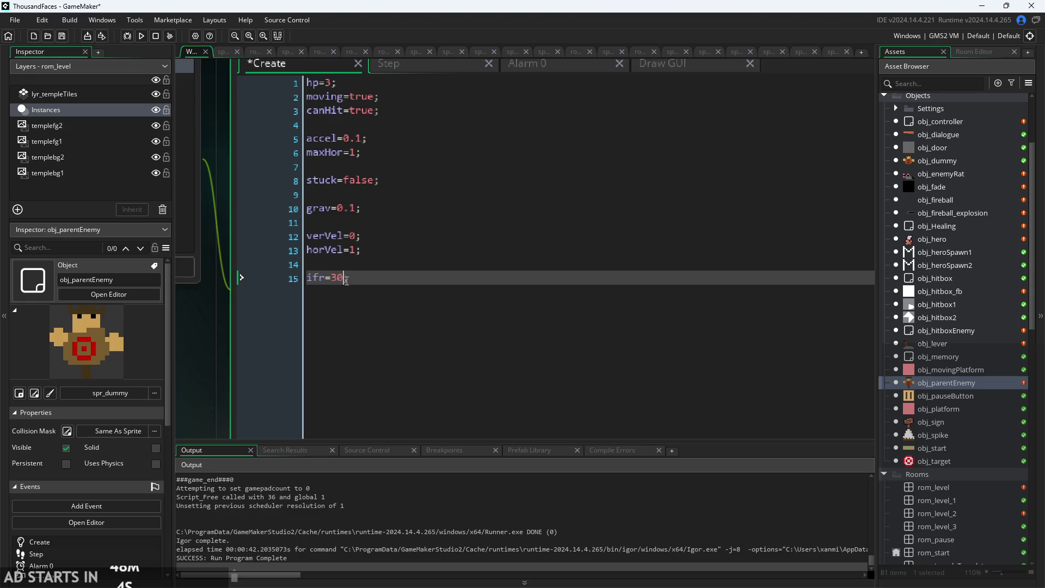
Run the game from the title screen and turn on the Debug Stats overlay.
left_click(142, 36)
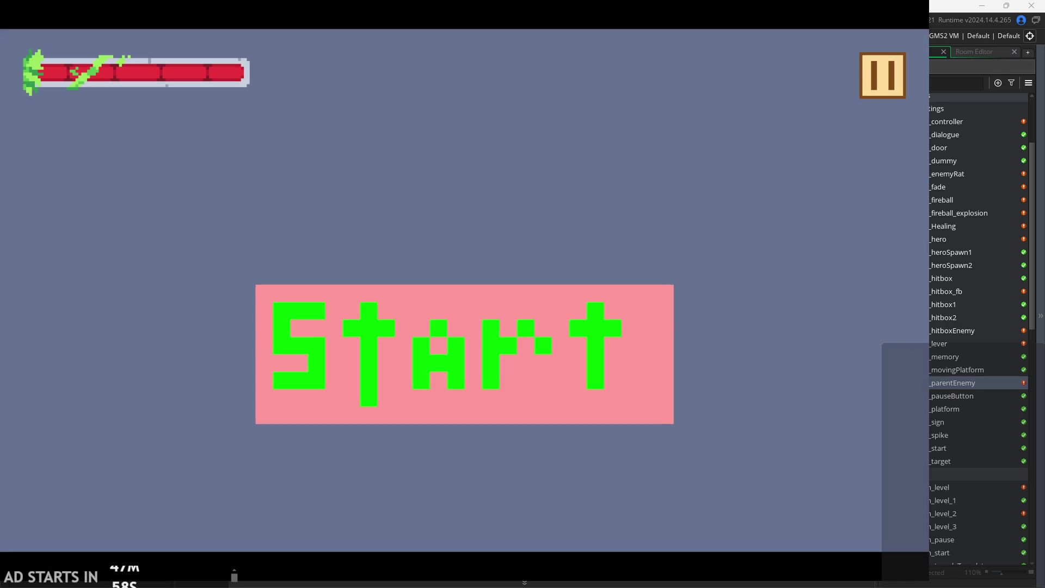
left_click(490, 377)
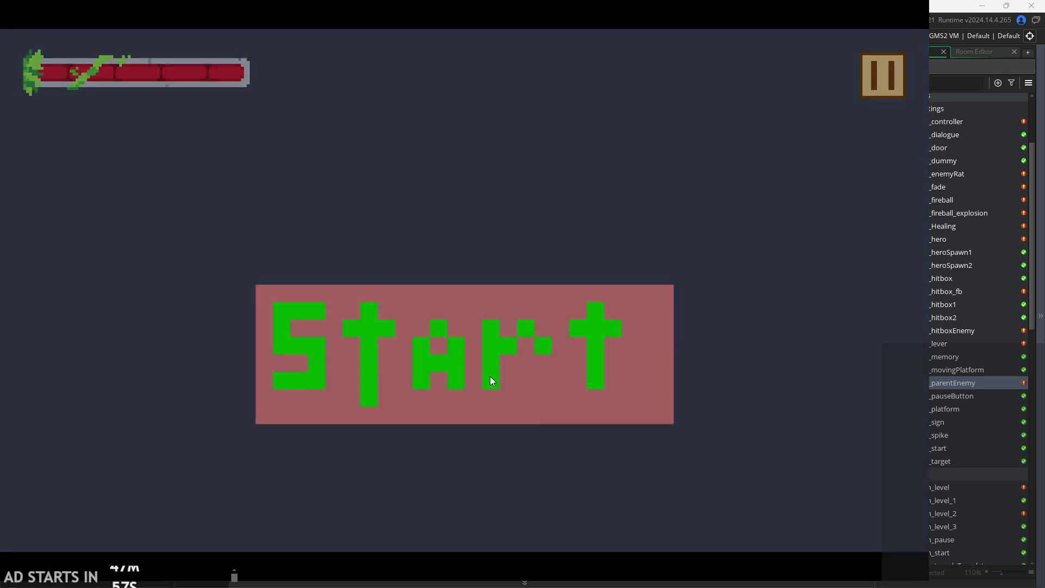
key("Right")
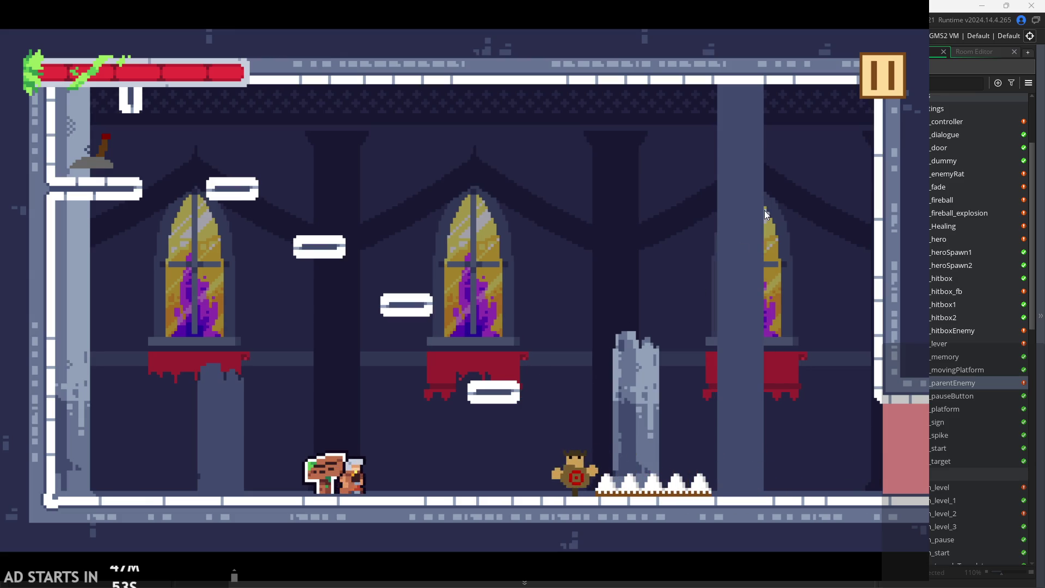
left_click(871, 77)
left_click(185, 164)
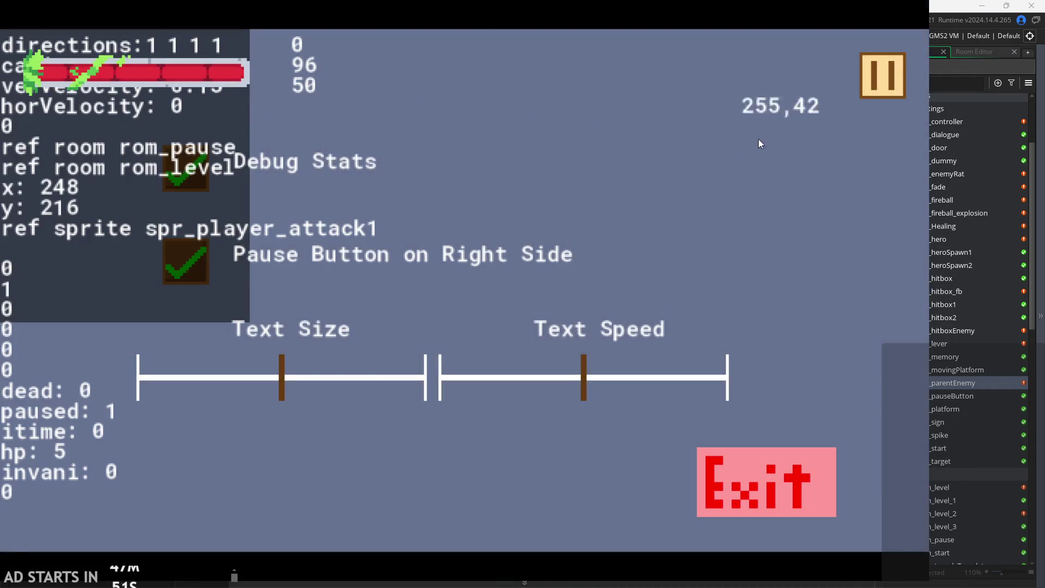
left_click(882, 75)
Walk the hero right and attack the dummy enemy repeatedly.
key("x")
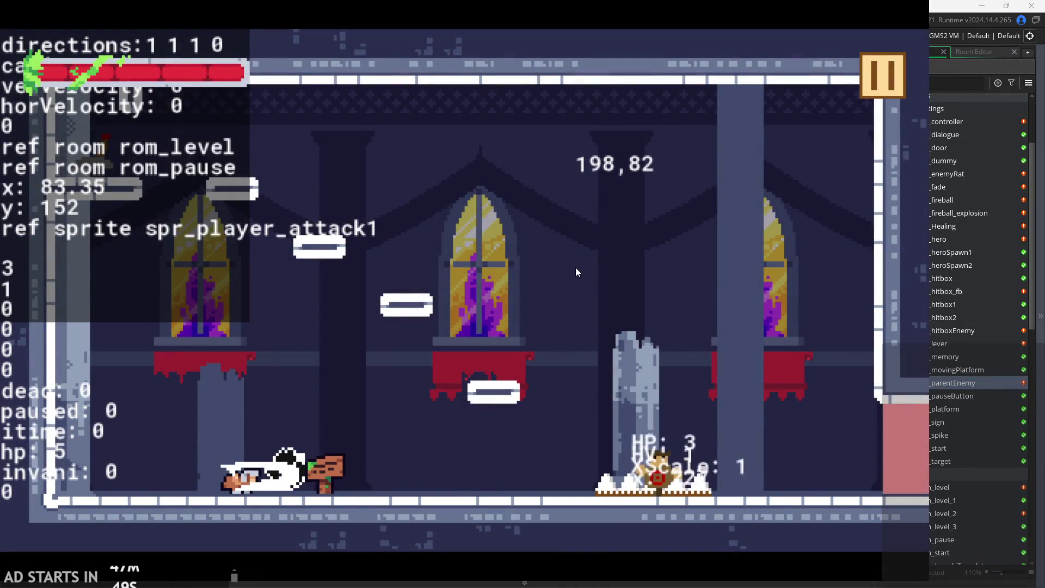
key("Right")
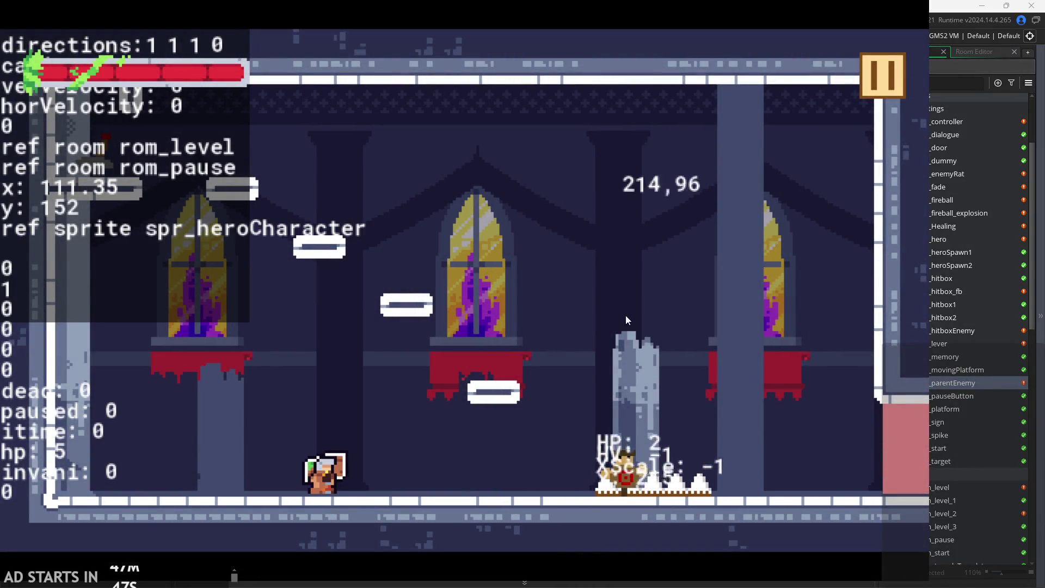
key("Right")
key("x")
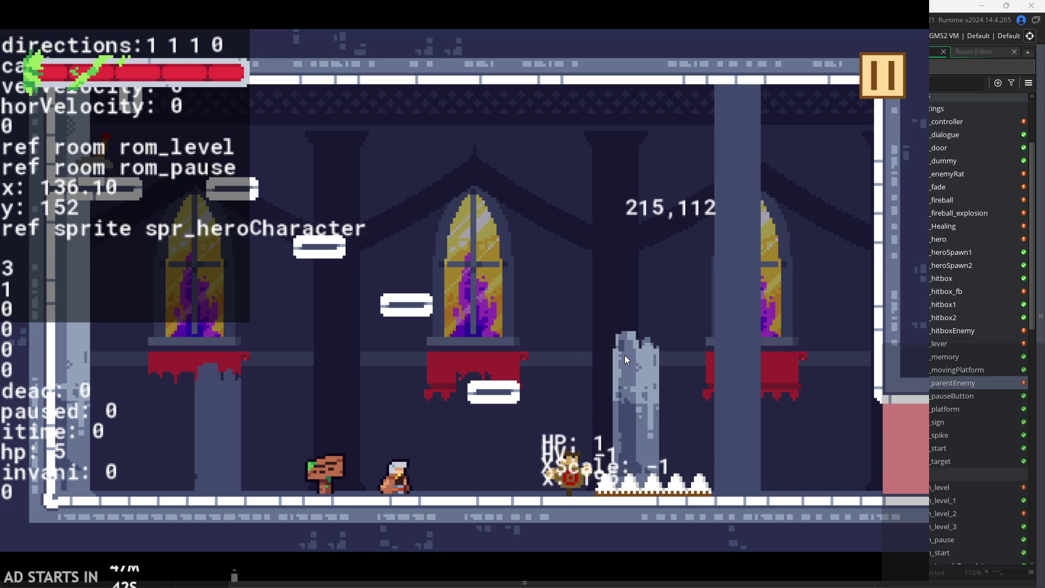
key("Right")
key("x")
Jump and steer the hero in mid-air, then run right slashing.
key("Left")
key("space")
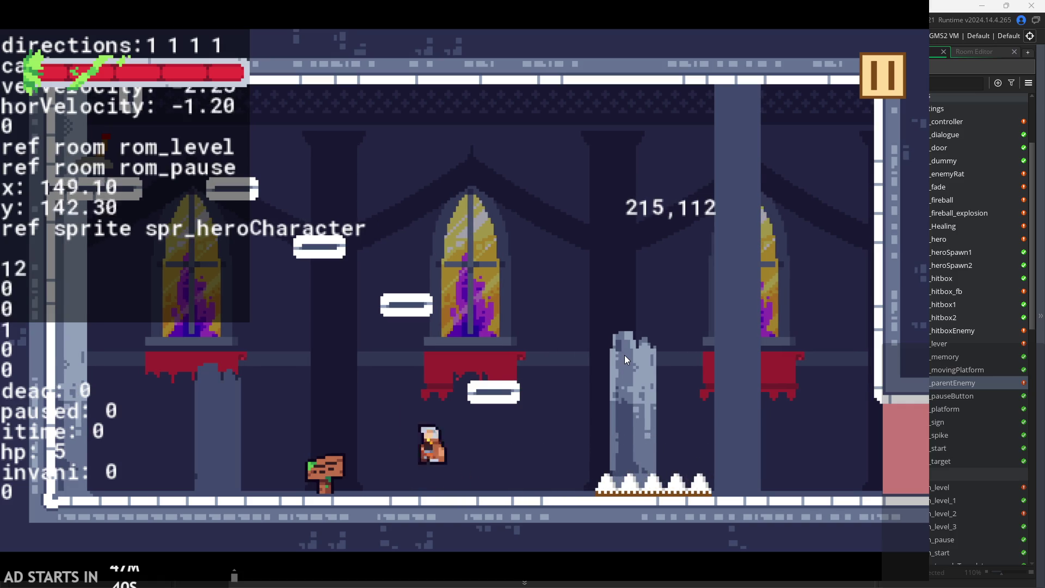
key("Right")
key("Left")
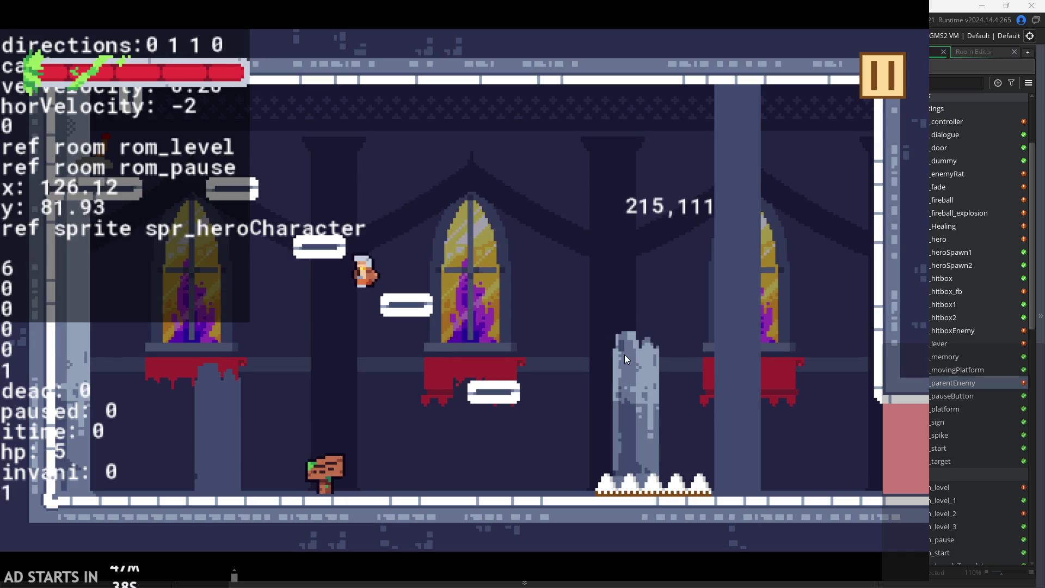
key("Right")
key("x")
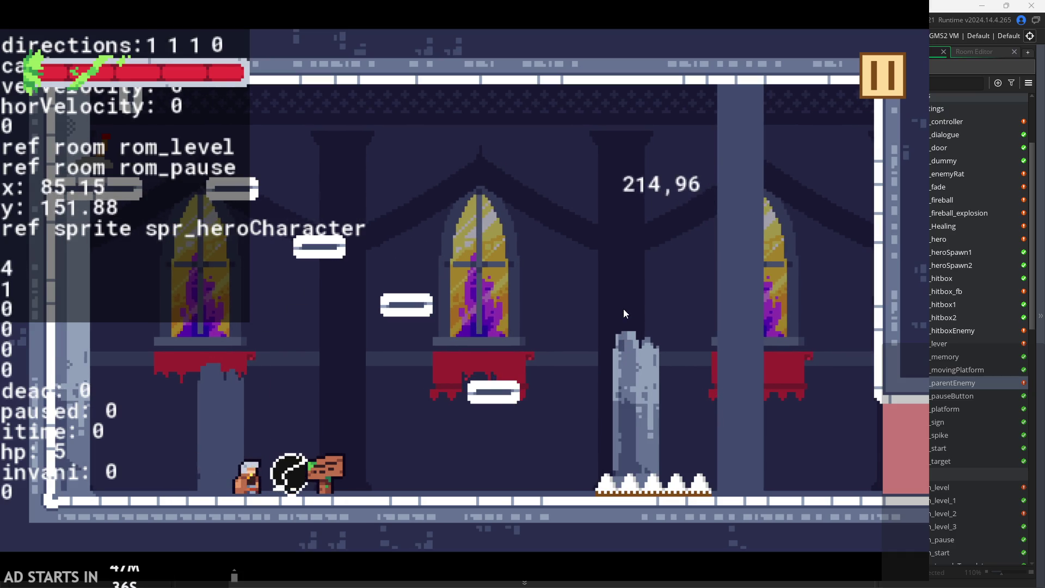
key("Right")
key("Right")
key("space")
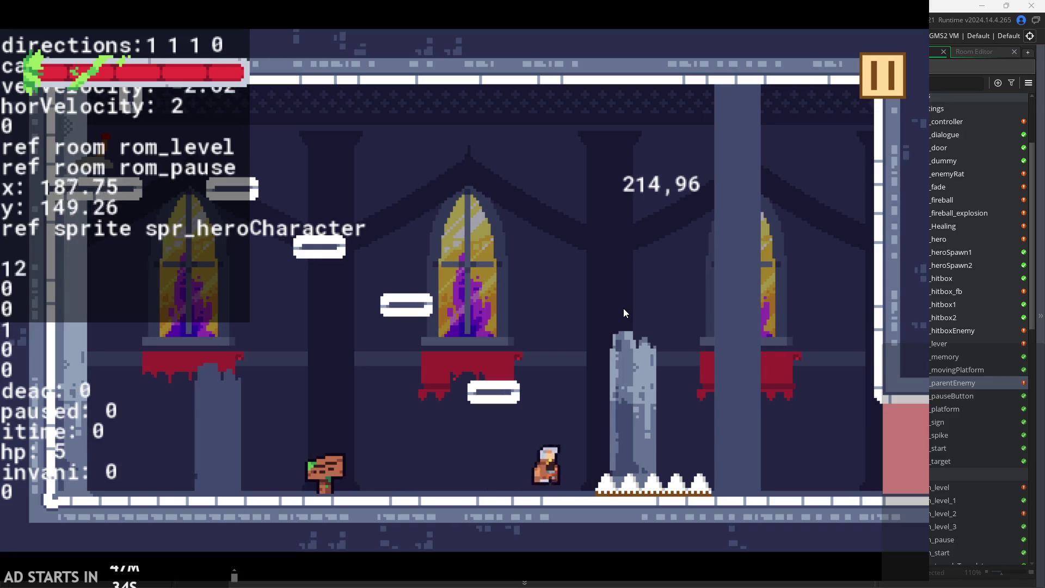
Wall-slide and wall-jump up the pillar to the top ledge, then drop off and exit right.
key("Left")
key("Left")
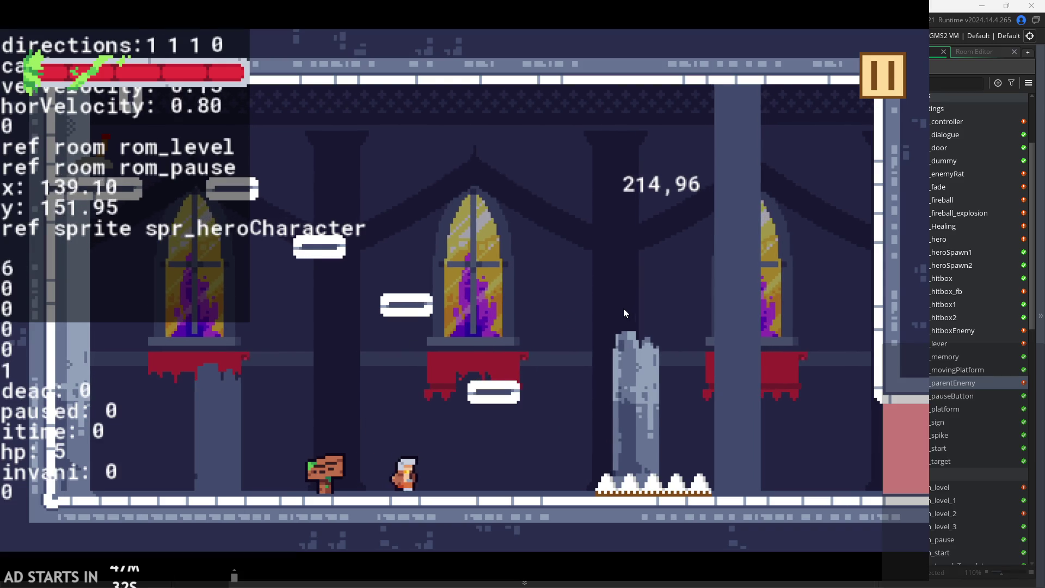
key("space")
key("Right")
key("Right")
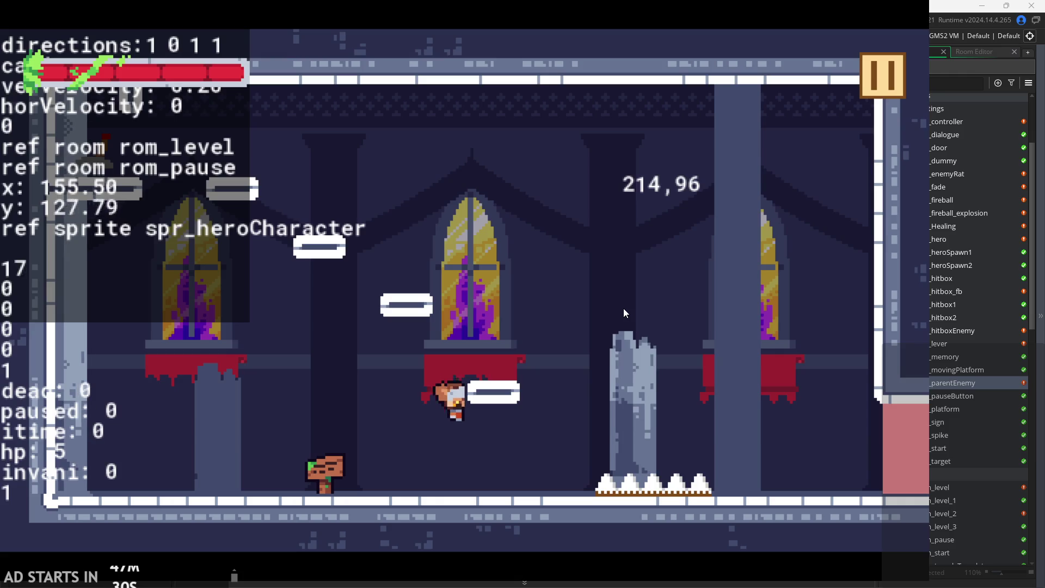
key("space")
key("Right")
key("Left")
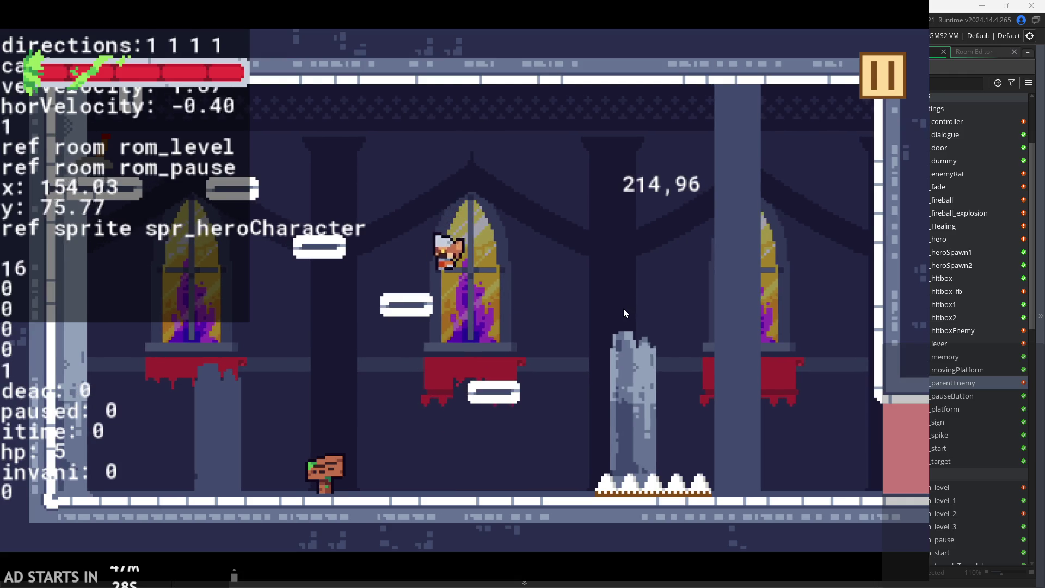
key("space")
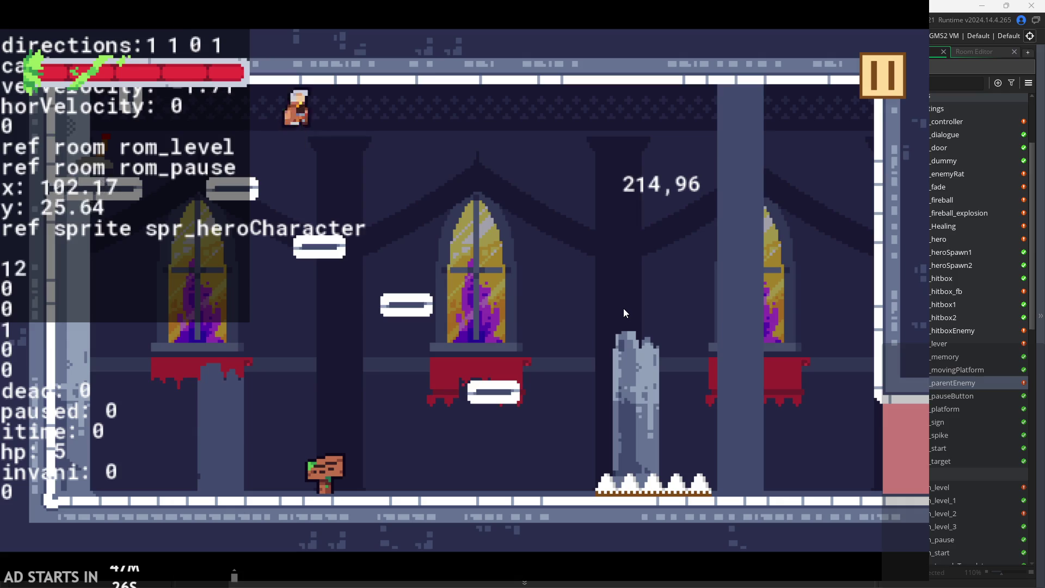
key("space")
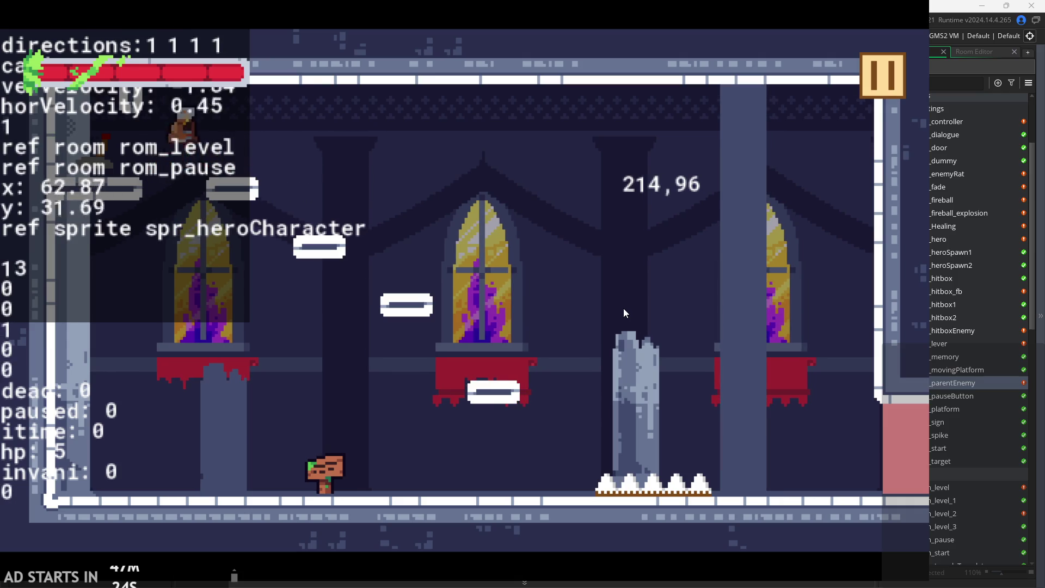
key("Right")
key("space")
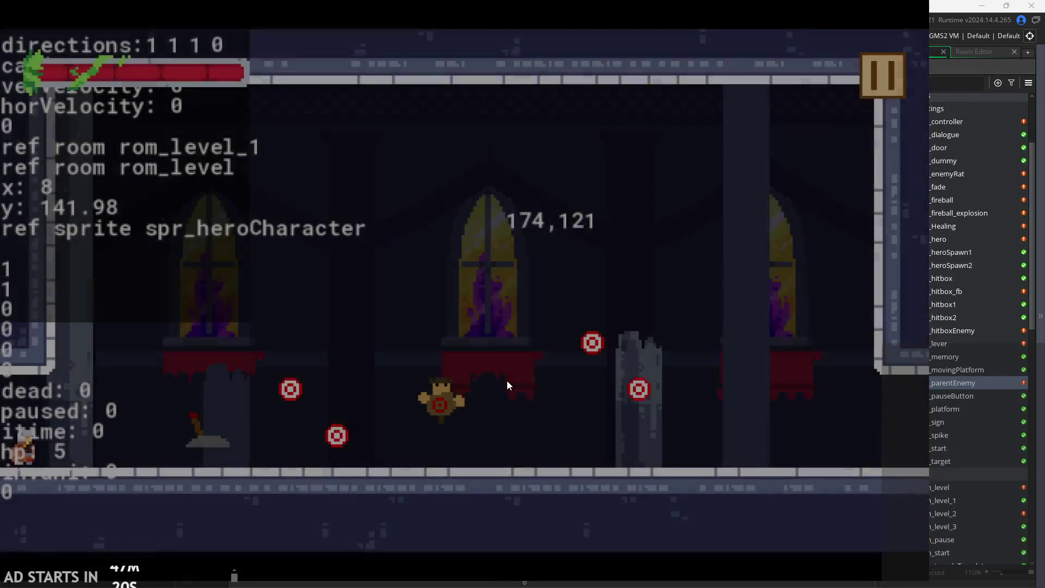
Walk into rom_level_1 and pause and resume the game.
key("Right")
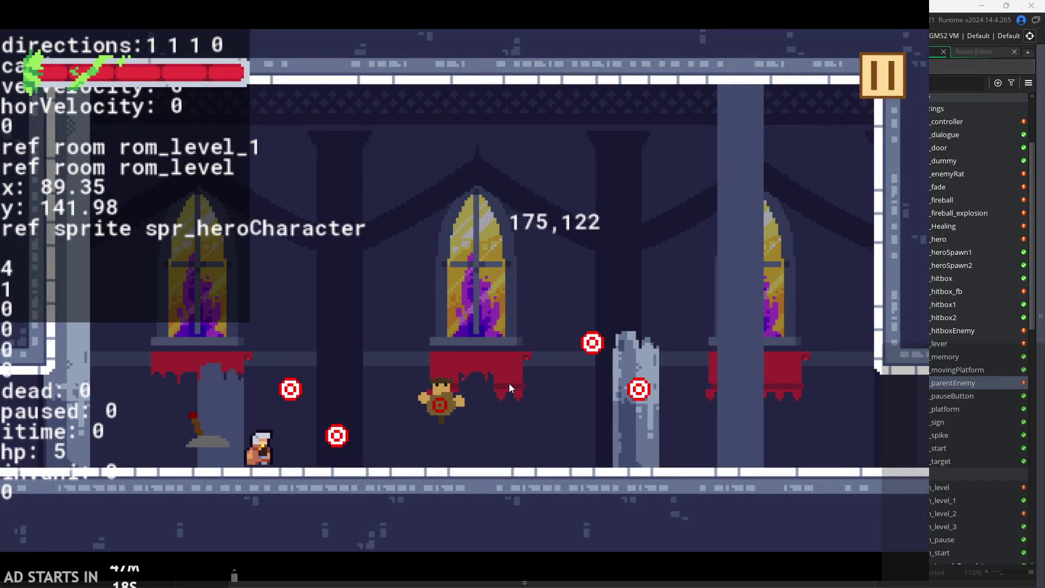
key("Left")
key("Right")
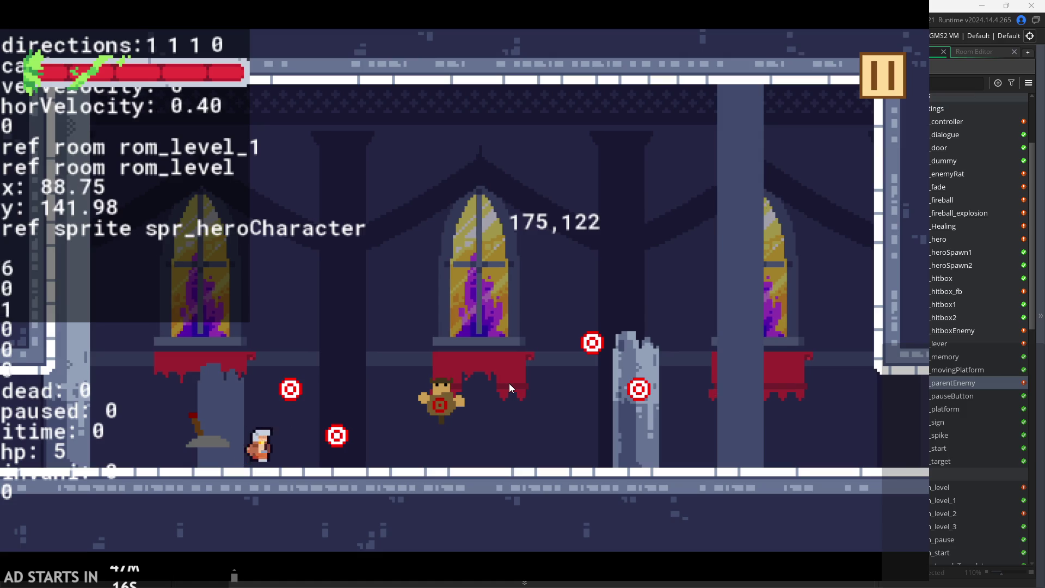
left_click(880, 81)
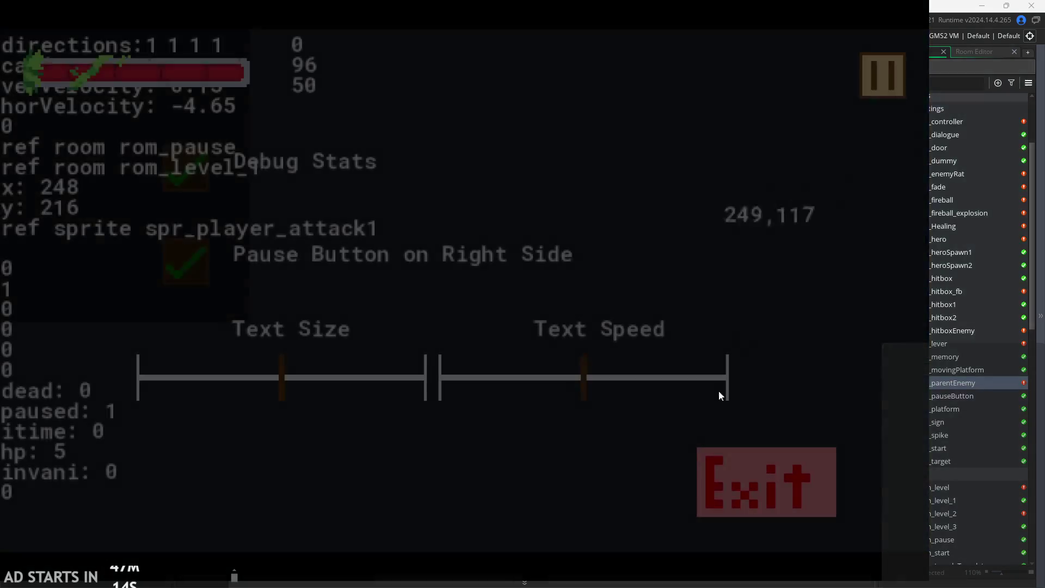
key("Escape")
Run right into rom_level_2 and wall-jump up its left wall.
key("Left")
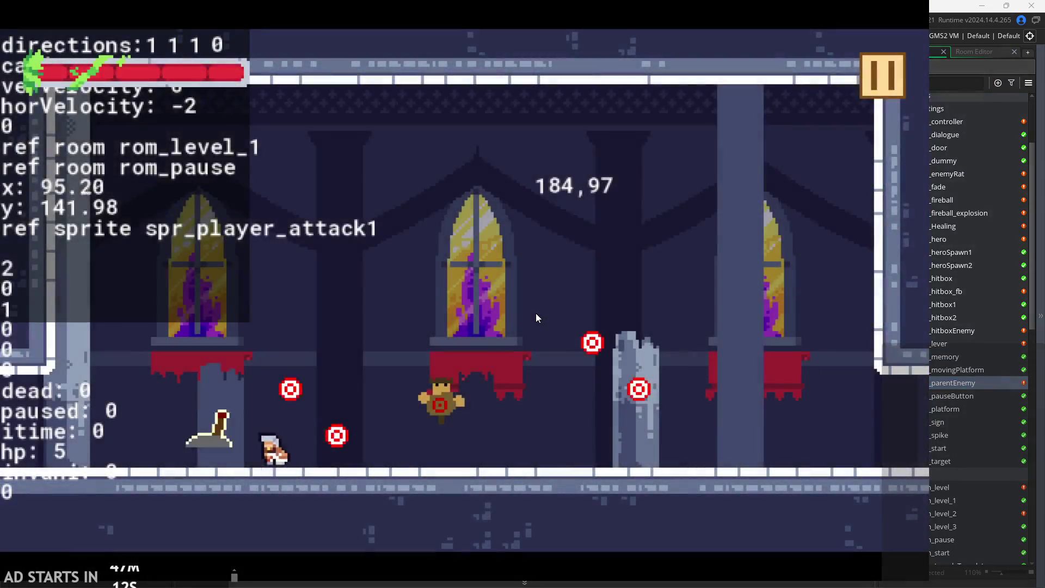
key("Right")
key("Right")
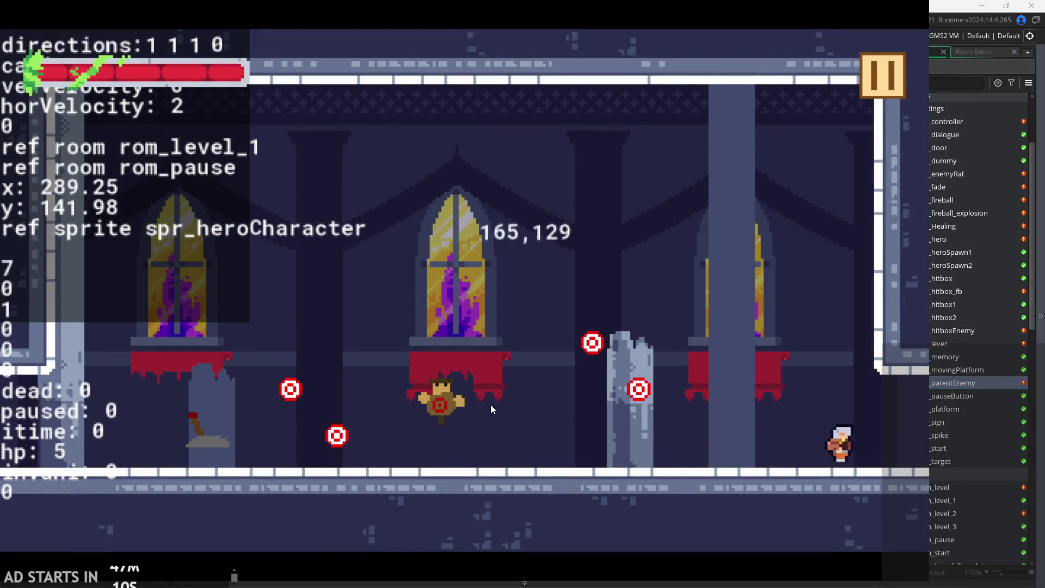
key("Right")
key("Up")
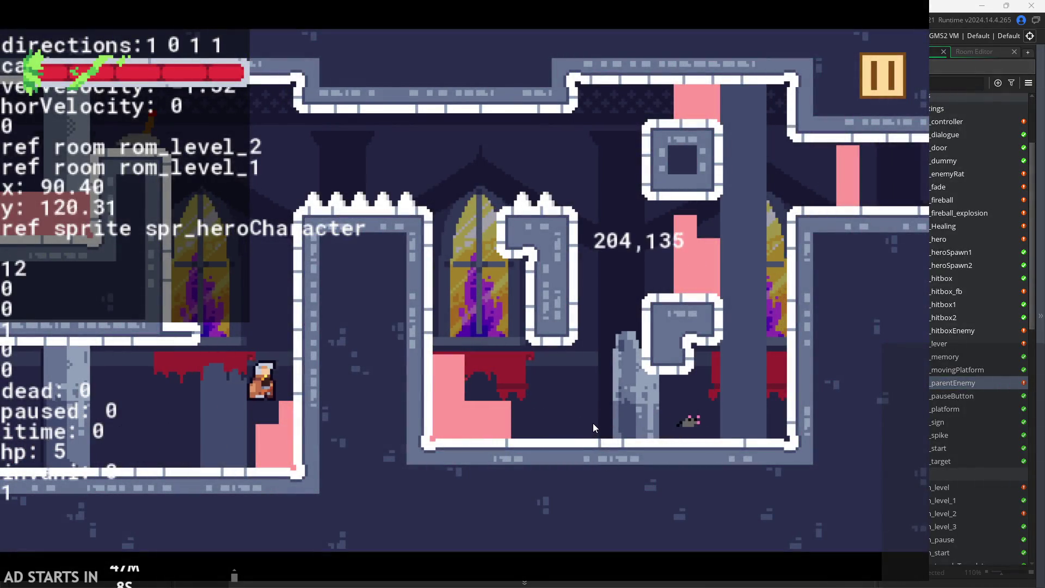
key("Left")
key("Up")
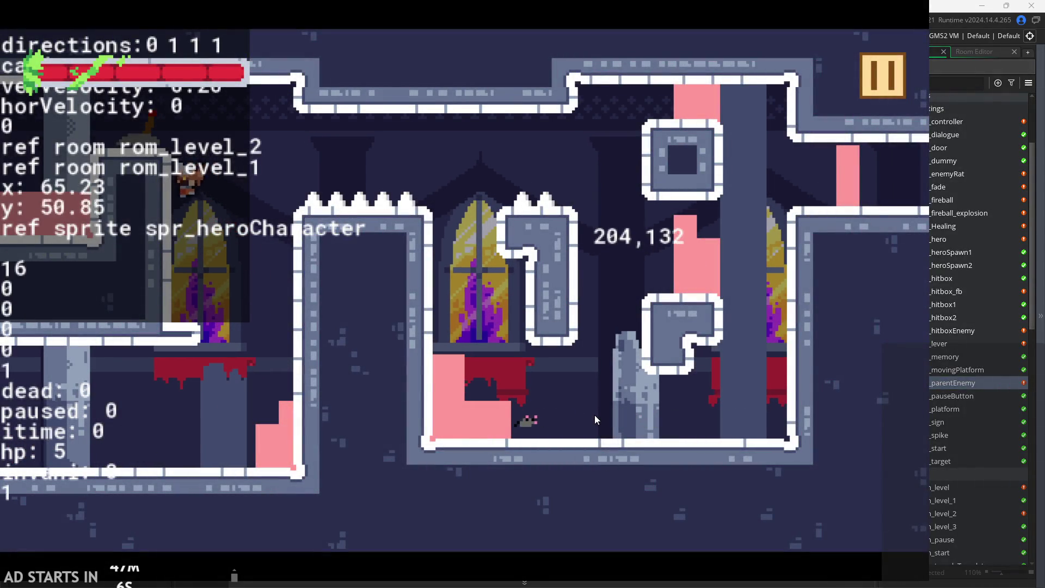
key("Right")
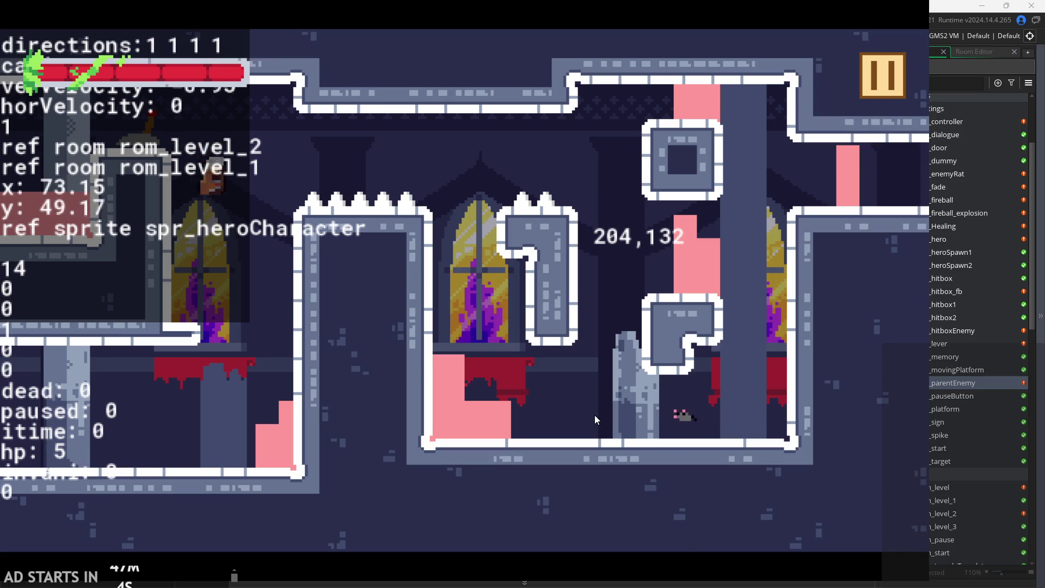
Test wall sliding by switching direction on the wall, then jump right over the gap.
key("Up")
key("Left")
key("Right")
key("Left")
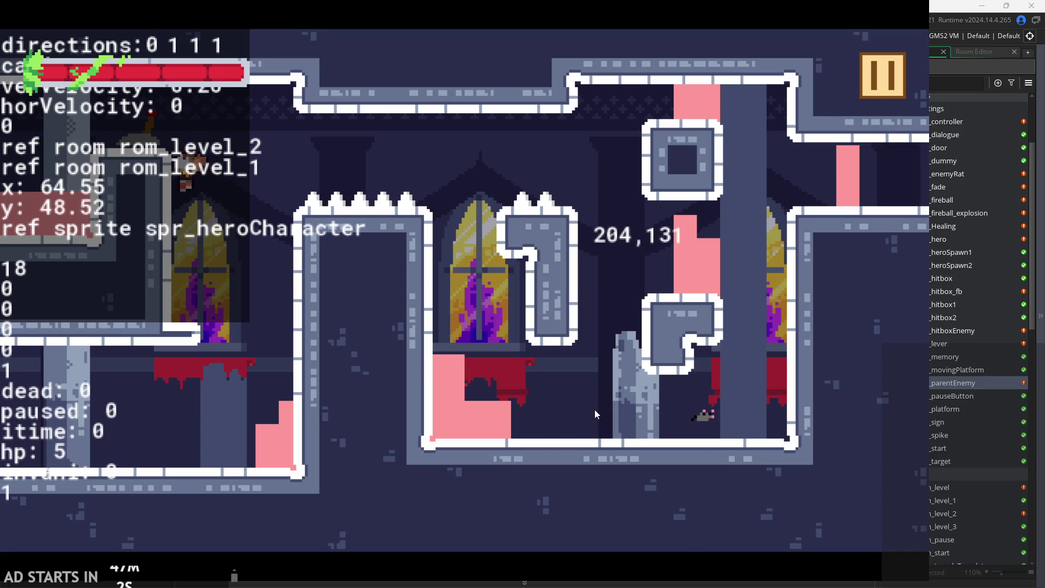
key("Right")
key("Left")
key("Up")
key("Right")
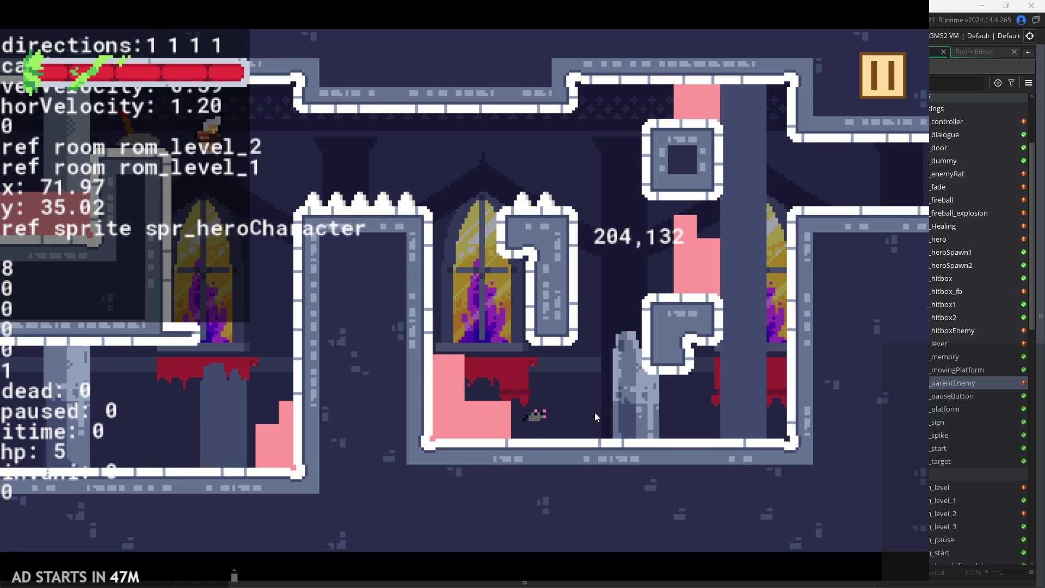
key("Up")
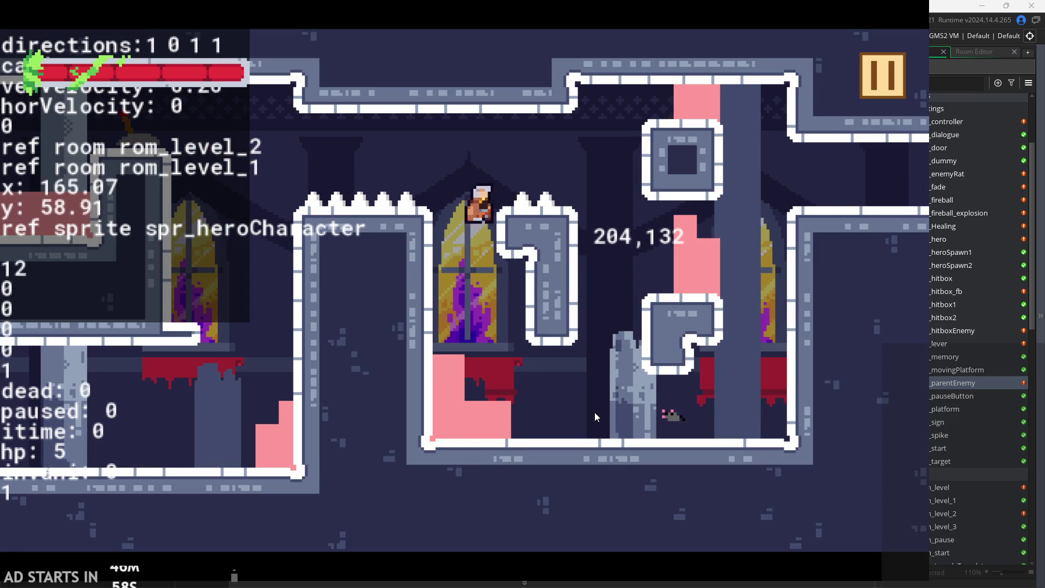
key("Left")
key("Right")
key("Right")
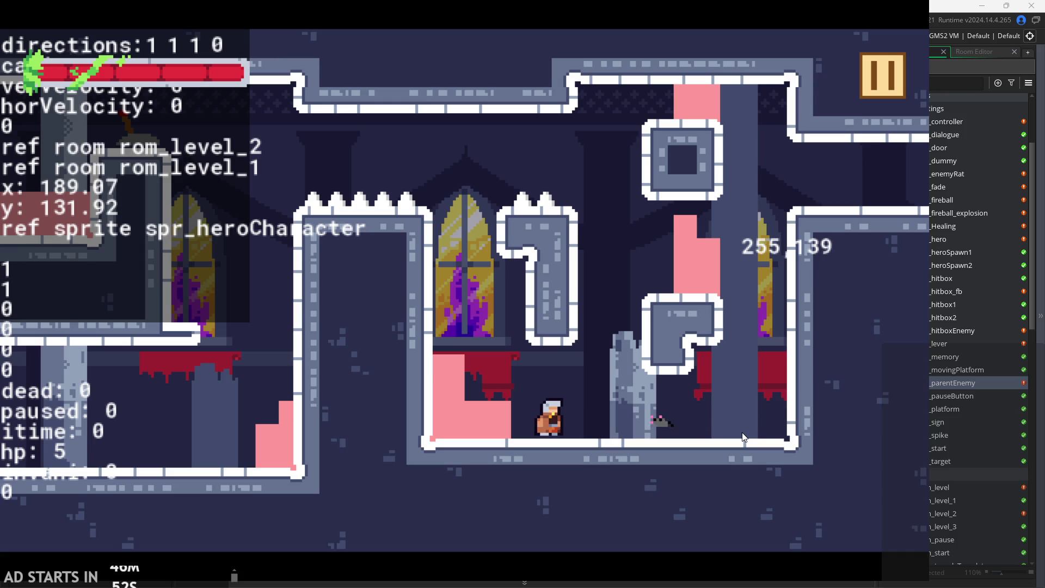
Walk on the lower floor, then end the playtest and close the game.
key("Right")
key("Left")
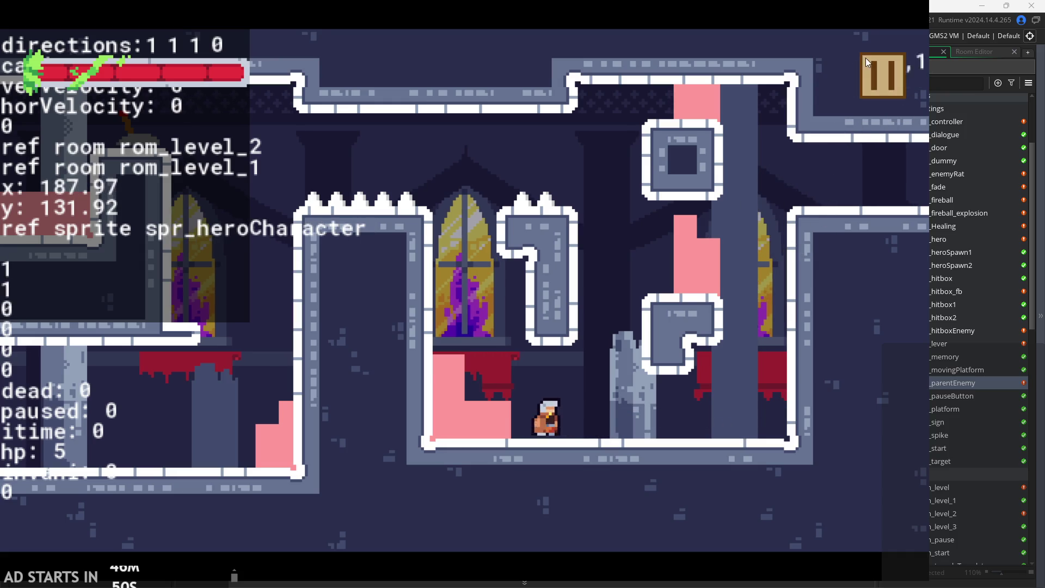
key("Escape")
left_click(764, 485)
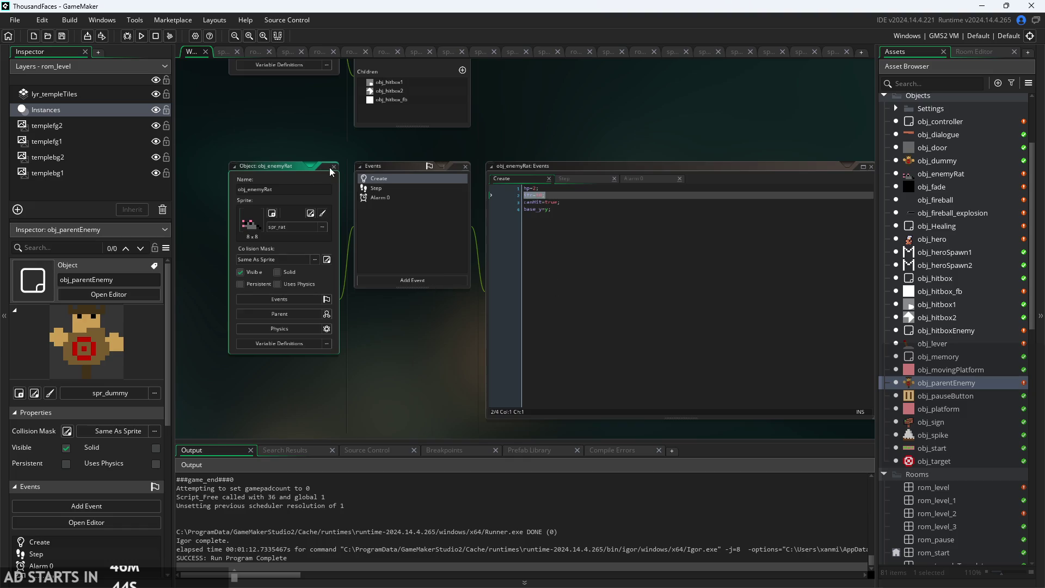
Close and delete the old obj_enemyRat, briefly checking rom_level_2.
left_click(332, 167)
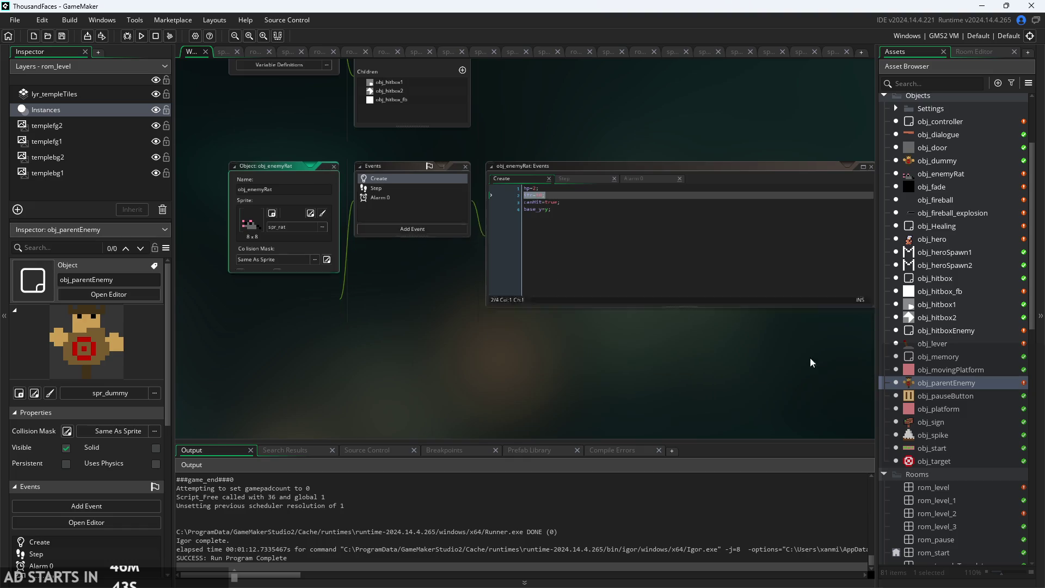
right_click(939, 177)
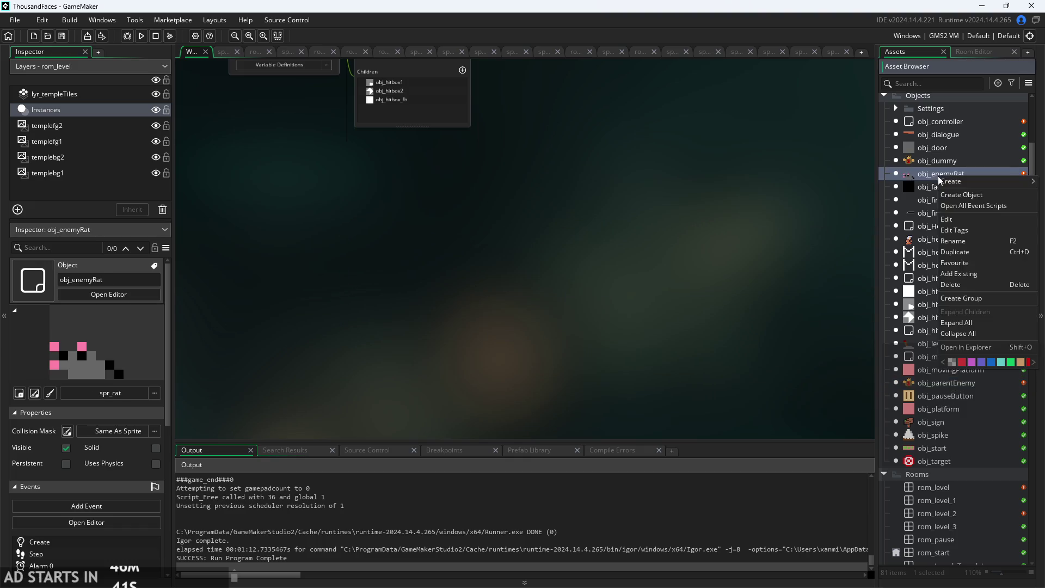
left_click(952, 284)
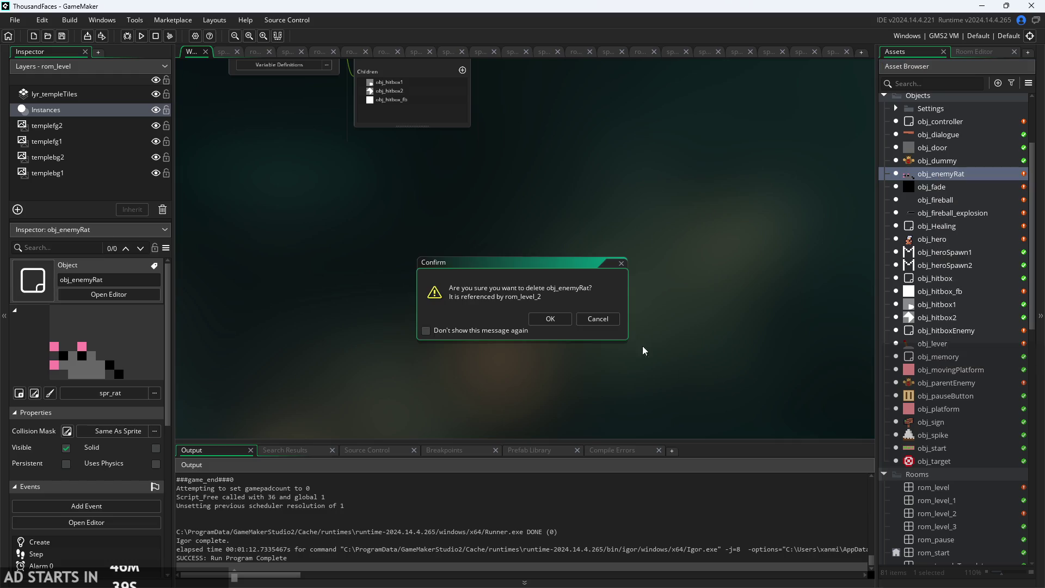
left_click(550, 321)
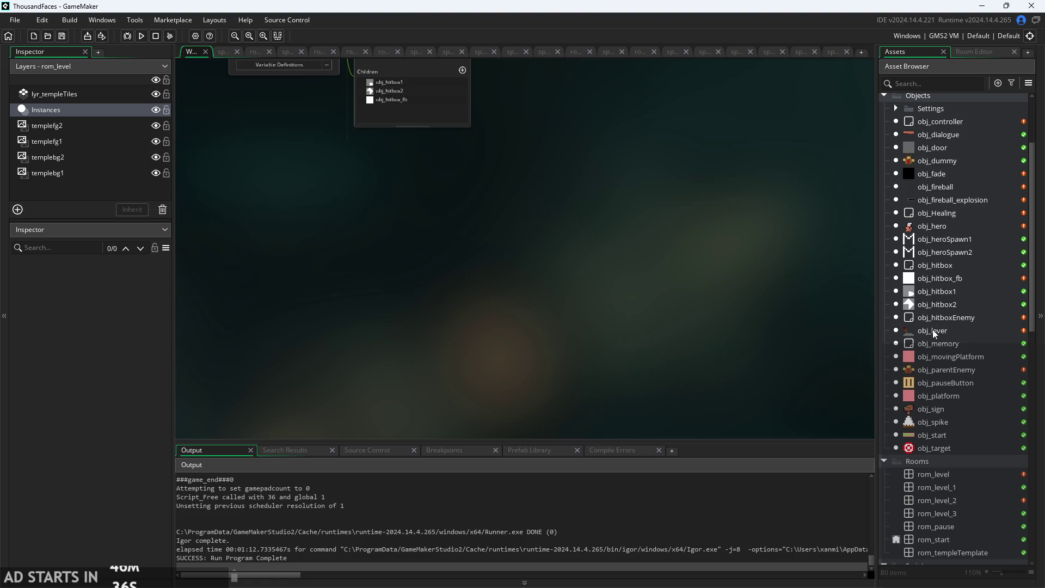
double_click(943, 497)
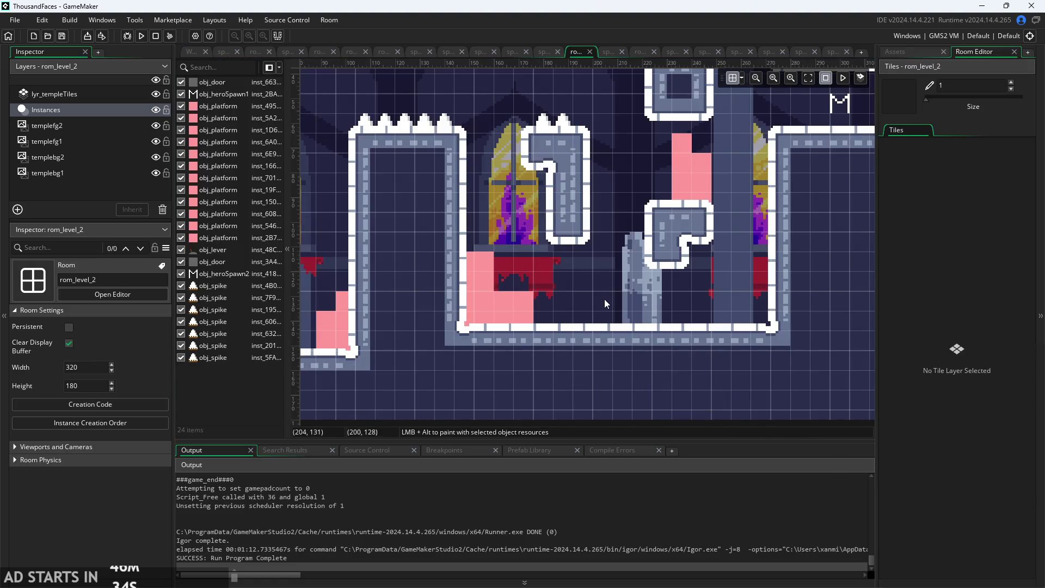
left_click(920, 51)
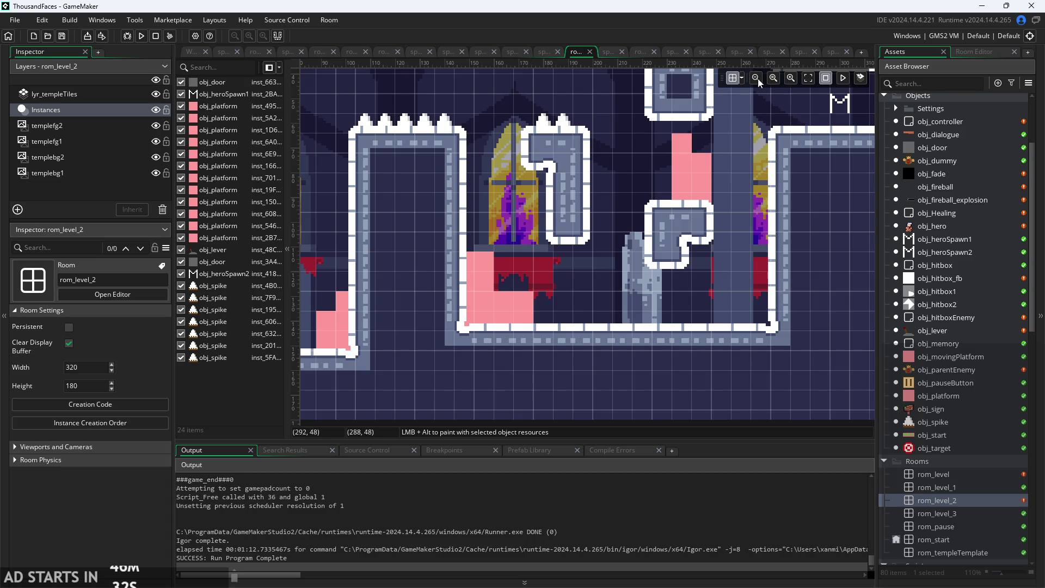
left_click(184, 51)
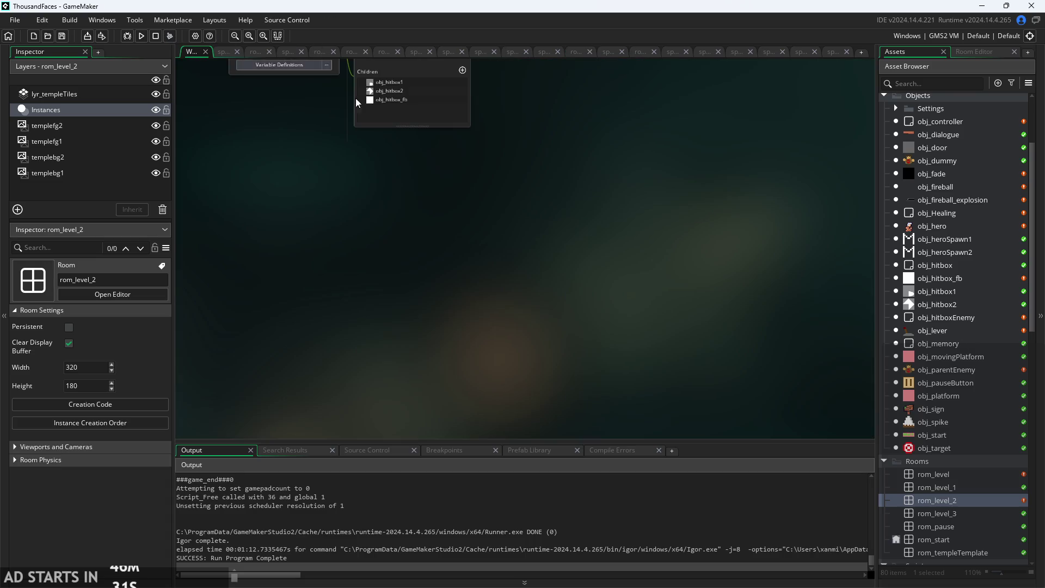
Duplicate obj_parentEnemy as obj_enemyRat and open its object editor.
right_click(932, 373)
left_click(959, 448)
type("obj_enemyRat")
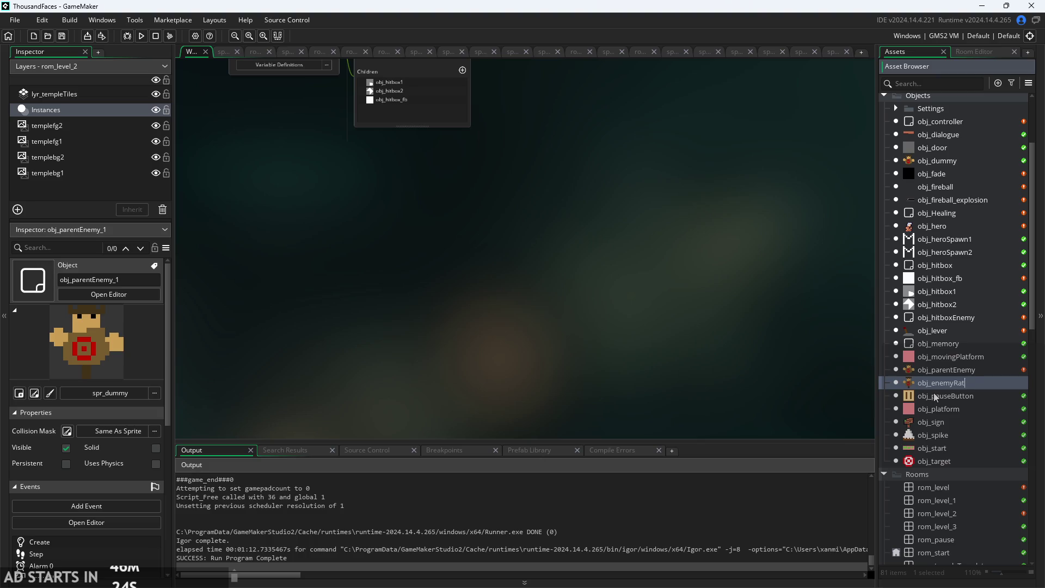
key("Return")
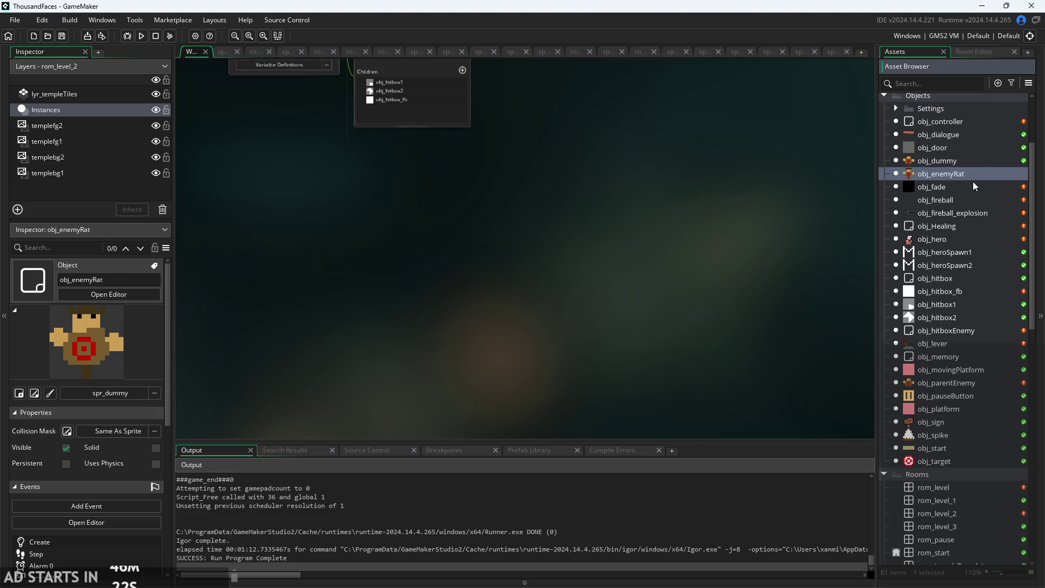
double_click(982, 174)
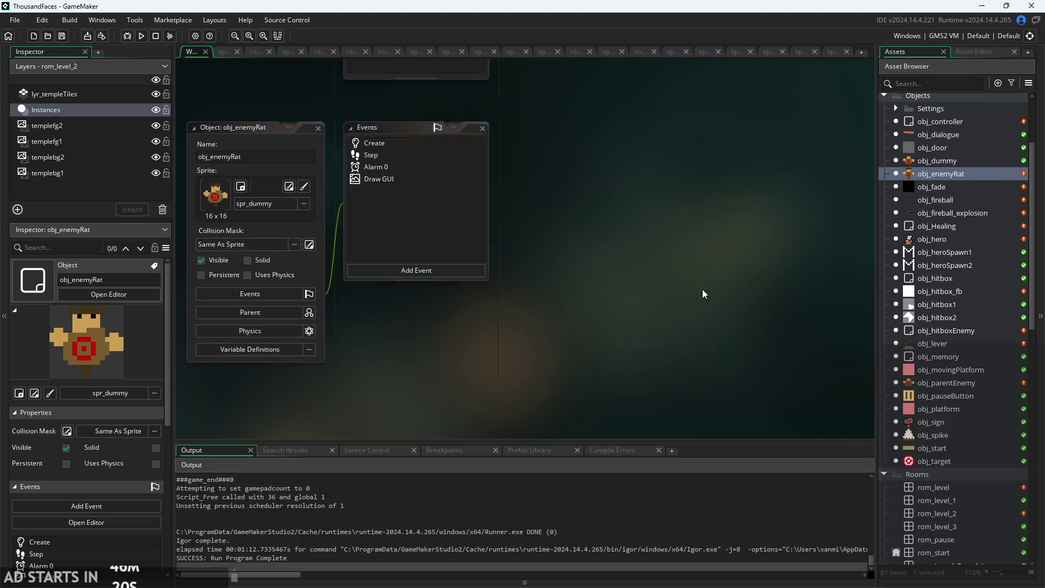
scroll(545, 312, "up", 2)
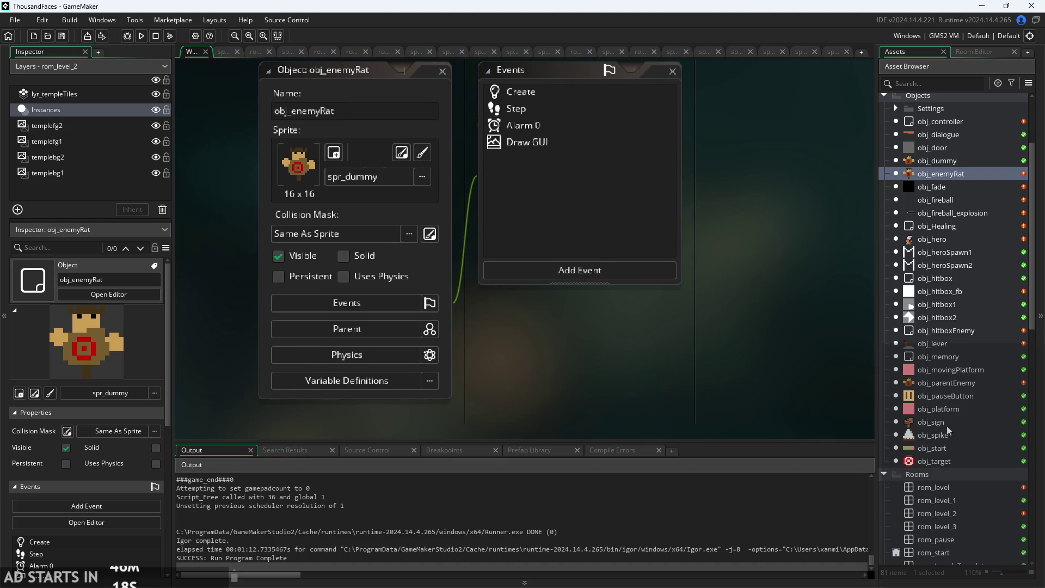
Rename obj_parentEnemy to obj_enemyParent in its Name field.
double_click(953, 383)
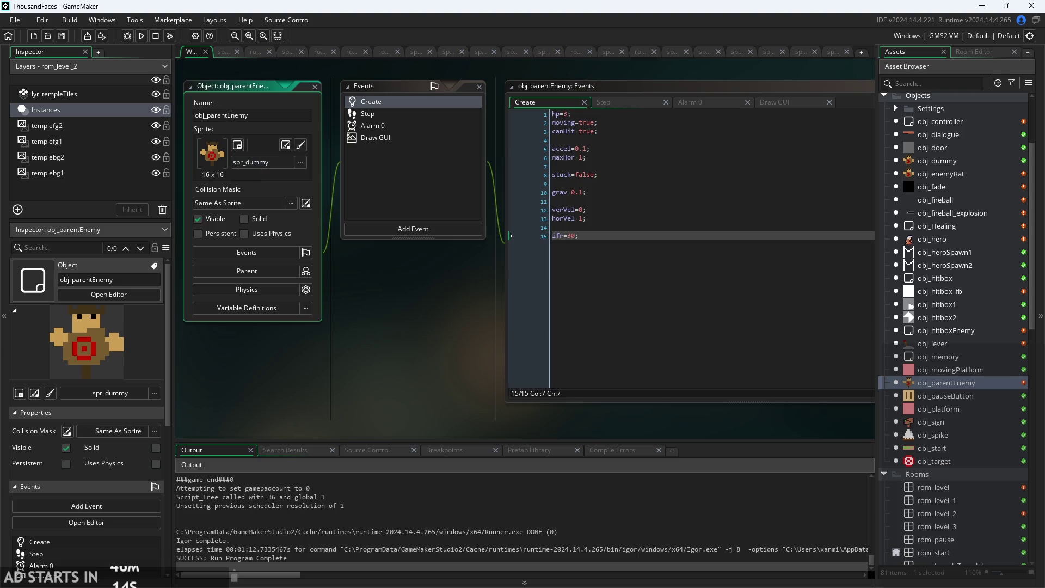
left_click(207, 115)
type("en")
type("t")
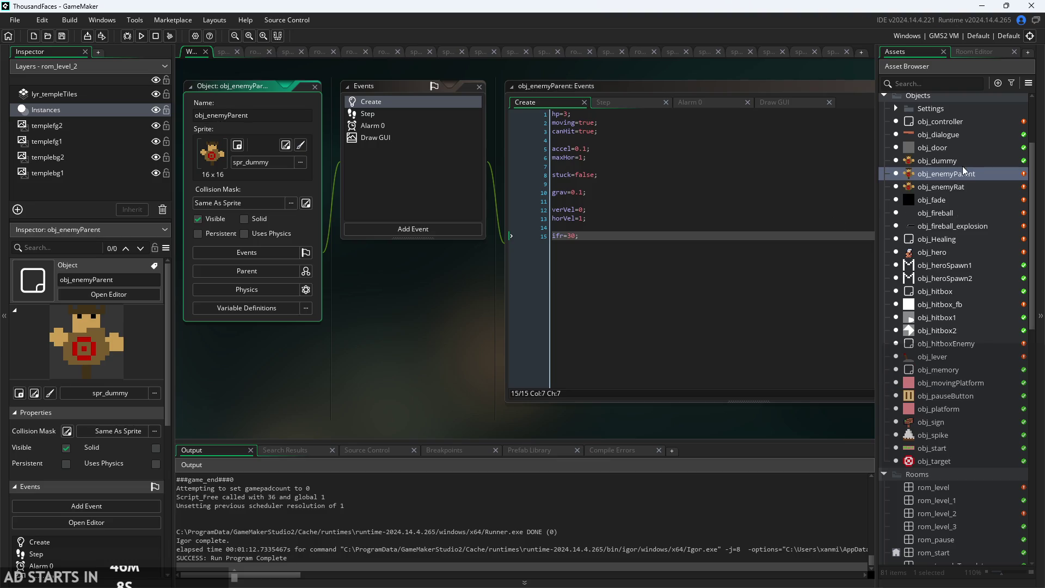
Inspect obj_enemyRat, then close its editor windows.
double_click(967, 185)
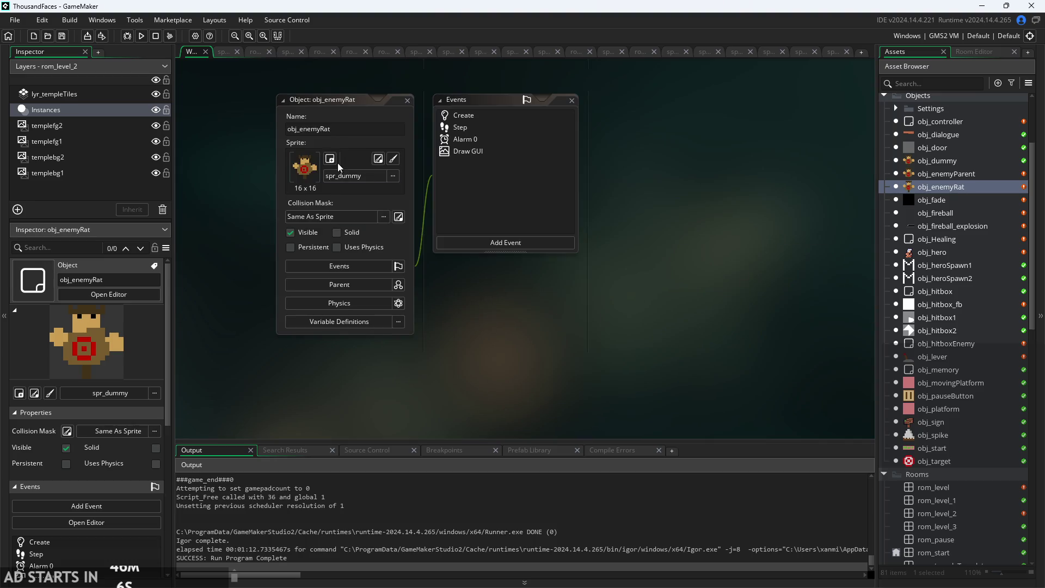
scroll(337, 162, "up", 3)
scroll(346, 116, "down", 2)
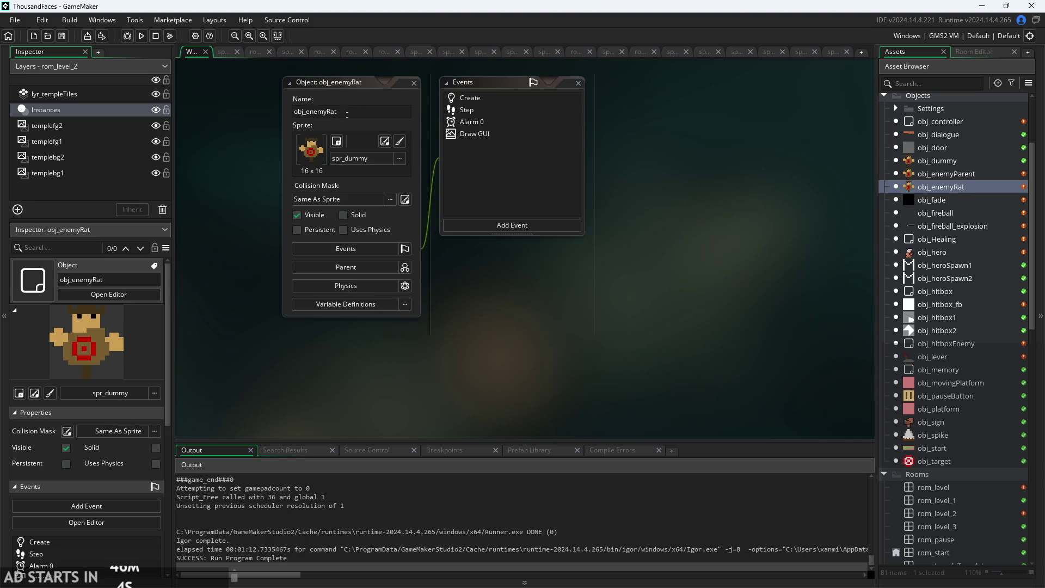
left_click(414, 84)
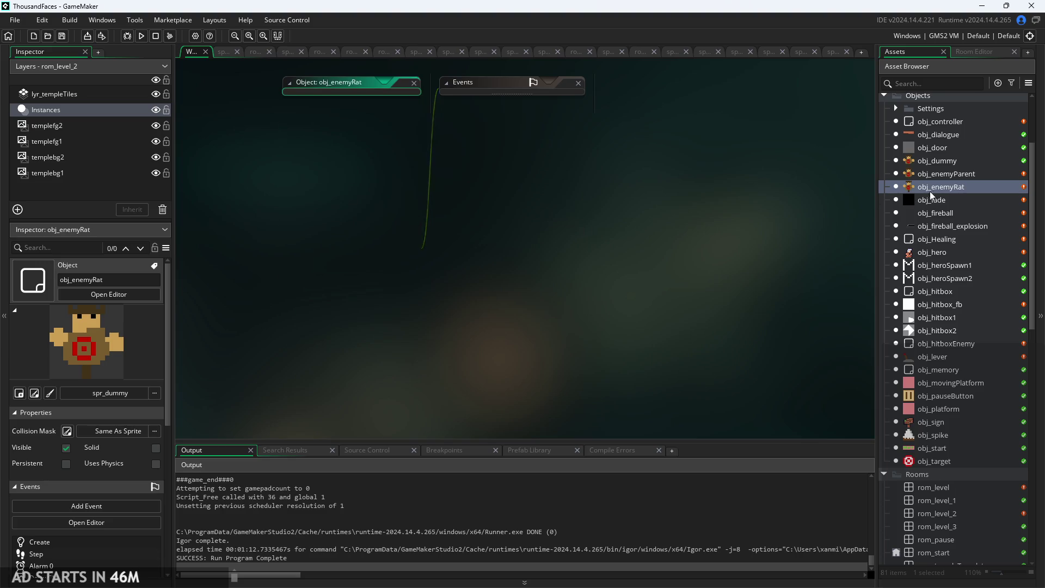
right_click(957, 189)
Delete obj_enemyRat and create a new blank object named obj_enemyRat.
left_click(886, 297)
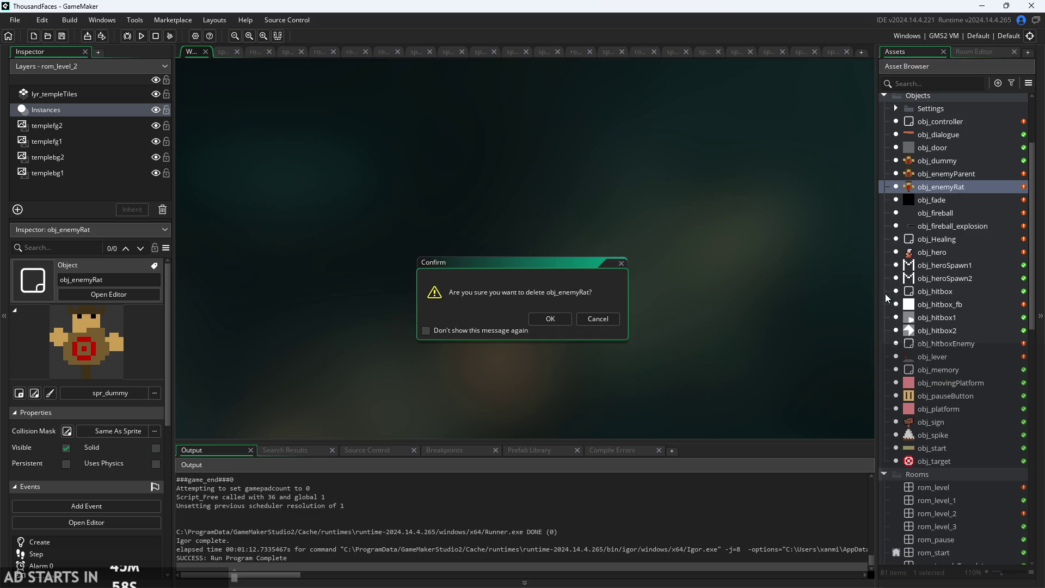
left_click(551, 319)
right_click(933, 98)
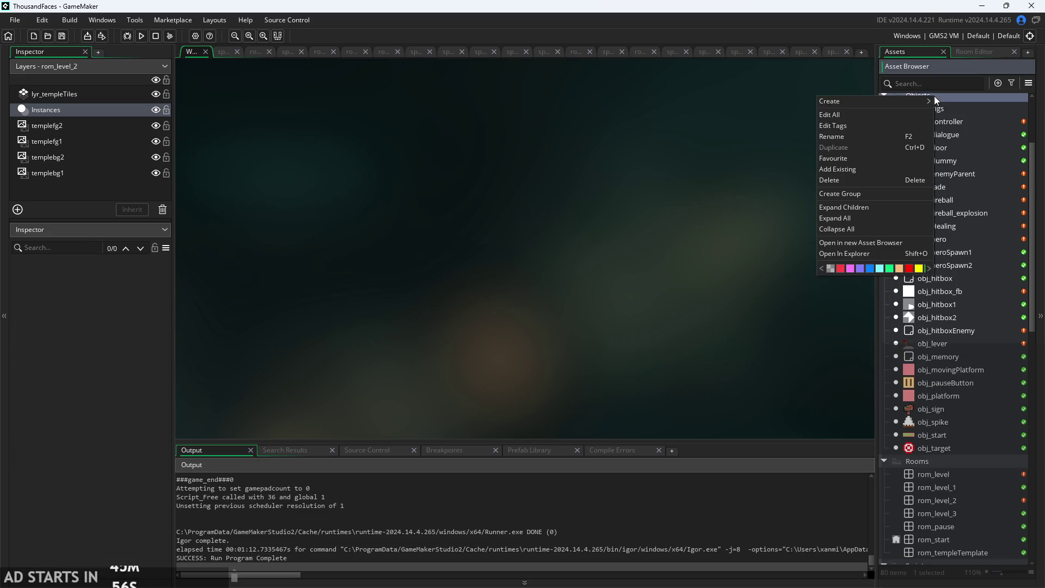
right_click(955, 196)
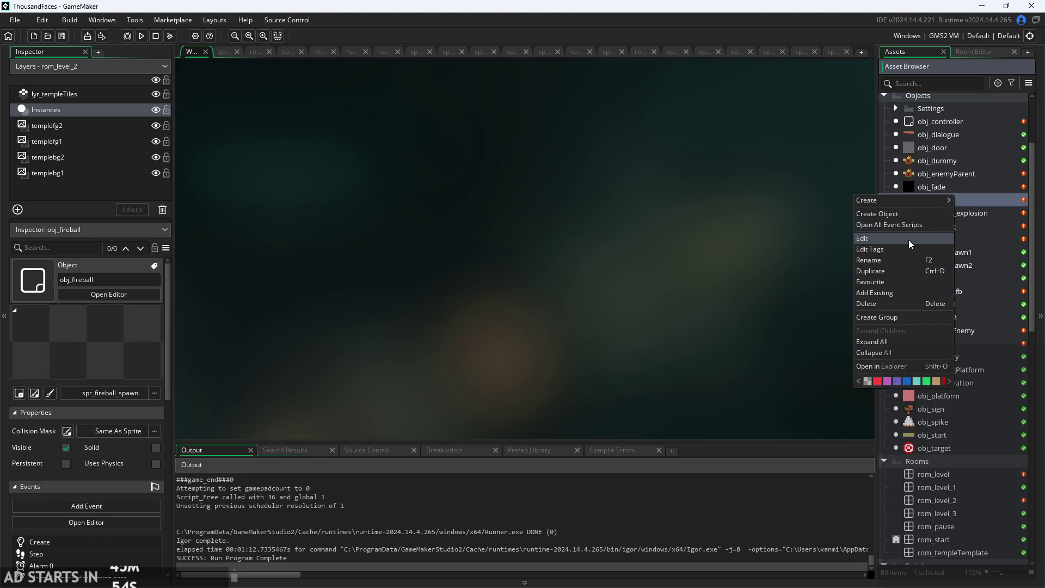
left_click(903, 216)
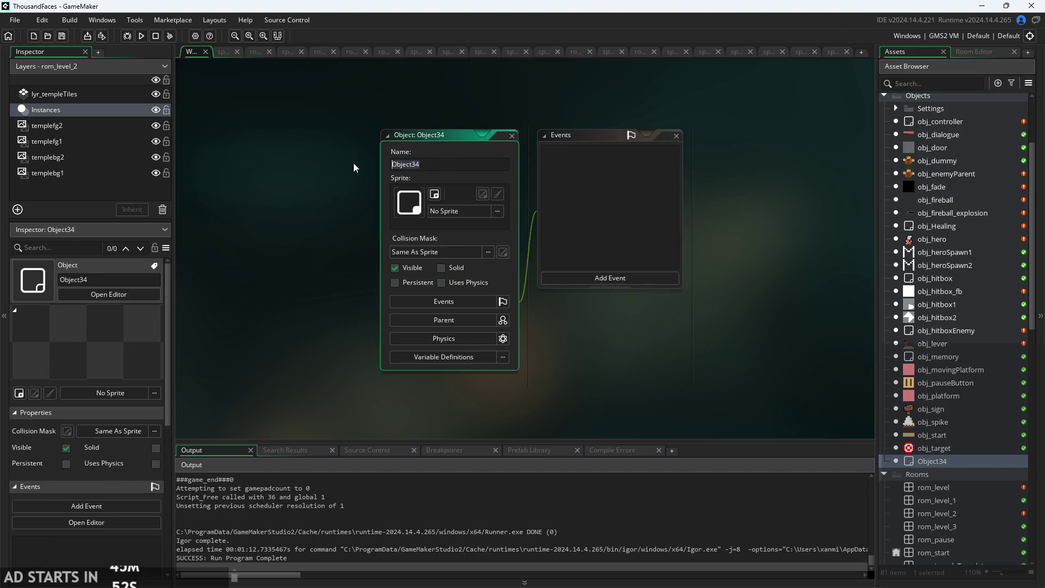
type("obj_enemyR")
type("at")
key("Return")
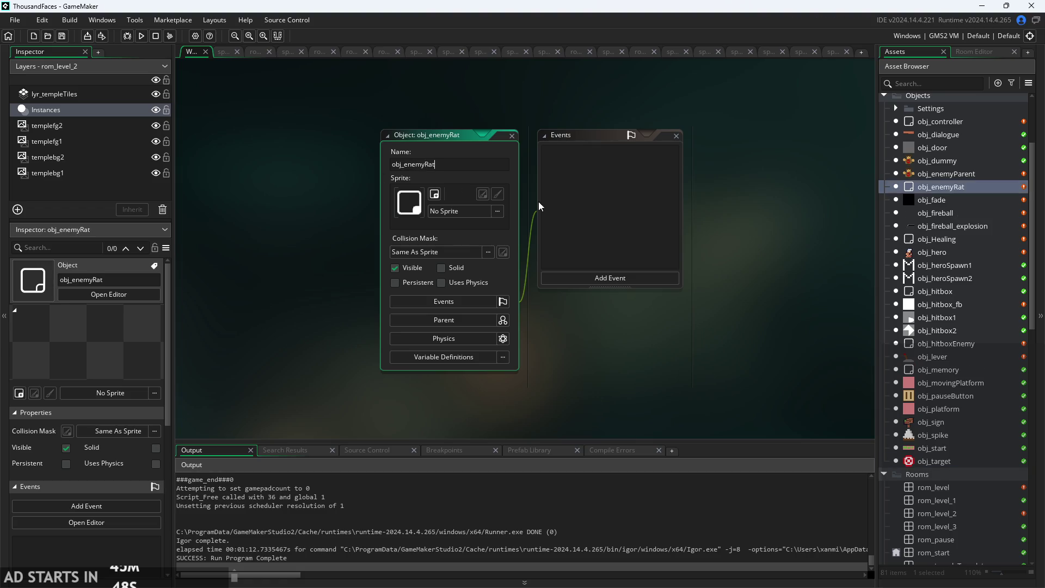
Set obj_enemyRat's parent to obj_enemyParent.
left_click(441, 213)
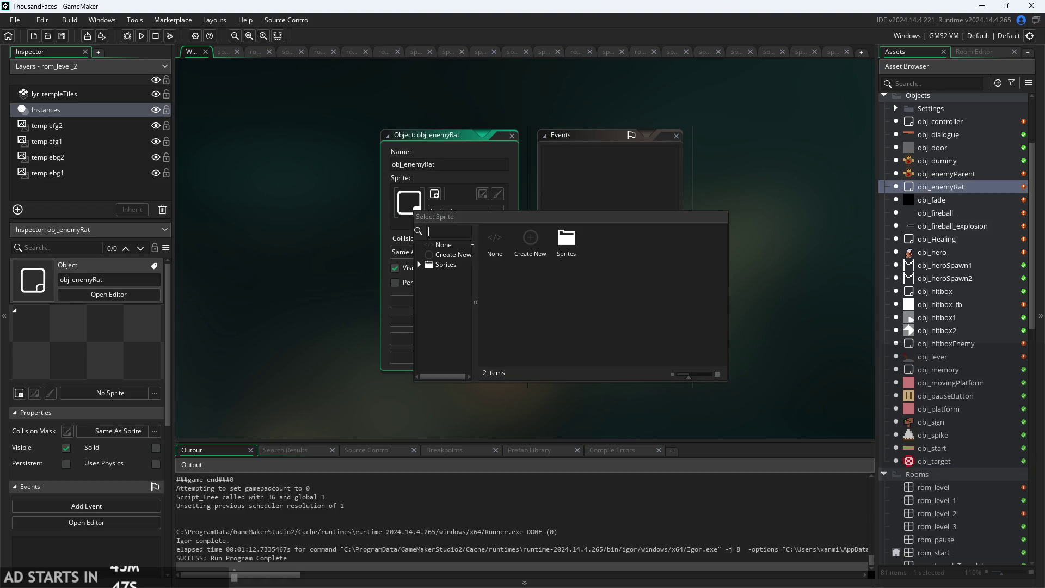
left_click(344, 247)
left_click(456, 328)
left_click(595, 299)
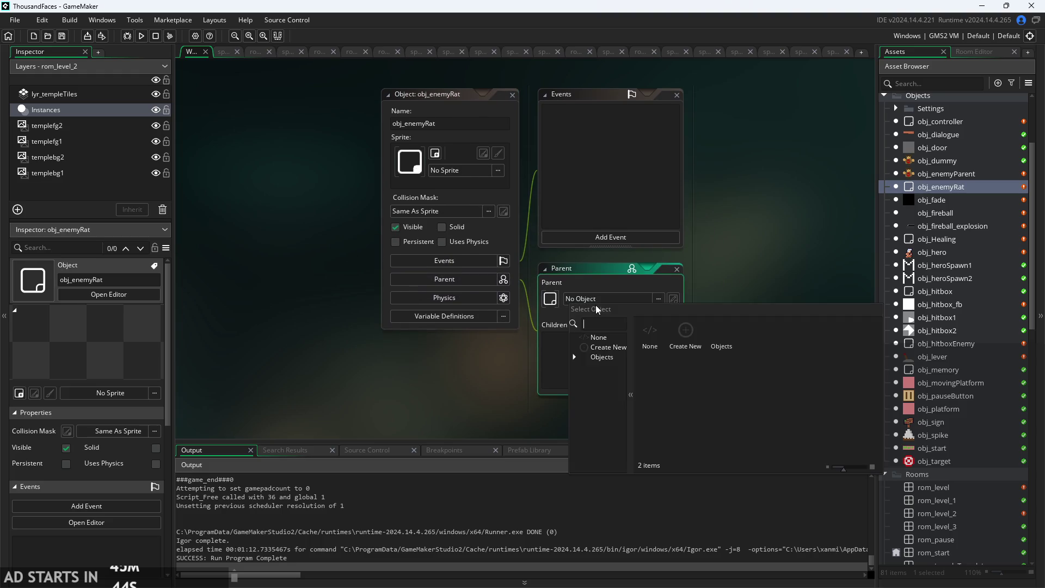
left_click(600, 357)
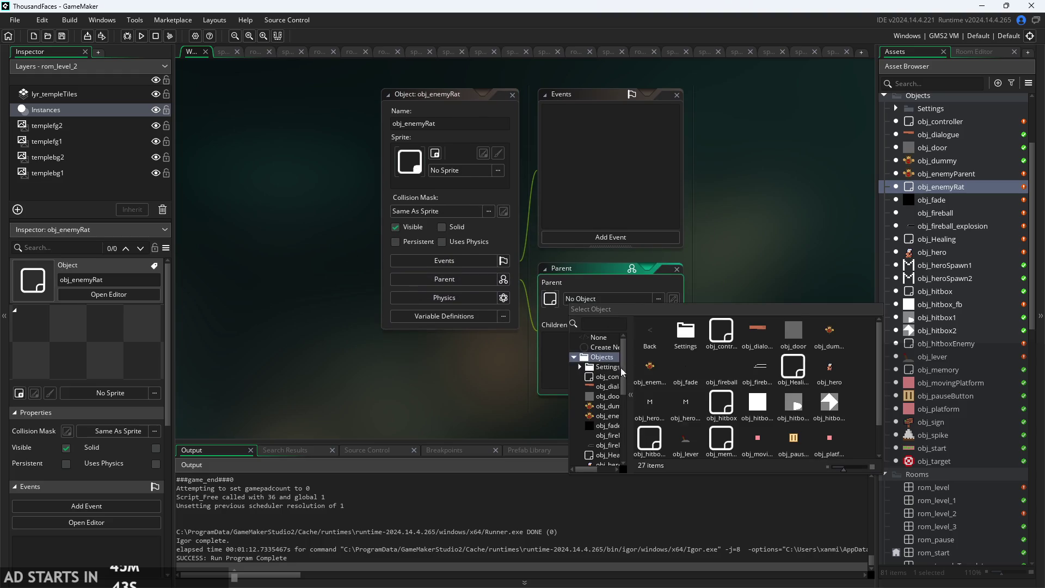
left_click(660, 365)
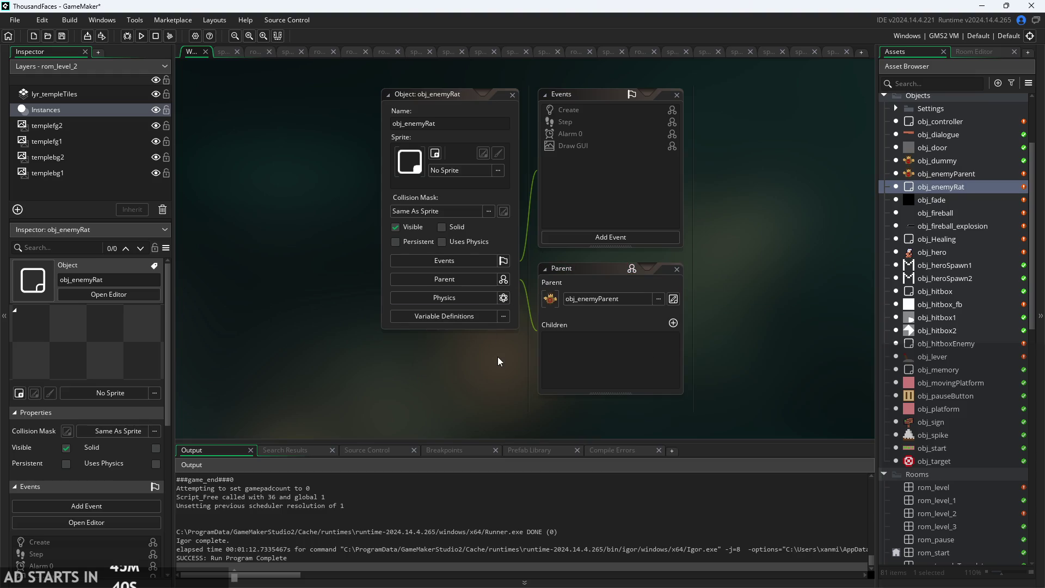
left_click(677, 269)
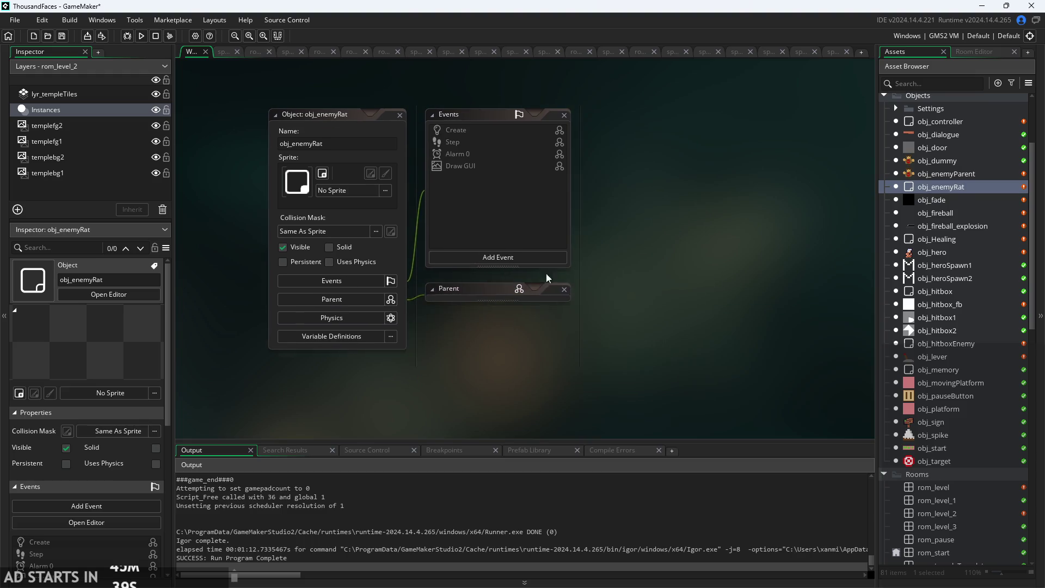
Assign spr_rat as obj_enemyRat's sprite.
left_click(328, 191)
left_click(333, 242)
scroll(338, 288, "down", 5)
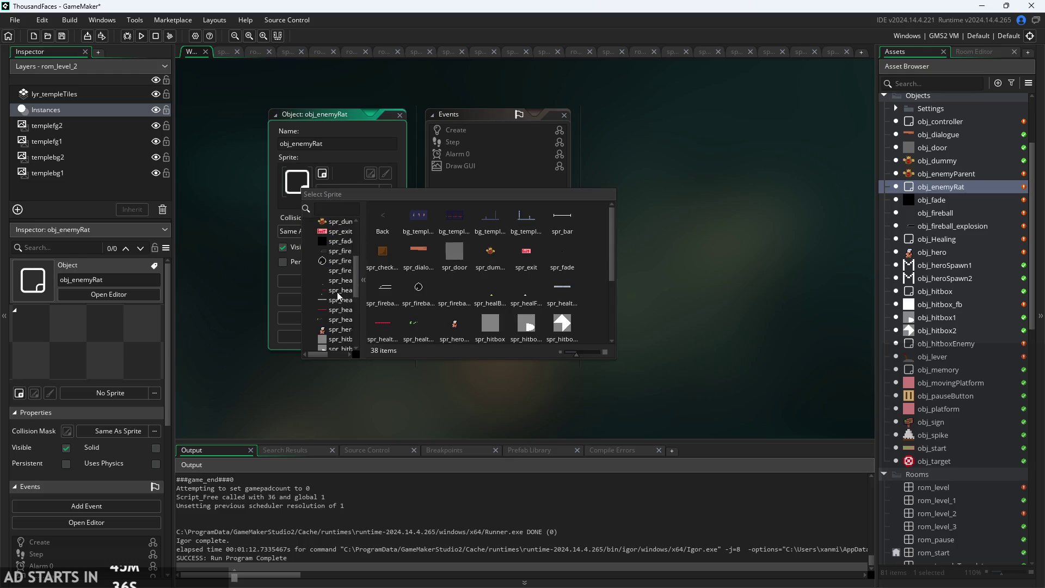
scroll(337, 297, "down", 3)
left_click(333, 309)
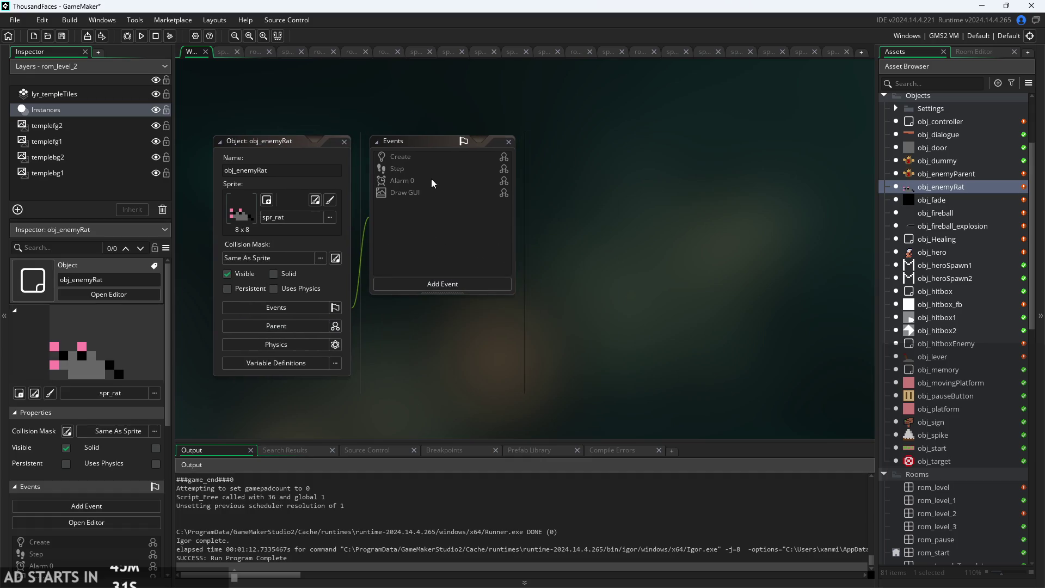
Review the inherited Step, Draw GUI and Alarm 0 event code.
double_click(437, 166)
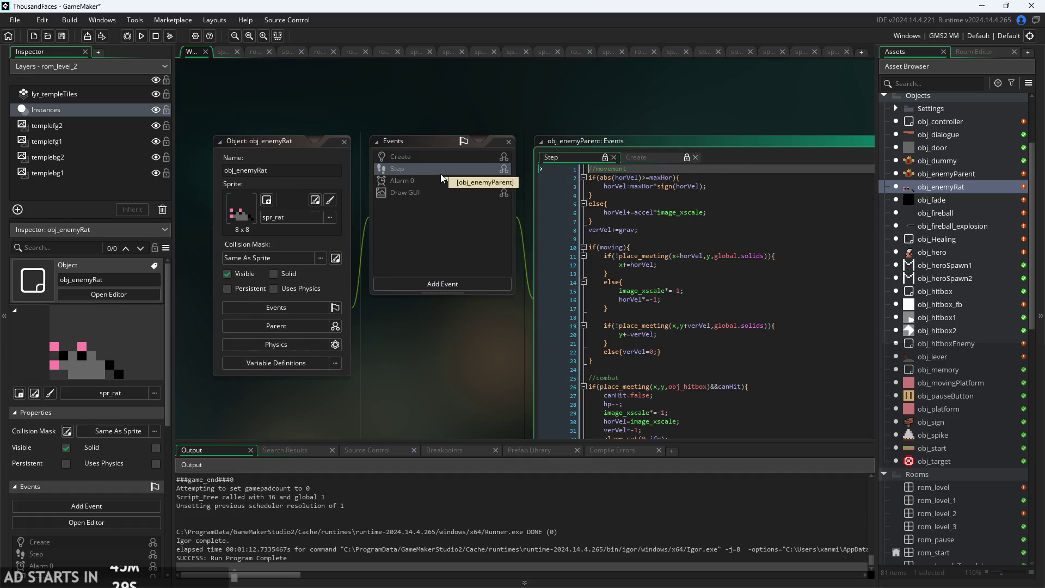
double_click(436, 189)
double_click(435, 178)
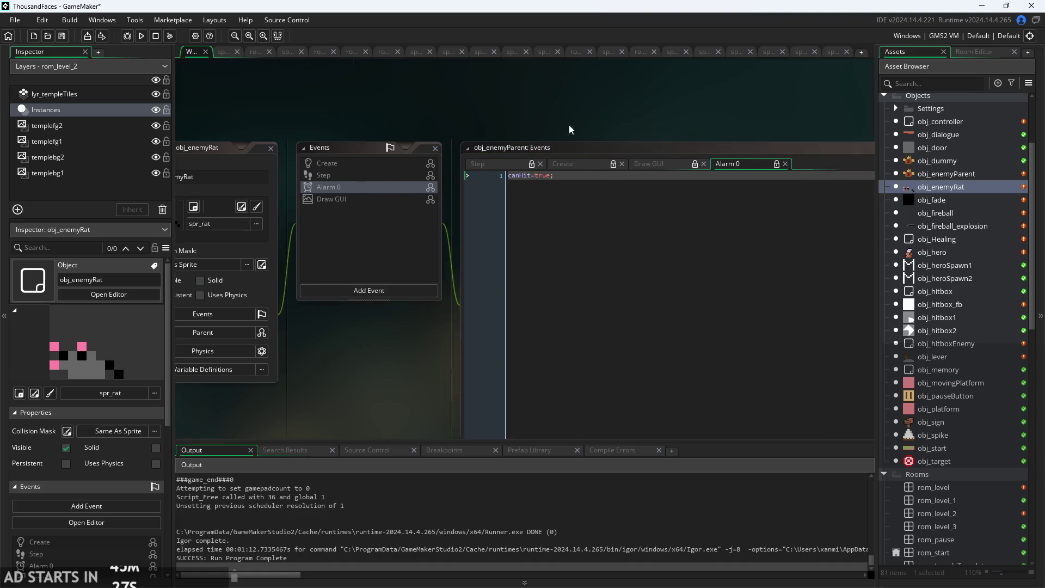
left_click(455, 161)
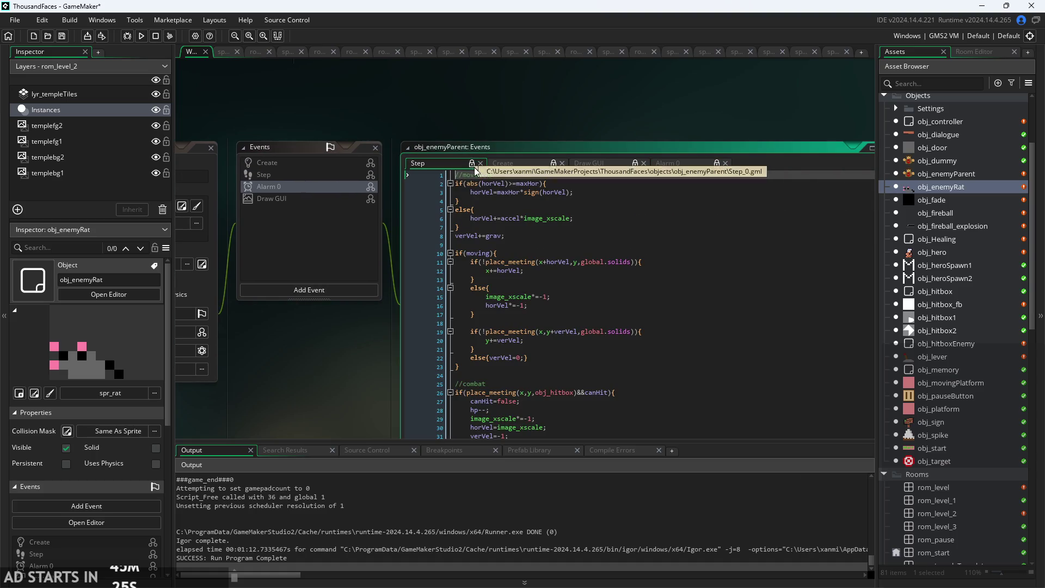
left_click(488, 192)
left_click(534, 209)
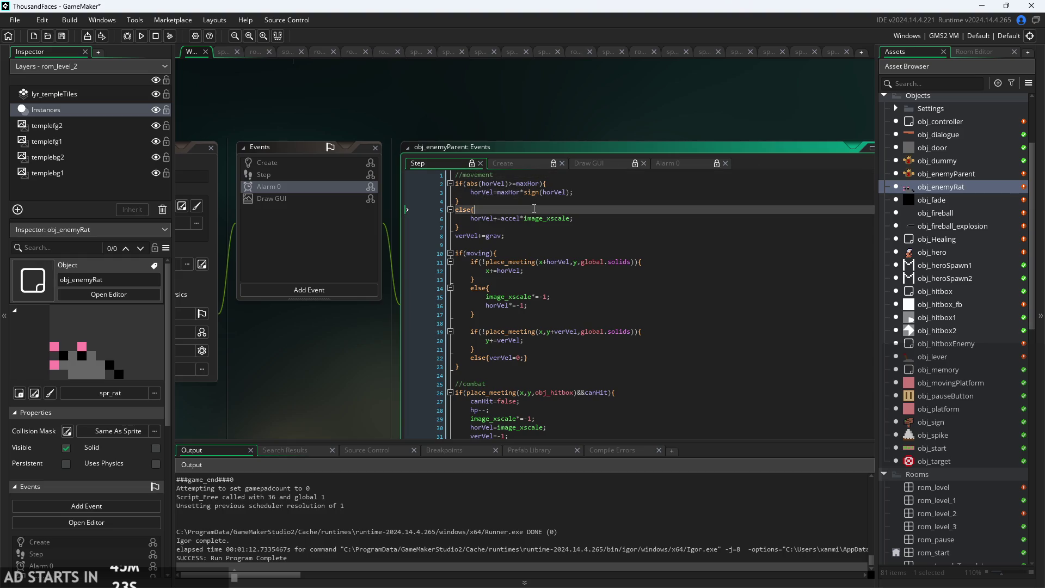
scroll(526, 211, "up", 3, "ctrl")
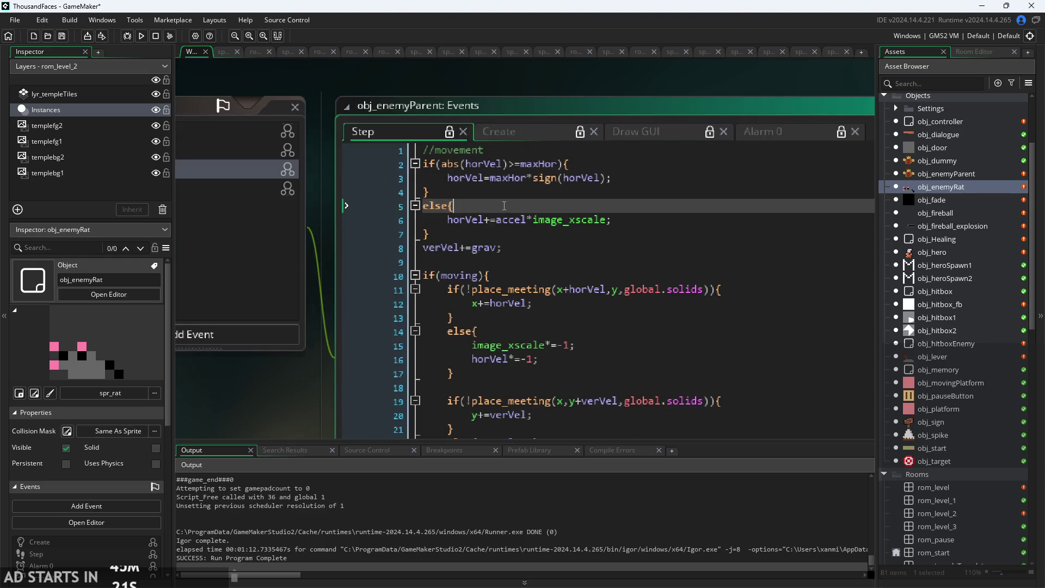
scroll(319, 279, "down", 3, "ctrl")
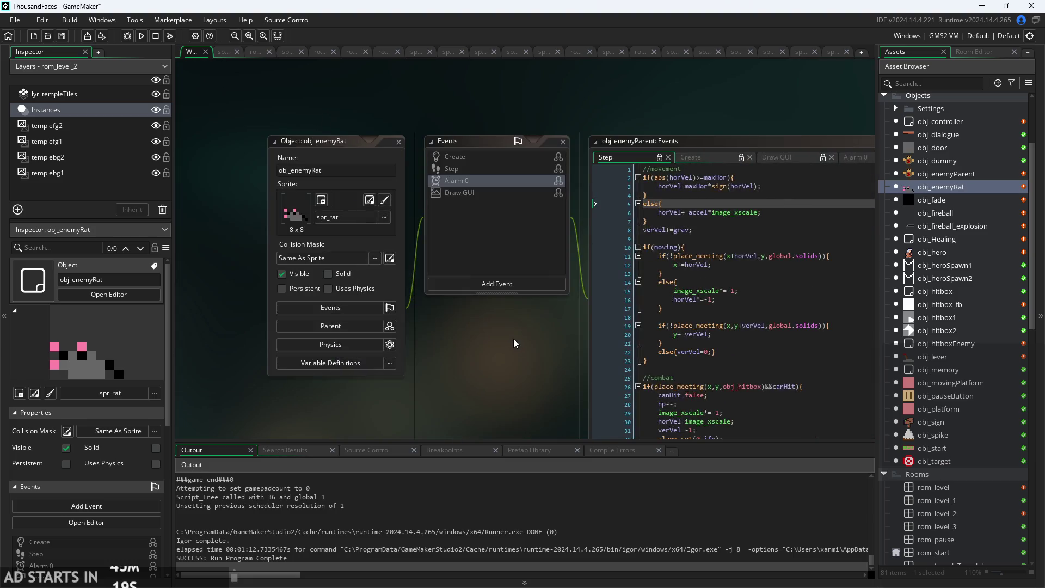
mouse_move(574, 347)
left_mouse_down()
mouse_move(527, 355)
mouse_move(514, 336)
mouse_move(326, 333)
left_mouse_up()
Override obj_enemyRat's inherited Create event with a new code tab.
left_click(328, 270)
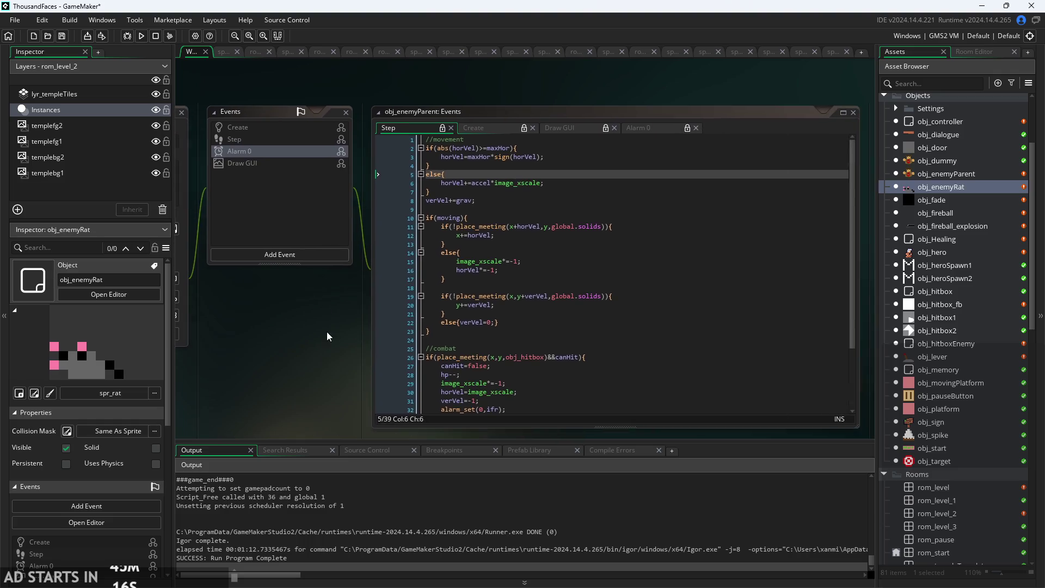
scroll(490, 234, "up", 1, "ctrl")
left_click(500, 227)
scroll(500, 226, "up", 1, "ctrl")
scroll(499, 227, "down", 2, "ctrl")
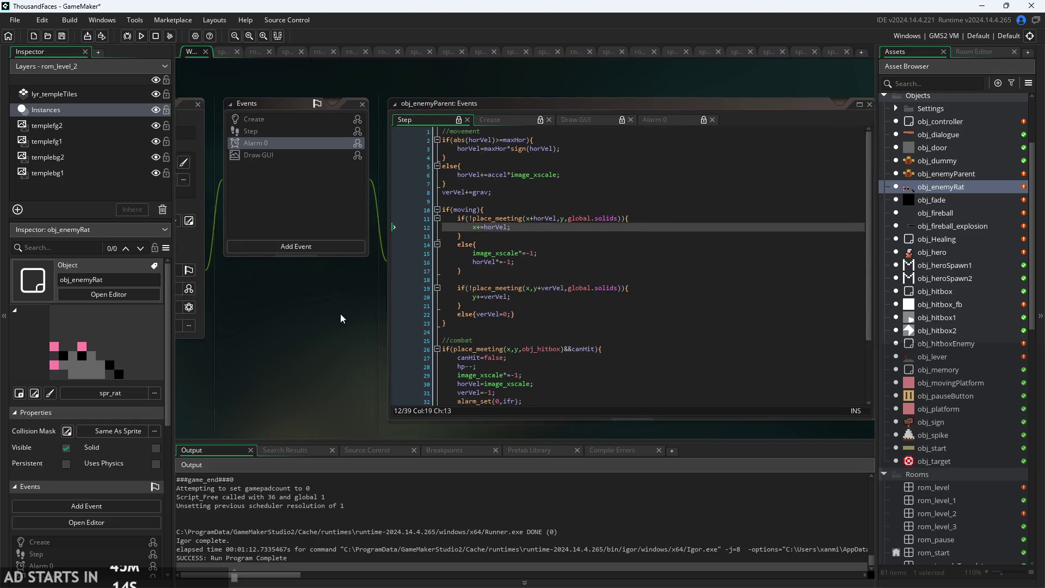
left_click(328, 120)
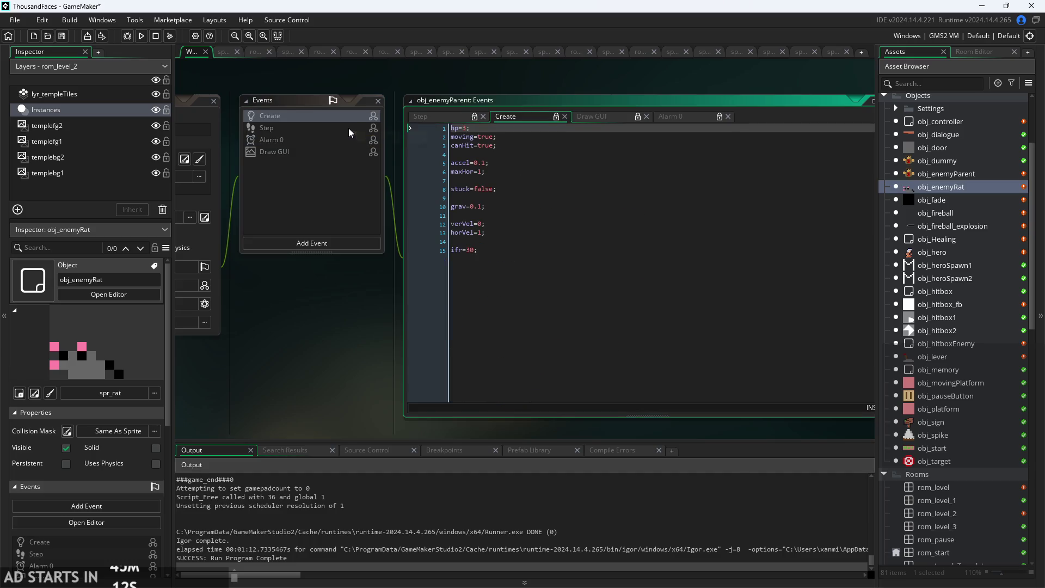
right_click(352, 113)
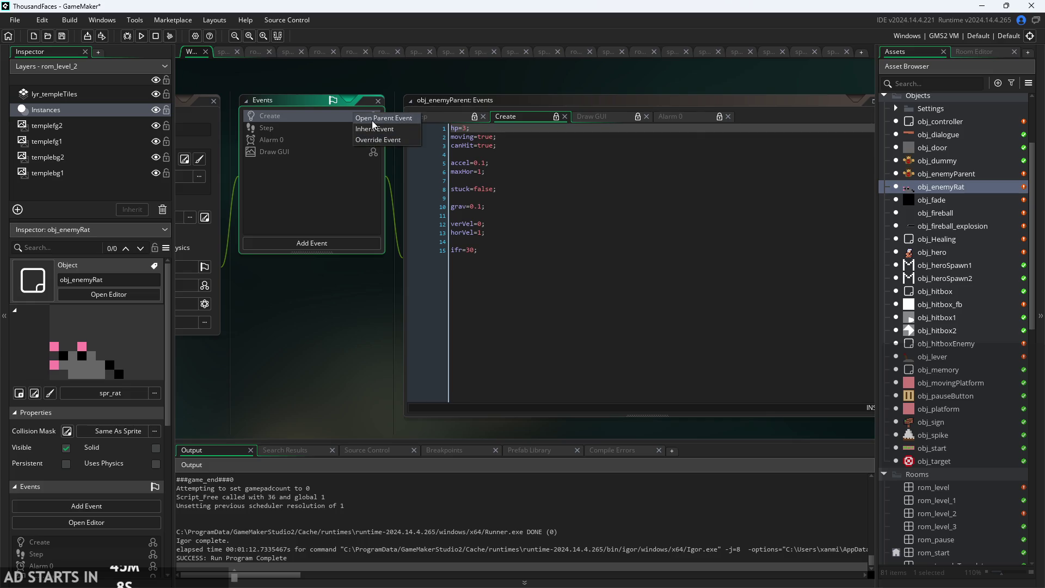
left_click(372, 140)
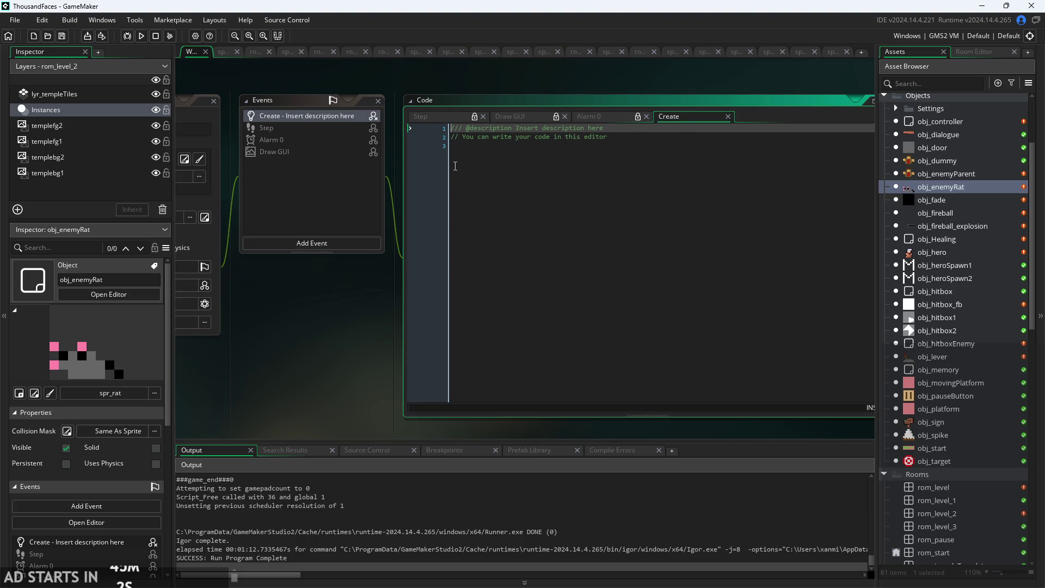
left_click_drag(340, 354, 560, 354)
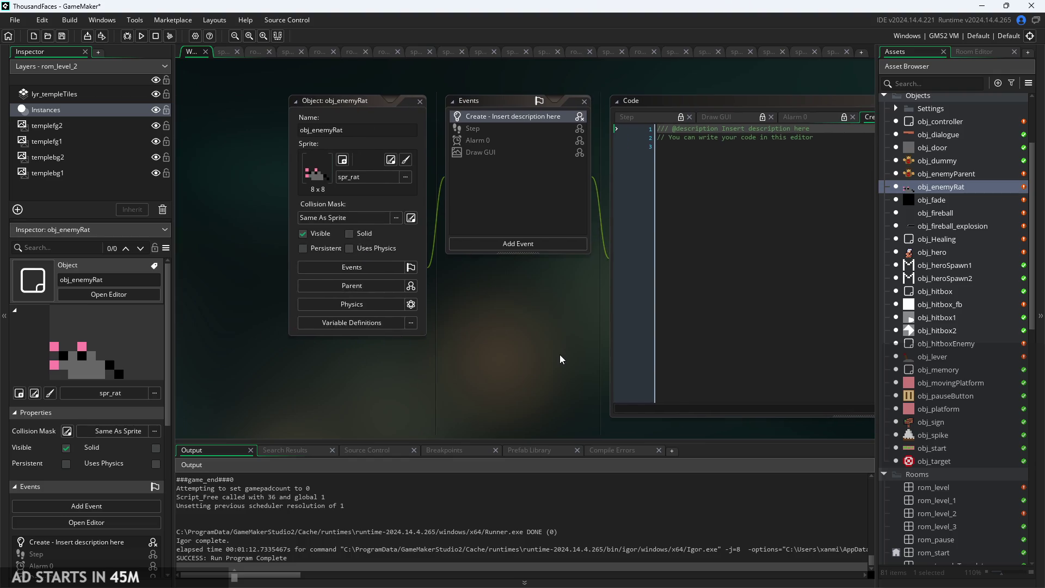
Close and delete the current obj_enemyRat asset.
left_click(419, 102)
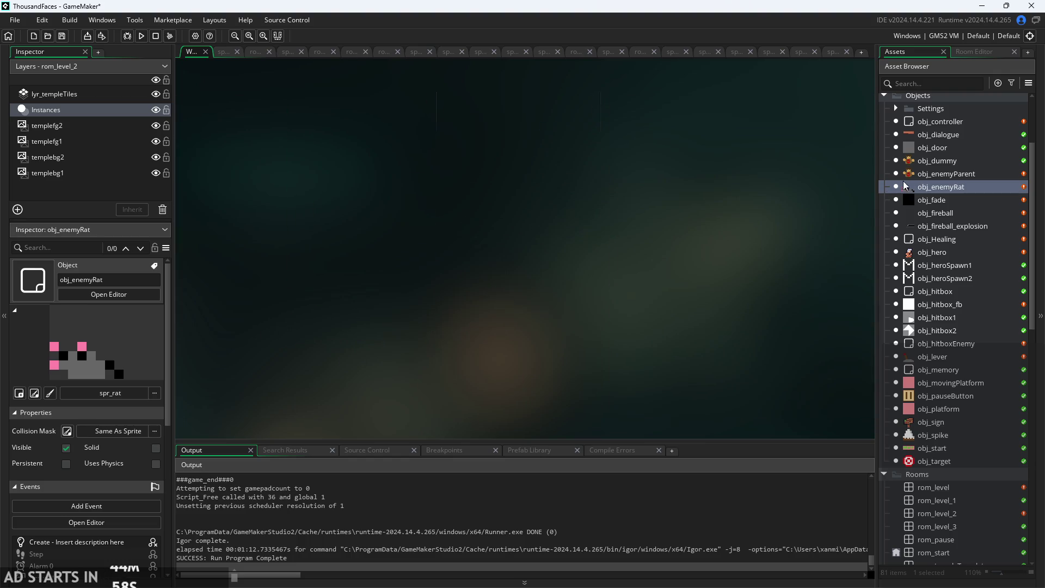
right_click(927, 187)
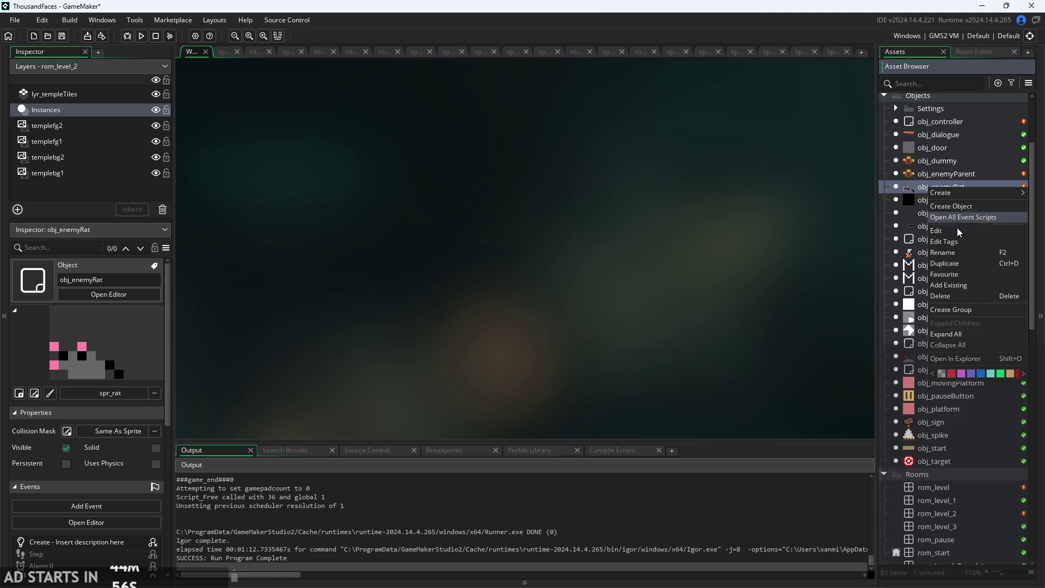
left_click(959, 298)
left_click(551, 319)
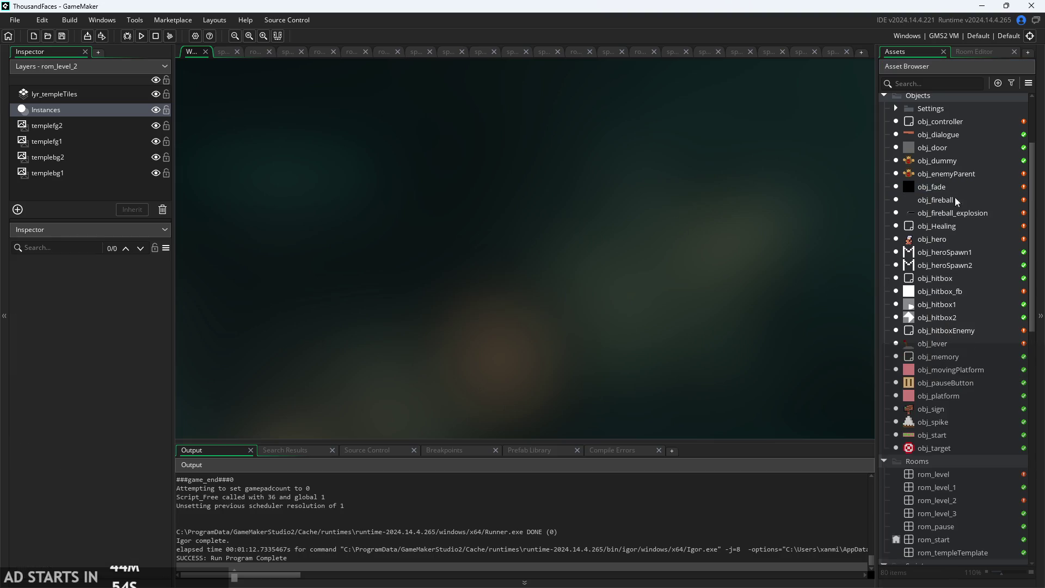
Duplicate obj_enemyParent, name the copy obj_enemyRat and open it.
right_click(956, 177)
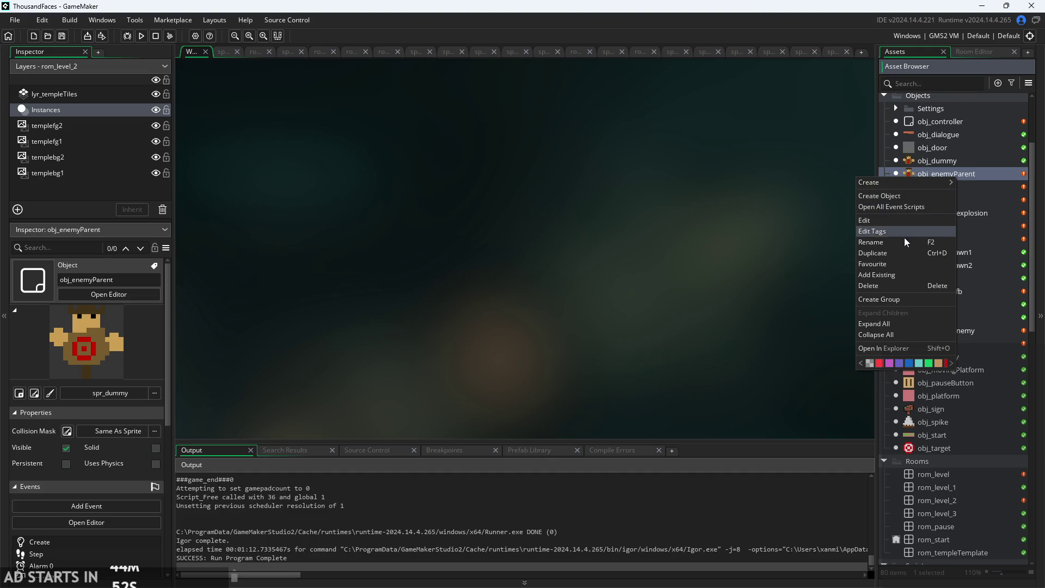
left_click(902, 255)
type("obj_enemyRa")
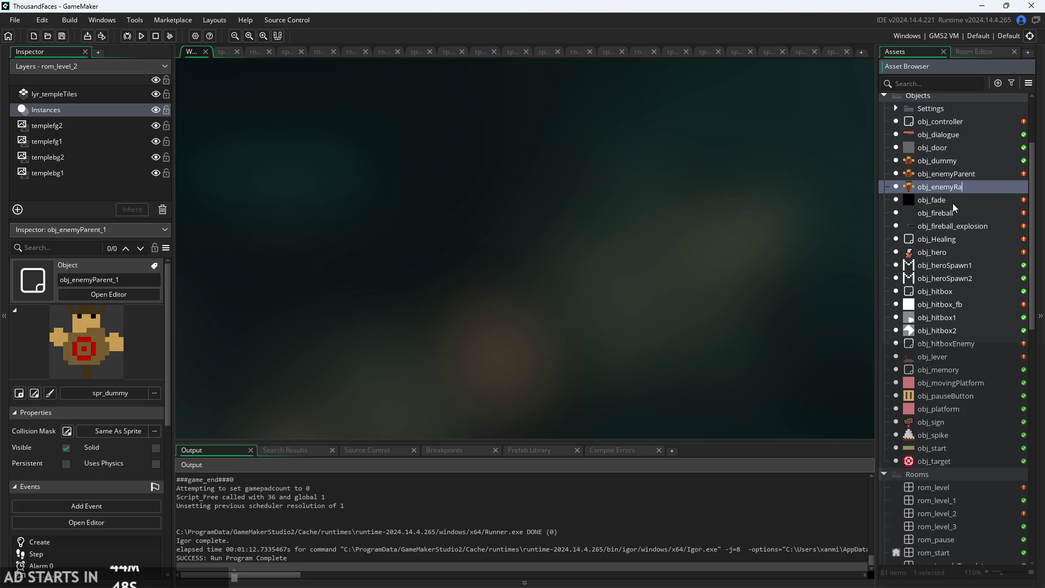
type("t")
key("Return")
double_click(966, 191)
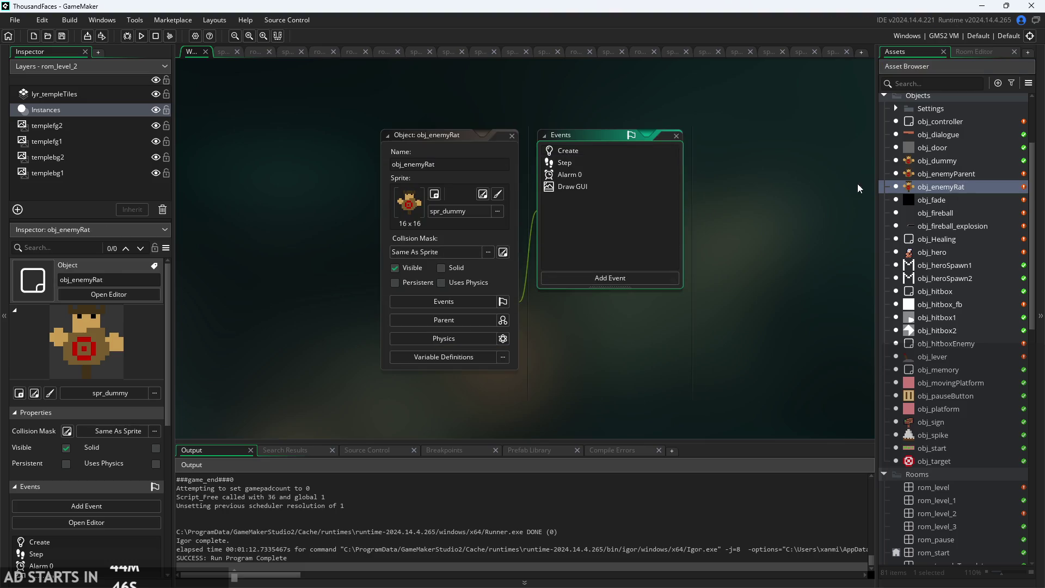
Assign the spr_rat sprite to obj_enemyRat.
left_click(467, 210)
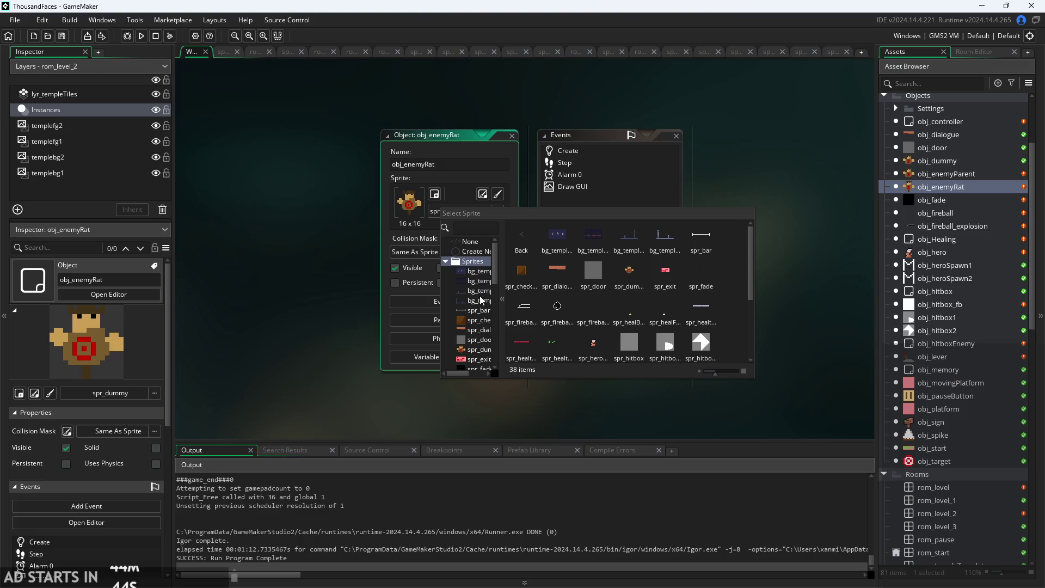
scroll(463, 315, "down", 2)
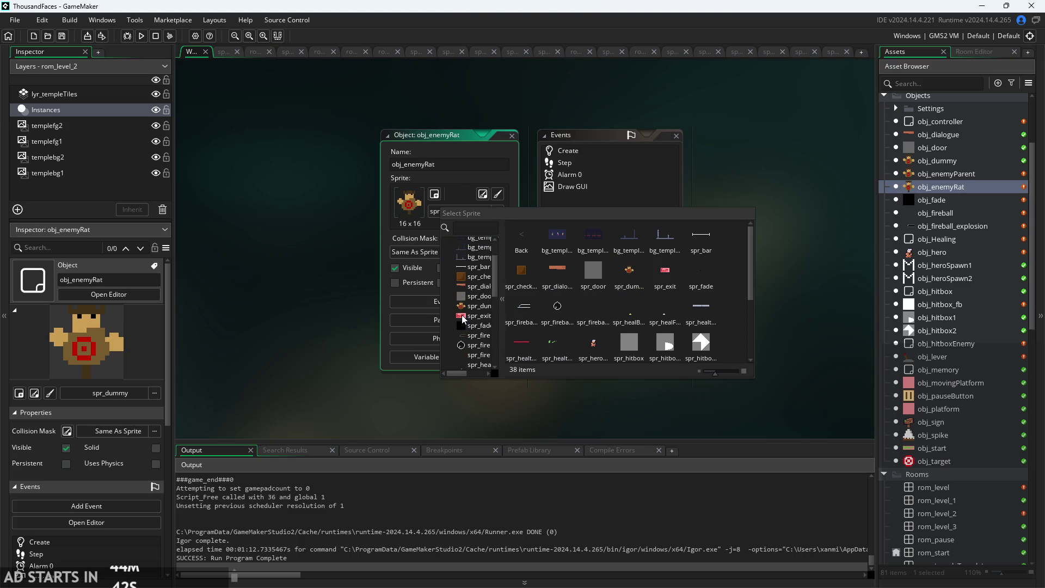
scroll(469, 318, "down", 4)
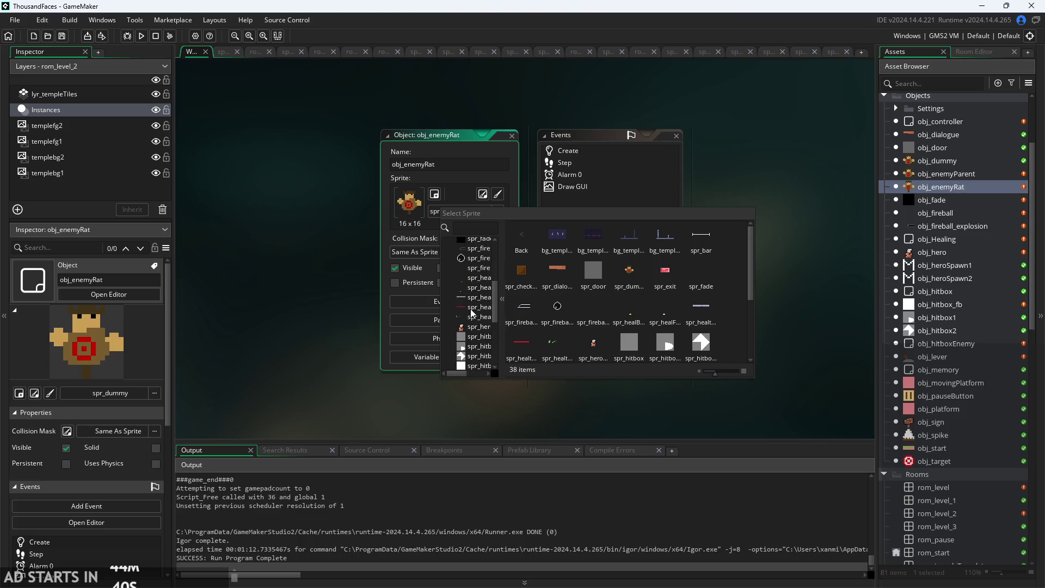
scroll(471, 313, "down", 4)
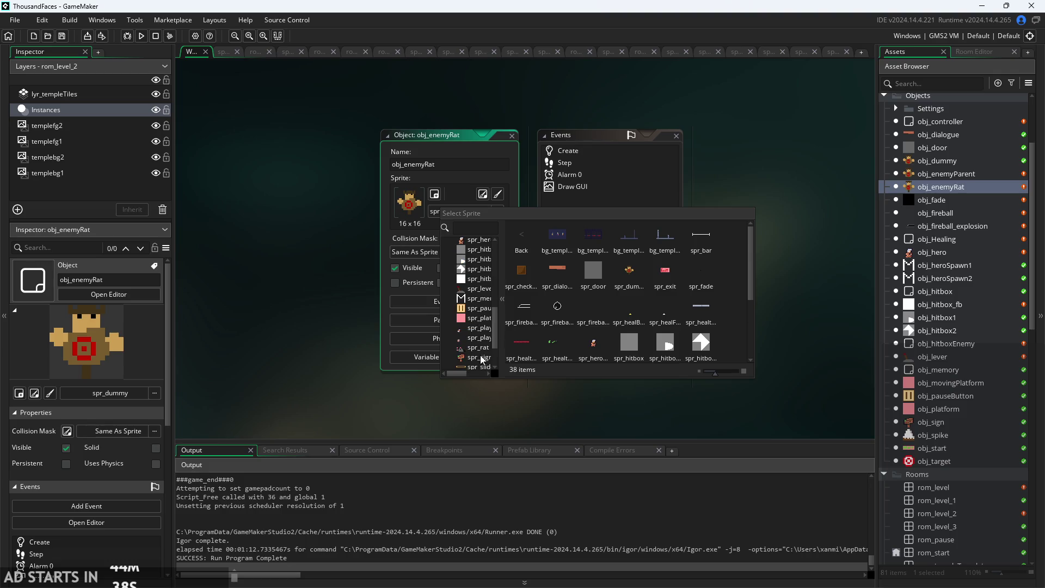
left_click(480, 348)
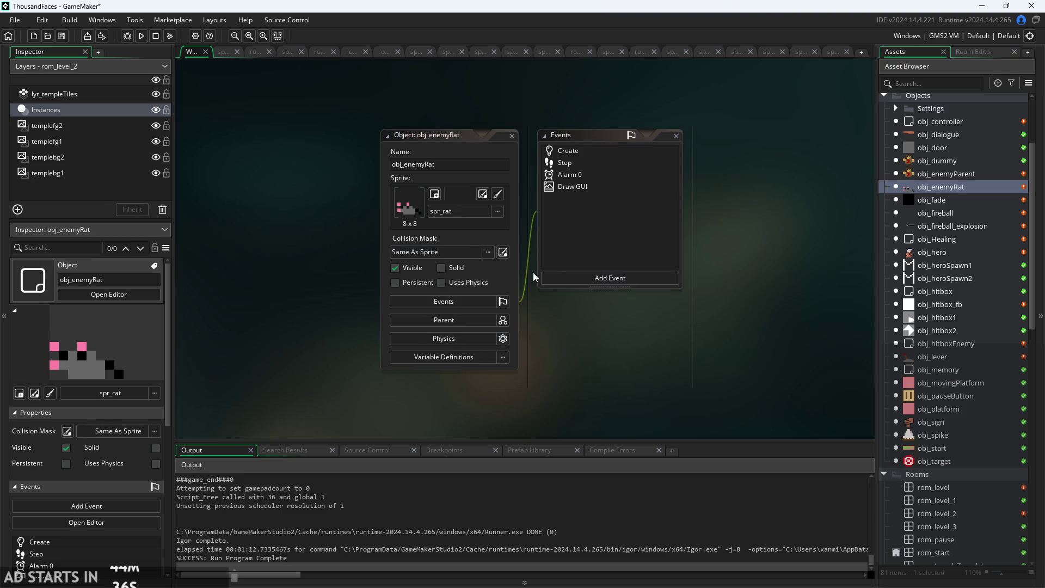
Make obj_enemyParent the parent of obj_enemyRat.
left_click(468, 320)
left_click(589, 301)
left_click(601, 350)
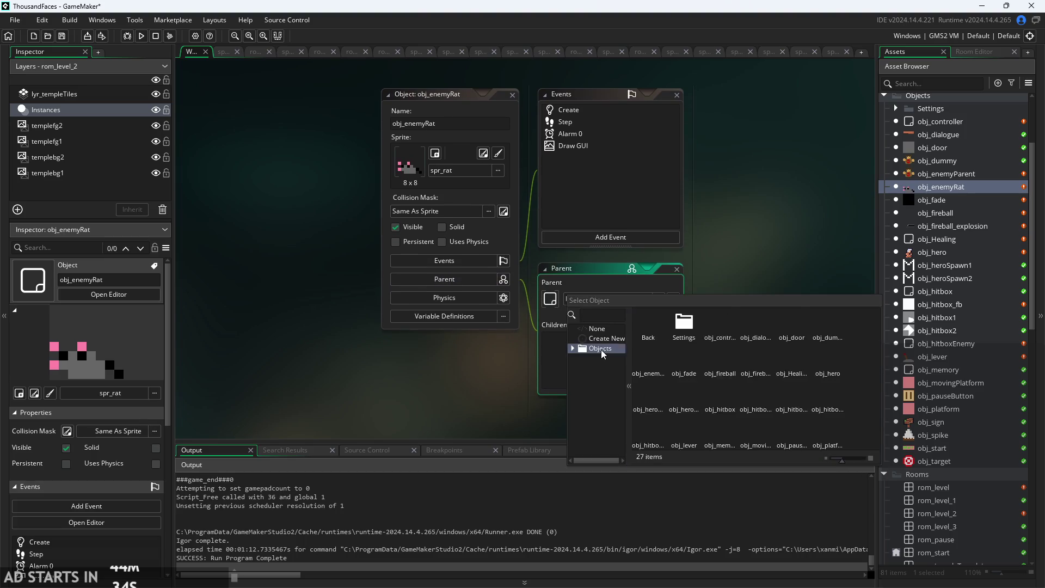
double_click(648, 356)
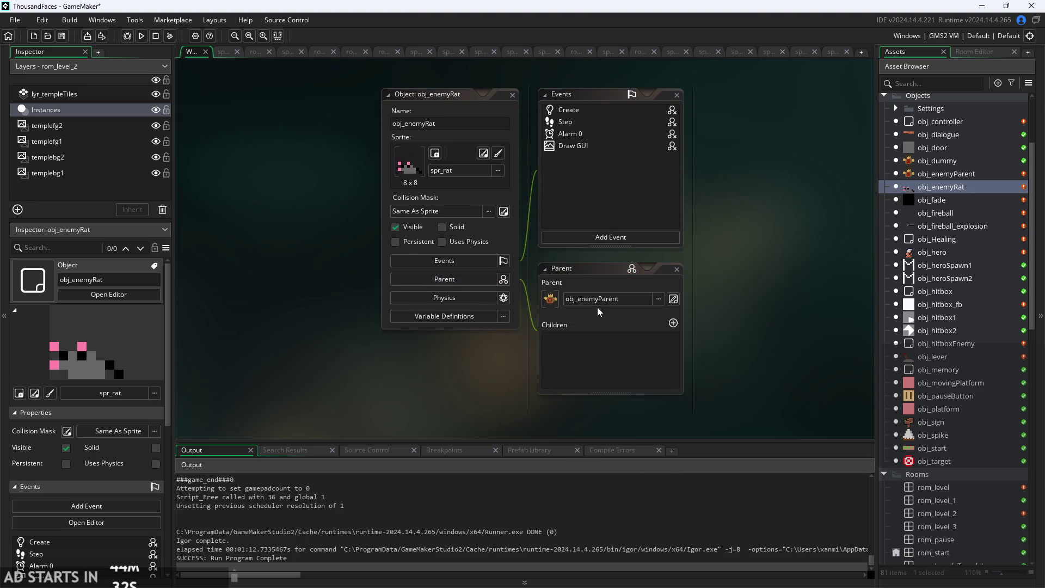
Review obj_enemyRat's Create, Step, Alarm 0 and Draw GUI code, ending on Create.
left_click(543, 268)
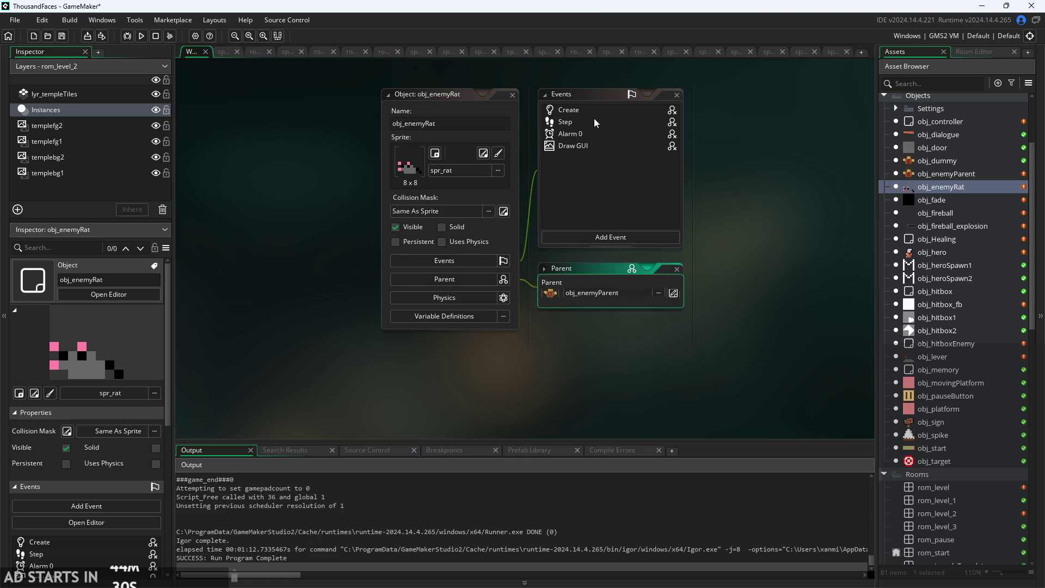
left_click(593, 114)
left_click(371, 135)
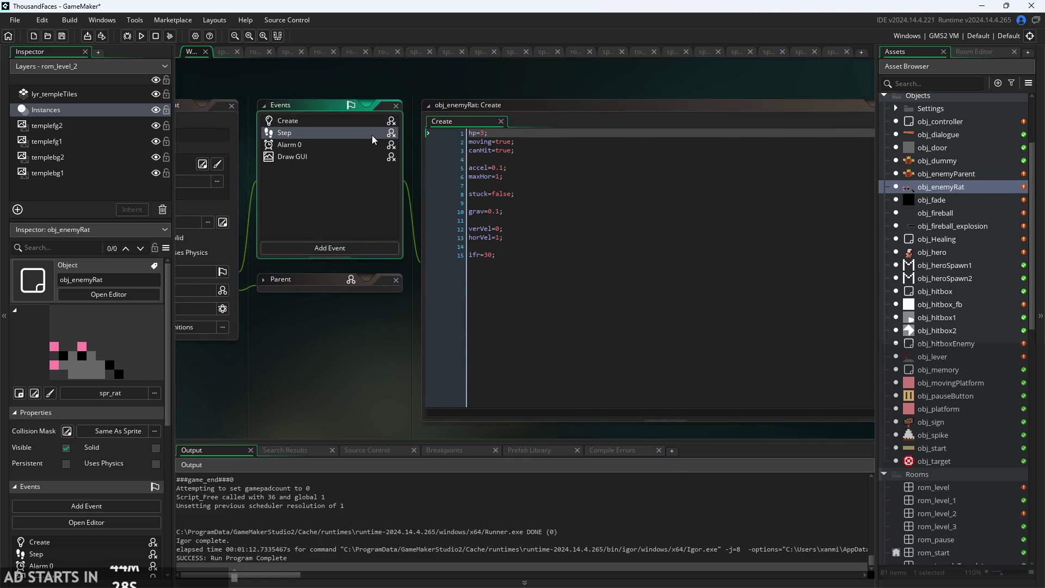
left_click(368, 145)
left_click(377, 161)
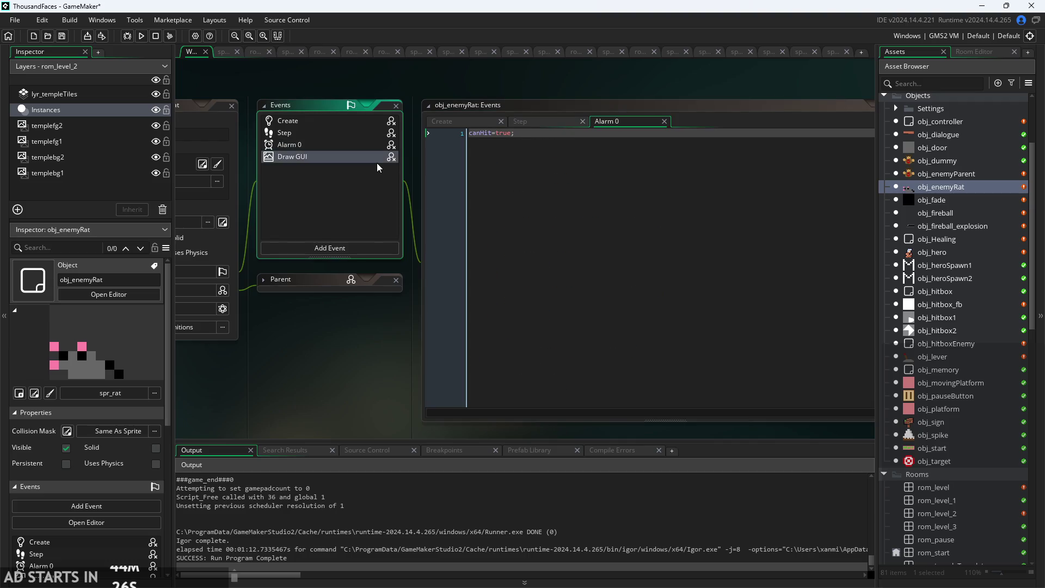
scroll(492, 122, "up", 1)
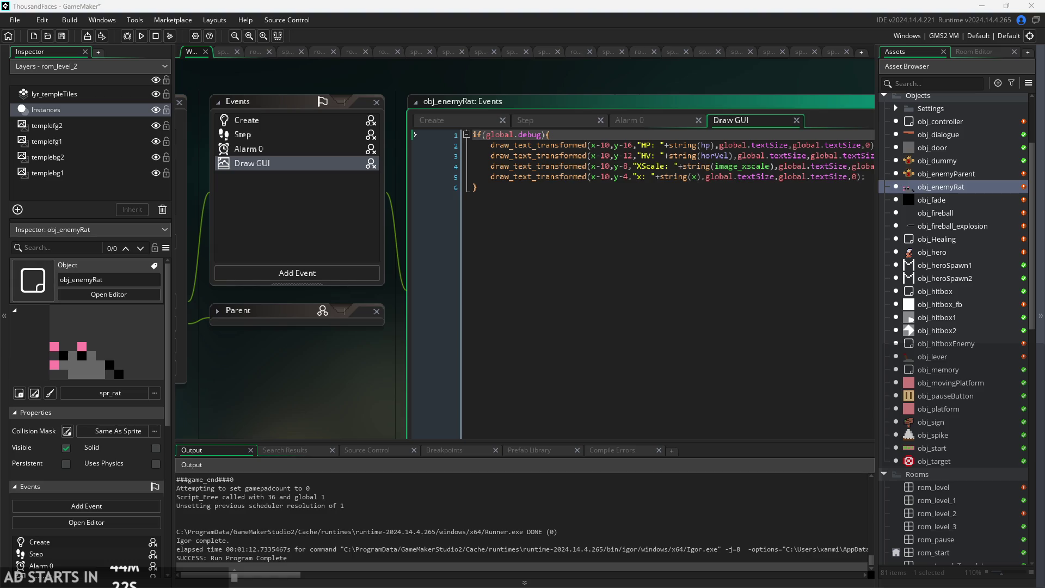
scroll(567, 98, "up", 2)
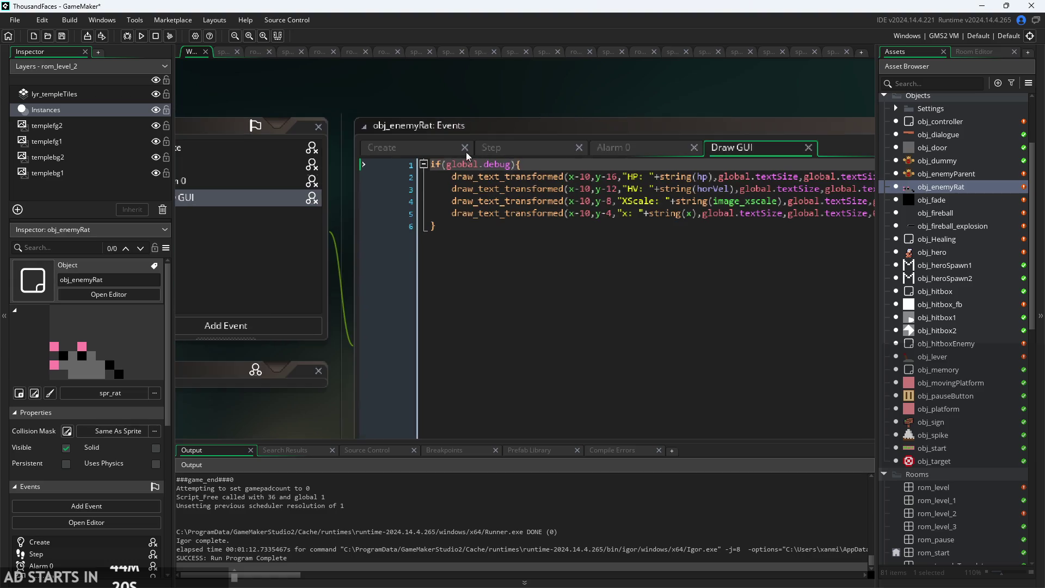
left_click(413, 143)
scroll(508, 175, "up", 1)
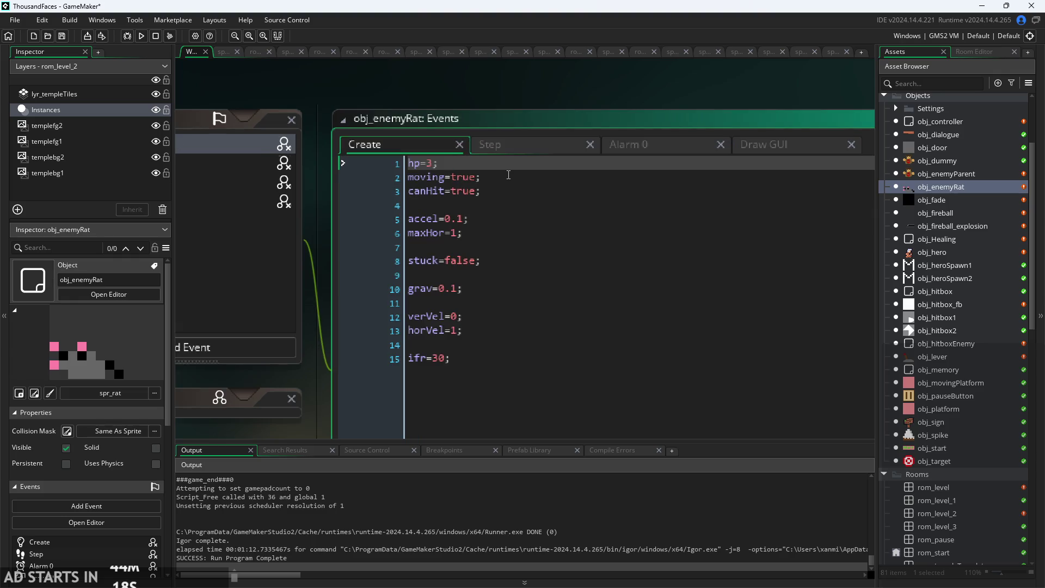
In the rat's Create code, set hp to 2 and maxHor to 0.5.
left_click(506, 179)
left_click(490, 186)
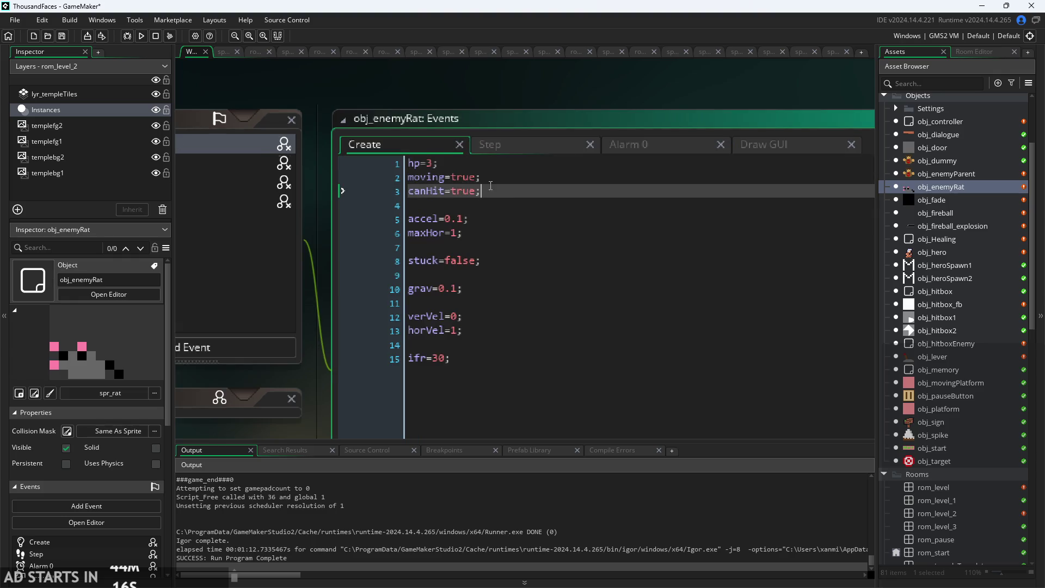
left_click(434, 163)
key("BackSpace")
type("2")
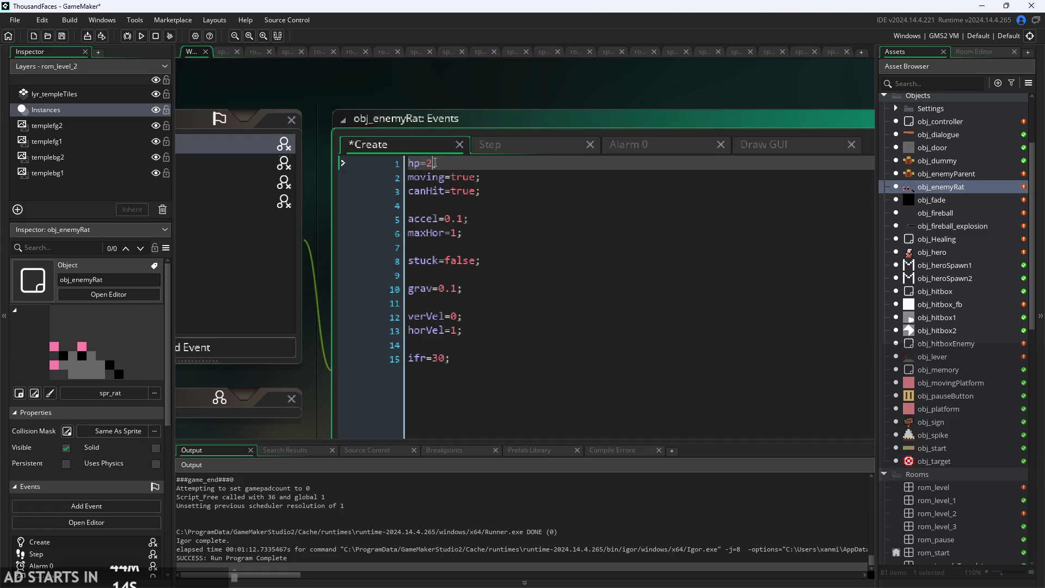
left_click(458, 233)
key("BackSpace")
type("0.5")
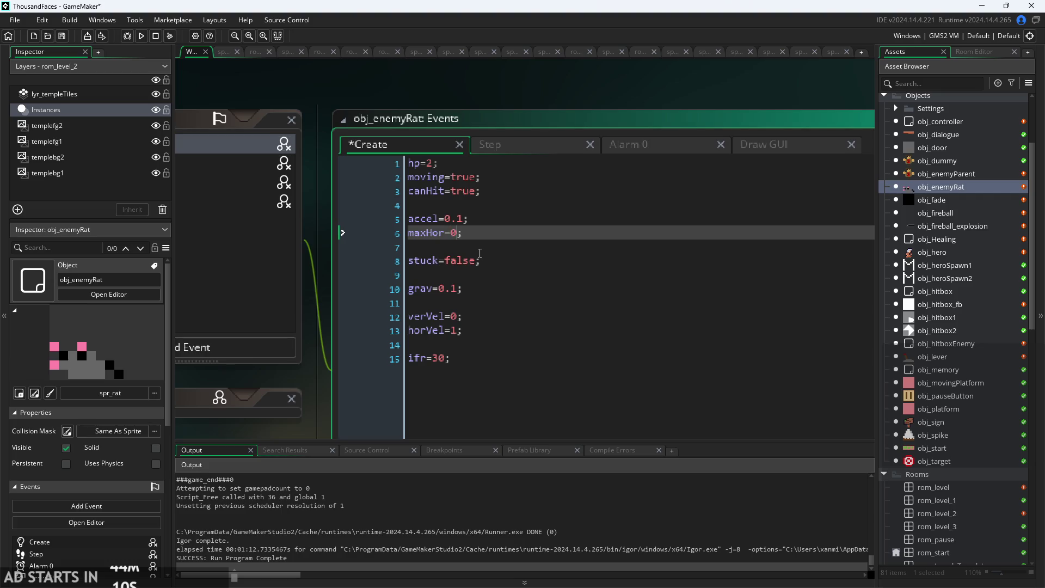
Change grav to 0.01, ifr to 10 and hp to 1.
left_click(481, 275)
left_click(481, 260)
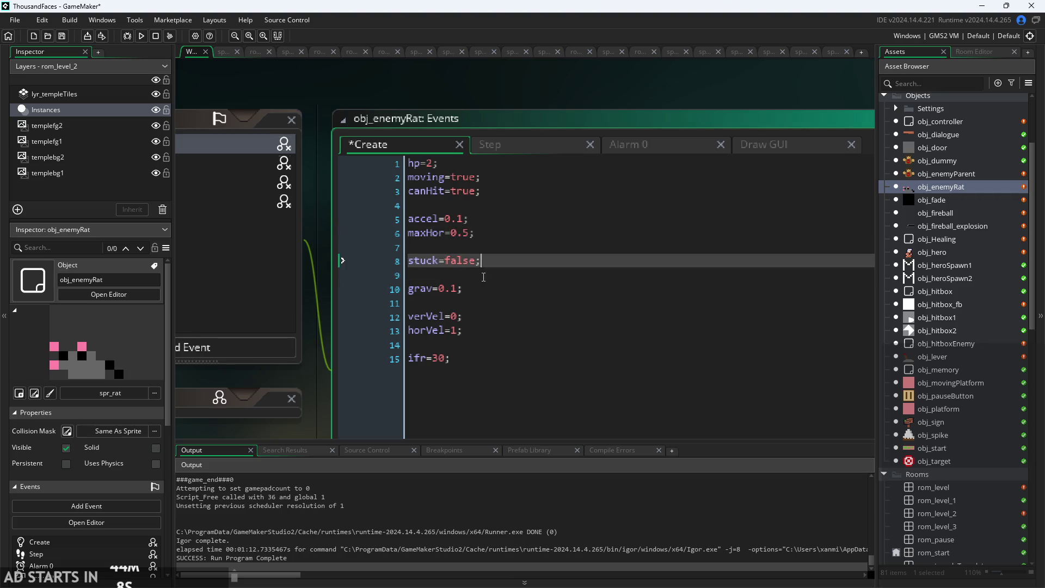
left_click(482, 290)
left_click(461, 318)
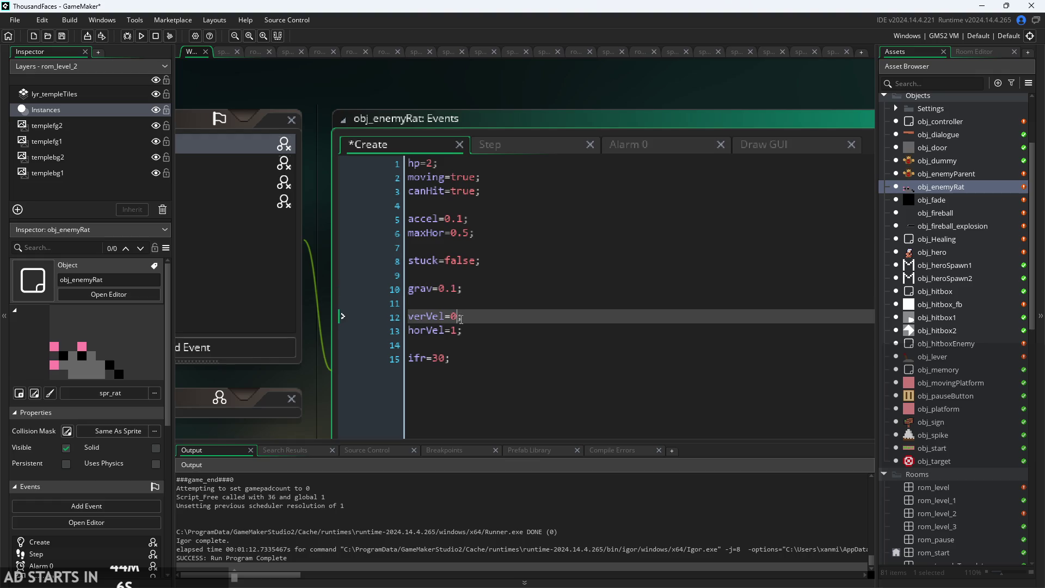
left_click(451, 291)
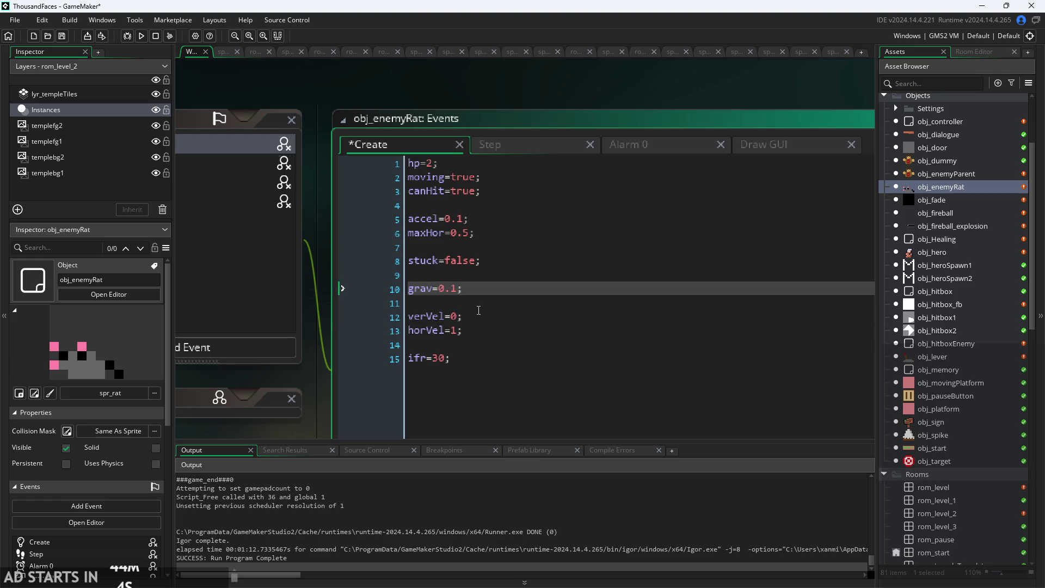
type("0")
left_click(442, 360)
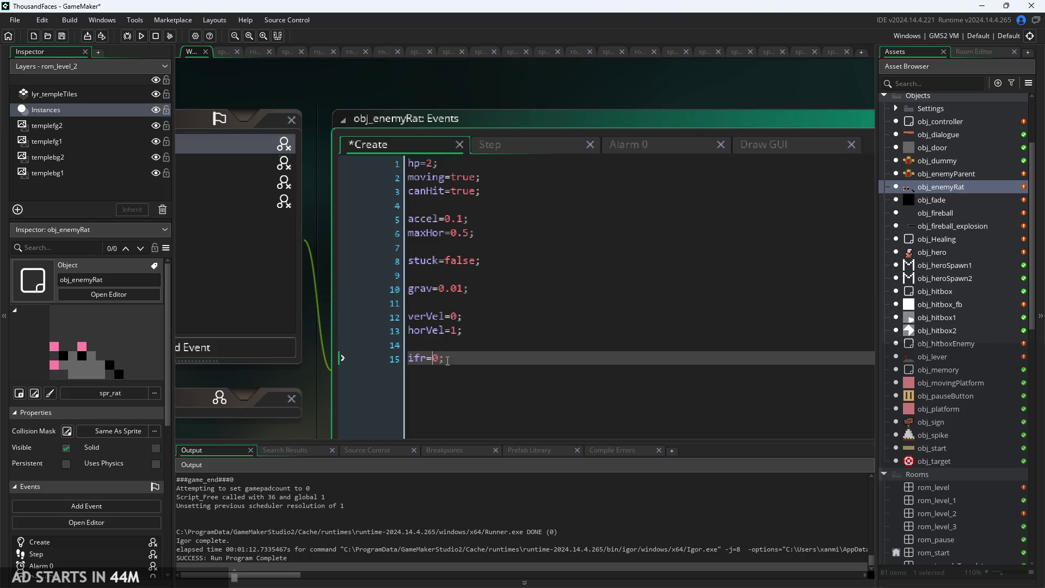
type("1")
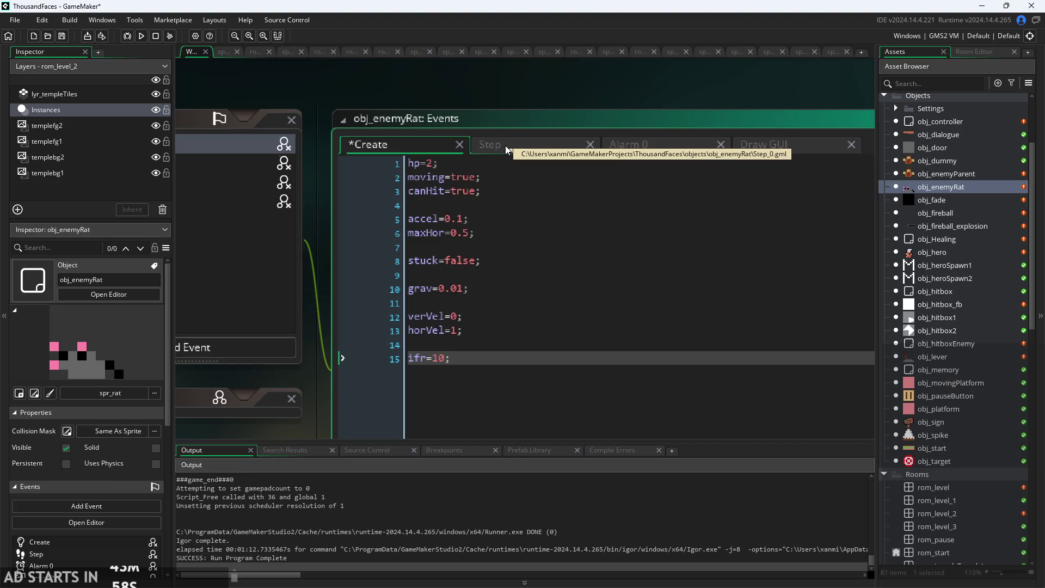
left_click(434, 163)
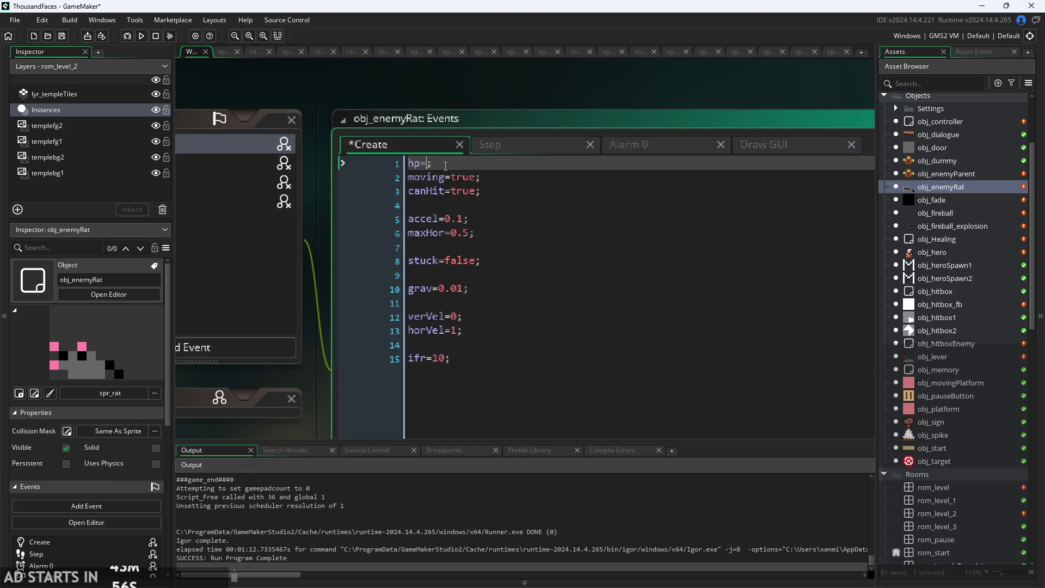
type("1")
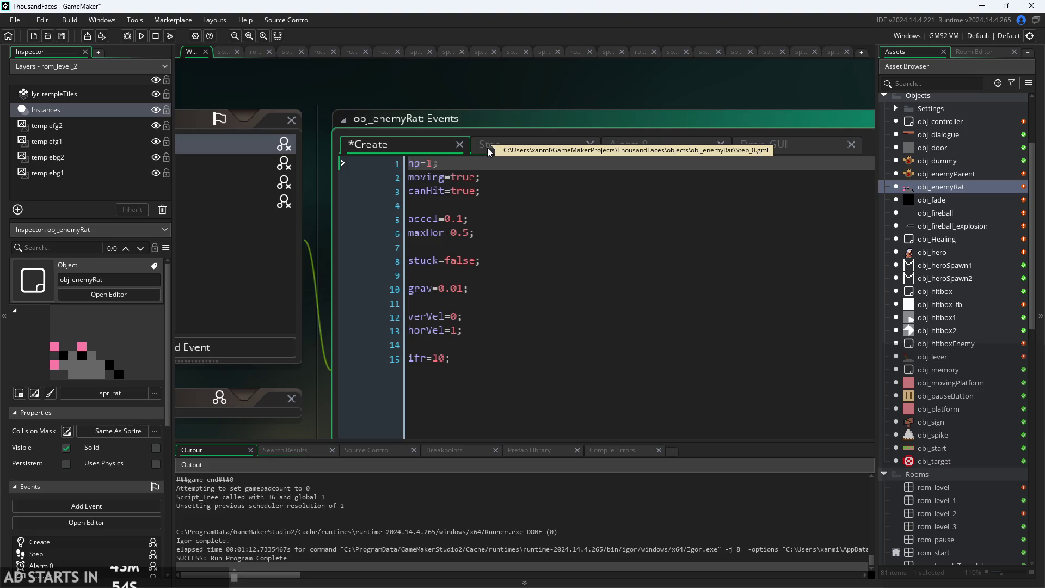
left_click(487, 148)
left_click(554, 206)
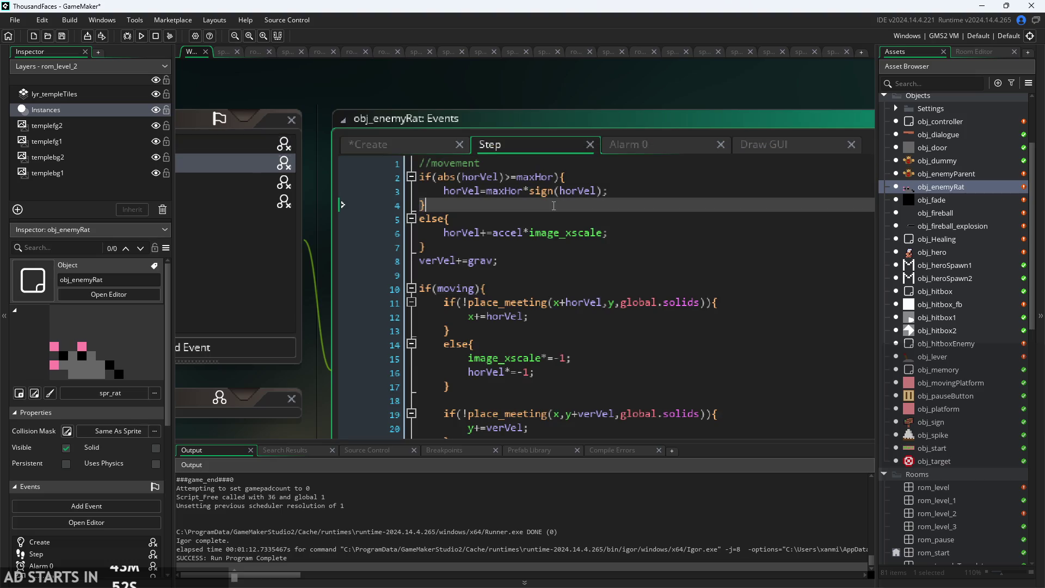
left_click(589, 173)
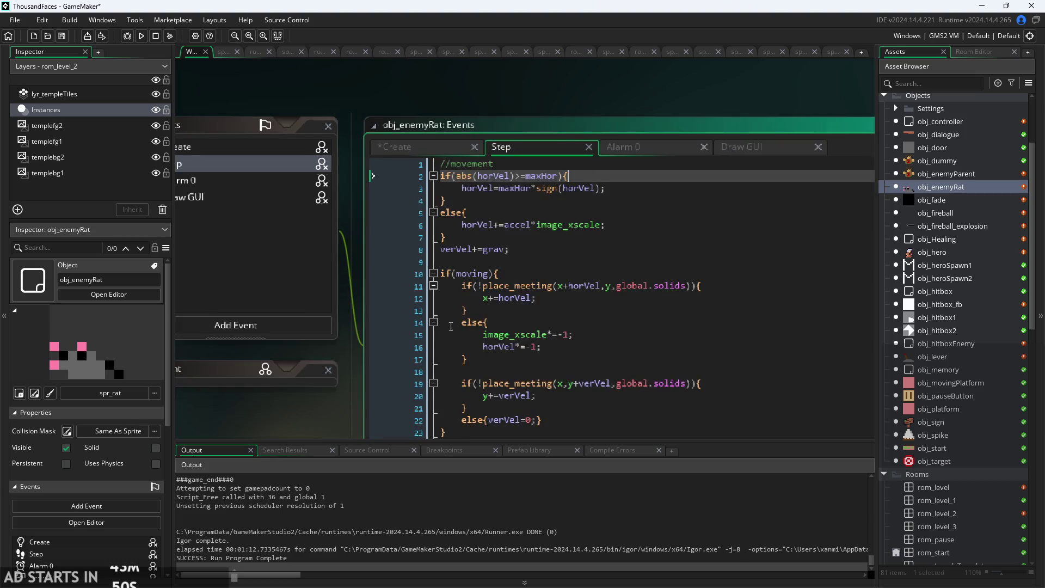
left_click_drag(323, 407, 525, 314)
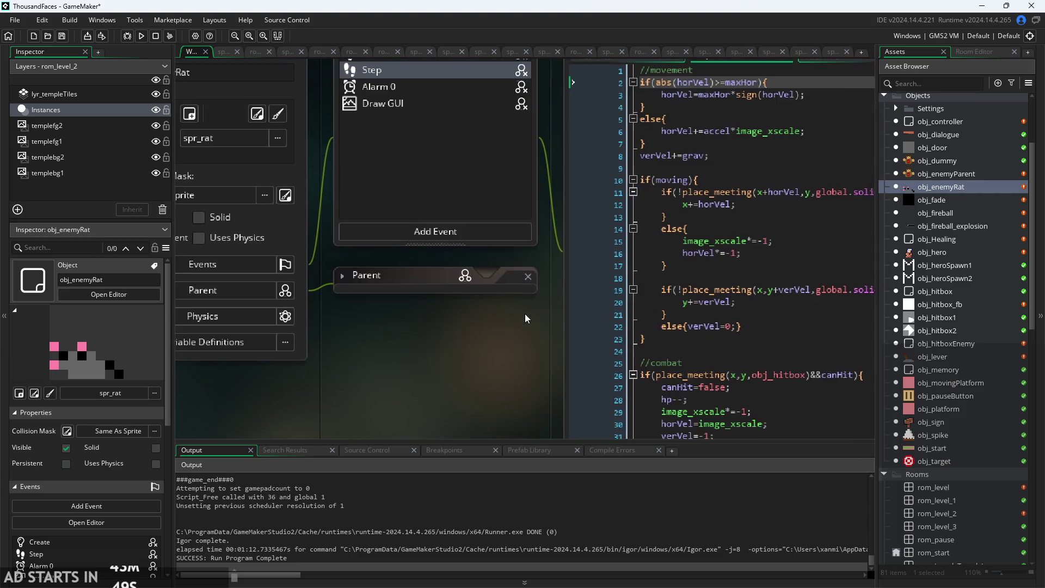
left_click(344, 274)
mouse_move(529, 250)
left_mouse_down()
mouse_move(132, 277)
mouse_move(218, 282)
mouse_move(241, 264)
left_mouse_up()
left_click(457, 133)
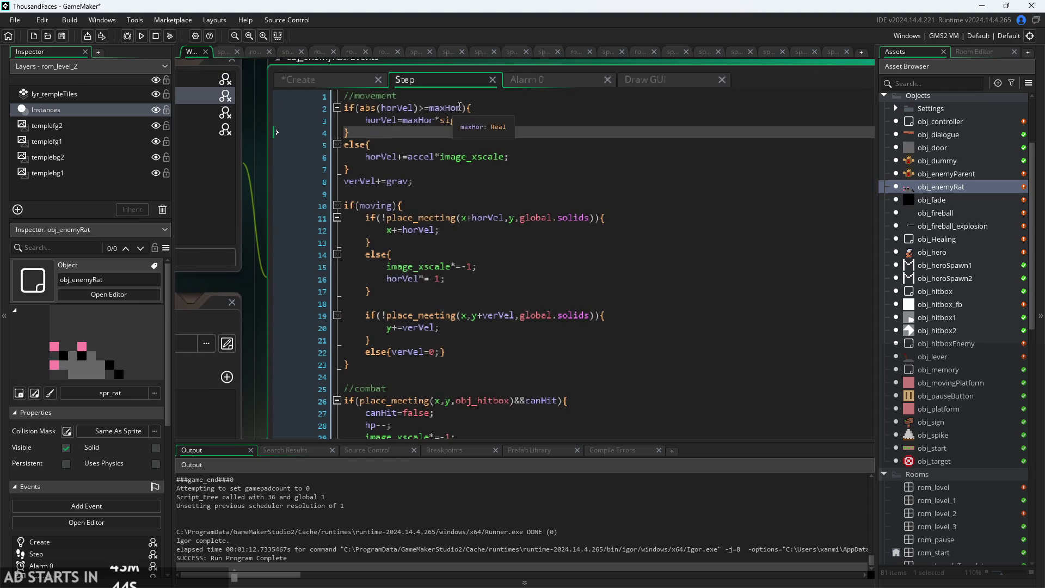
scroll(474, 198, "down", 1, "ctrl")
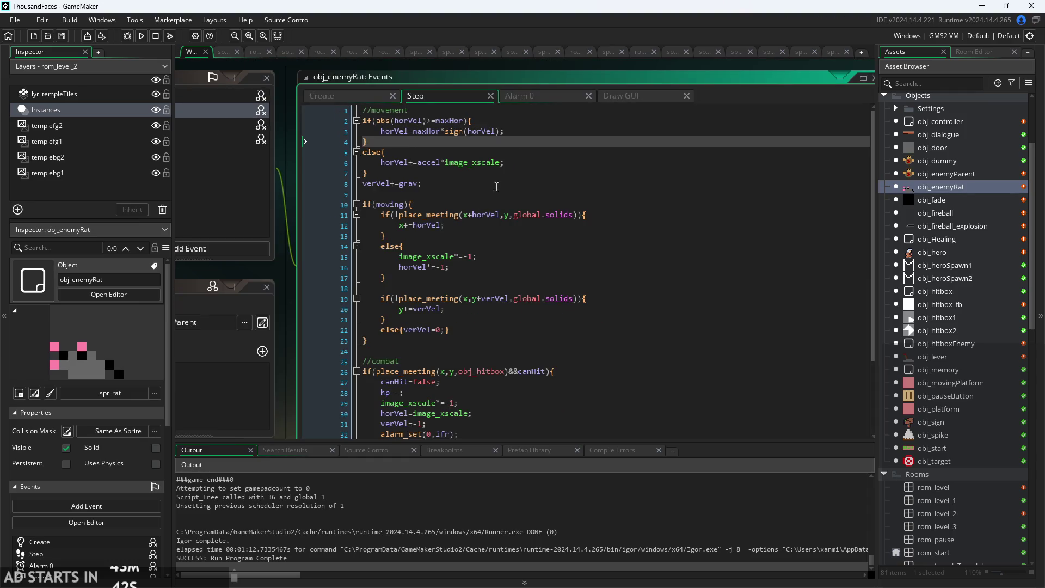
left_click(534, 97)
left_click(645, 96)
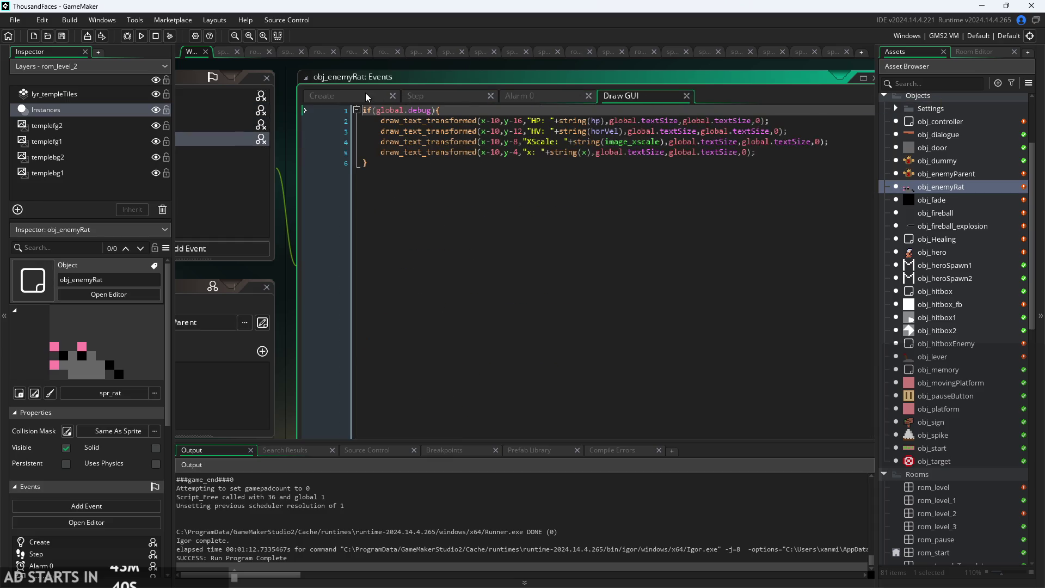
left_click(350, 94)
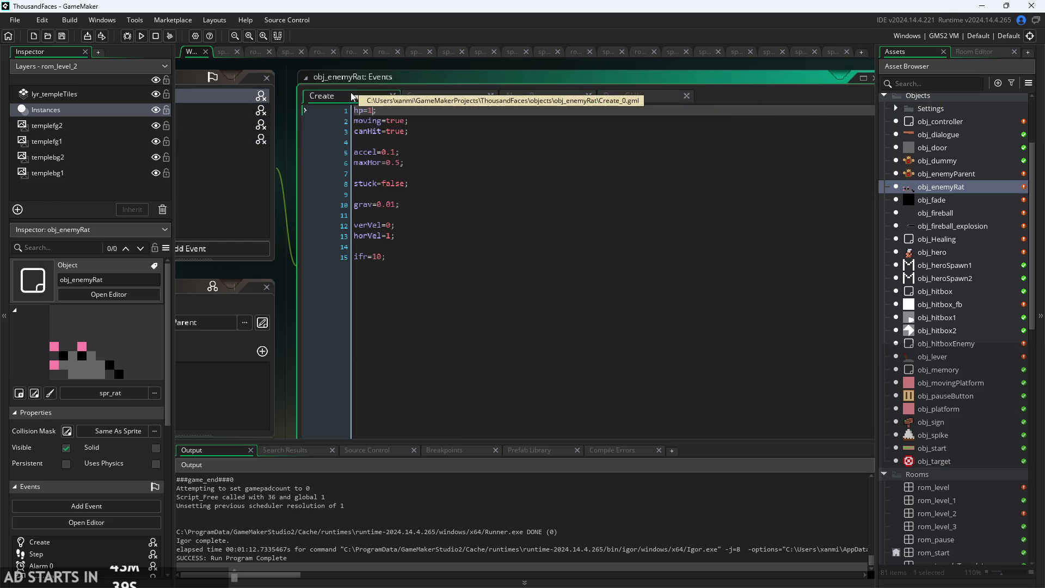
Run the game, move the hero right briefly, then reopen rom_level_1 in the editor.
left_click(143, 37)
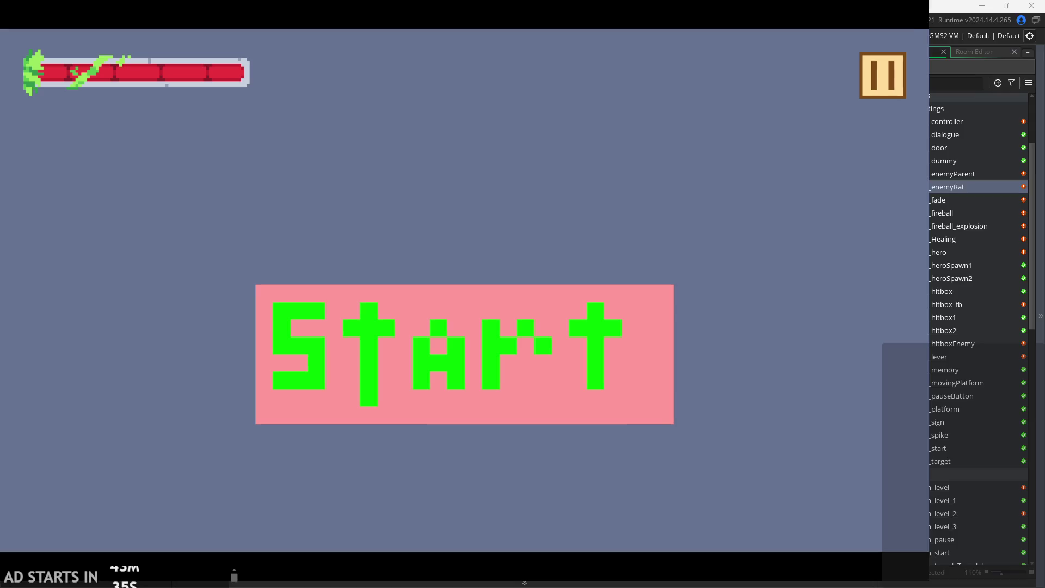
left_click(466, 368)
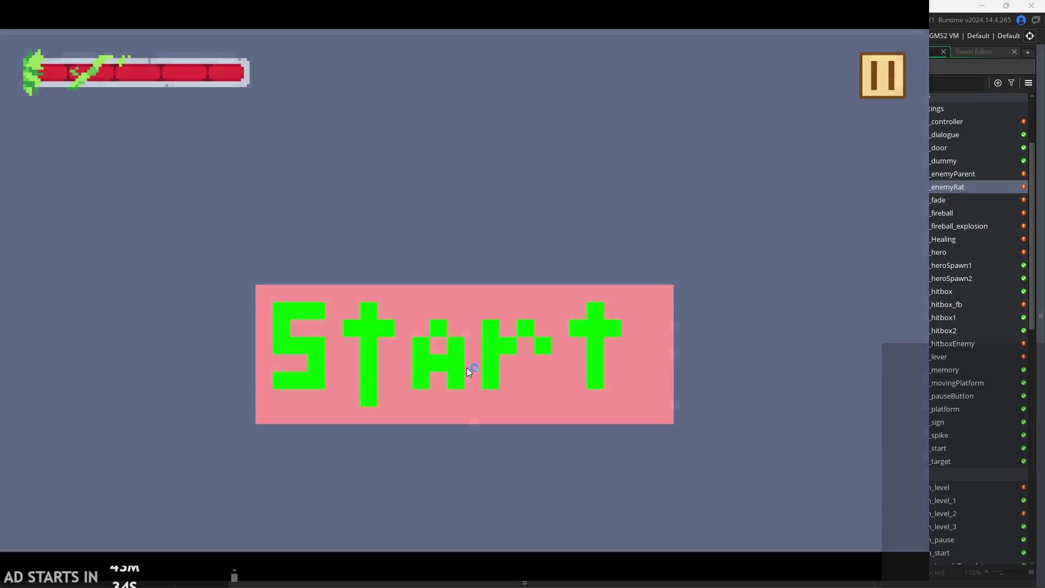
key("Right")
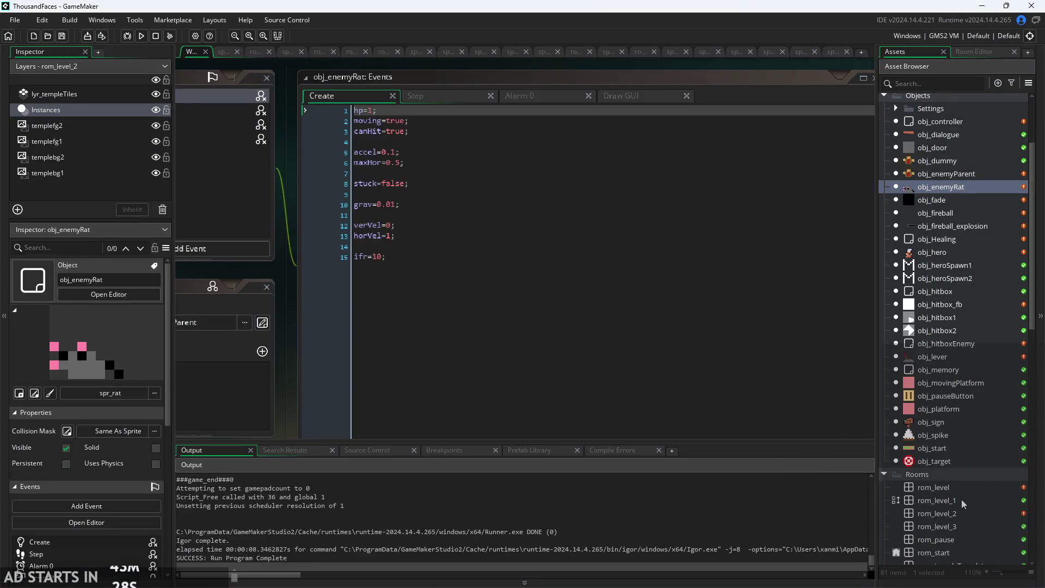
double_click(961, 499)
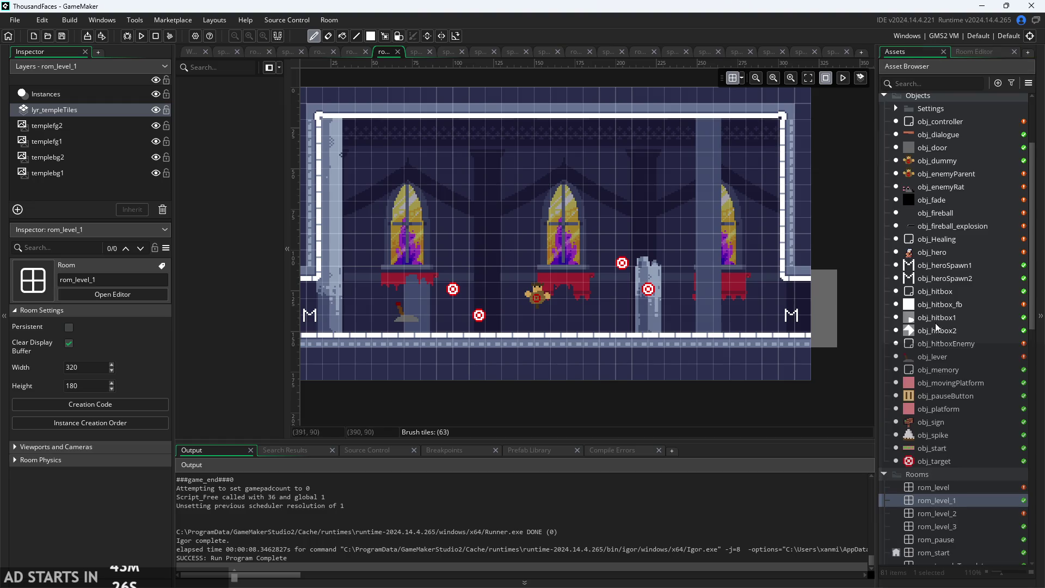
Drop an obj_enemyRat instance into rom_level_2 at position 256, 104.
double_click(936, 526)
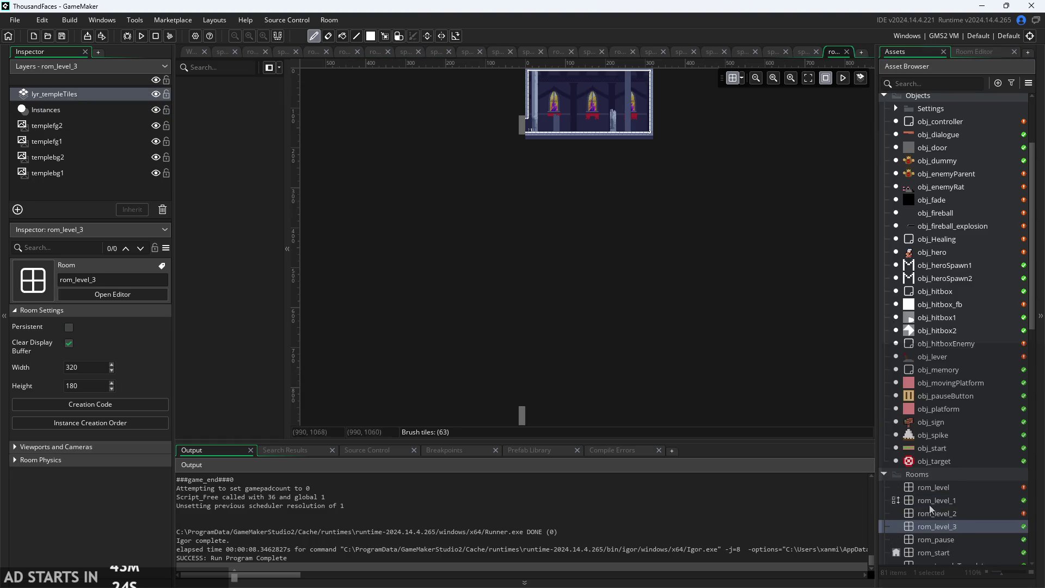
double_click(943, 515)
scroll(942, 171, "up", 1)
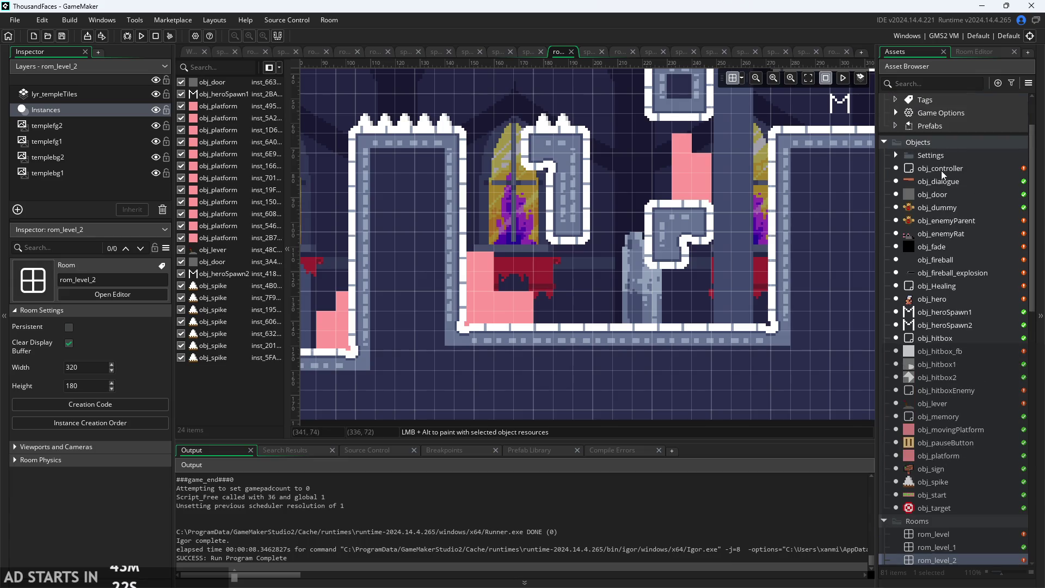
mouse_move(934, 235)
left_mouse_down()
mouse_move(703, 307)
mouse_move(726, 267)
mouse_move(667, 198)
mouse_move(742, 236)
left_mouse_up()
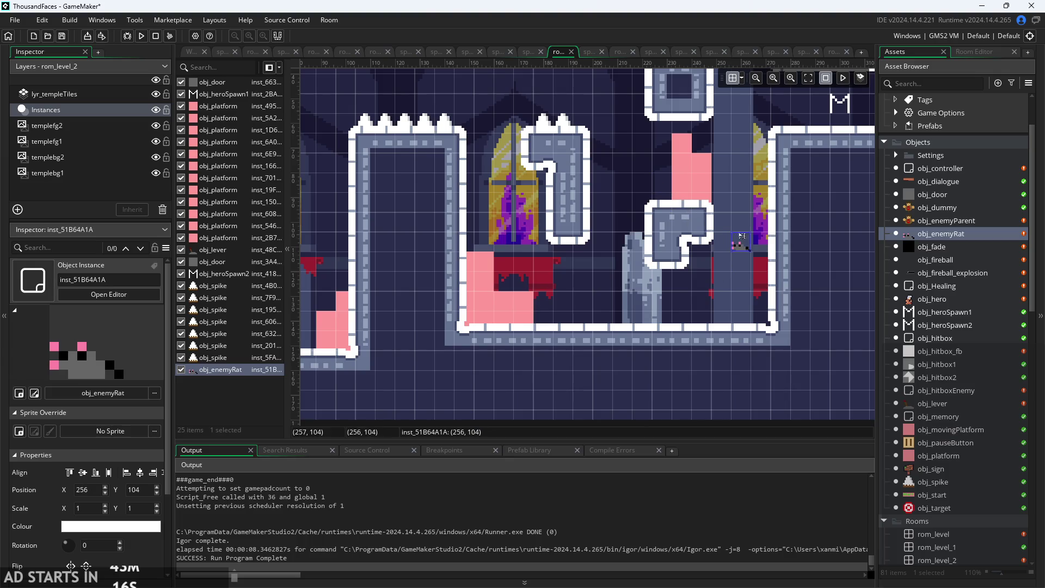
left_click(187, 51)
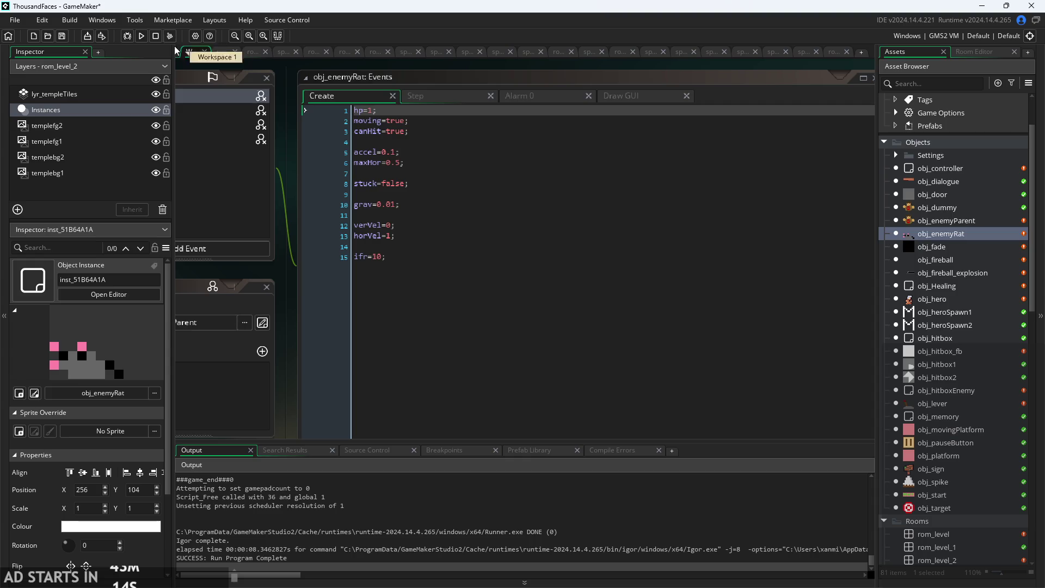
Run the game and jump the hero across the first room's platforms and ledges.
left_click(141, 37)
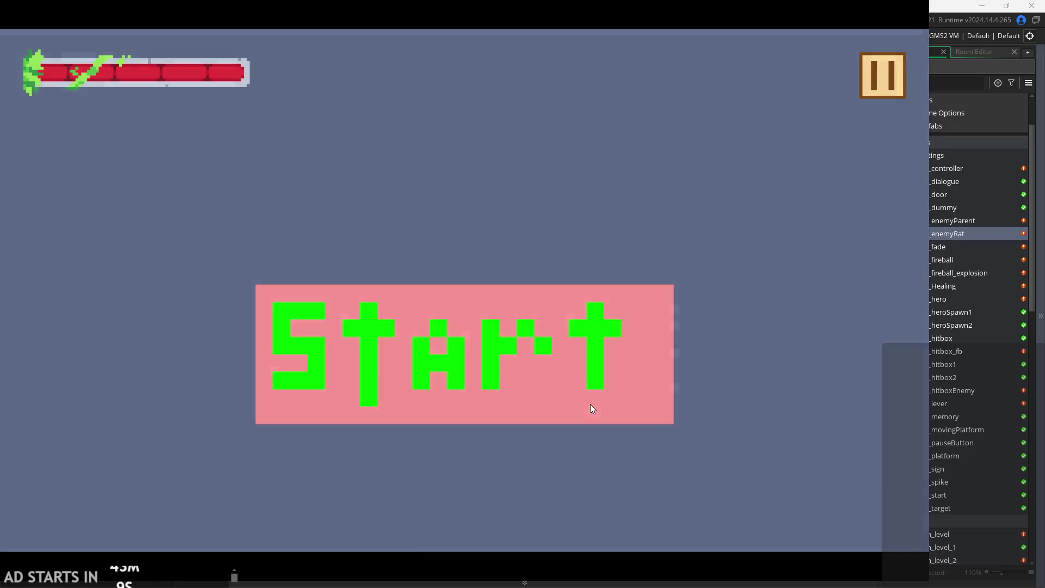
left_click(590, 404)
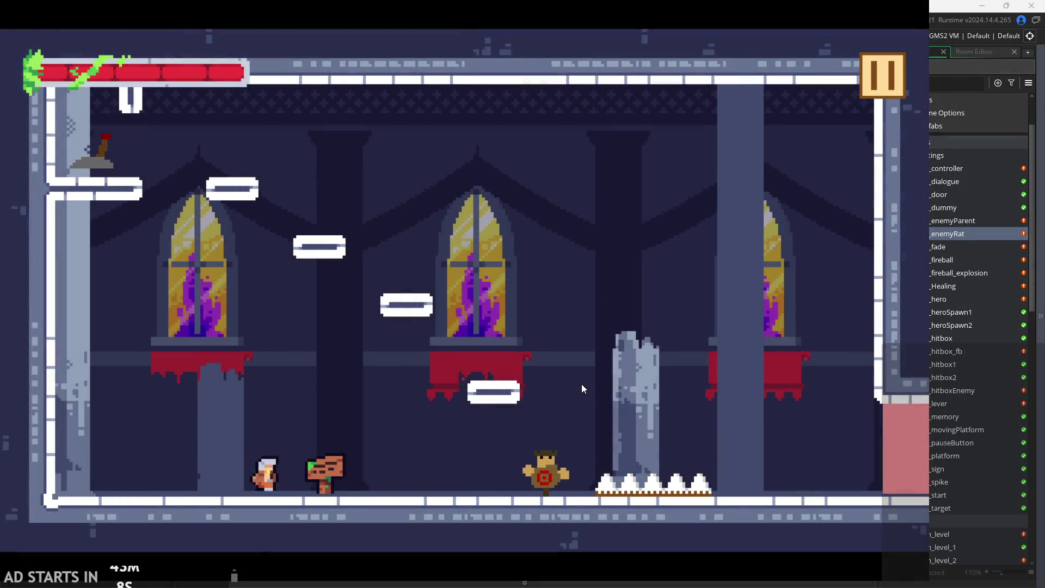
key("Right")
key("space")
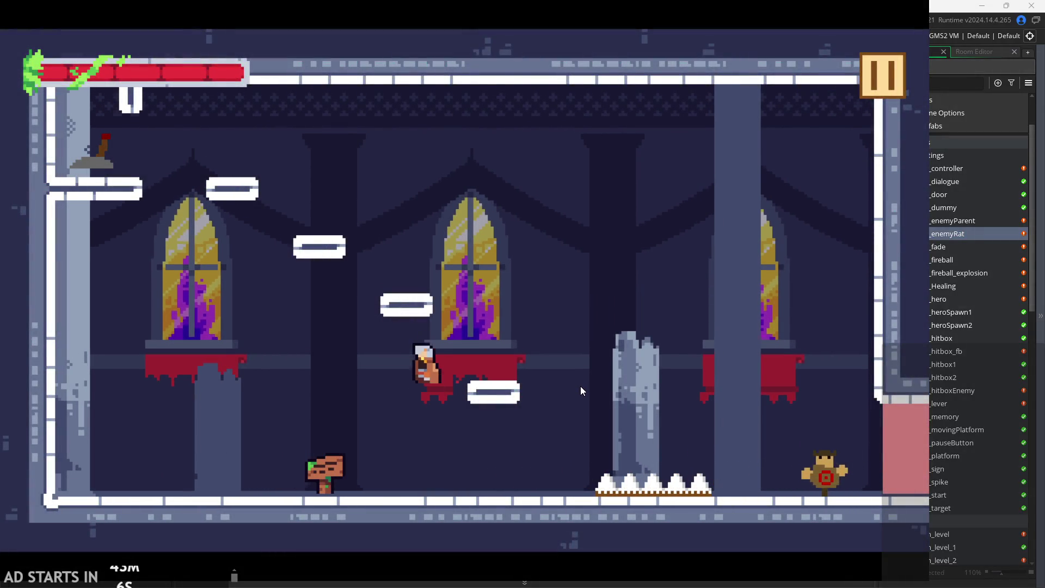
key("space")
key("Left")
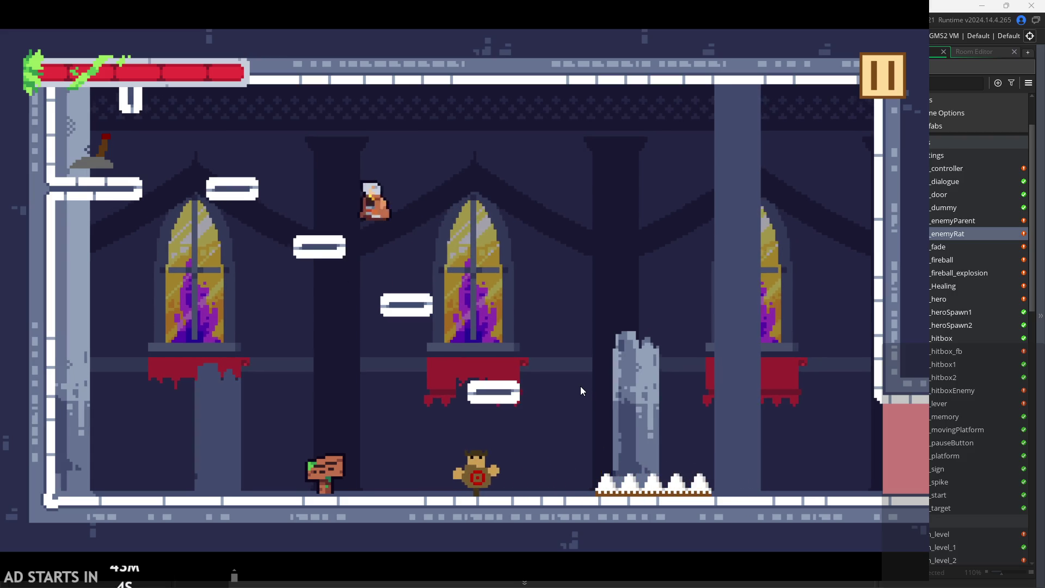
key("Right")
key("space")
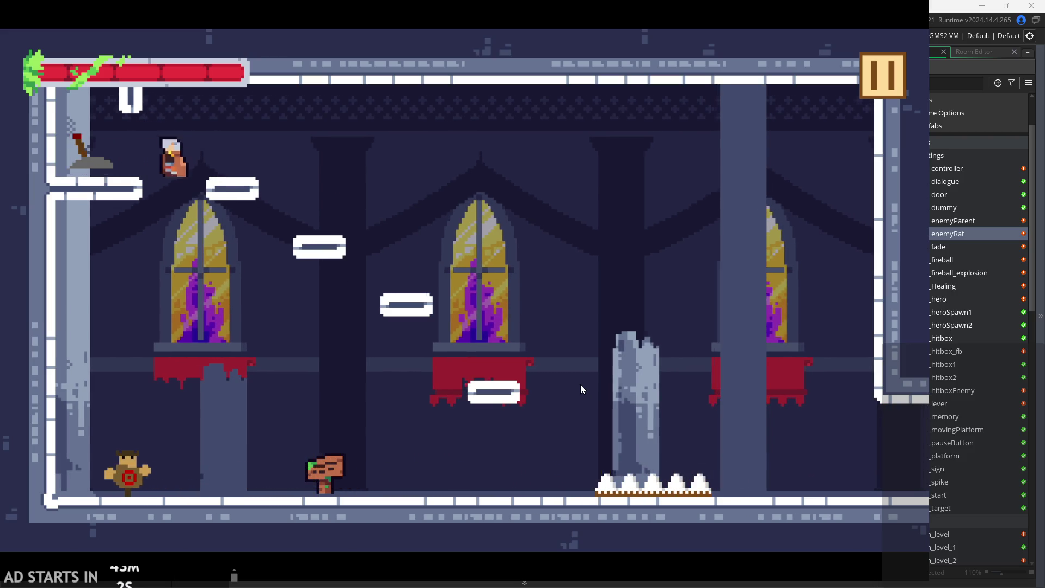
Attack the targets, walk into the next room, jump onto the pink ledge, and pause.
key("Right")
key("space")
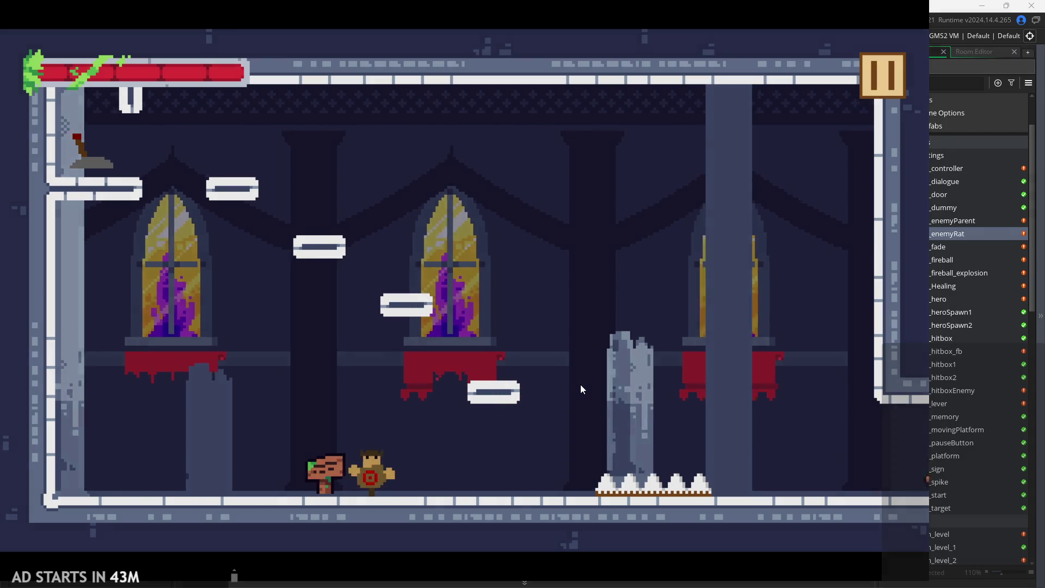
key("Right")
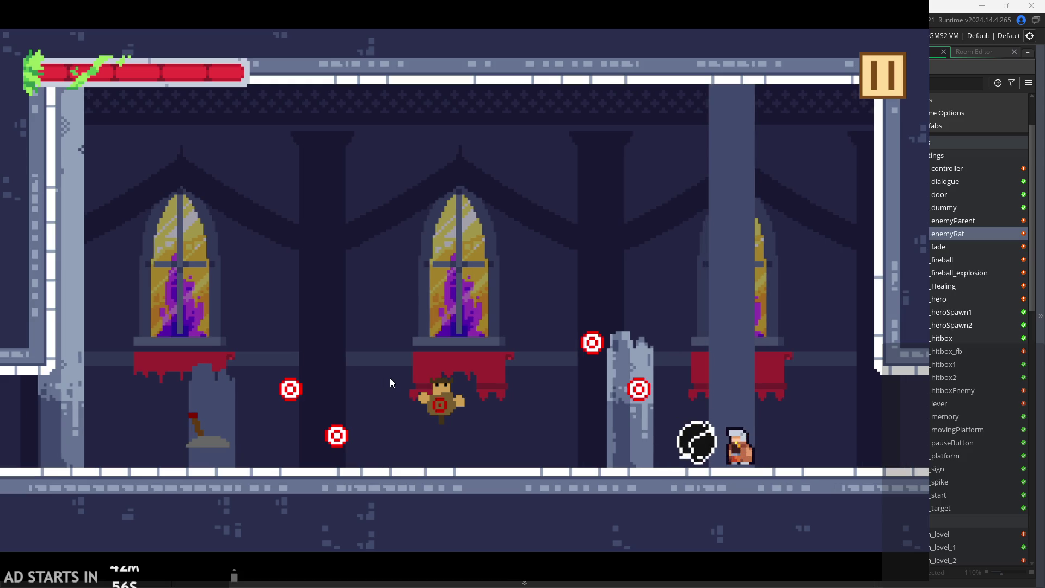
key("x")
key("Right")
key("Right")
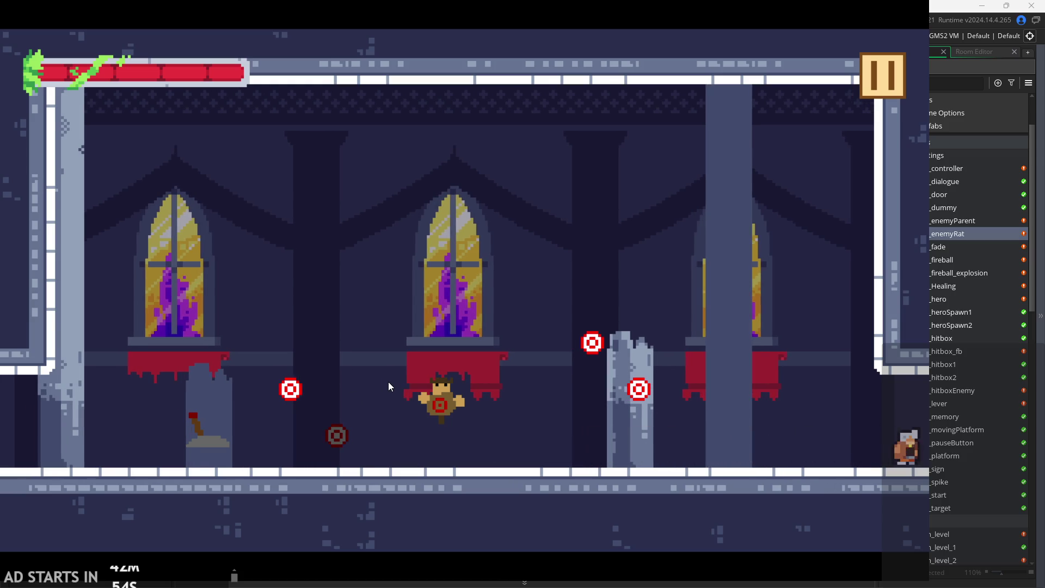
key("Right")
key("space")
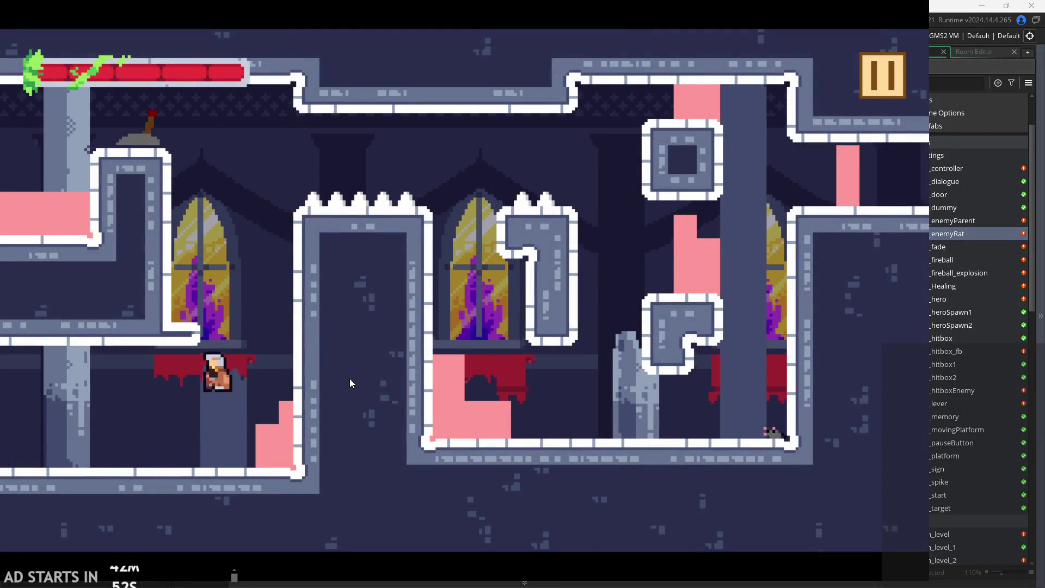
key("space")
key("space")
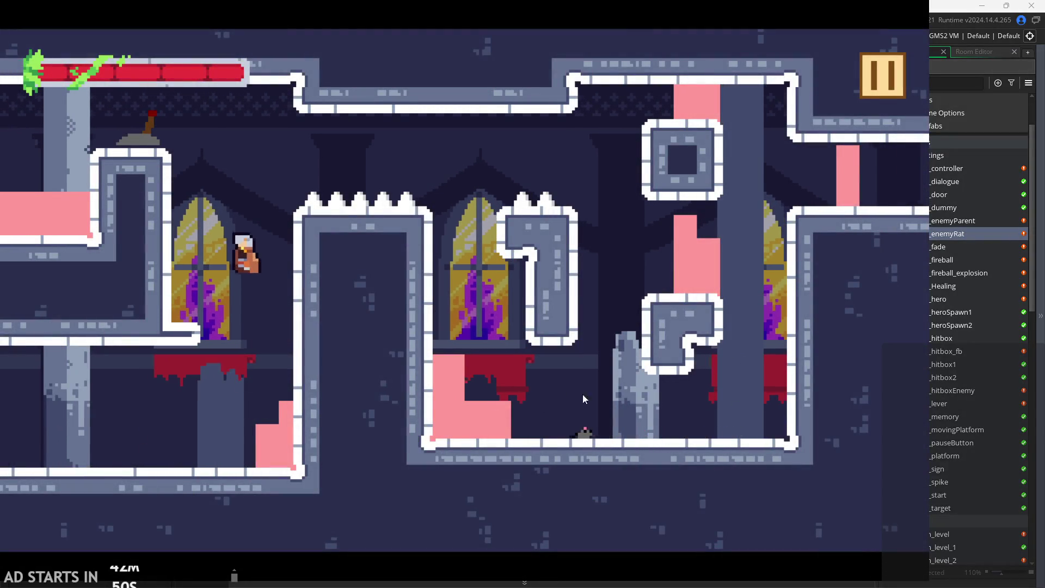
left_click(880, 70)
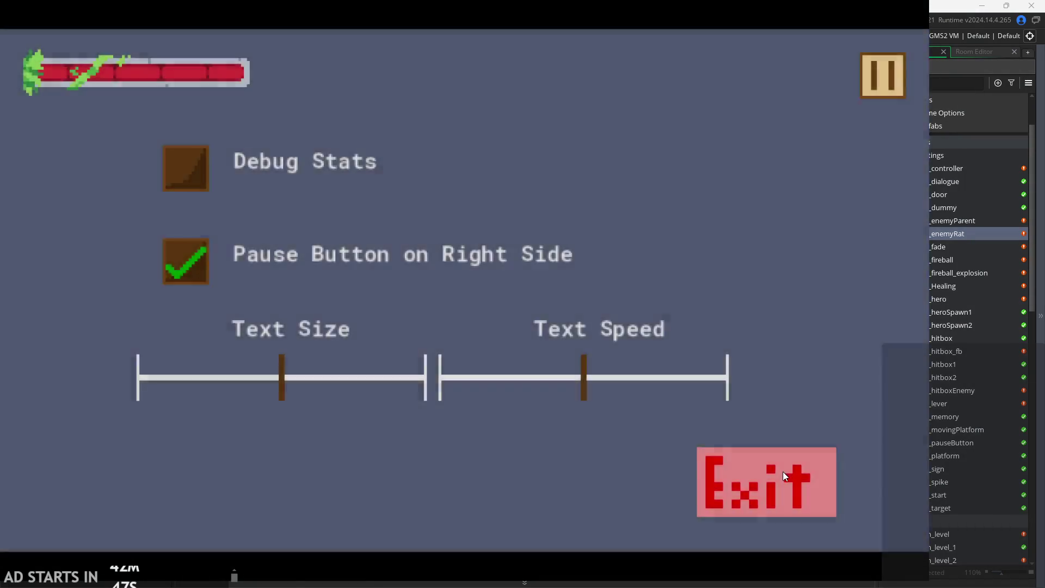
left_click(783, 471)
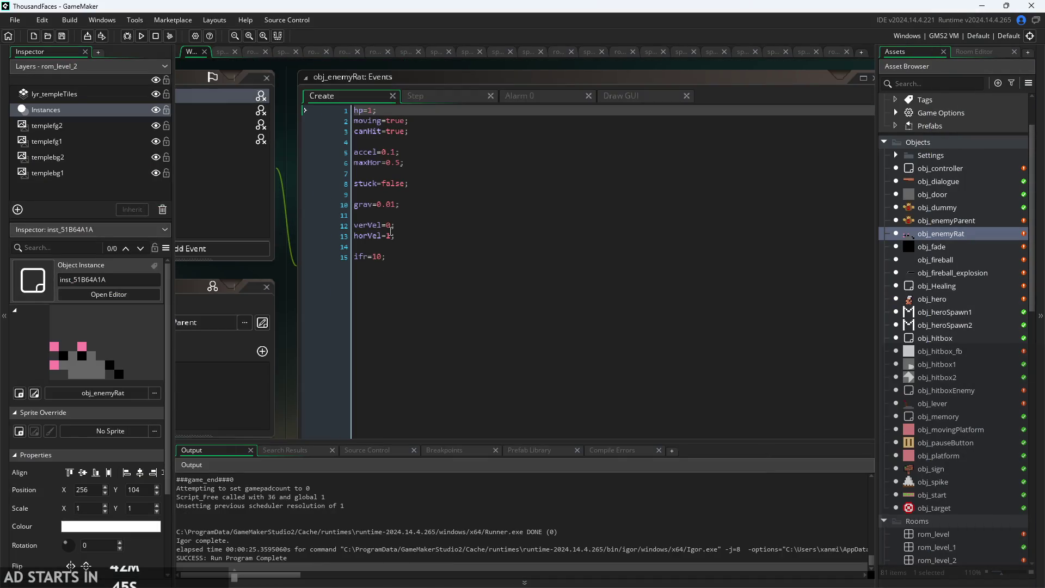
scroll(390, 233, "down", 5)
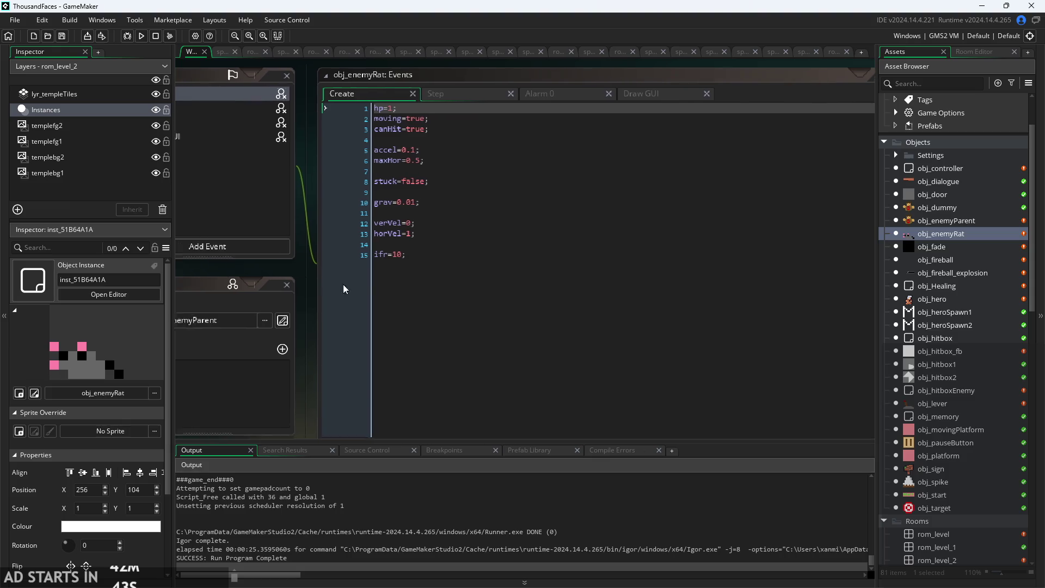
scroll(406, 287, "down", 2)
scroll(407, 287, "up", 2)
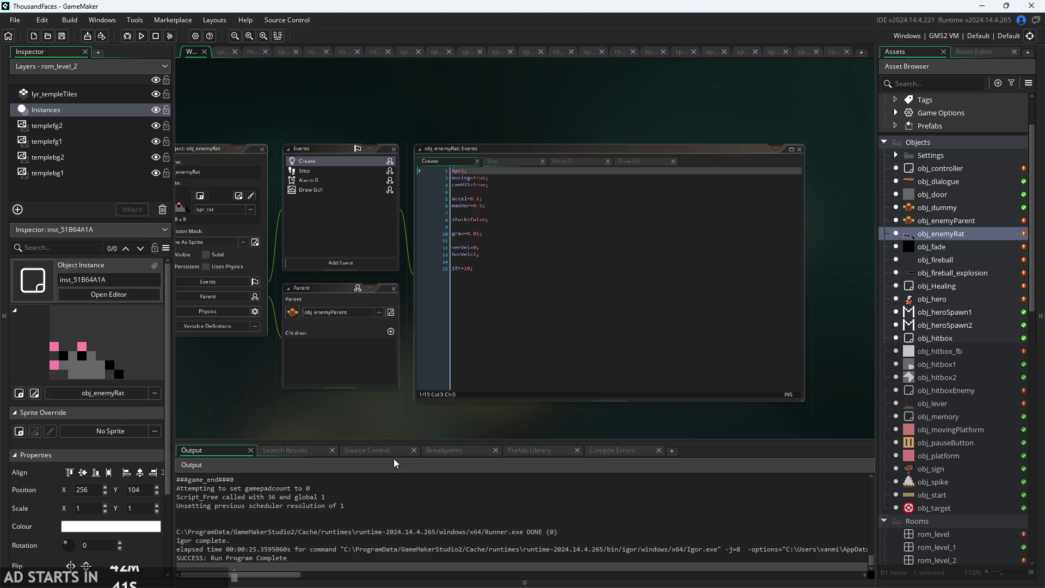
left_click_drag(381, 414, 459, 357)
scroll(932, 433, "down", 8)
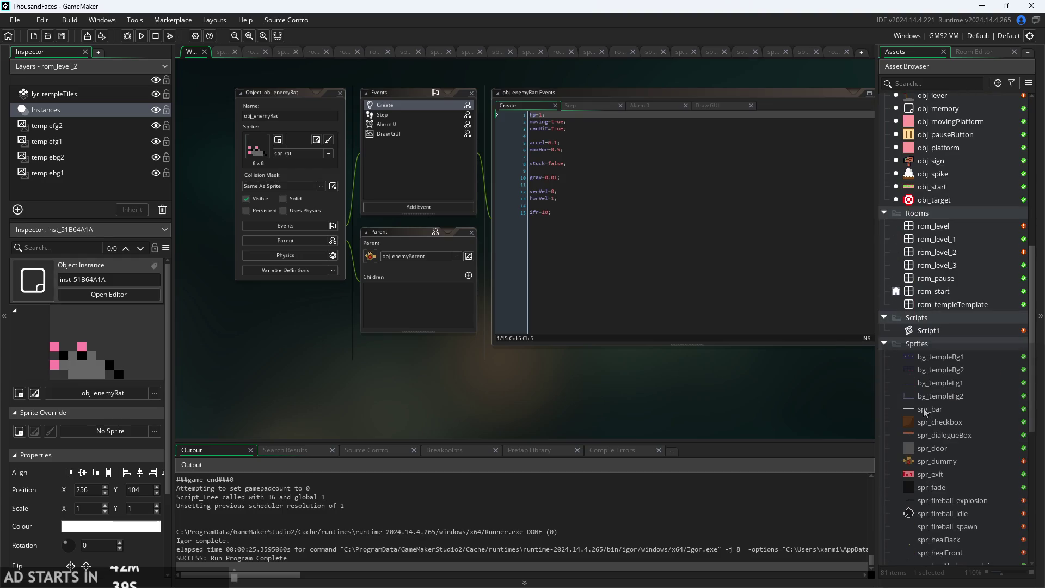
left_click_drag(746, 368, 553, 377)
scroll(315, 364, "up", 1)
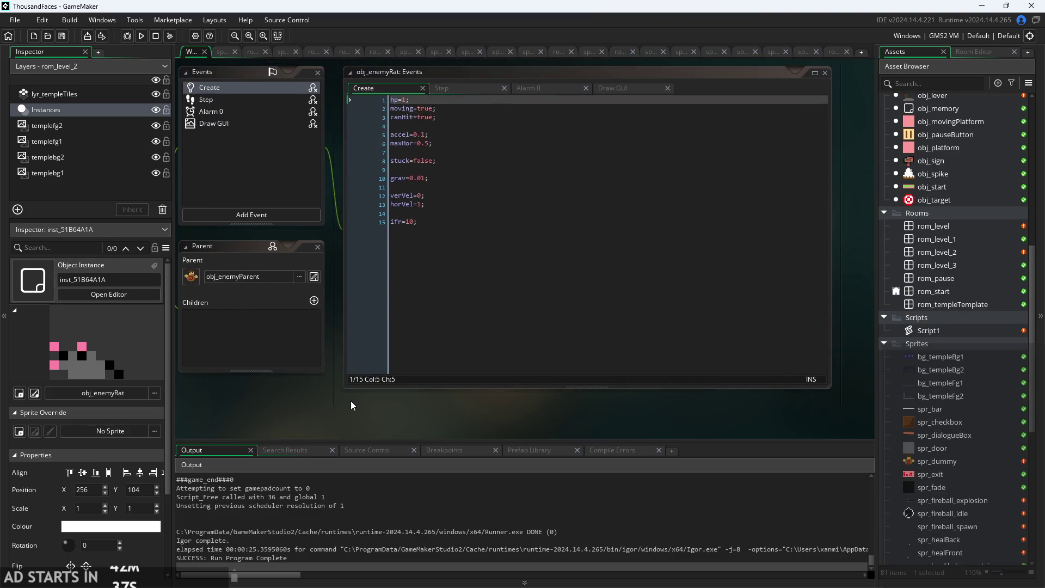
scroll(303, 245, "up", 2)
scroll(352, 281, "up", 3)
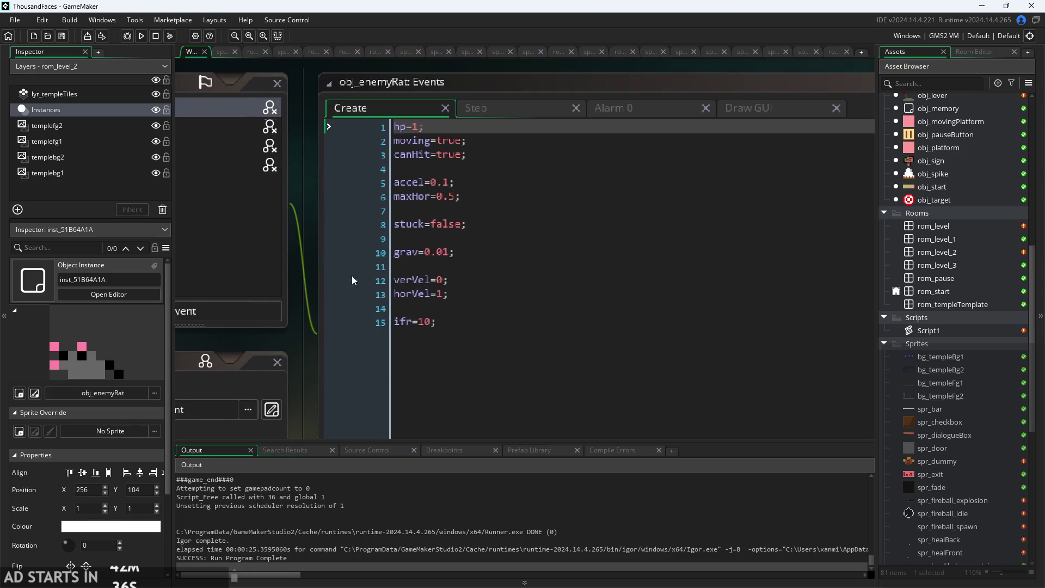
scroll(325, 309, "down", 2)
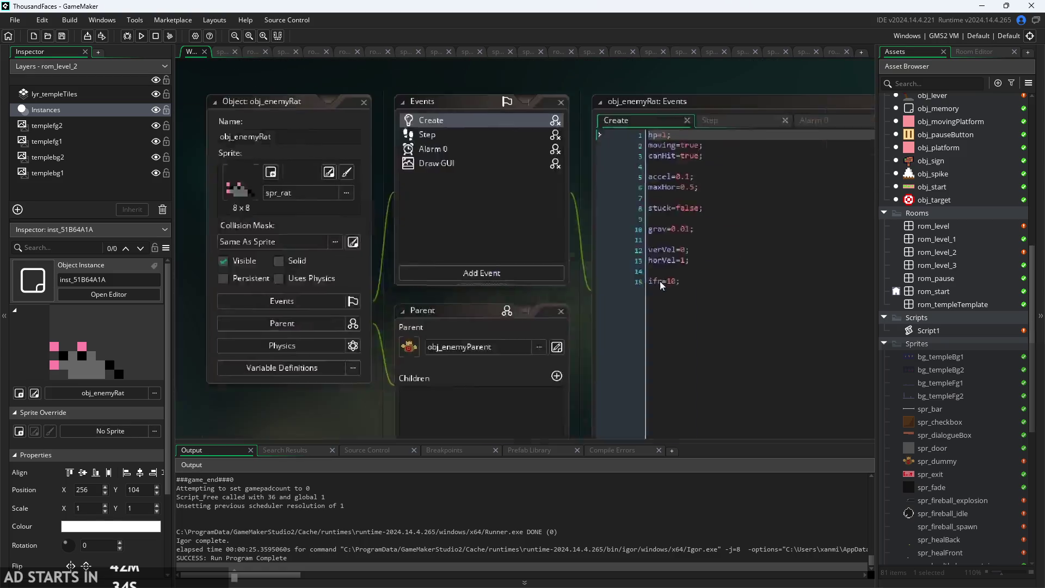
left_click_drag(720, 256, 566, 230)
scroll(980, 413, "down", 4)
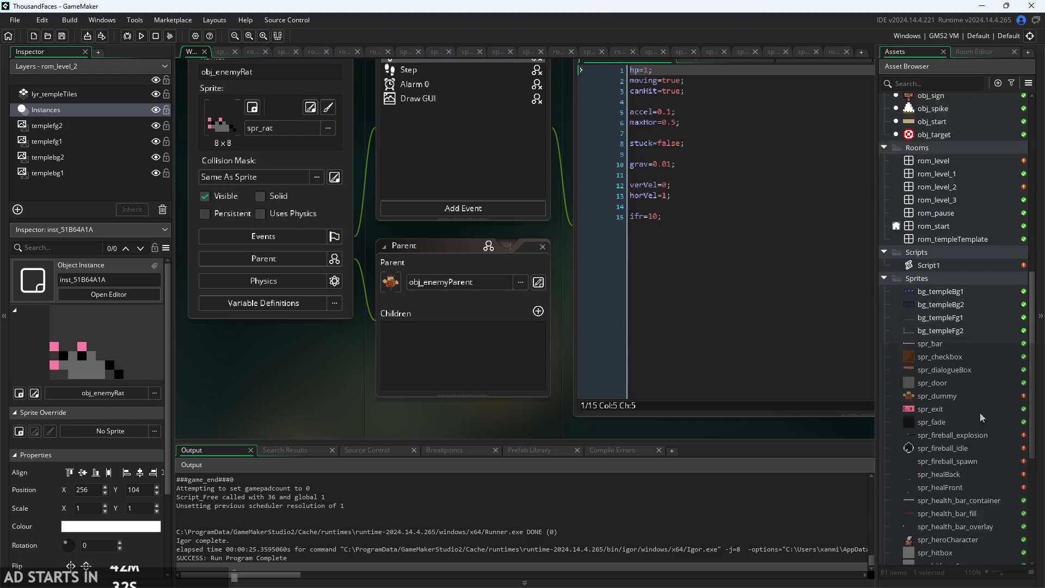
scroll(972, 427, "down", 8)
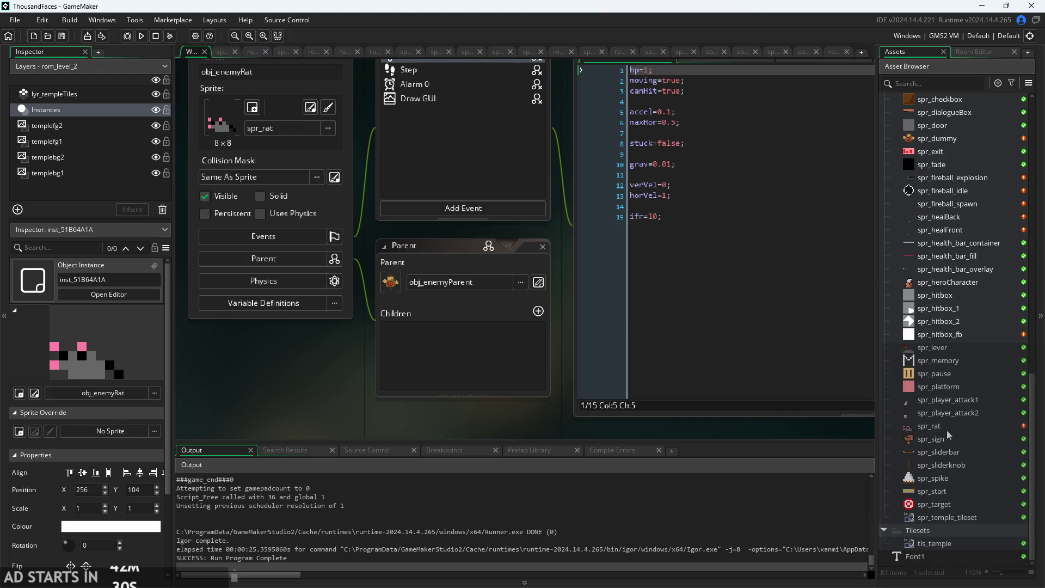
mouse_move(565, 316)
left_mouse_down()
mouse_move(436, 431)
mouse_move(422, 384)
mouse_move(435, 371)
left_mouse_up()
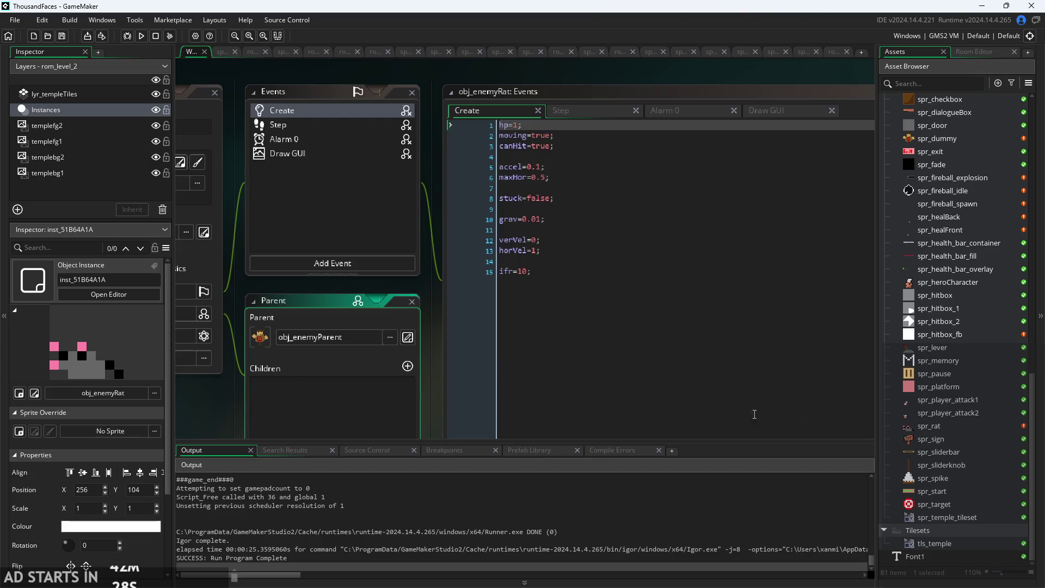
double_click(950, 428)
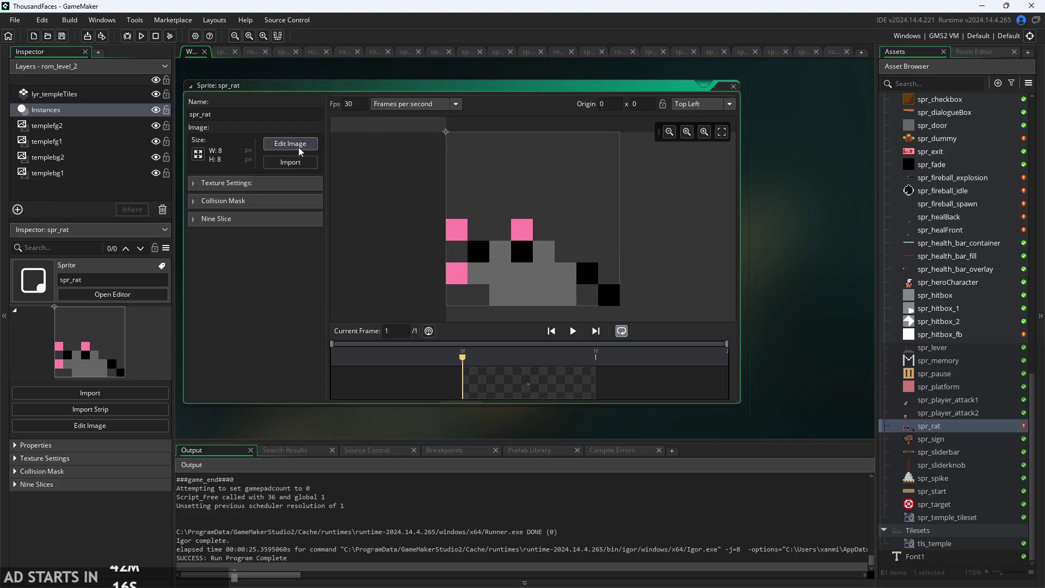
Set spr_rat's origin to Middle Centre, mirror all its frames horizontally, and run the game.
left_click(729, 105)
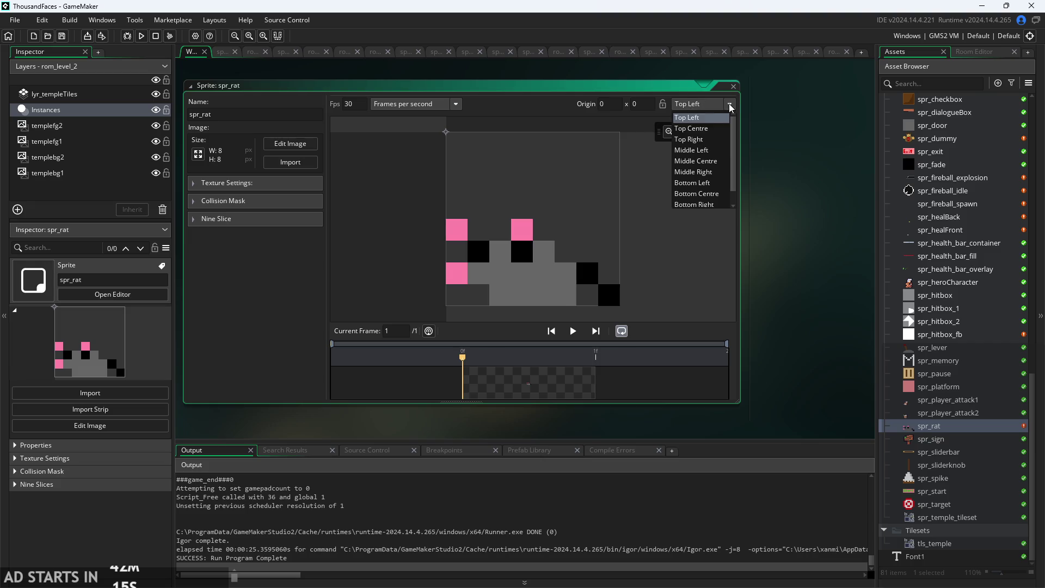
left_click(717, 162)
left_click(292, 145)
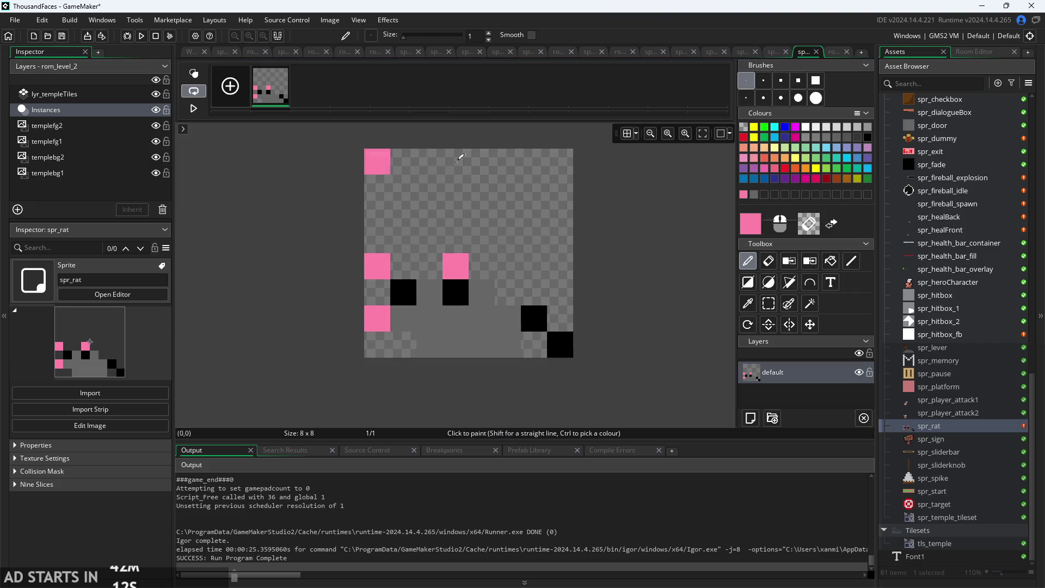
right_click(273, 99)
key("Escape")
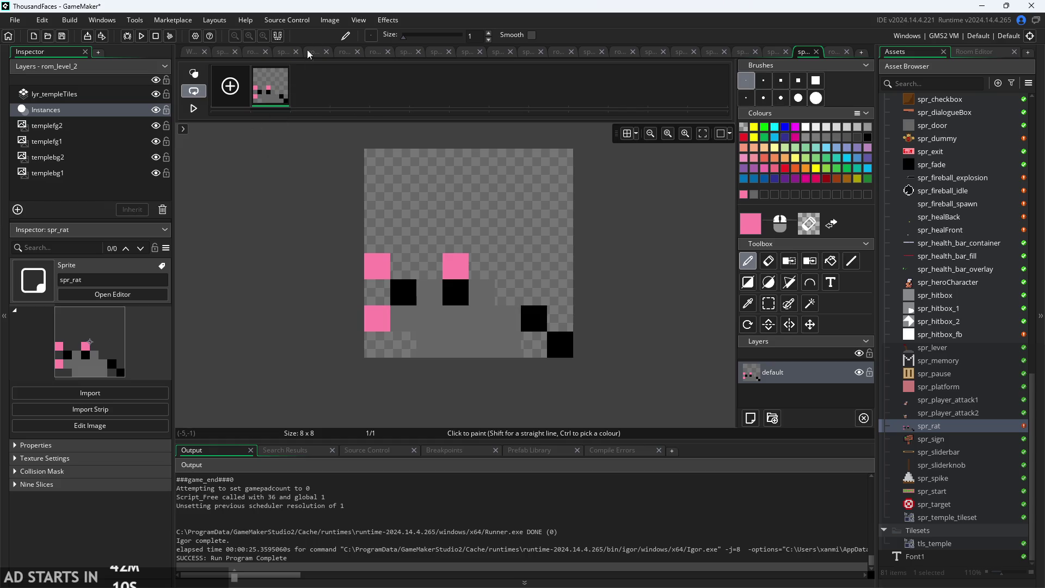
left_click(330, 20)
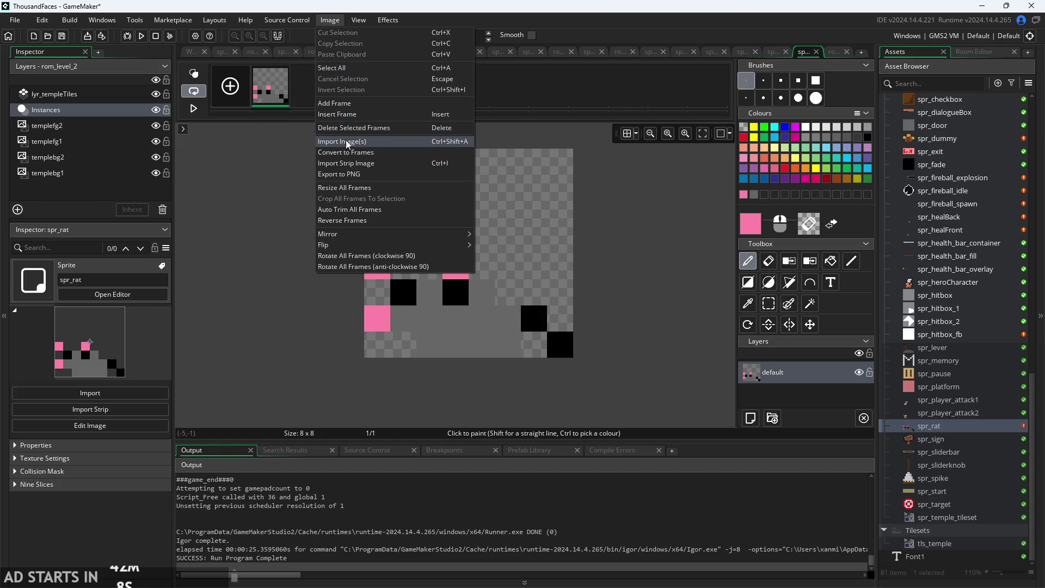
mouse_move(349, 239)
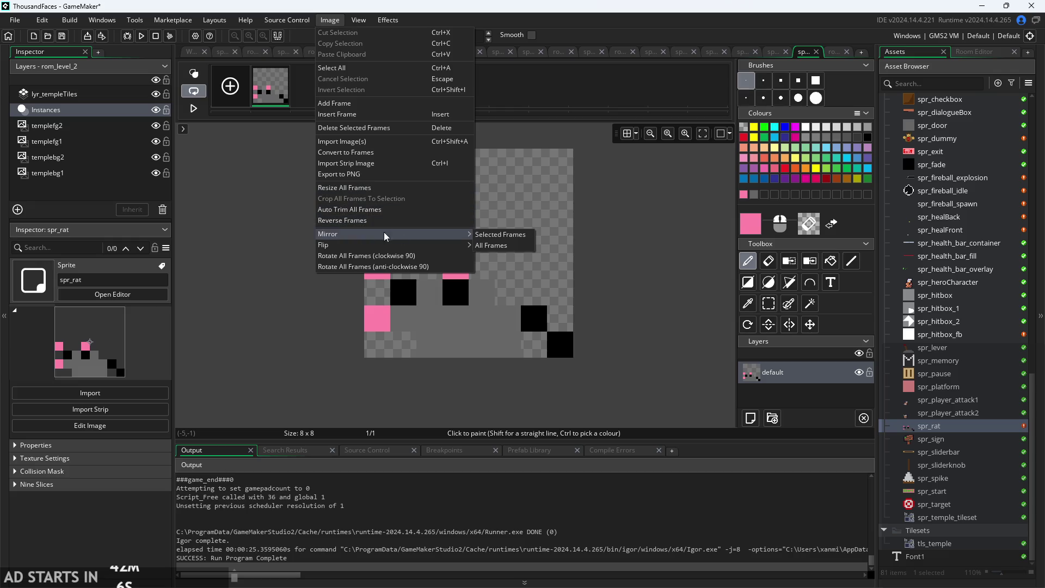
left_click(487, 245)
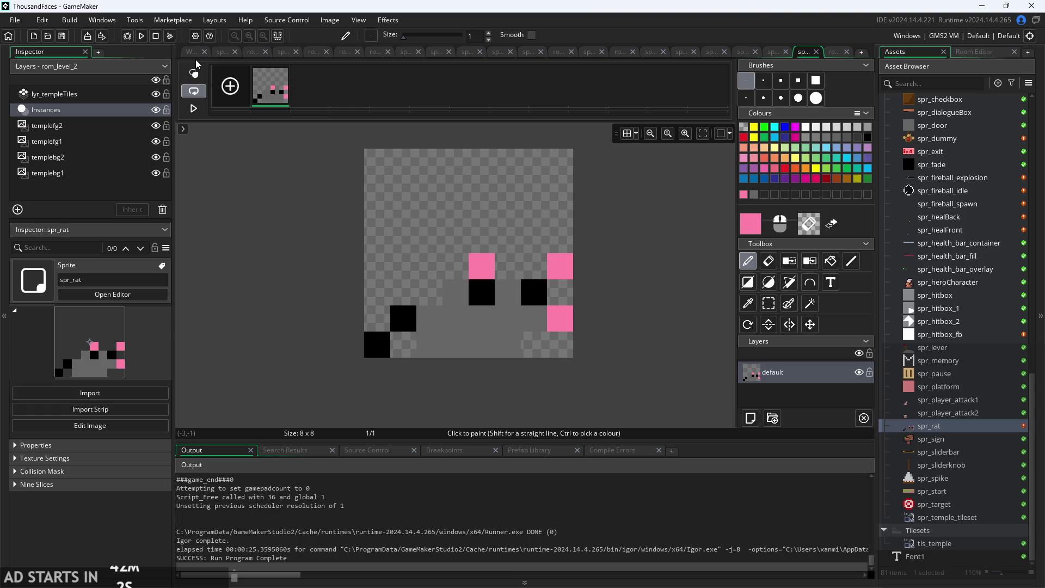
left_click(187, 53)
left_click(146, 38)
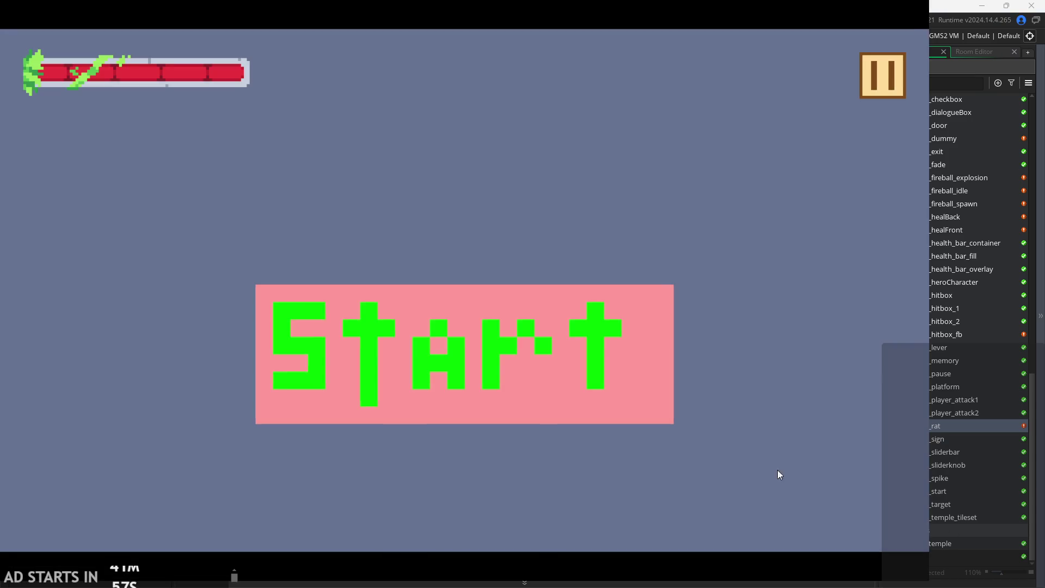
Start the game, jump across the first room's platforms and pull the lever.
left_click(503, 330)
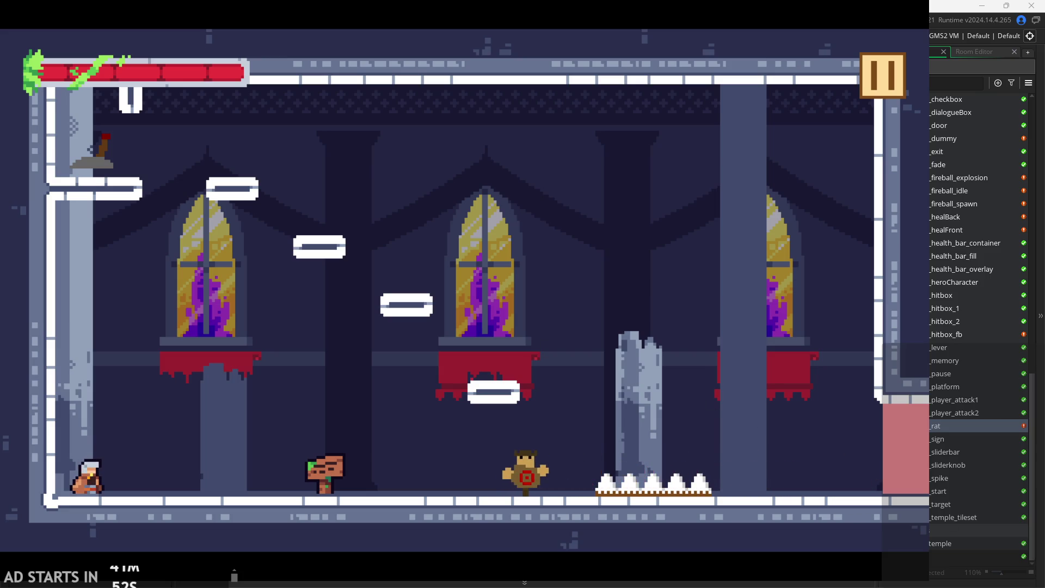
key("Right")
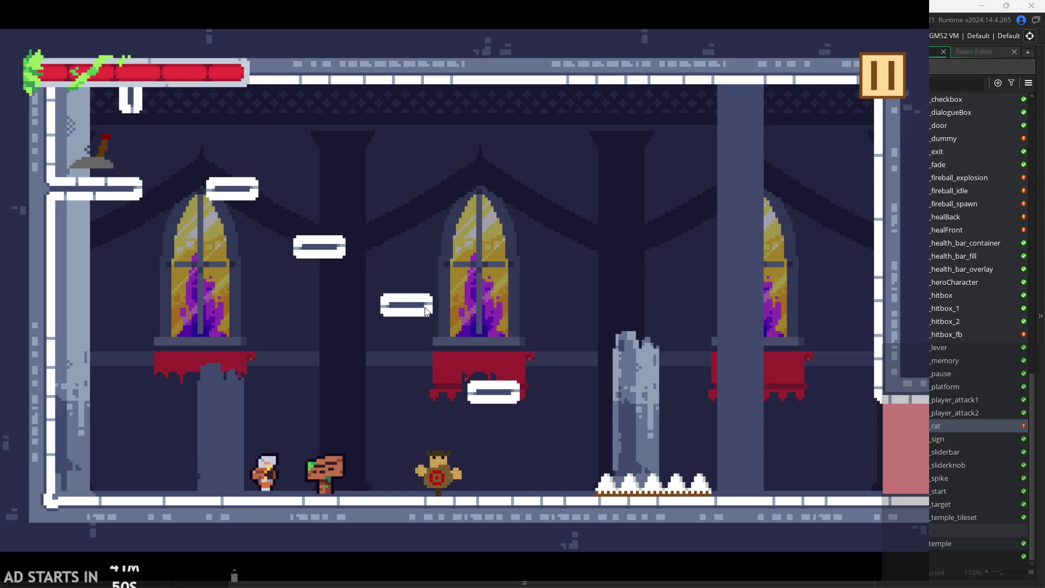
key("Left")
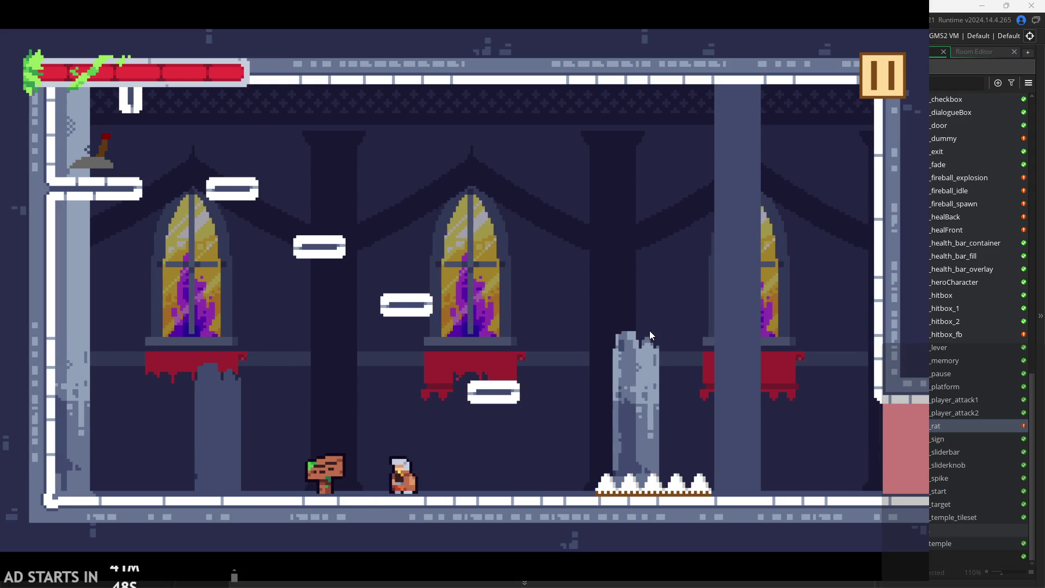
key("Right")
key("space")
key("Left")
key("space")
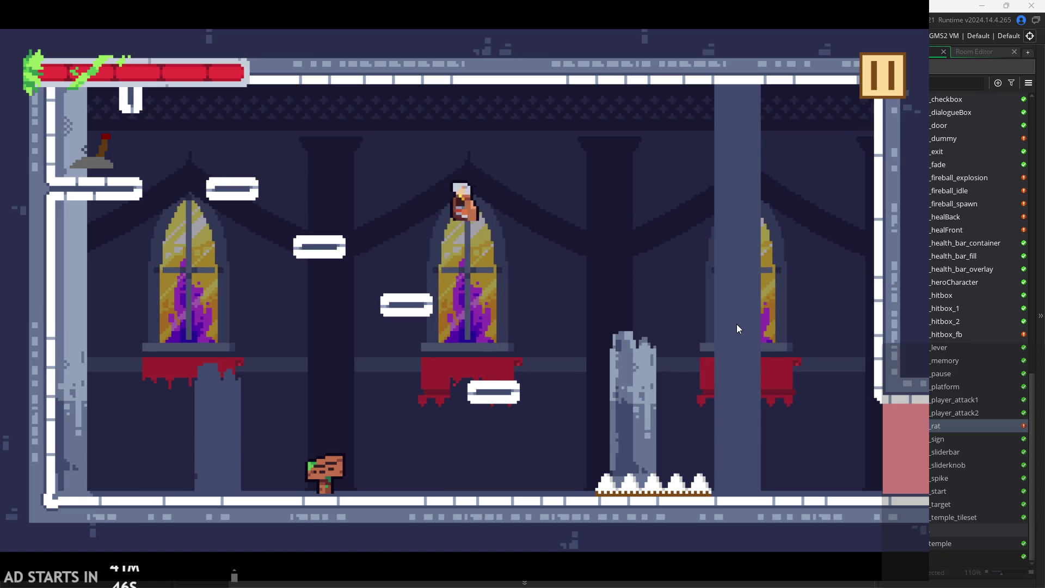
key("Left")
key("x")
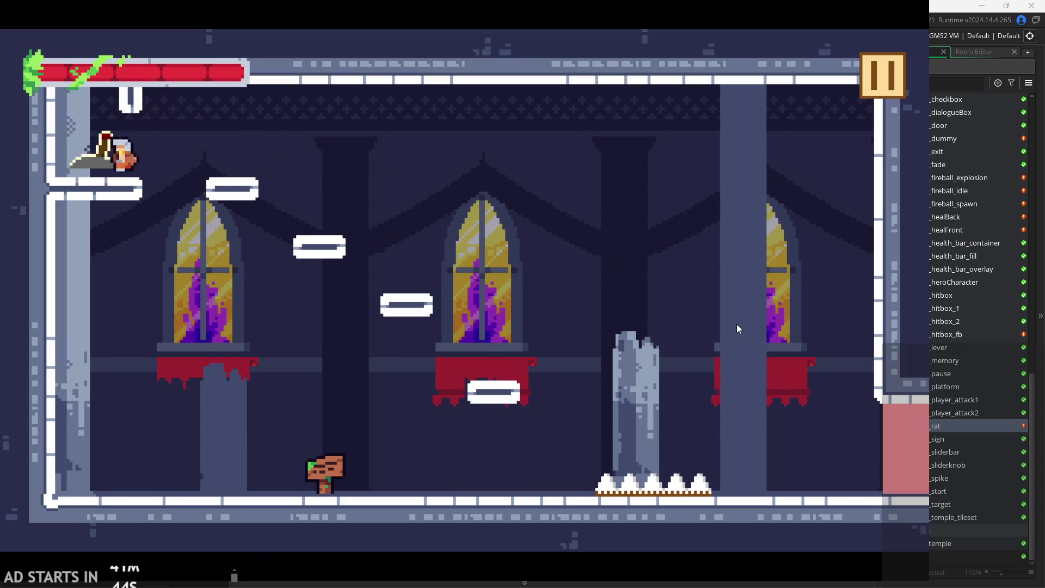
key("Right")
key("space")
key("Right")
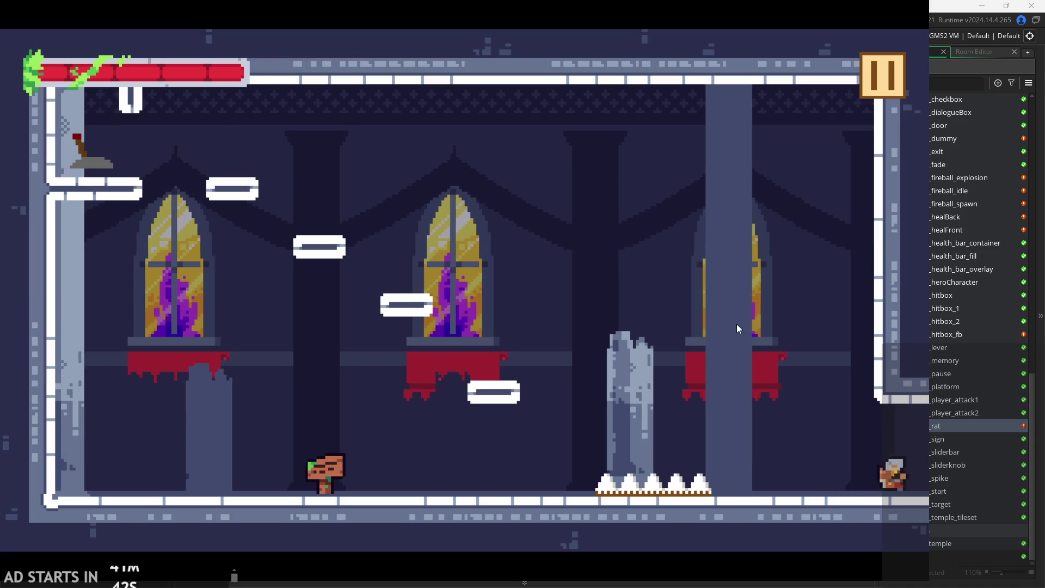
Run into the next rooms, jumping past the spiked pillar onto the window ledge and red alcove.
key("Right")
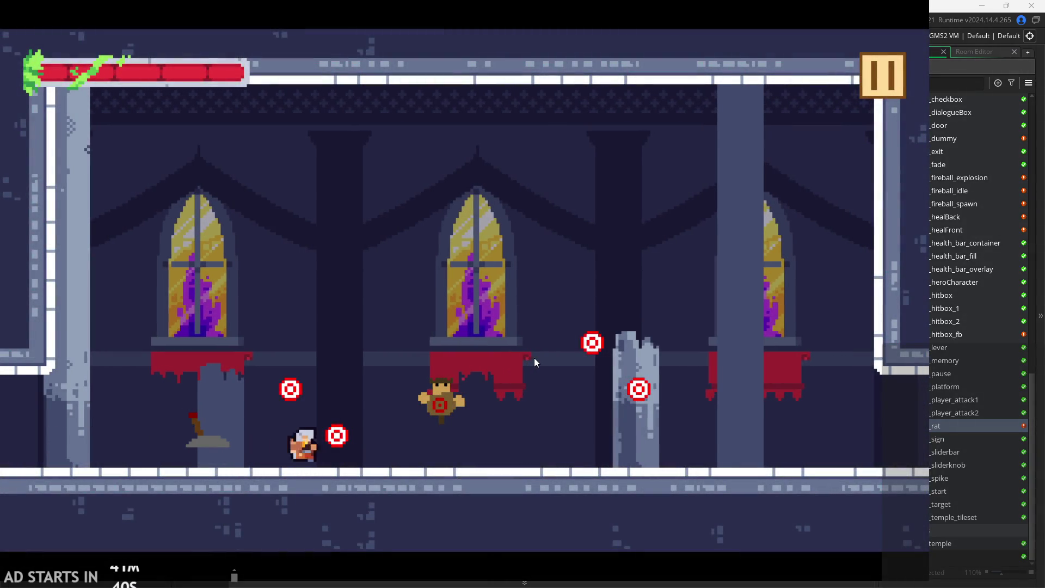
key("Right")
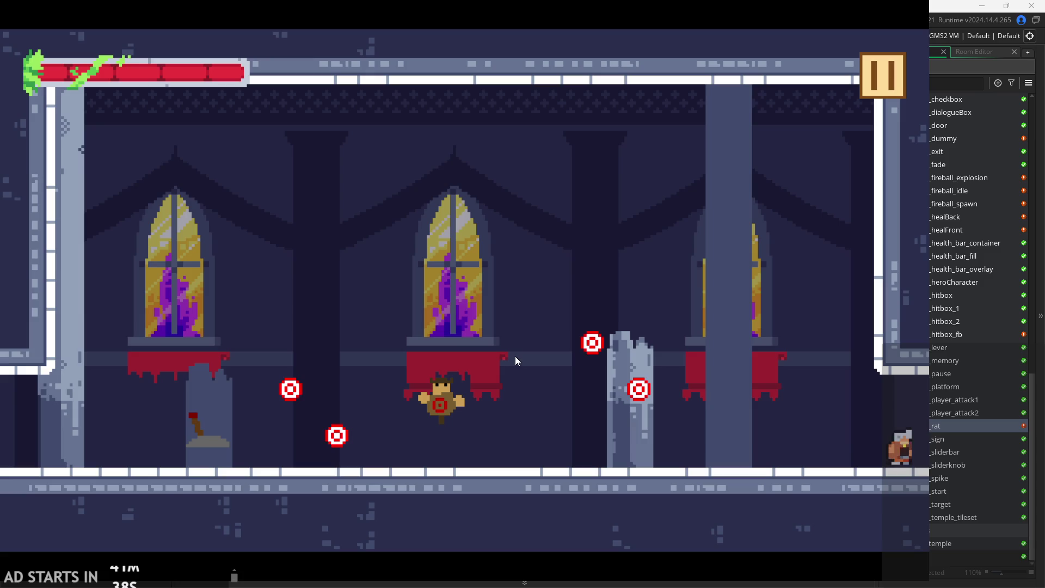
key("Right")
key("space")
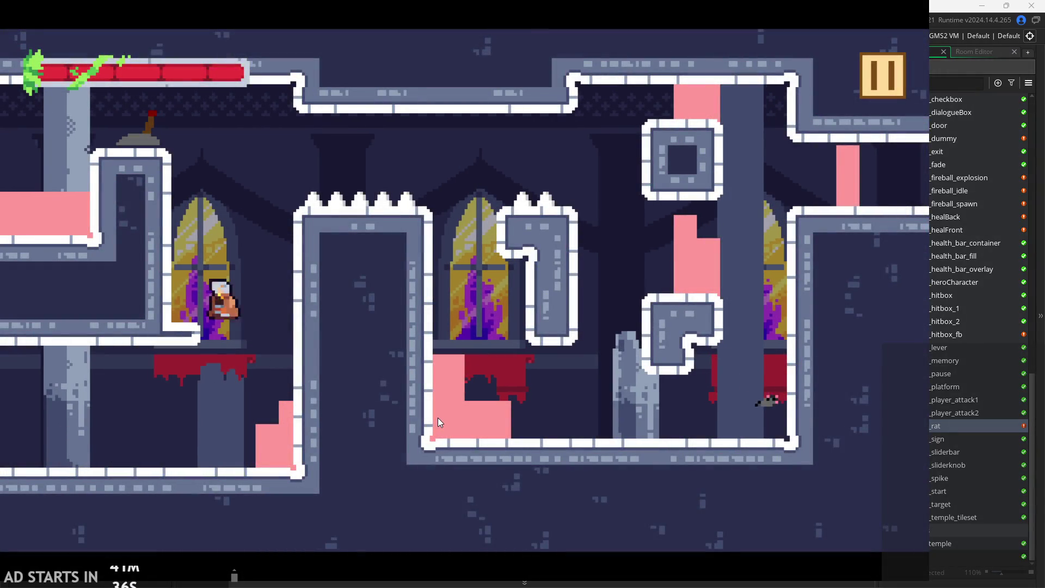
key("Left")
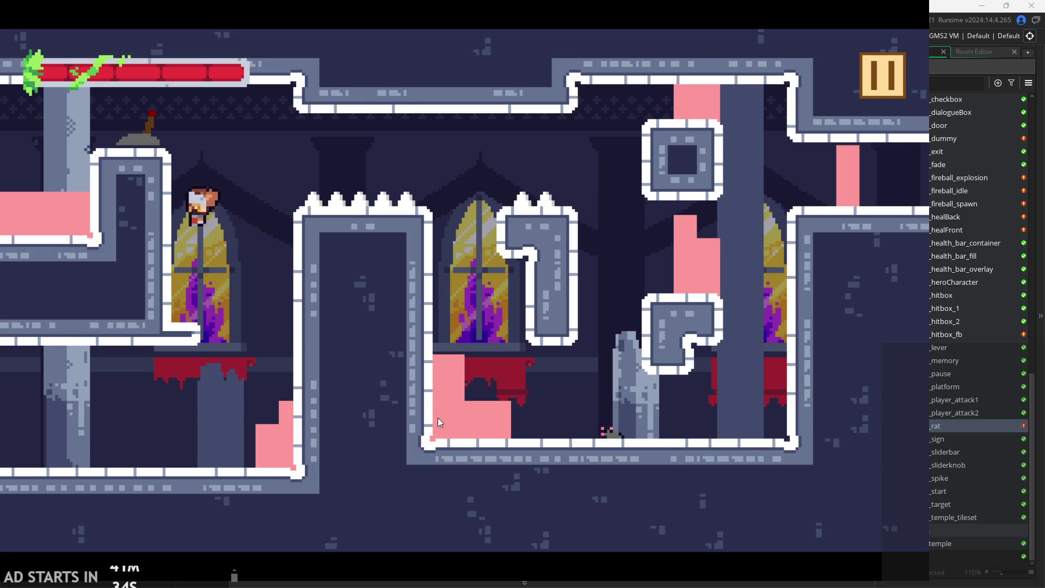
key("space")
key("Right")
key("space")
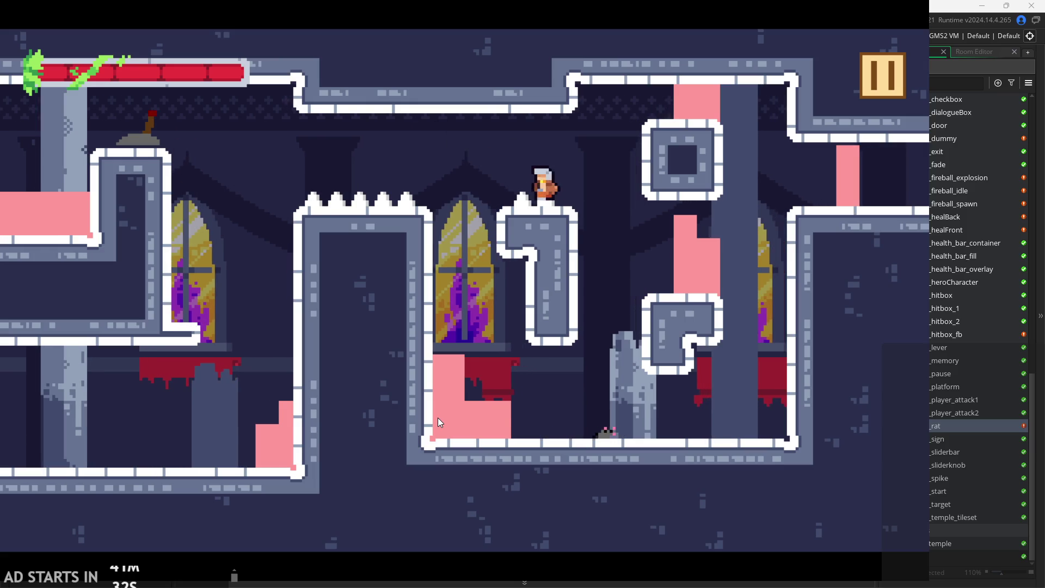
key("Left")
key("Right")
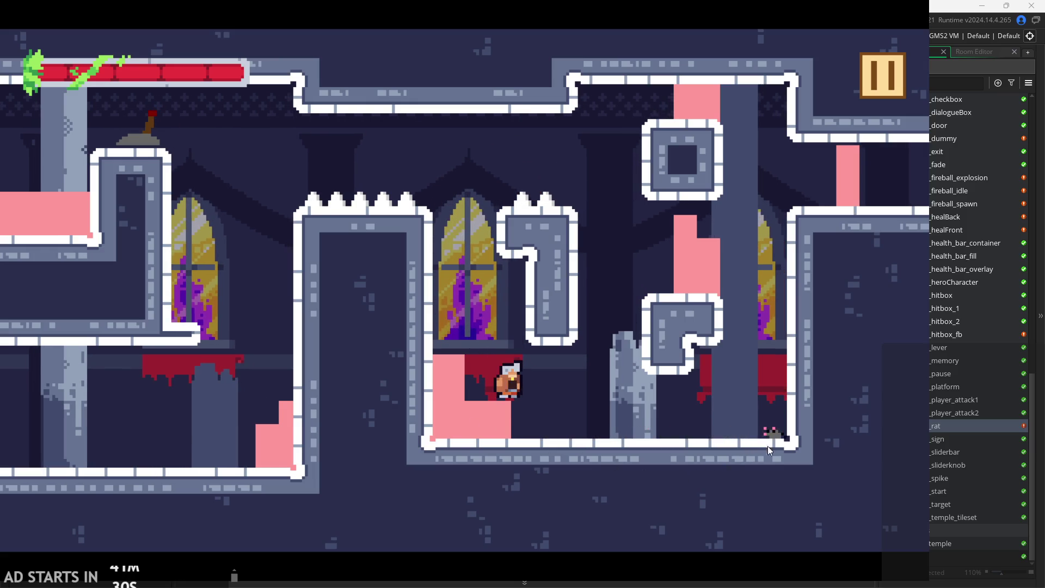
key("Left")
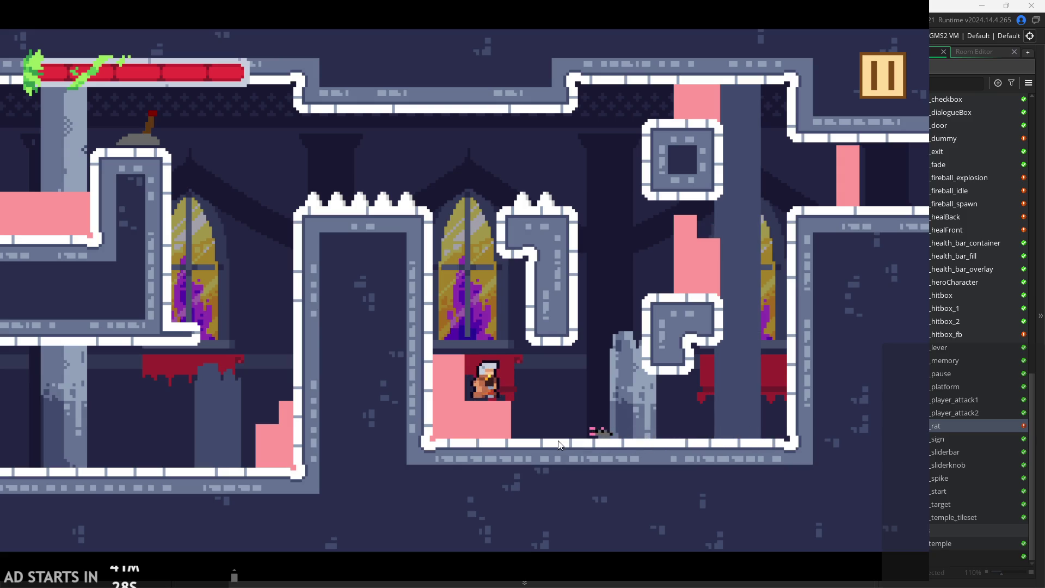
Walk and jump around the pink block ledge, then pause the game.
key("Right")
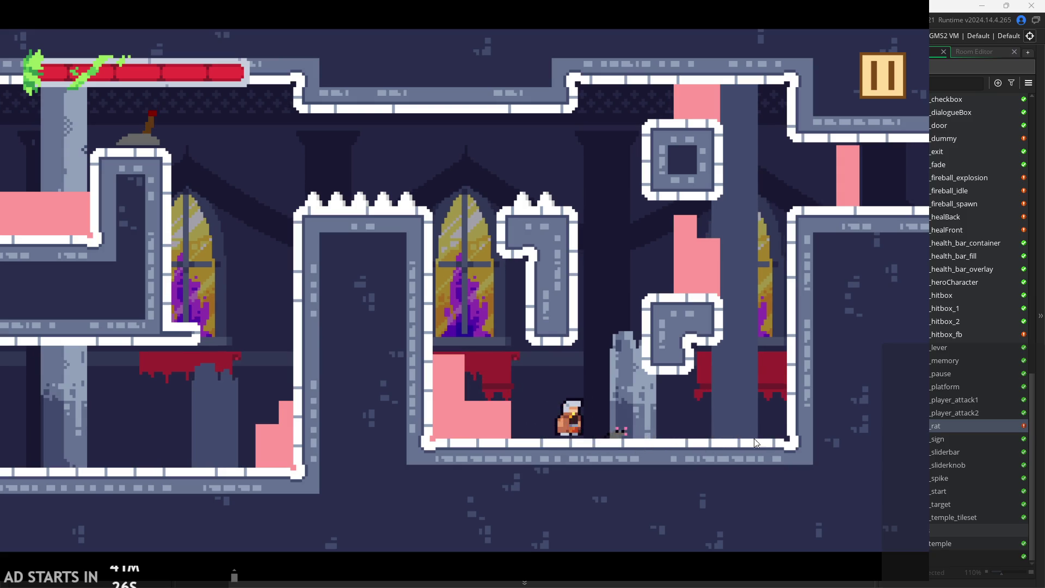
key("Left")
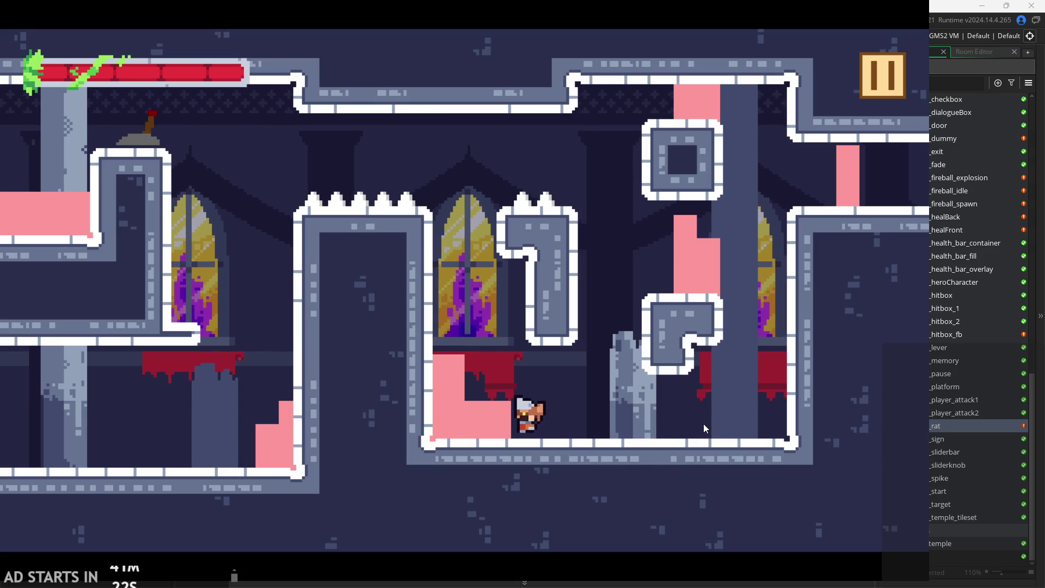
key("space")
key("Right")
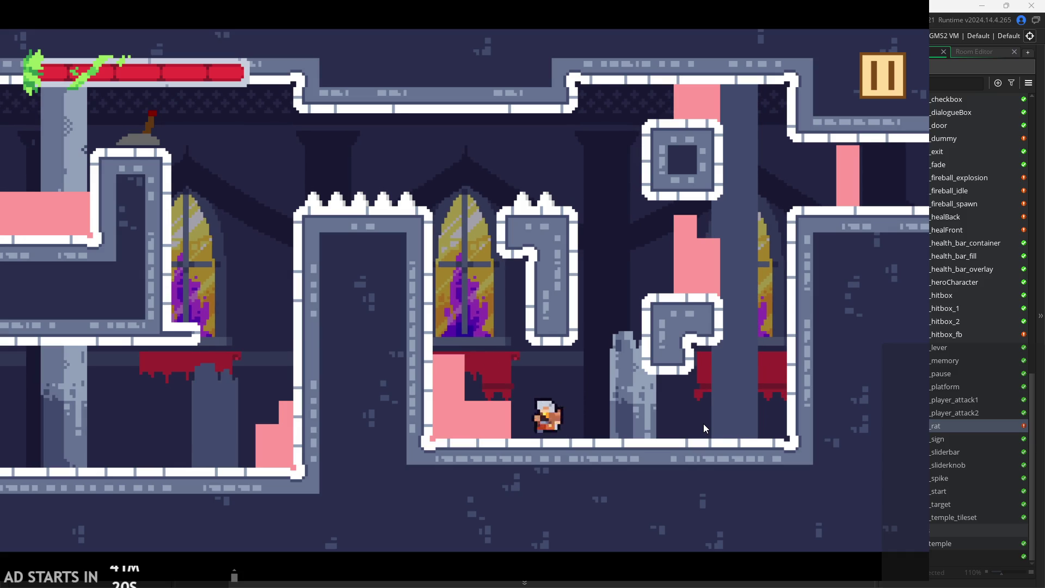
key("Left")
key("space")
key("space")
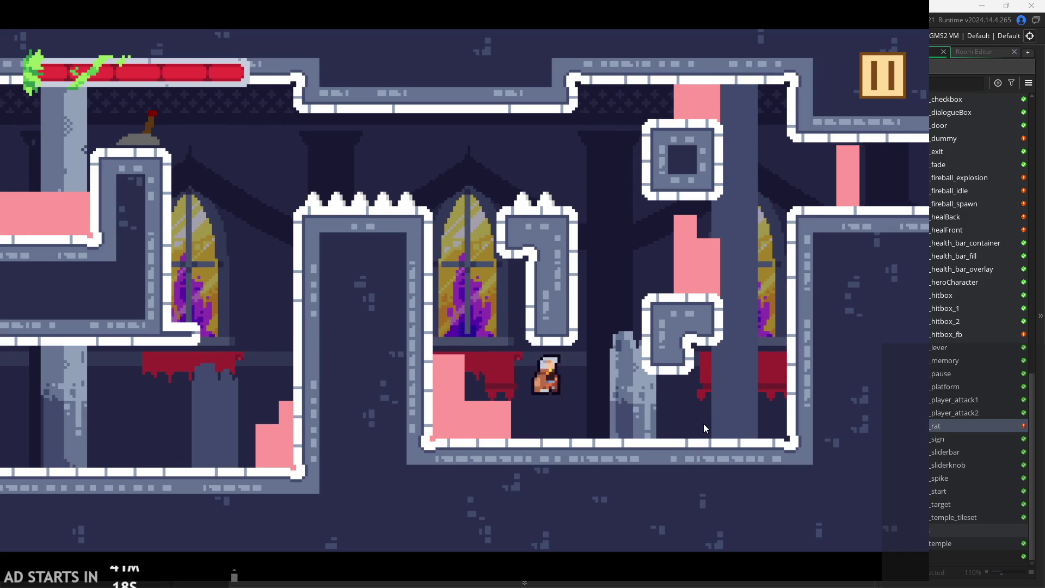
key("Left")
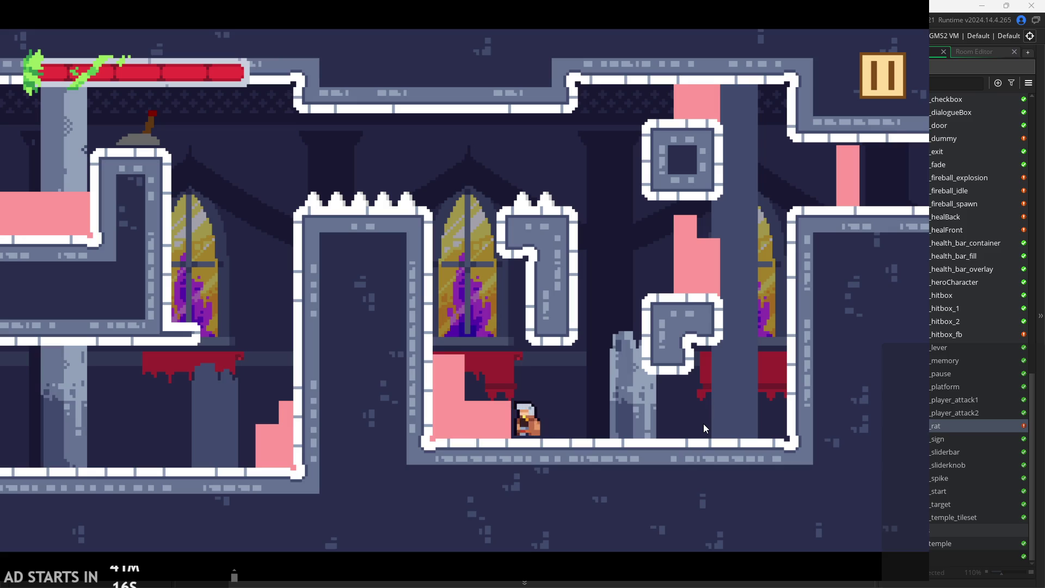
key("Right")
key("space")
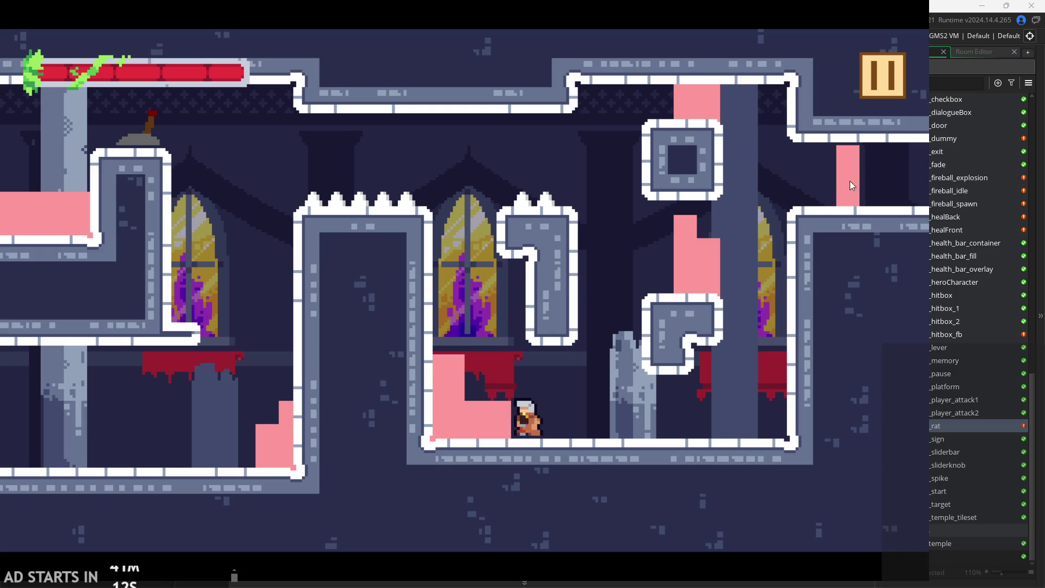
left_click(877, 92)
Close the game and open obj_hero's End Step code.
left_click(768, 452)
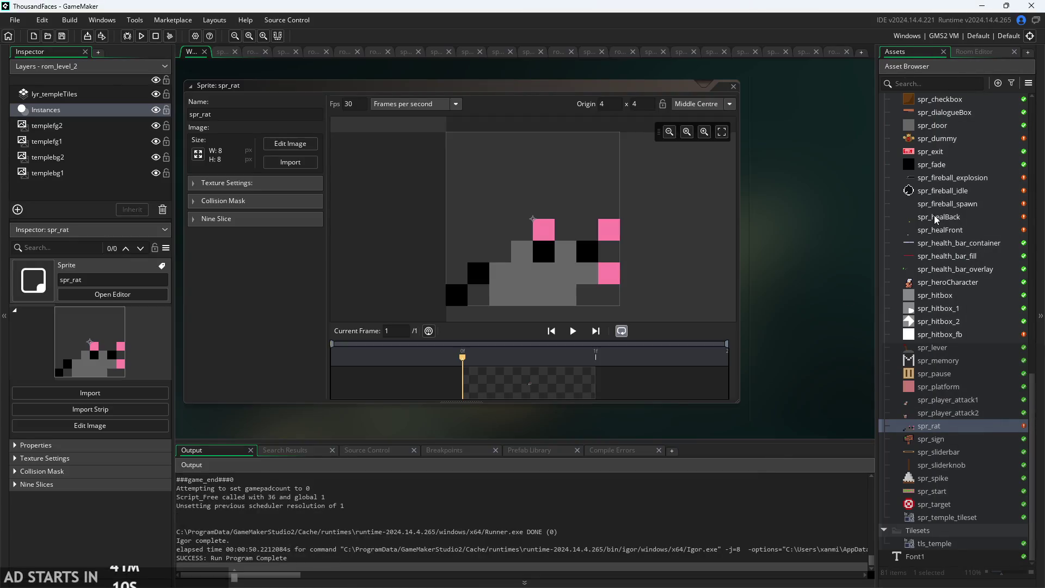
scroll(947, 282, "up", 10)
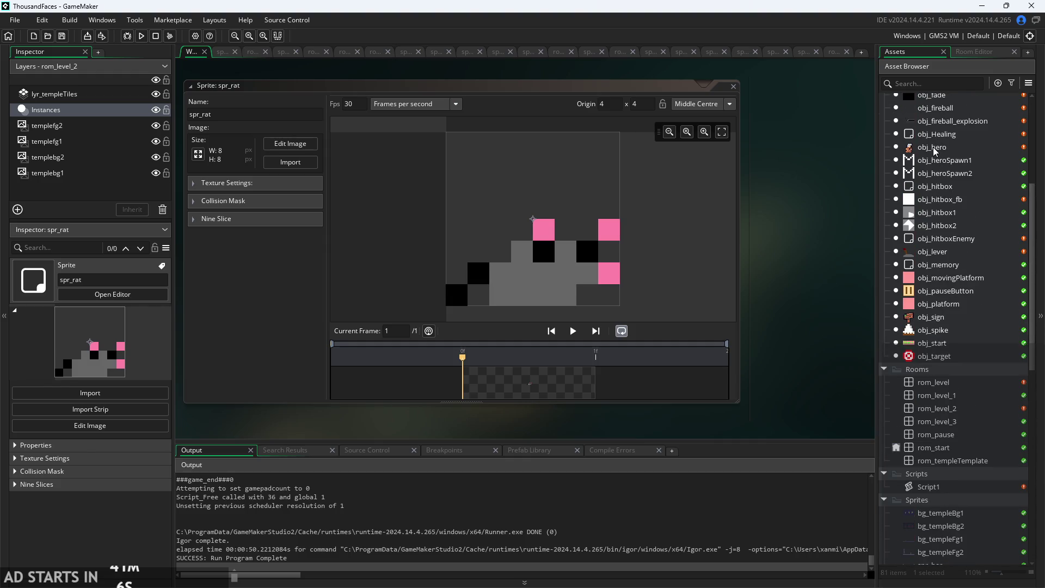
double_click(933, 147)
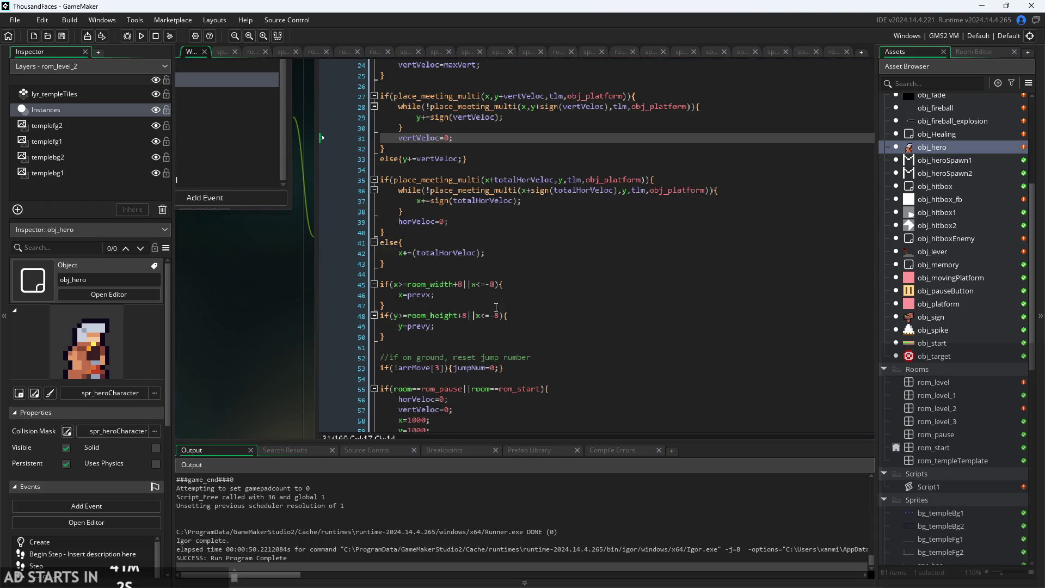
left_click(488, 155)
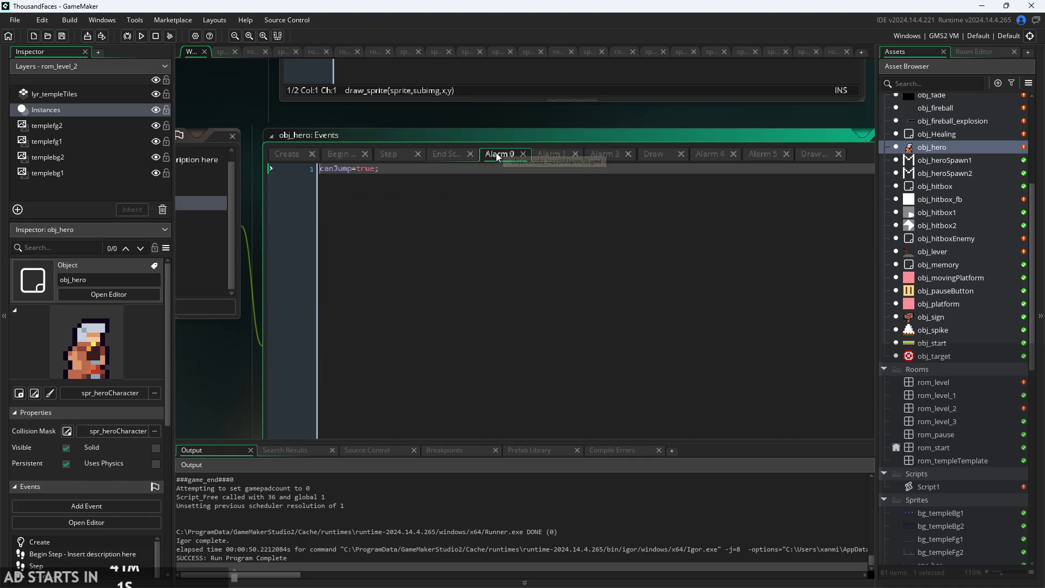
left_click(444, 156)
scroll(262, 373, "down", 6)
scroll(262, 373, "down", 5)
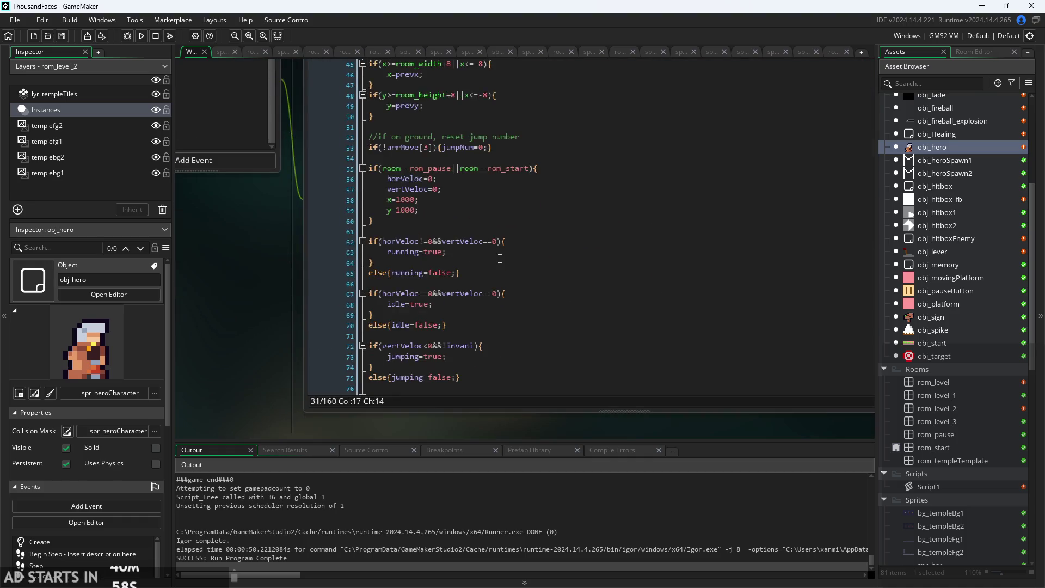
scroll(438, 293, "down", 7)
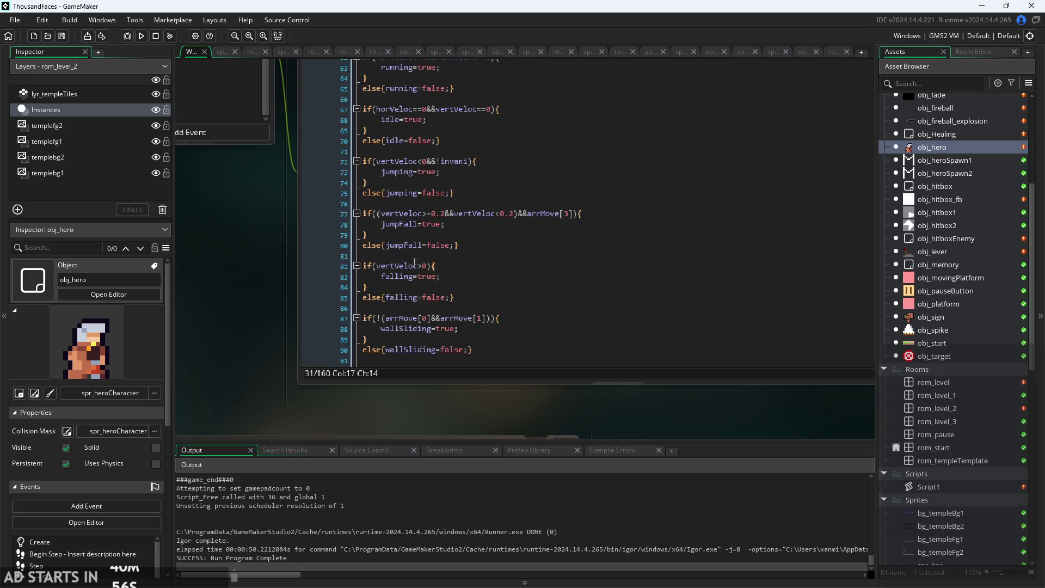
Append &&arrMove[3] to the wall-slide condition on line 87 and launch a new test run.
scroll(439, 293, "up", 1, "ctrl")
scroll(438, 292, "up", 1, "ctrl")
left_click(505, 254)
type("&&")
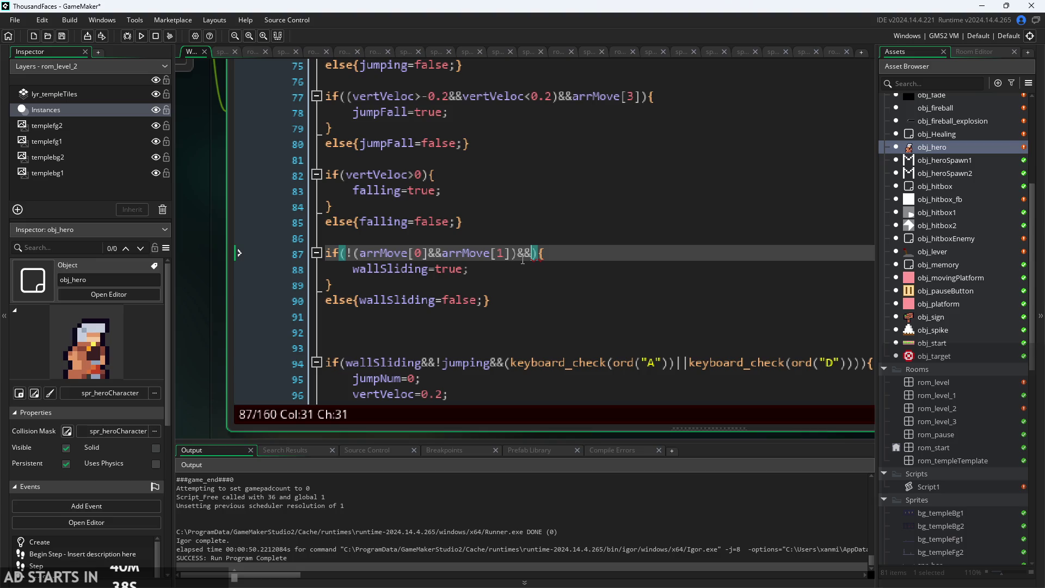
type("arrMove[3")
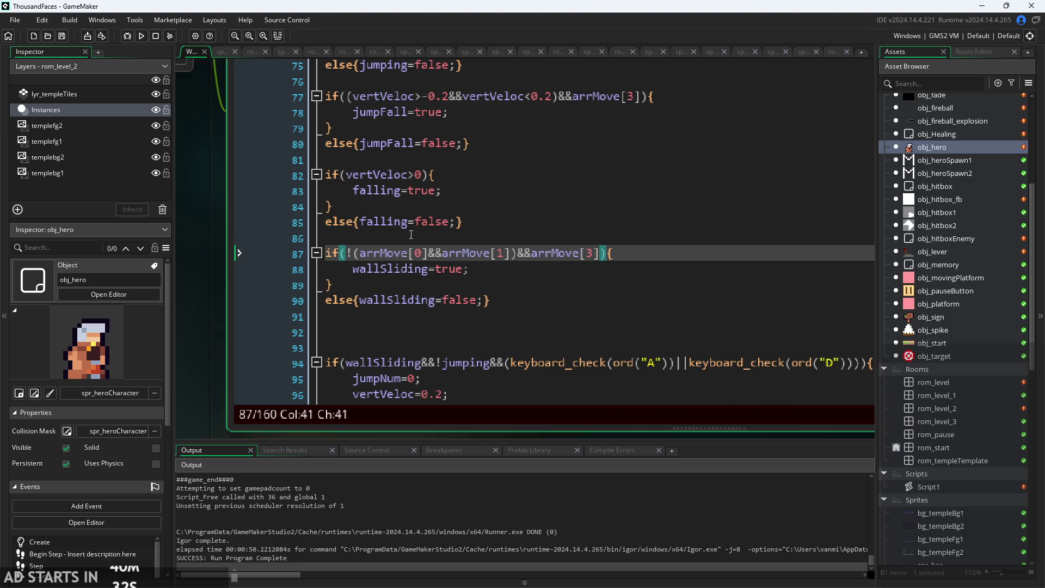
left_click(140, 36)
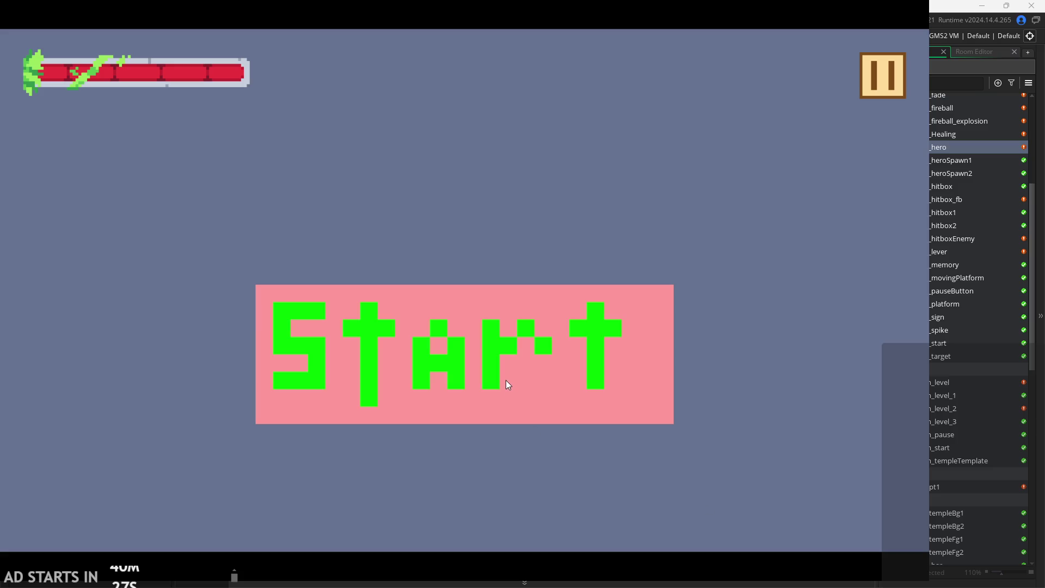
Start the game and test wall slides and wall jumps on the left wall.
left_click(506, 385)
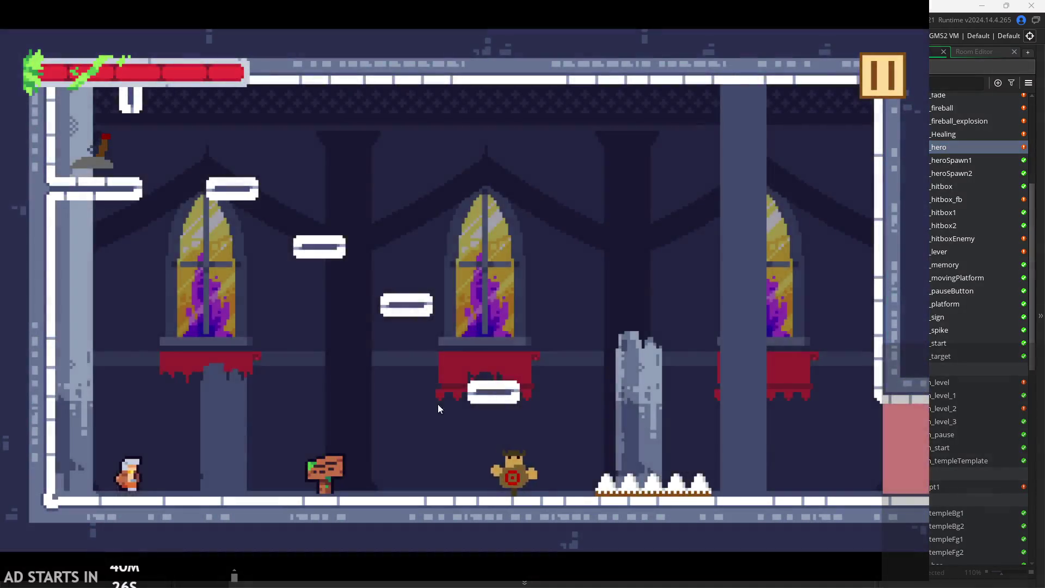
key("Right")
key("Up")
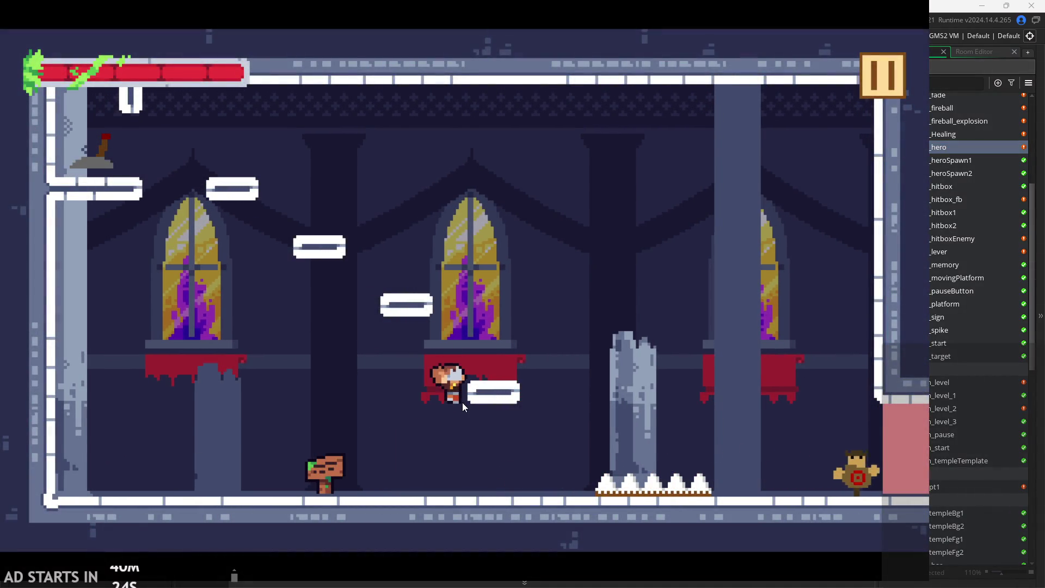
key("Right")
key("Left")
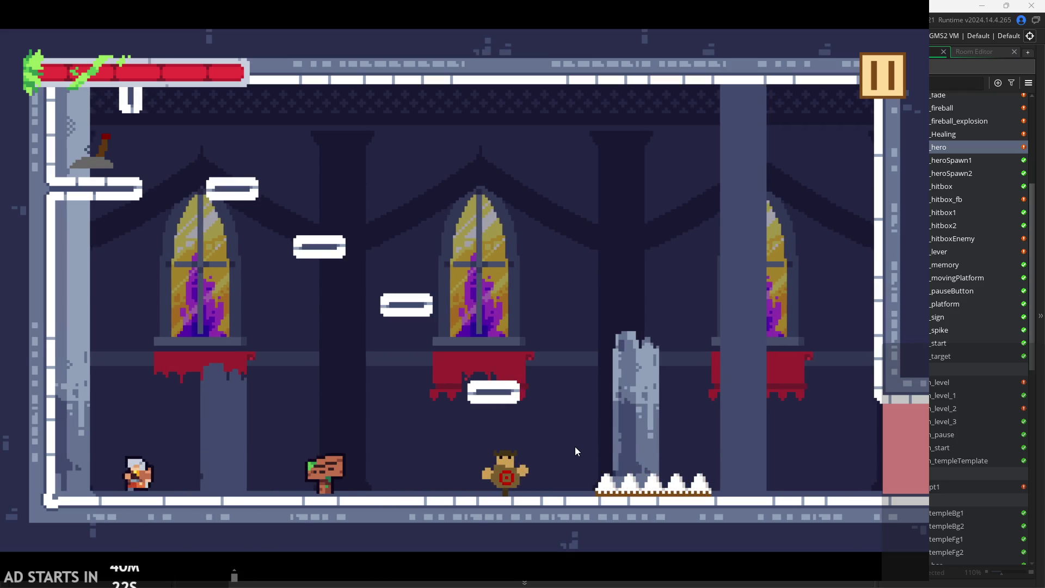
key("Up")
key("Up")
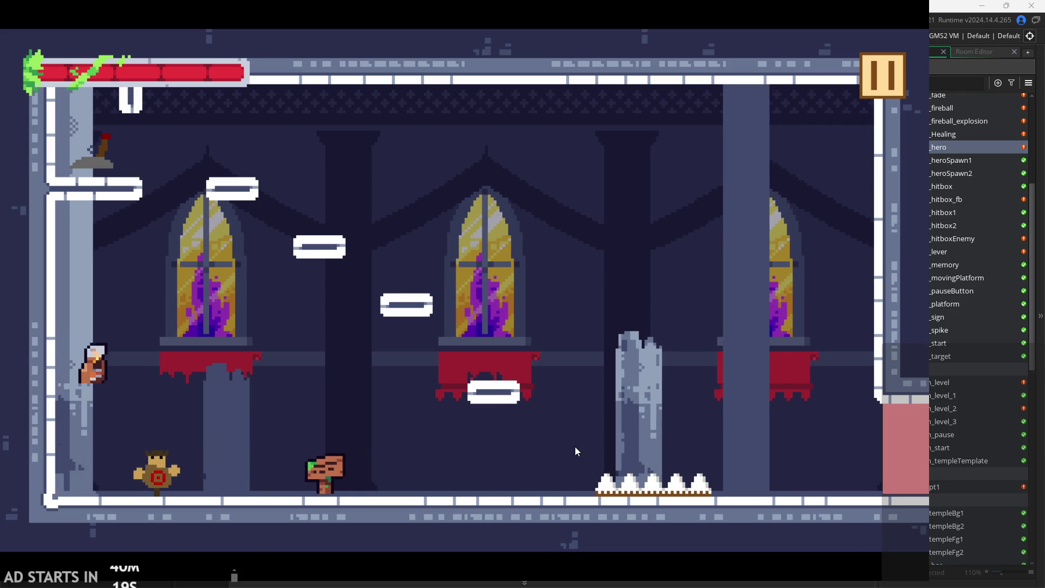
key("Right")
key("Left")
key("Up")
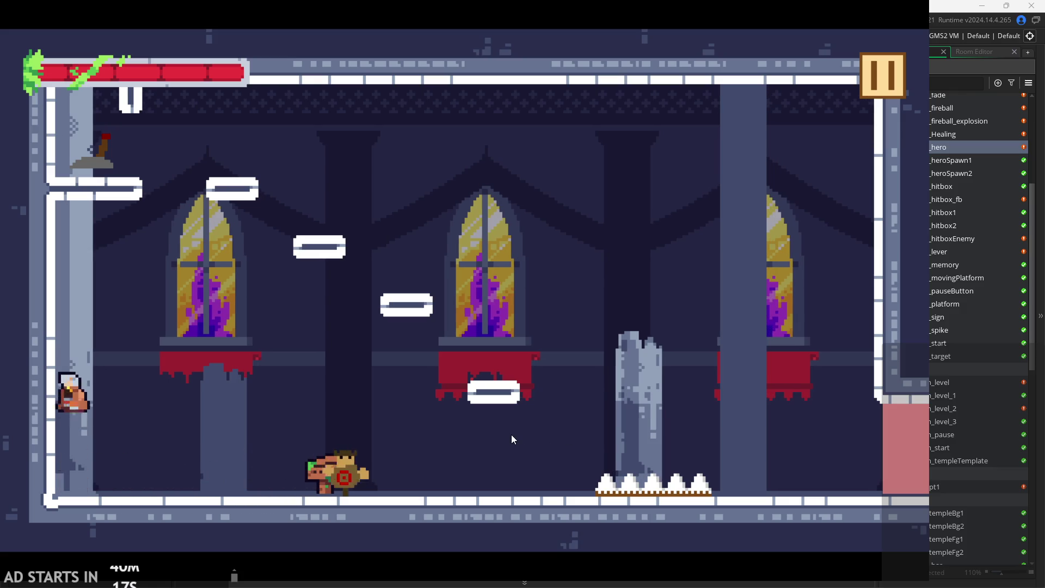
key("Up")
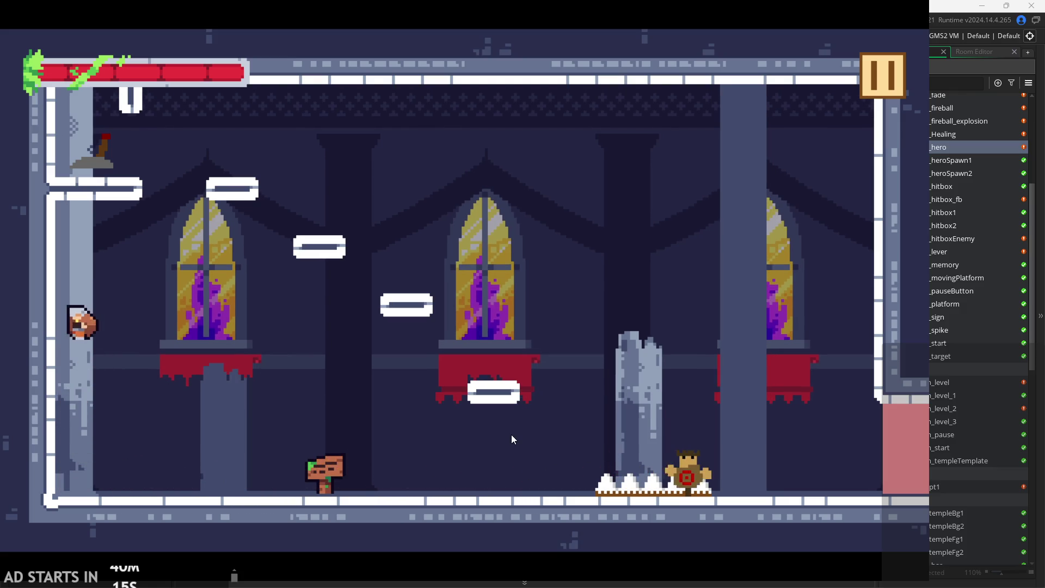
key("Right")
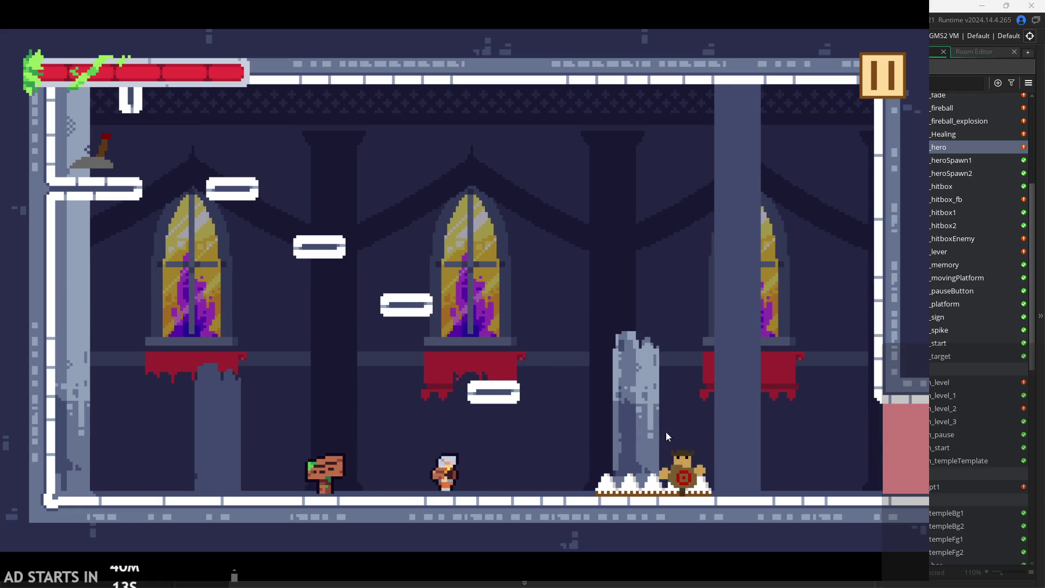
Back off the spikes and fight the walking enemy until it is defeated.
key("Right")
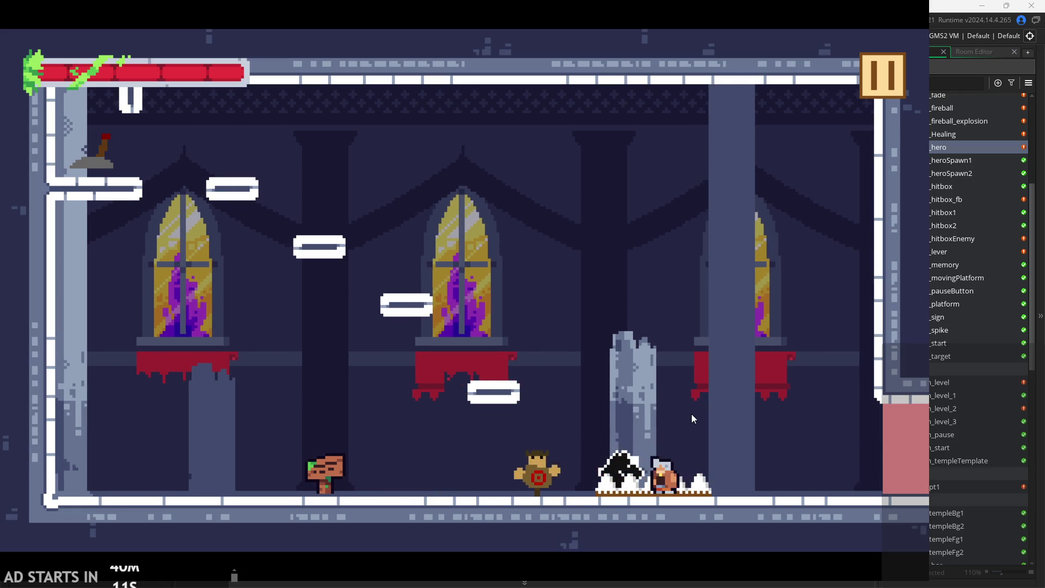
key("Left")
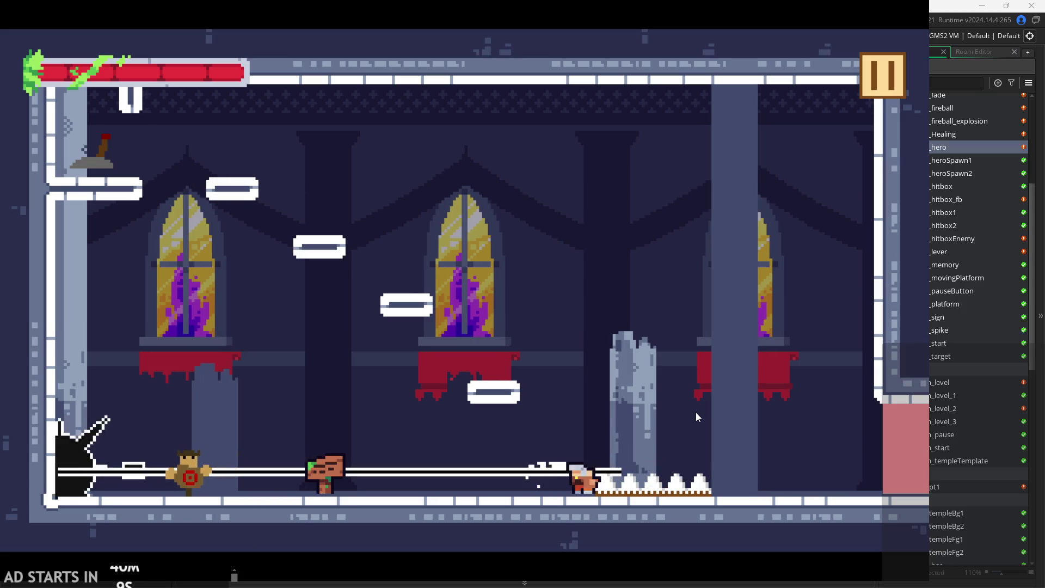
key("Left")
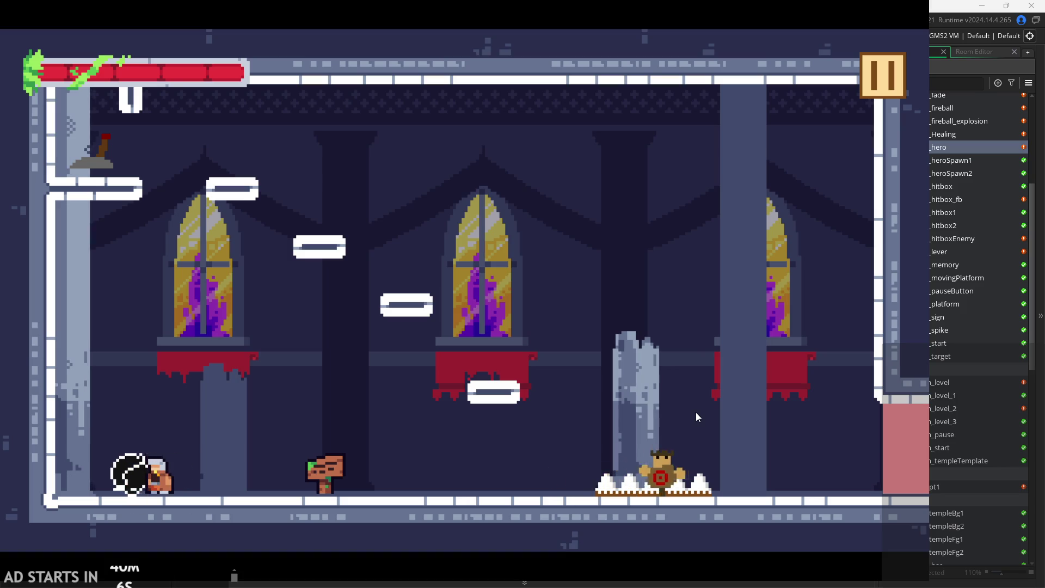
key("Right")
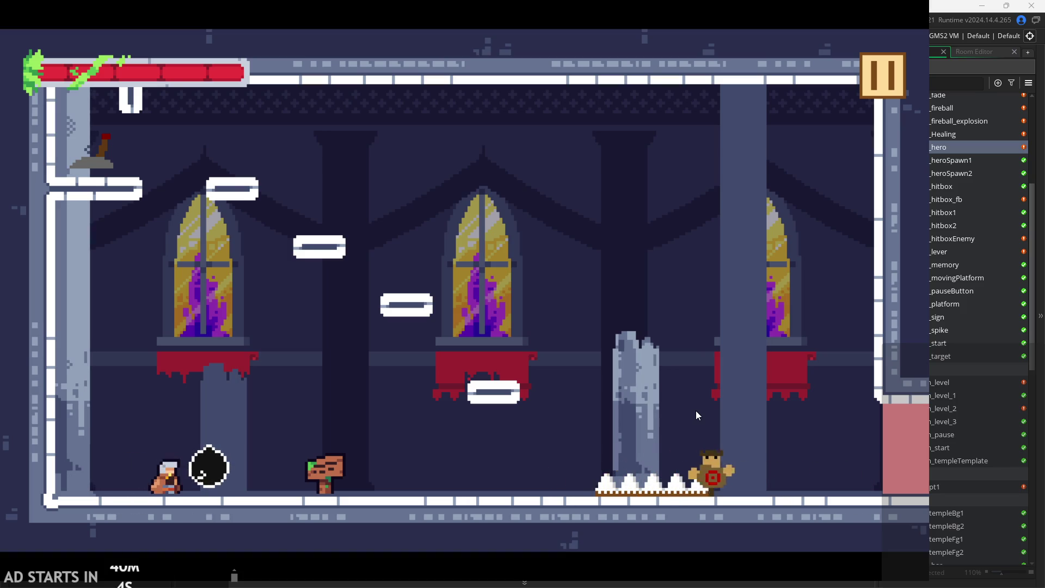
key("Right")
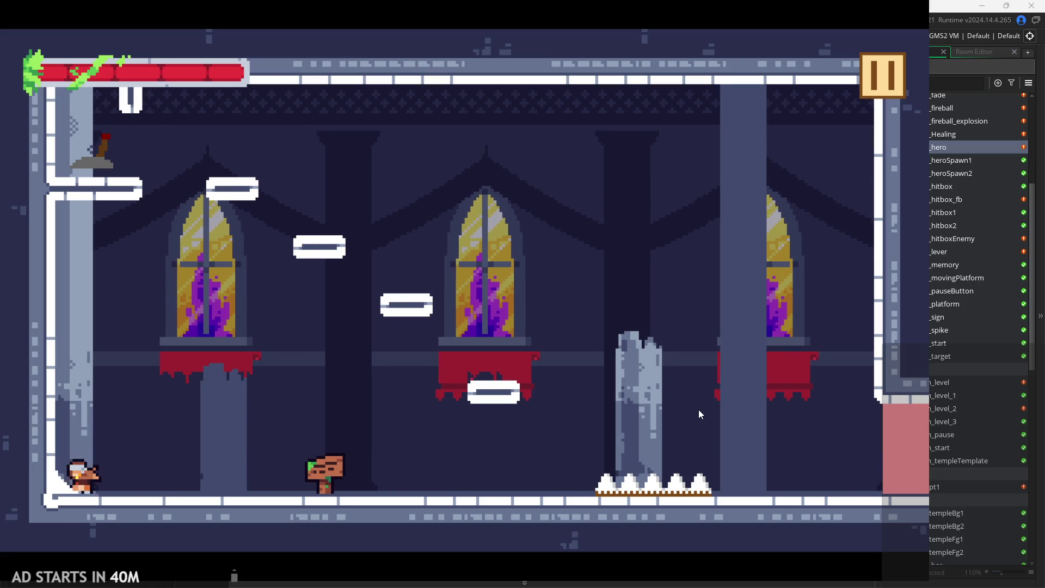
key("Right")
Climb the platforms, flip the lever, hit the targets and walk into the next room.
key("Up")
key("Right")
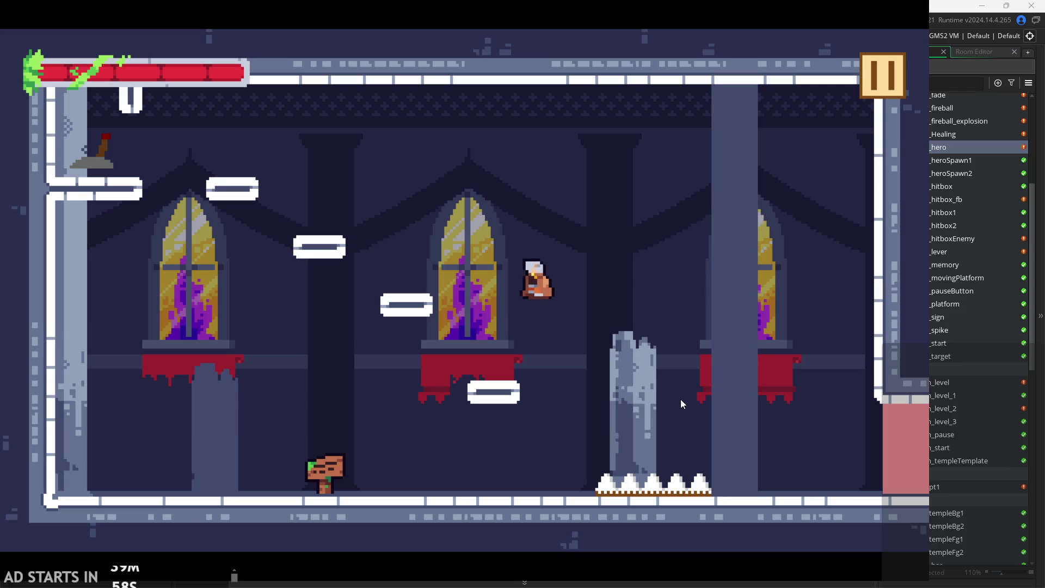
key("Left")
key("Left")
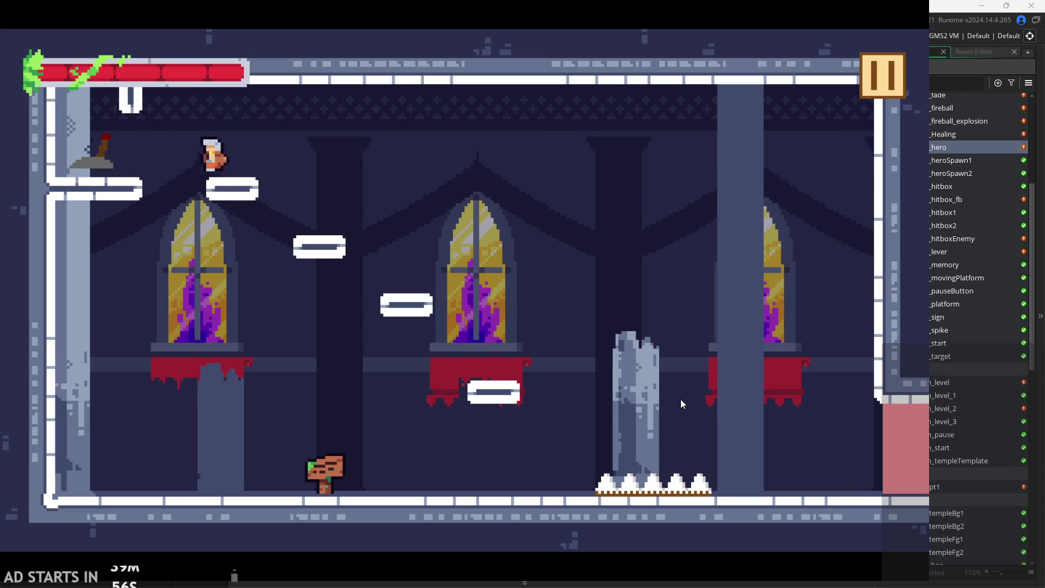
key("Up")
key("Left")
key("Right")
key("Up")
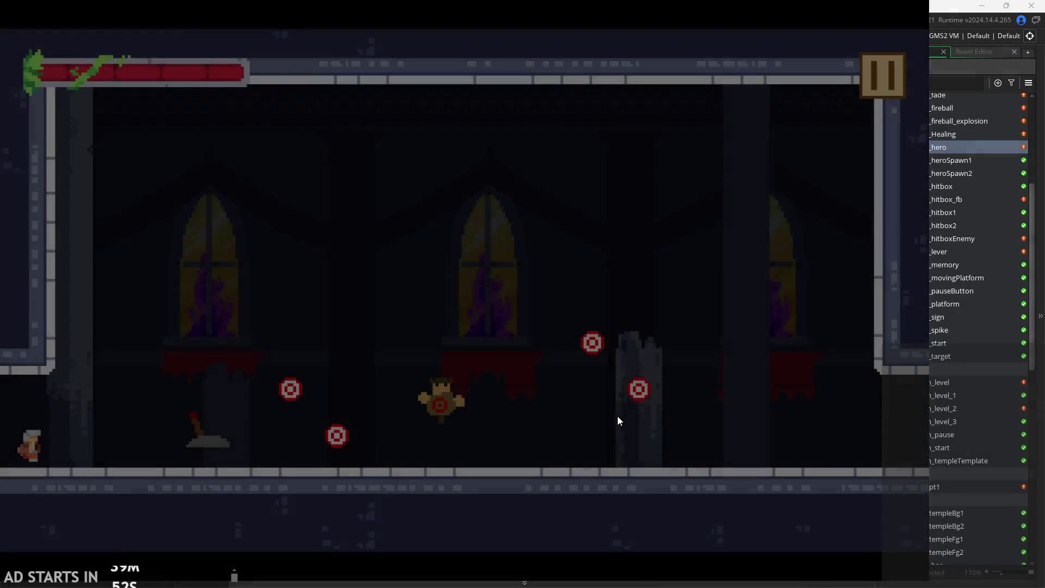
key("Right")
key("Right")
key("Up")
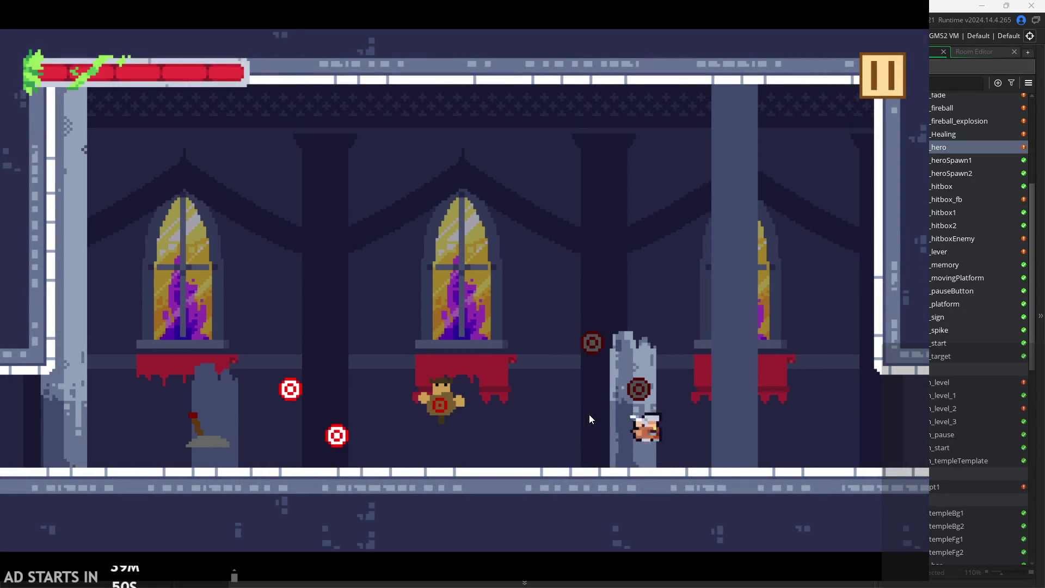
key("Right")
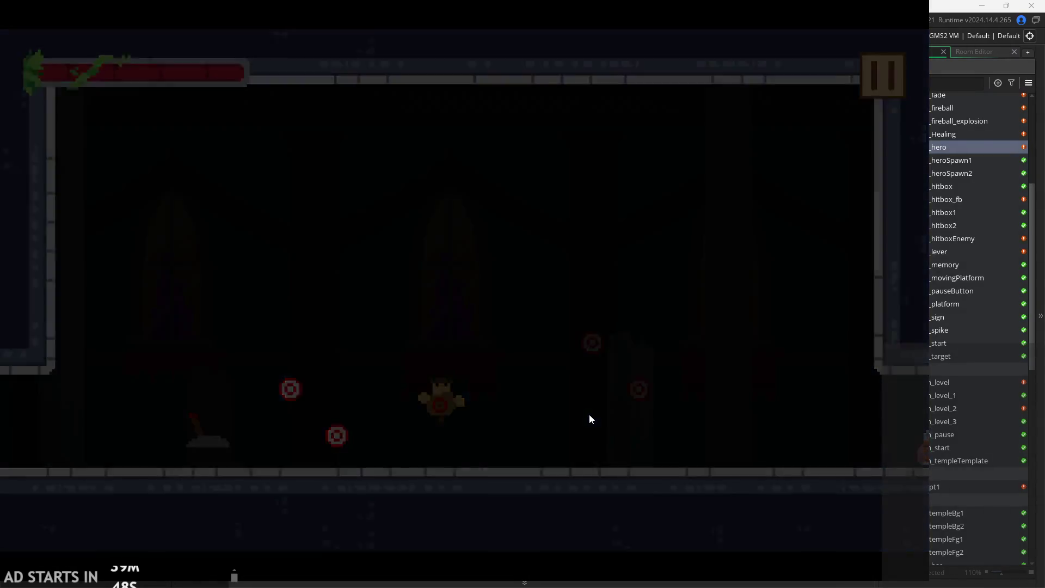
key("Up")
Climb to the lever ledge, flip the lever, then jump across and drop to the floor.
key("Up")
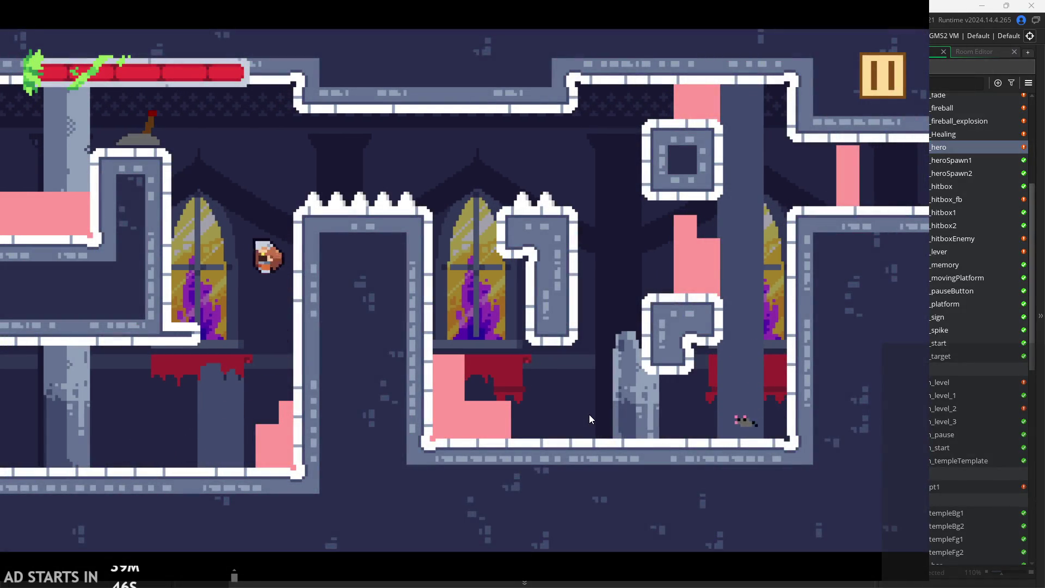
key("Left")
key("Up")
key("Up")
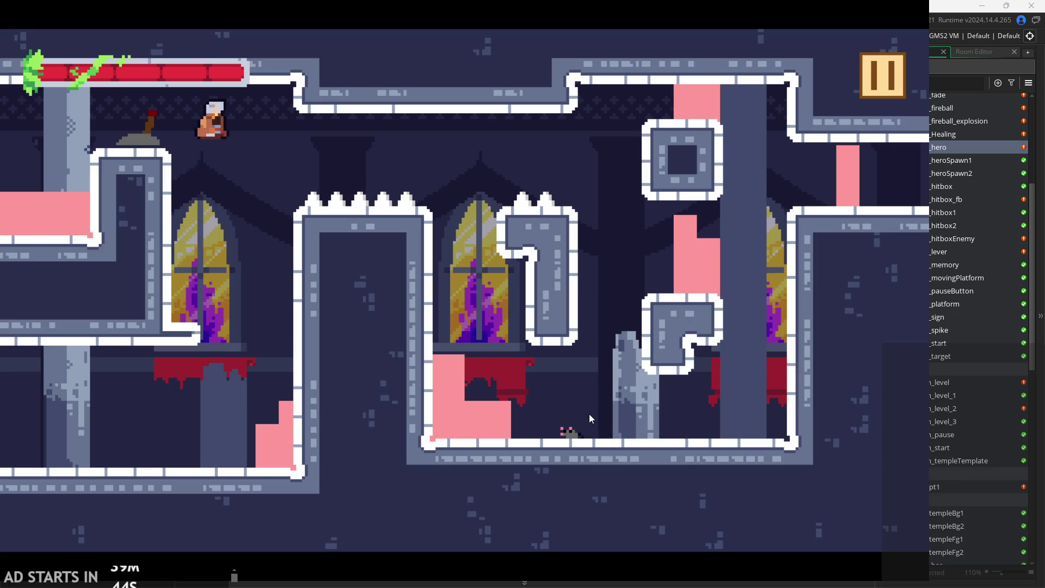
key("Left")
key("Right")
key("Up")
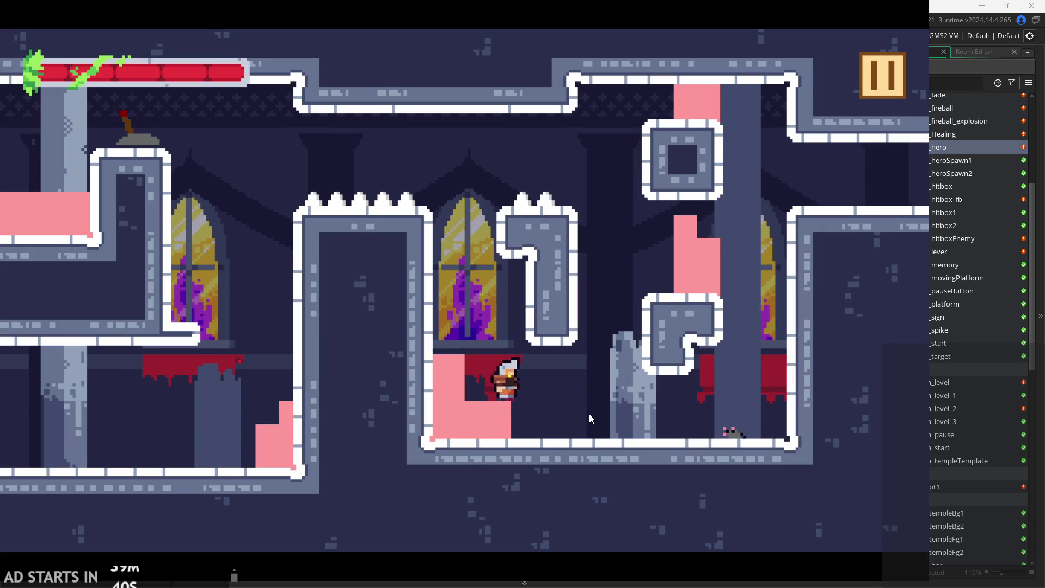
key("Right")
key("Left")
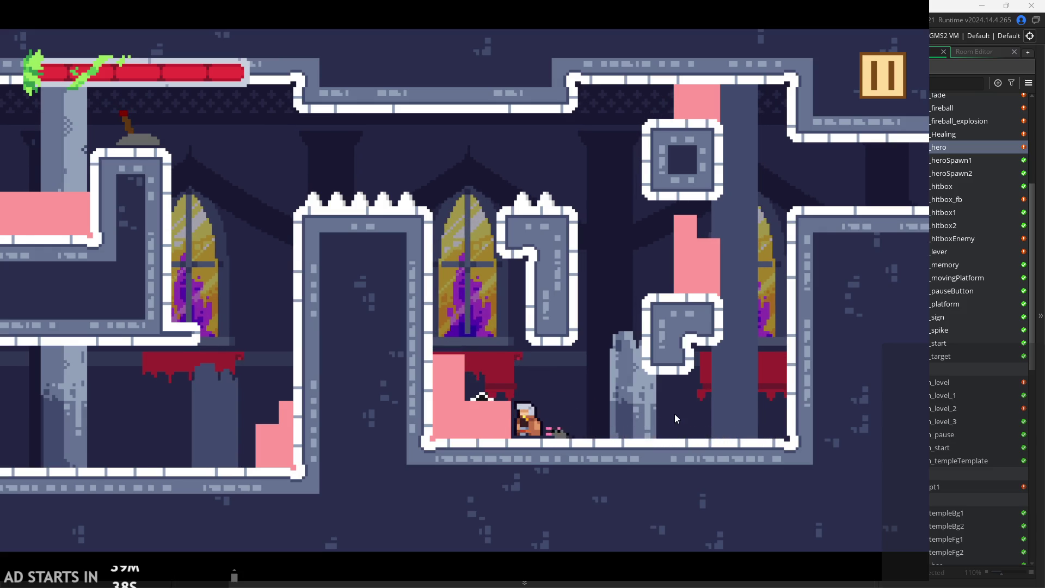
Attack to defeat the eye enemy, dash right, then move left and jump.
key("x")
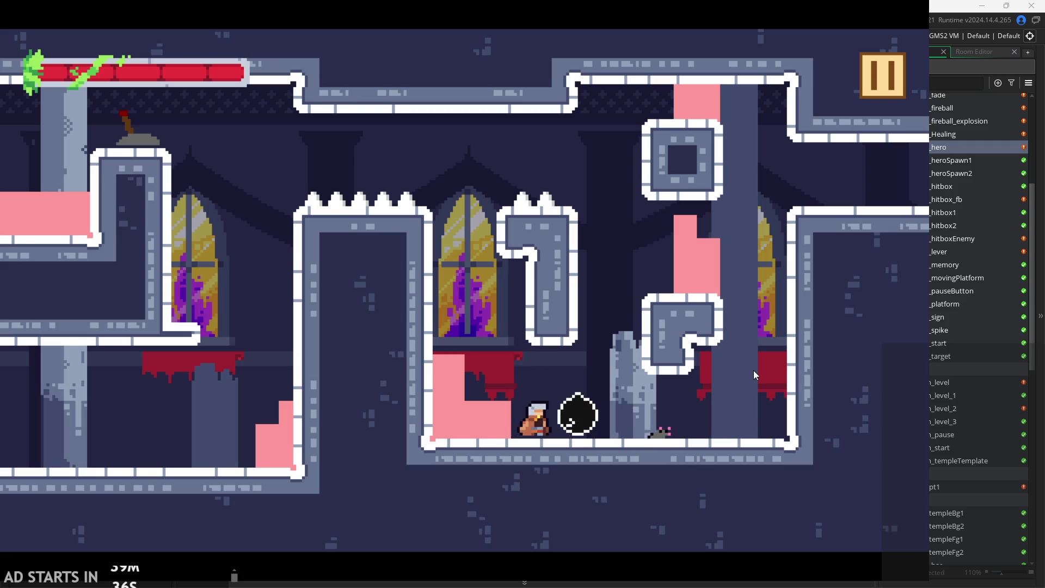
key("Right")
key("Left")
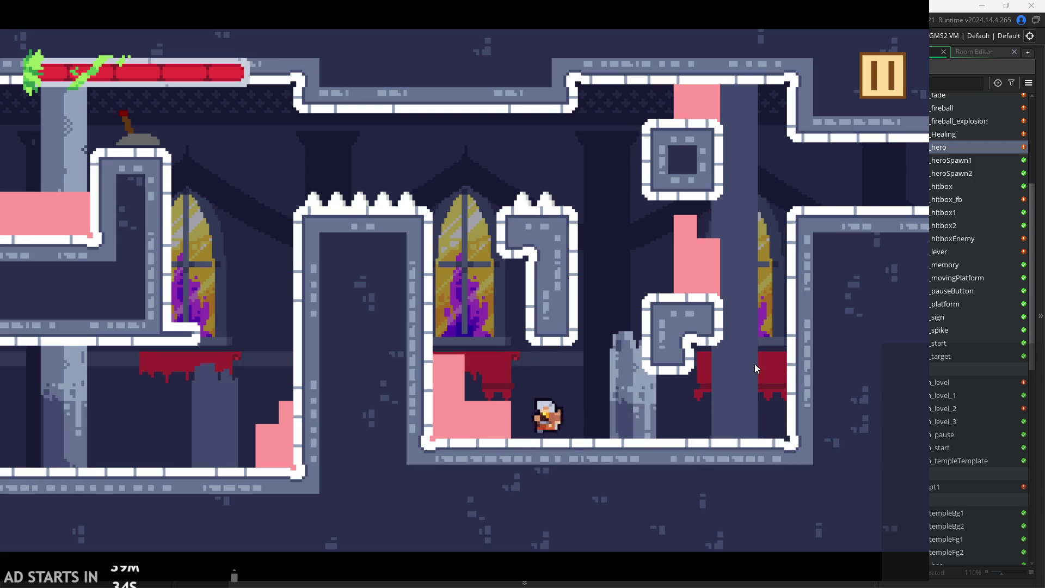
key("space")
Step onto the pink block, drop off, jump back on, then run along the floor.
key("Left")
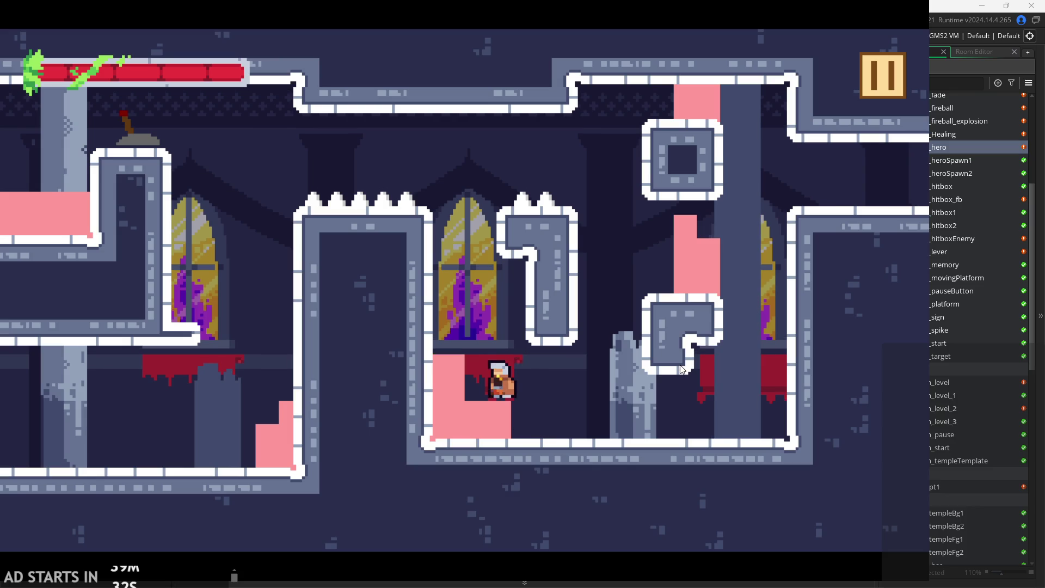
key("Right")
key("Left")
key("Right")
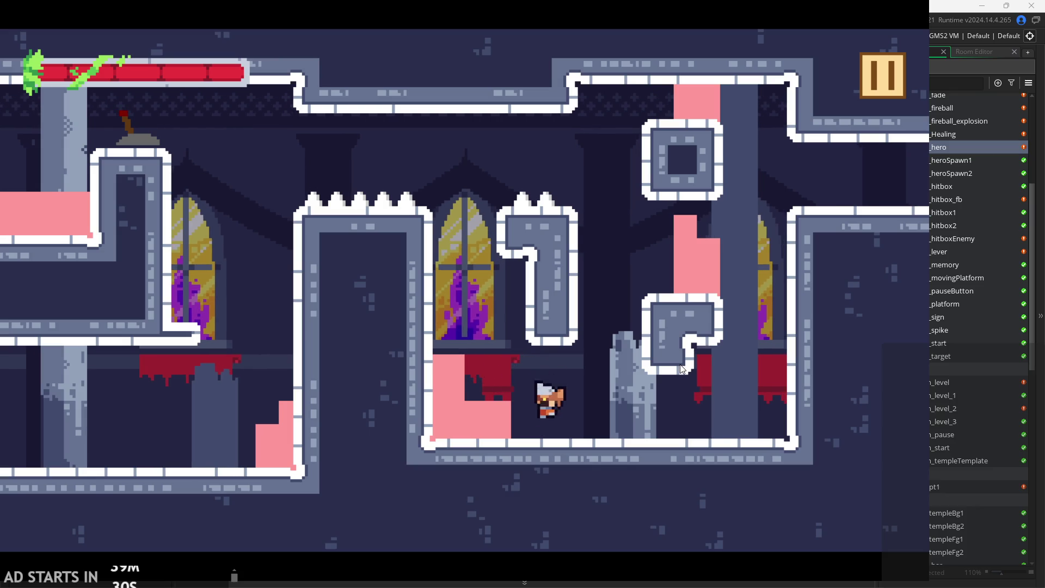
key("space")
key("Left")
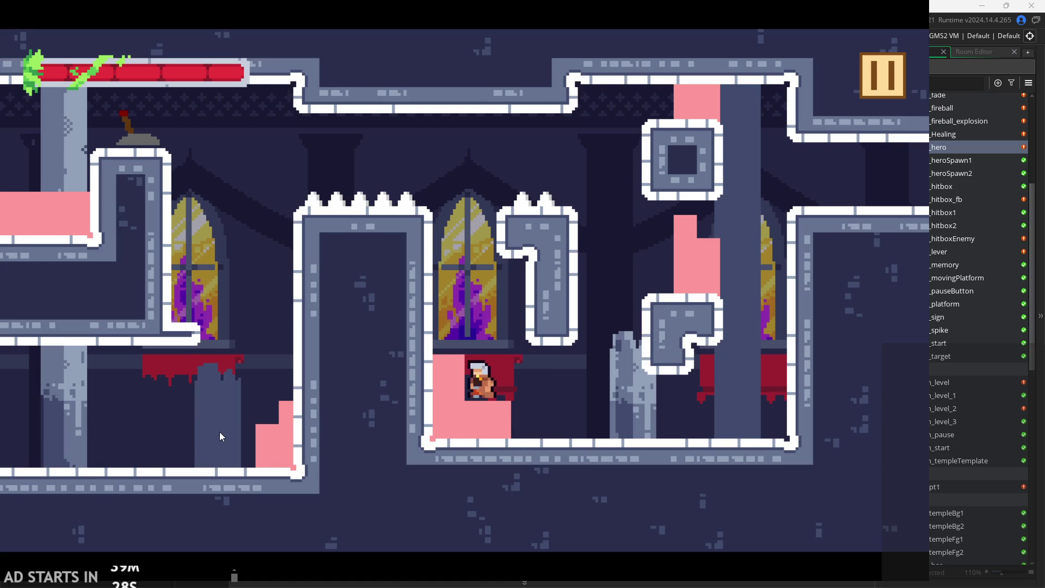
key("Right")
key("Left")
key("Right")
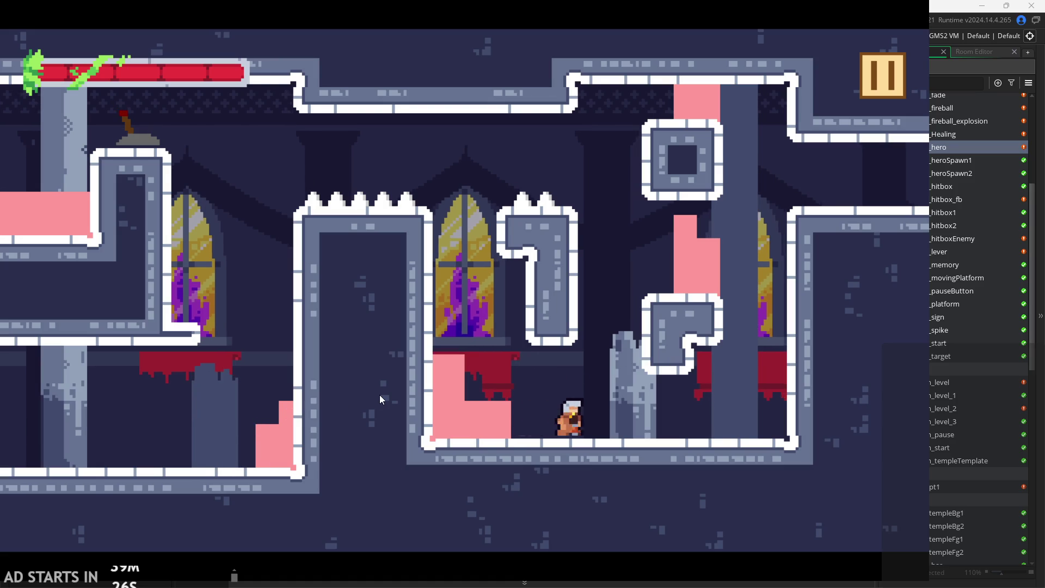
key("Left")
key("Right")
Hop between the pink block and the floor, then jump up toward the left.
key("Left")
key("space")
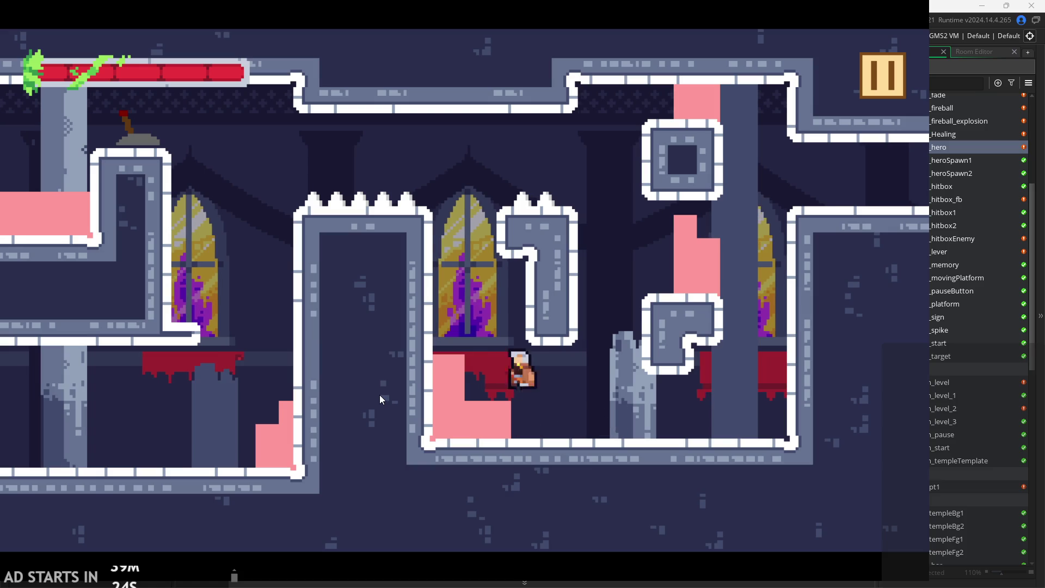
key("Right")
key("Left")
key("space")
key("space")
key("Left")
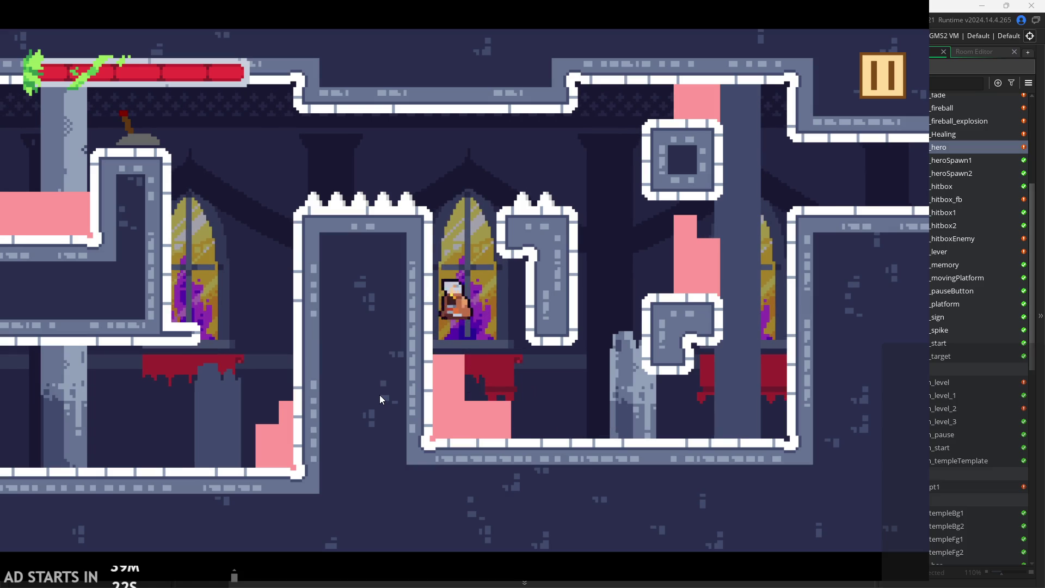
key("Right")
key("Left")
Leap onto the upper-left ledge and jump up beside the lever along the ledge.
key("Left")
key("space")
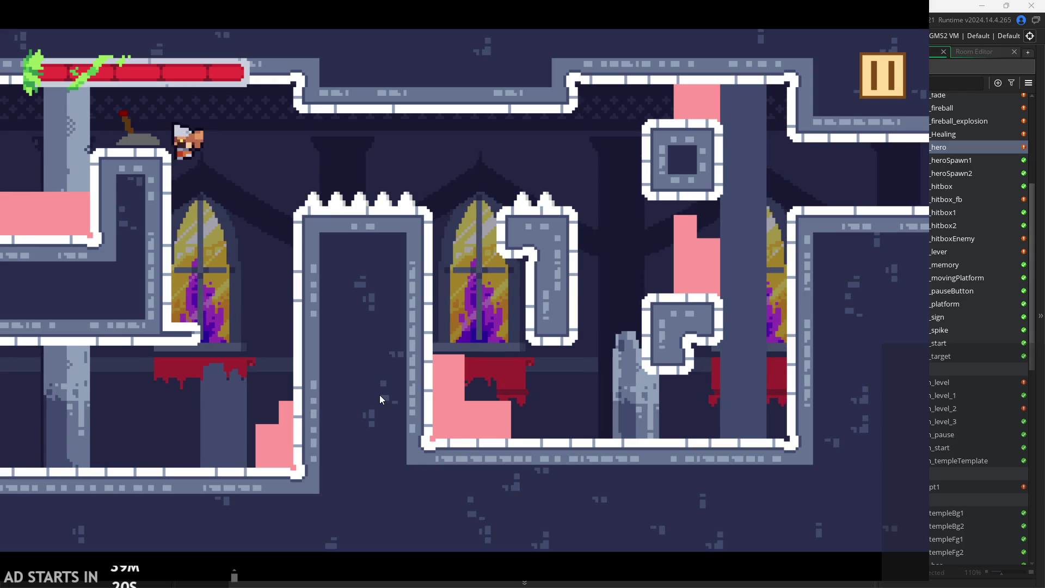
key("Left")
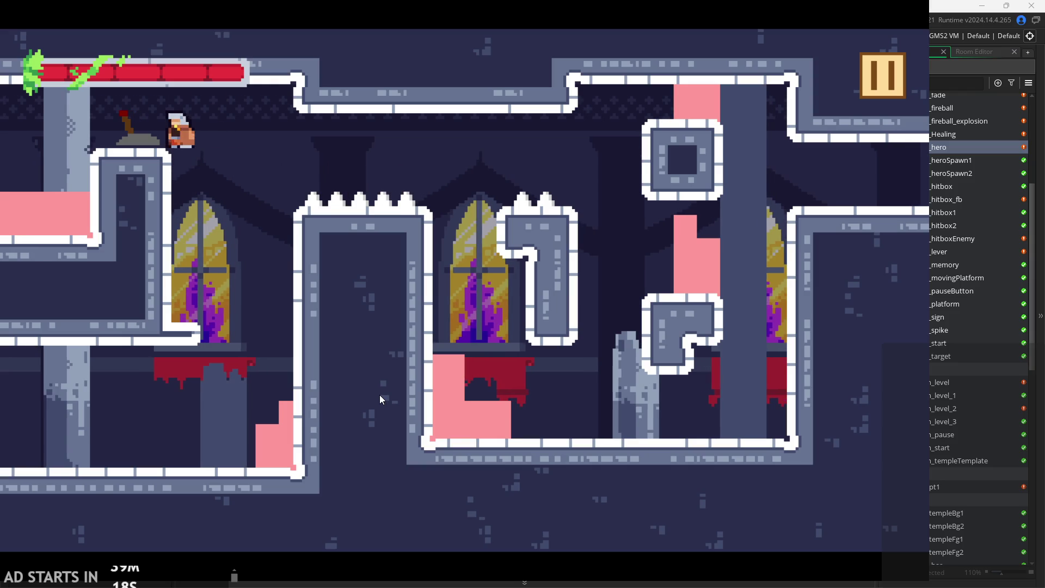
key("space")
key("Left")
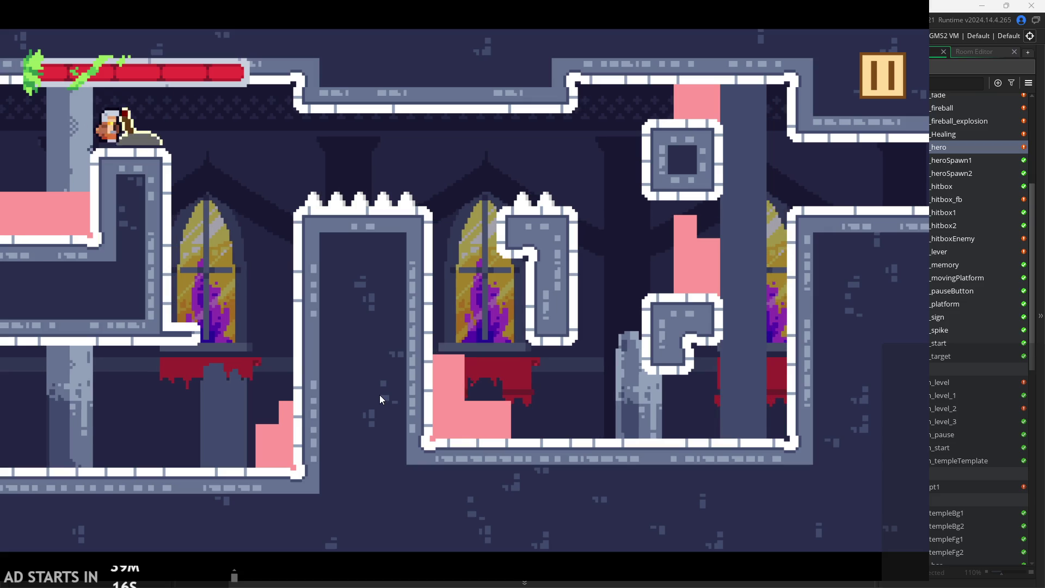
key("Right")
key("Left")
key("Right")
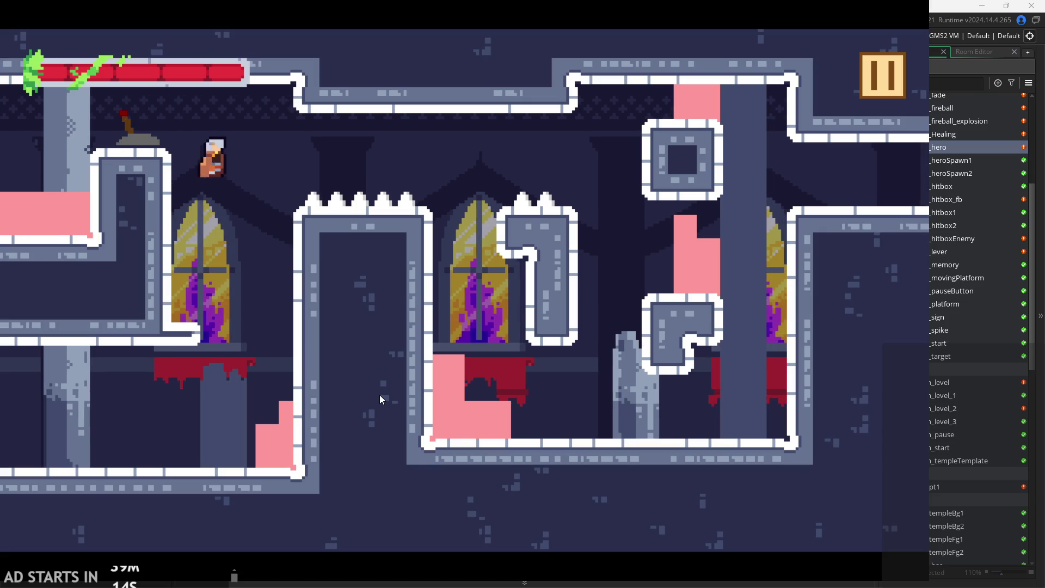
key("space")
key("Left")
Slide down the wall and wall-jump back up toward the upper-left ledge repeatedly.
key("space")
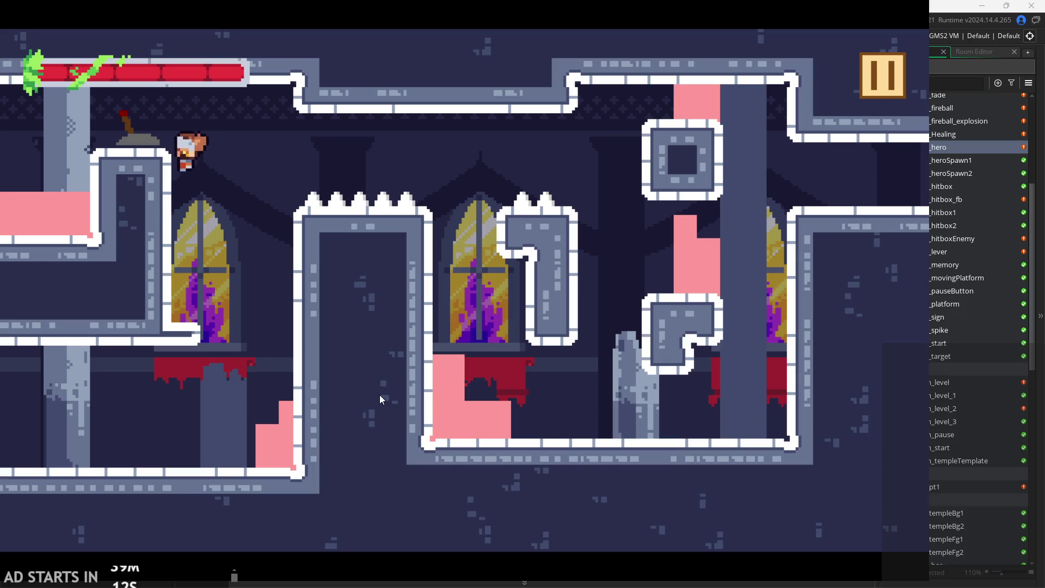
key("space")
key("Left")
key("Right")
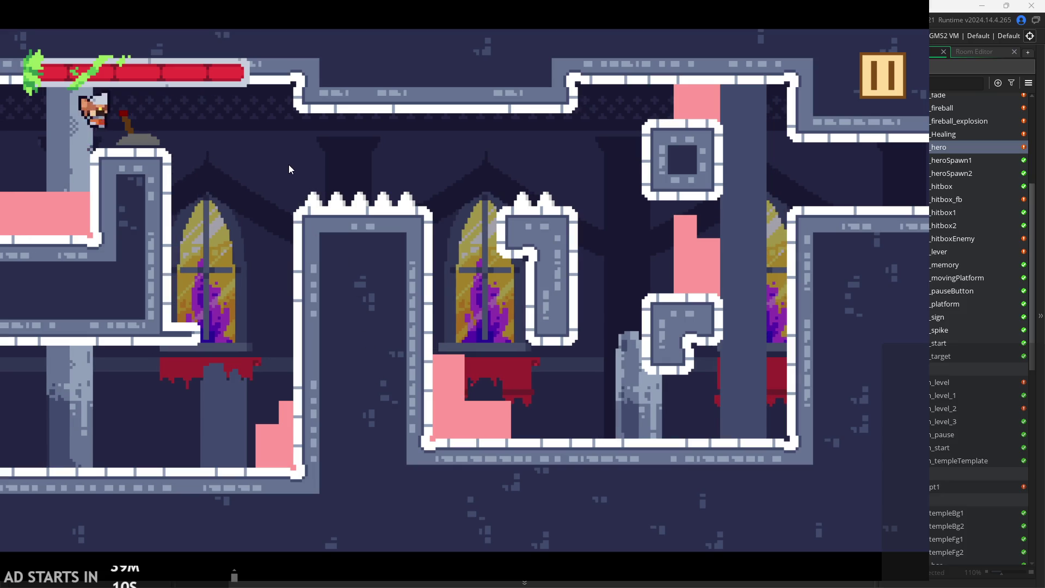
key("space")
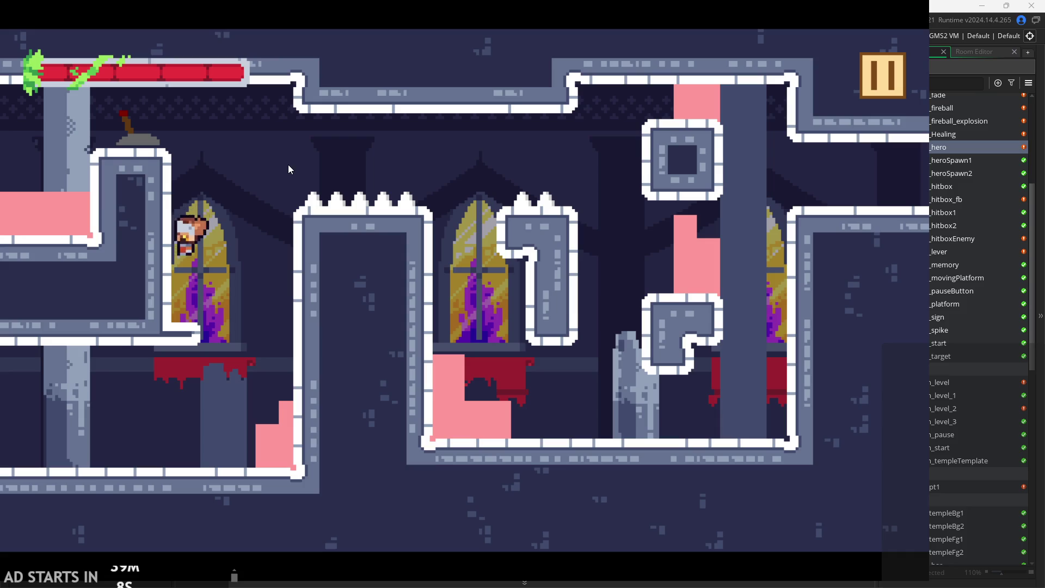
key("space")
key("space")
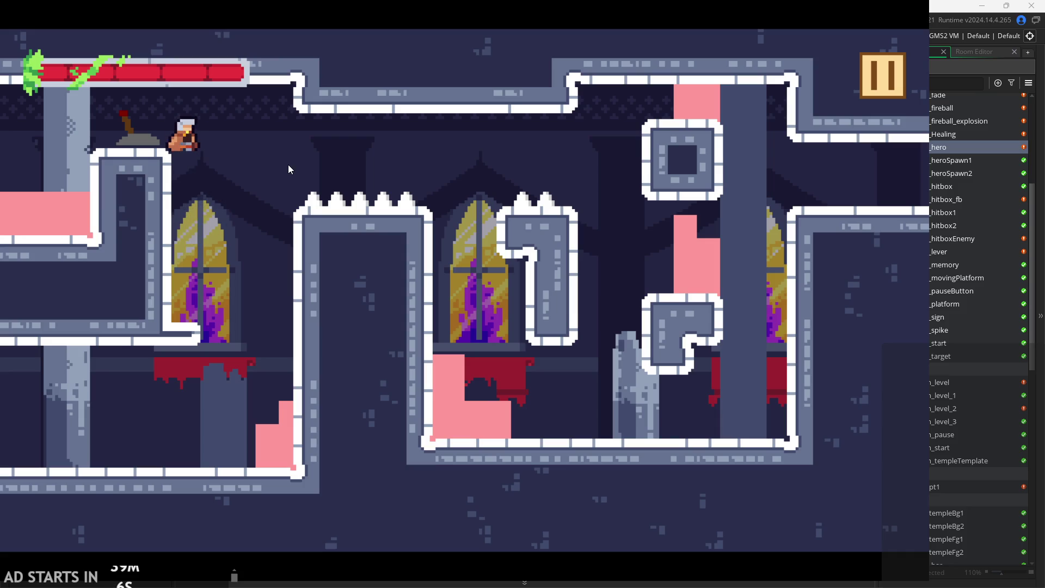
key("space")
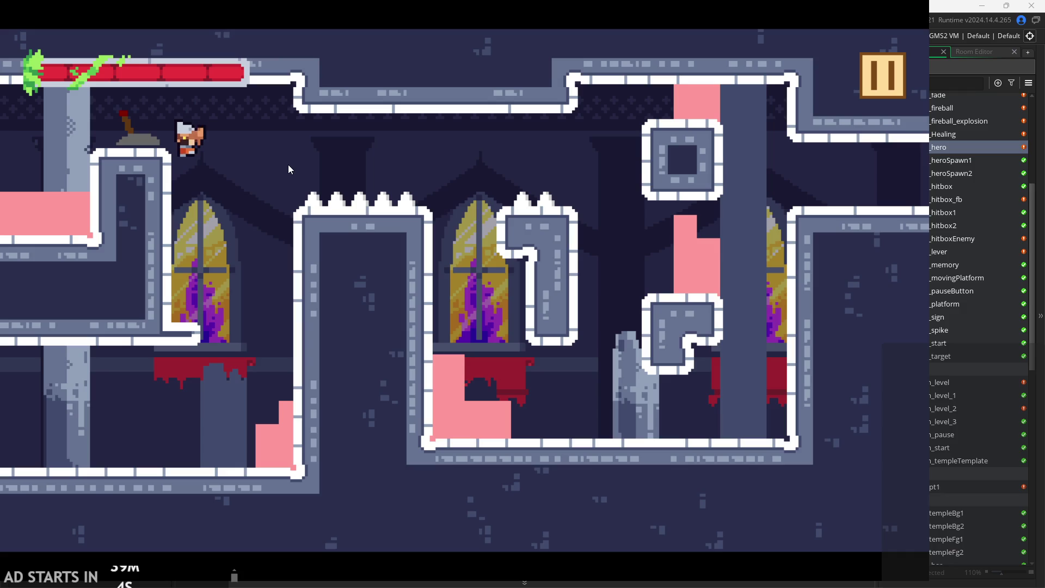
key("space")
key("space")
key("space")
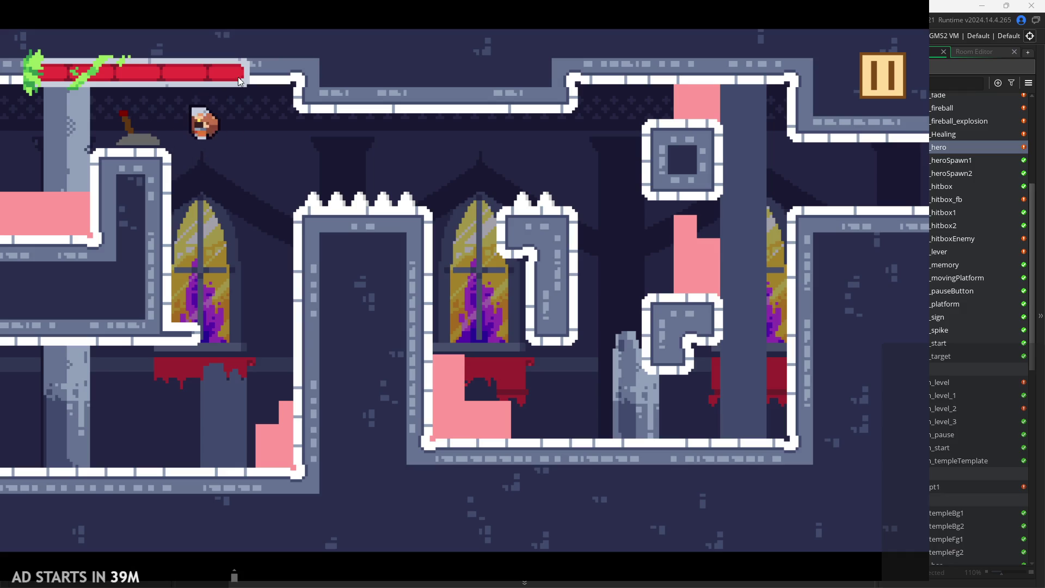
key("space")
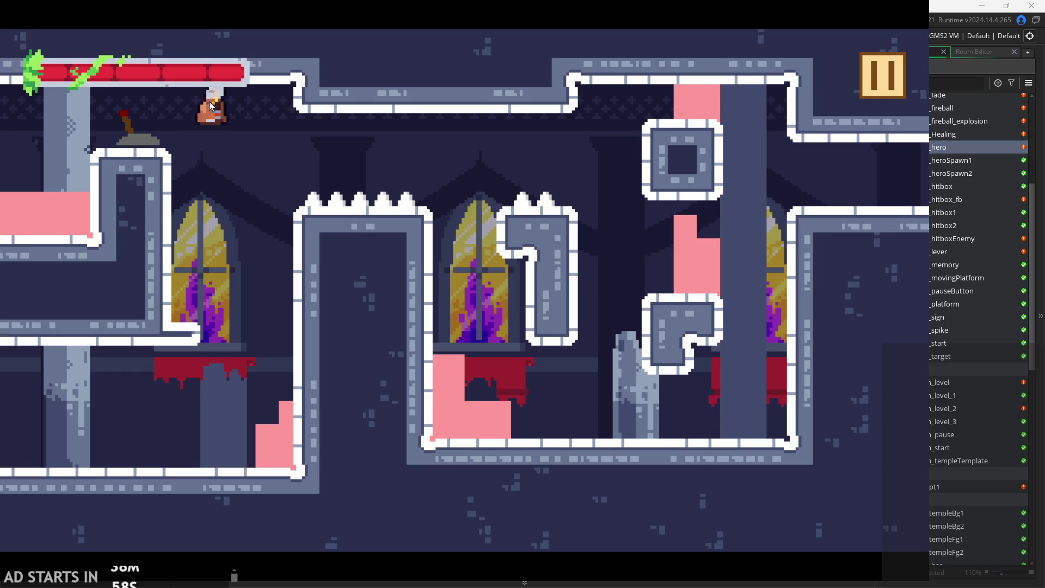
key("space")
key("space")
key("space")
key("space")
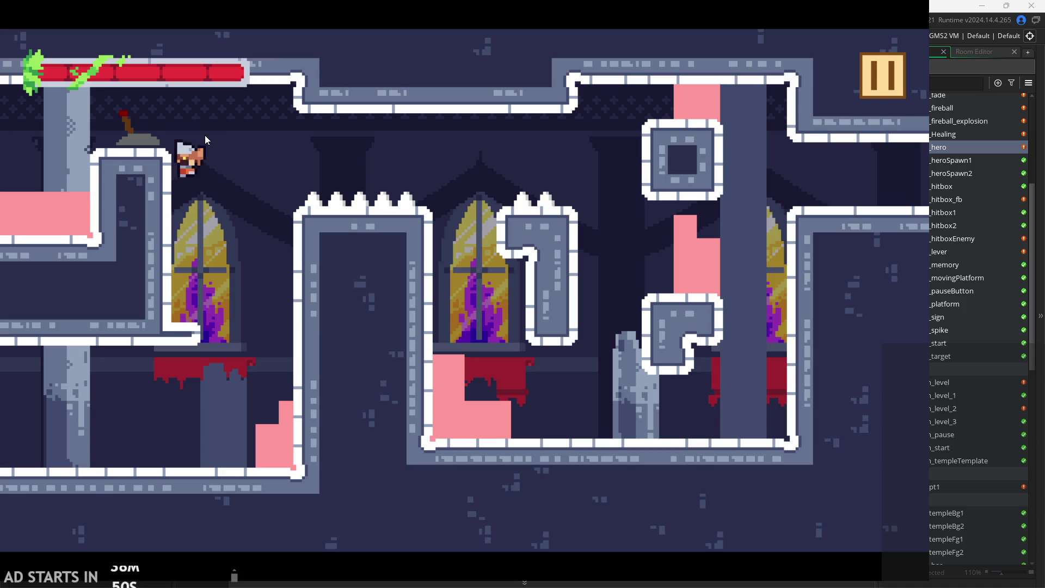
key("space")
key("space")
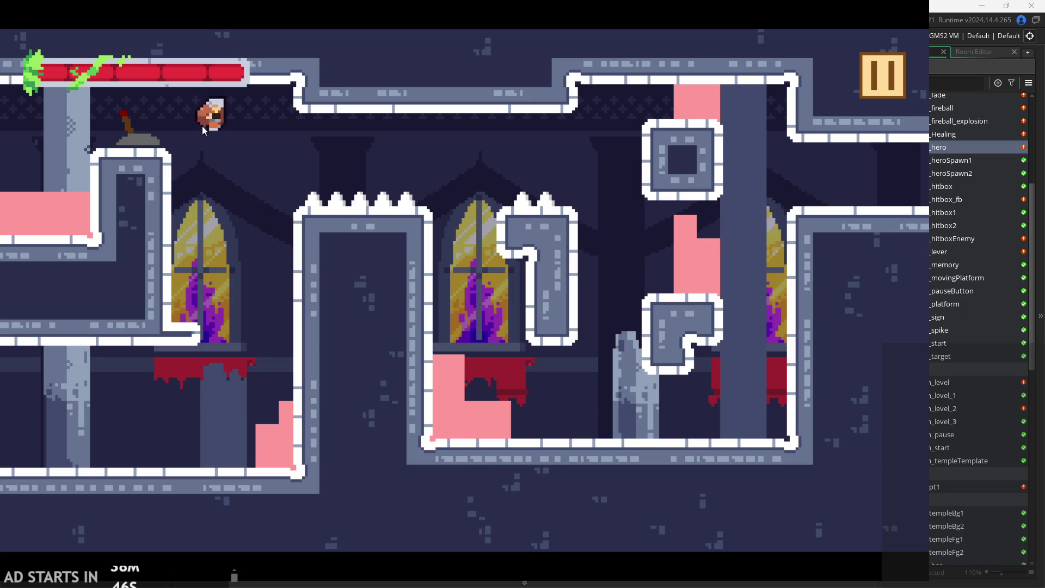
Jump to the far left wall, keep wall jumping, then walk past the lever and off the ledge.
key("Left")
key("space")
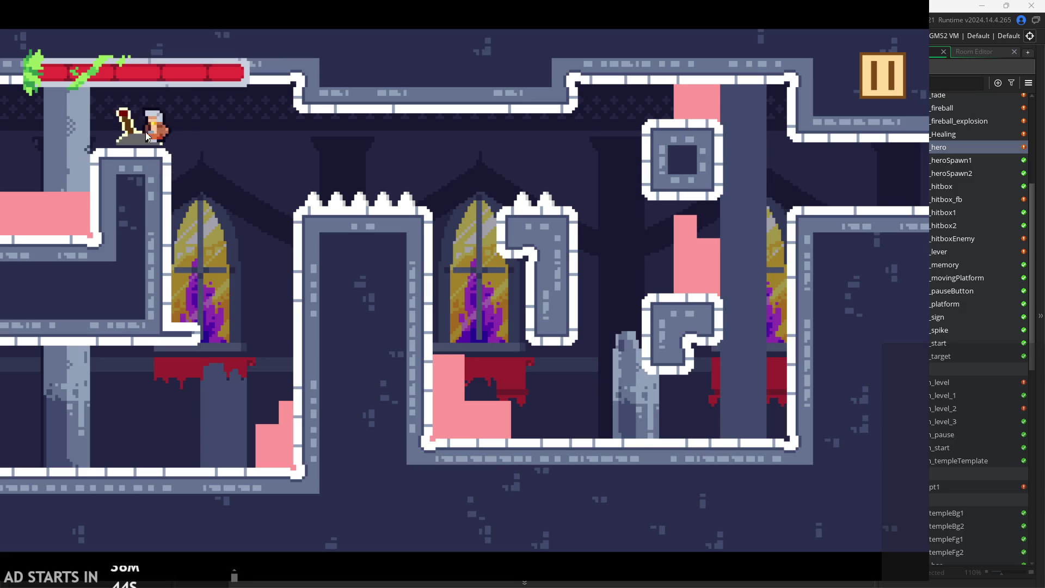
key("space")
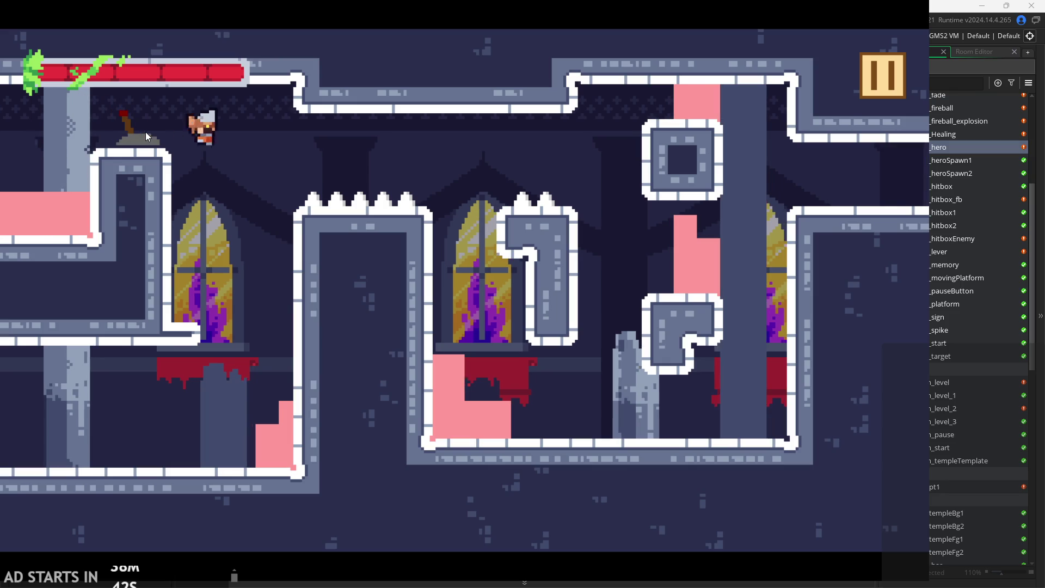
key("space")
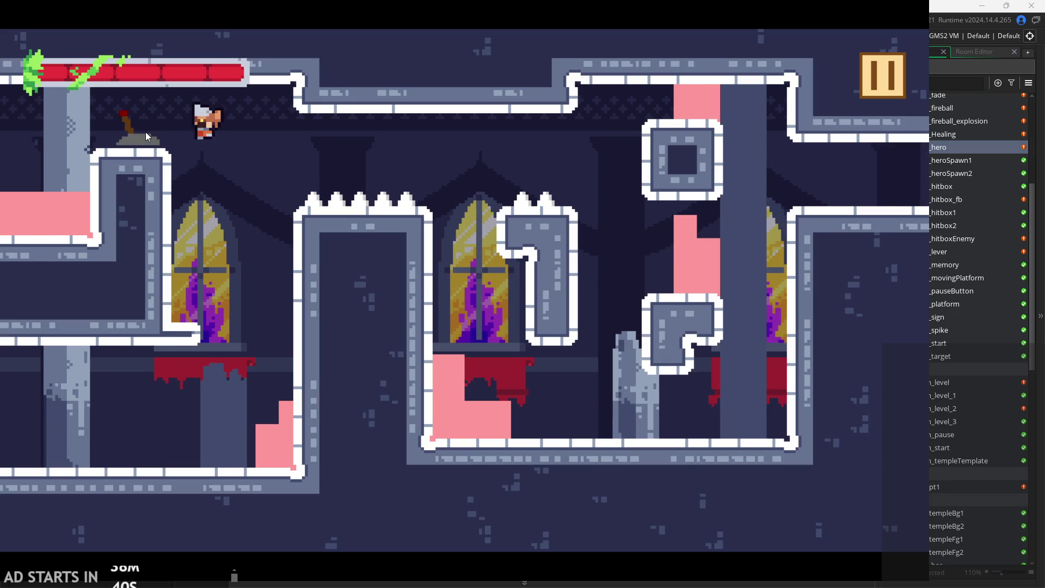
key("space")
key("space")
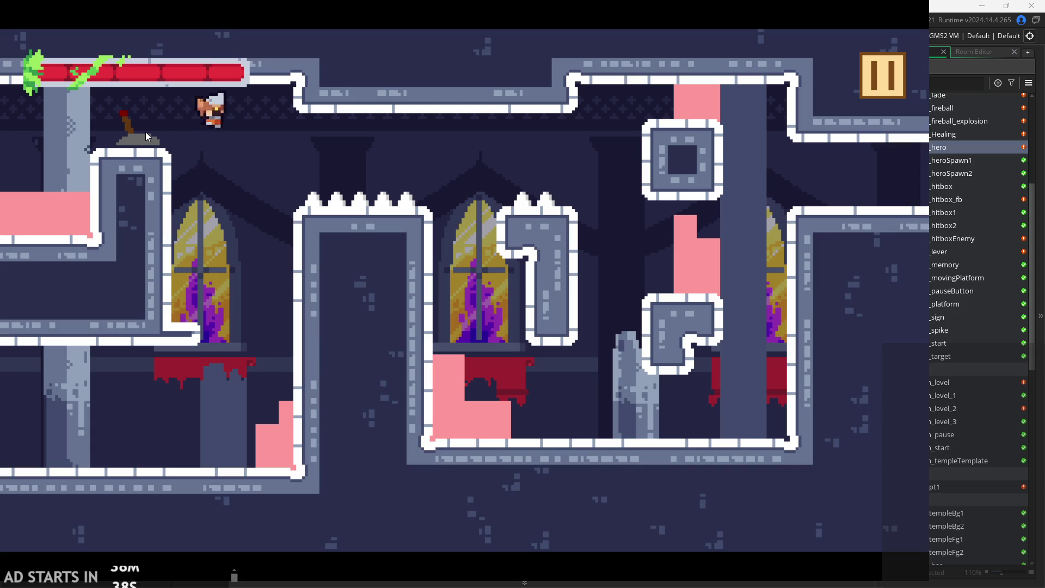
key("space")
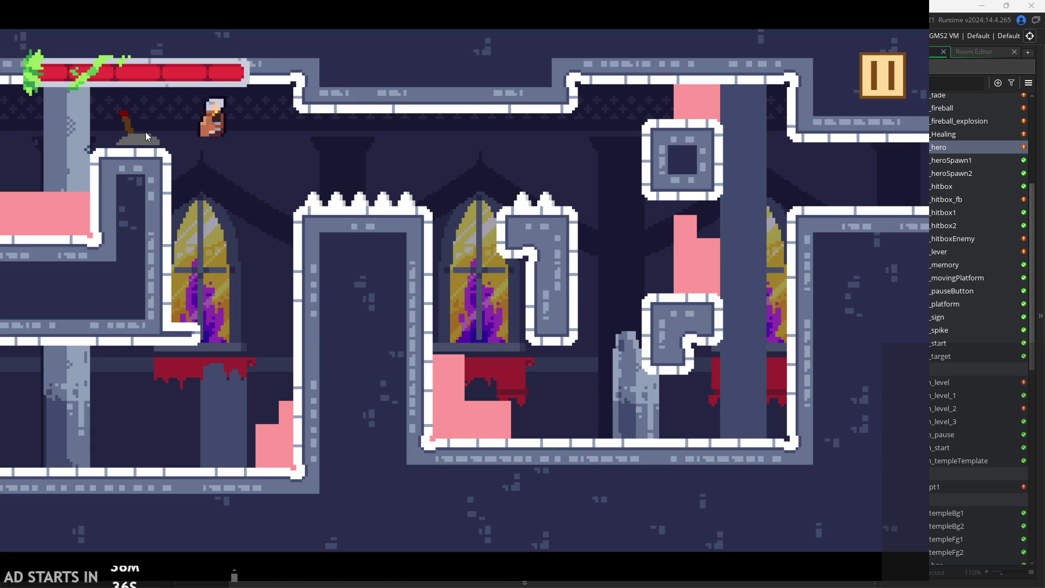
key("space")
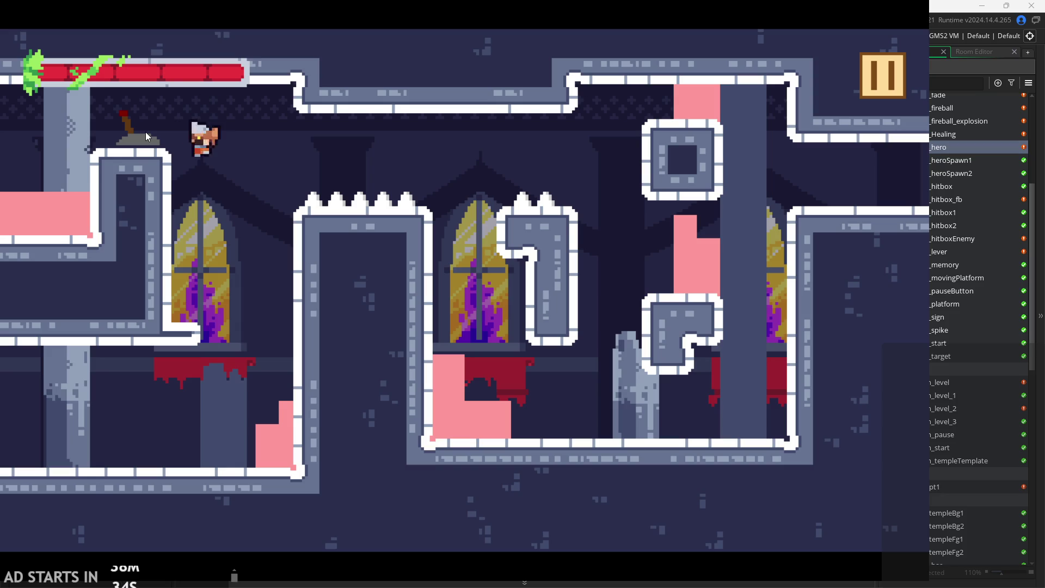
key("space")
key("space")
key("space")
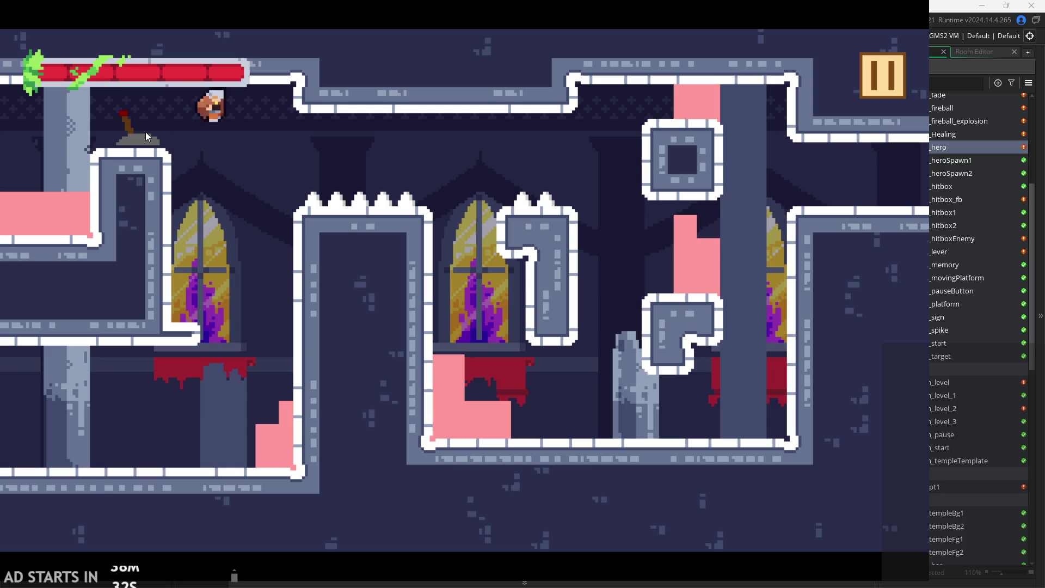
key("space")
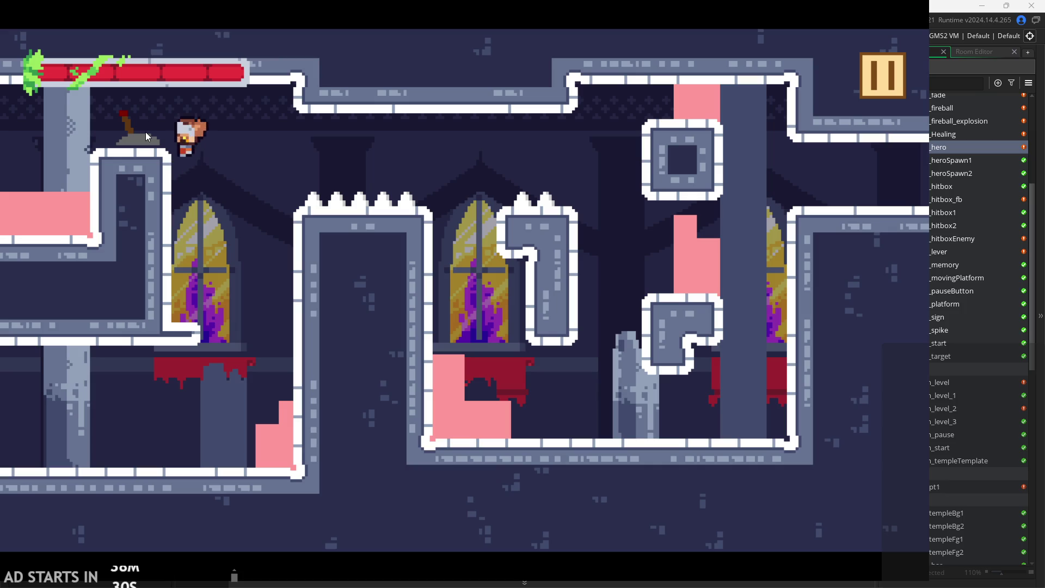
key("space")
key("space")
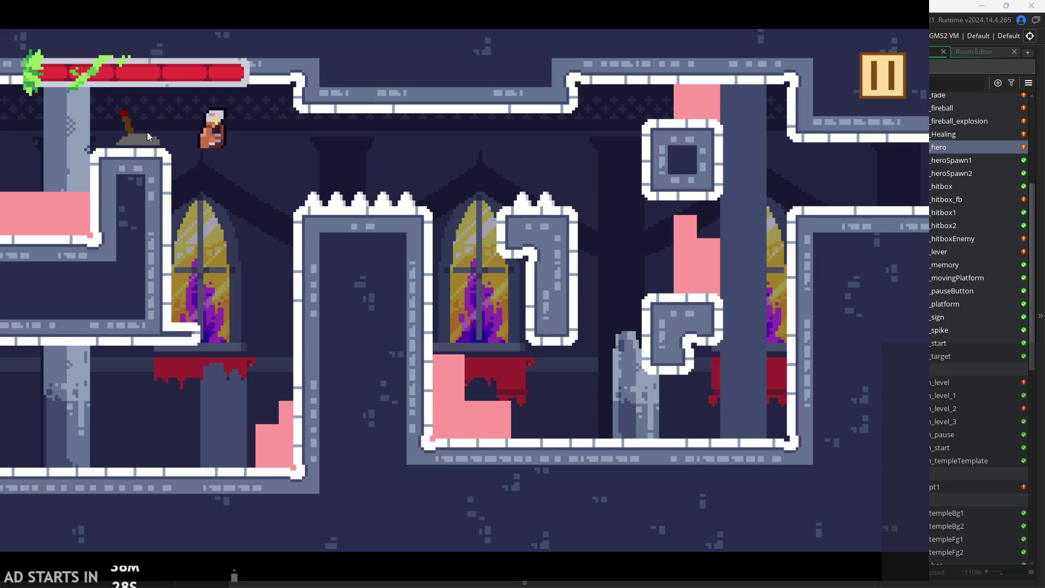
key("Left")
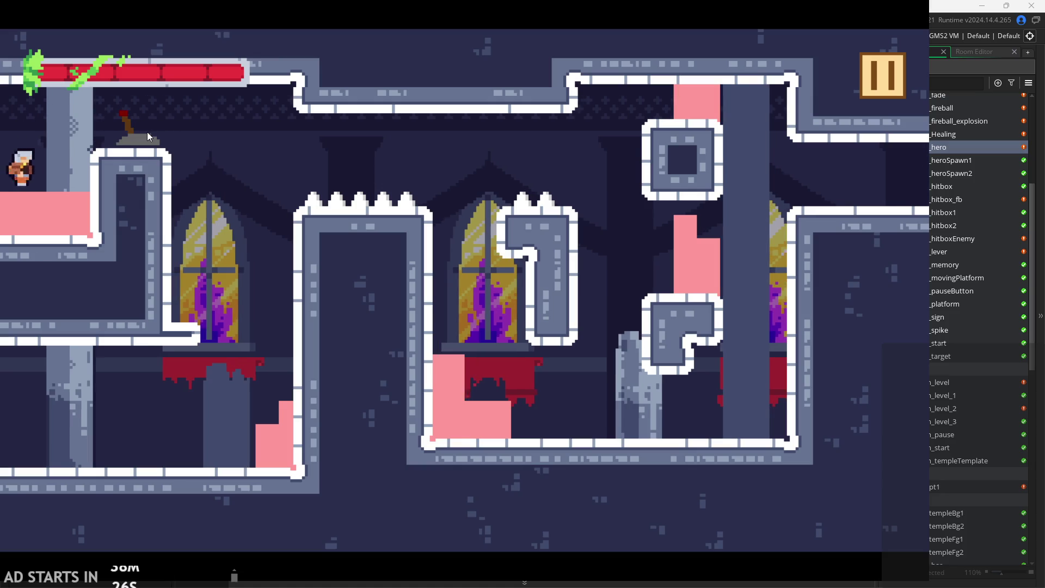
key("Right")
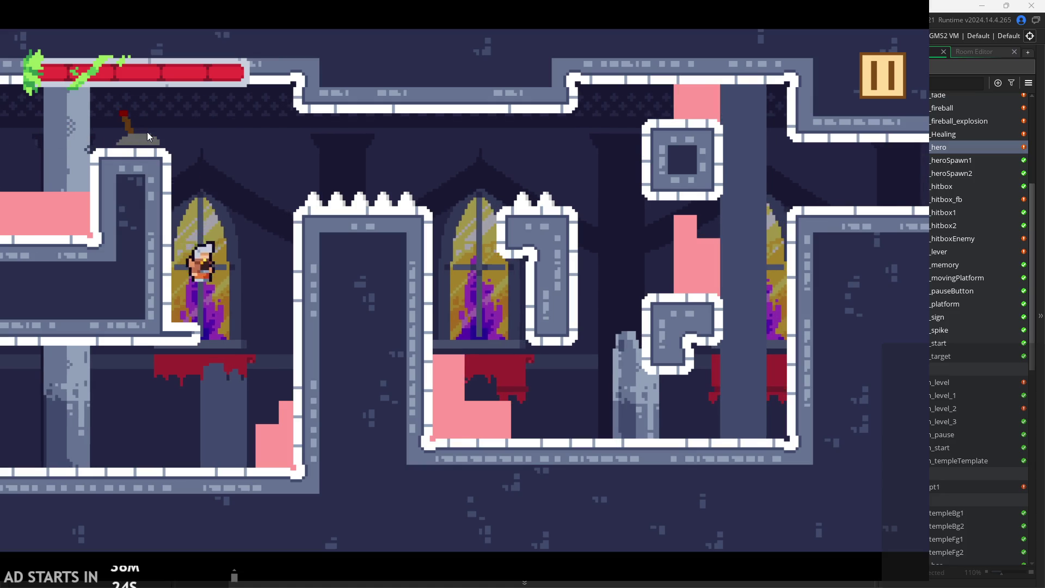
Jump up and right beside the block, wall-jumping off it and back again.
key("space")
key("Right")
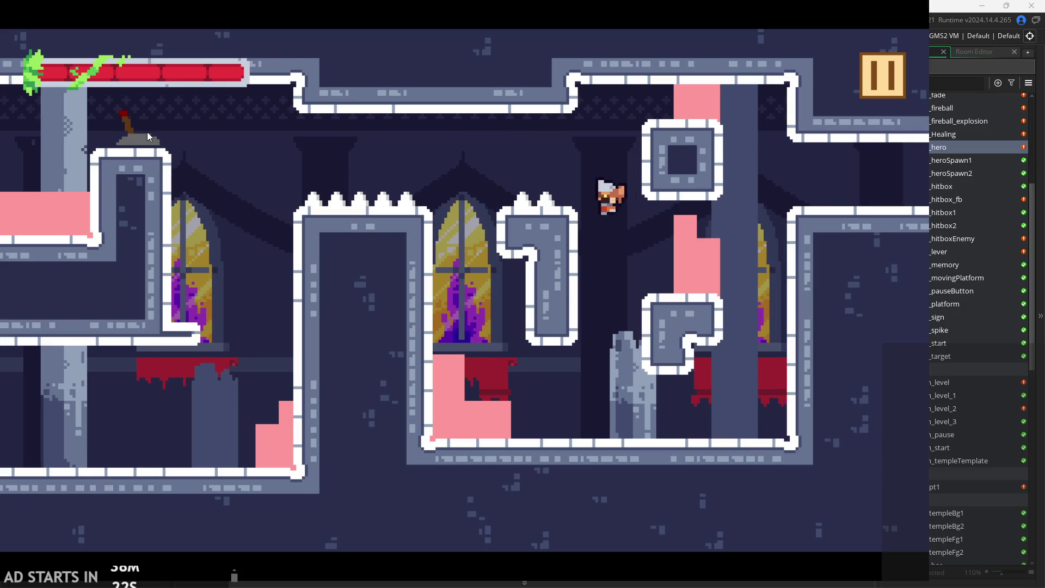
key("space")
key("Left")
key("space")
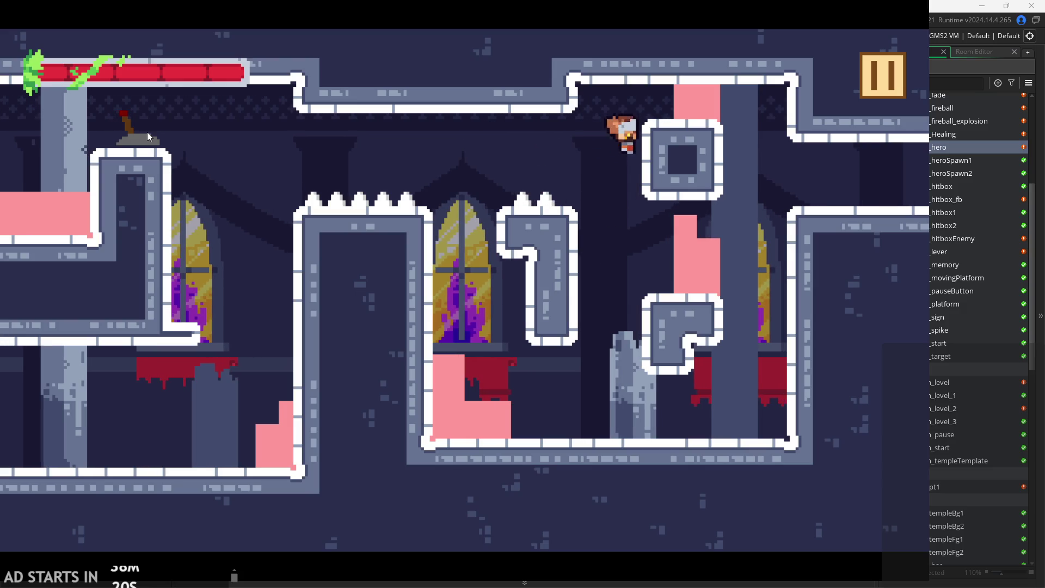
key("space")
key("Right")
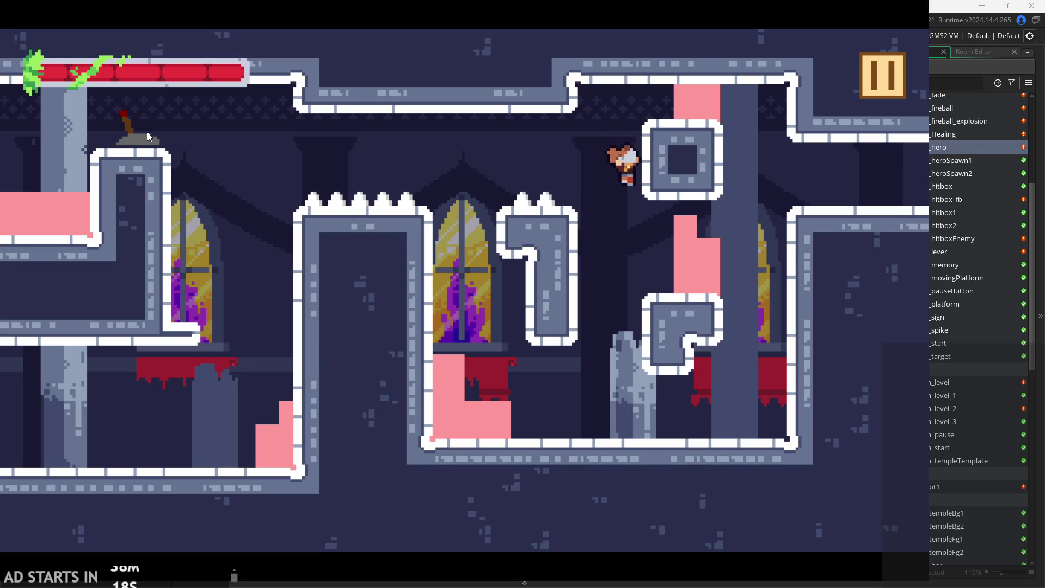
key("space")
key("Left")
key("space")
key("Right")
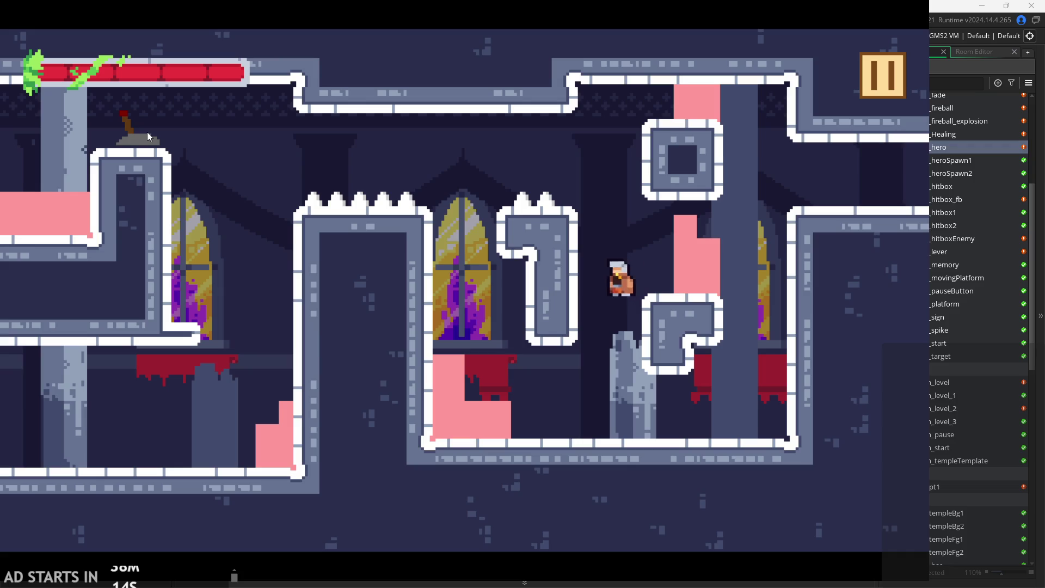
Wall-jump up the right-hand shaft onto the upper ledge and attack twice.
key("Right")
key("space")
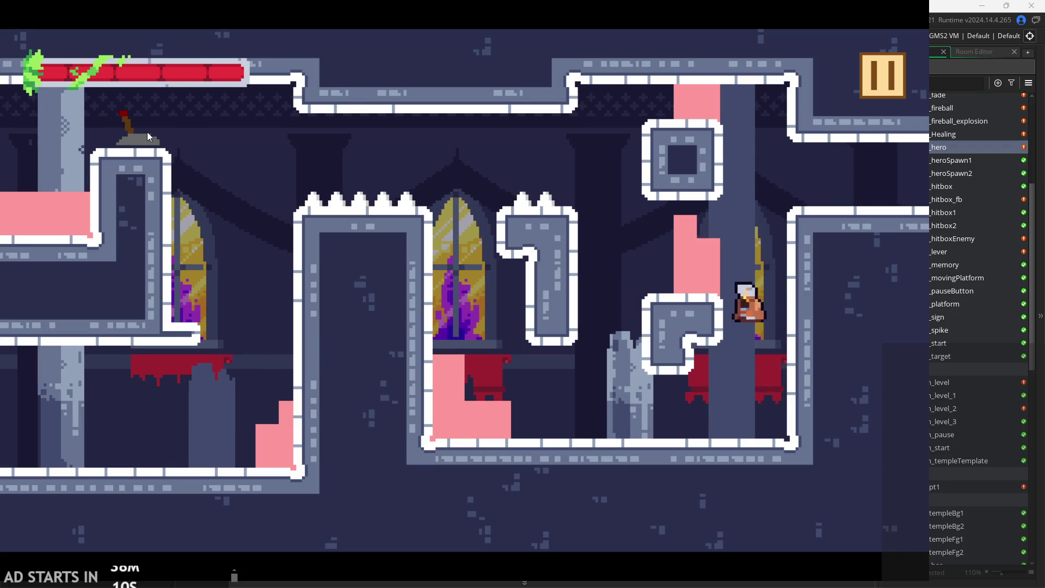
key("space")
key("space")
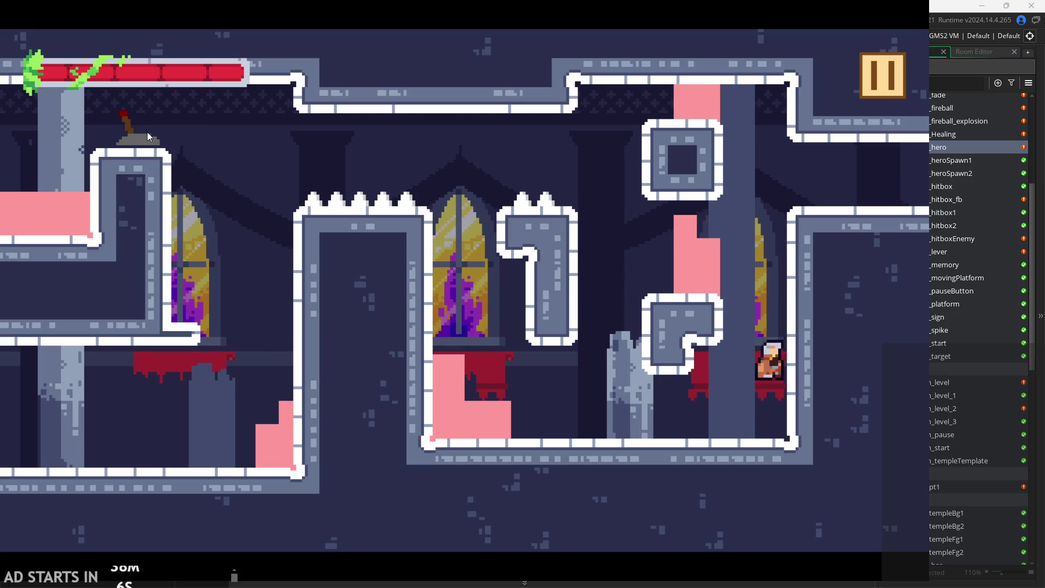
key("Left")
key("space")
key("space")
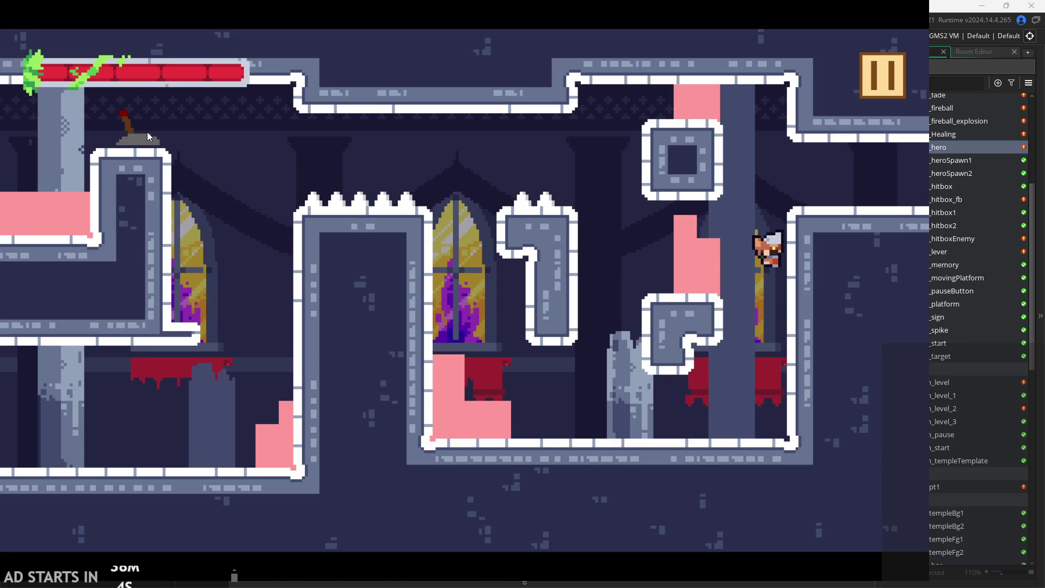
key("space")
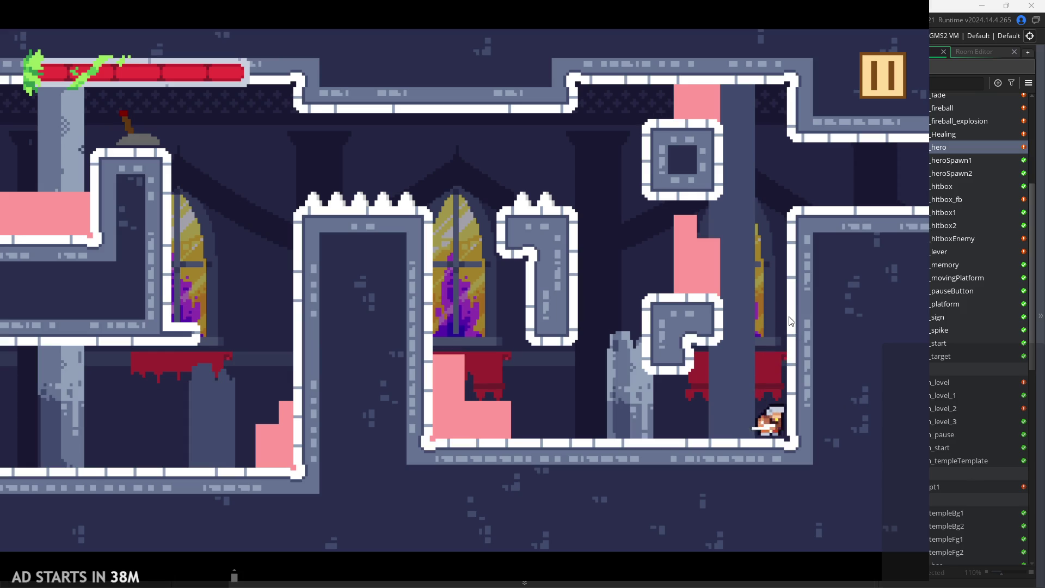
key("space")
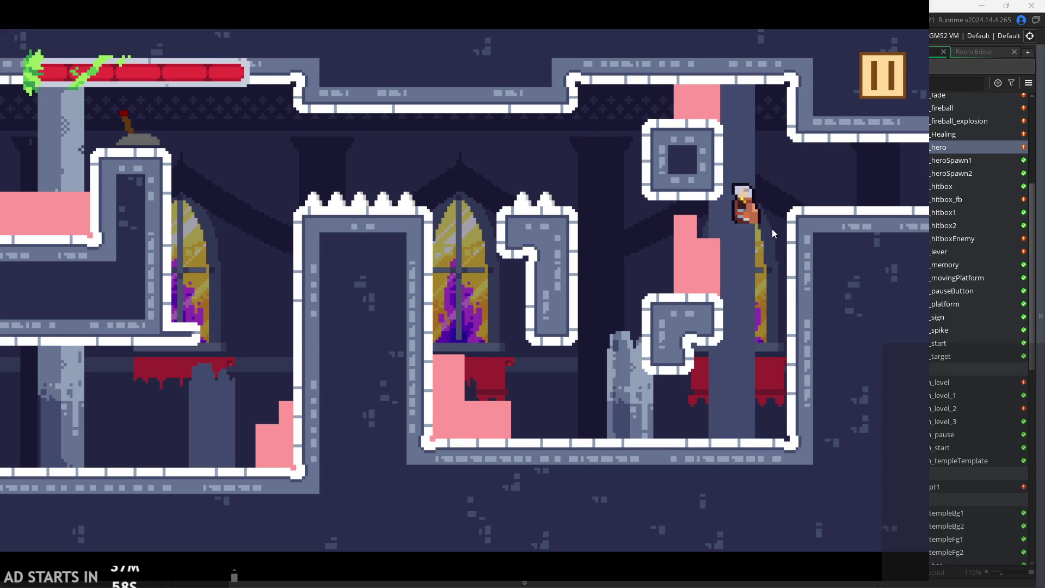
key("space")
key("space")
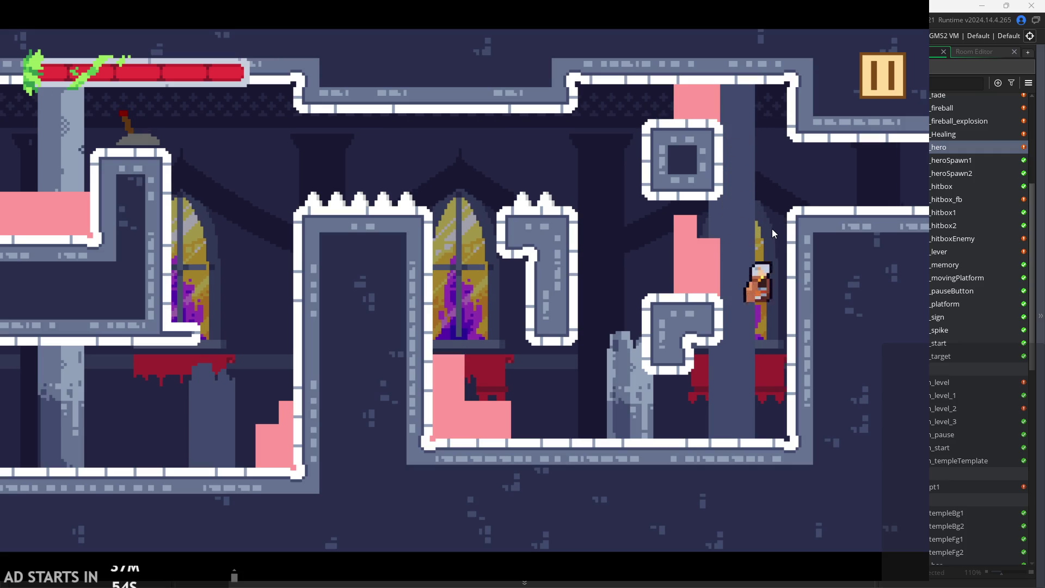
key("space")
key("space")
key("Right")
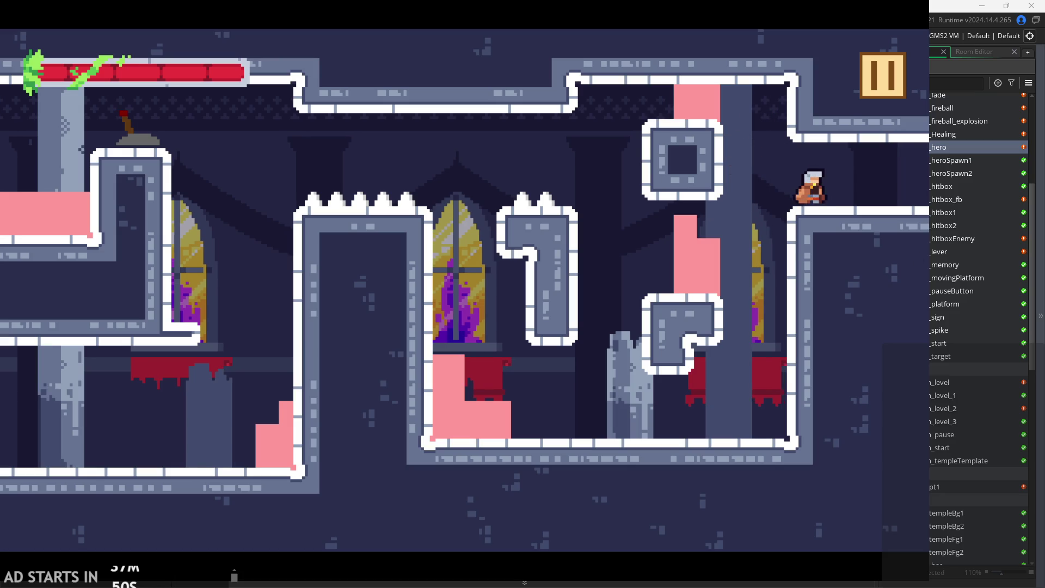
key("x")
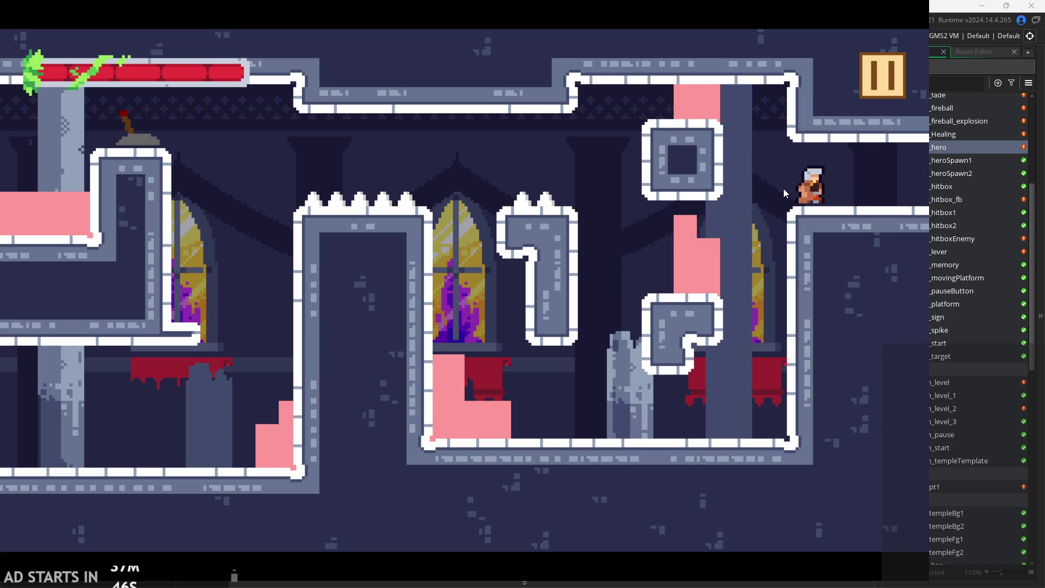
key("x")
Jump back into the shaft, climb near the top, then drop down beside the 7-shaped block.
key("Left")
key("space")
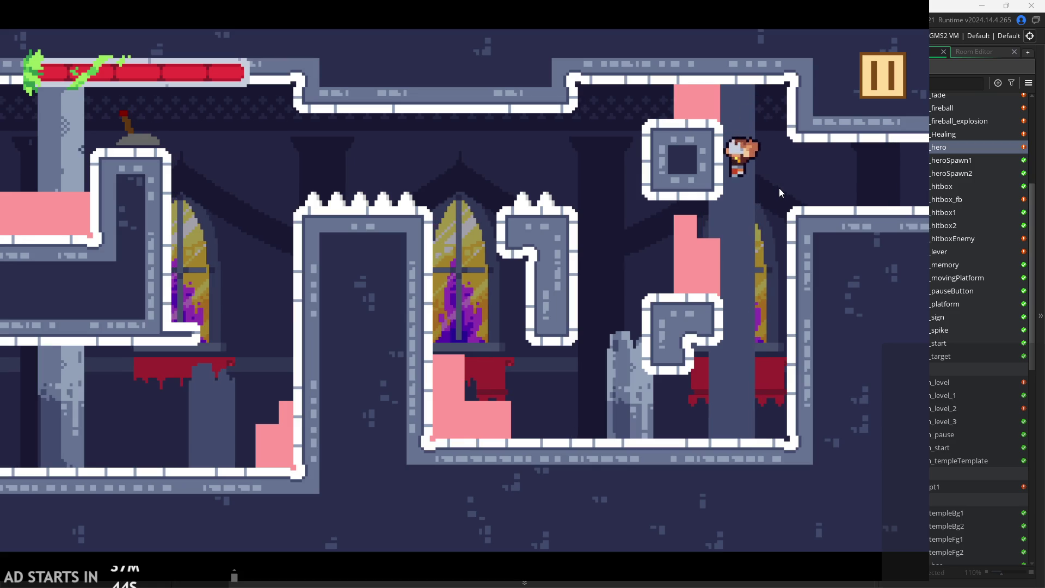
key("space")
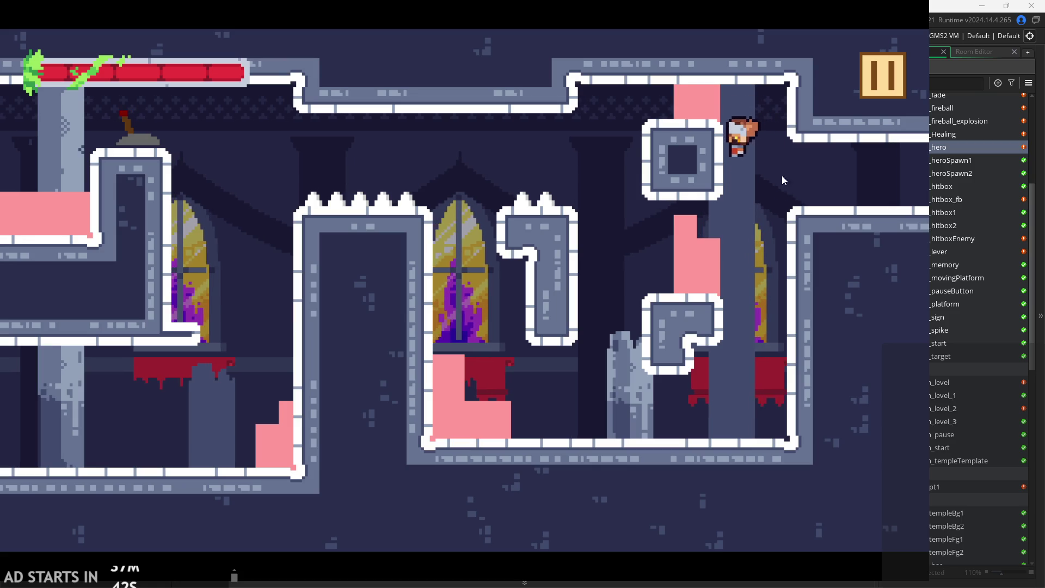
key("space")
key("Right")
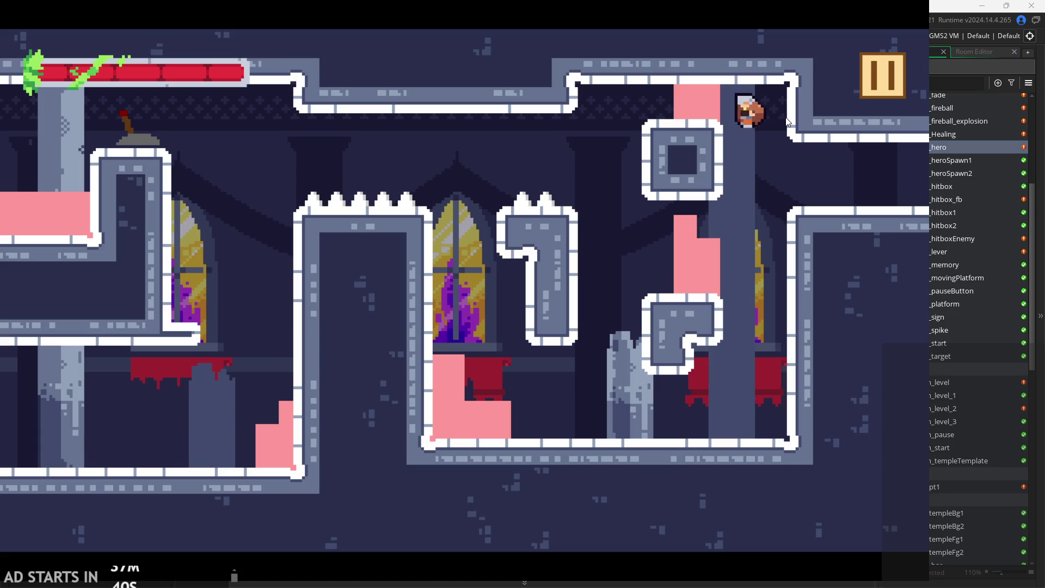
key("Left")
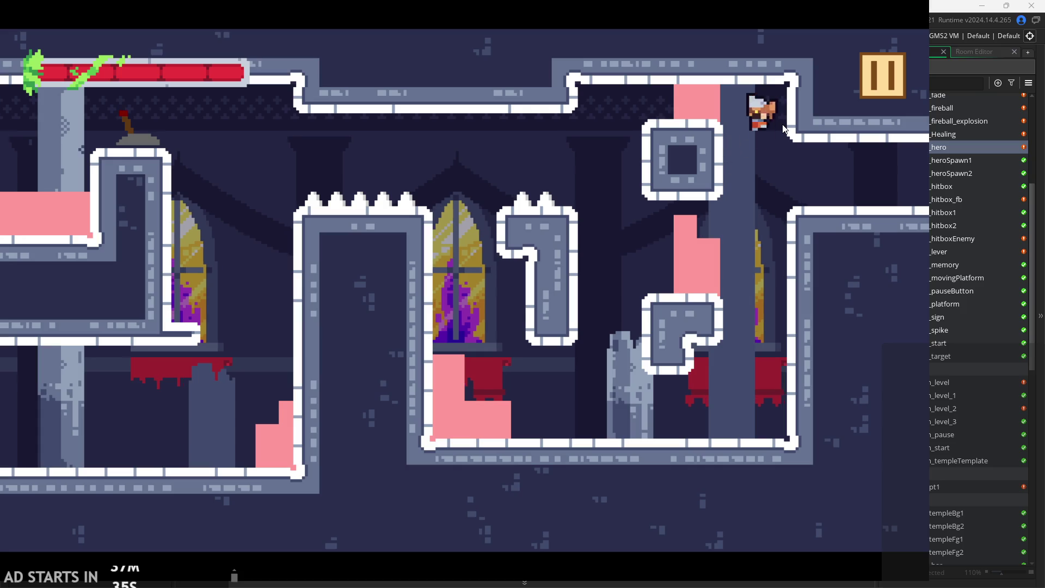
key("Left")
key("space")
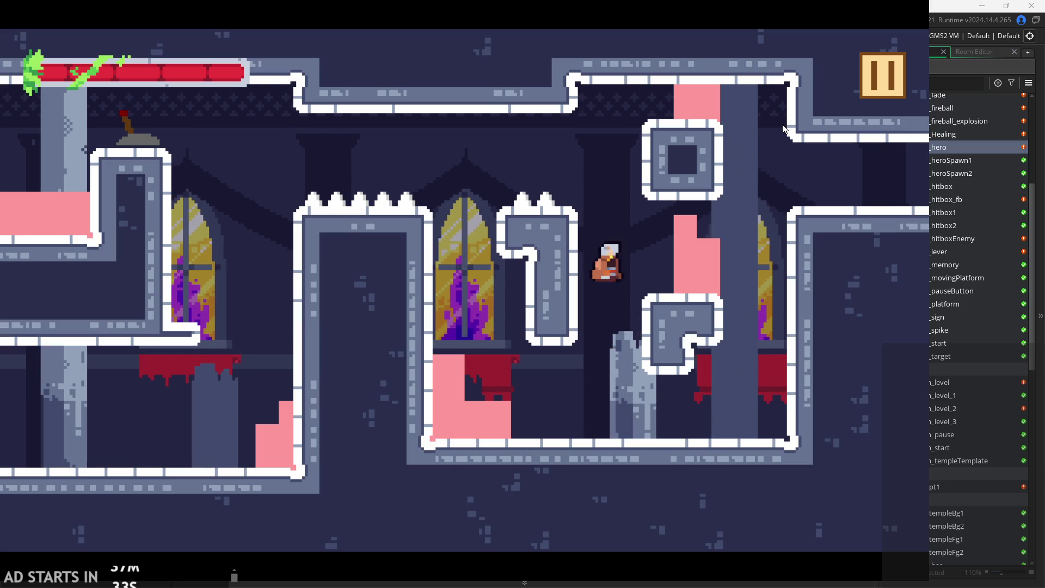
Wall-jump repeatedly up the 7-shaped block's side, jumping again after each slide down.
key("space")
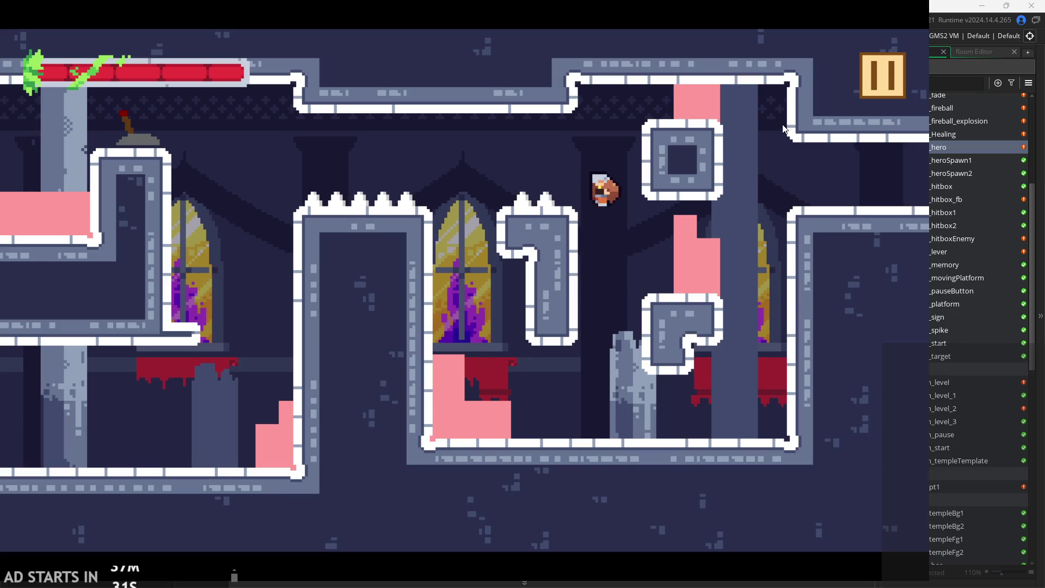
key("space")
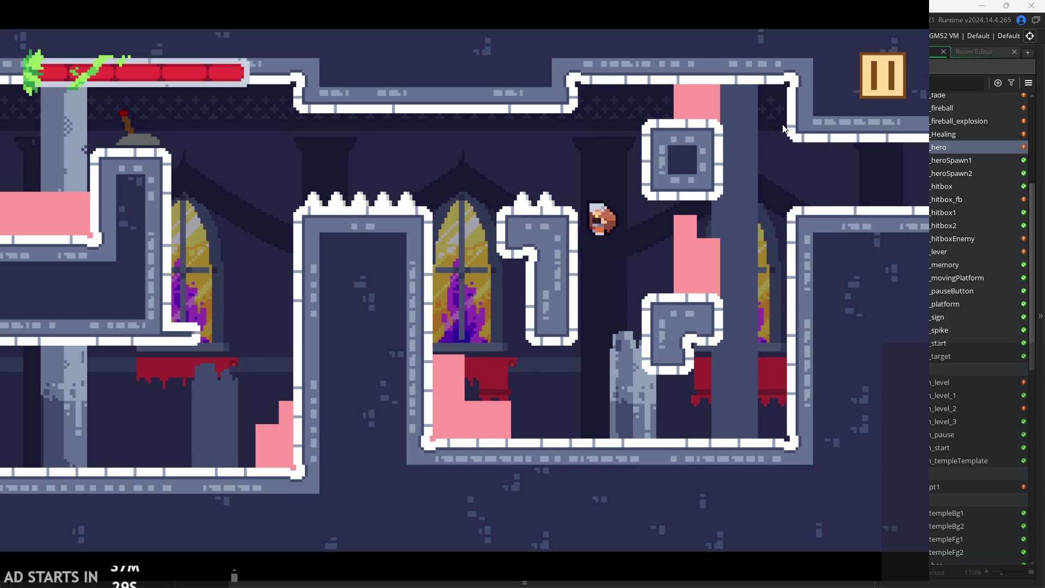
key("space")
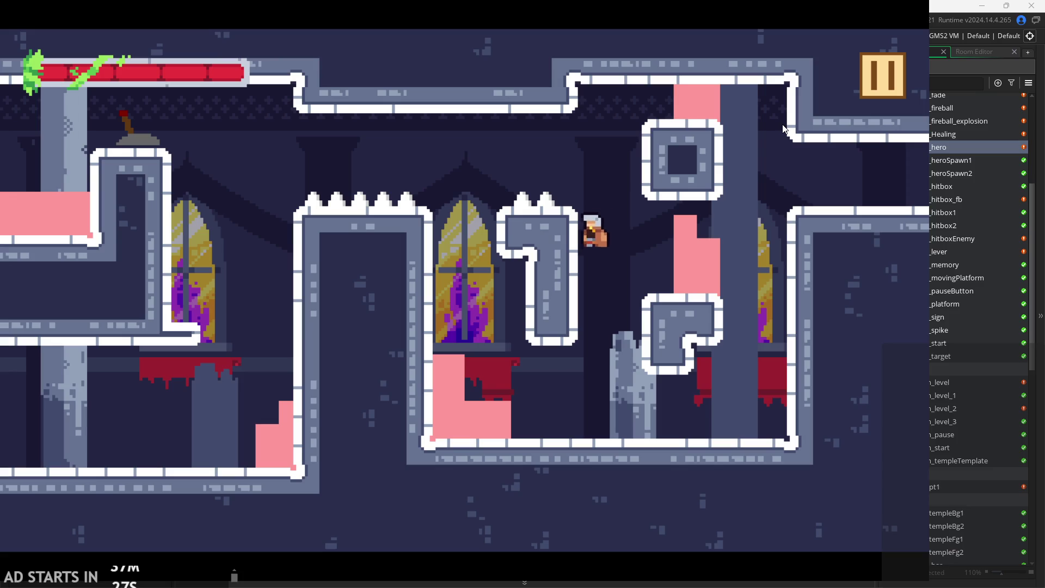
key("space")
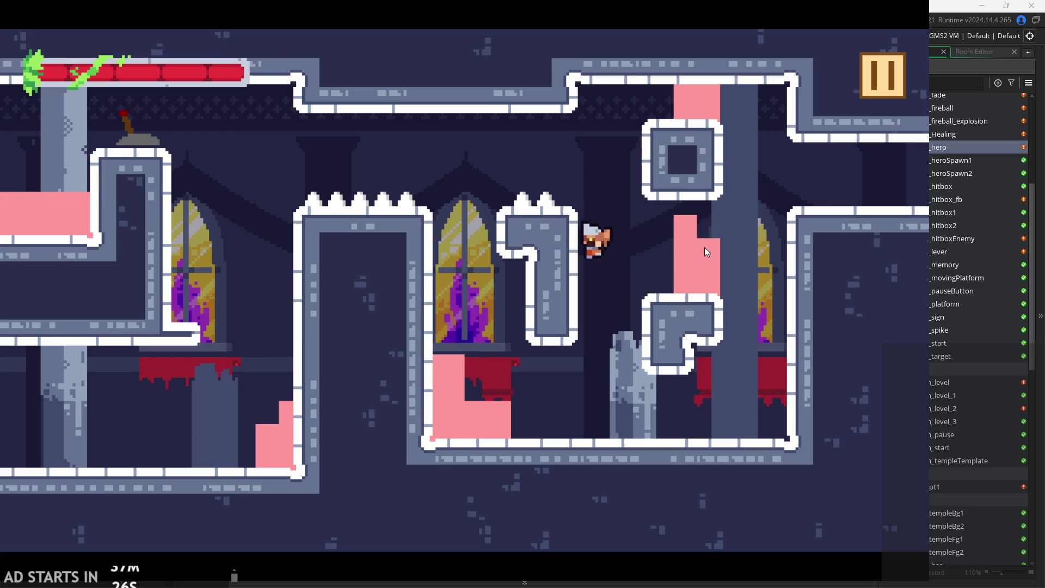
key("space")
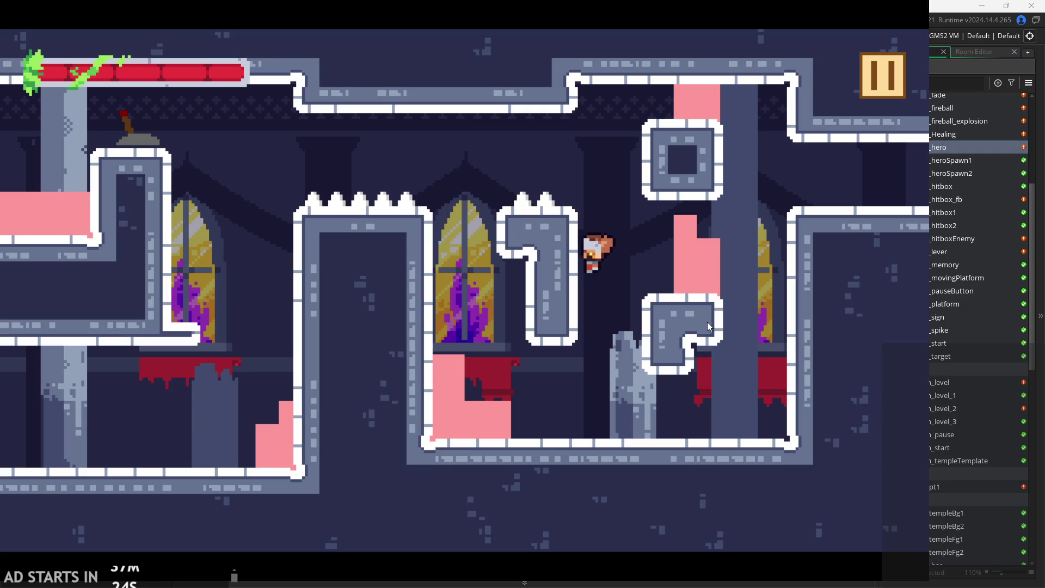
key("space")
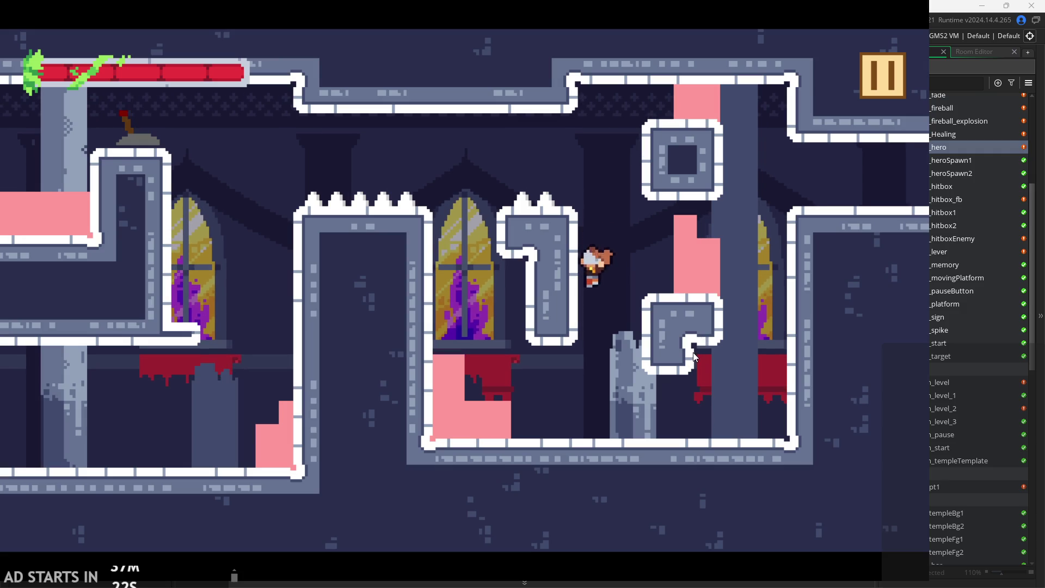
key("space")
Steer left and right mid-air and land the hero on top of the block.
key("space")
key("Left")
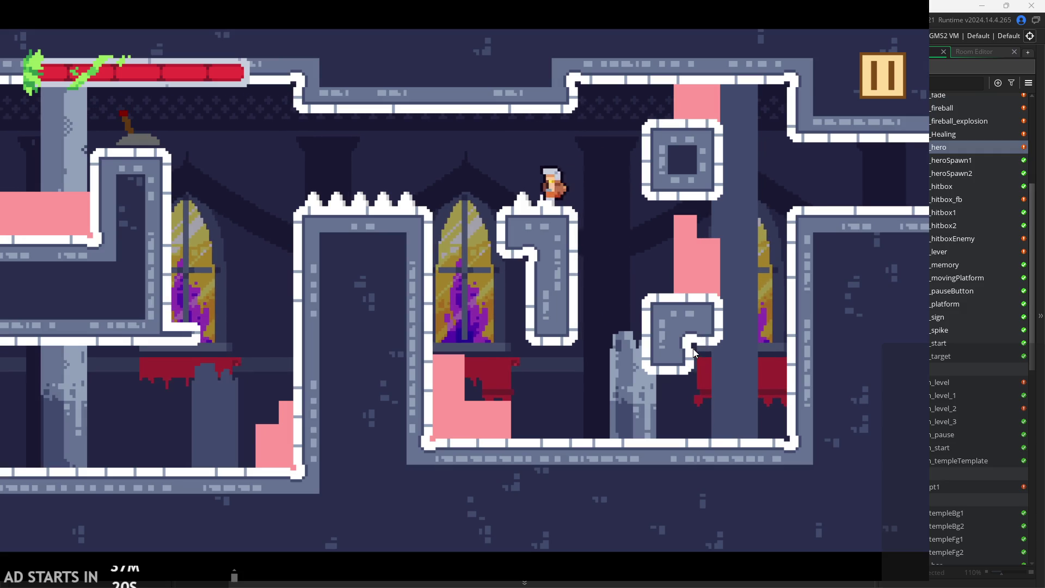
key("Right")
key("space")
key("Left")
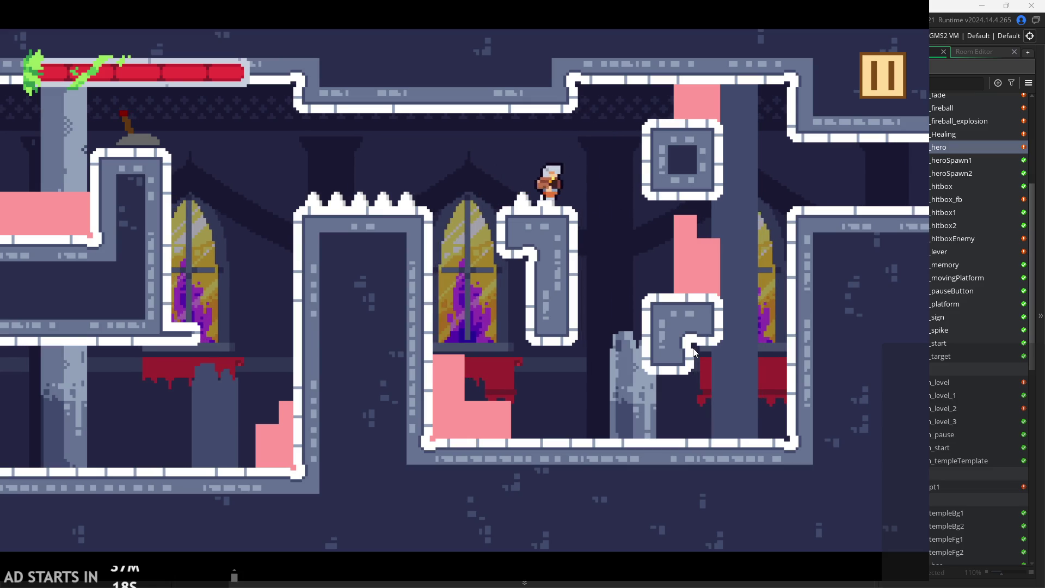
key("Right")
key("Left")
key("space")
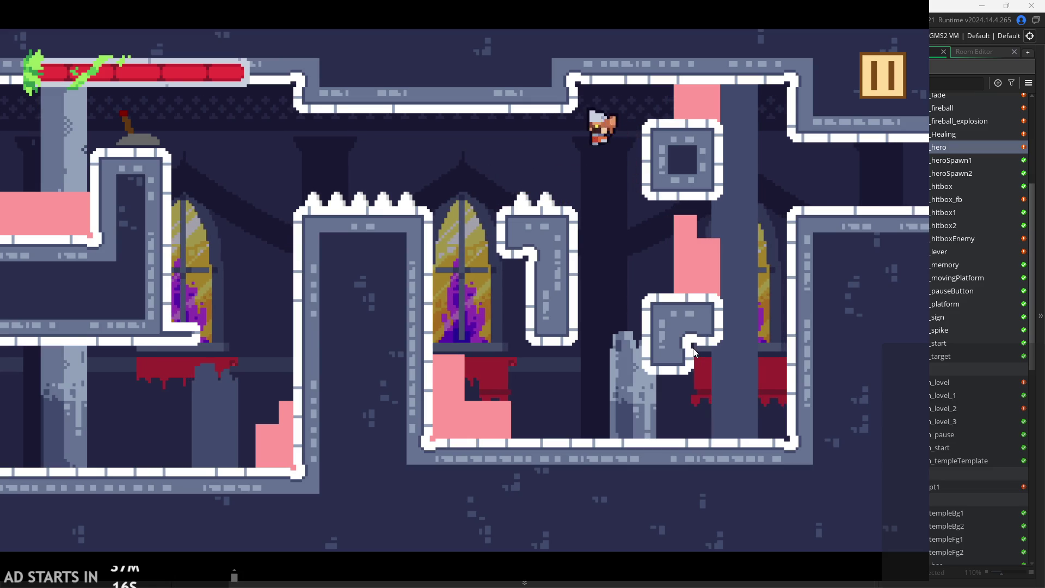
key("Left")
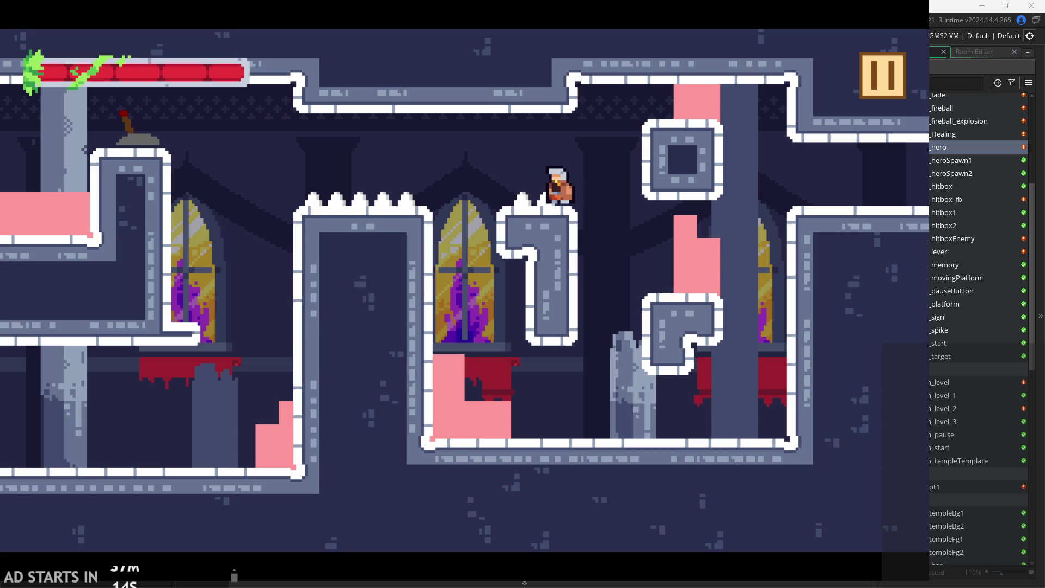
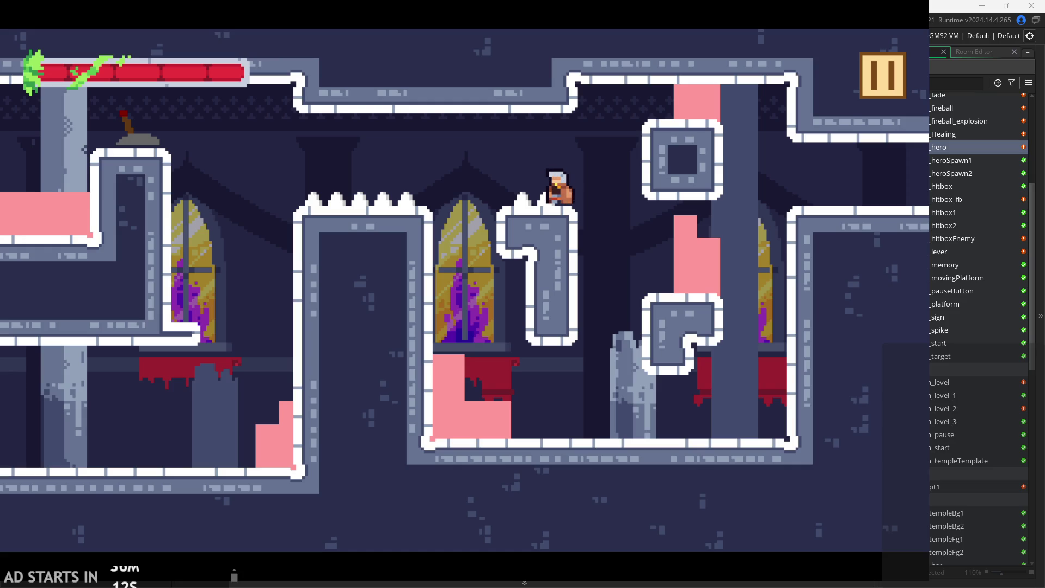
In the test run, jump the hero back and forth over the spiked ledge by the window.
key("Left")
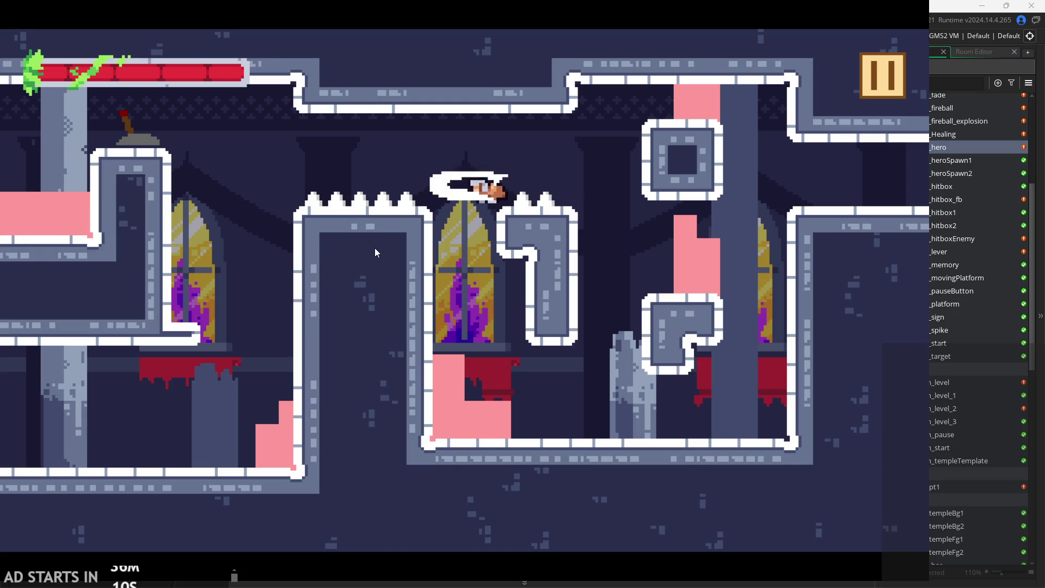
key("Left")
key("space")
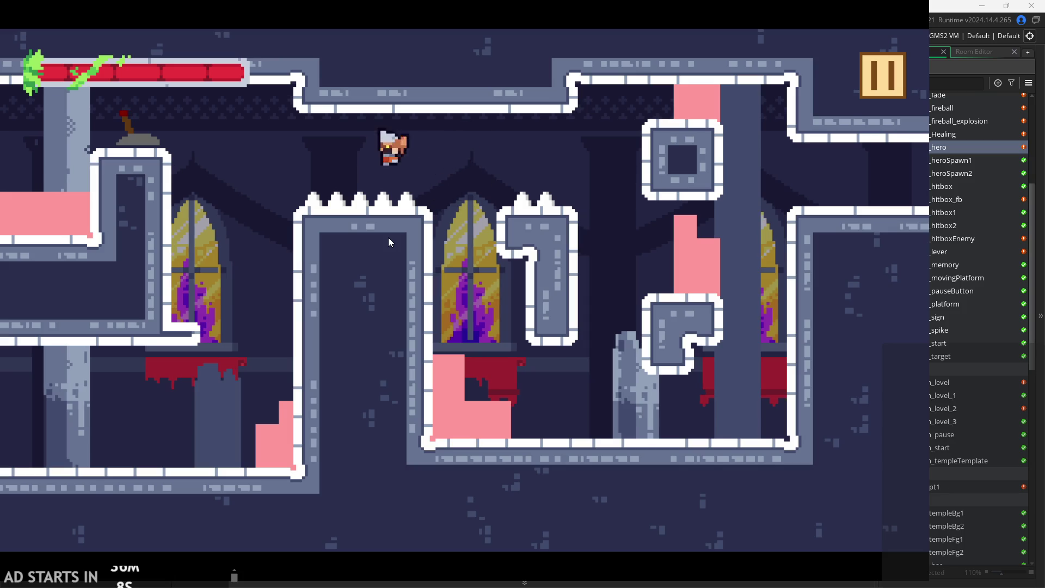
key("Right")
key("space")
key("Right")
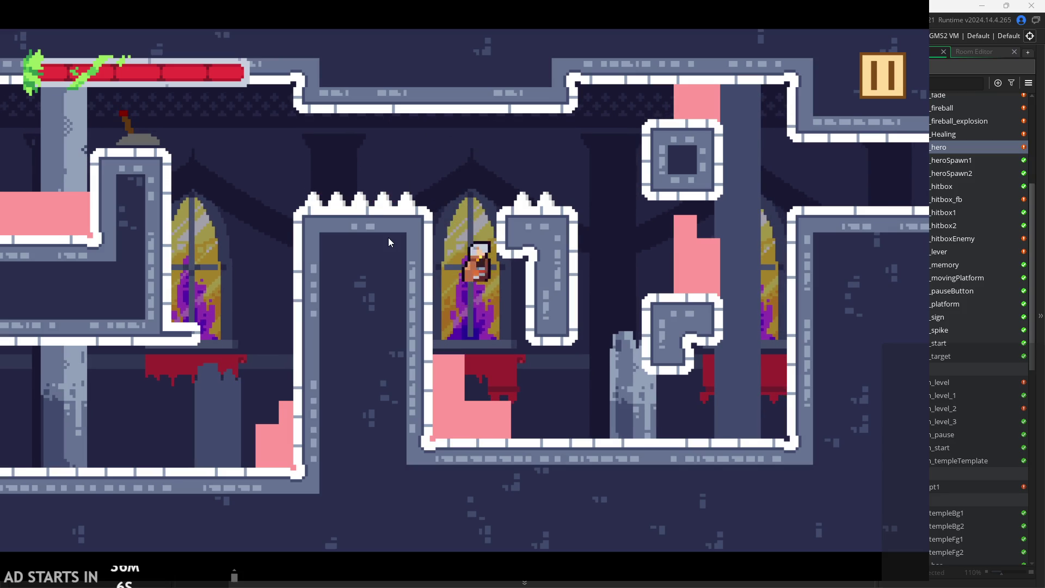
key("space")
key("Left")
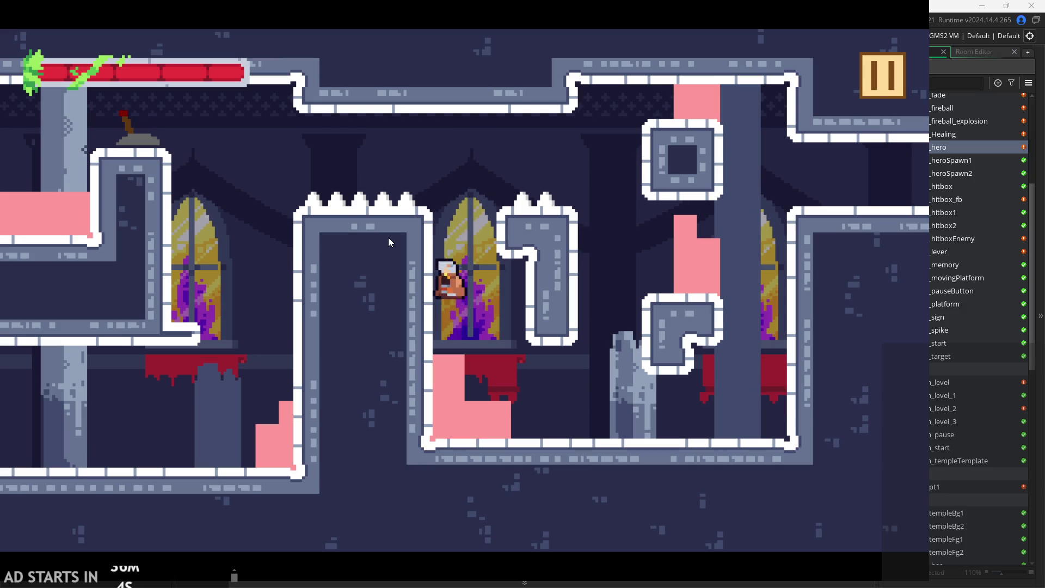
key("space")
Drop the hero to the lower floor, run left into the next room, then close the game.
key("space")
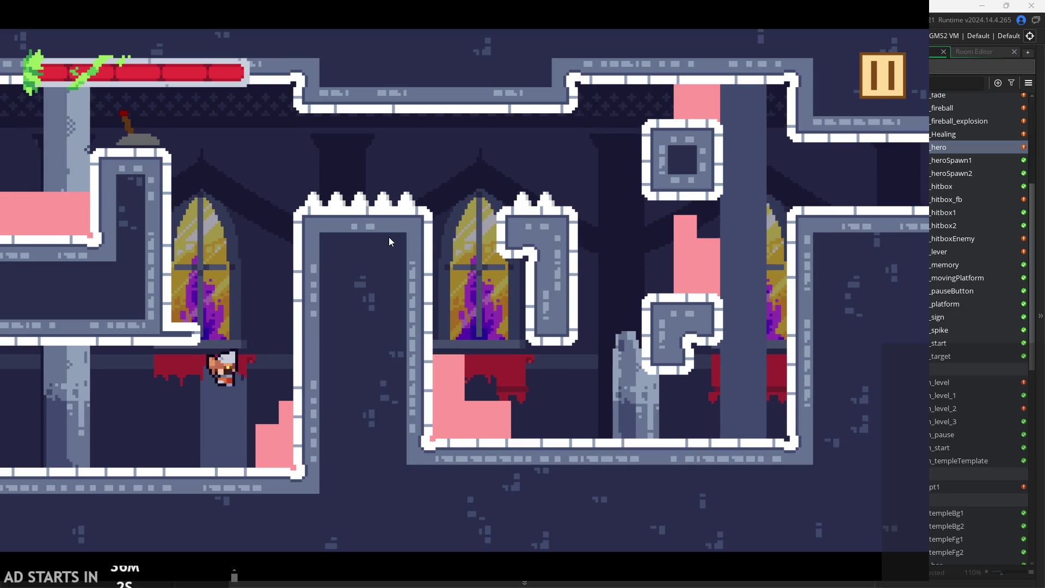
key("Right")
key("Left")
key("space")
key("space")
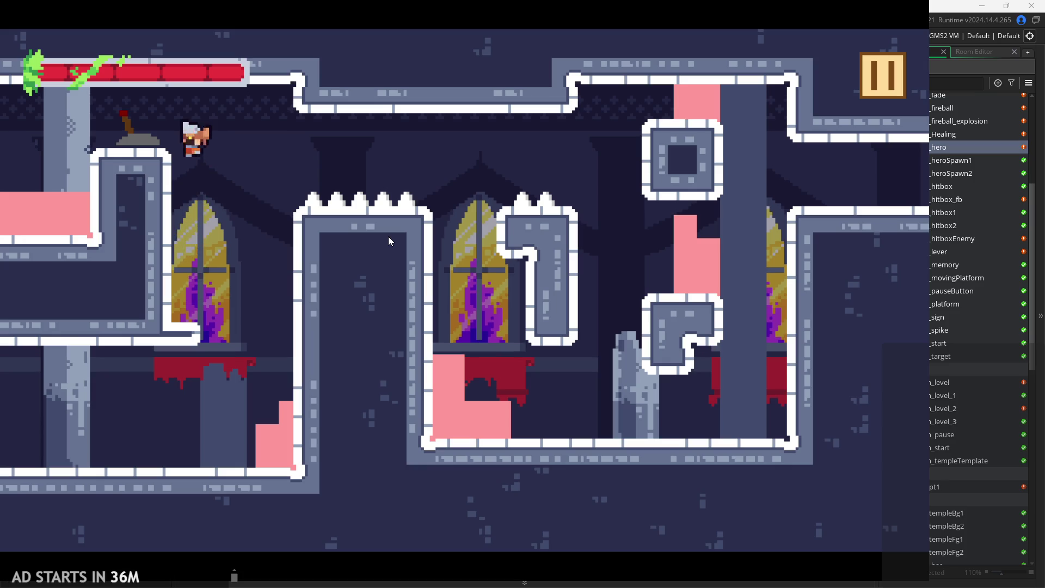
key("space")
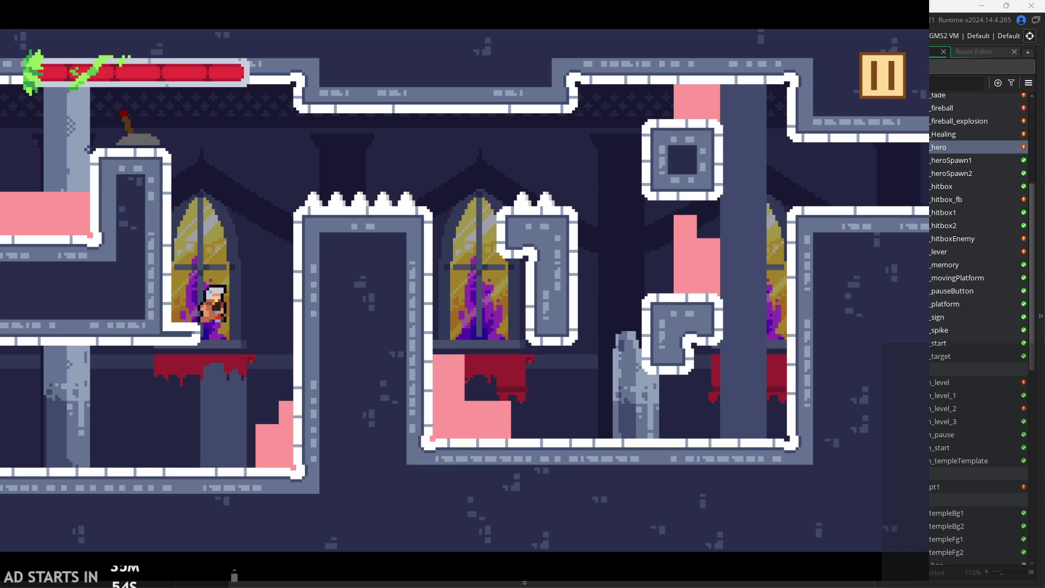
key("Right")
key("Left")
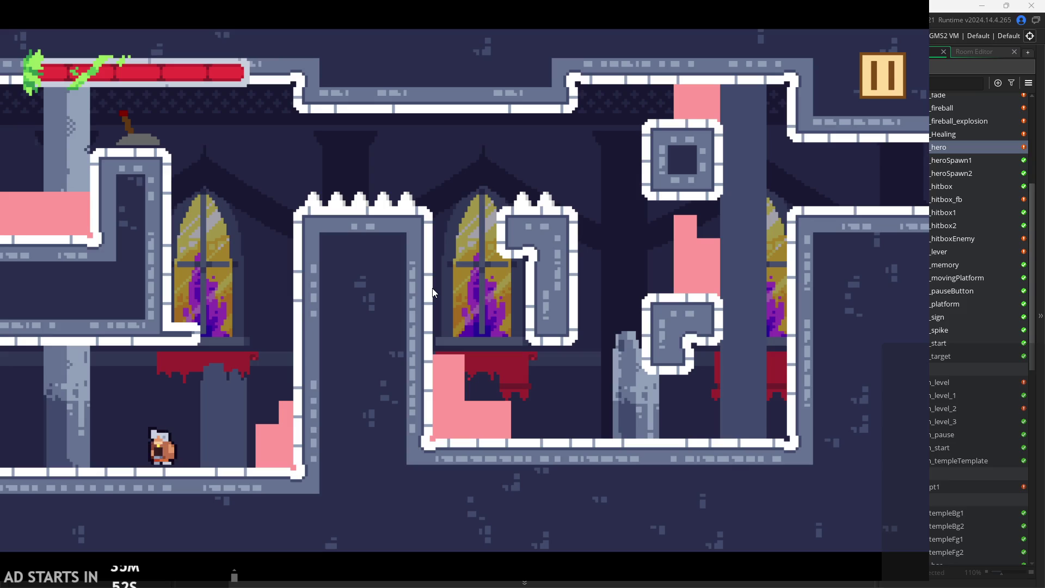
key("Left")
key("Left")
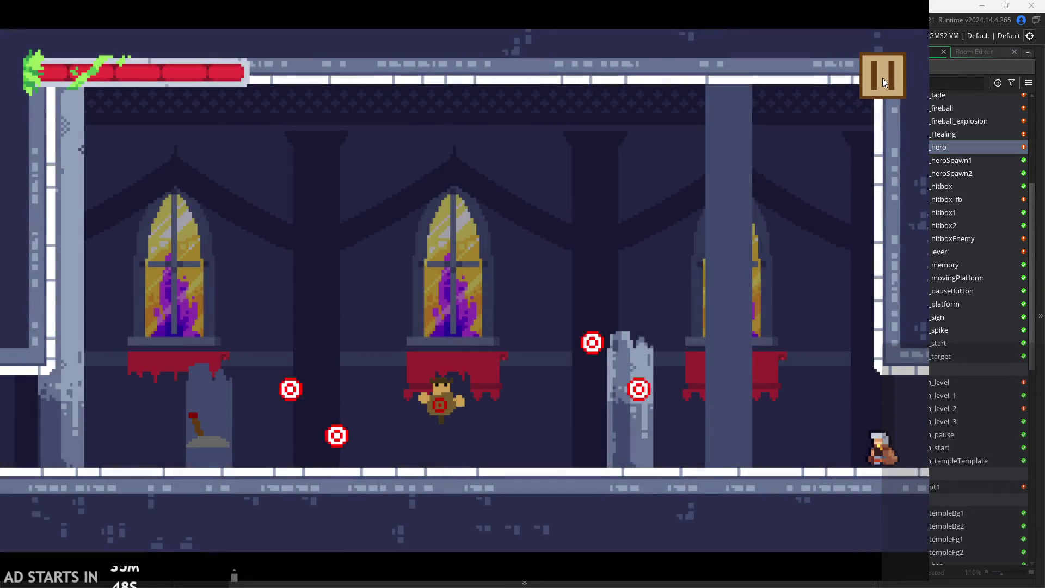
left_click(883, 77)
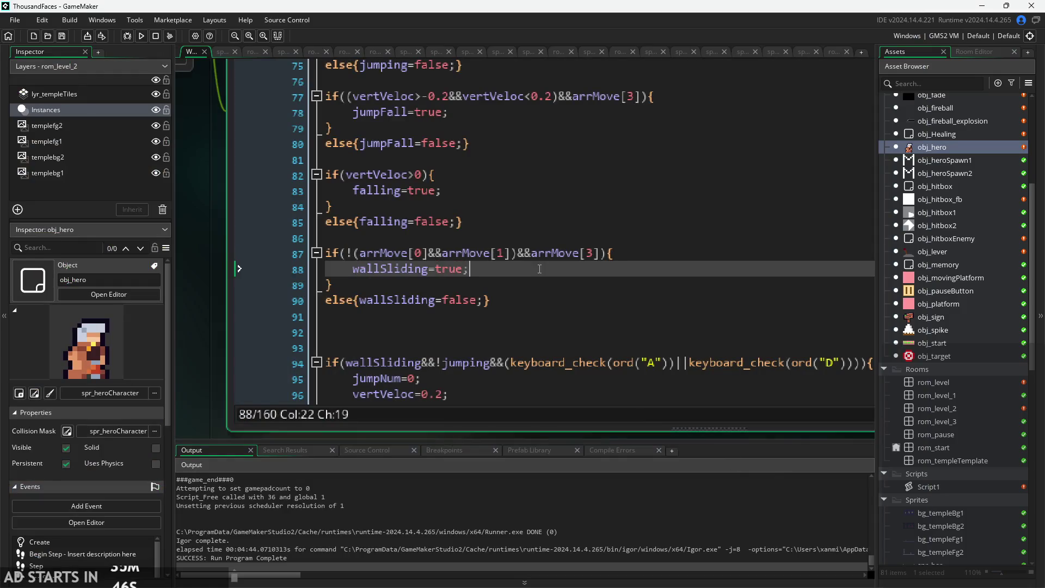
Bring up obj_hero's Step event code in the workspace.
scroll(248, 218, "down", 3)
scroll(338, 324, "down", 2)
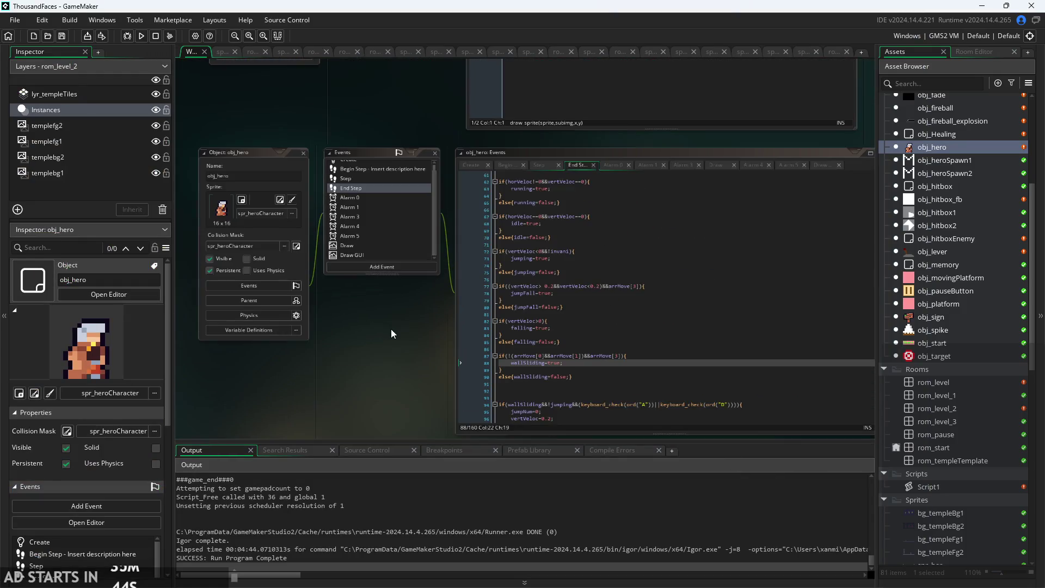
scroll(283, 285, "up", 3)
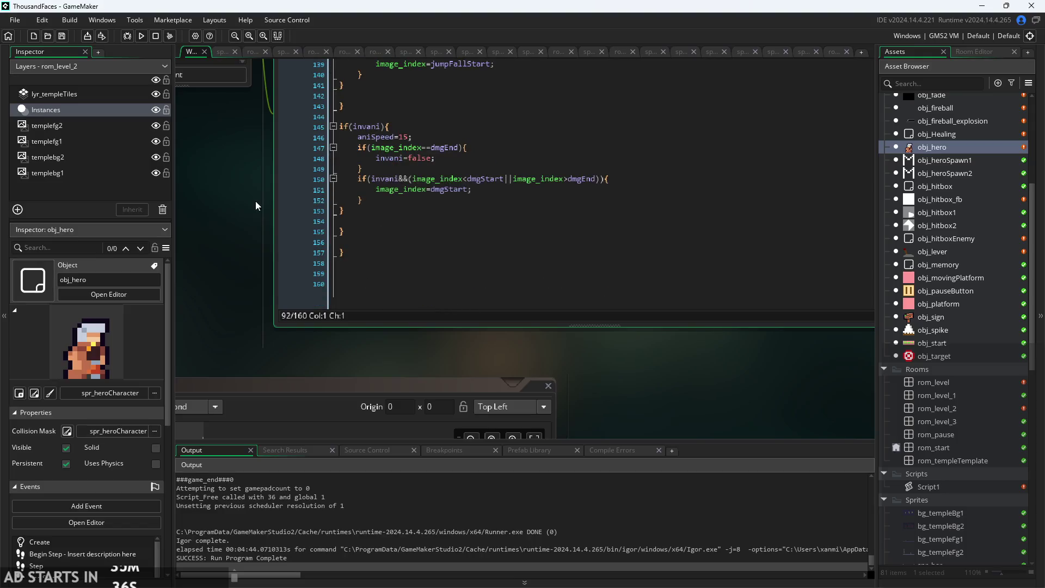
scroll(283, 284, "down", 3)
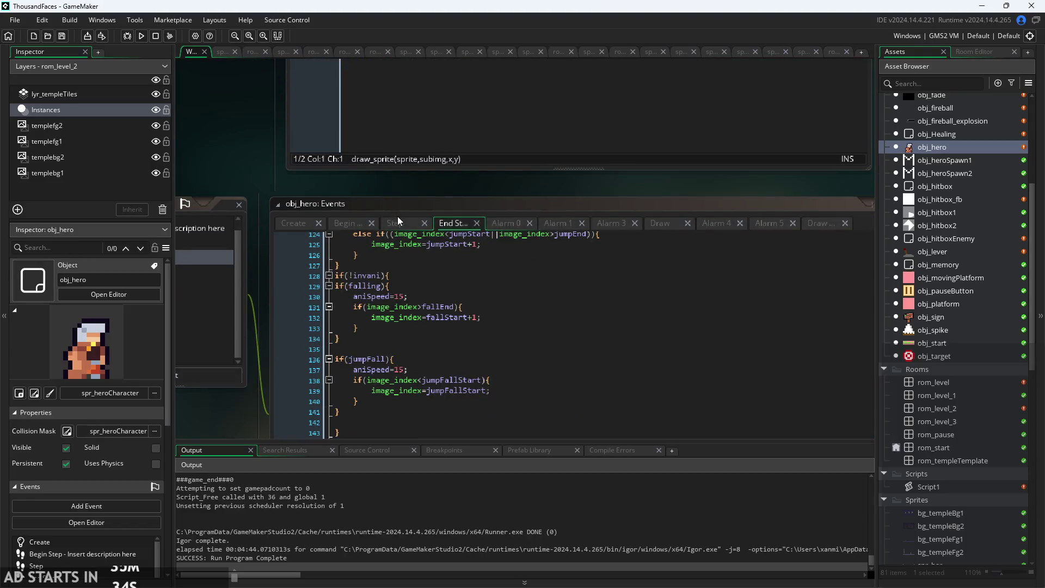
left_click(251, 334)
scroll(252, 334, "up", 3)
scroll(251, 333, "down", 3)
scroll(234, 280, "up", 3)
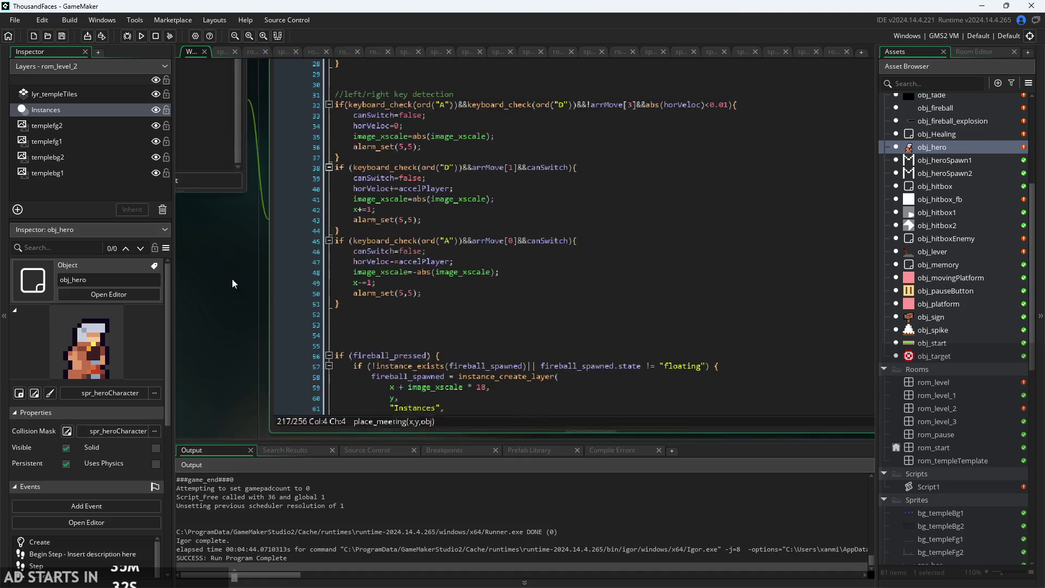
scroll(324, 249, "down", 3)
left_click(414, 218)
Find the place_meeting check against obj_hitboxEnemy on line 217 and place the caret after obj_hitboxEnemy.
scroll(303, 210, "down", 3)
scroll(304, 210, "up", 3)
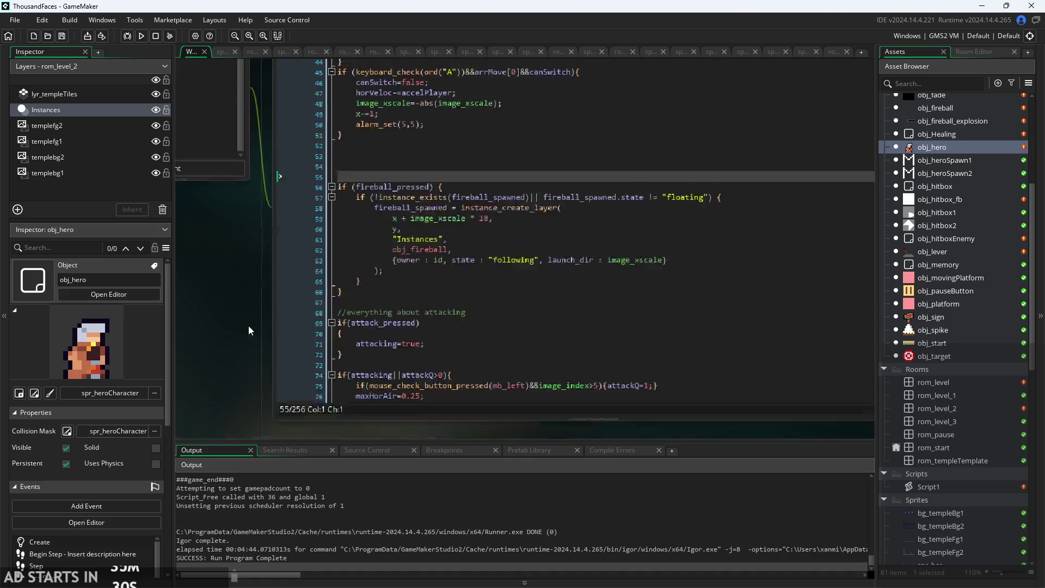
scroll(470, 234, "down", 5)
scroll(470, 234, "down", 20)
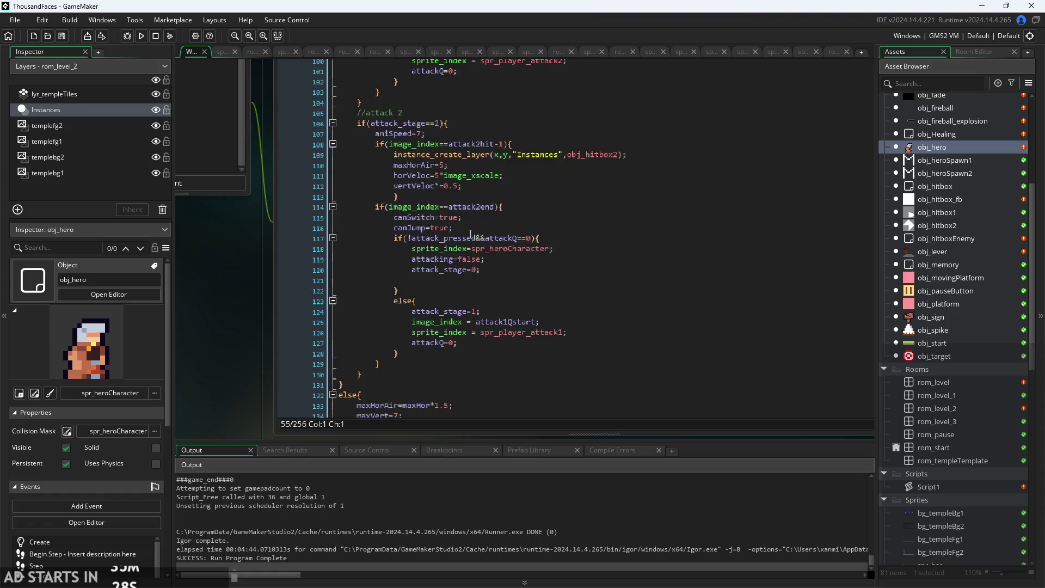
scroll(471, 234, "down", 13)
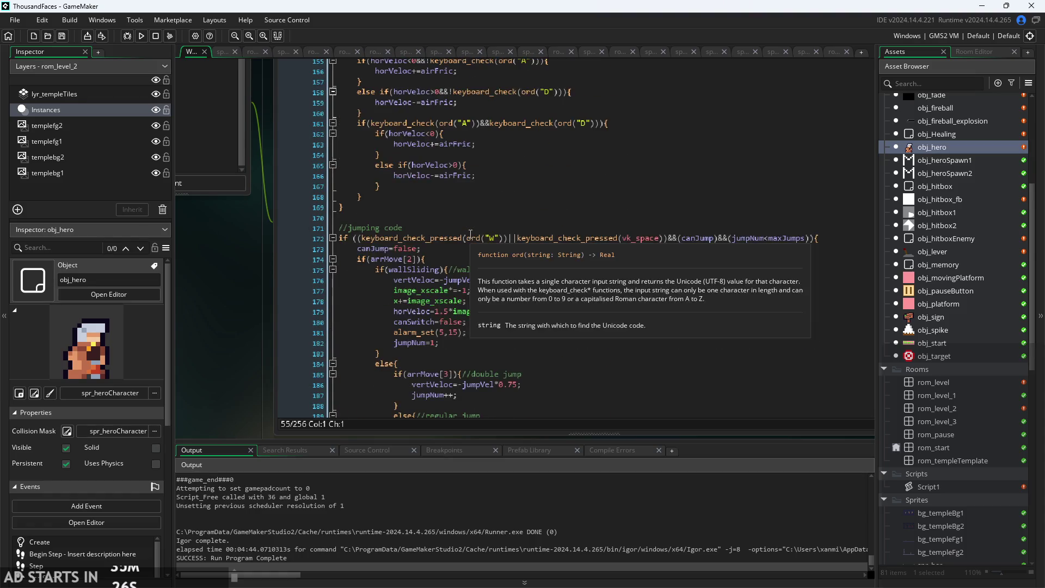
scroll(477, 231, "down", 12)
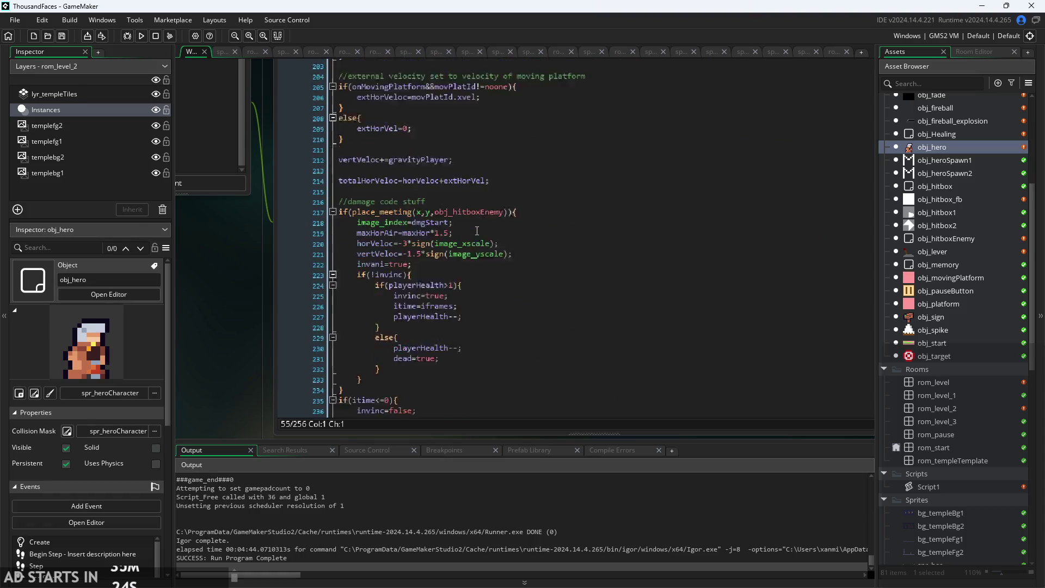
left_click(446, 160)
scroll(447, 163, "up", 3, "ctrl")
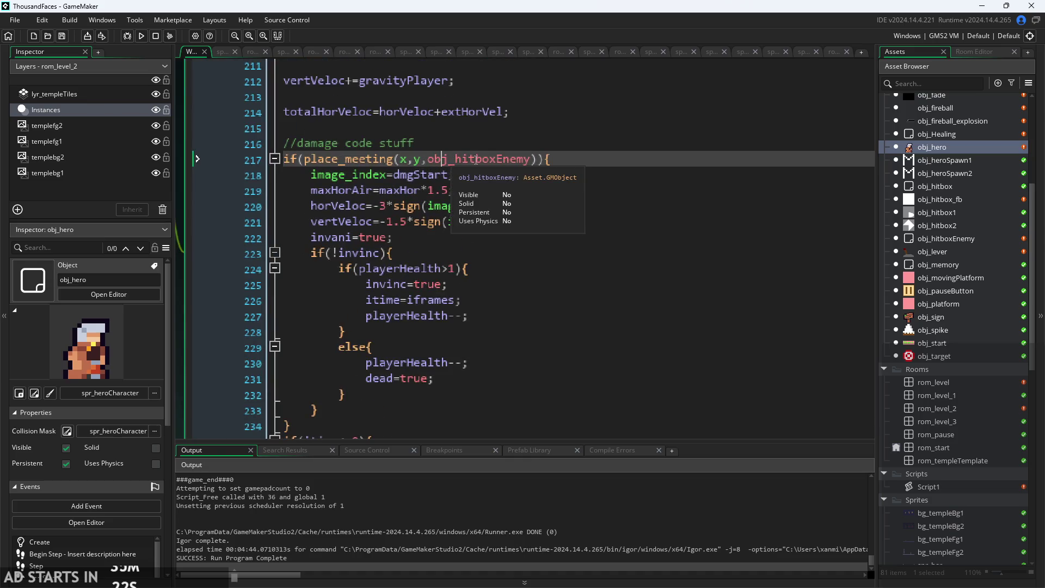
left_click(524, 161)
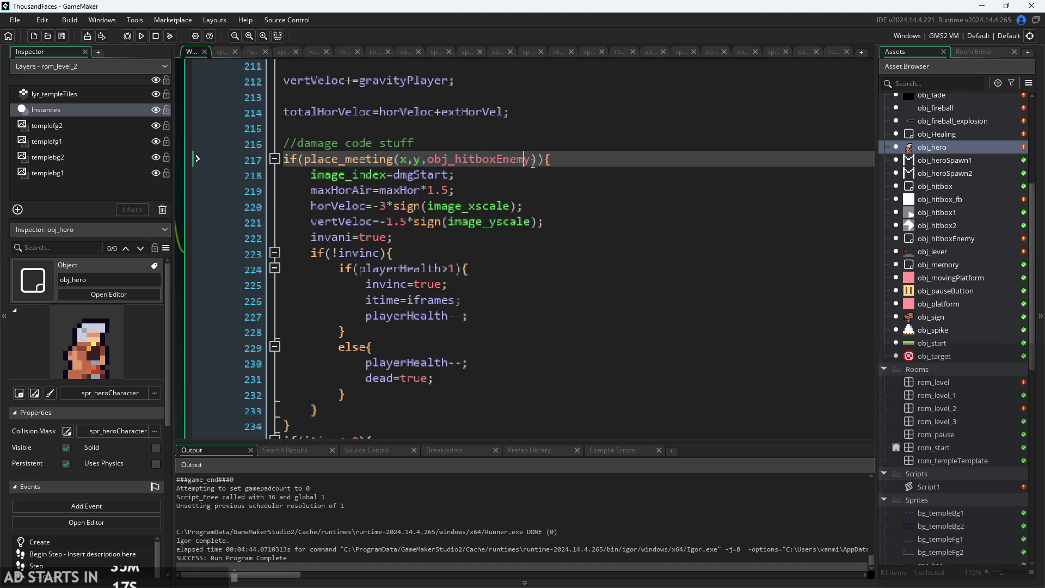
mouse_move(533, 160)
left_click(533, 159)
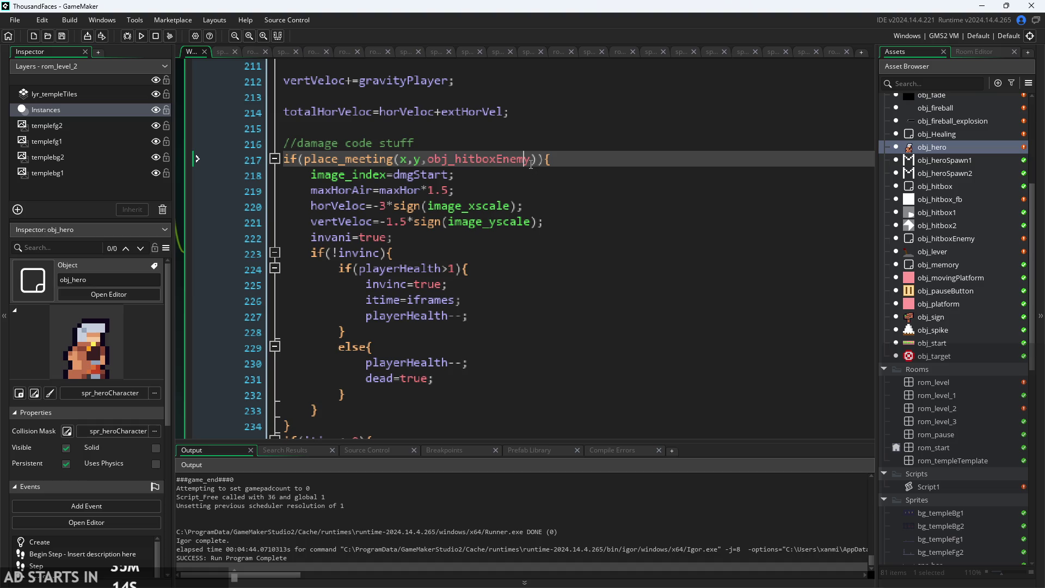
Open the obj_hitboxEnemy object editor and centre the workspace on it.
double_click(943, 240)
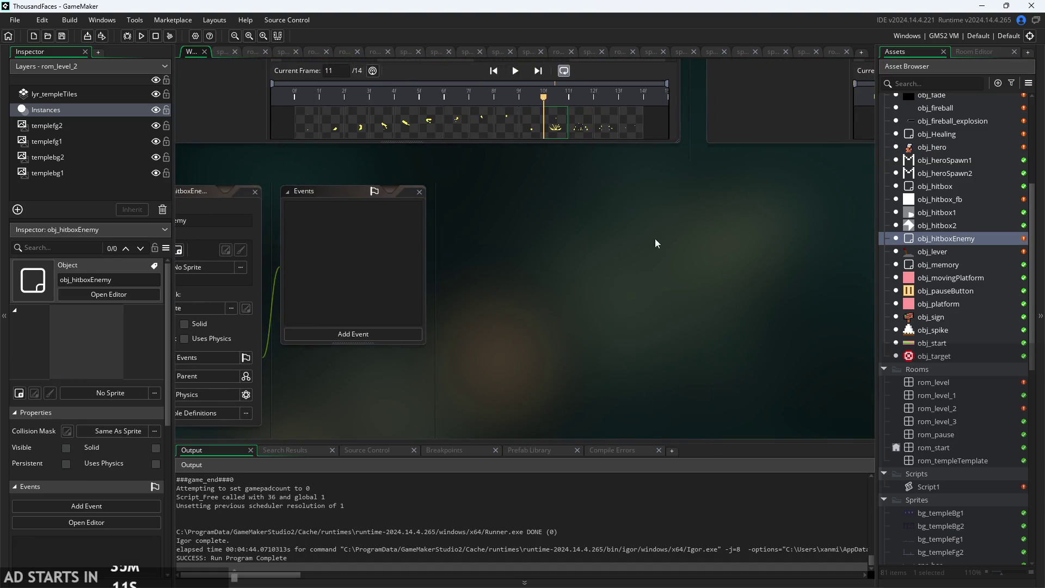
scroll(774, 271, "down", 3)
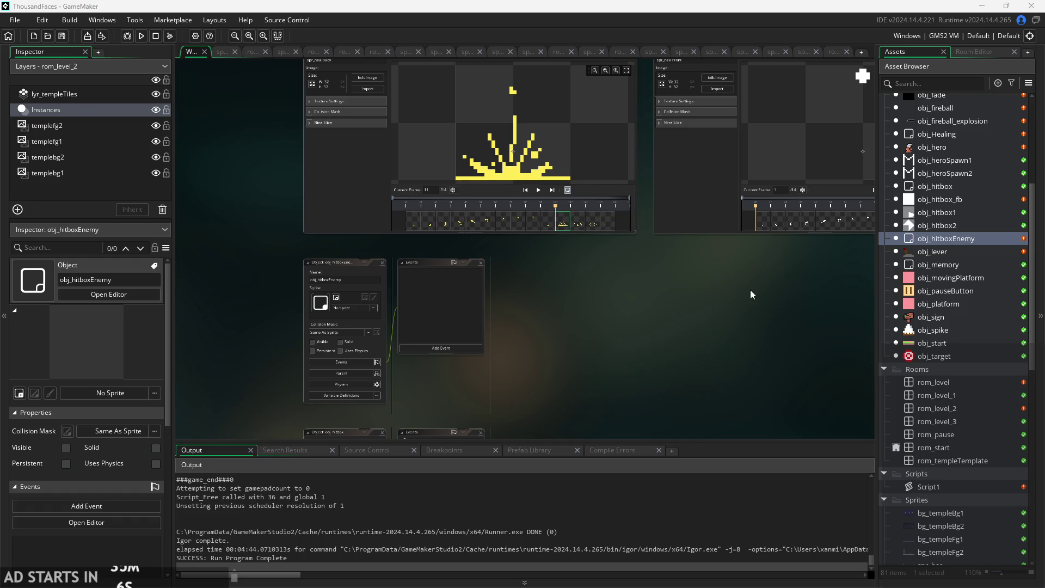
left_click_drag(750, 289, 570, 328)
scroll(561, 333, "down", 2)
scroll(561, 333, "up", 2)
mouse_move(351, 293)
left_mouse_down()
mouse_move(639, 279)
mouse_move(763, 216)
left_mouse_up()
Check obj_hitboxEnemy's empty events, then open the obj_enemyRat object editor.
scroll(640, 278, "up", 5)
scroll(669, 309, "down", 2)
scroll(705, 242, "up", 2)
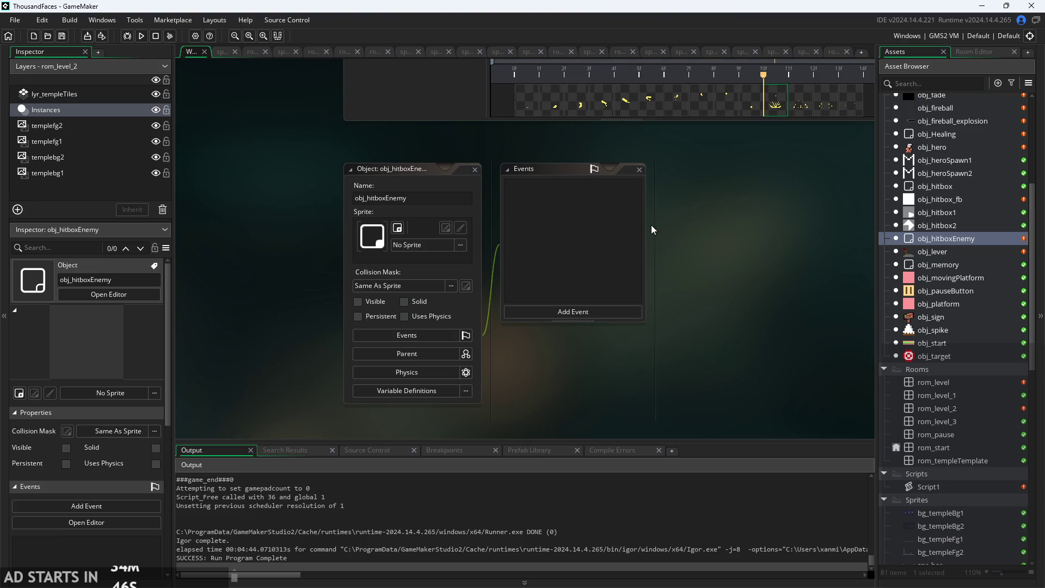
mouse_move(681, 230)
left_mouse_down()
mouse_move(717, 208)
mouse_move(695, 237)
mouse_move(766, 202)
mouse_move(626, 220)
left_mouse_up()
scroll(626, 220, "down", 1)
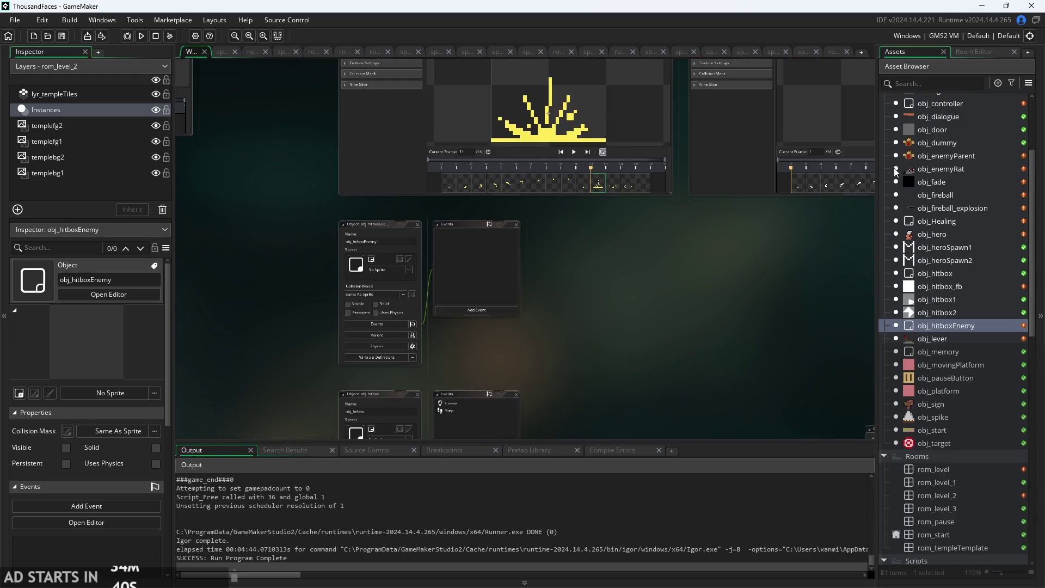
left_click(919, 169)
double_click(919, 169)
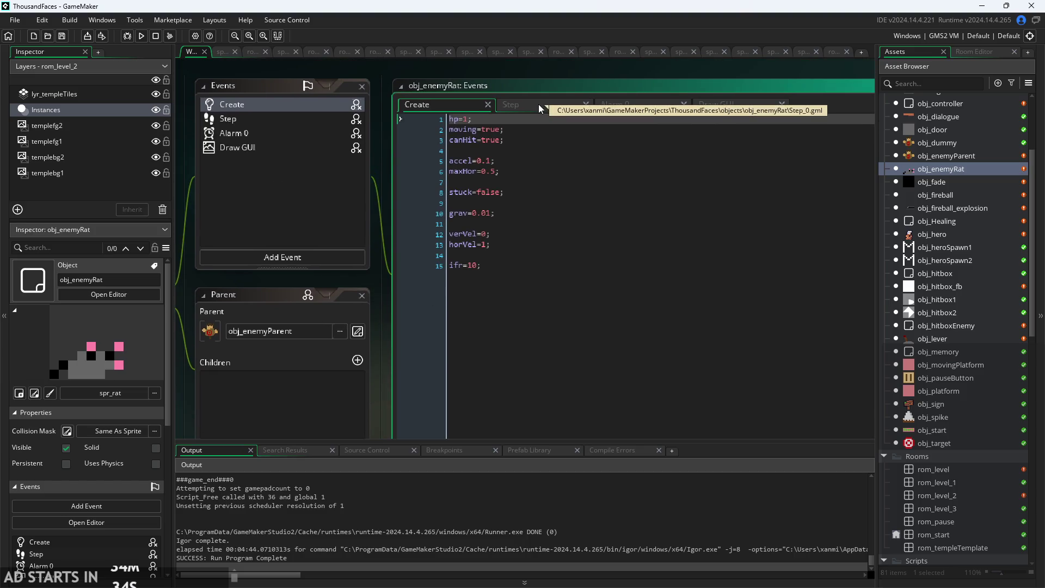
left_click(535, 105)
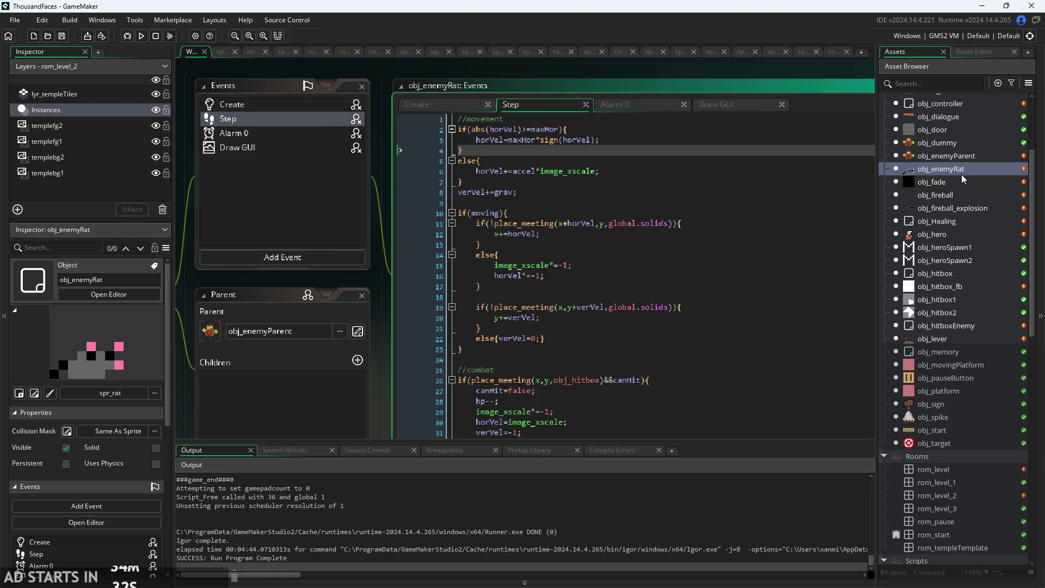
left_click(440, 103)
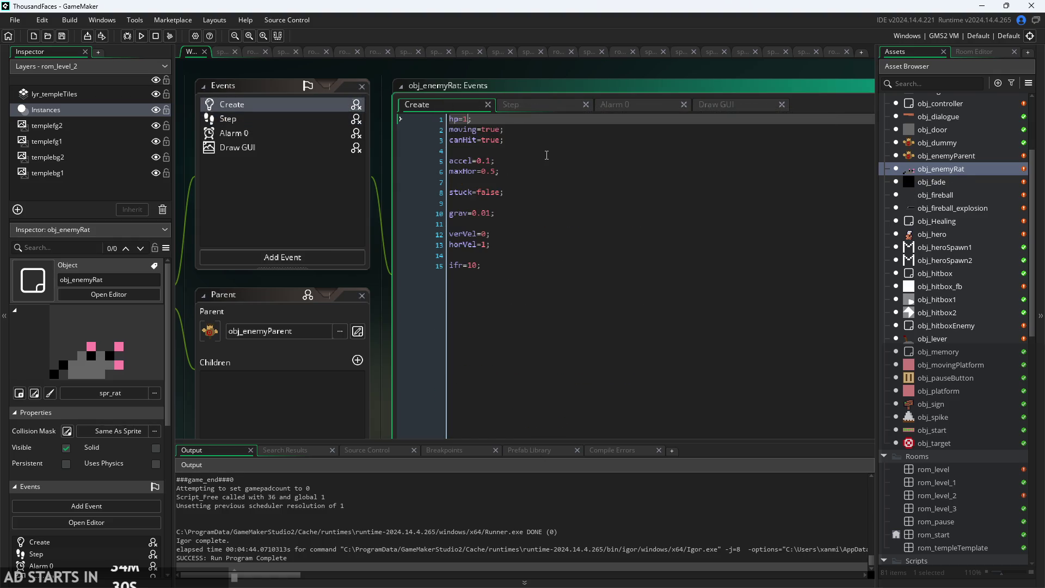
left_click(542, 109)
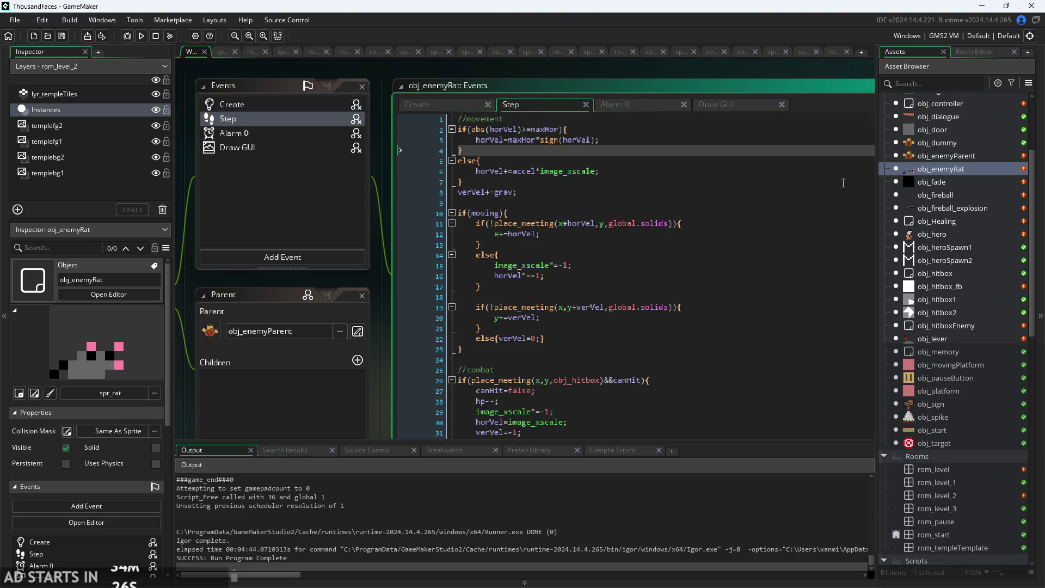
left_click(949, 327)
scroll(950, 329, "down", 5)
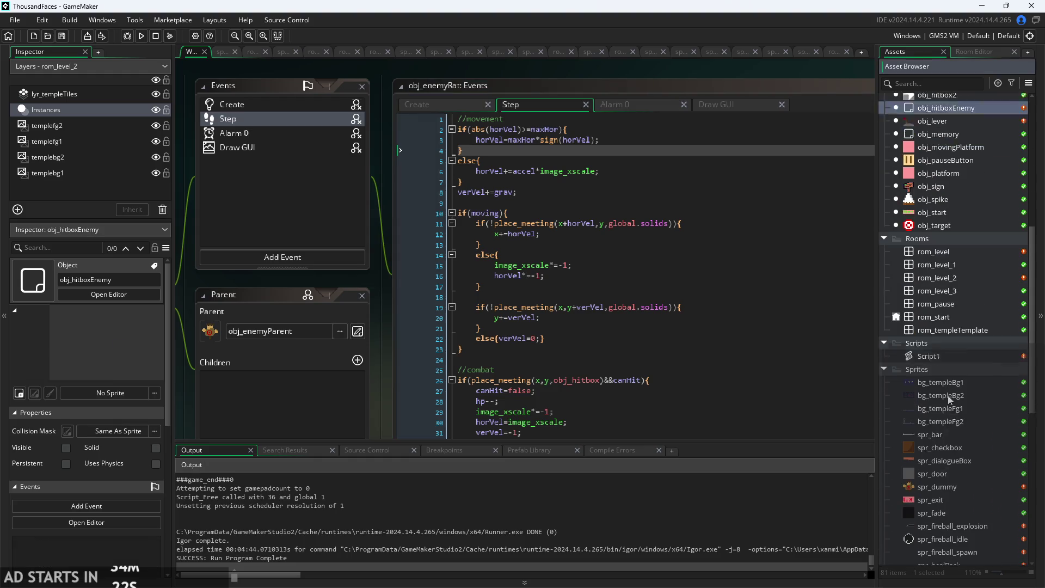
scroll(948, 395, "down", 7)
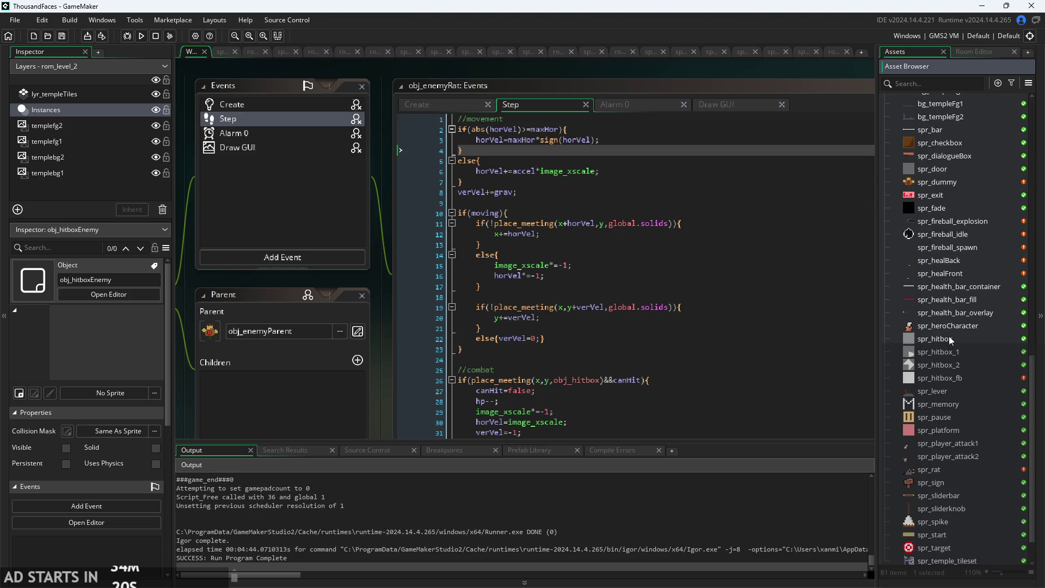
right_click(951, 339)
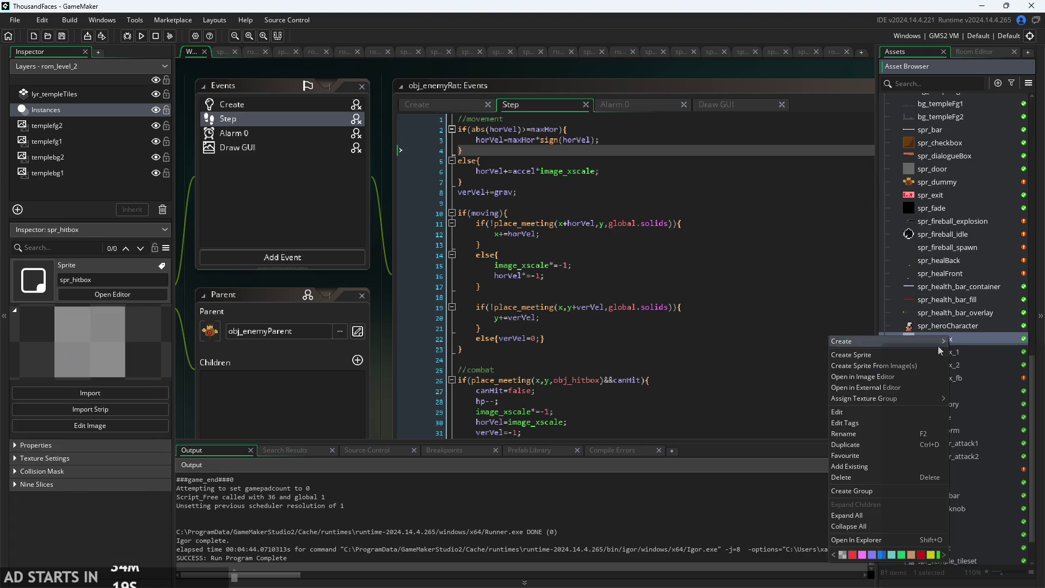
Duplicate spr_hitbox as spr_hitboxEnemyRat and open the copy in the sprite editor.
left_click(911, 448)
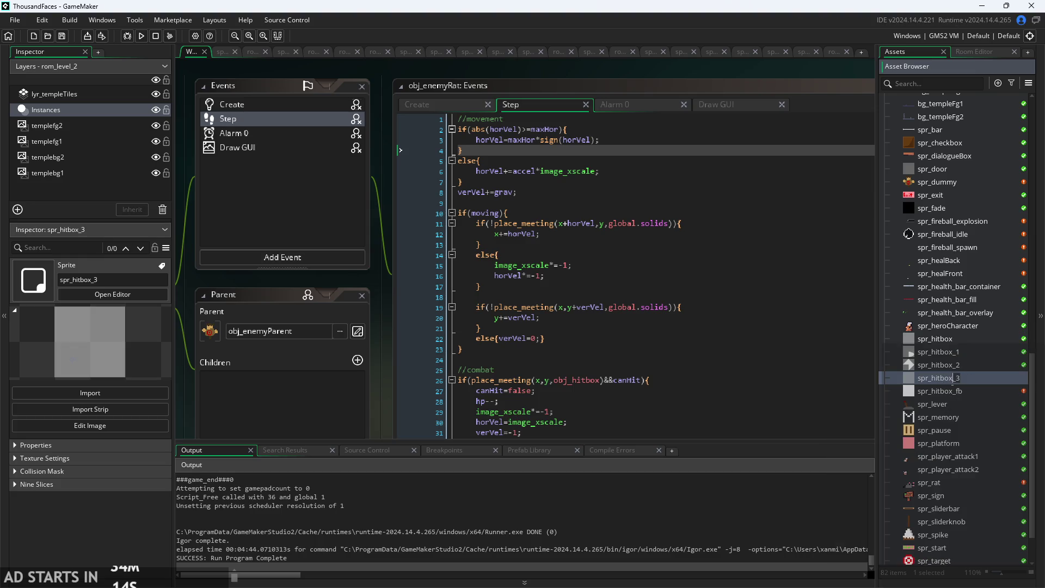
key("BackSpace")
key("BackSpace")
type("yRat")
key("Return")
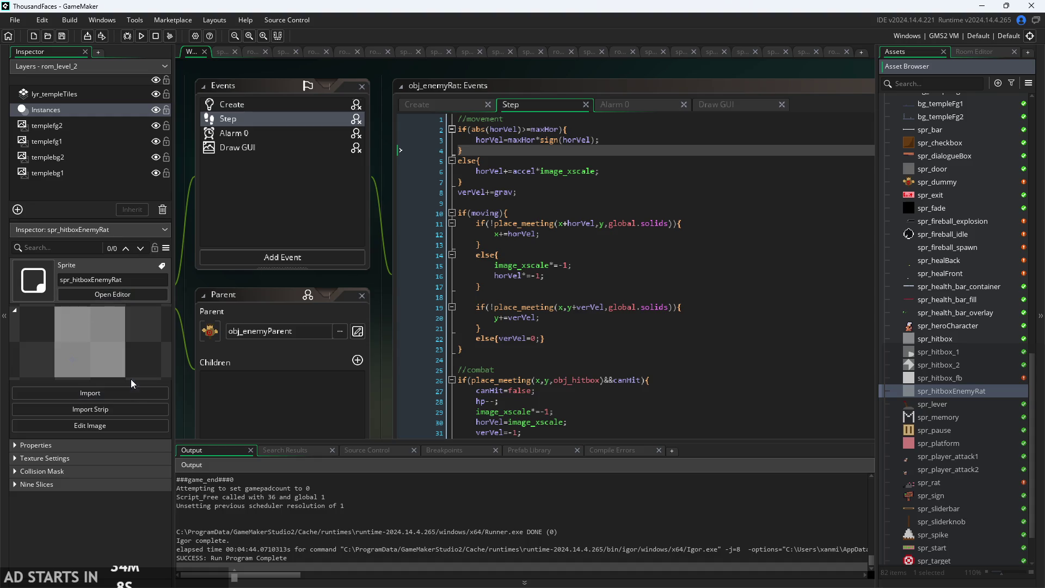
left_click(113, 296)
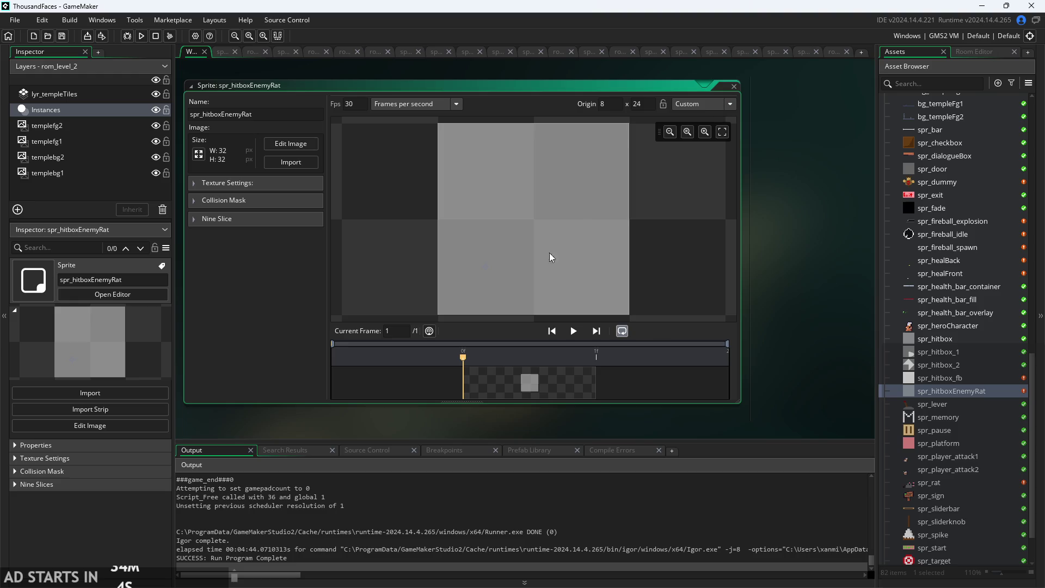
Check the collision mask settings and try the Middle Left origin preset on spr_hitboxEnemyRat.
scroll(543, 259, "down", 2)
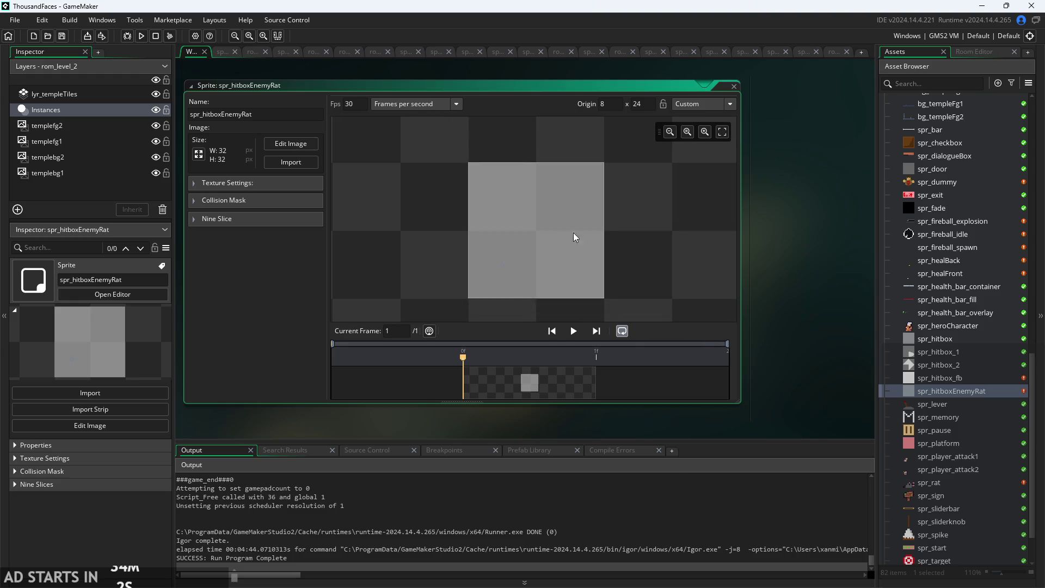
left_click_drag(573, 238, 573, 228)
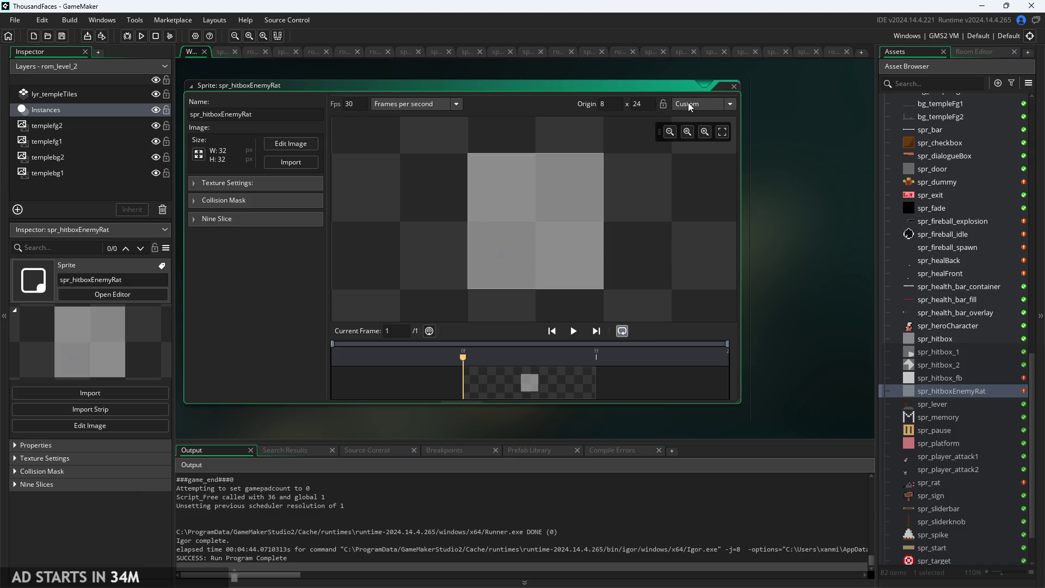
left_click(197, 198)
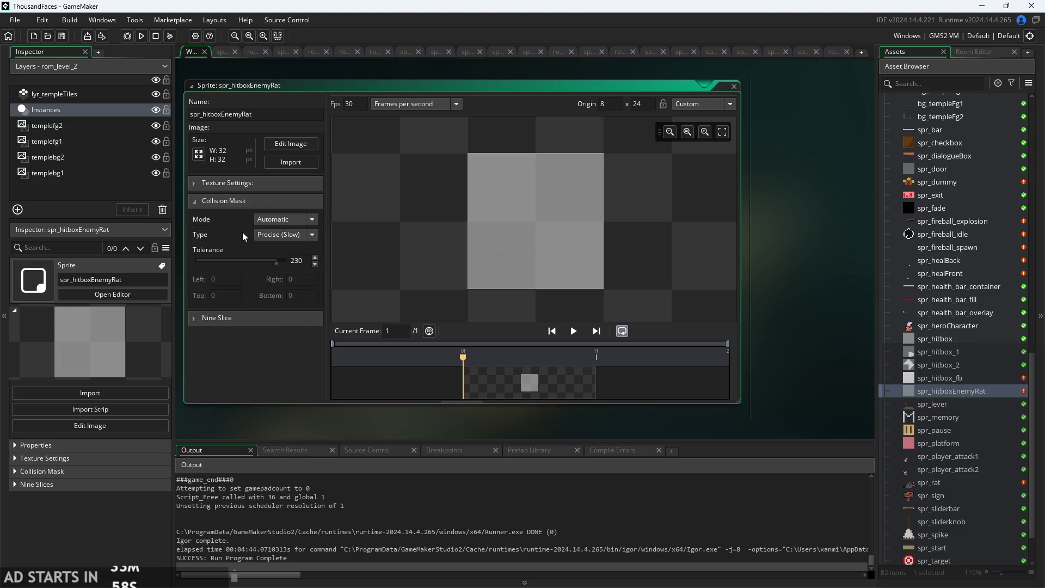
left_click(212, 199)
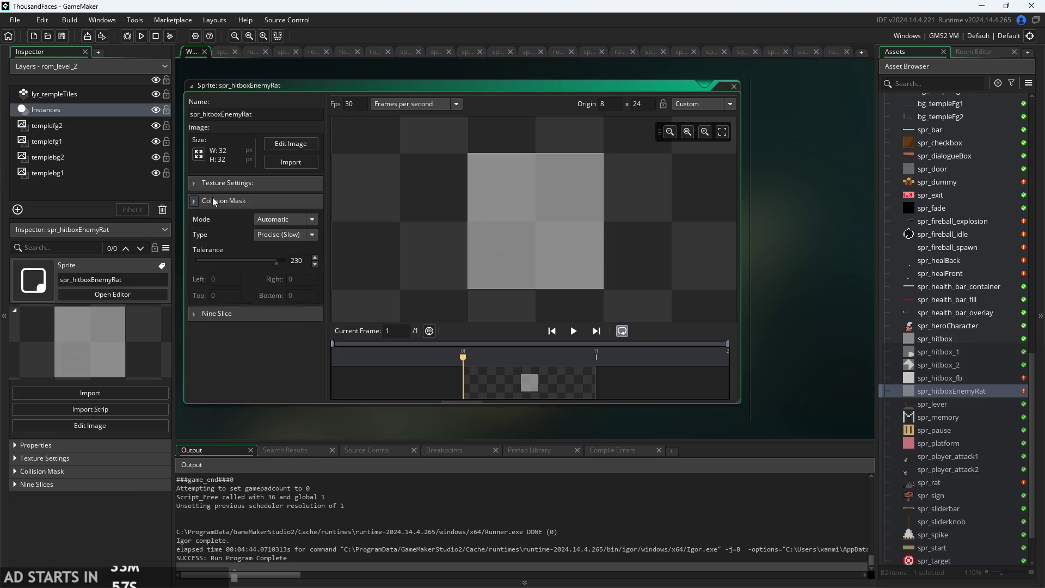
left_click(712, 103)
left_click(701, 142)
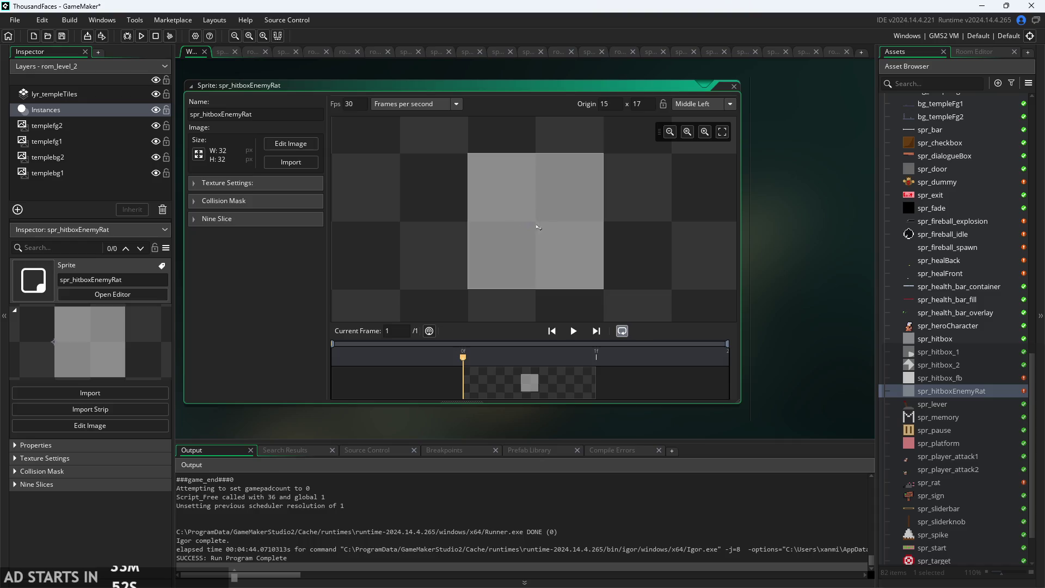
left_click_drag(540, 245, 538, 256)
scroll(538, 256, "up", 3)
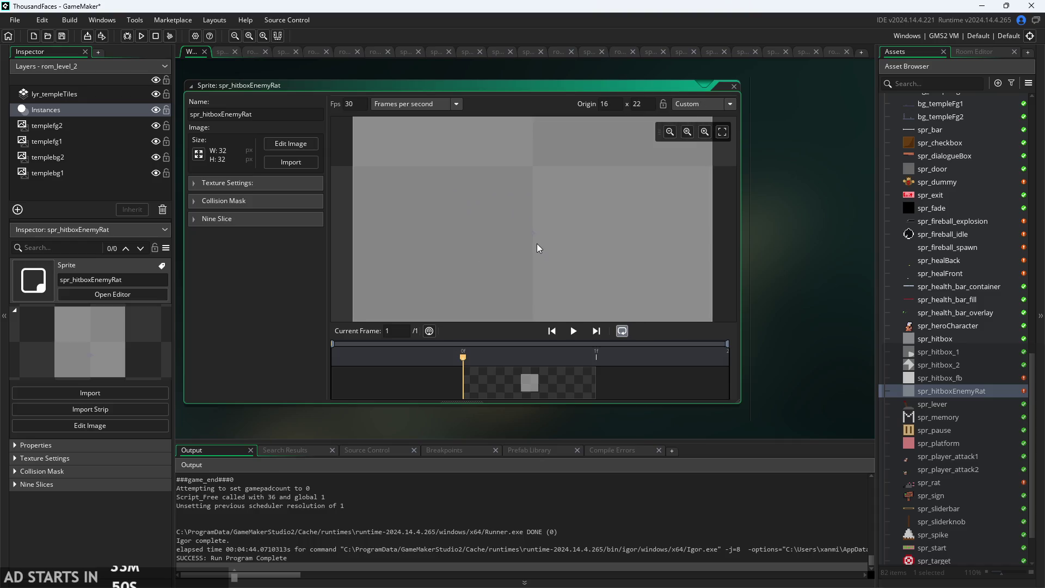
scroll(538, 248, "down", 2)
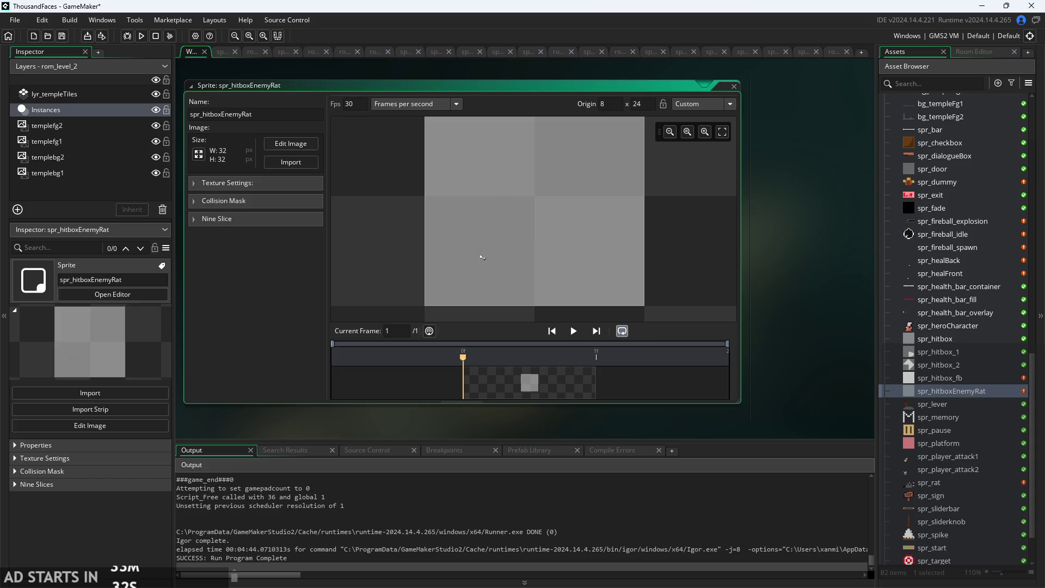
Move the origin back to 8, 24 and open the sprite's image editor.
left_click_drag(537, 200, 547, 197)
scroll(544, 193, "up", 2)
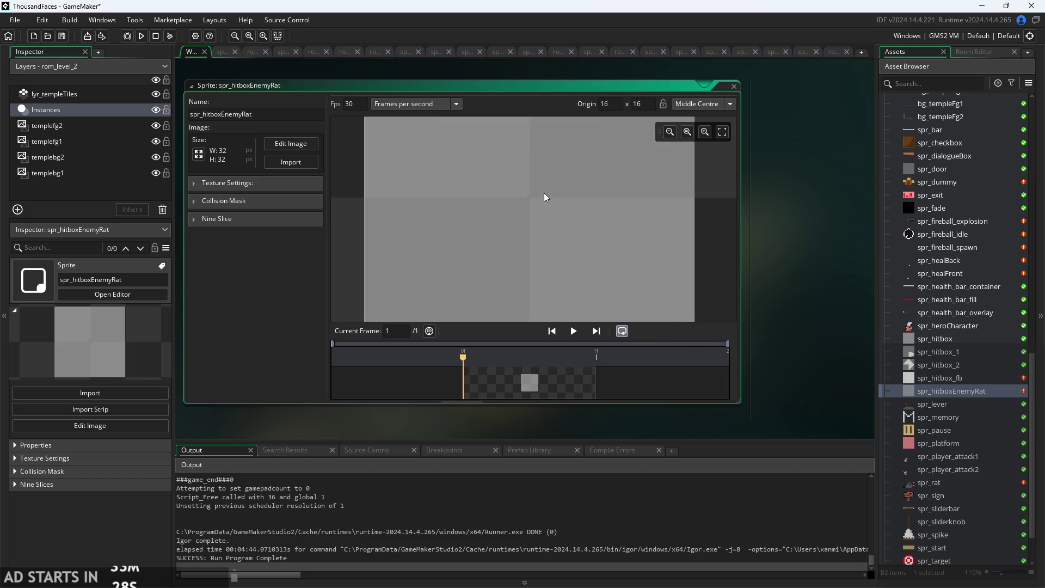
scroll(540, 195, "down", 2)
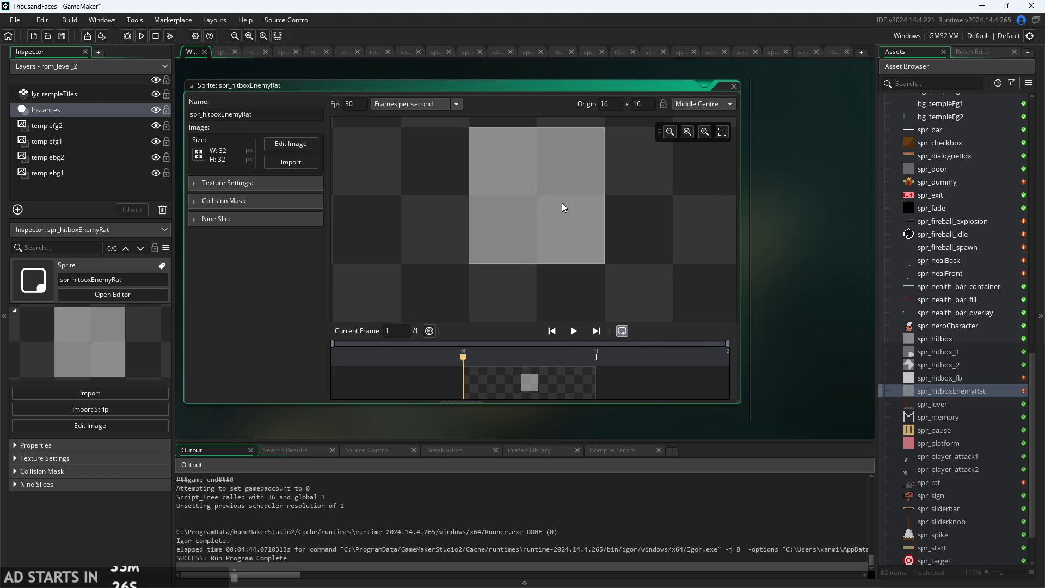
scroll(542, 201, "up", 1)
mouse_move(496, 238)
left_mouse_down()
mouse_move(488, 247)
mouse_move(490, 236)
left_mouse_up()
left_click(489, 245)
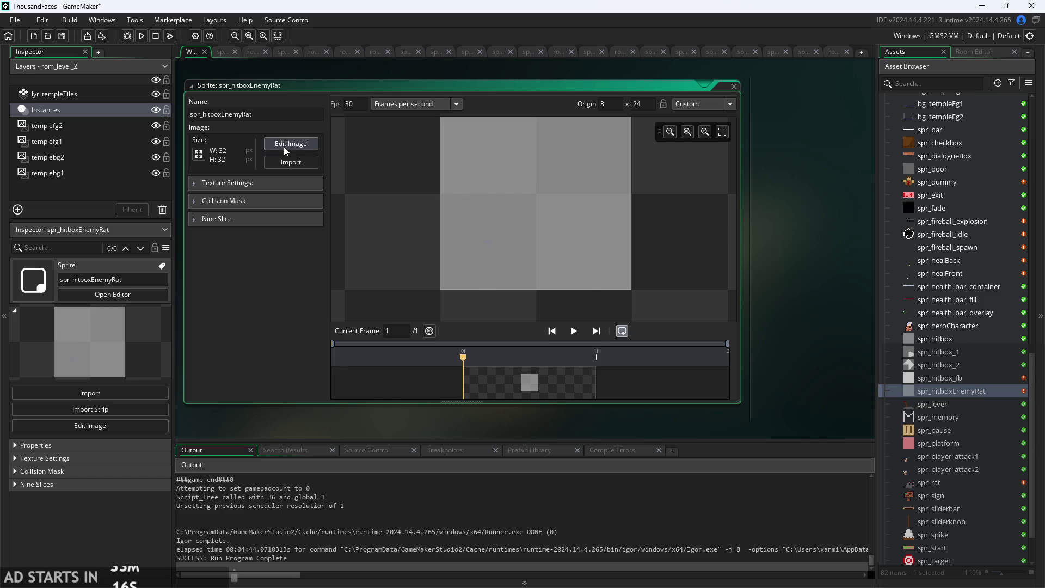
left_click(267, 146)
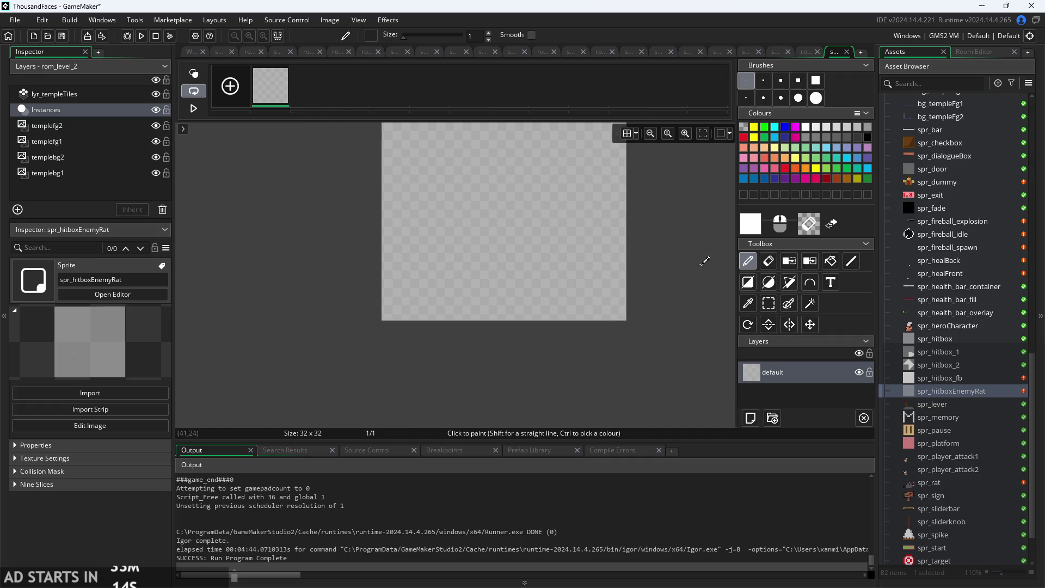
Clear the bottom-left 16x16 of spr_hitboxEnemyRat, fill it solid white, and return to the sprite settings.
left_click(769, 303)
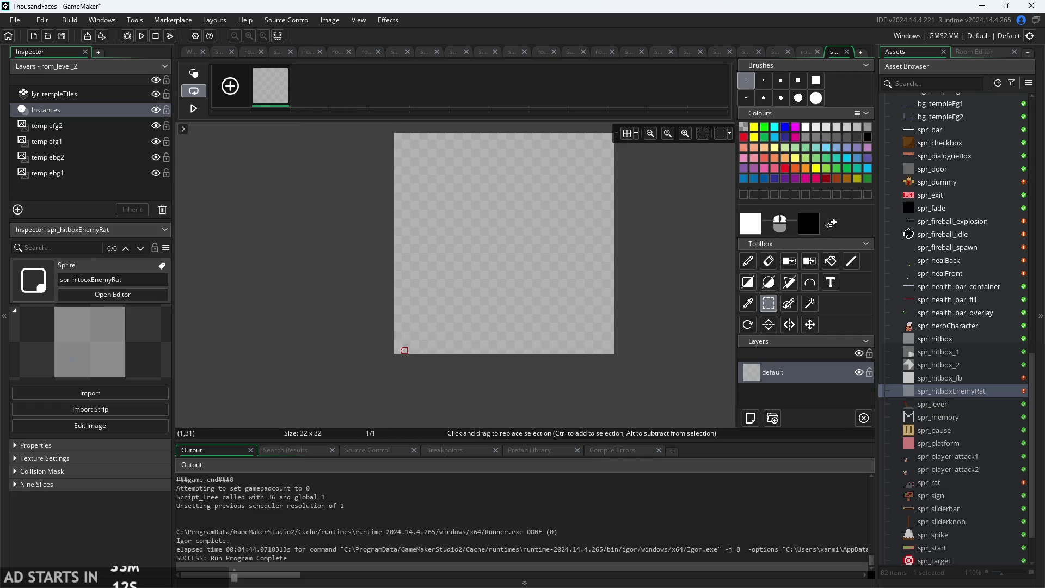
mouse_move(397, 352)
left_mouse_down()
mouse_move(474, 290)
mouse_move(501, 250)
left_mouse_up()
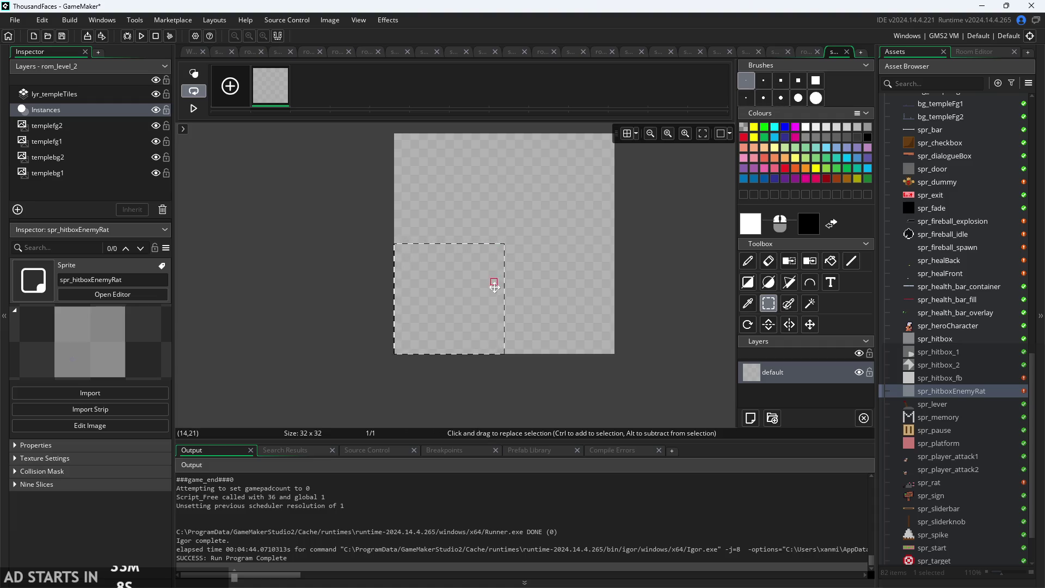
key("Delete")
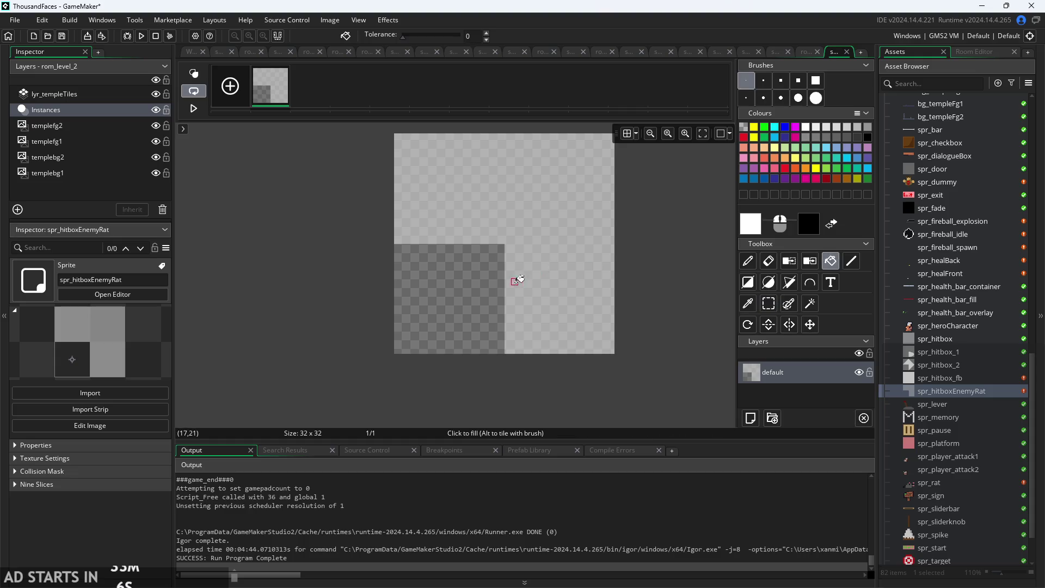
left_click(504, 272)
left_click(196, 54)
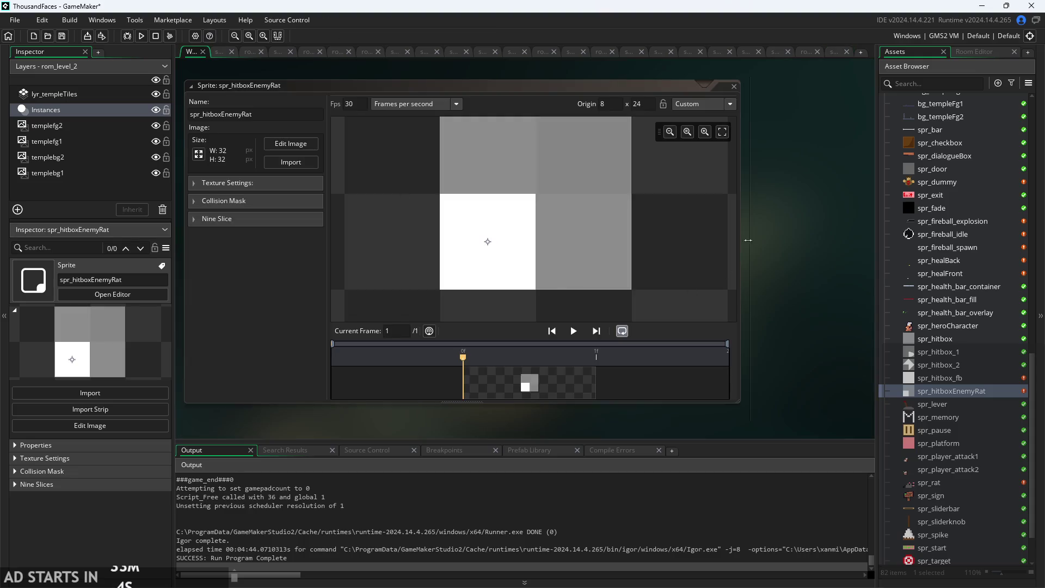
Open the obj_hitboxEnemy object editor from the Asset Browser.
scroll(756, 285, "down", 4)
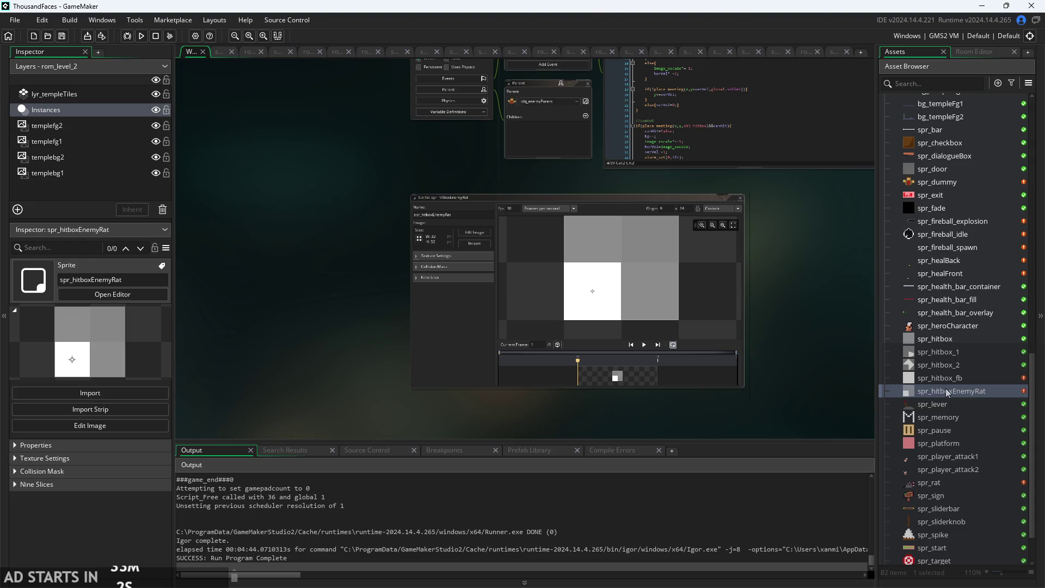
scroll(939, 378, "up", 3)
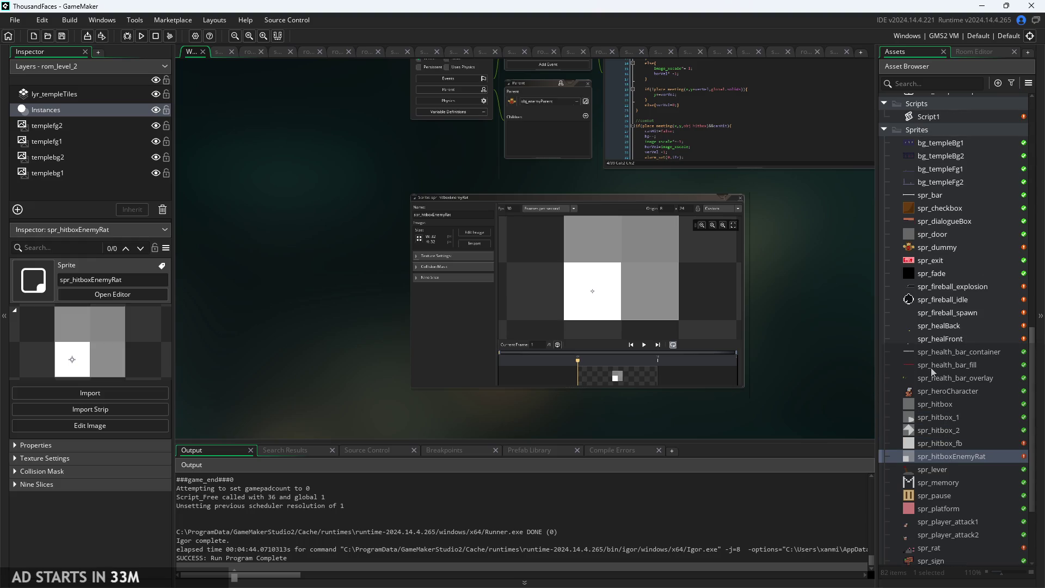
scroll(942, 440, "down", 1)
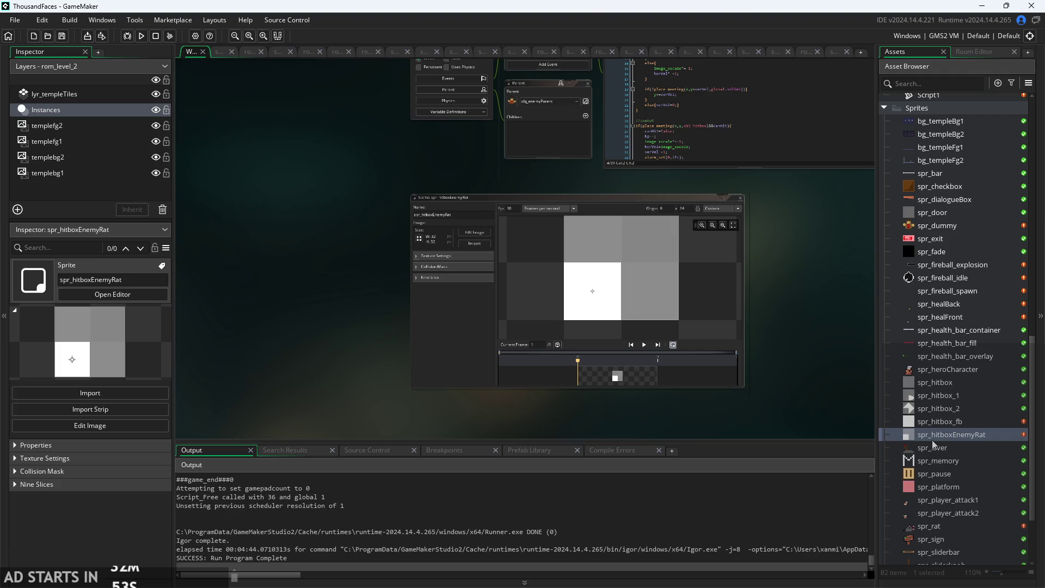
scroll(928, 435, "up", 1)
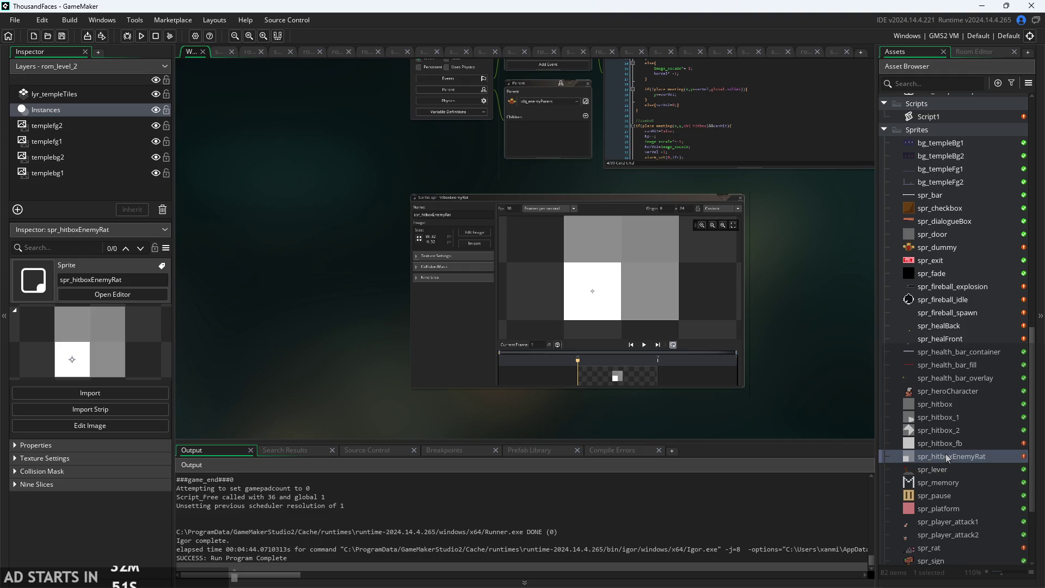
scroll(948, 459, "up", 1)
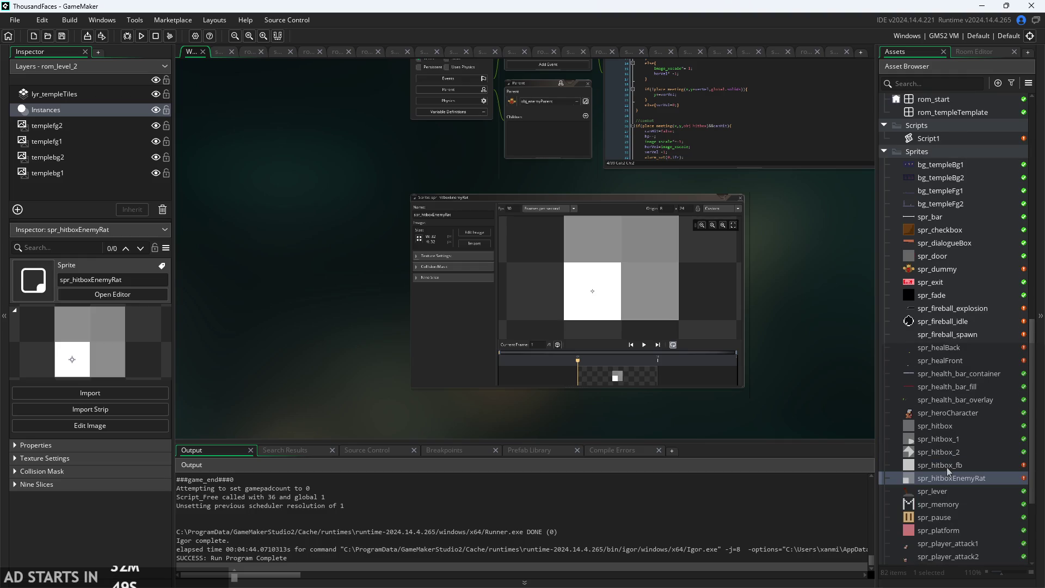
scroll(946, 465, "up", 19)
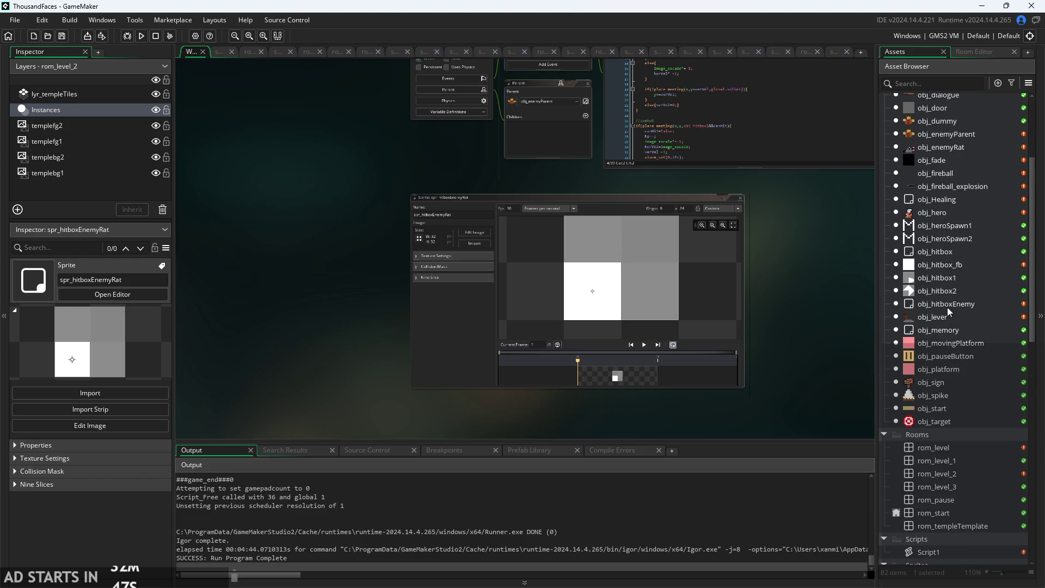
double_click(948, 301)
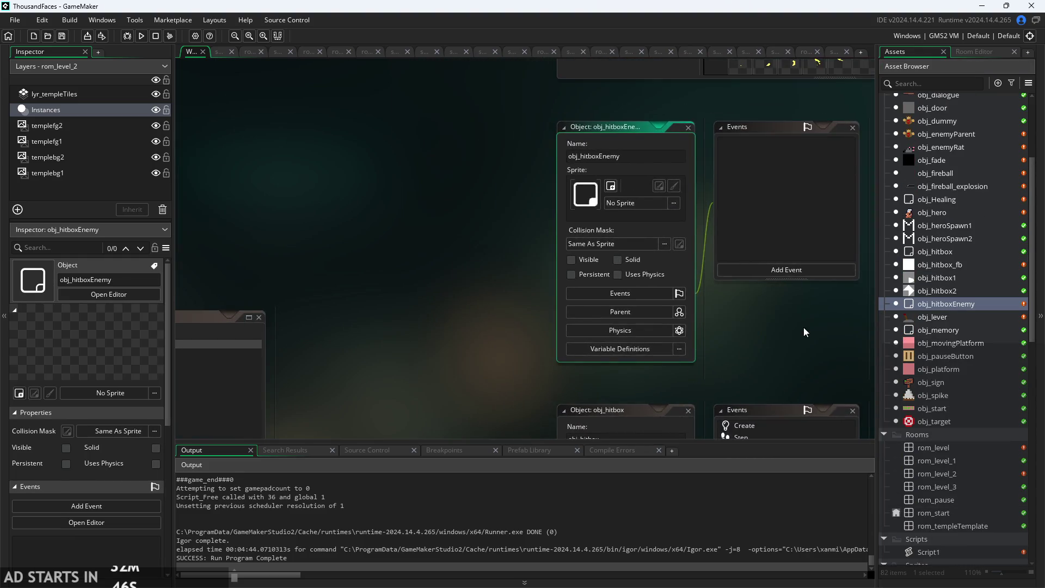
right_click(956, 304)
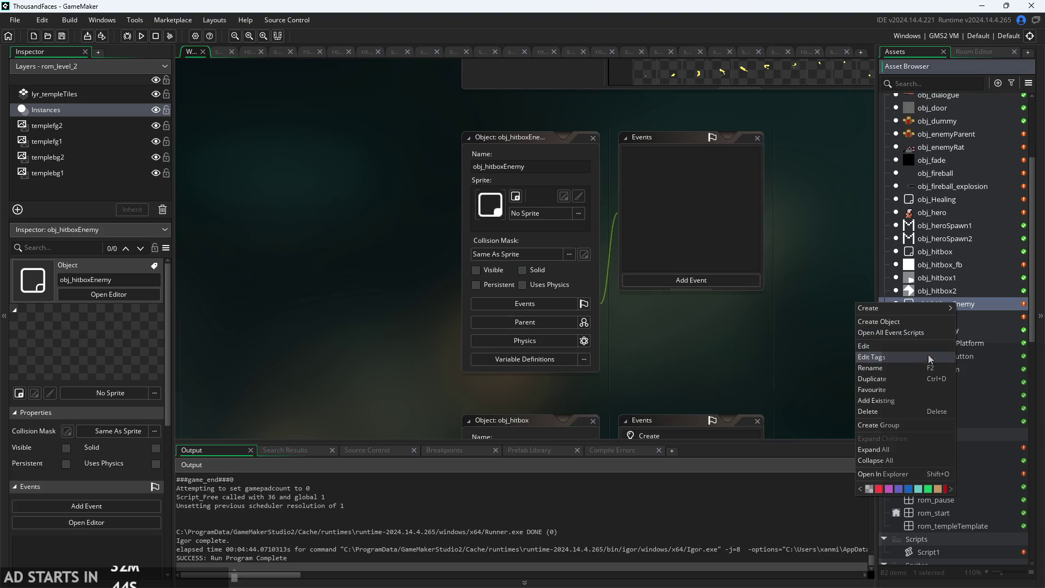
left_click(743, 338)
Add a Create event to obj_hitboxEnemy and select its placeholder comment lines.
scroll(795, 299, "up", 2)
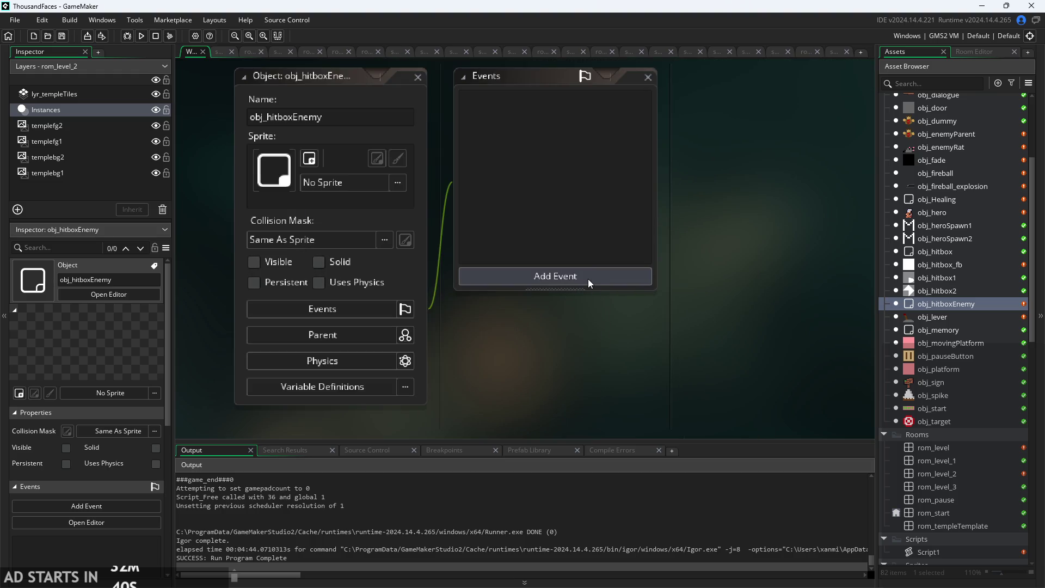
left_click(586, 279)
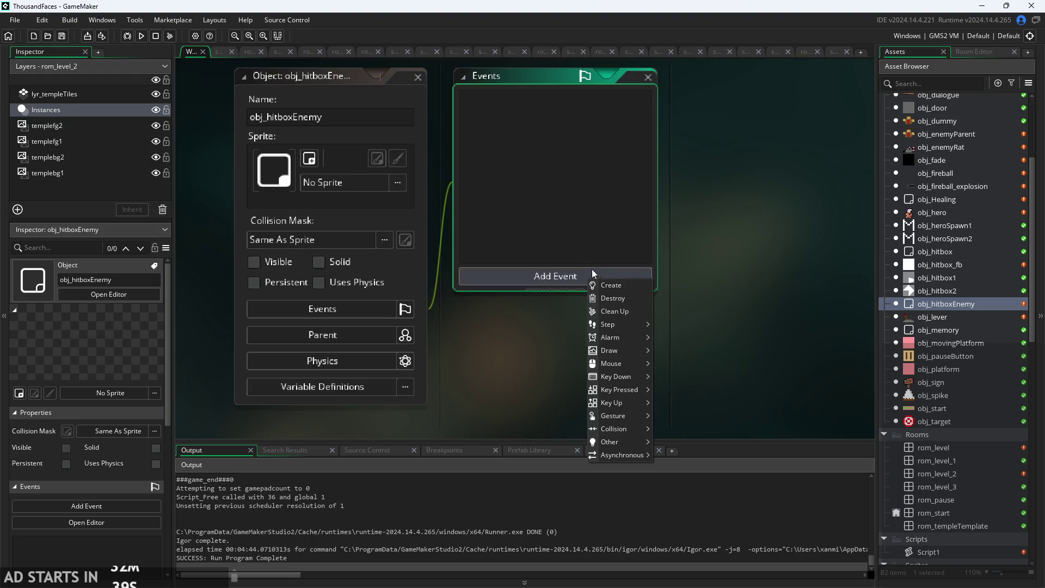
left_click(621, 285)
left_click_drag(783, 169, 440, 131)
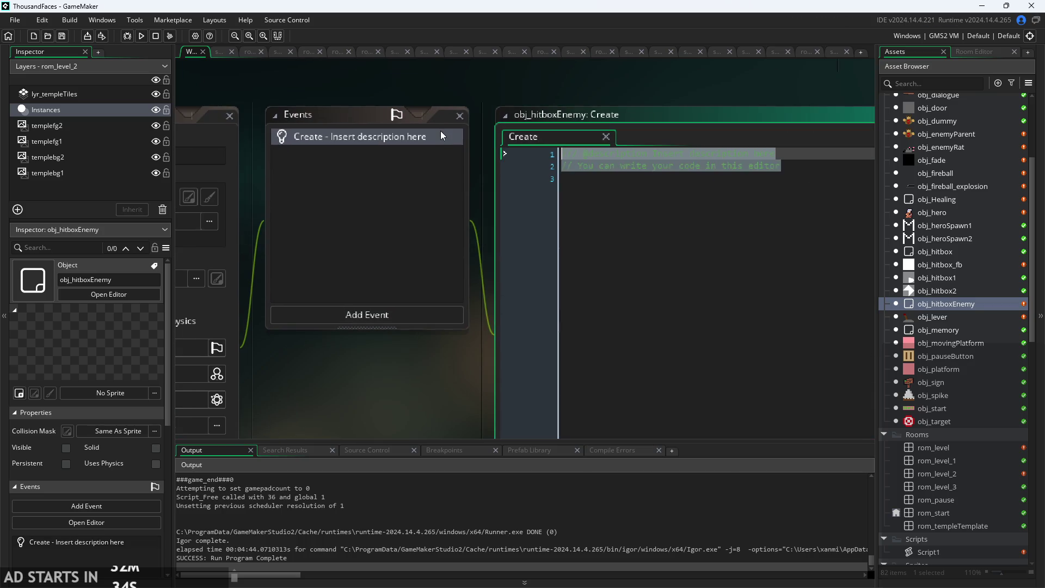
Delete the placeholder comments and return to obj_hitboxEnemy's Create code.
key("BackSpace")
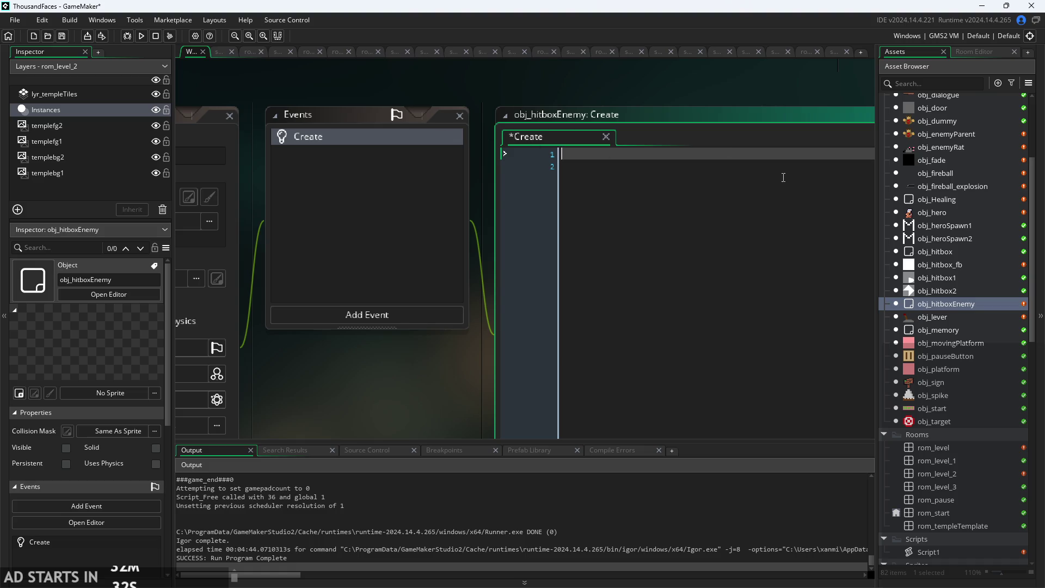
left_click(935, 252)
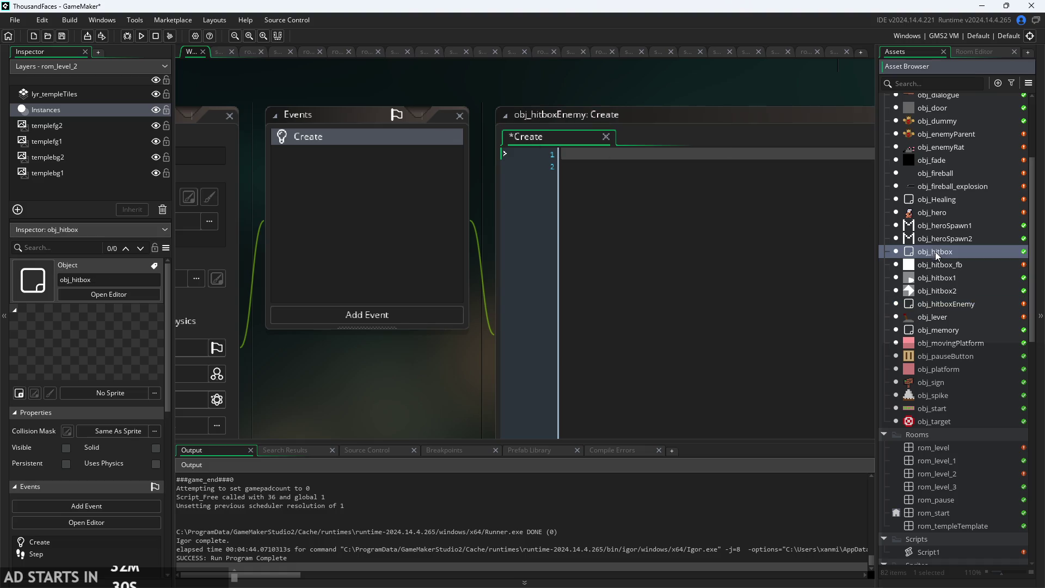
left_click(958, 305)
left_click(633, 155)
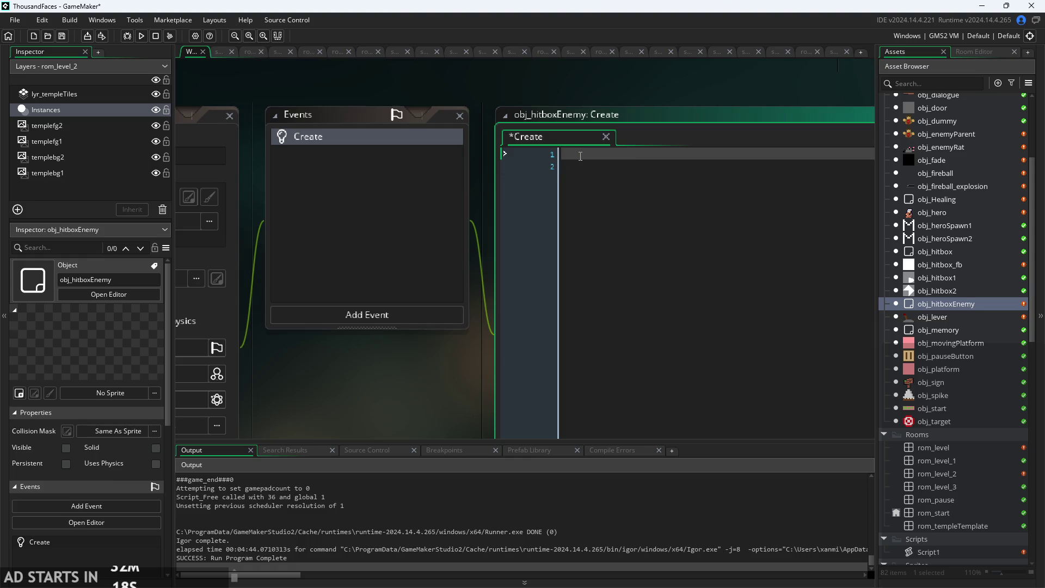
Type the condition place_meeting(x,y,obj_hitboxEnemy) with an opening brace, using autocomplete.
key("ctrl+space")
scroll(580, 157, "down", 5)
key("Escape")
type("(")
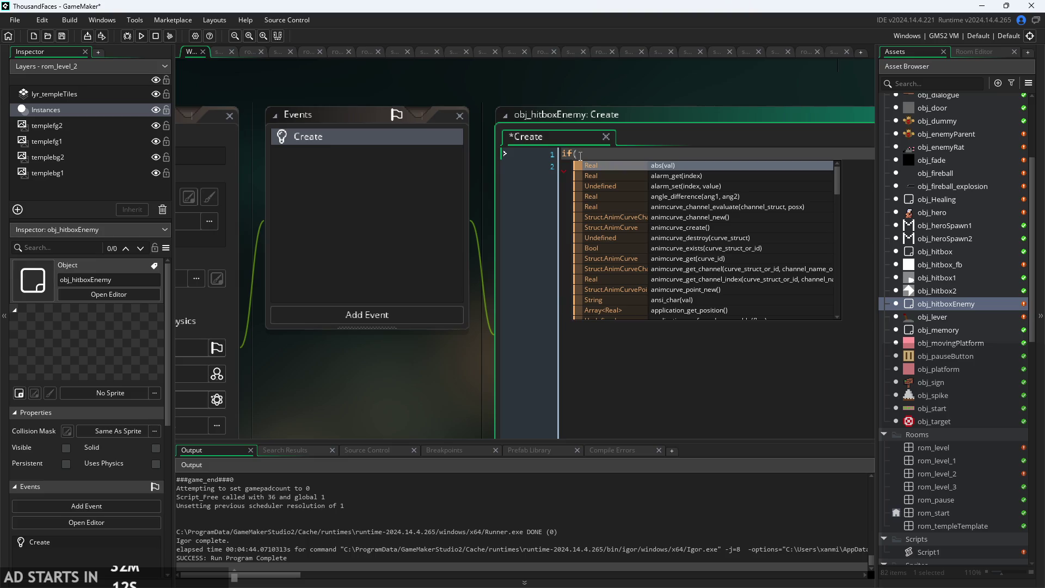
type("place")
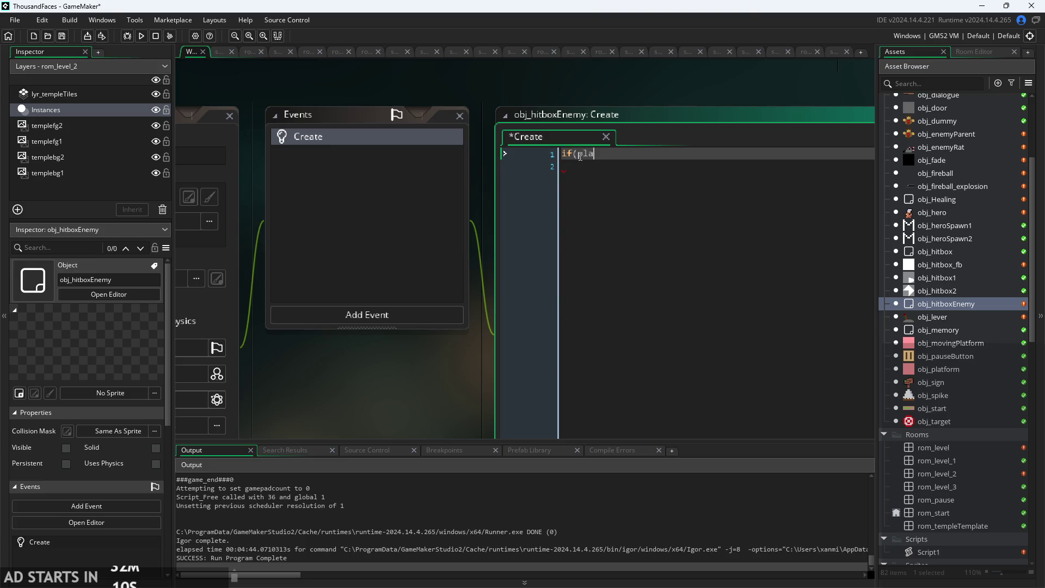
key("Down")
key("Down")
key("Return")
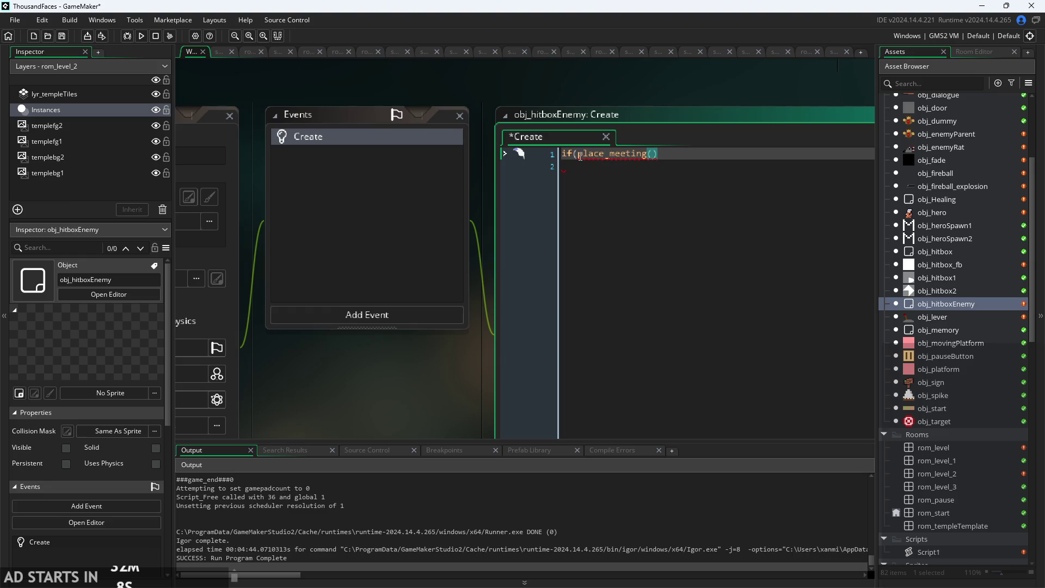
type("x,y,")
type("o")
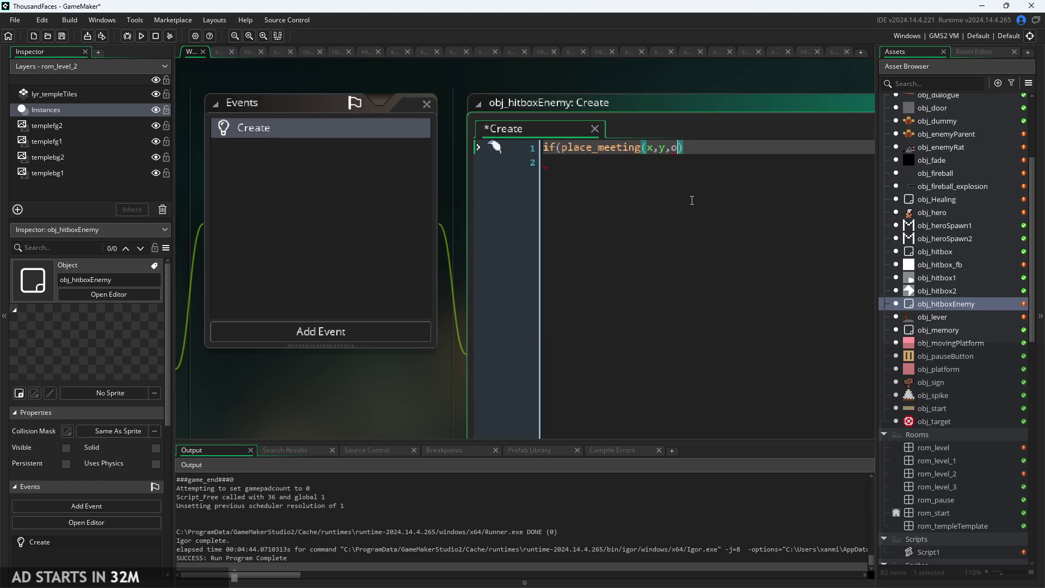
type("bj_hit")
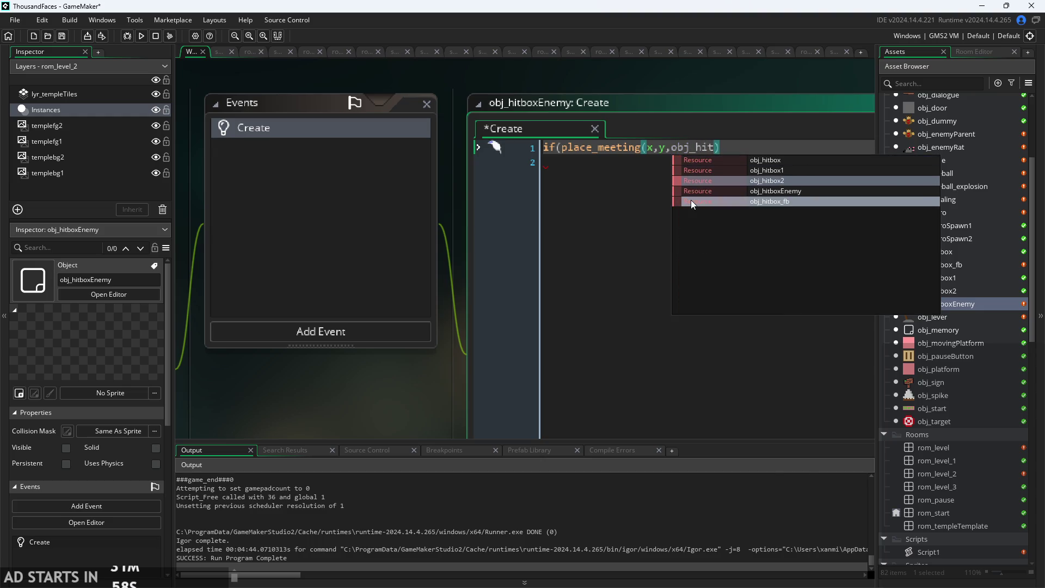
key("Down")
key("Return")
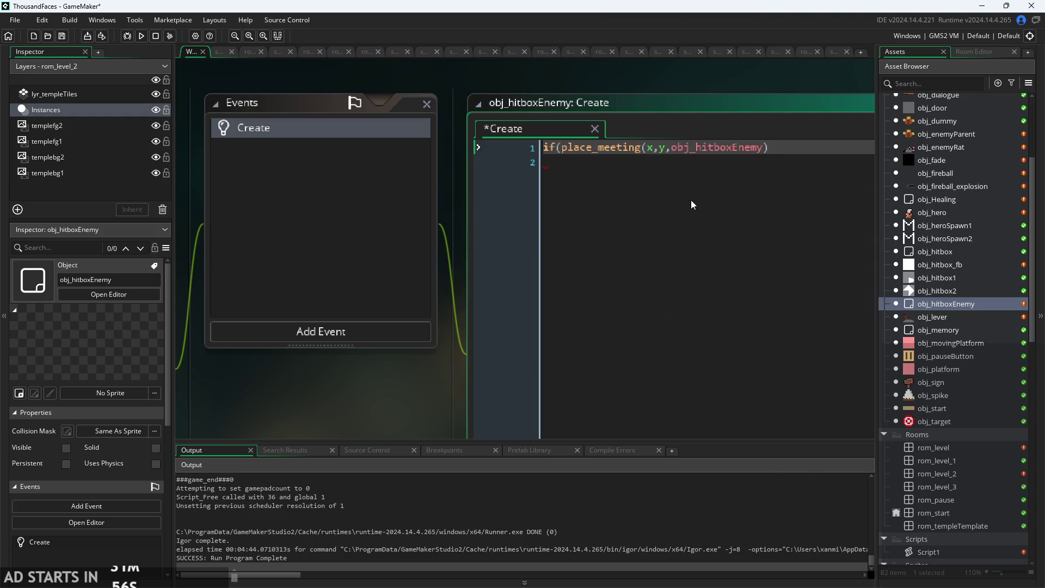
type("{")
Close the if condition's parenthesis, open an empty brace block, then switch to the Paint enemy notes.
left_click_drag(764, 85, 514, 69)
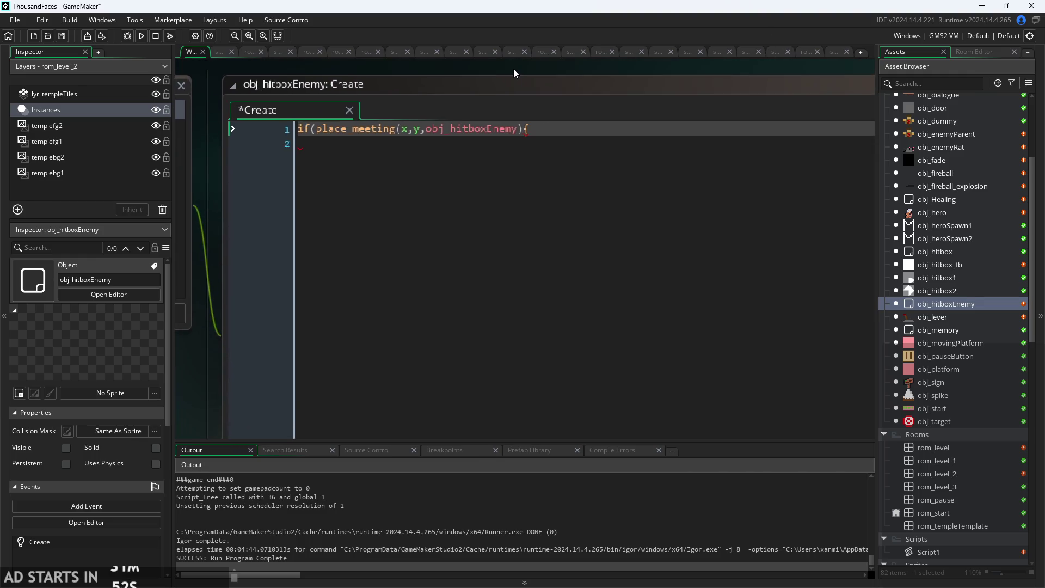
scroll(512, 70, "up", 1)
left_click(589, 158)
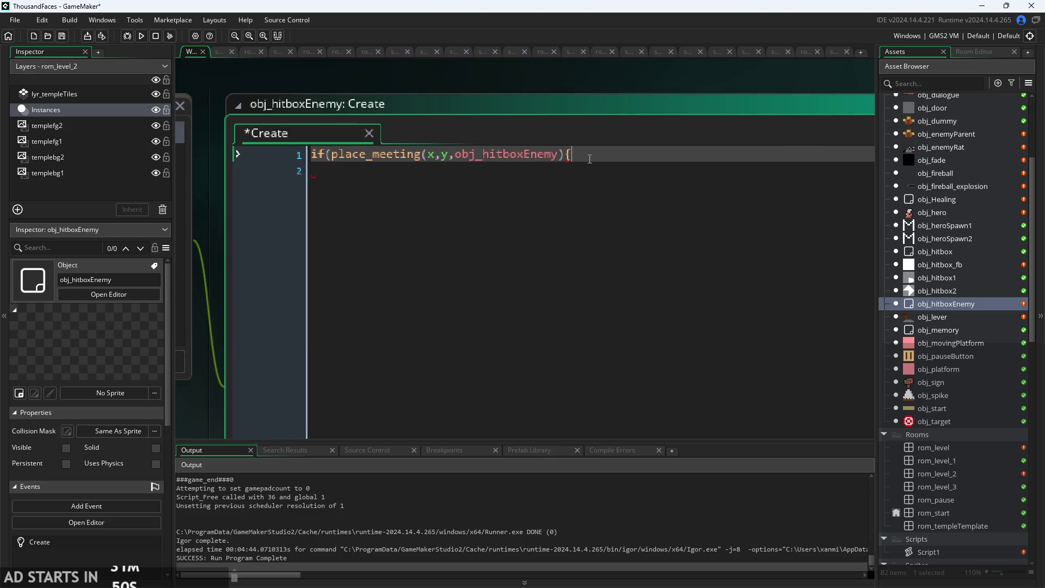
key("Left")
type(")")
key("Return")
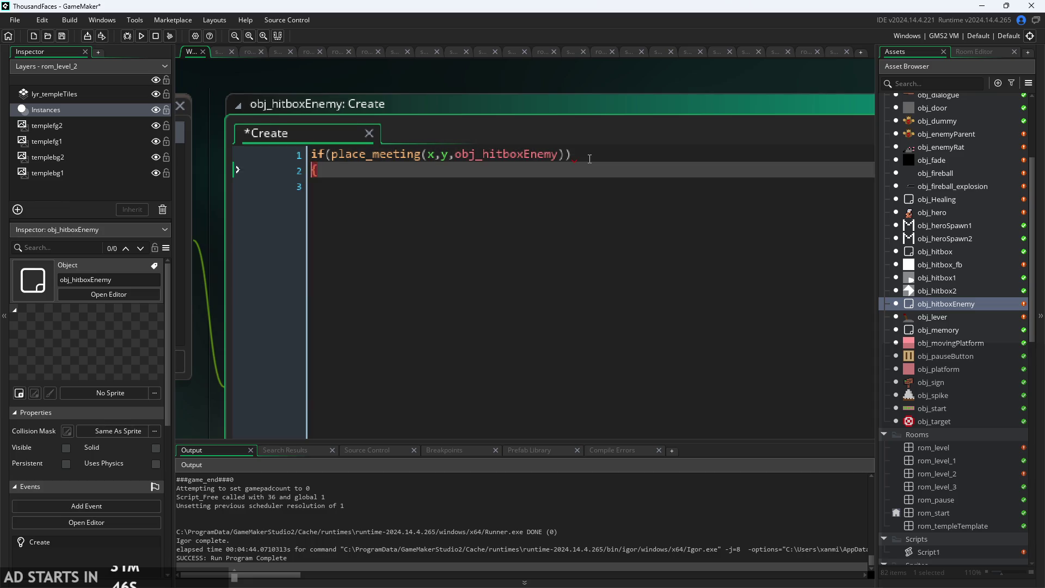
key("Tab")
key("BackSpace")
key("BackSpace")
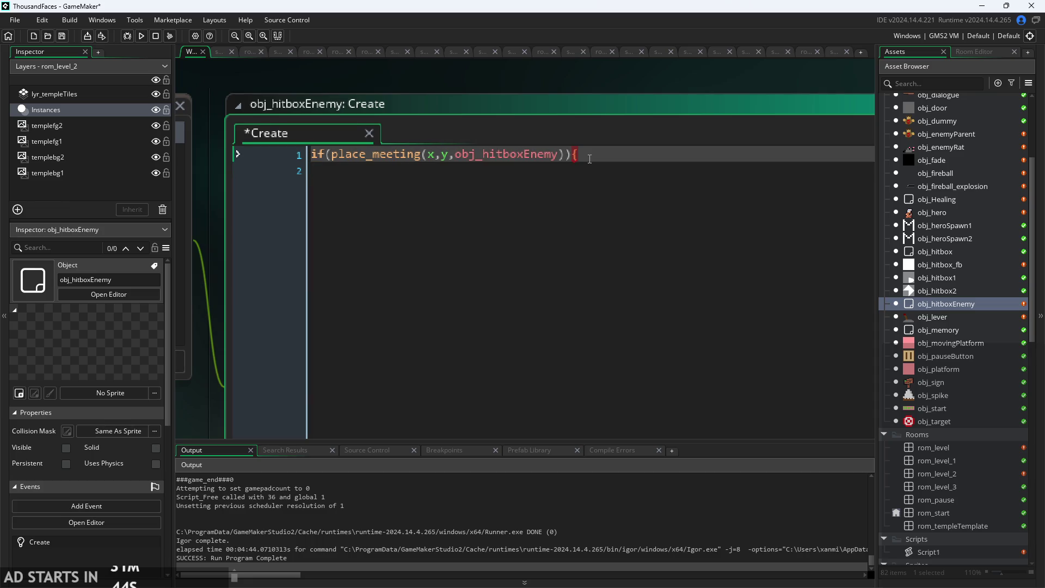
key("Return")
key("Return")
type("}")
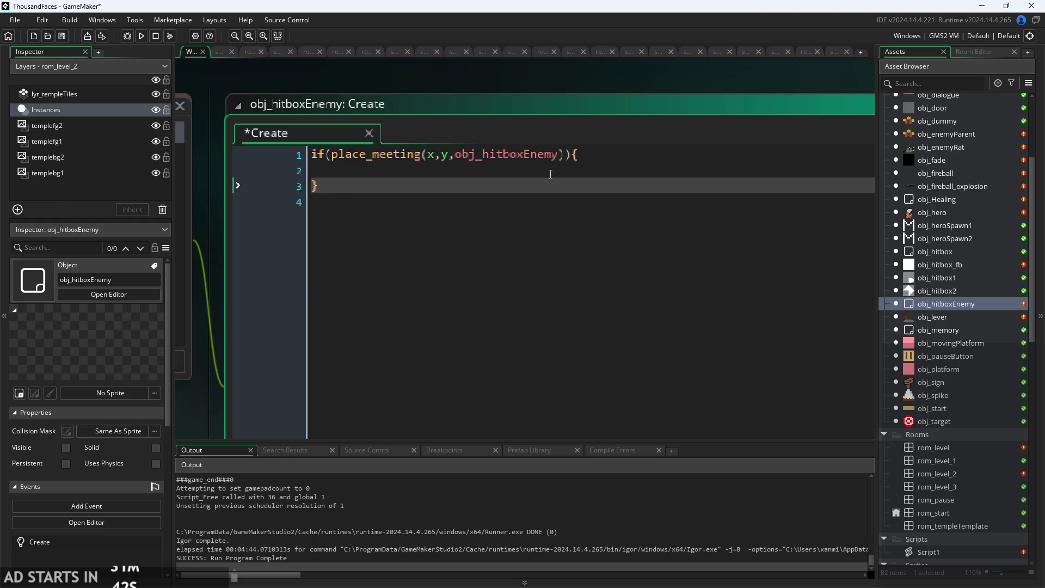
left_click(598, 170)
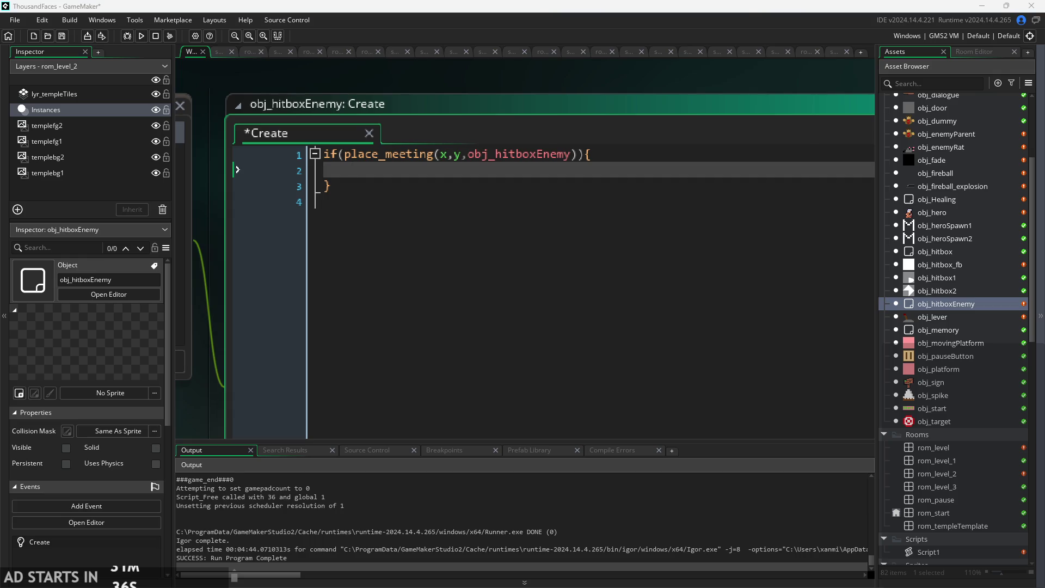
key("alt+Tab")
scroll(918, 362, "down", 2)
Sketch the small creature's rounded body, snout and details in black pencil.
scroll(918, 362, "up", 2)
scroll(918, 362, "down", 2)
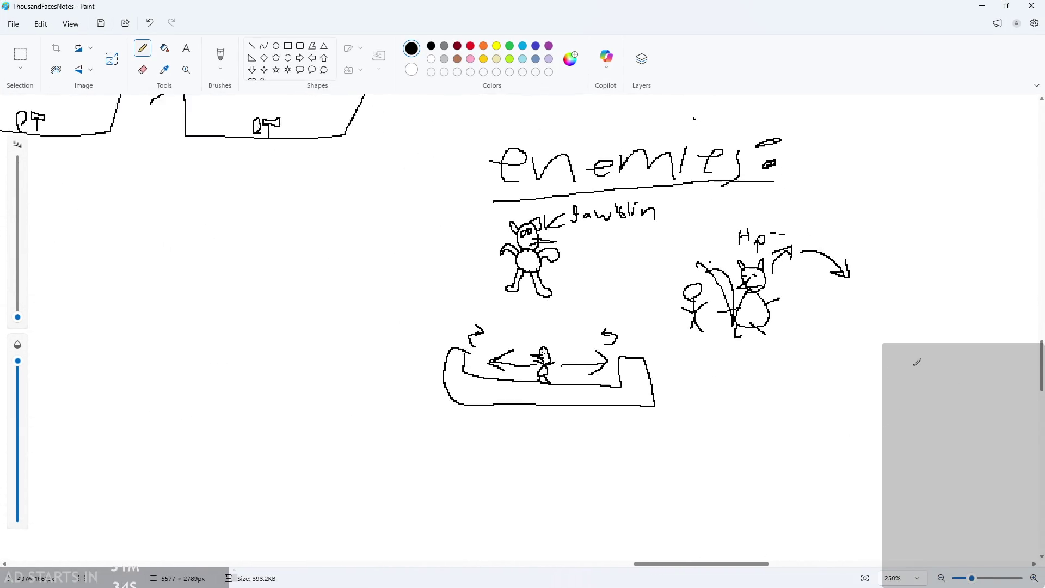
scroll(917, 362, "up", 5)
mouse_move(819, 328)
left_mouse_down()
mouse_move(806, 306)
mouse_move(890, 322)
left_mouse_up()
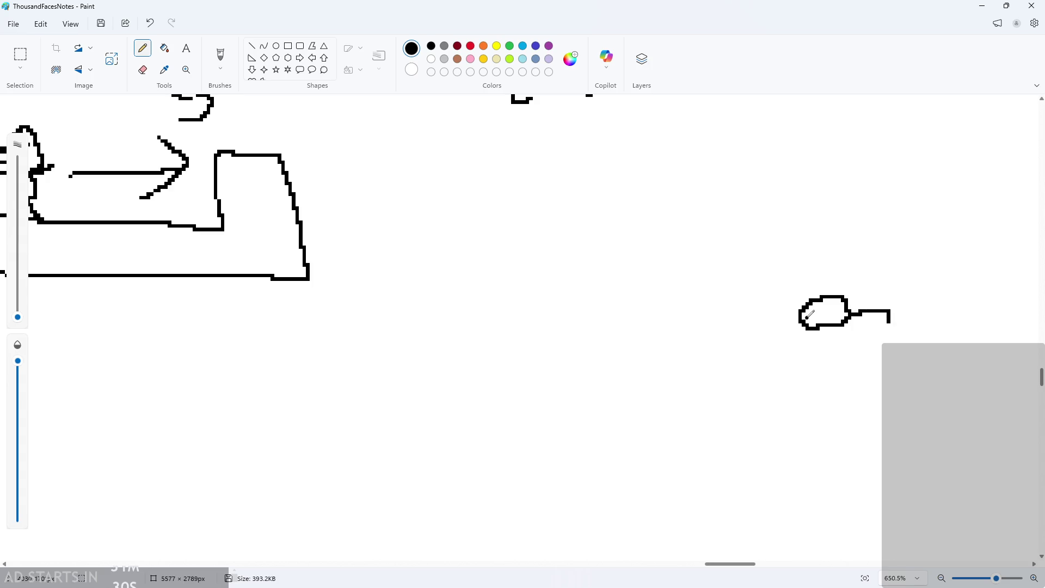
left_click_drag(807, 310, 788, 321)
scroll(811, 313, "up", 1)
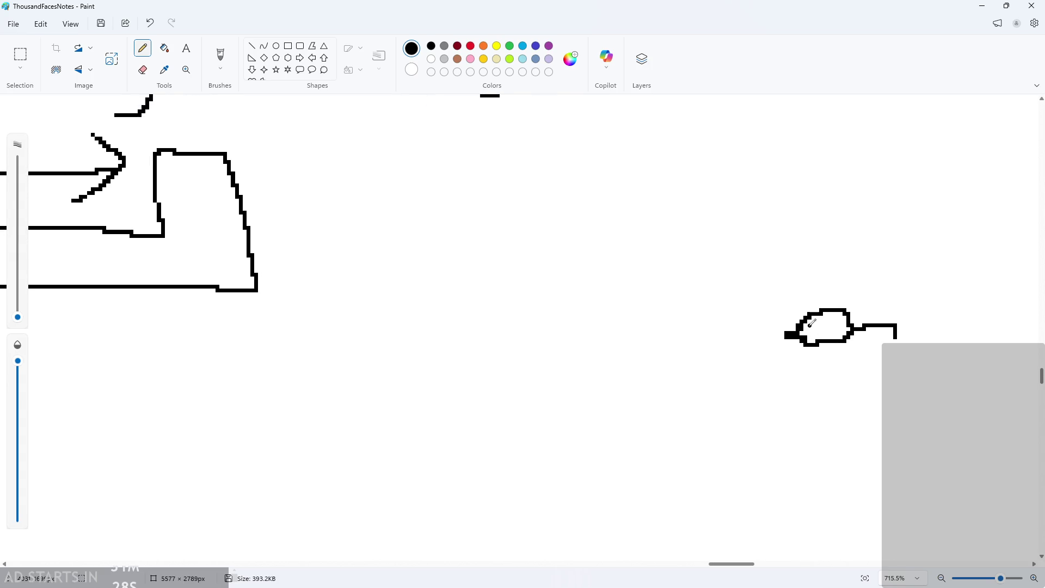
scroll(820, 324, "up", 4)
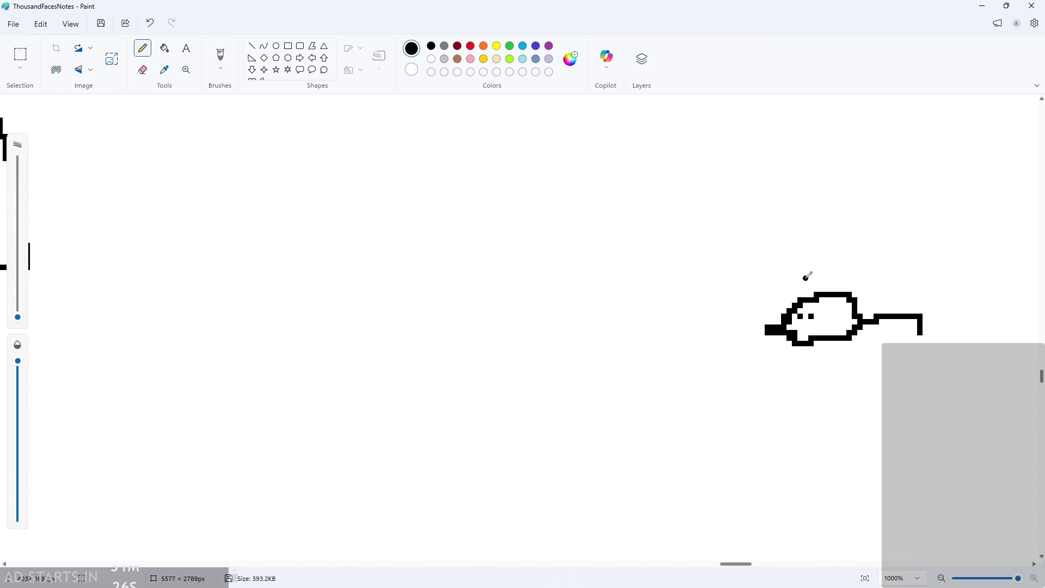
mouse_move(846, 256)
left_mouse_down()
mouse_move(755, 264)
mouse_move(869, 397)
mouse_move(965, 272)
mouse_move(805, 264)
mouse_move(733, 239)
mouse_move(749, 272)
mouse_move(740, 335)
mouse_move(738, 272)
mouse_move(772, 281)
left_mouse_up()
scroll(810, 263, "down", 1)
scroll(865, 205, "down", 5)
Add feet and arms to the cat, undoing the stray strokes.
mouse_move(654, 273)
left_mouse_down()
mouse_move(690, 262)
mouse_move(666, 237)
mouse_move(680, 223)
mouse_move(665, 244)
mouse_move(668, 324)
mouse_move(671, 309)
mouse_move(645, 322)
mouse_move(658, 315)
left_mouse_up()
key("ctrl+z")
mouse_move(675, 314)
left_mouse_down()
mouse_move(687, 321)
mouse_move(654, 275)
left_mouse_up()
mouse_move(665, 278)
left_mouse_down()
mouse_move(684, 276)
mouse_move(678, 295)
left_mouse_up()
mouse_move(622, 208)
left_mouse_down()
mouse_move(795, 201)
mouse_move(788, 340)
left_mouse_up()
key("ctrl+z")
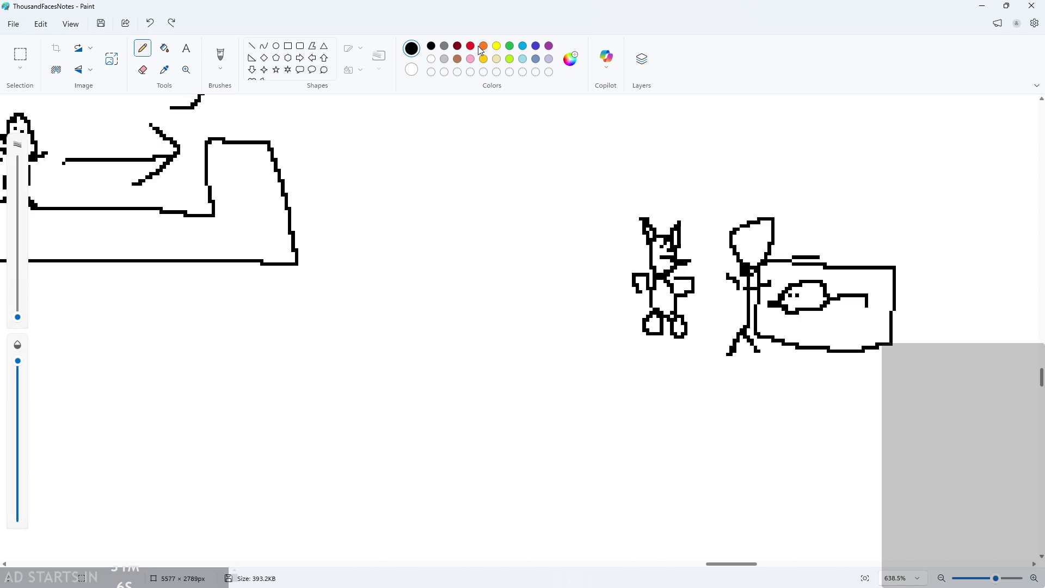
Outline the cat and stick figure in green and the creature in red, then go back to black.
left_click(510, 47)
mouse_move(623, 215)
left_mouse_down()
mouse_move(790, 206)
mouse_move(789, 345)
mouse_move(638, 256)
mouse_move(629, 197)
left_mouse_up()
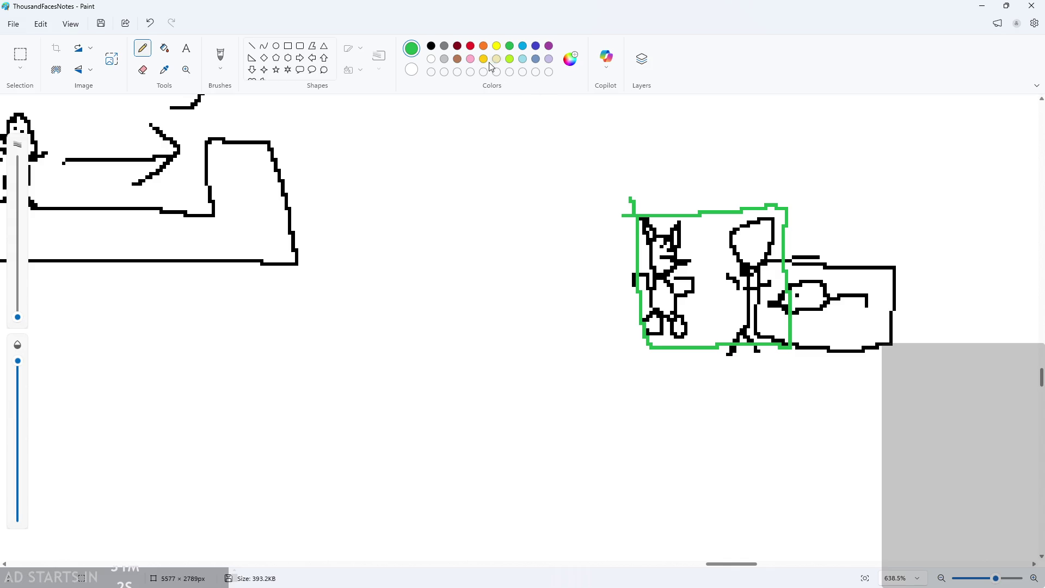
left_click(471, 47)
mouse_move(893, 269)
left_mouse_down()
mouse_move(799, 261)
mouse_move(762, 278)
mouse_move(798, 344)
mouse_move(894, 316)
mouse_move(896, 254)
left_mouse_up()
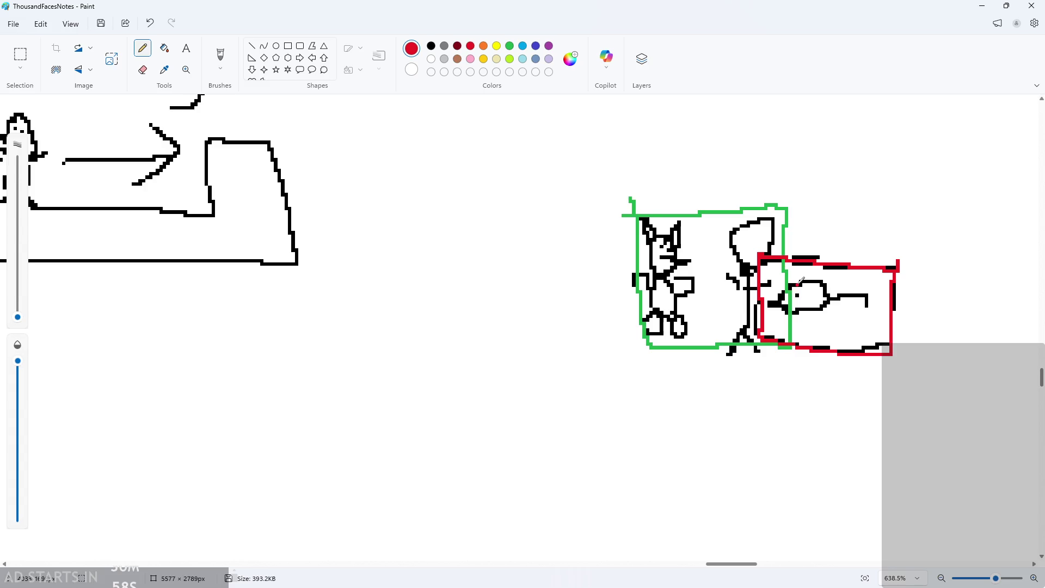
scroll(808, 282, "up", 2)
left_click(430, 47)
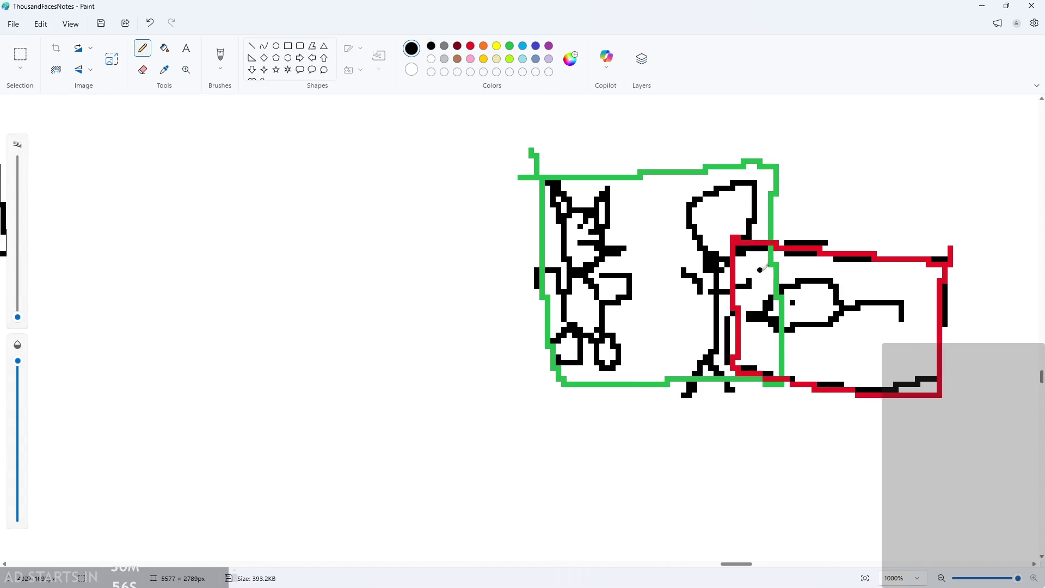
mouse_move(745, 238)
left_mouse_down()
mouse_move(737, 302)
mouse_move(754, 354)
mouse_move(740, 326)
mouse_move(766, 258)
mouse_move(743, 265)
mouse_move(767, 321)
left_mouse_up()
key("ctrl+z")
Draw a second small cat below the boxed sketches, with an ear, eyes and mouth.
scroll(766, 275, "down", 2, "ctrl")
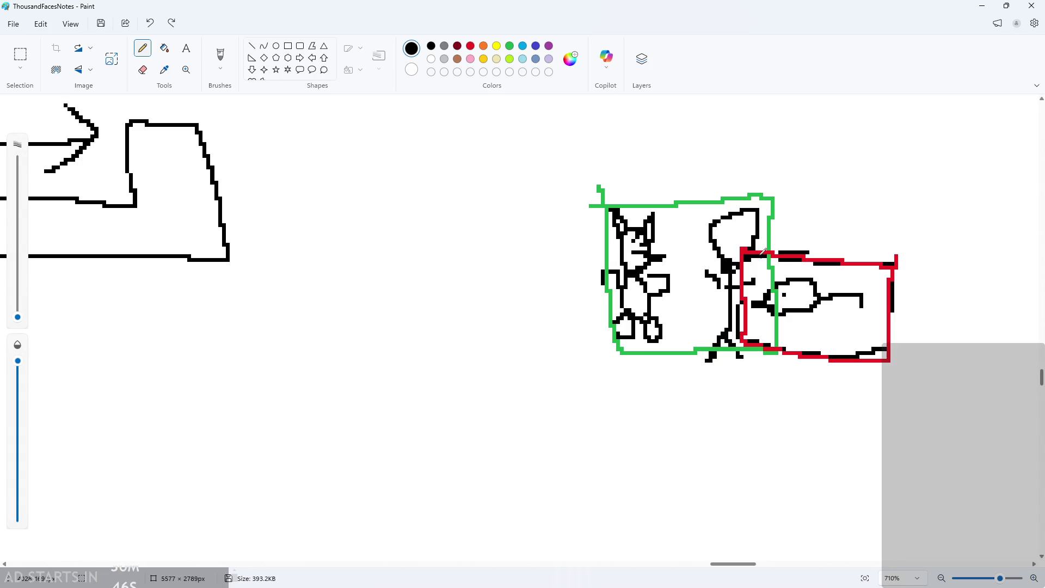
scroll(772, 334, "down", 1)
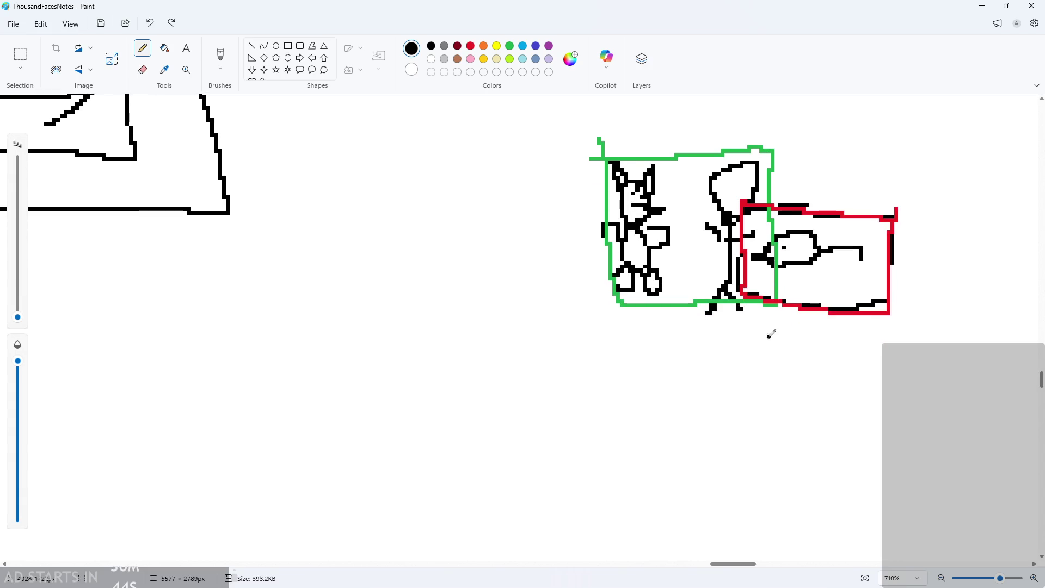
scroll(758, 392, "up", 2, "ctrl")
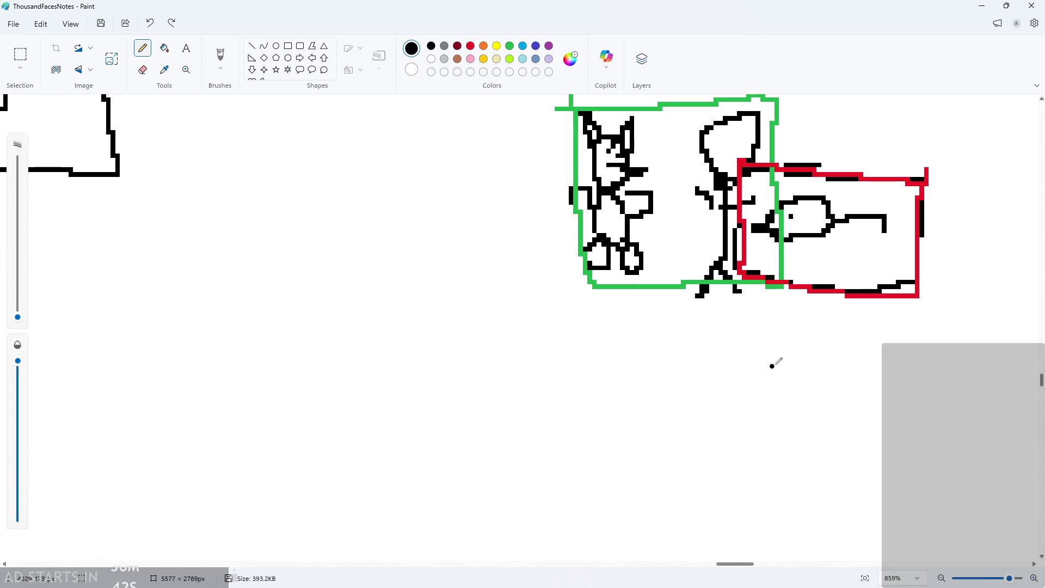
scroll(826, 390, "down", 1, "ctrl")
scroll(808, 394, "up", 1, "ctrl")
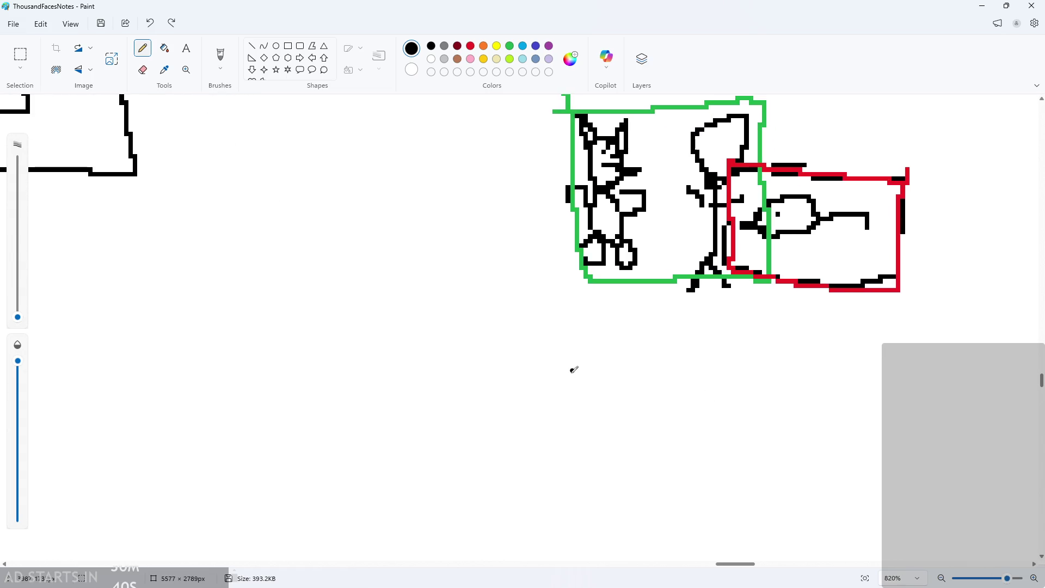
scroll(577, 379, "down", 1)
mouse_move(577, 392)
left_mouse_down()
mouse_move(581, 335)
mouse_move(636, 328)
mouse_move(594, 447)
mouse_move(578, 444)
mouse_move(626, 441)
mouse_move(547, 401)
mouse_move(616, 408)
mouse_move(632, 419)
left_mouse_up()
left_click(590, 358)
left_click(599, 355)
left_click(590, 378)
scroll(694, 415, "down", 2, "ctrl")
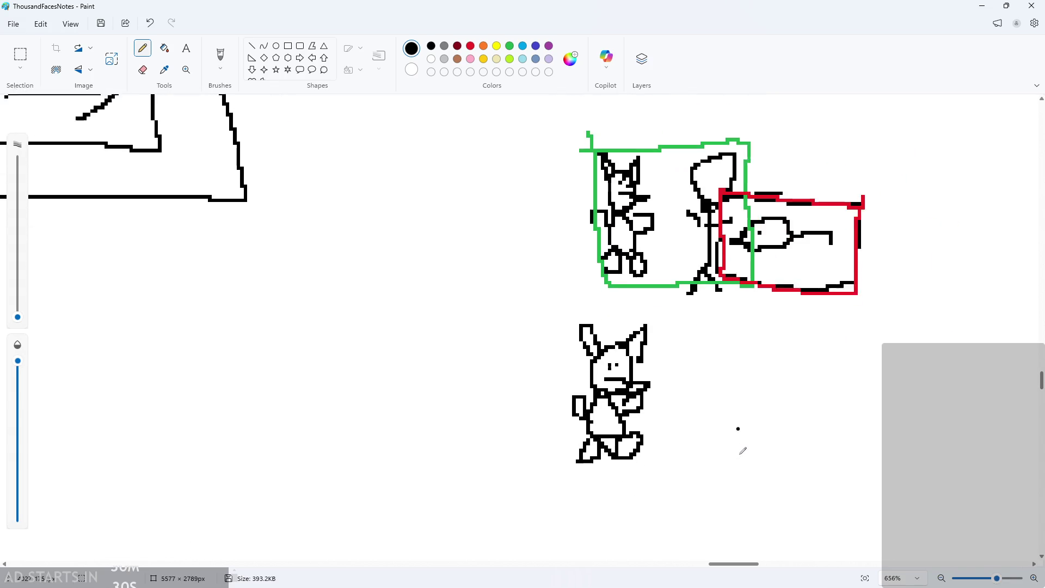
Draw a green box reaching right from the new cat and a red loop beside it.
scroll(742, 451, "down", 1)
left_click(510, 47)
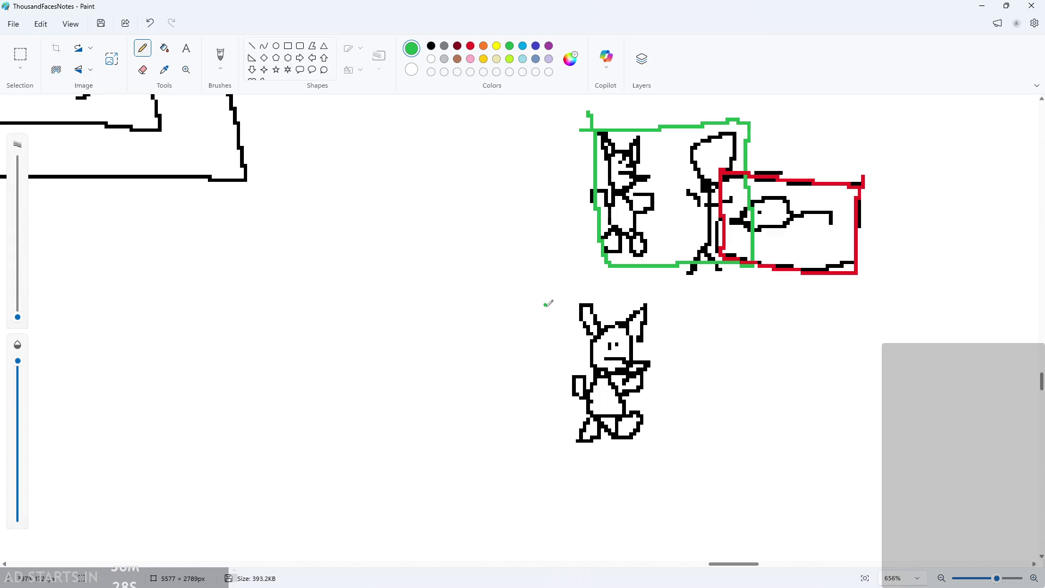
mouse_move(559, 305)
left_mouse_down()
mouse_move(799, 312)
mouse_move(784, 364)
mouse_move(556, 376)
mouse_move(569, 294)
left_mouse_up()
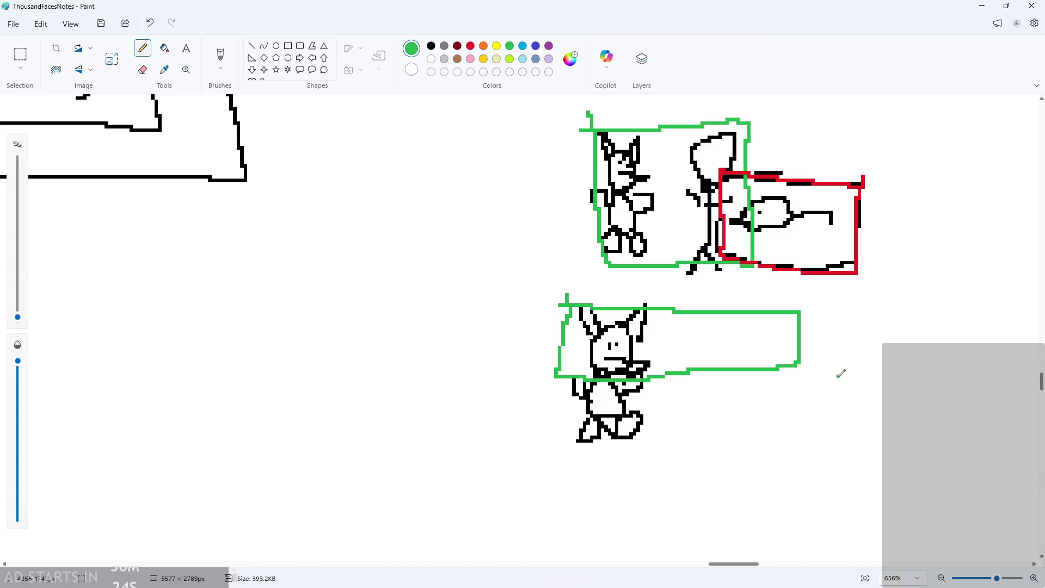
scroll(840, 372, "down", 1, "ctrl")
scroll(874, 397, "up", 5, "ctrl")
left_click(471, 46)
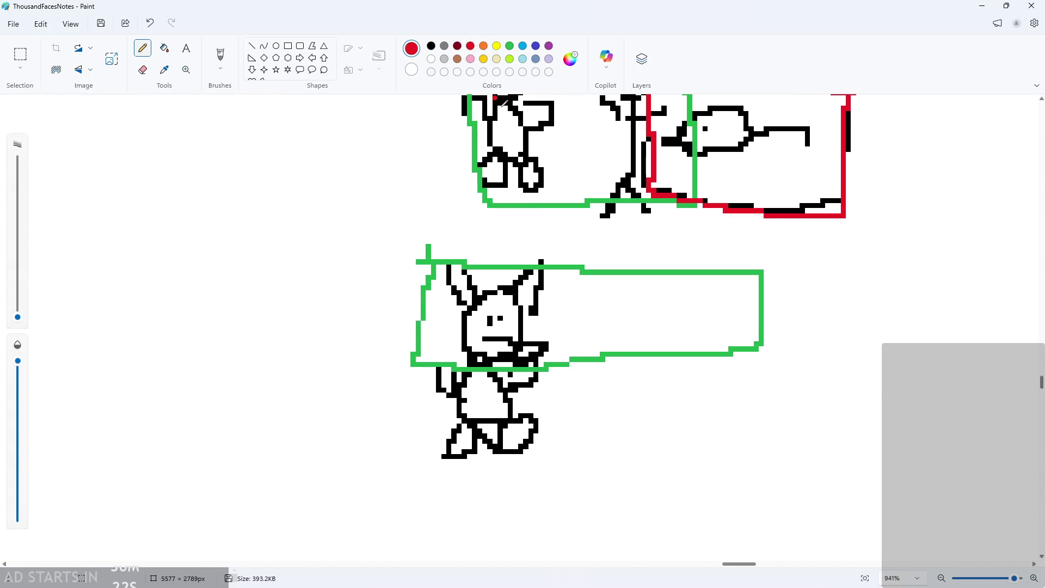
mouse_move(854, 327)
left_mouse_down()
mouse_move(719, 428)
mouse_move(965, 490)
mouse_move(830, 332)
left_mouse_up()
Draw a black stick figure with a leaf-shaped head, body, legs and arms.
left_click(431, 46)
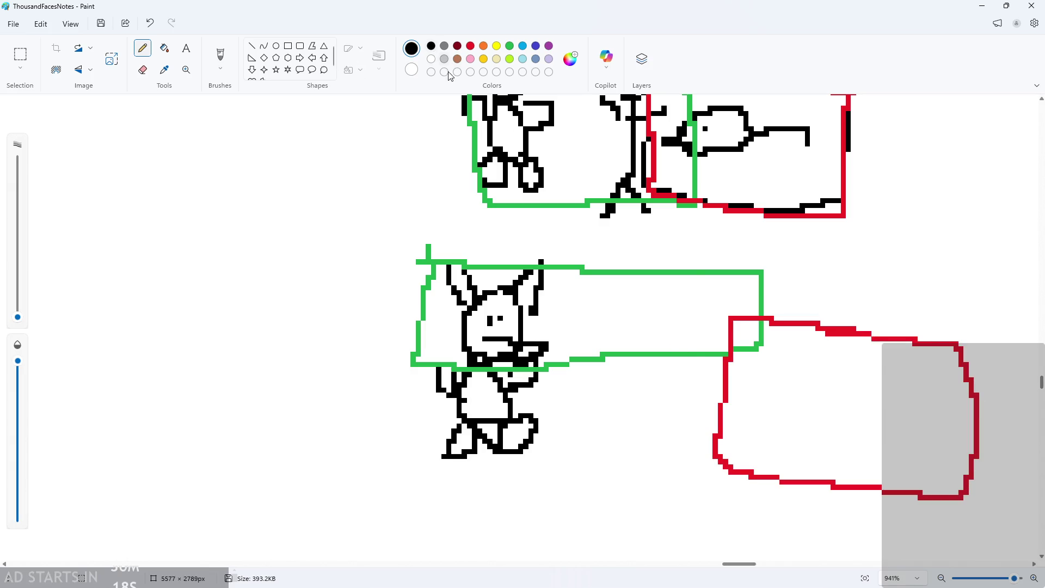
mouse_move(644, 364)
left_mouse_down()
mouse_move(626, 370)
mouse_move(615, 449)
mouse_move(598, 466)
left_mouse_up()
left_click_drag(615, 443, 632, 473)
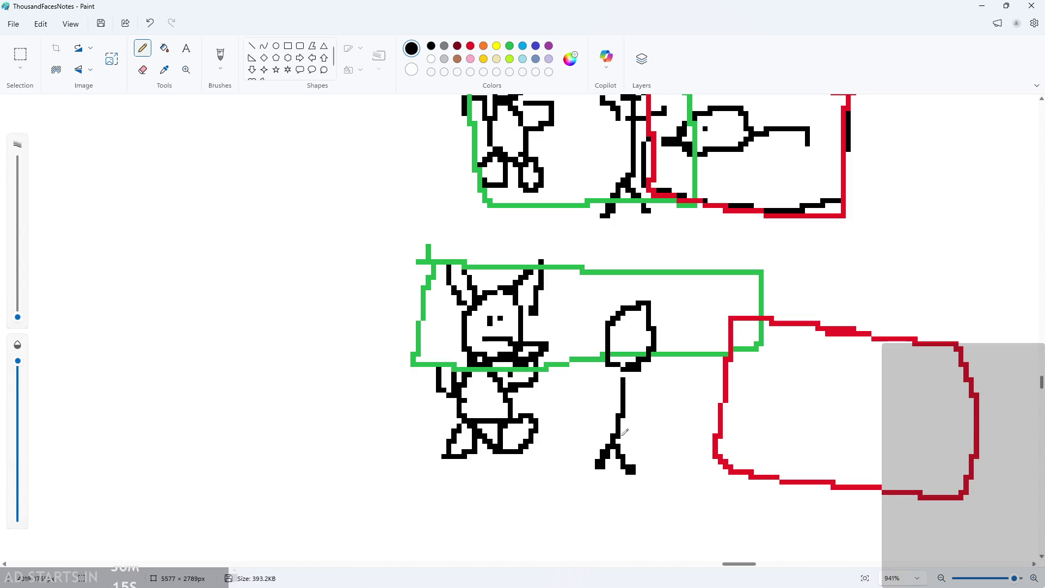
left_click_drag(591, 388, 645, 387)
left_click(640, 332)
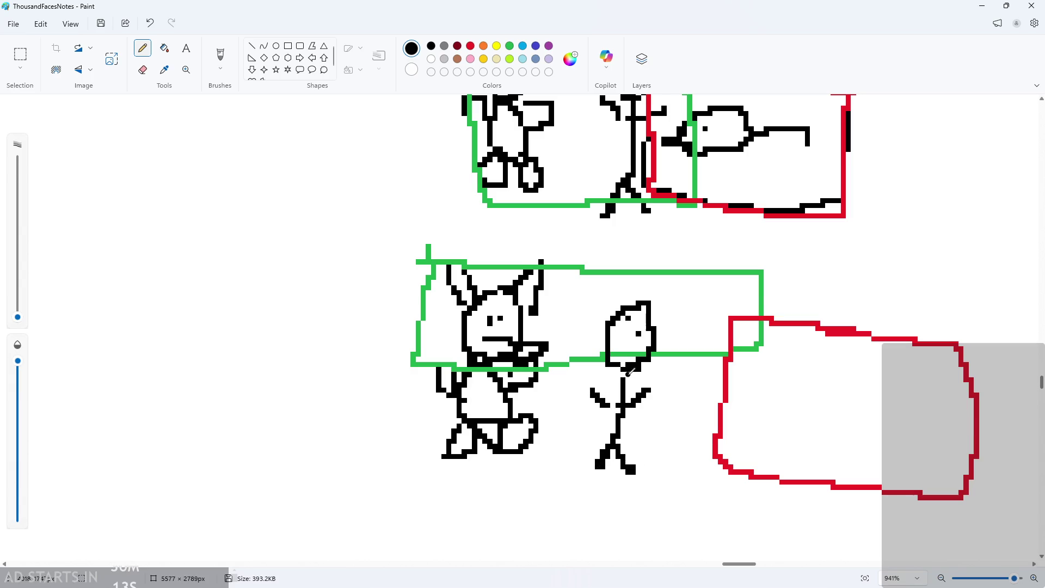
key("ctrl+z")
scroll(722, 377, "down", 1)
Draw a mouse with an eye and tail inside the red outline; undo the X above the figure.
mouse_move(849, 400)
left_mouse_down()
mouse_move(838, 420)
mouse_move(908, 411)
left_mouse_up()
left_click(810, 388)
left_click_drag(784, 395, 806, 406)
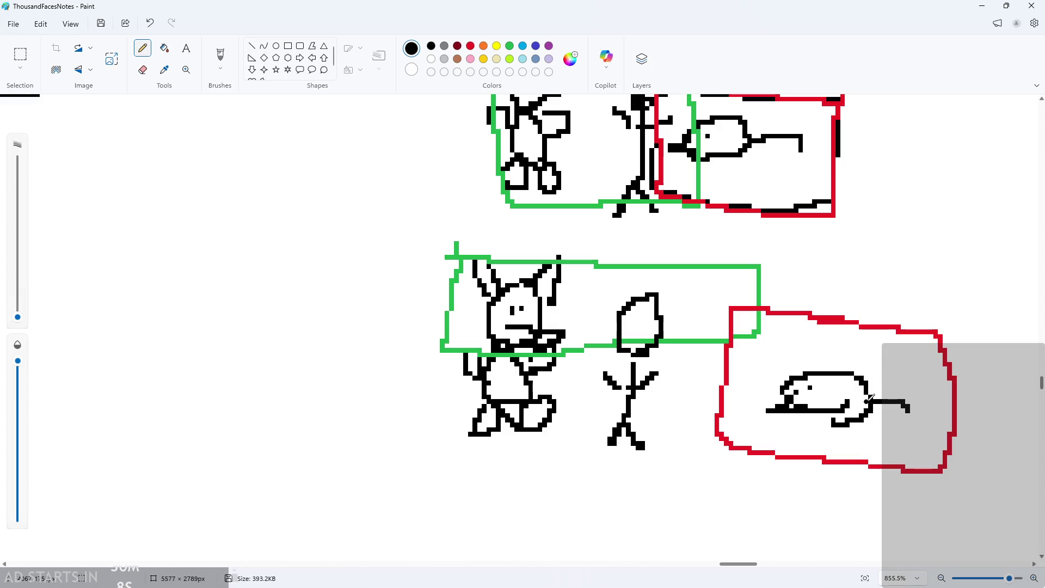
mouse_move(748, 316)
left_mouse_down()
mouse_move(738, 329)
mouse_move(746, 343)
mouse_move(754, 327)
left_mouse_up()
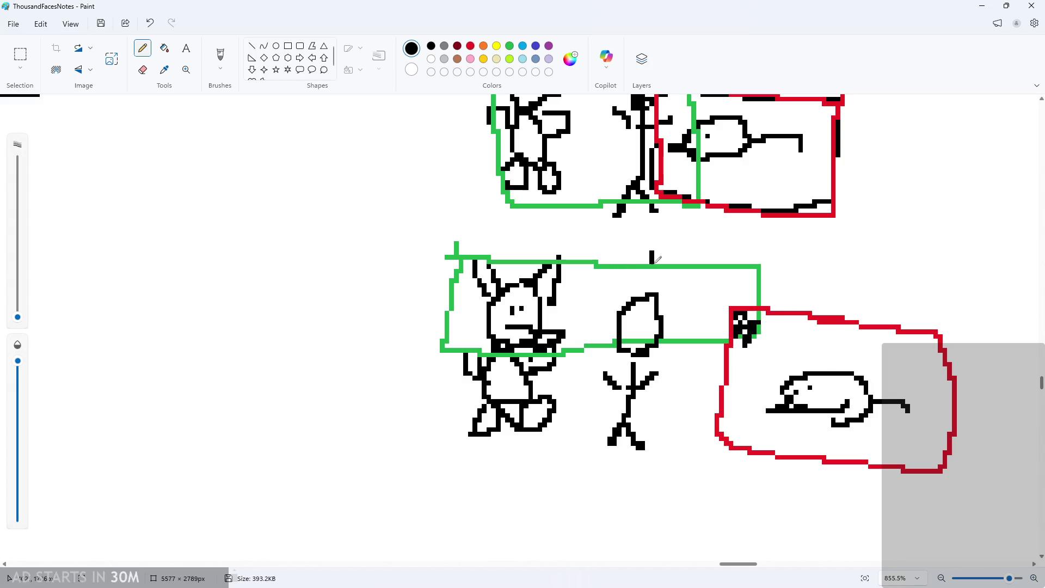
left_click_drag(618, 233, 704, 294)
left_click_drag(680, 244, 648, 275)
key("ctrl+z")
key("ctrl+z")
key("ctrl+z")
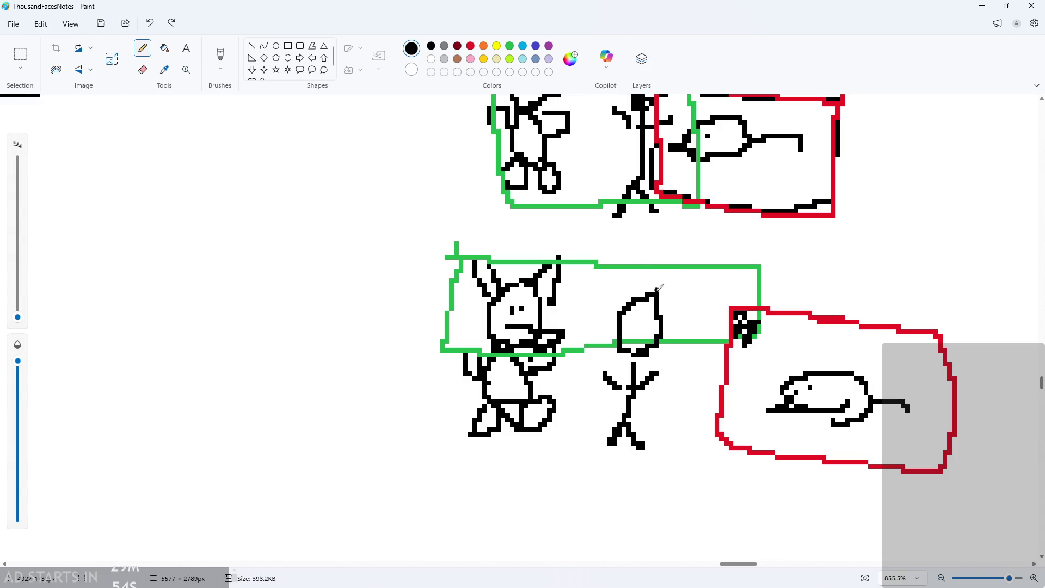
Try a curved stroke below the figures and undo it.
scroll(657, 289, "down", 2)
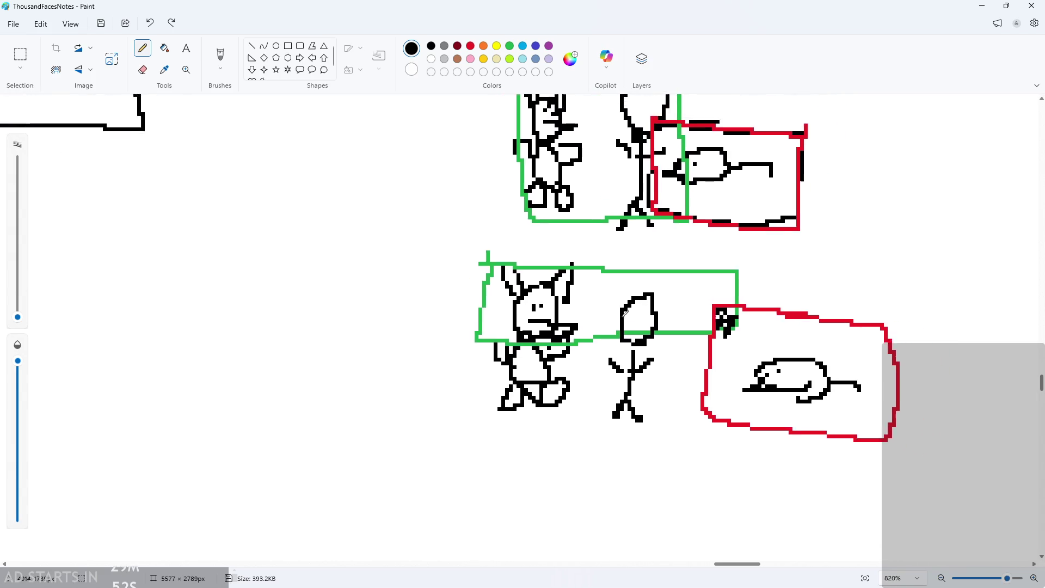
scroll(625, 312, "down", 2)
scroll(555, 459, "up", 2)
mouse_move(520, 453)
left_mouse_down()
mouse_move(619, 485)
mouse_move(505, 451)
mouse_move(598, 471)
left_mouse_up()
key("ctrl+z")
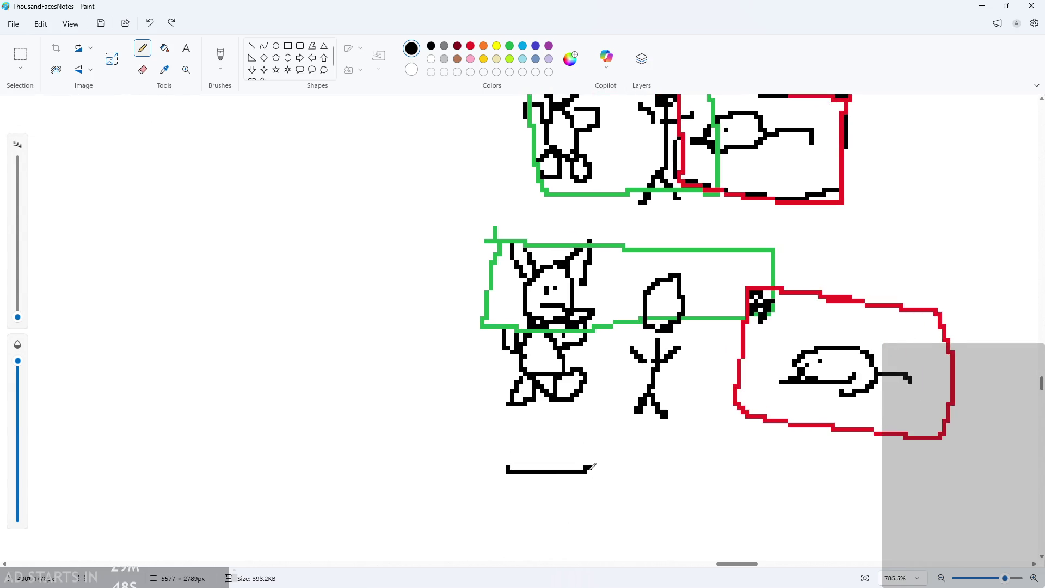
Draw an arrow below the figures, then undo it.
left_click_drag(494, 454, 507, 484)
left_click_drag(576, 454, 566, 497)
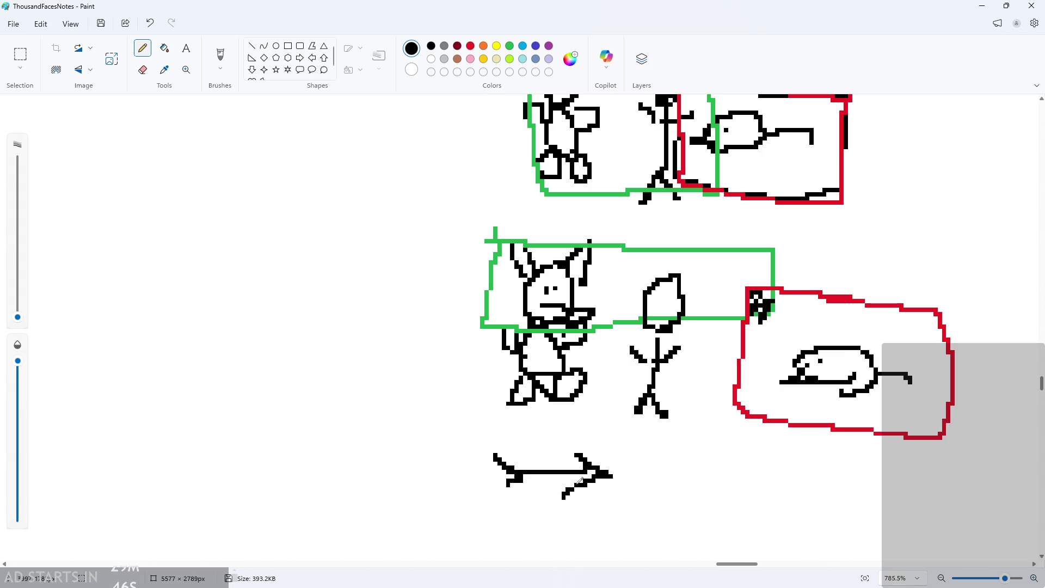
key("ctrl+z")
key("ctrl+z")
key("ctrl+z")
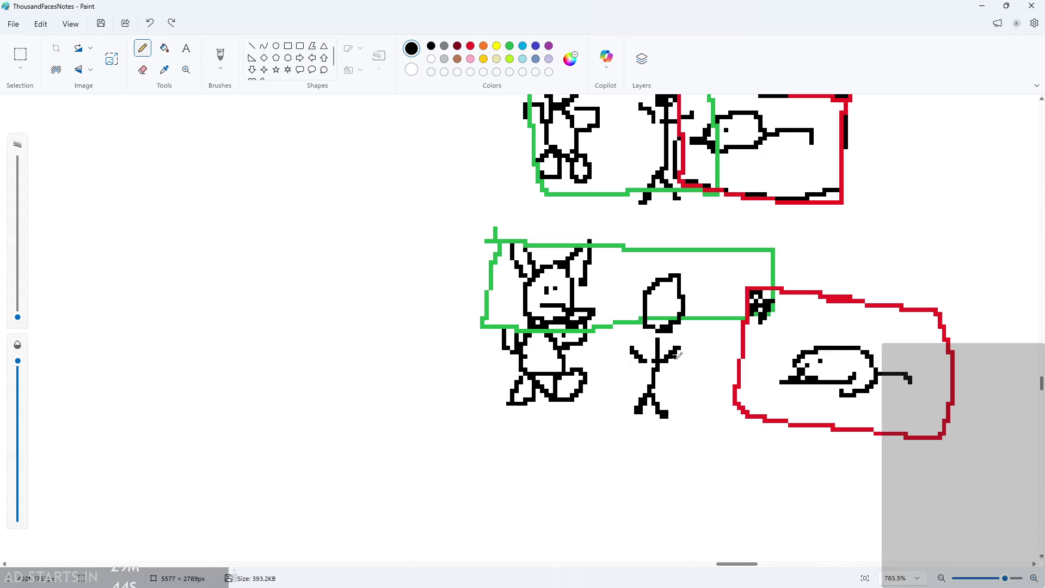
scroll(705, 307, "up", 2)
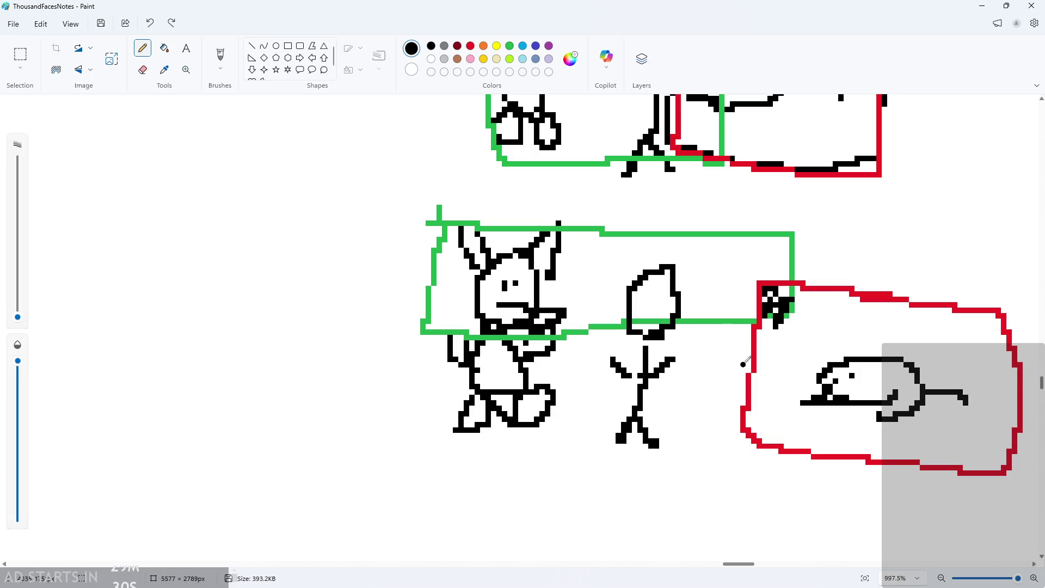
scroll(734, 339, "down", 1)
scroll(721, 315, "up", 1)
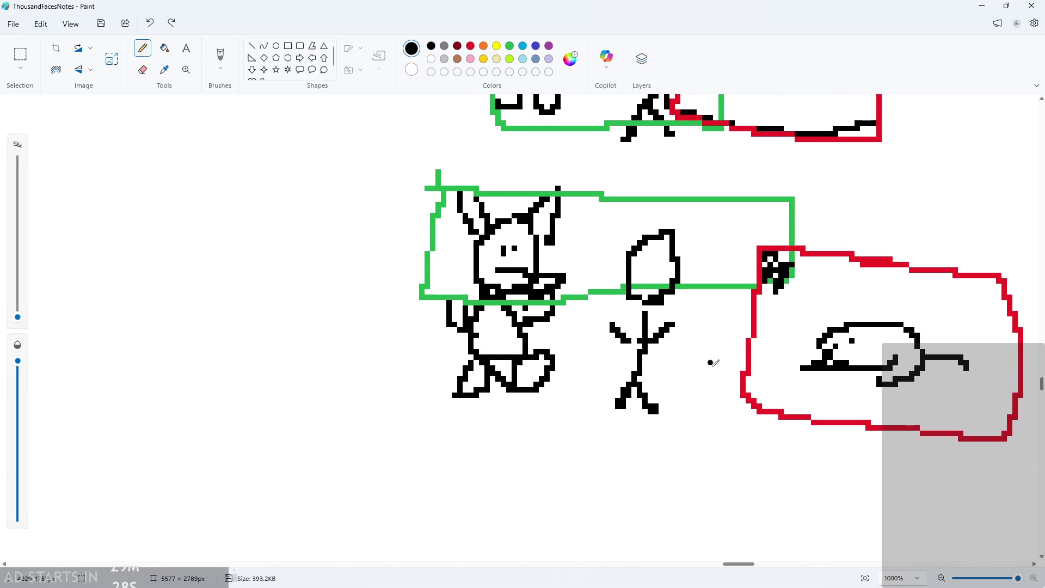
scroll(761, 327, "up", 1)
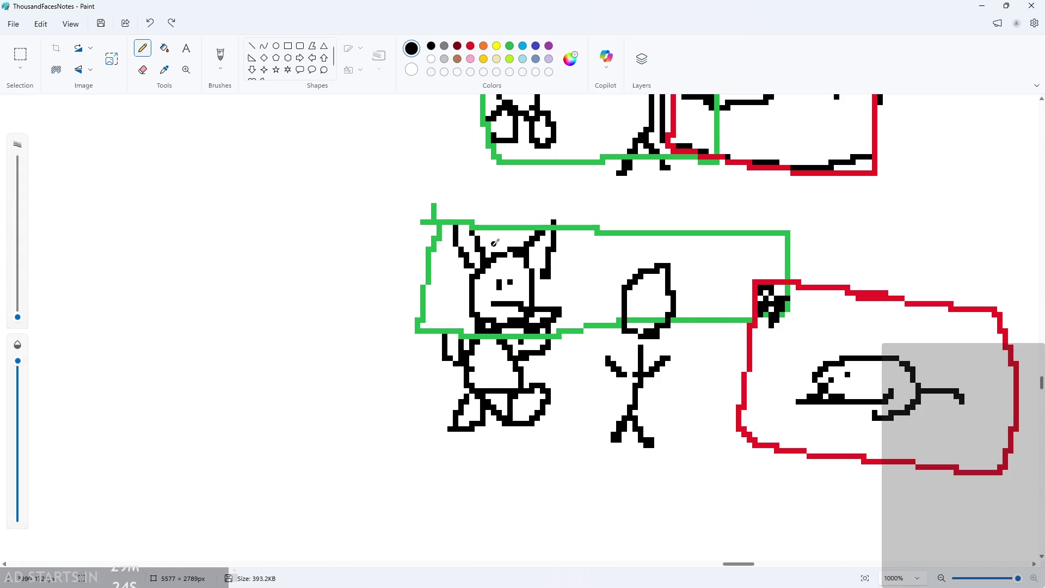
scroll(581, 261, "down", 3)
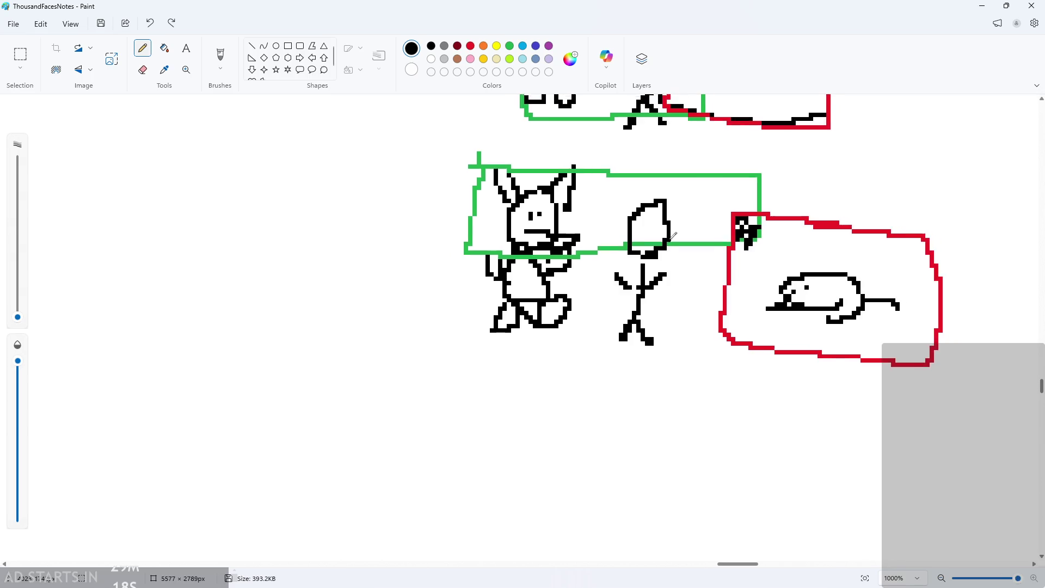
scroll(684, 252, "up", 2)
scroll(724, 254, "down", 1)
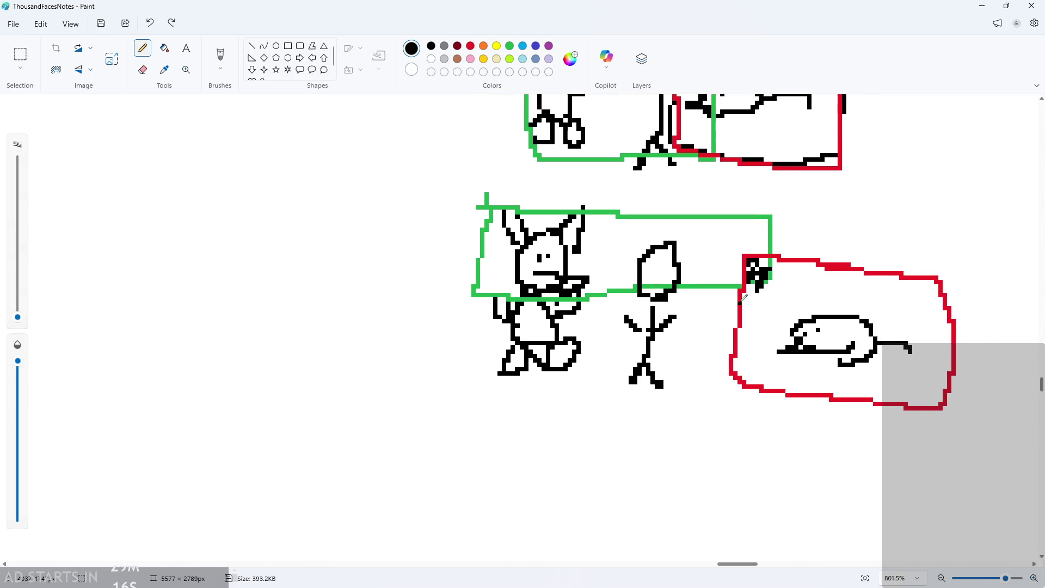
scroll(724, 254, "up", 1)
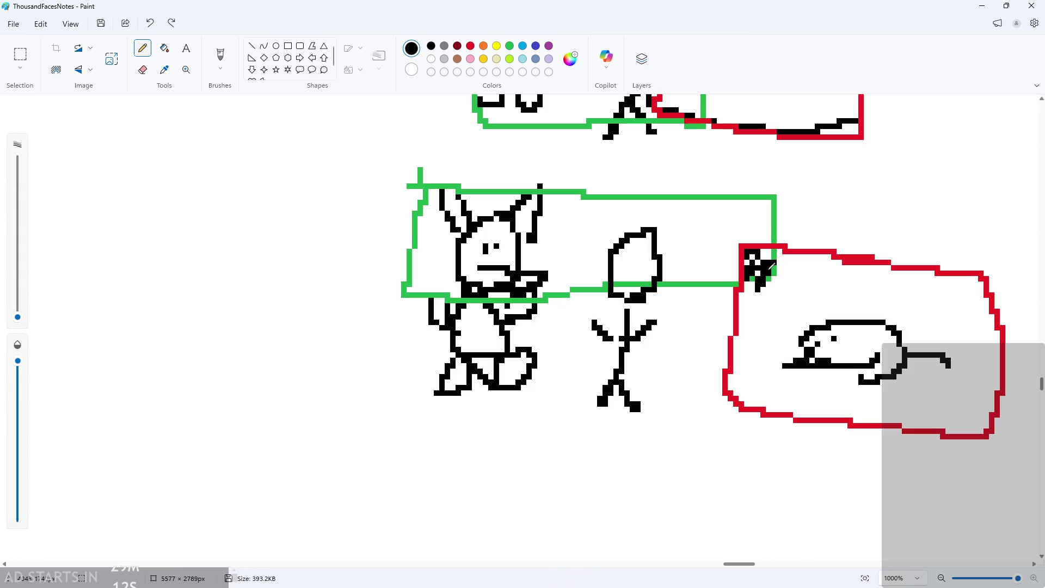
Fill the red outline's top-left corner black and switch back to GameMaker.
left_click(769, 269)
scroll(711, 314, "down", 1)
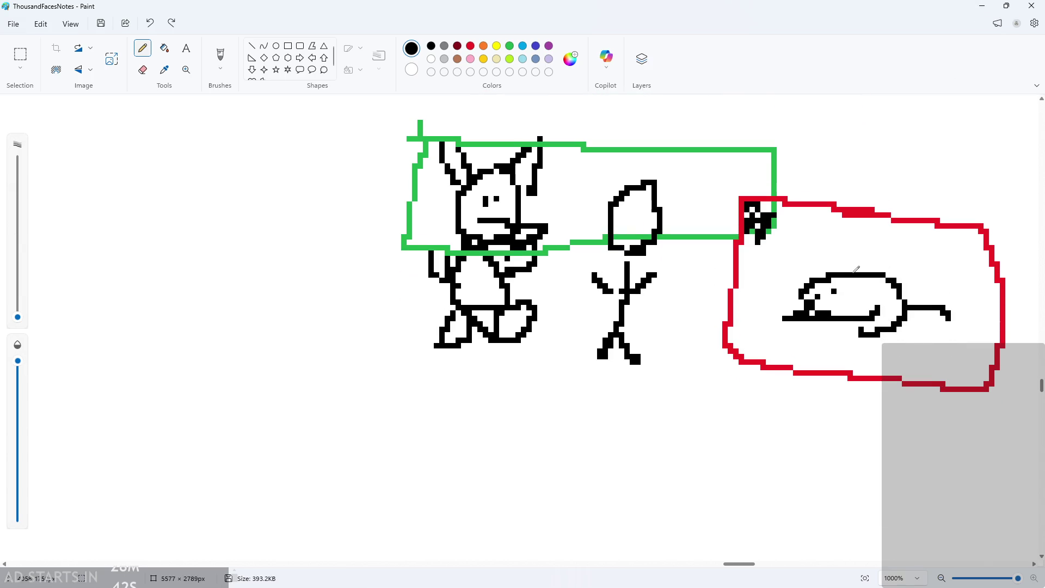
key("alt+Tab")
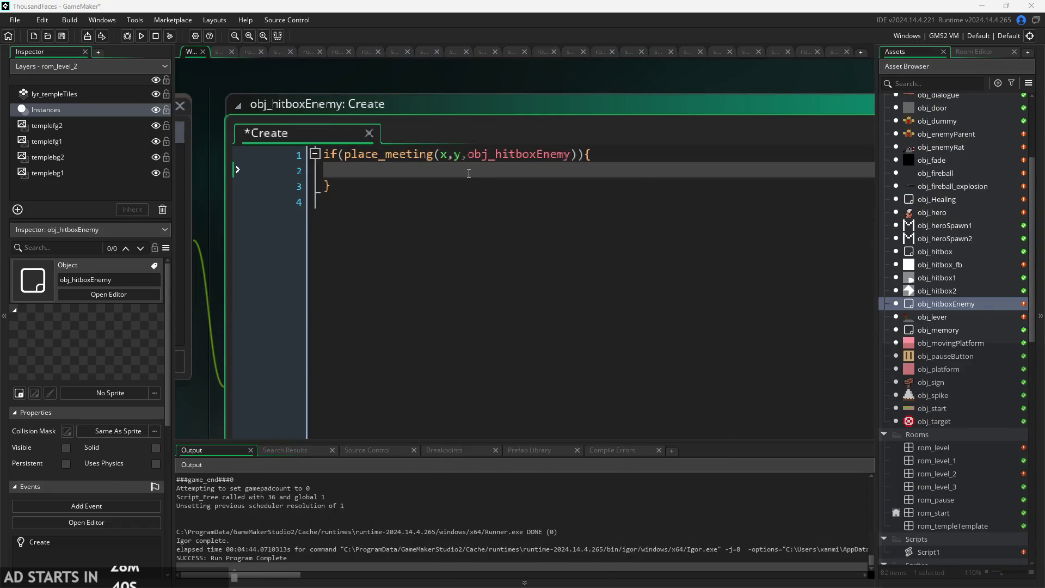
Select and delete all of obj_hitboxEnemy's old Create code.
scroll(490, 163, "down", 1)
key("ctrl+a")
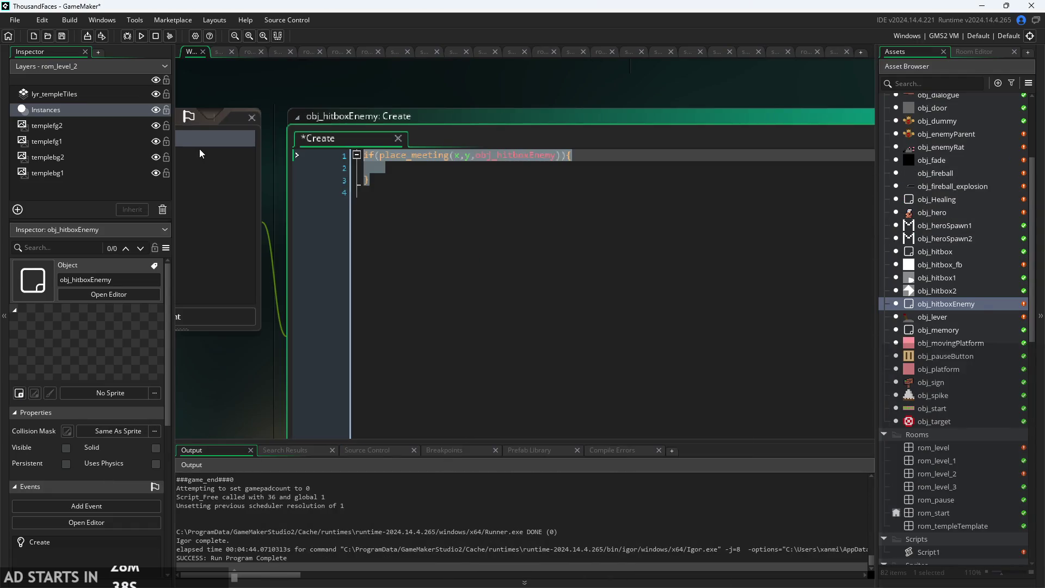
key("BackSpace")
scroll(394, 101, "down", 1)
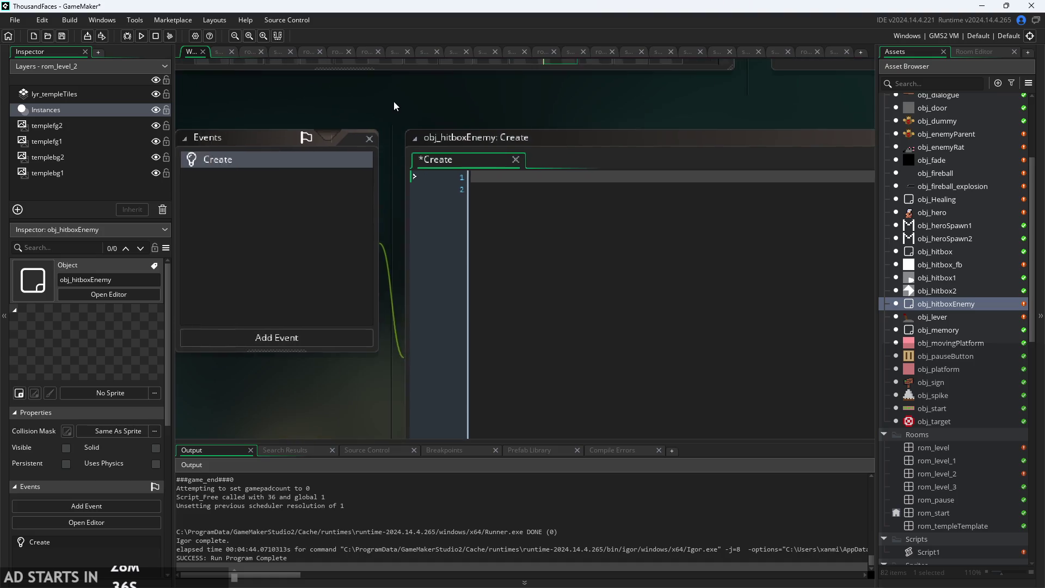
scroll(396, 101, "up", 2)
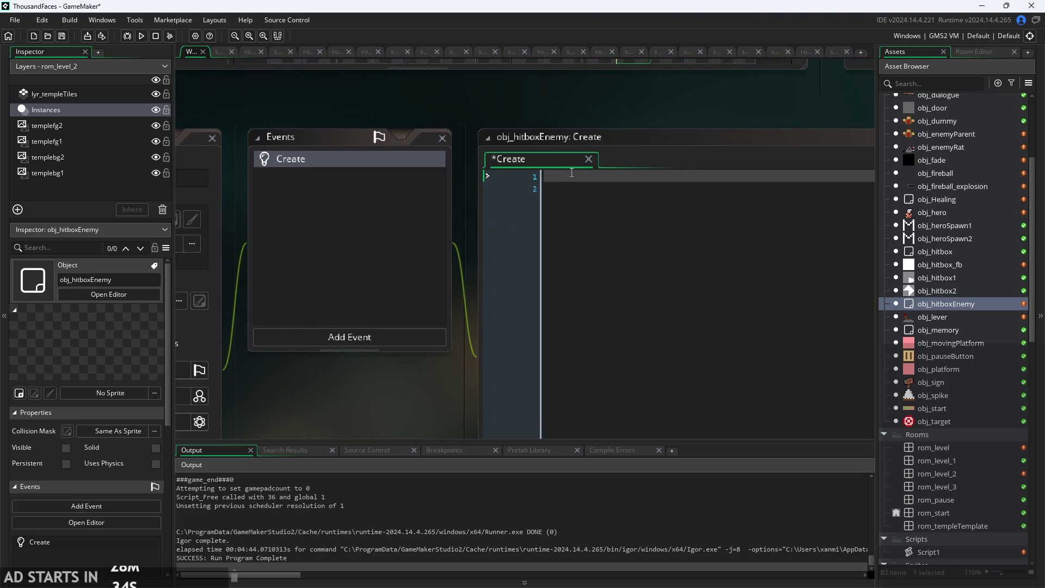
Write owner=noone; as the only line of the Create code.
left_click(575, 175)
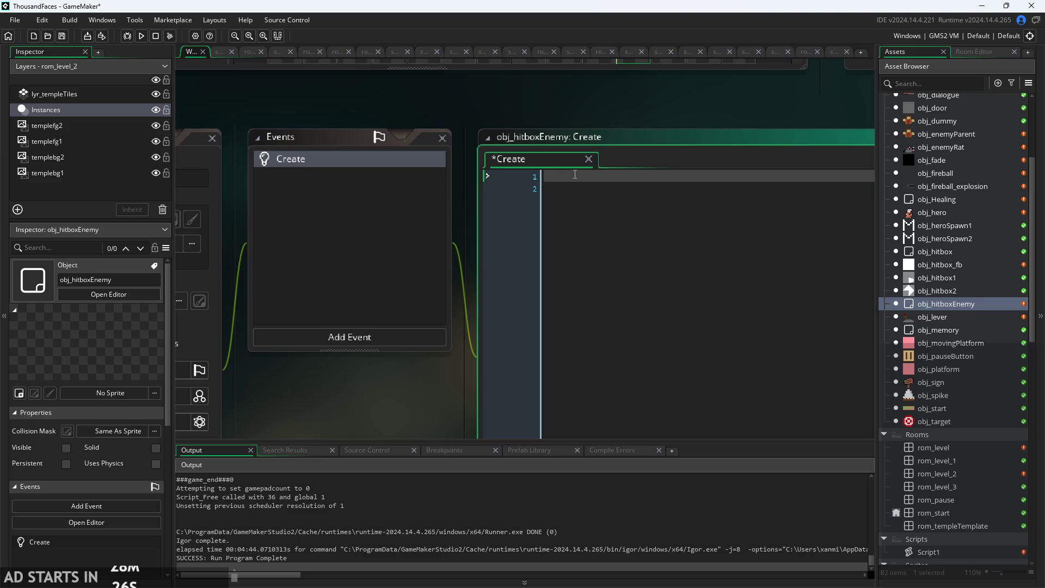
scroll(469, 107, "up", 2)
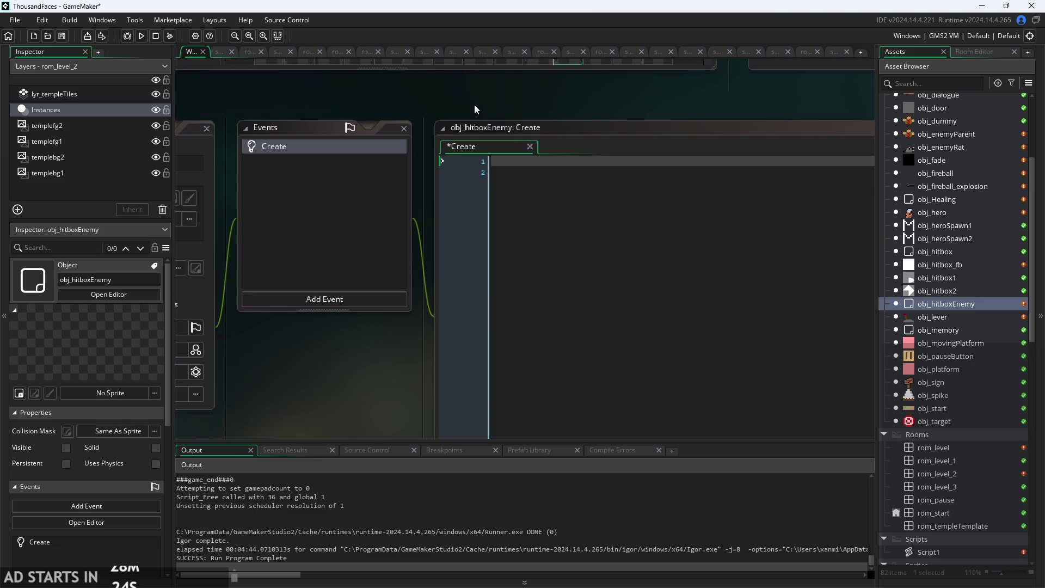
left_click(572, 192)
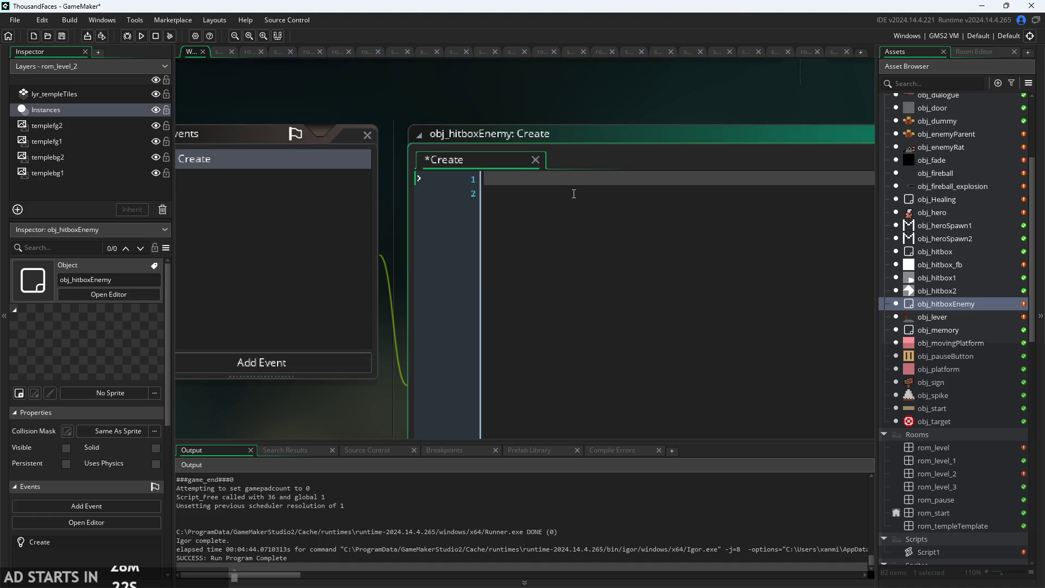
type("x=")
key("BackSpace")
key("BackSpace")
type("owner=")
type("noone;")
scroll(416, 145, "down", 3)
scroll(478, 211, "up", 3)
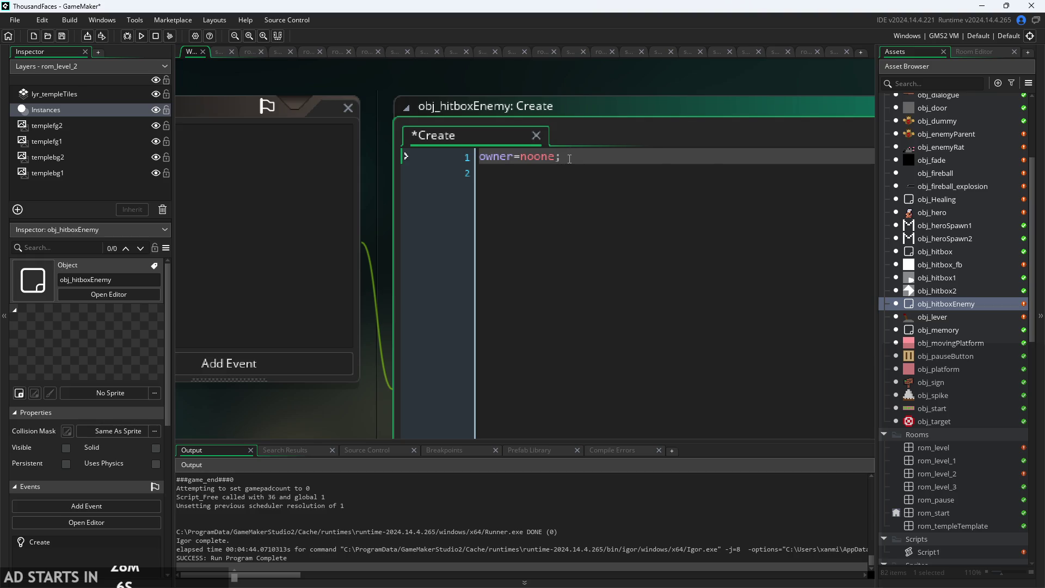
key("Left")
scroll(559, 173, "down", 2, "ctrl")
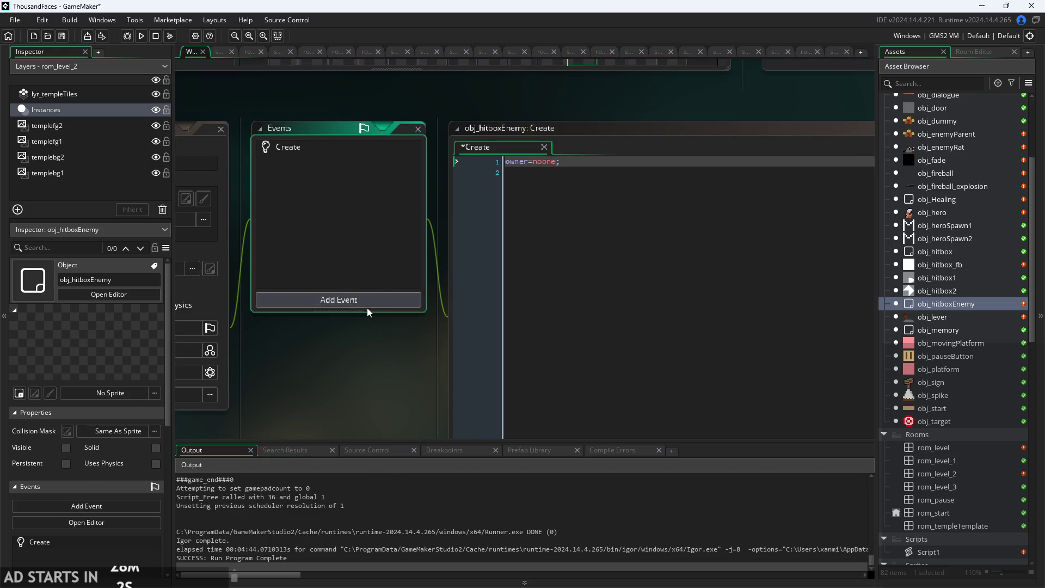
left_click(338, 300)
mouse_move(395, 359)
left_click(452, 353)
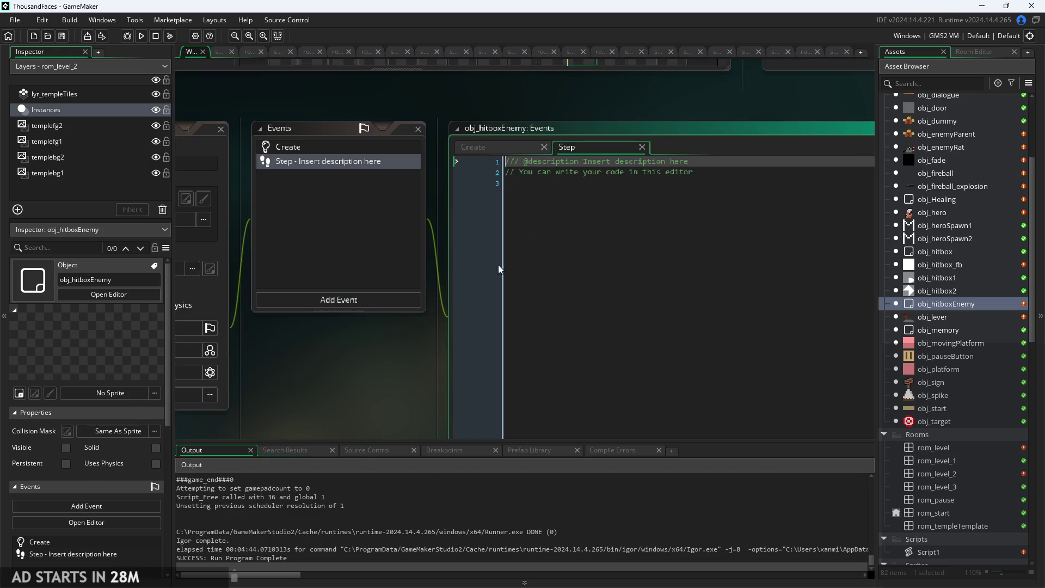
key("ctrl+a")
type("x=pw")
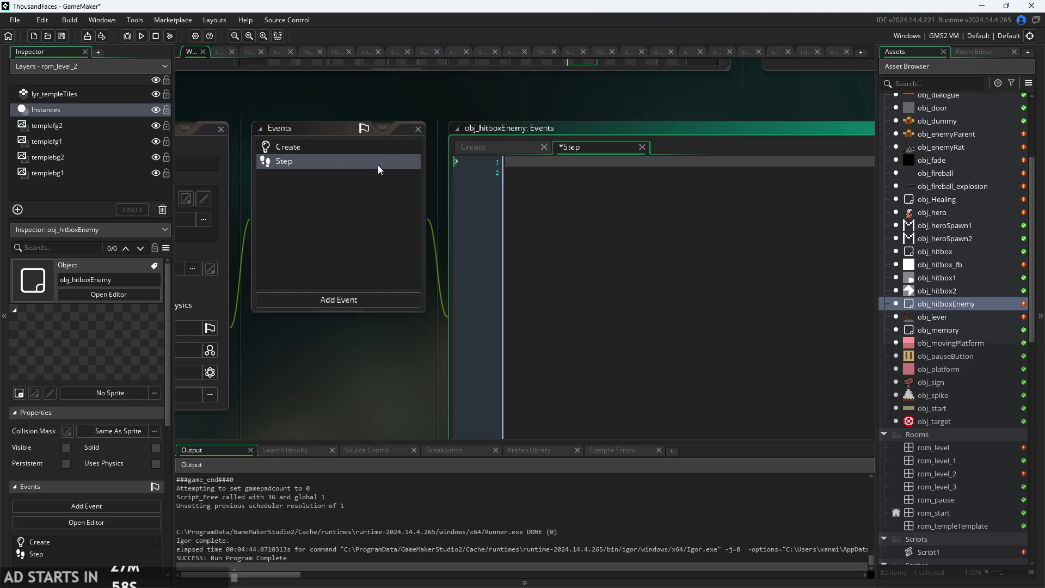
key("BackSpace")
key("BackSpace")
type("owner.x")
type(";")
key("Return")
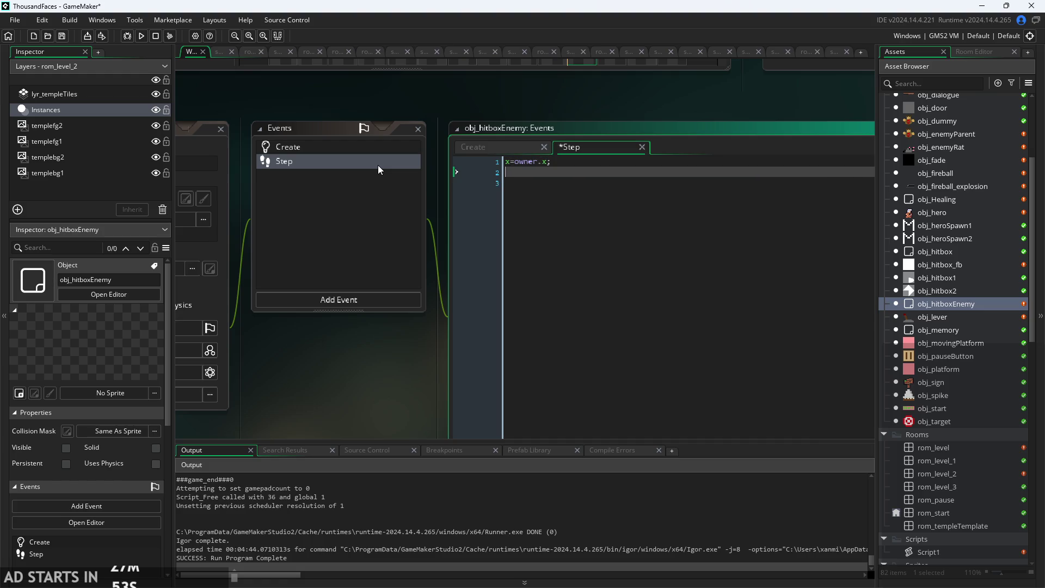
type("y=owner.y;")
scroll(497, 110, "up", 2)
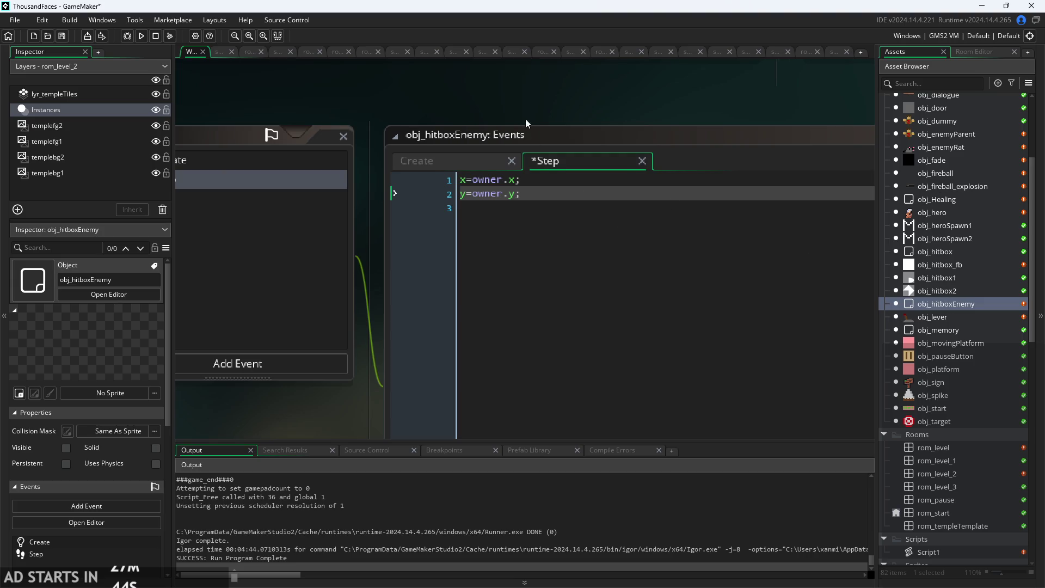
left_click_drag(525, 124, 583, 128)
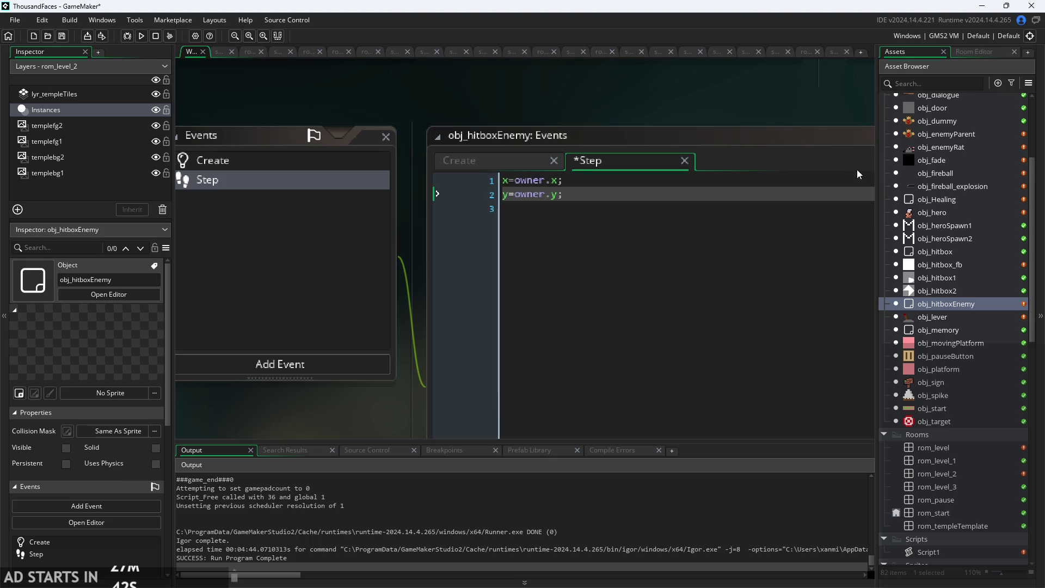
left_click(603, 181)
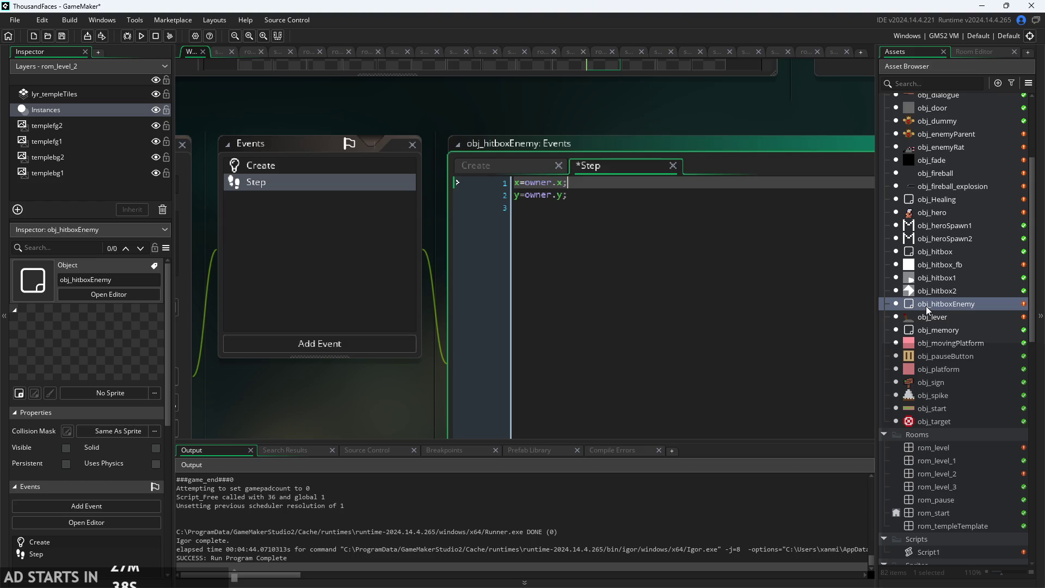
scroll(604, 191, "up", 1)
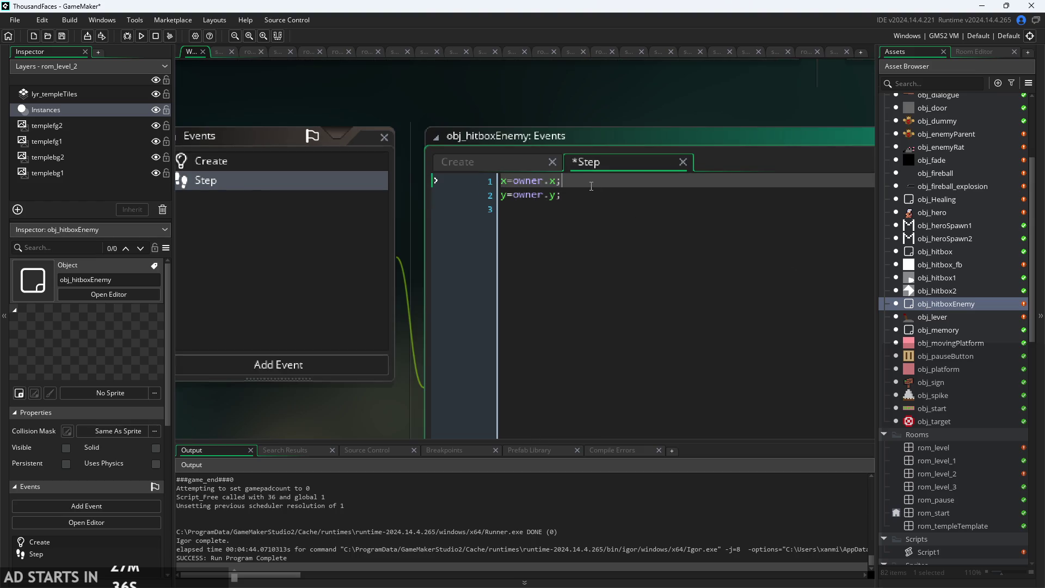
scroll(591, 186, "down", 1)
left_click(545, 165)
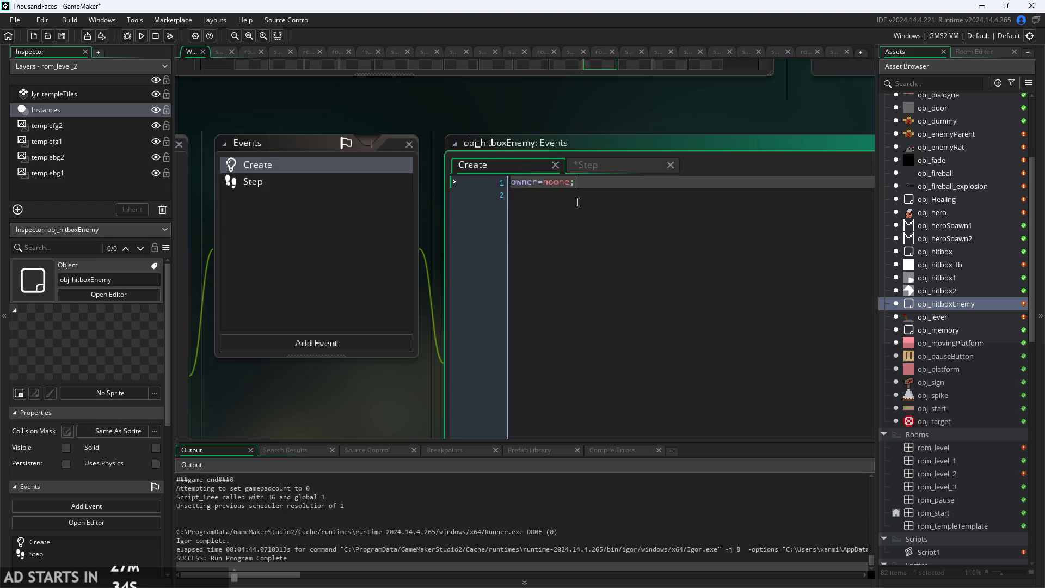
mouse_move(532, 186)
scroll(665, 299, "down", 2)
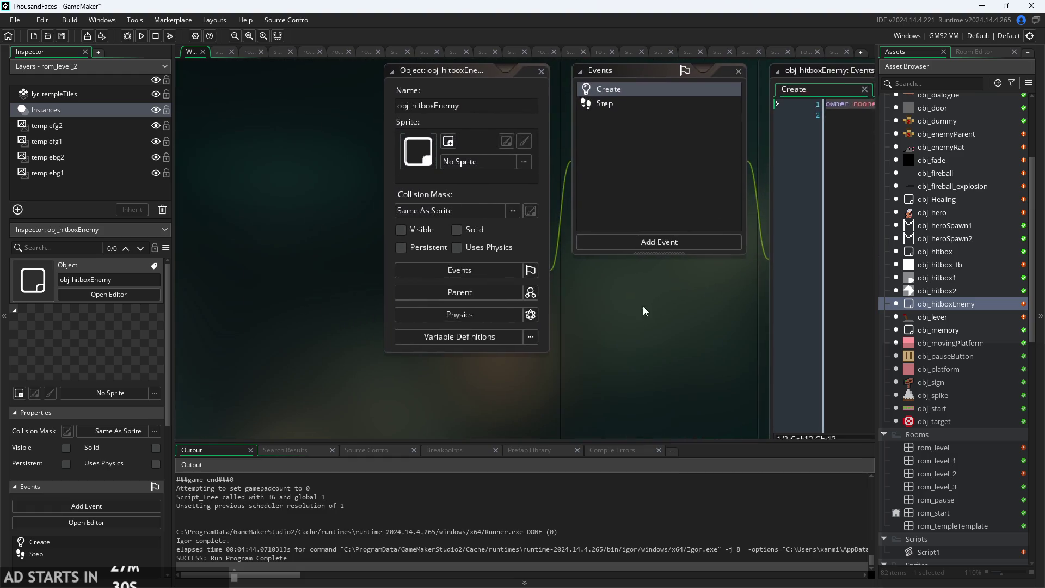
left_click_drag(613, 315, 507, 319)
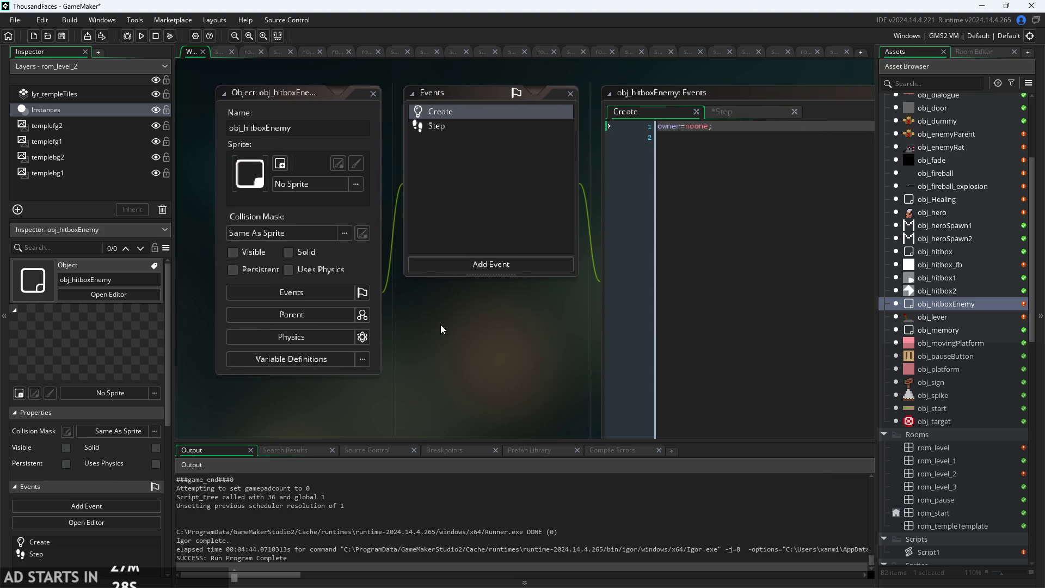
left_click_drag(441, 326, 424, 325)
left_click(298, 182)
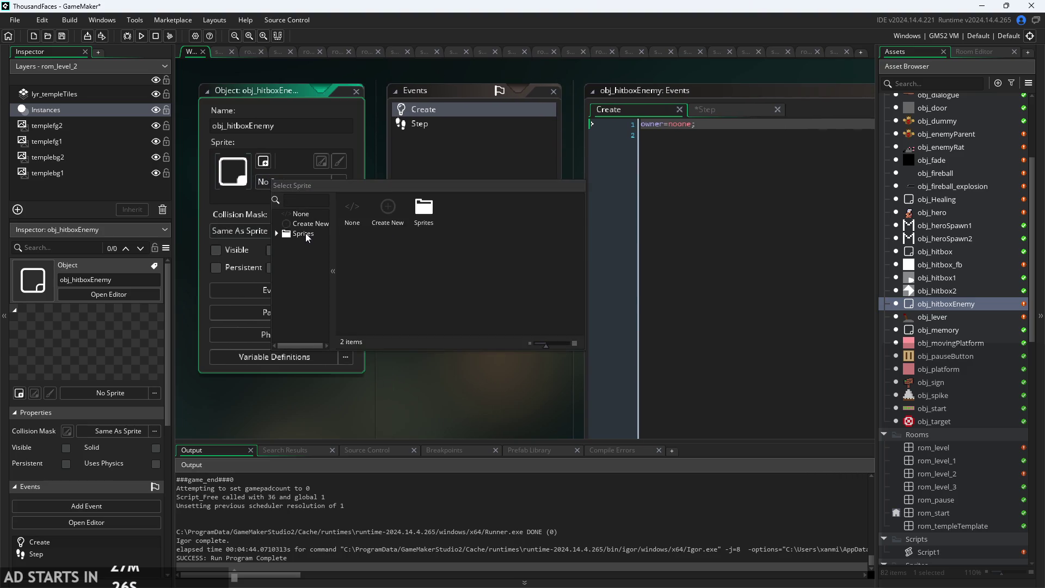
left_click(425, 387)
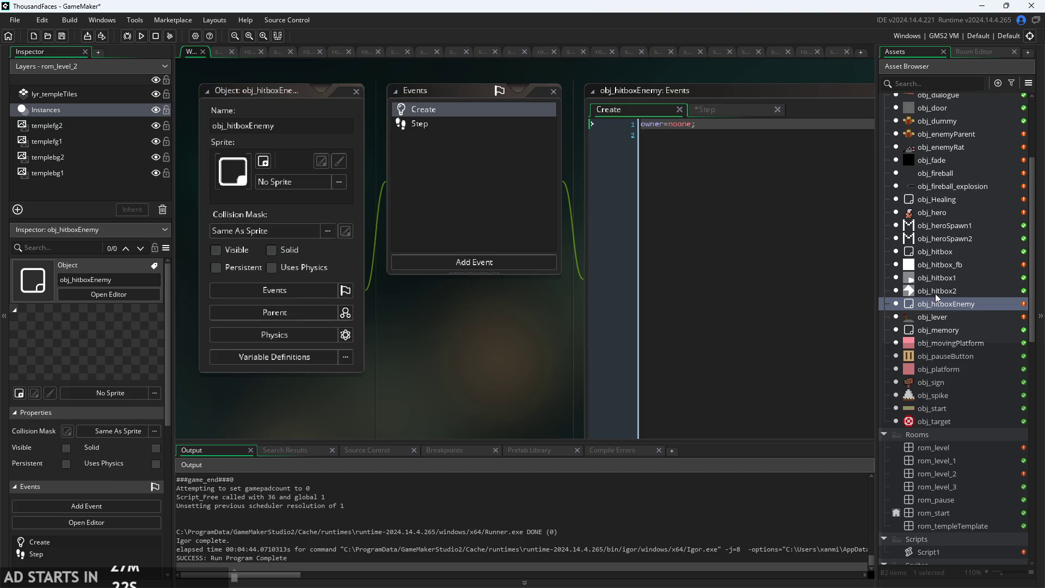
scroll(940, 302, "down", 1)
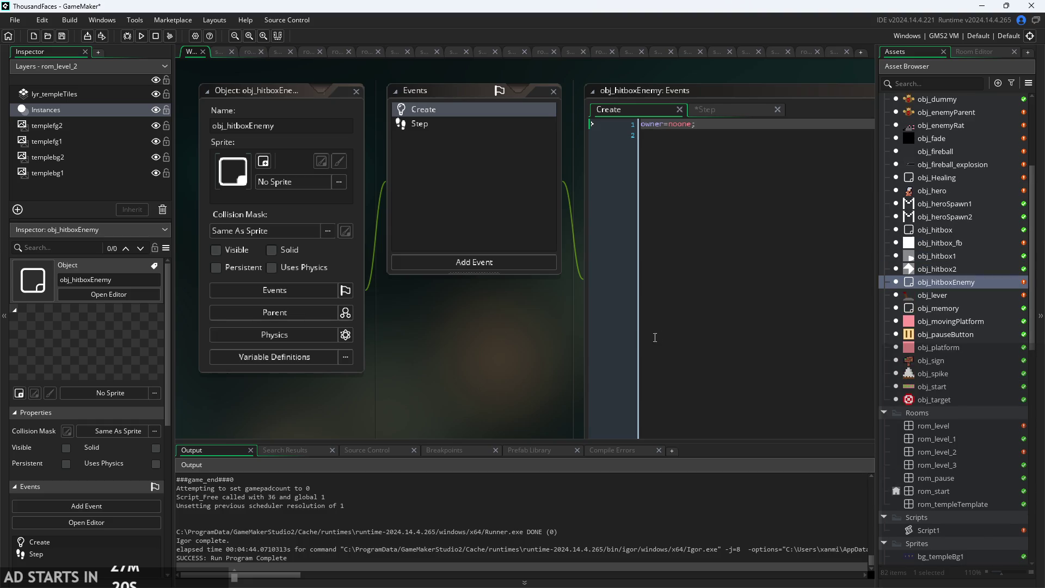
left_click_drag(545, 372, 459, 383)
left_click(631, 122)
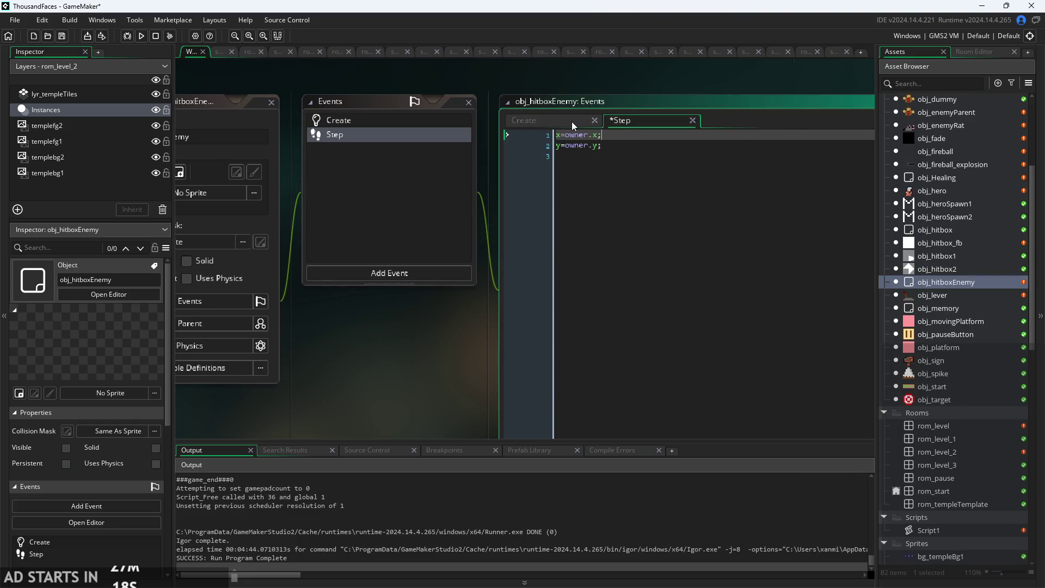
double_click(938, 256)
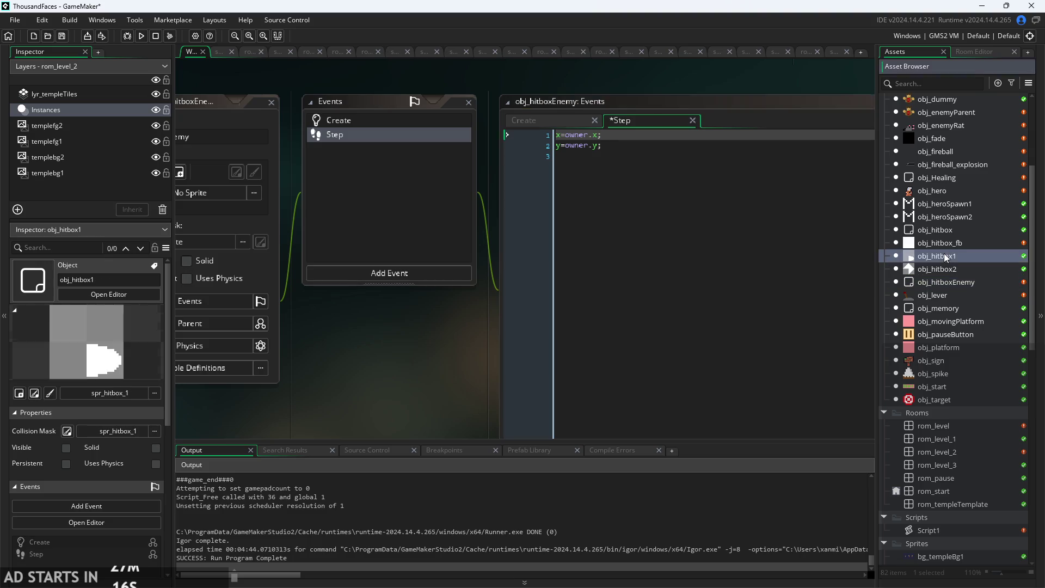
Select the image_xscale line in parent obj_hitbox's Step code and check its Create code.
left_click(414, 109)
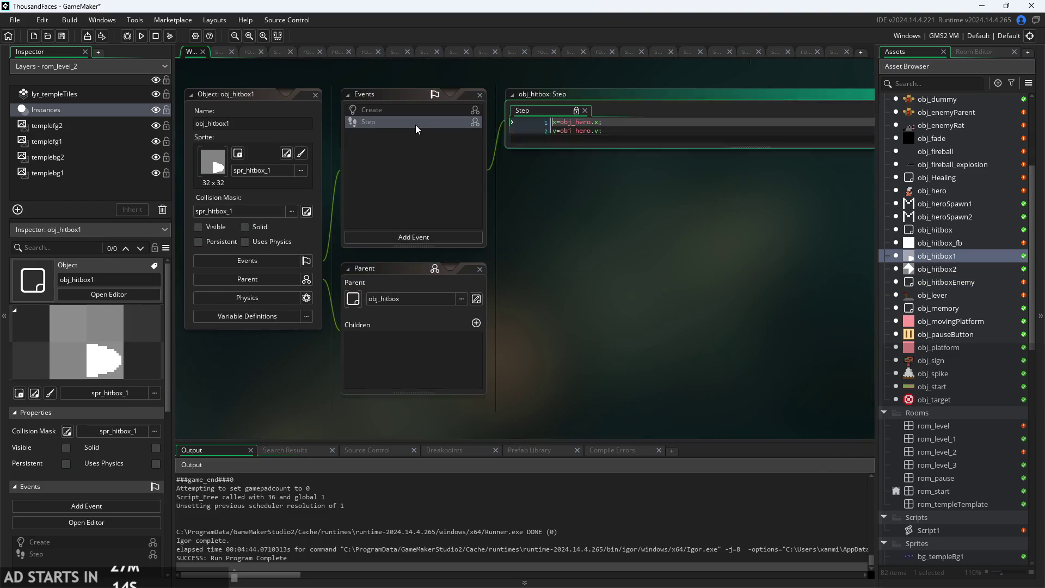
left_click(554, 108)
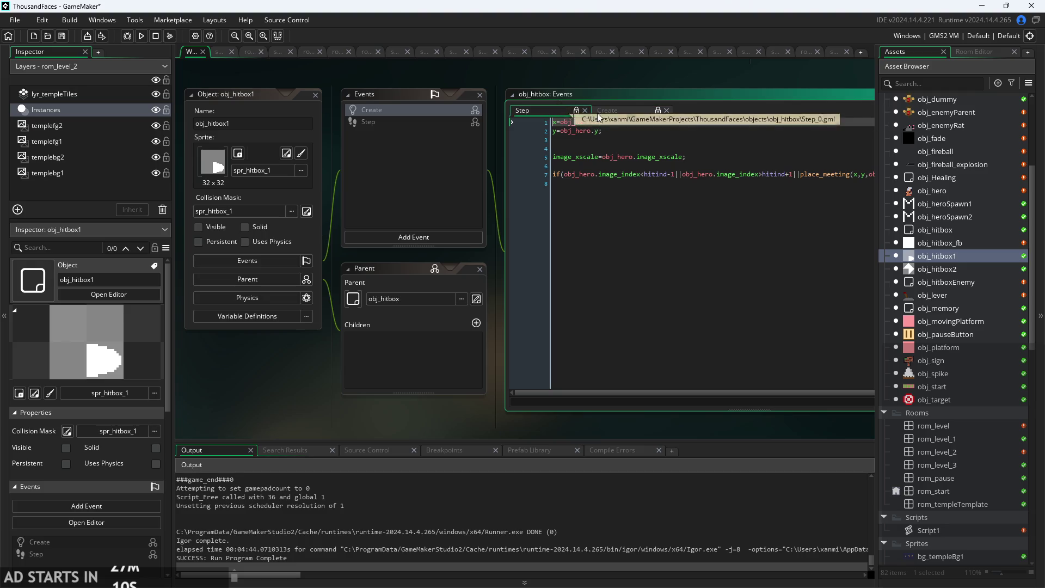
left_click(507, 157)
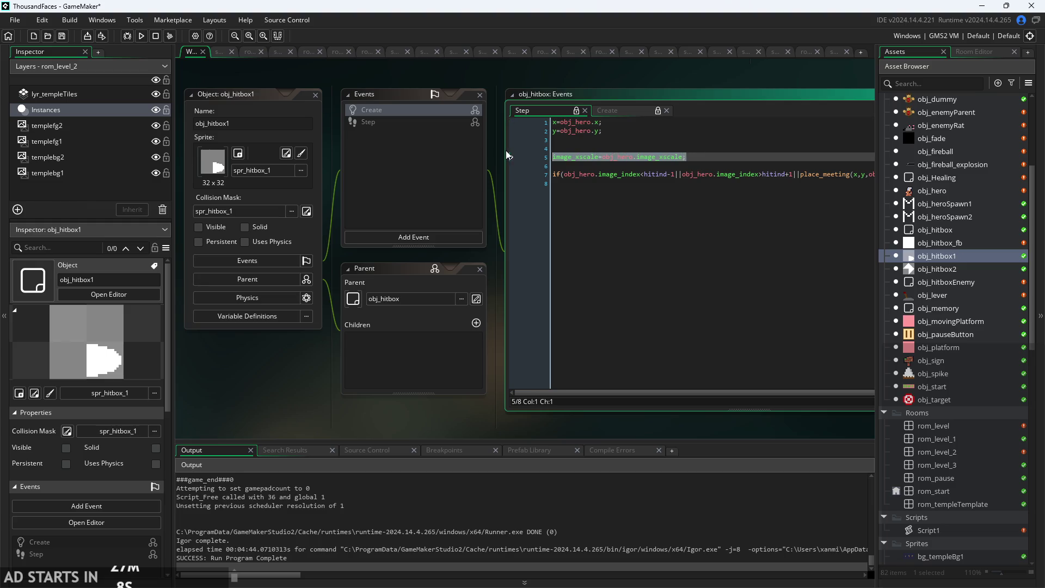
left_click(756, 155)
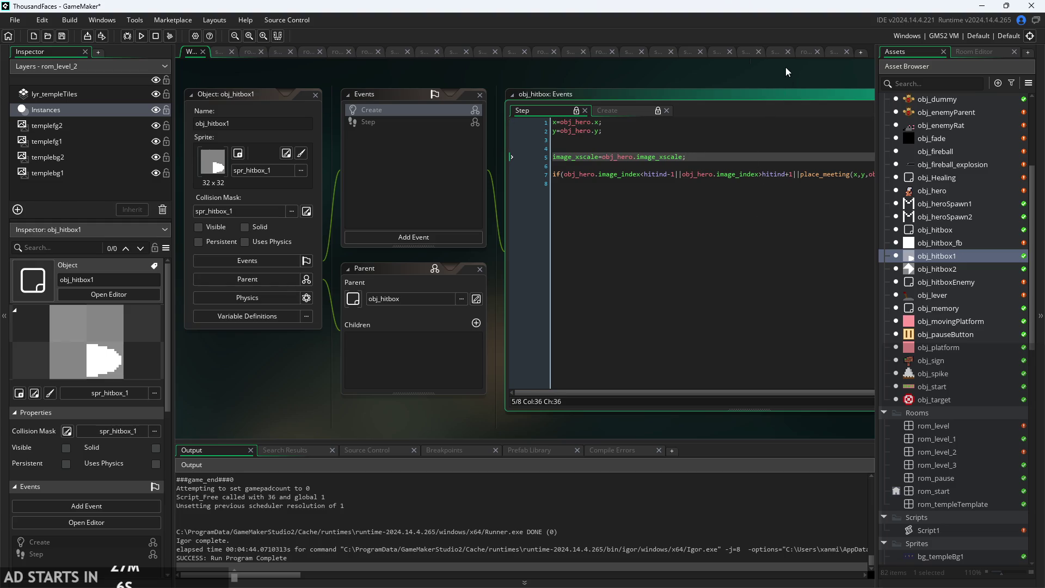
left_click_drag(785, 67, 606, 88)
scroll(947, 243, "up", 1)
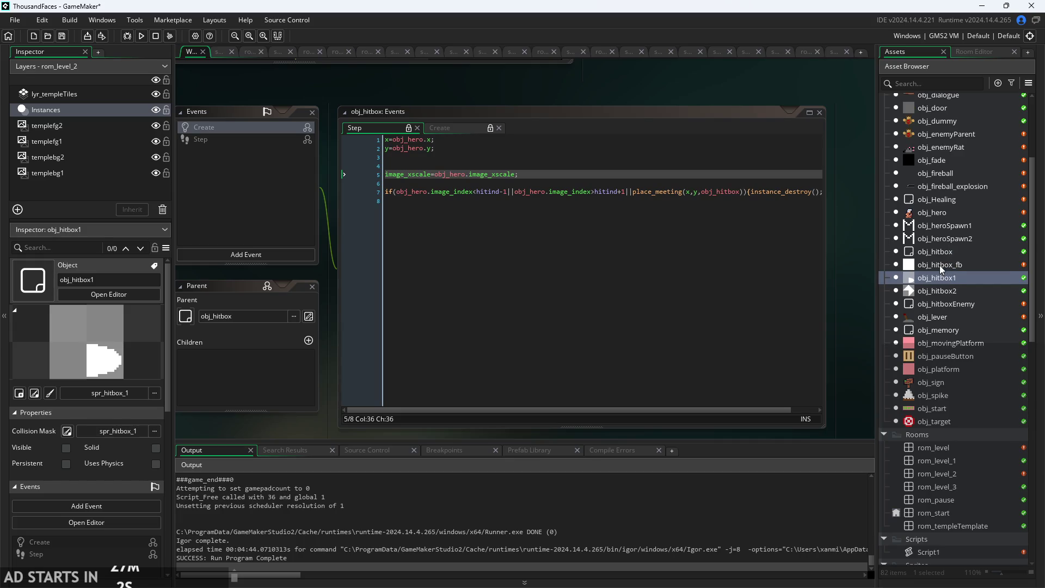
left_click(459, 130)
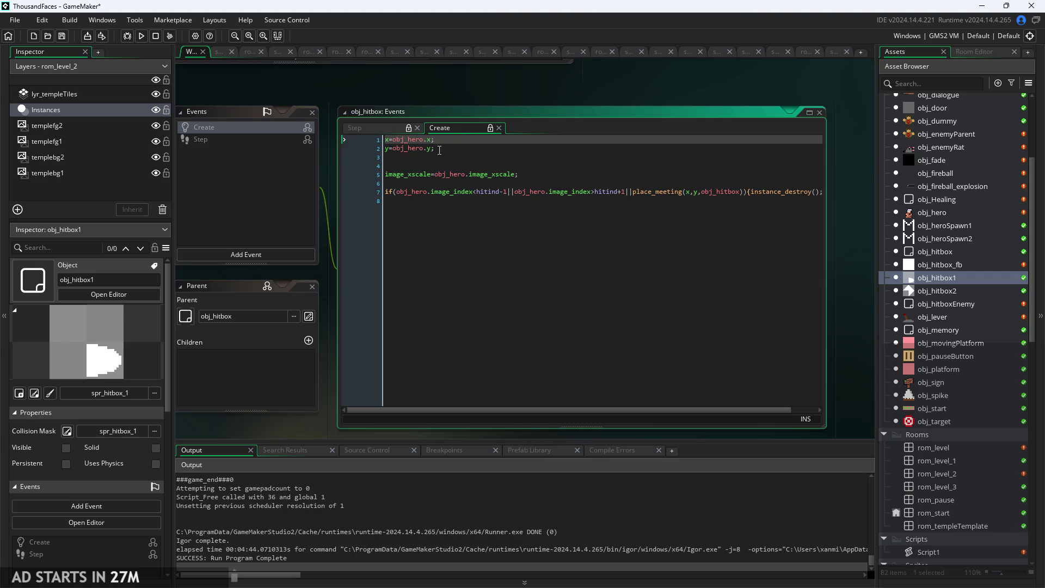
Review obj_hitbox_fb's Step code, then reopen obj_hitboxEnemy's Step code.
left_click(944, 265)
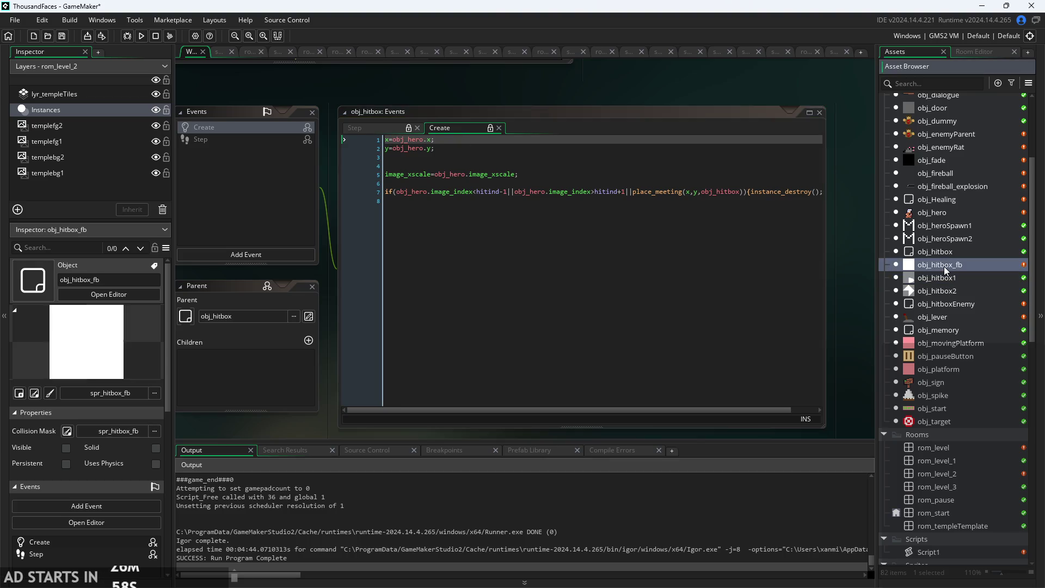
double_click(944, 265)
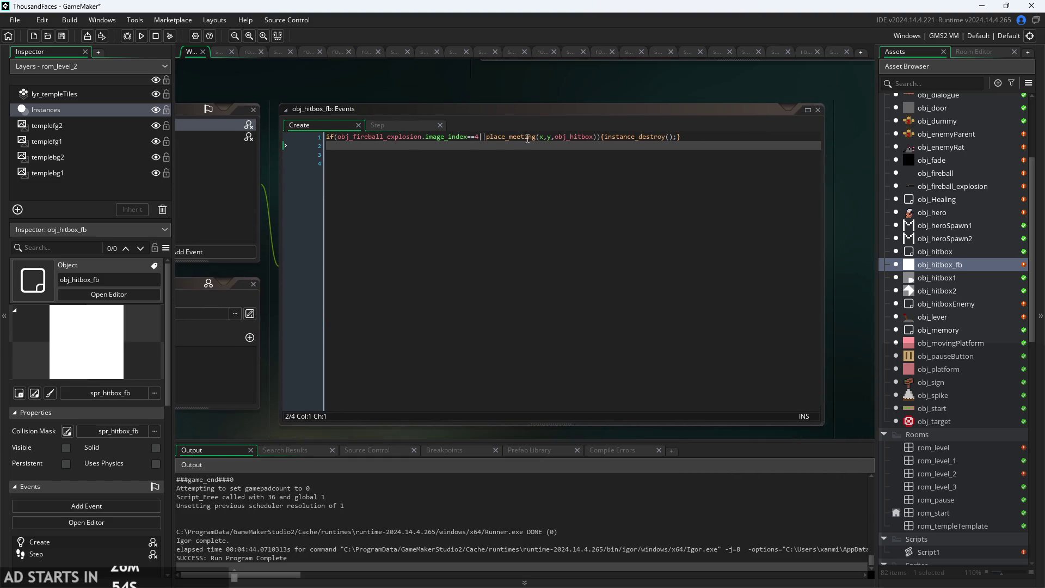
left_click(430, 126)
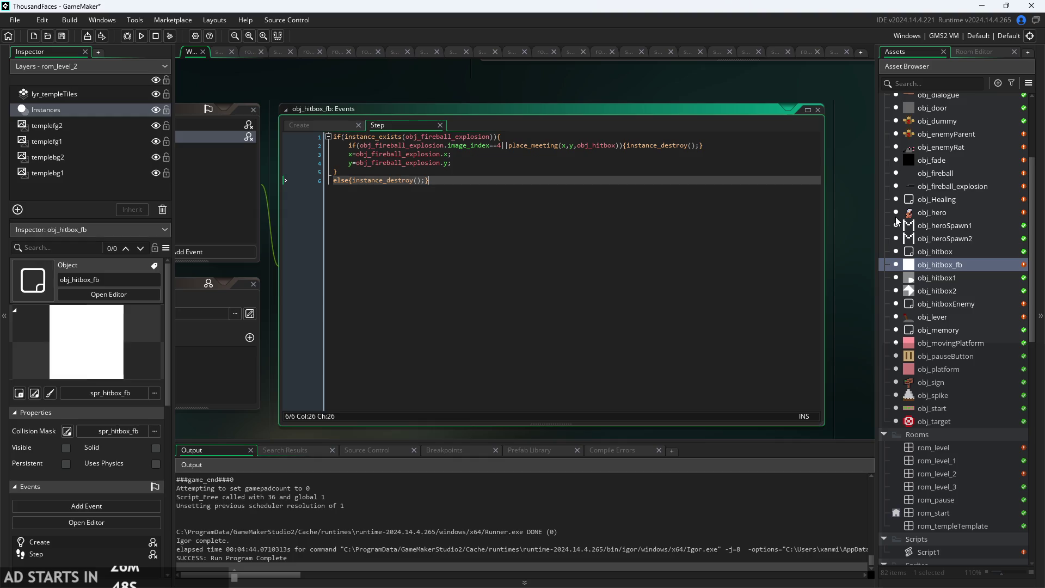
scroll(941, 246, "up", 3)
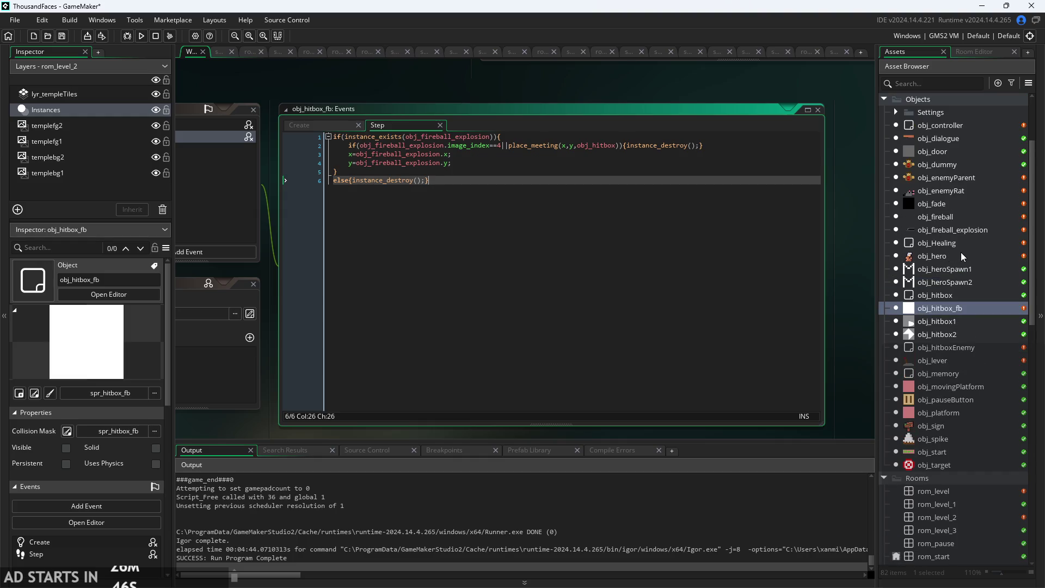
scroll(962, 253, "up", 2)
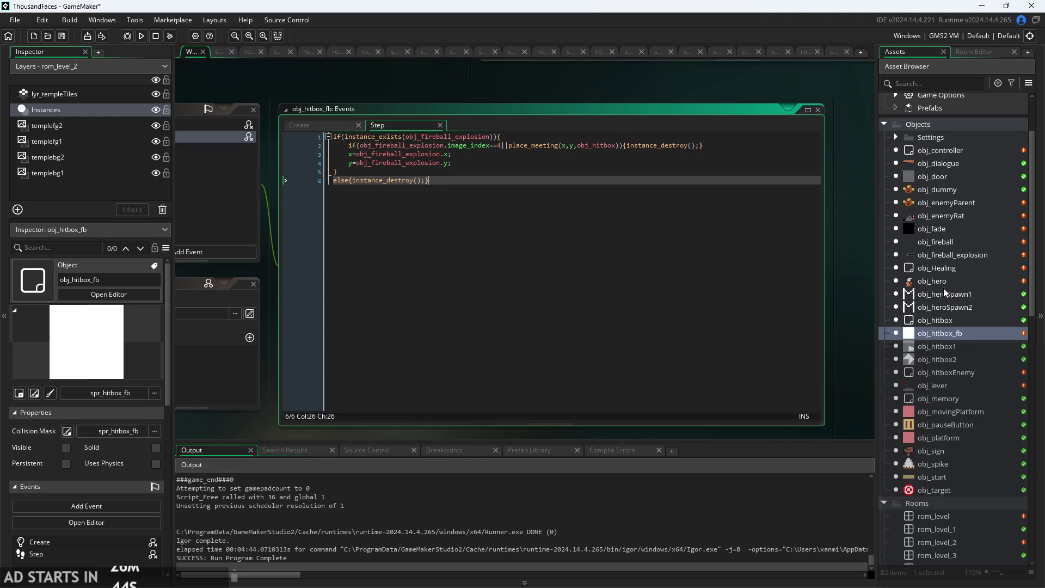
left_click(962, 321)
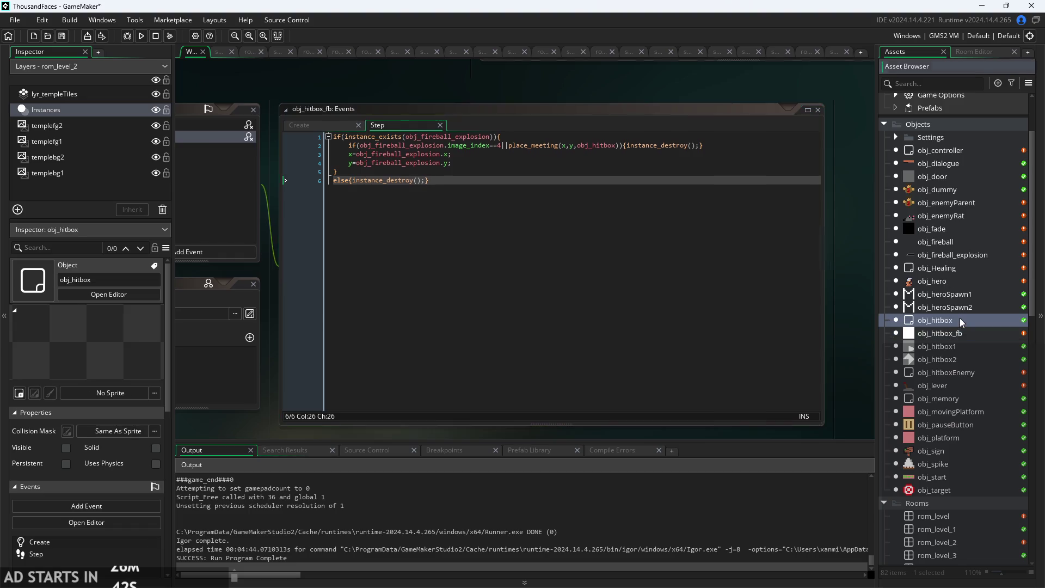
double_click(946, 321)
double_click(946, 373)
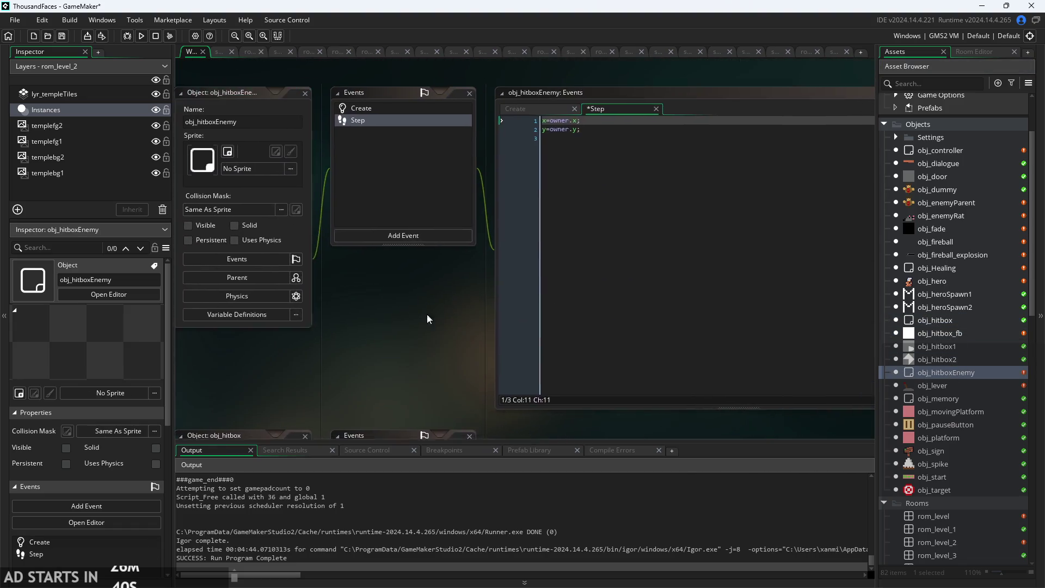
left_click(548, 180)
Paste the image_xscale line into obj_hitboxEnemy's Step code, replacing obj_hero with owner.
key("Return")
type("image_xscale=obj_hero.image_xscale;")
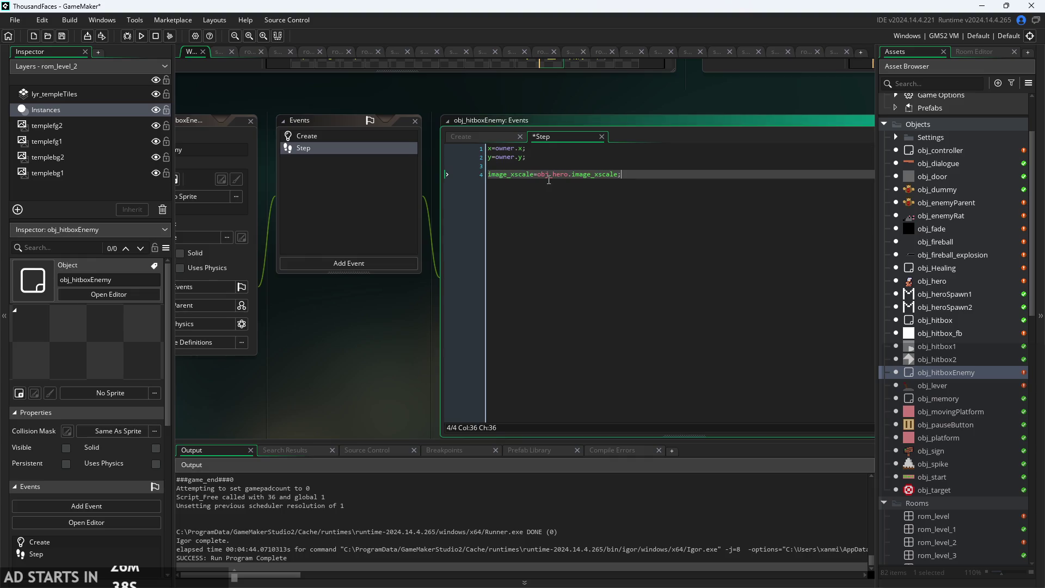
scroll(548, 179, "up", 1)
left_click(543, 178)
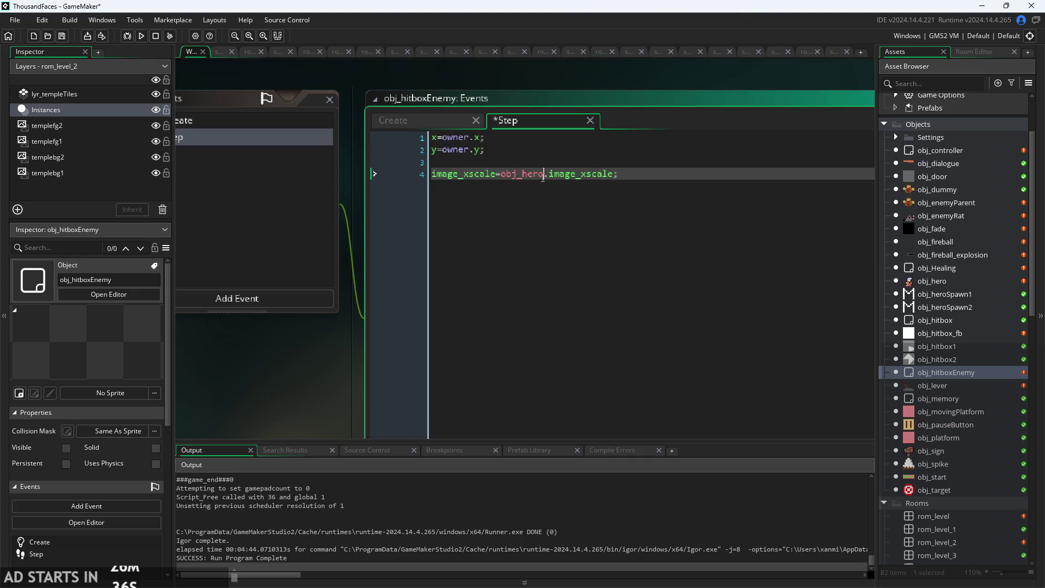
double_click(520, 175)
type("owner")
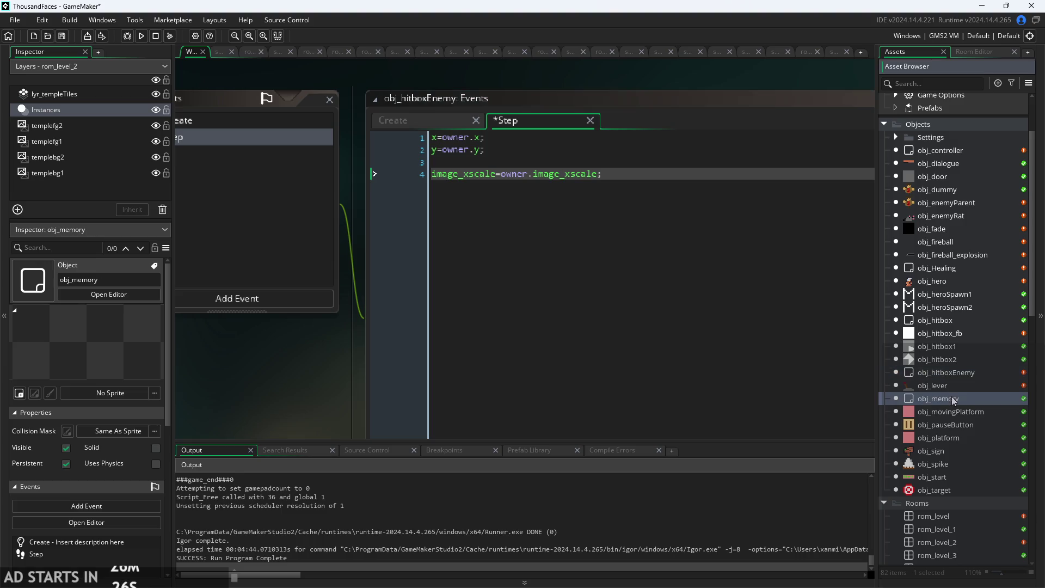
Remove the stray x, add blank lines at the top, and fix line 3 to x=owner.x;.
left_click(427, 130)
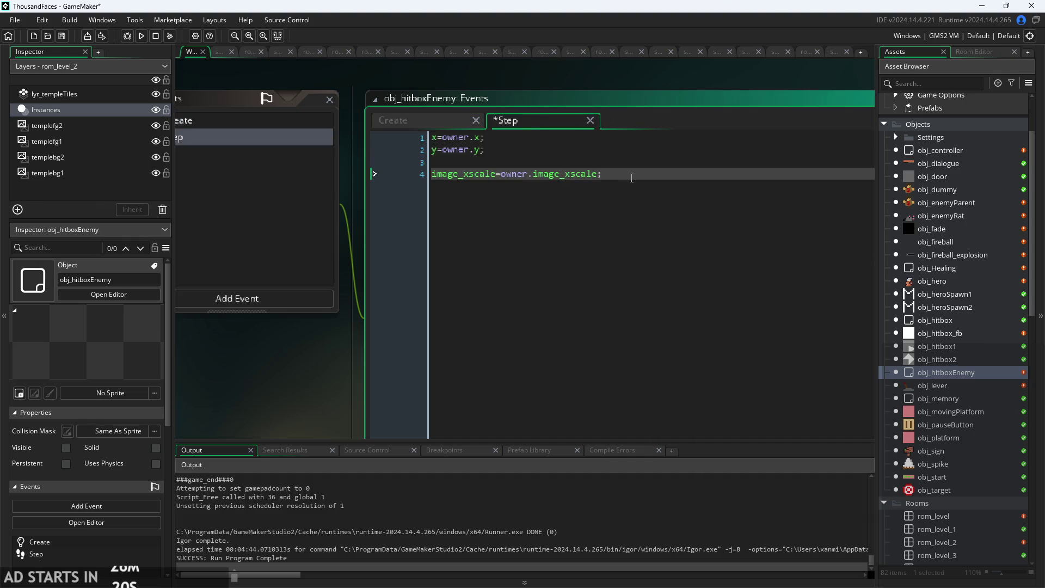
key("Return")
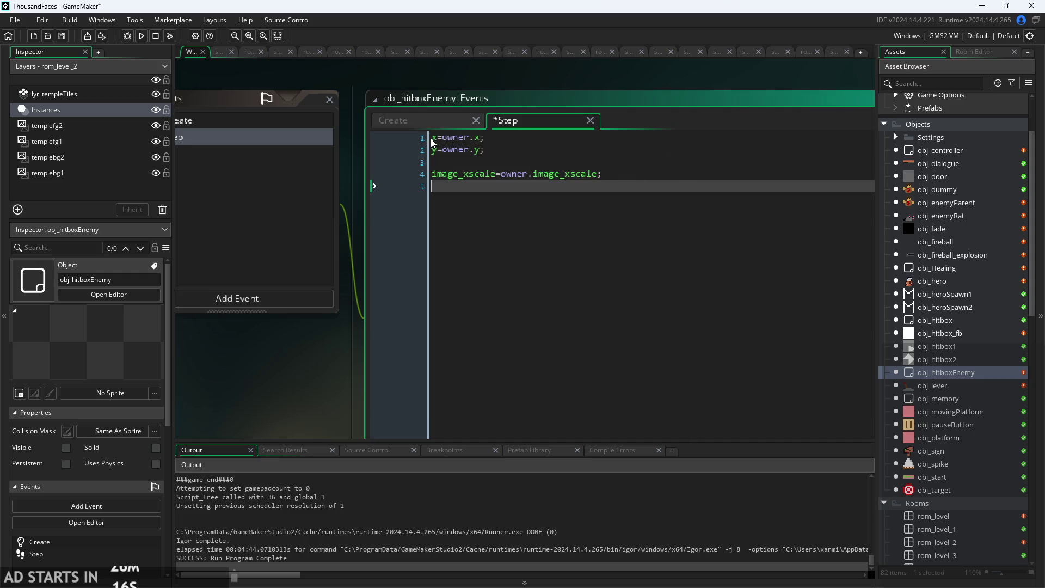
key("BackSpace")
key("Delete")
key("Return")
key("Return")
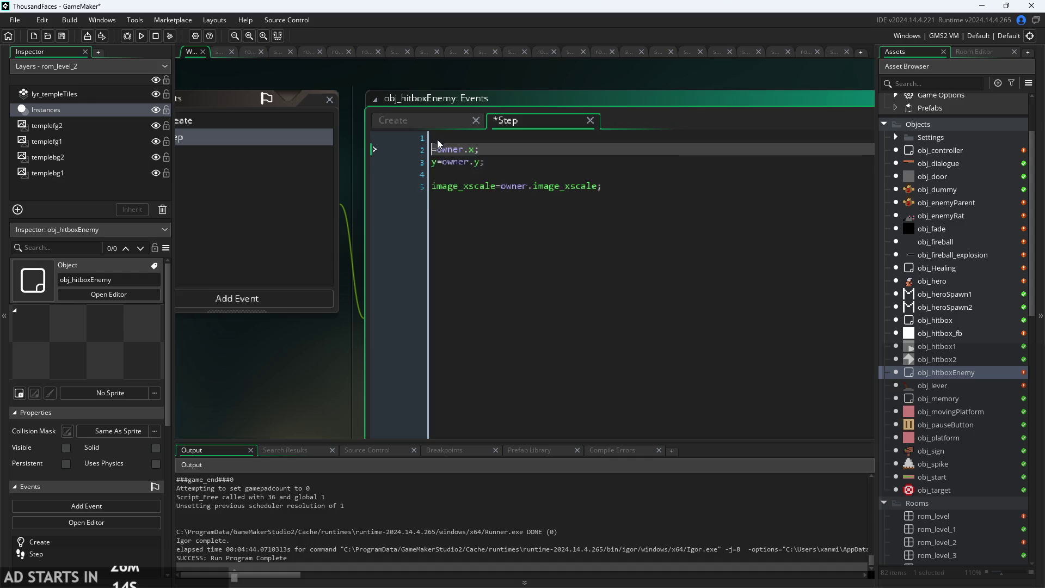
left_click(536, 141)
left_click(450, 161)
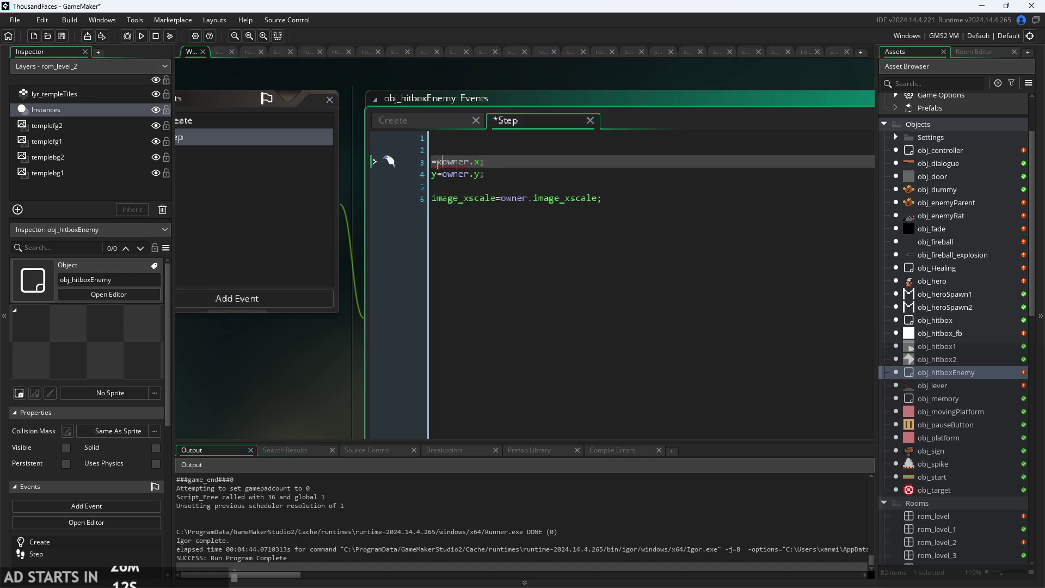
type("x=x")
key("BackSpace")
key("Up")
key("Up")
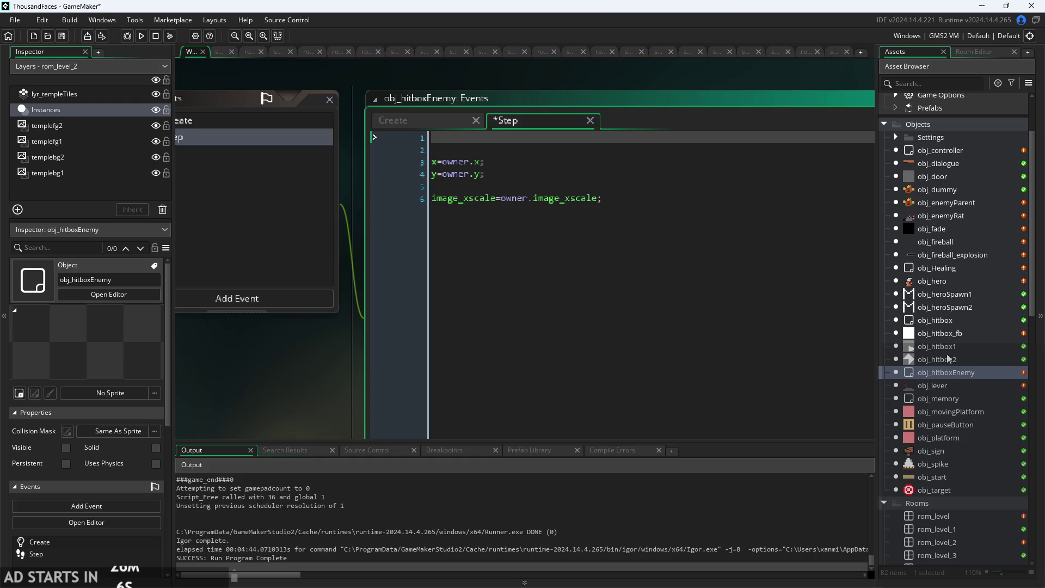
double_click(945, 335)
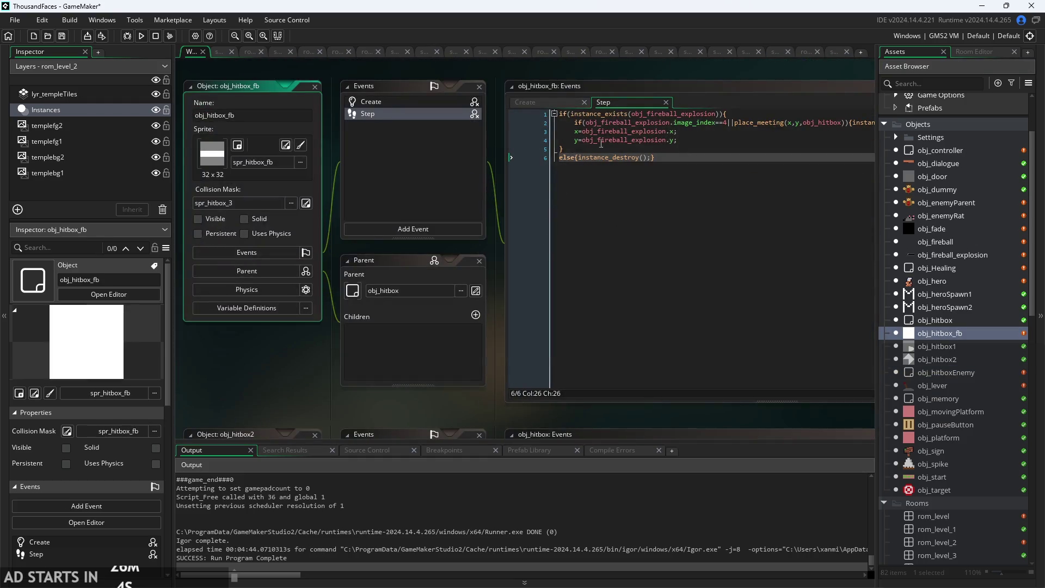
Review the first line of obj_hitbox_fb's Step code.
scroll(742, 75, "down", 4)
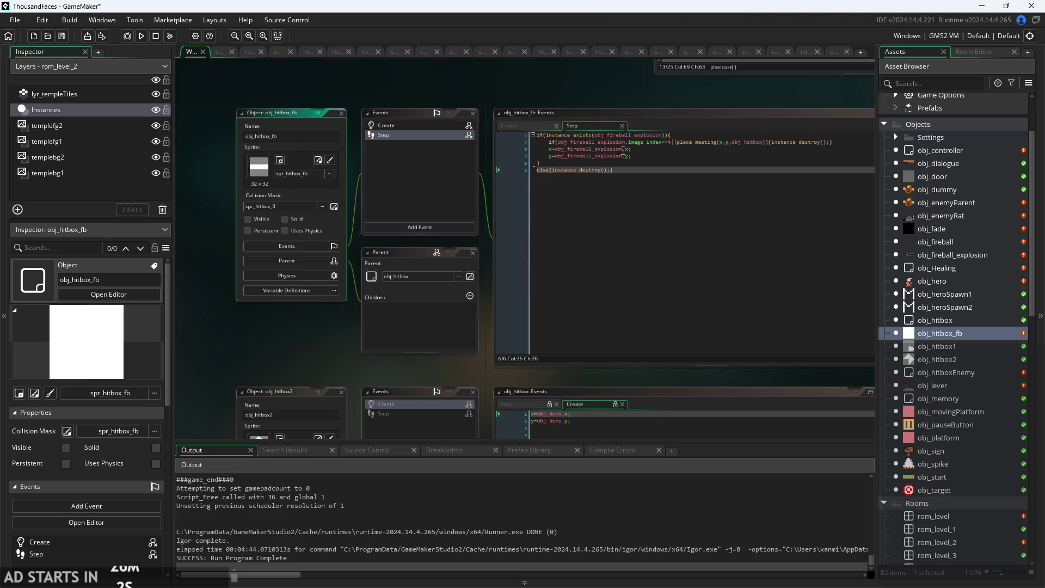
scroll(556, 109, "up", 2)
left_click_drag(634, 186, 415, 186)
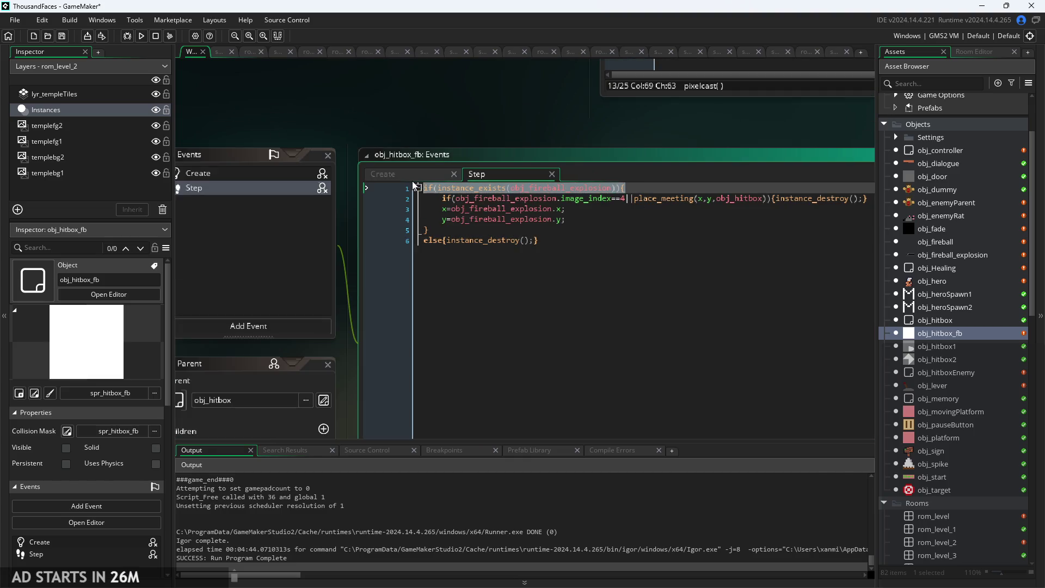
left_click(746, 188)
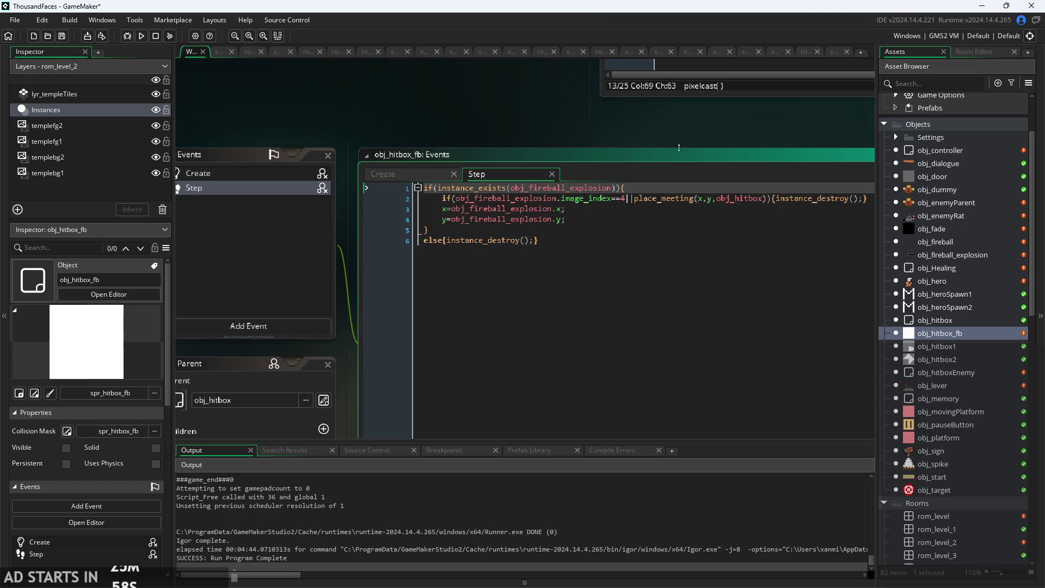
left_click(679, 148)
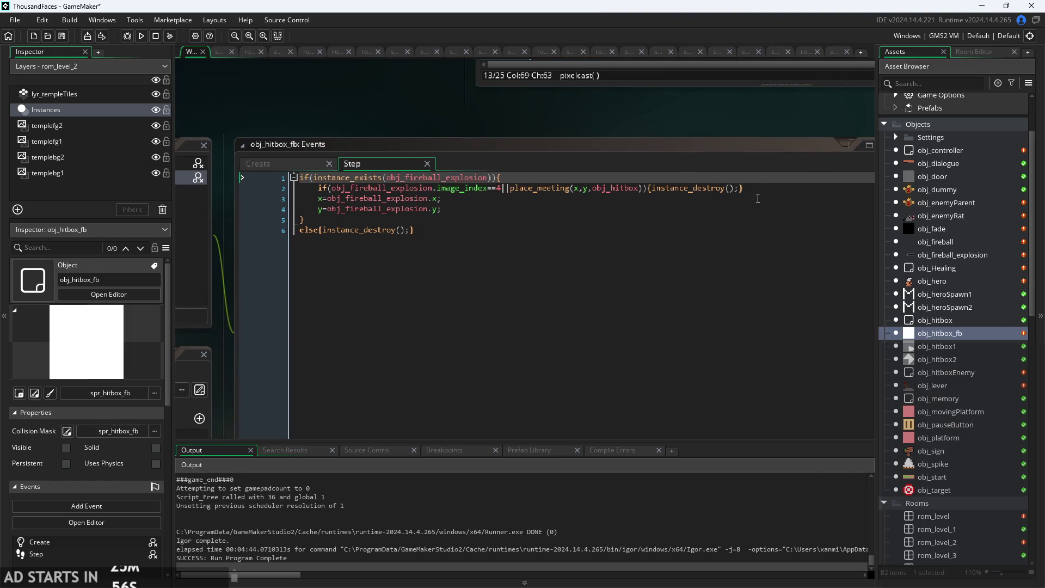
Open the obj_enemyRat and obj_hitbox editors, then return to obj_hitboxEnemy's Step code.
left_click(942, 218)
double_click(942, 217)
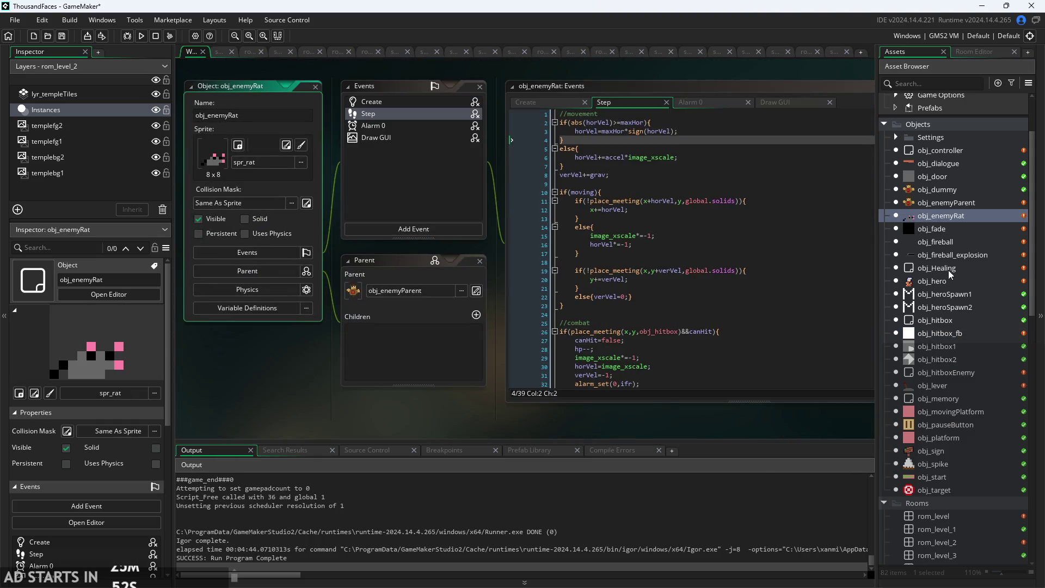
double_click(935, 320)
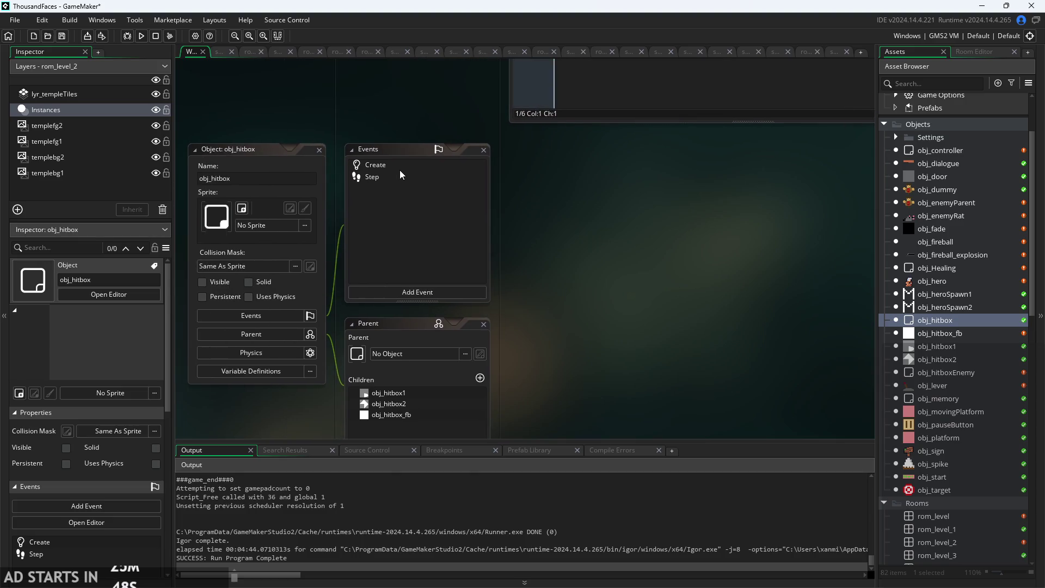
double_click(947, 372)
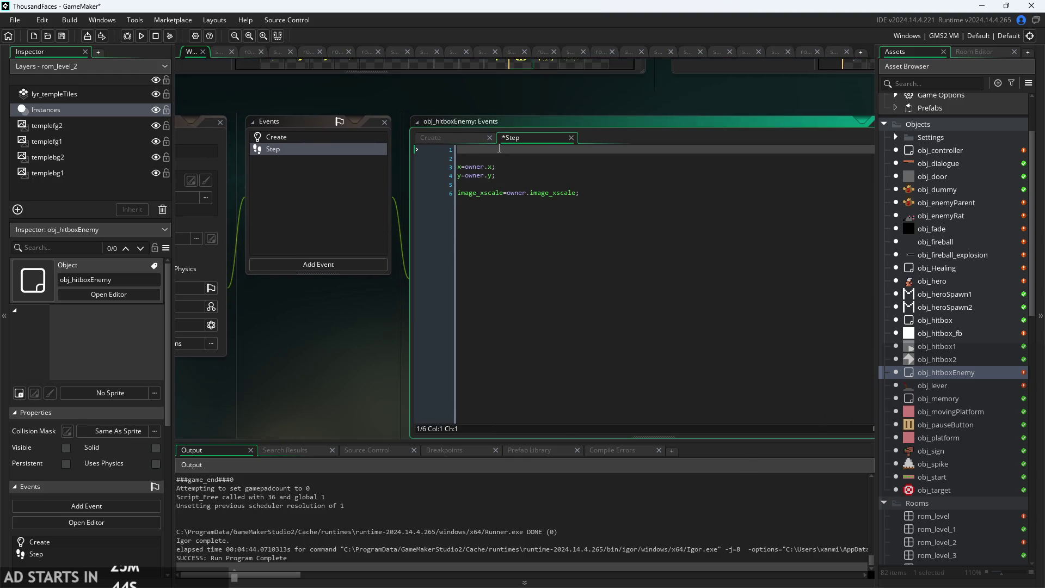
Wrap the top of obj_hitboxEnemy's Step code in an if(instance_exists(owner)){ check.
key("ctrl+z")
scroll(615, 150, "up", 1)
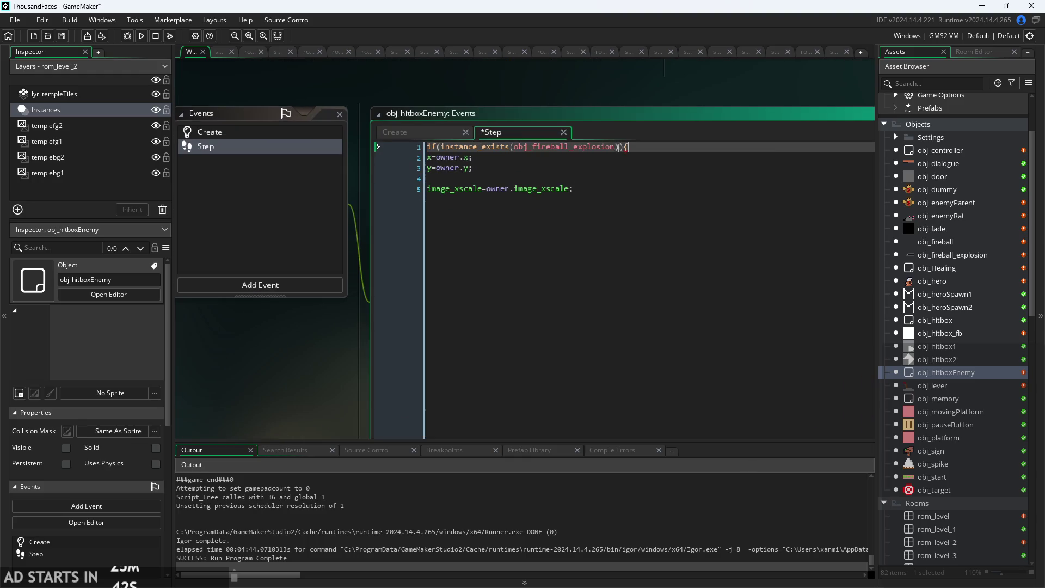
double_click(514, 147)
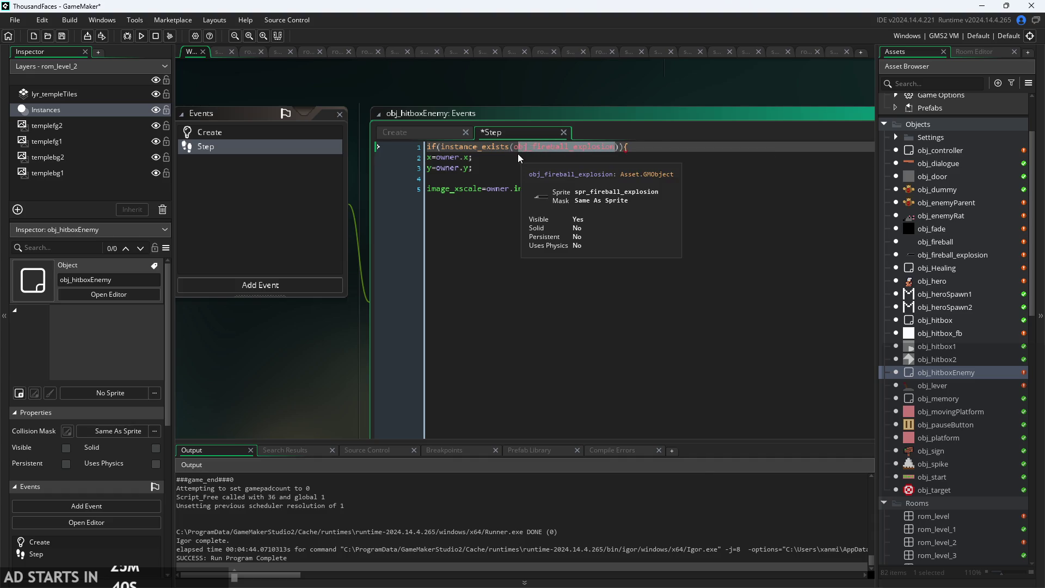
type("owner")
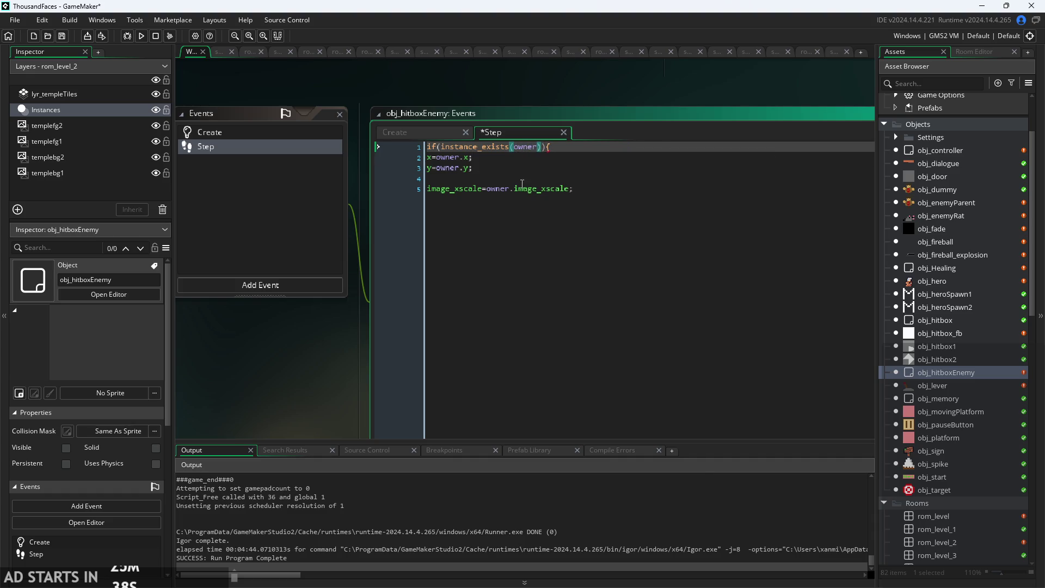
Close the if block, add else{instance_destroy();}, and save the project.
left_click(598, 192)
key("Return")
type("}e;")
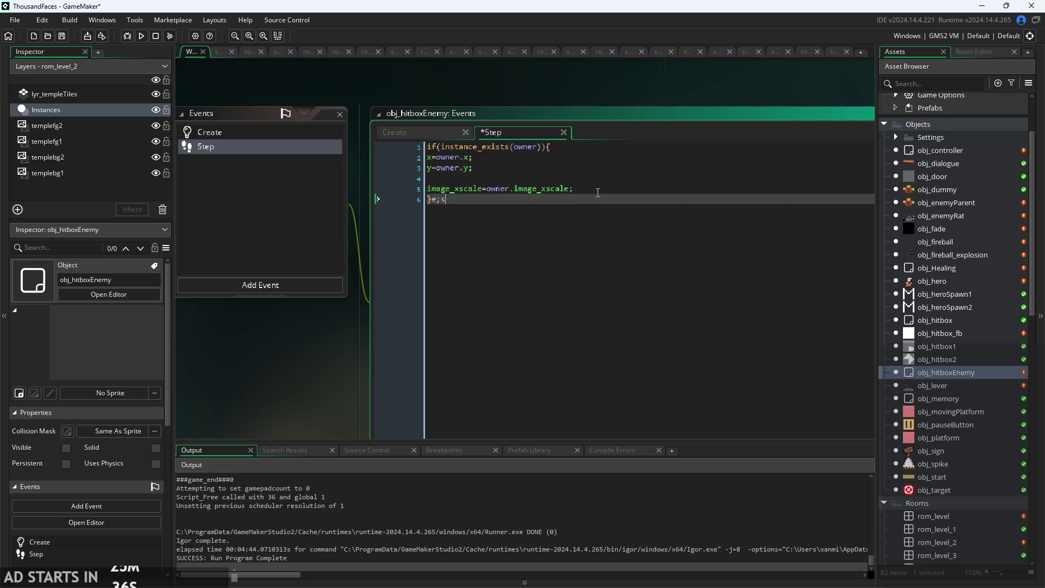
key("Return")
type("else{ons")
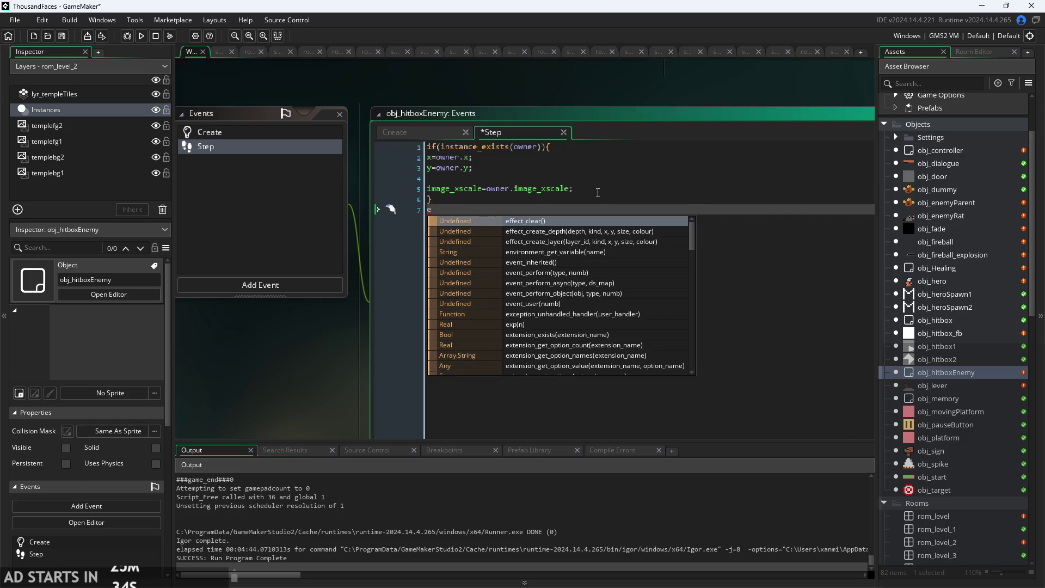
key("BackSpace")
key("BackSpace")
key("BackSpace")
type("ins")
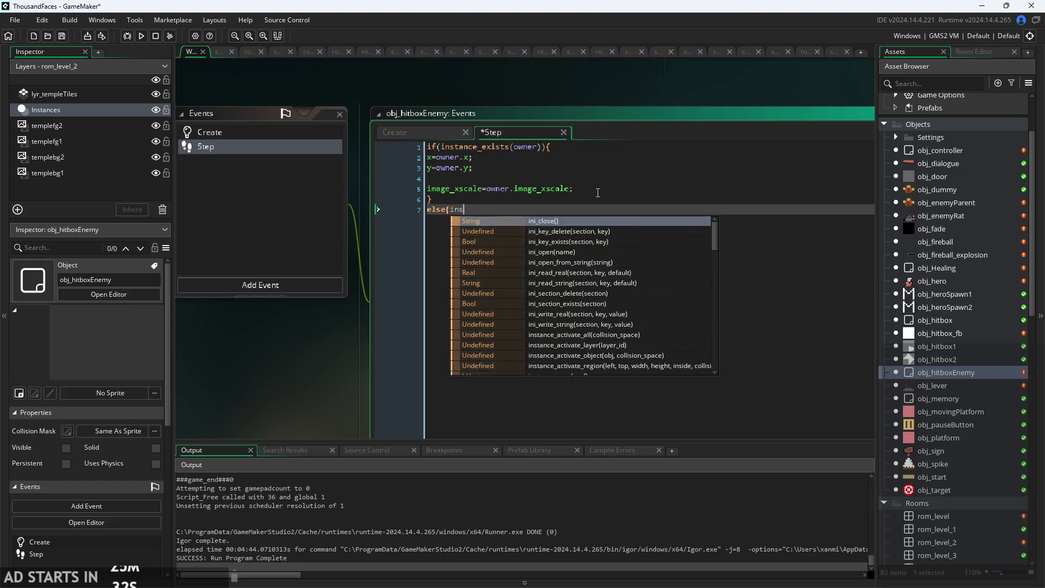
type("tance")
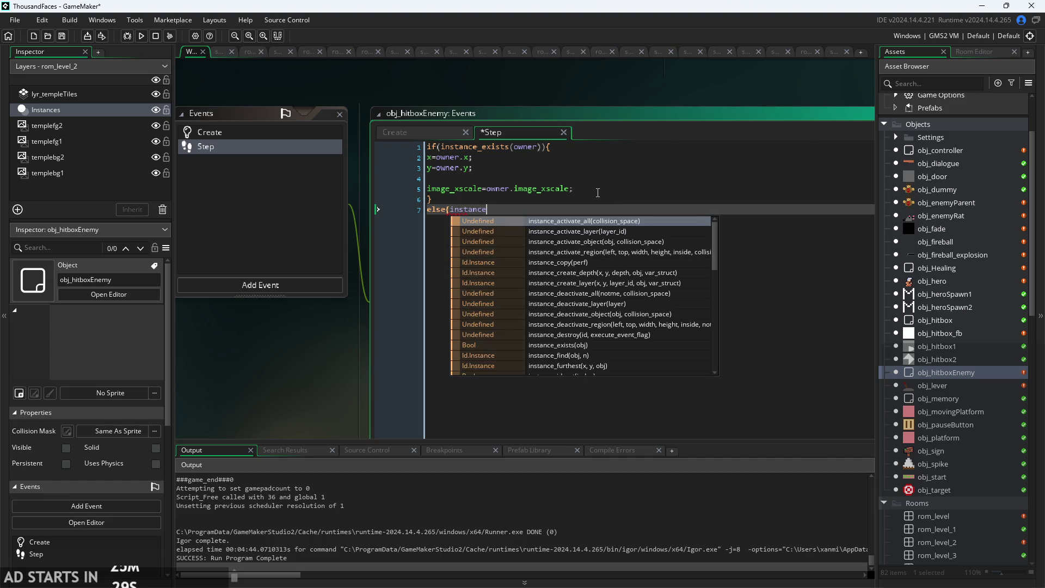
type("_destr")
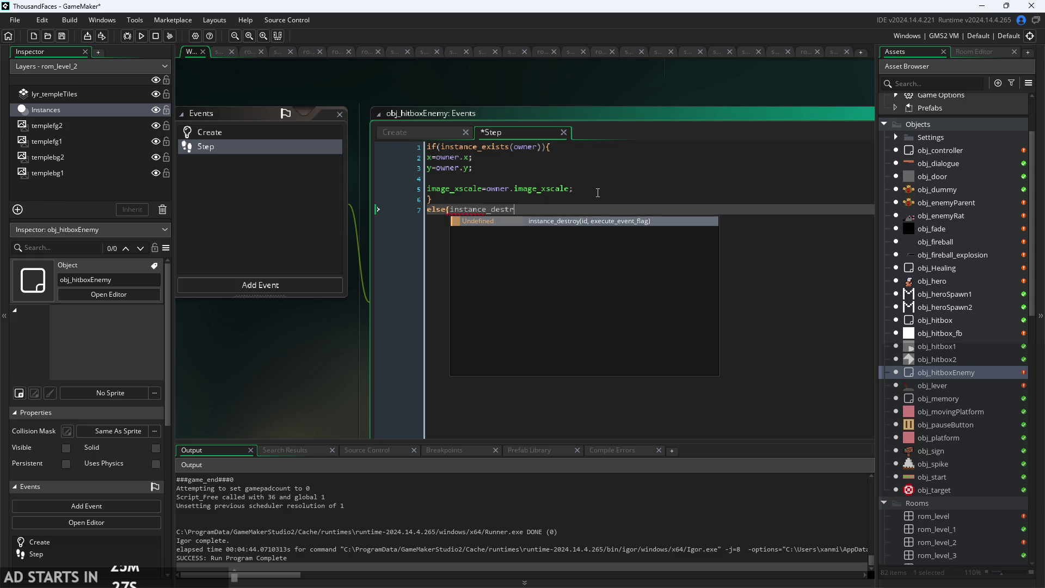
type("oy();")
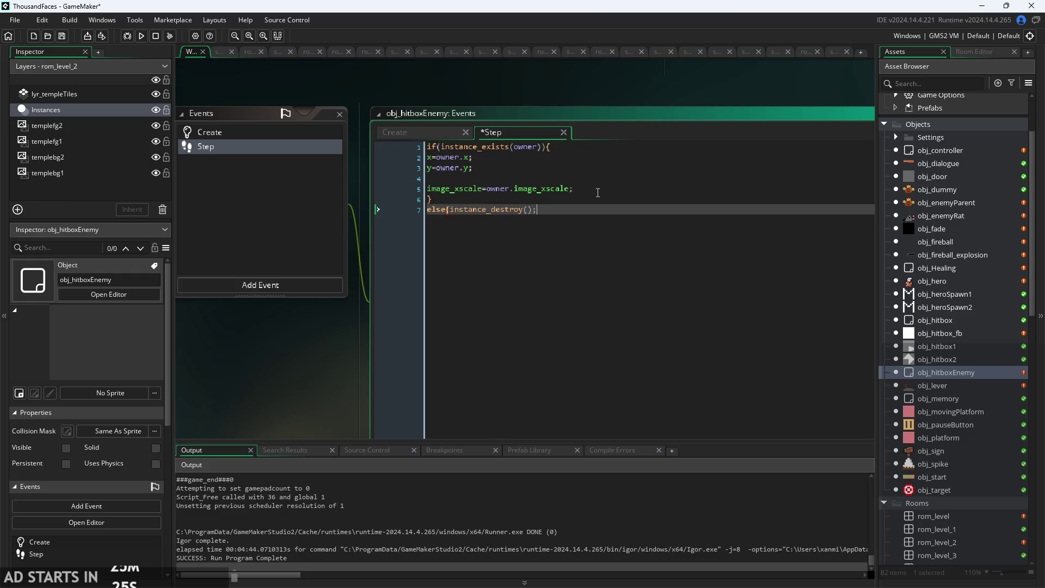
key("ctrl+s")
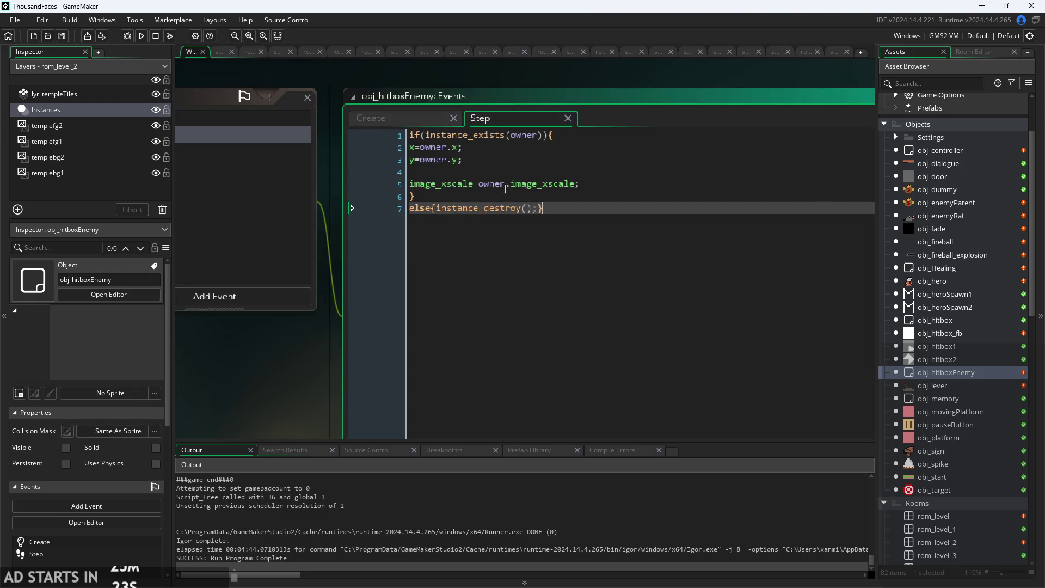
left_click(409, 113)
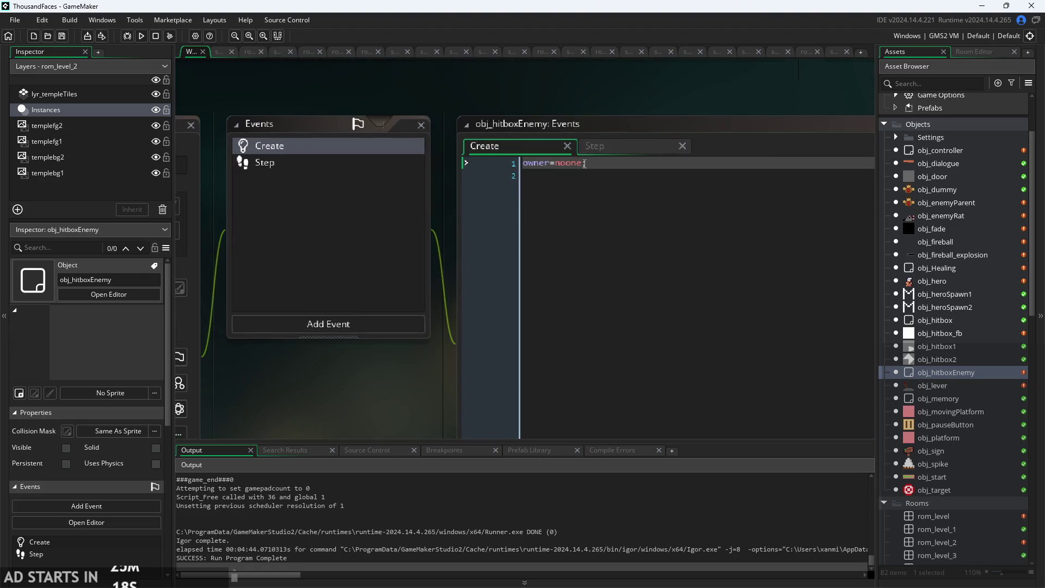
type(";")
Add a variable definition named owner with type String to obj_hitboxEnemy.
left_click(556, 164)
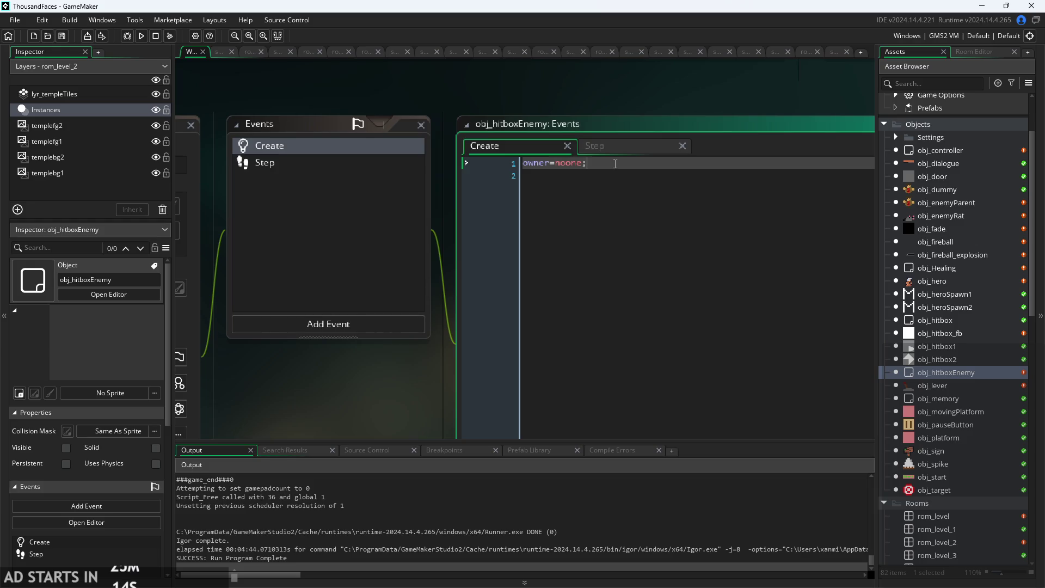
scroll(762, 148, "down", 2)
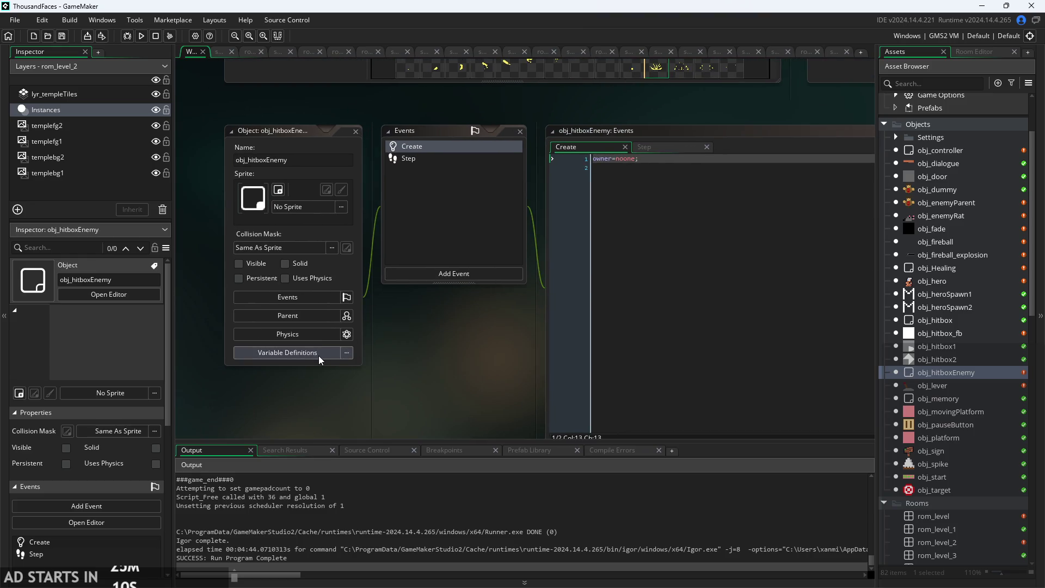
left_click(288, 352)
left_click(661, 376)
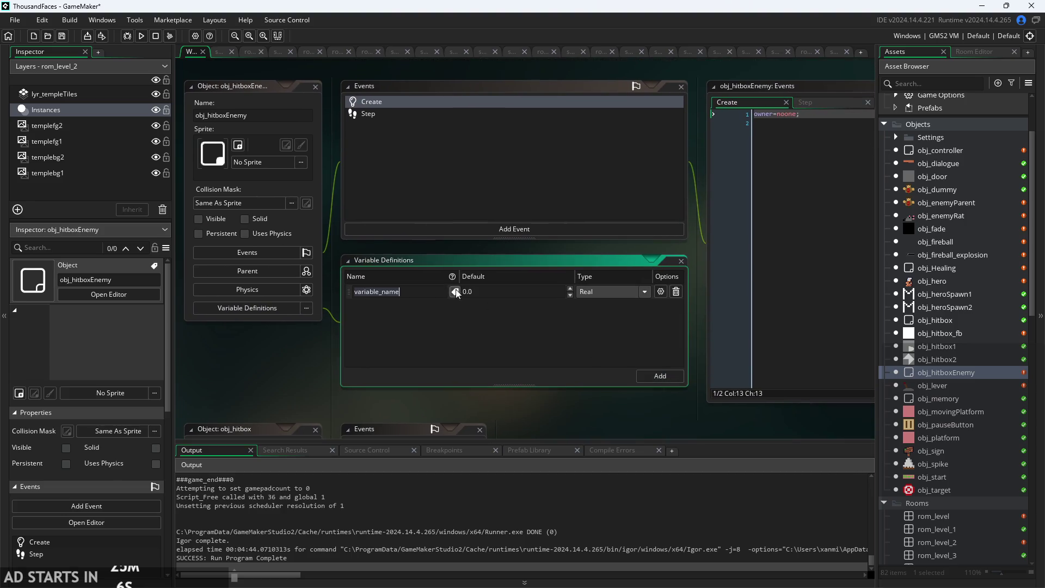
key("BackSpace")
type("owner")
left_click(615, 294)
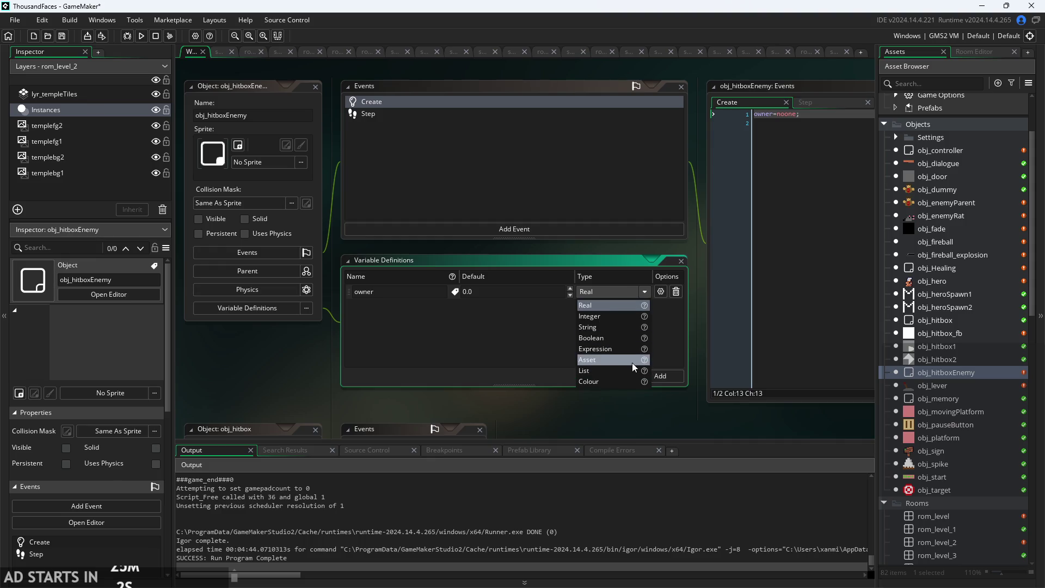
left_click(593, 325)
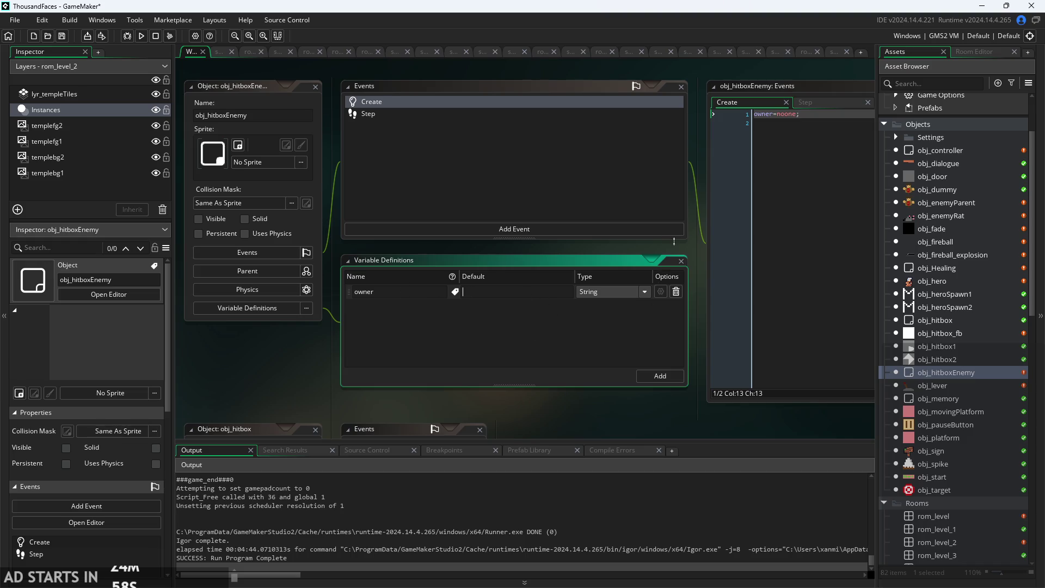
Set owner's default value to noone and delete the owner=noone line from Create.
left_click(687, 253)
left_click(503, 319)
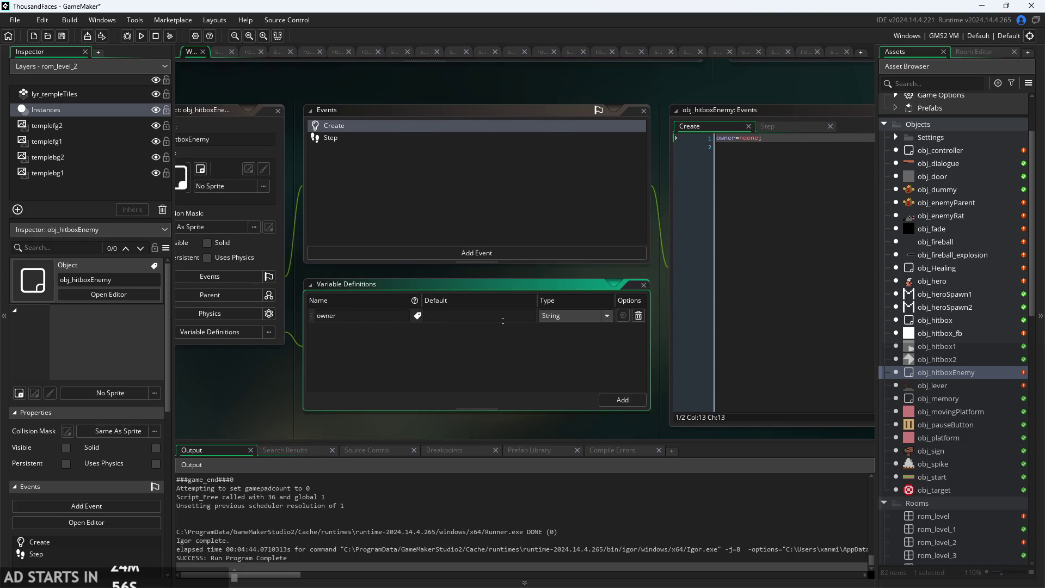
type("noone")
left_click(675, 253)
key("ctrl+a")
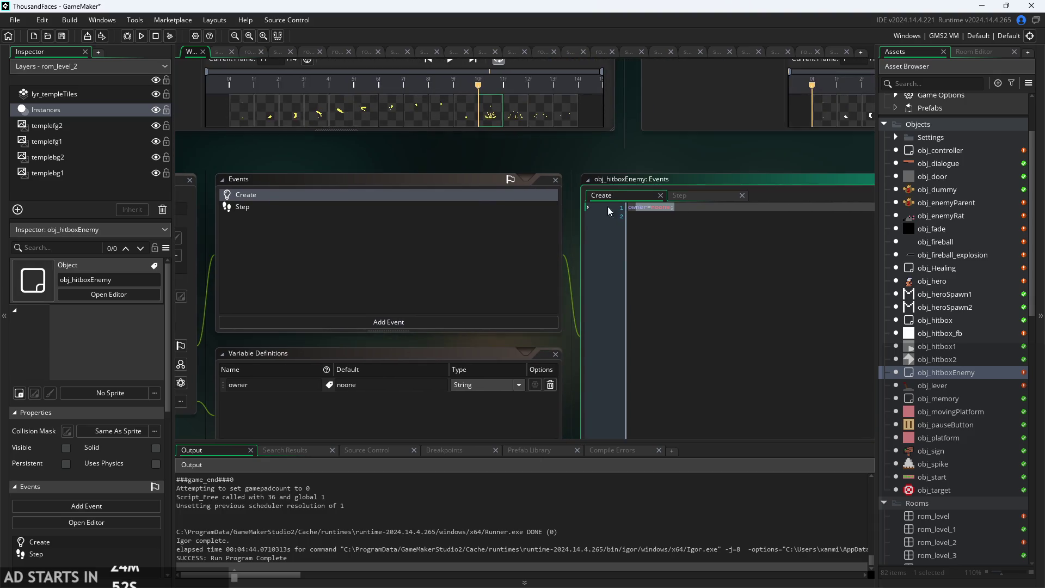
key("BackSpace")
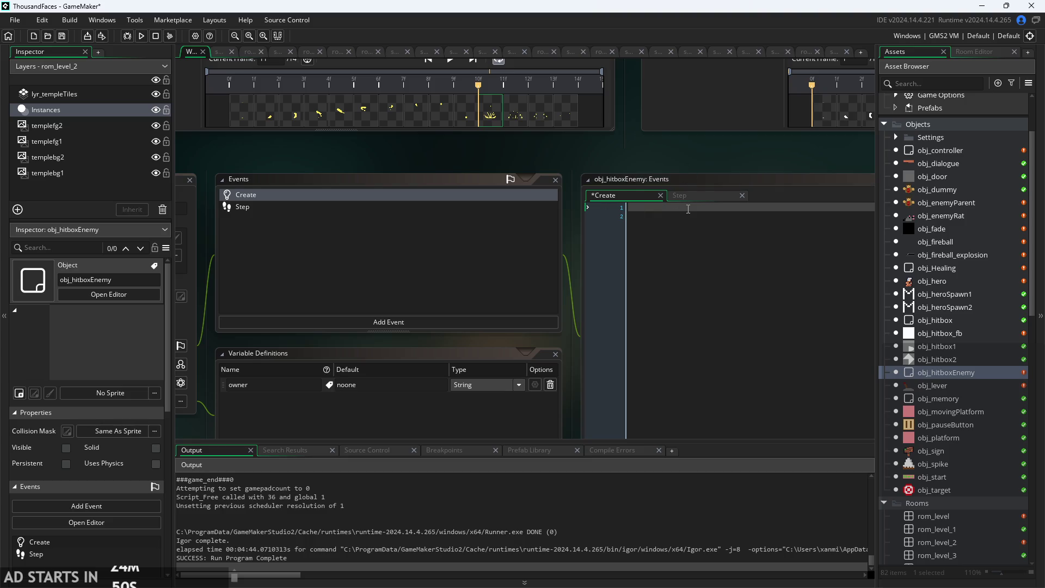
left_click(952, 205)
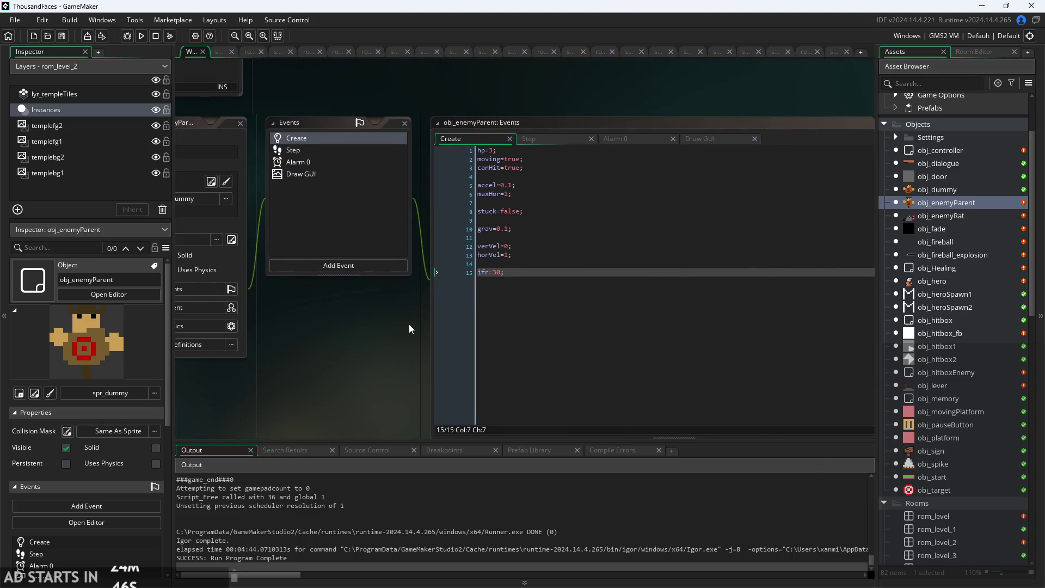
Start a new line 16 in obj_enemyParent's Create with instance_create_layer(x,y,.
left_click(534, 274)
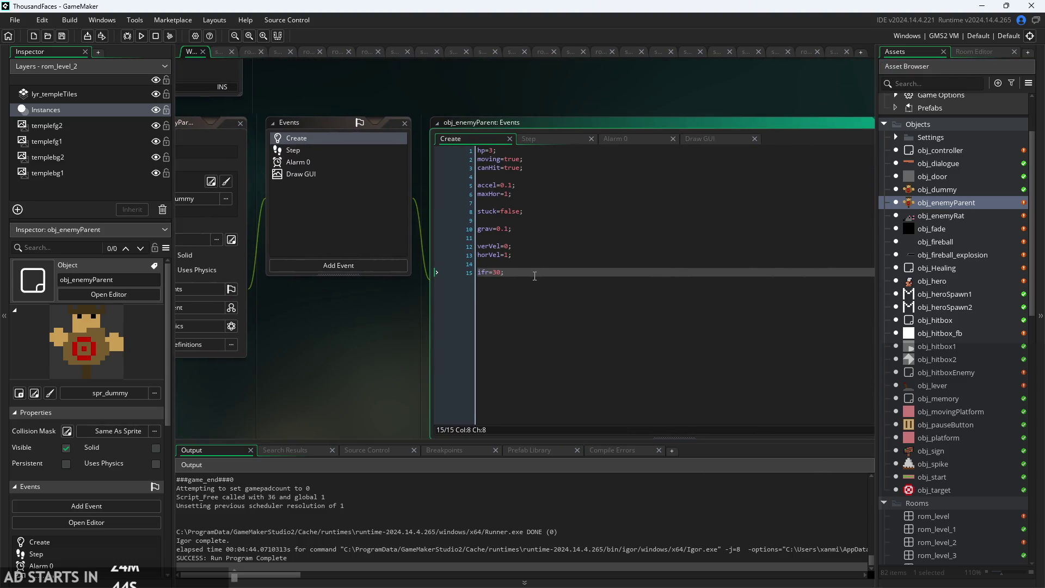
key("Return")
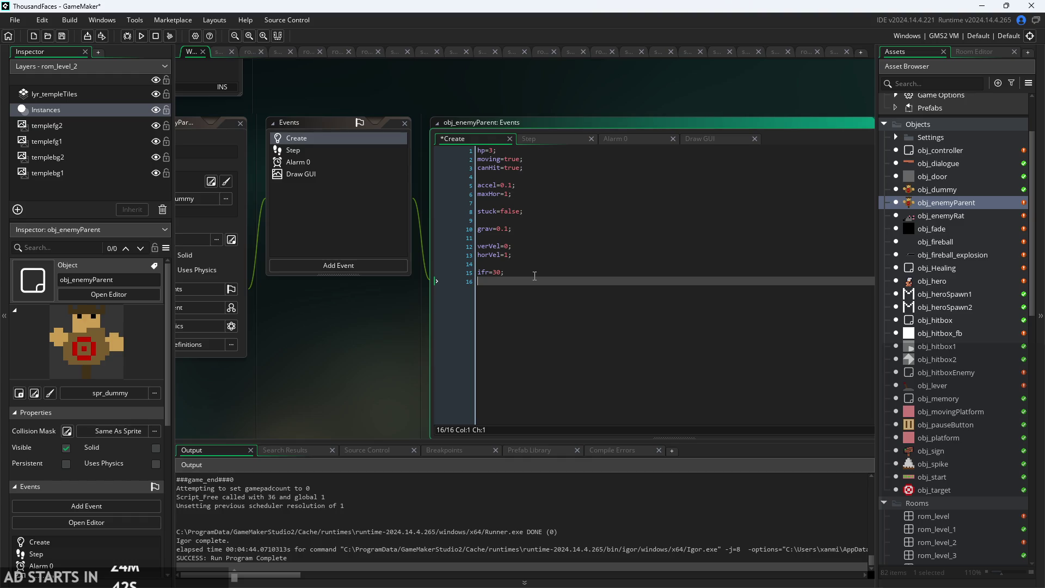
type("inst")
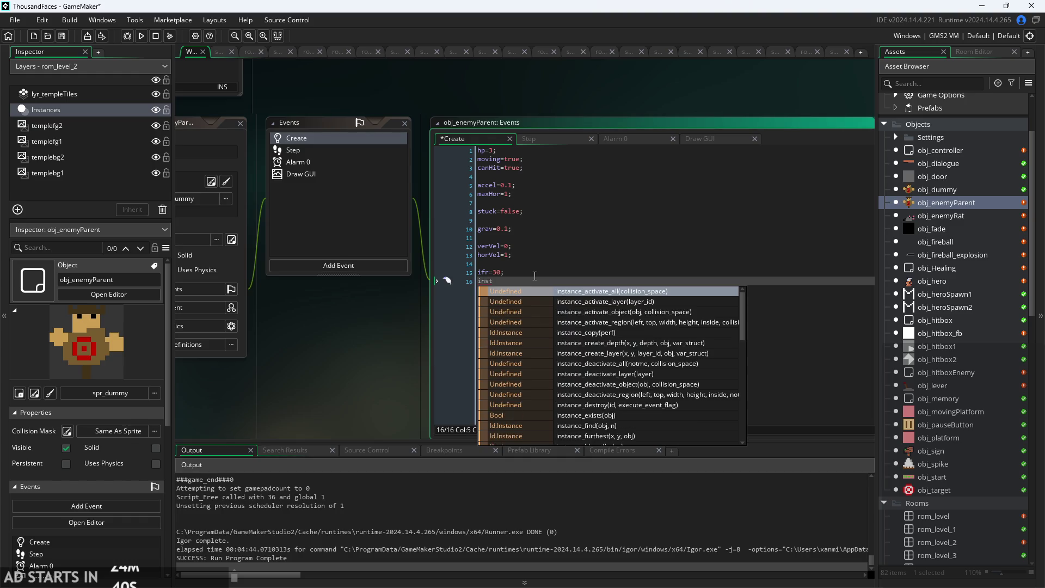
type("ance_create_l")
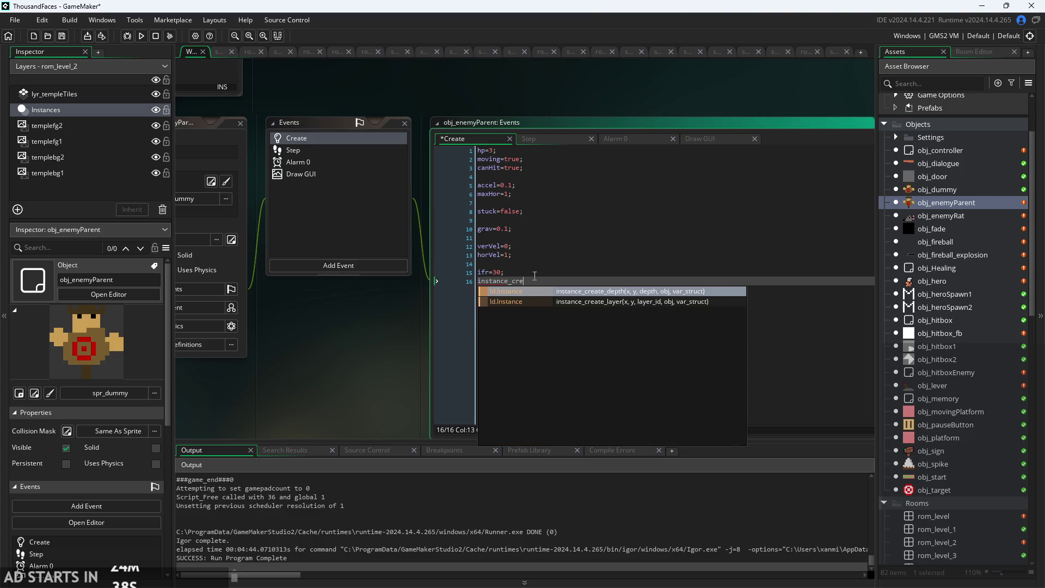
key("Return")
scroll(558, 292, "up", 2, "ctrl")
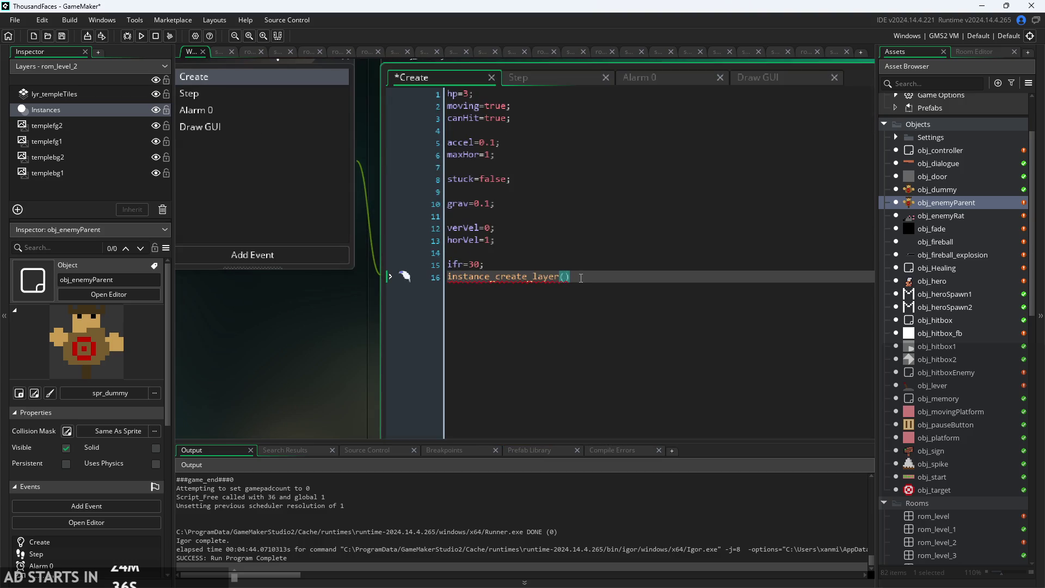
type("x,y")
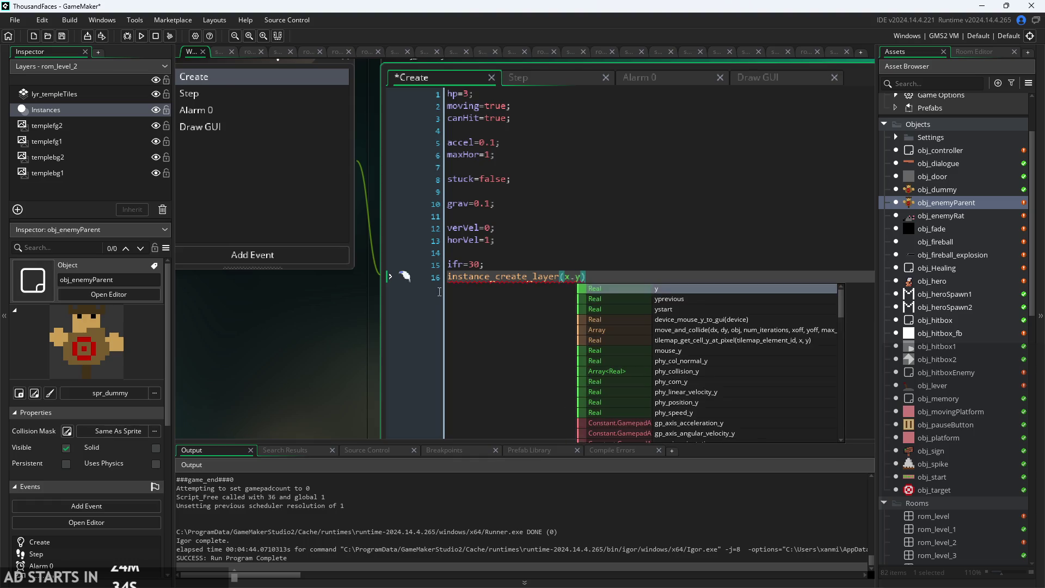
key("Left")
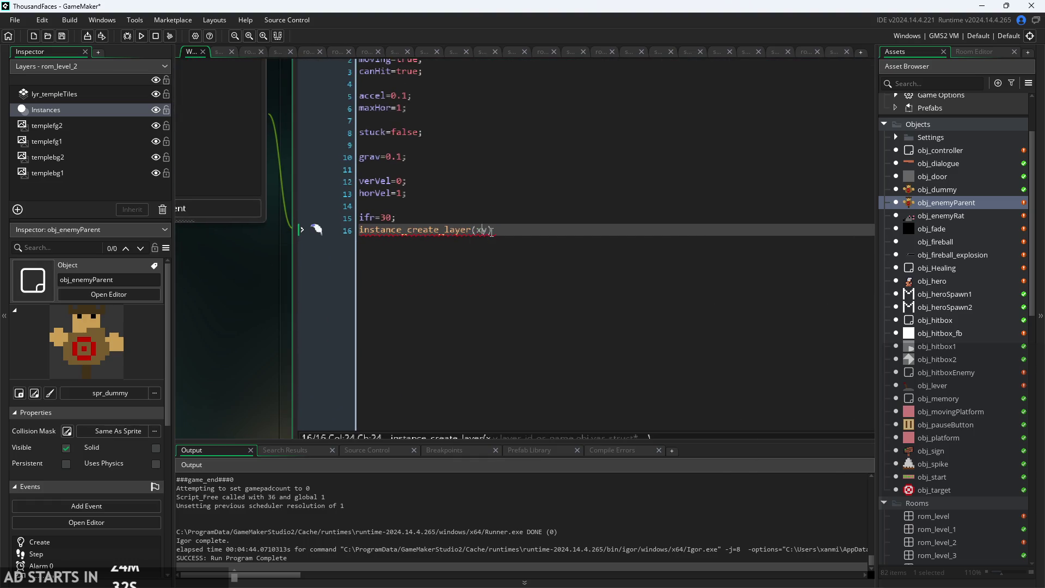
type(",")
key("Right")
type(",")
Complete the arguments with layer, obj_hitboxEnemy and an opening struct brace.
scroll(446, 302, "down", 1, "ctrl")
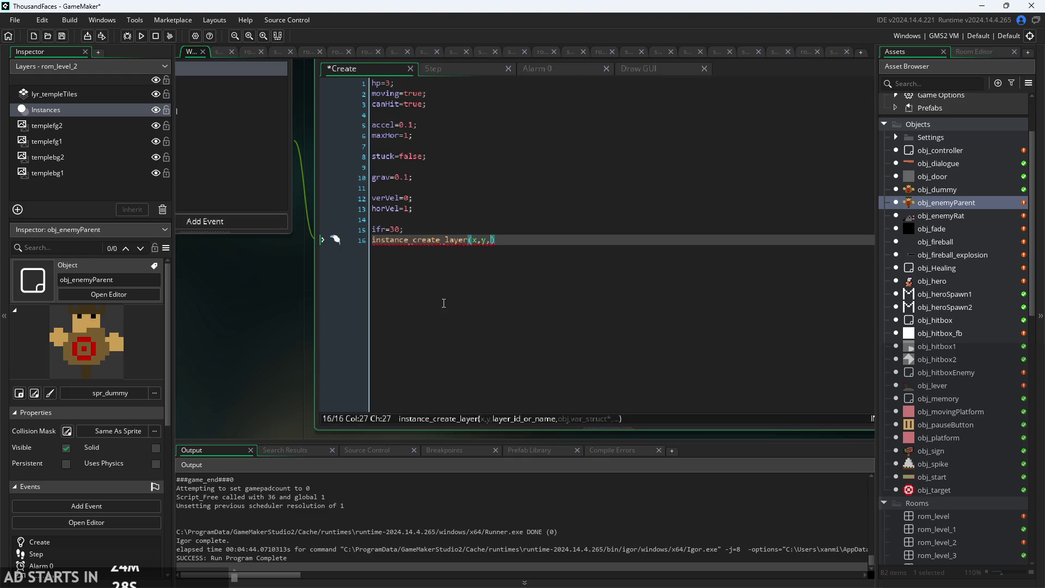
type("layer")
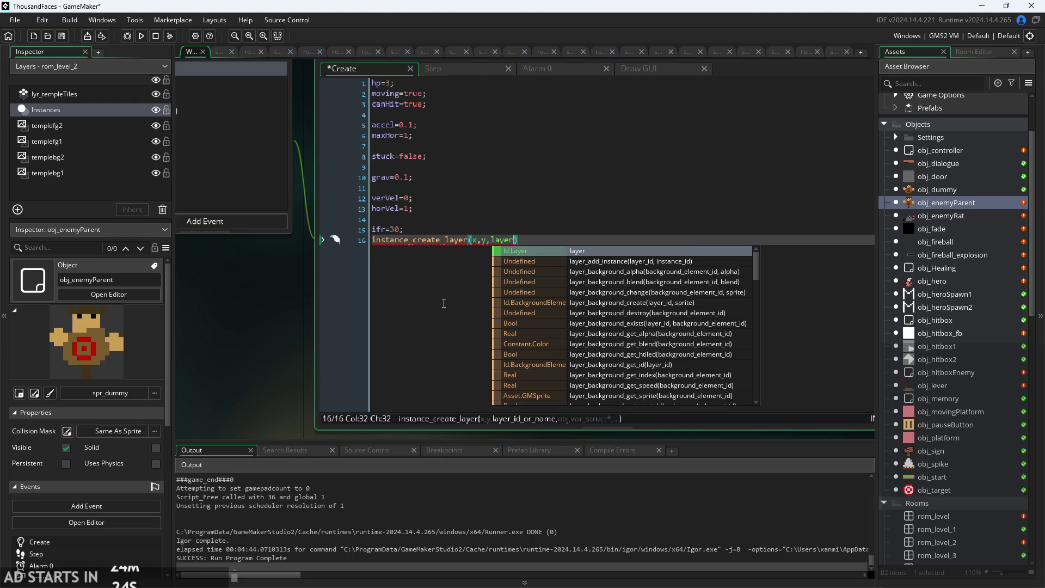
type(",")
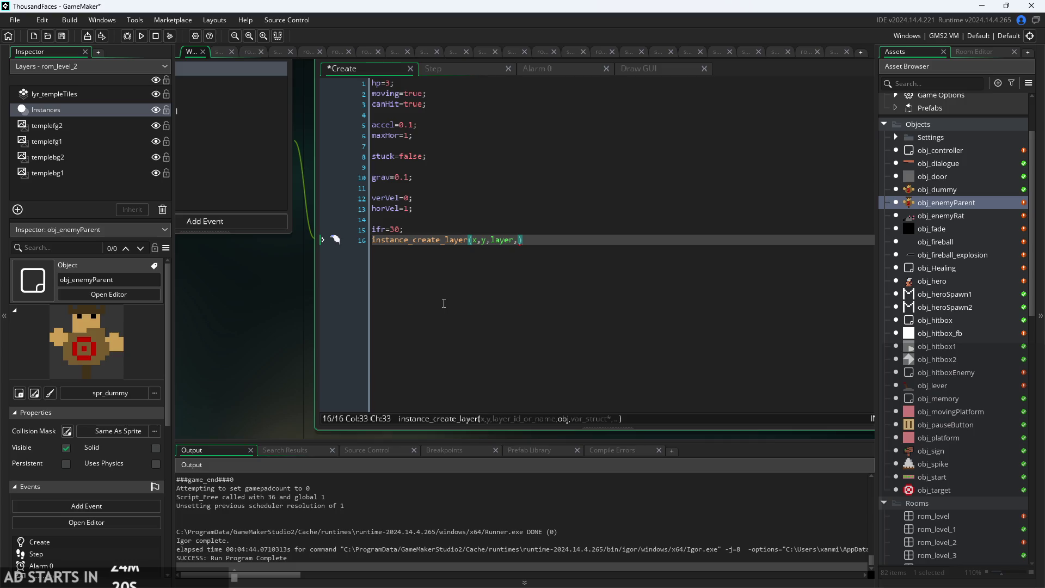
type("obj_en")
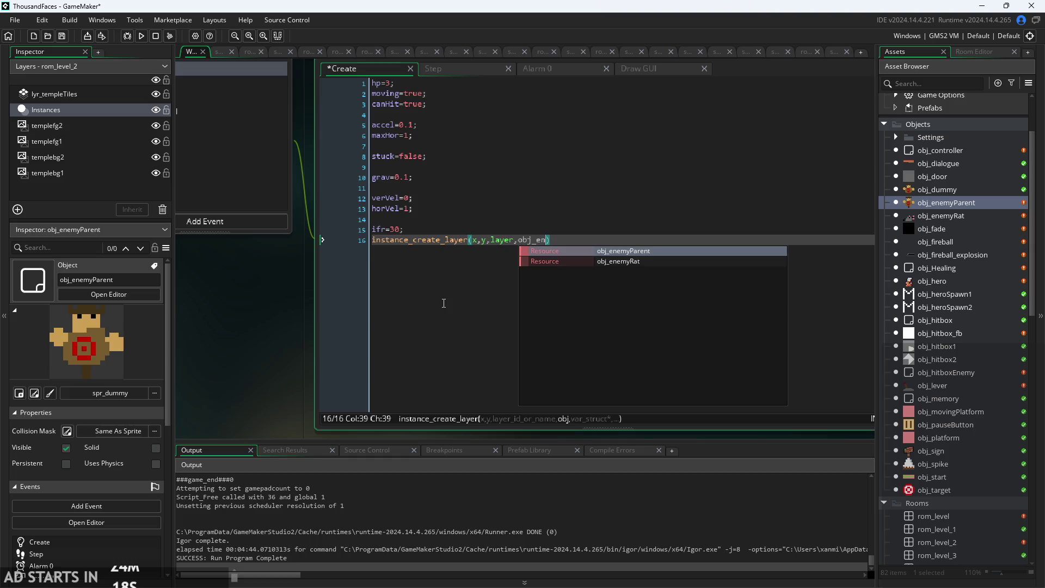
key("BackSpace")
key("BackSpace")
type("hit")
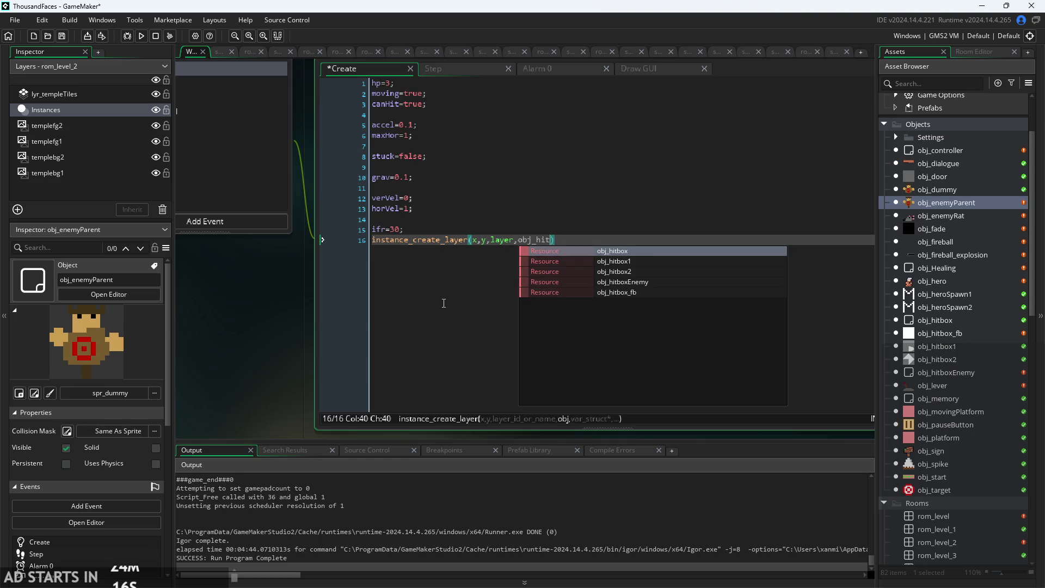
key("Down")
key("Down")
key("Return")
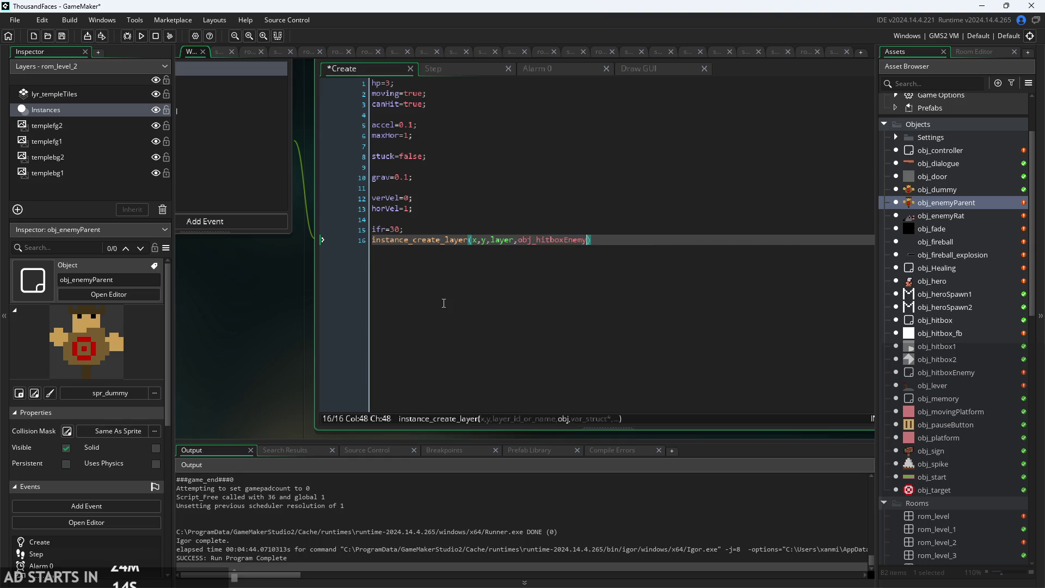
type(",{")
Check obj_fireball_explosion's Create call spawning obj_hitbox_fb, then open obj_hitboxEnemy.
double_click(949, 254)
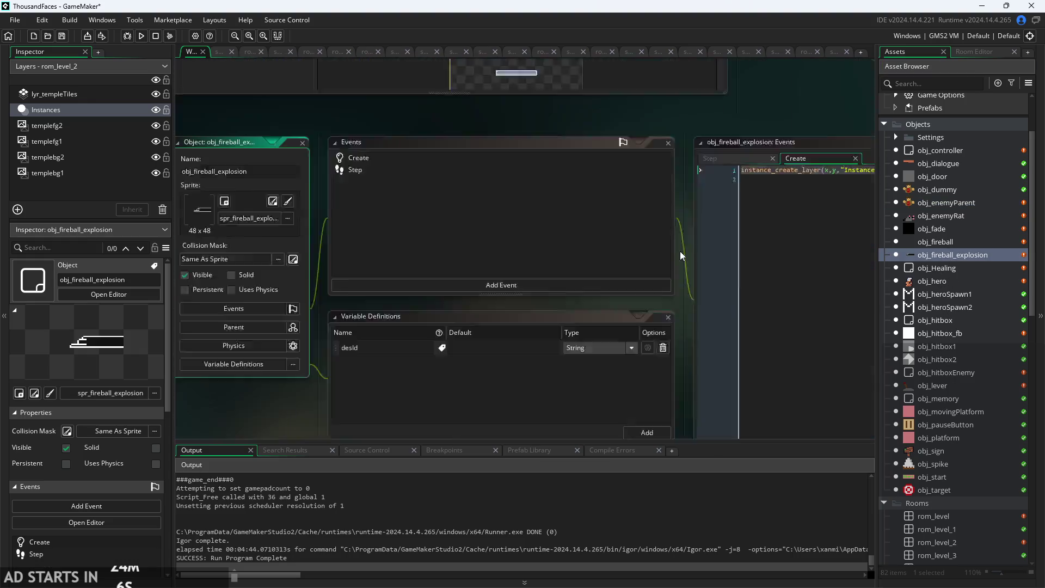
left_click(635, 102)
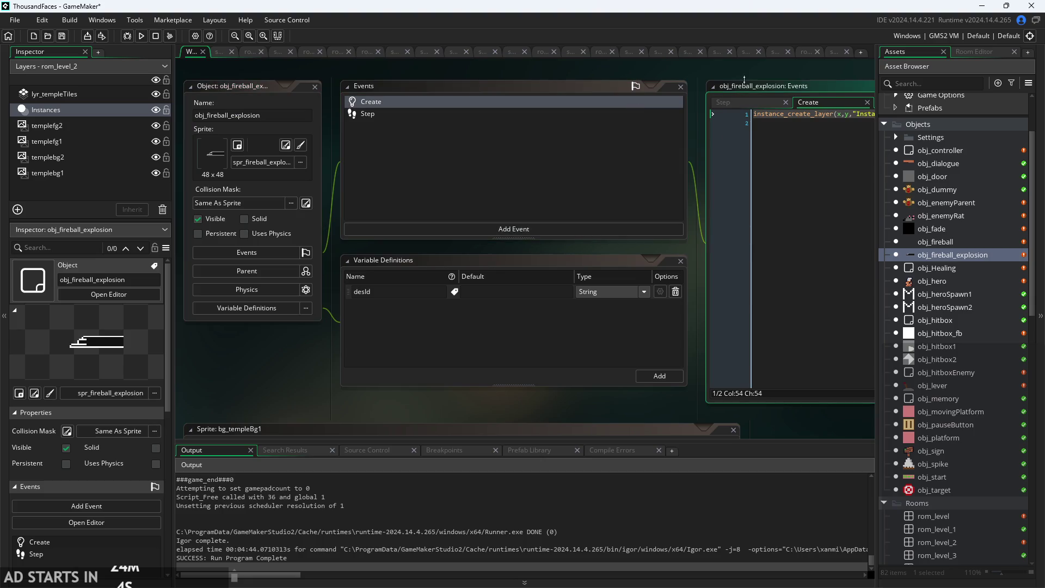
left_click(588, 116)
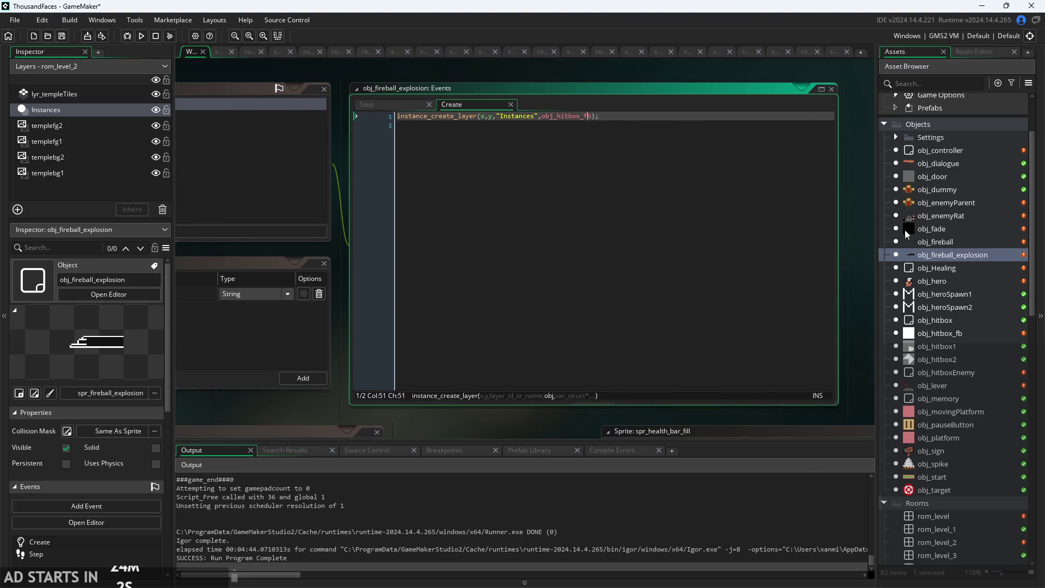
double_click(961, 375)
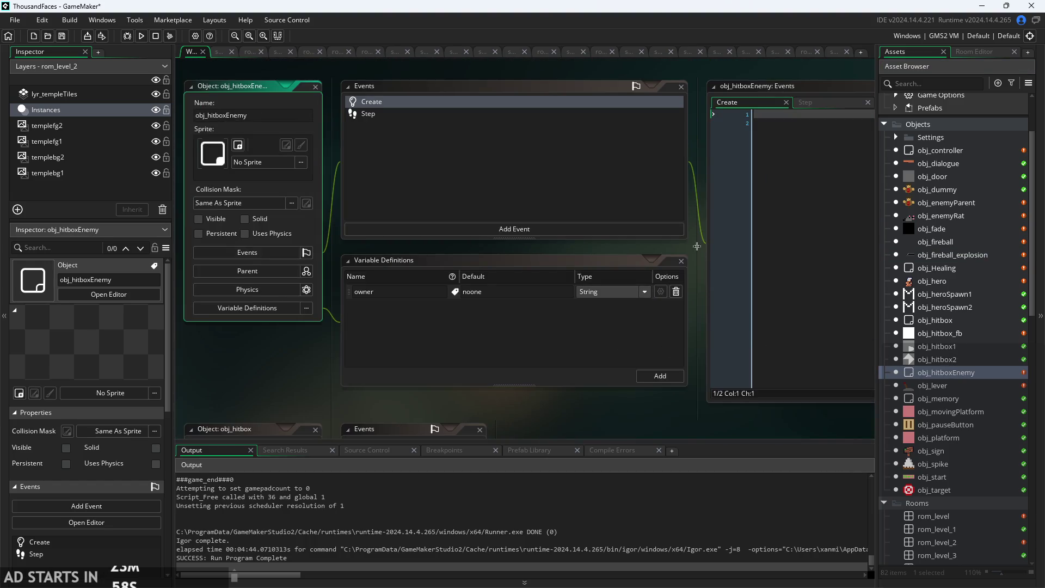
Delete the owner variable definition from obj_hitboxEnemy.
left_click(511, 131)
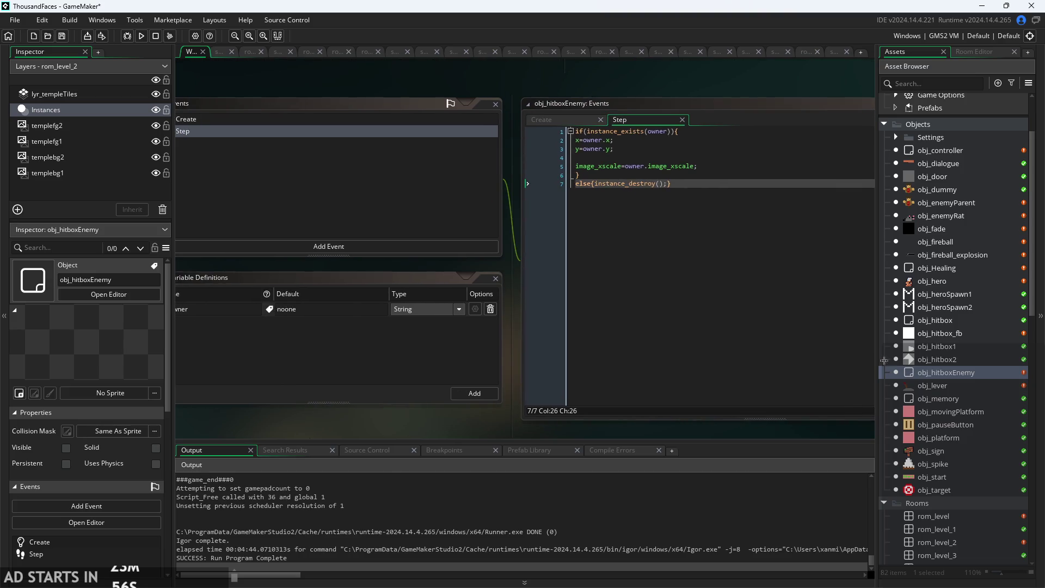
double_click(944, 374)
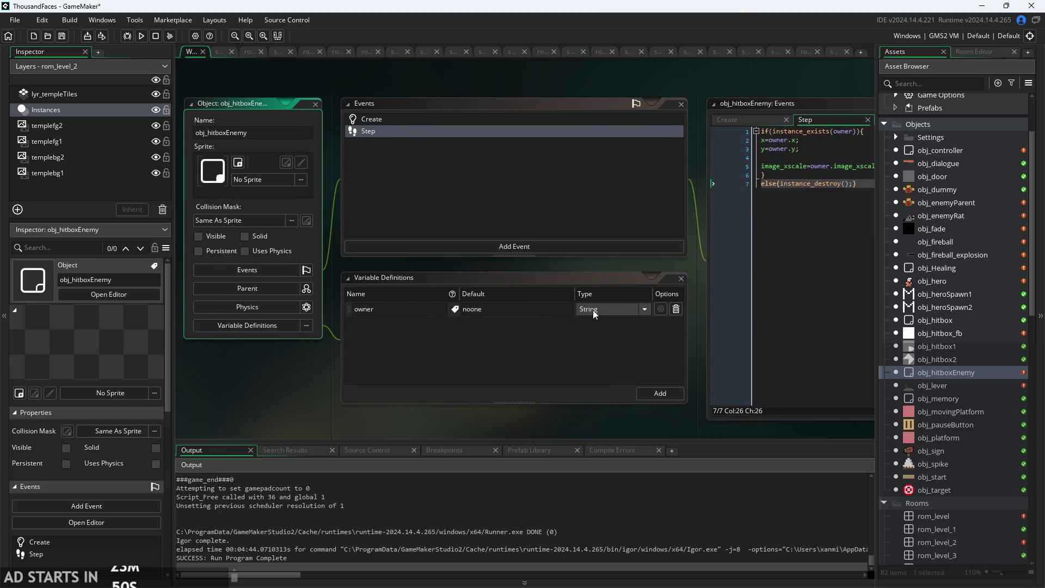
left_click(676, 310)
Type owner=noone; into obj_hitboxEnemy's Create code and save.
left_click(733, 121)
type("owner=")
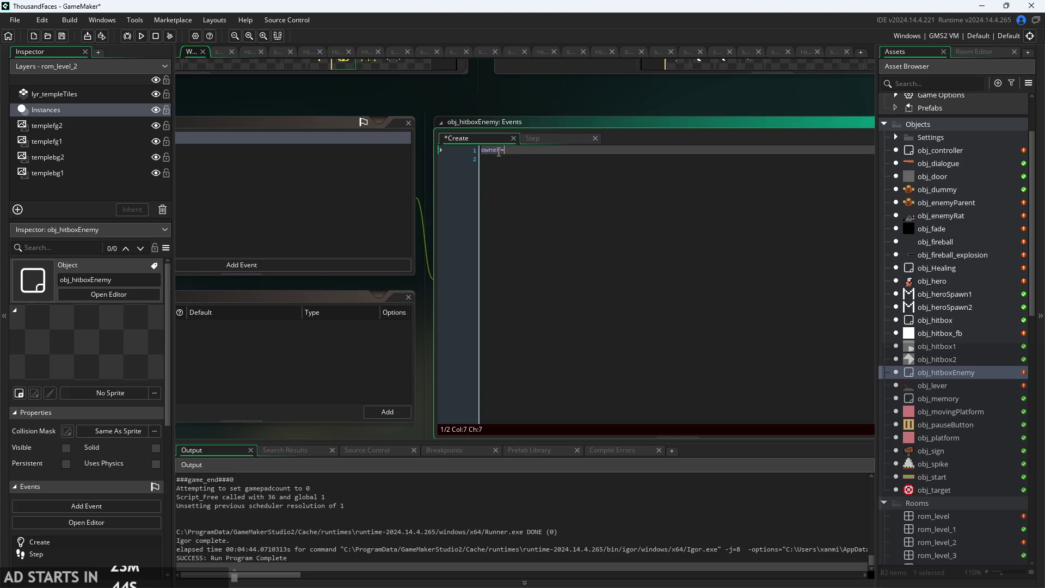
type("noone;")
left_click(566, 138)
left_click_drag(540, 110, 681, 121)
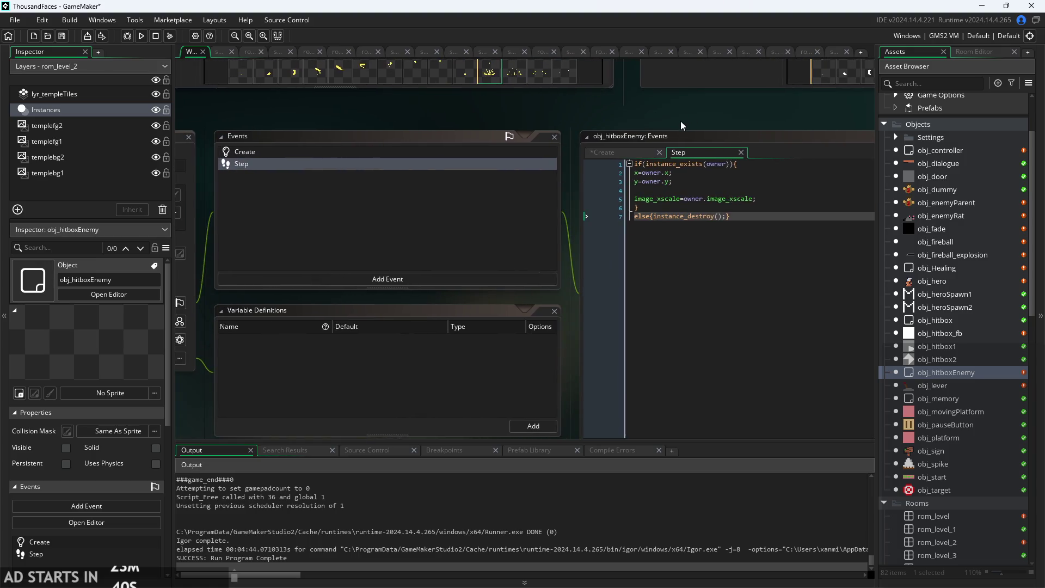
key("ctrl+s")
scroll(948, 374, "down", 3)
scroll(958, 261, "down", 12)
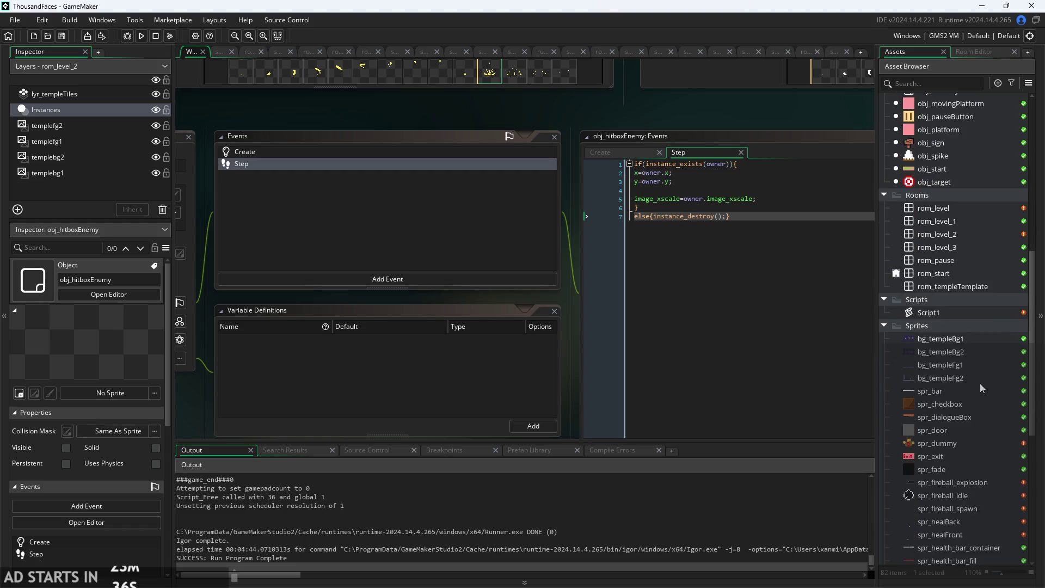
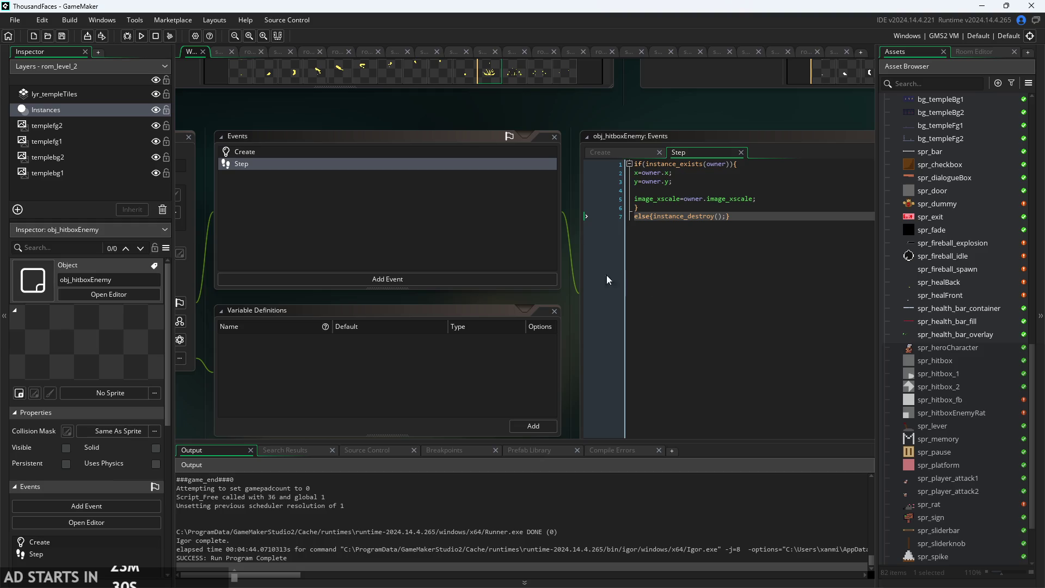
Compare the 16x16 spr_dummy and spr_hitboxEnemyRat sprites, then open obj_enemyParent's code.
double_click(947, 207)
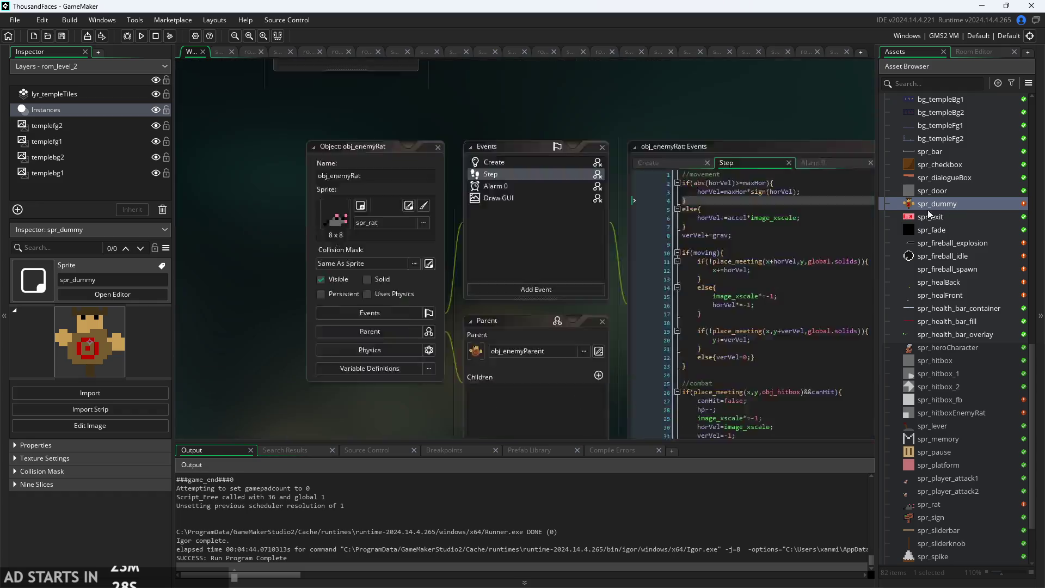
double_click(954, 413)
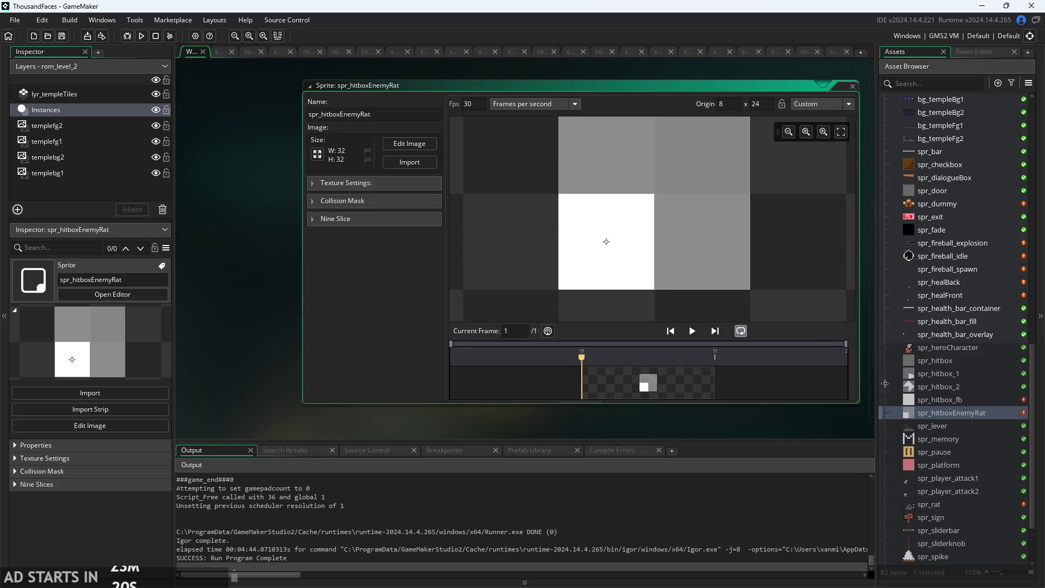
scroll(968, 387, "up", 2)
double_click(962, 246)
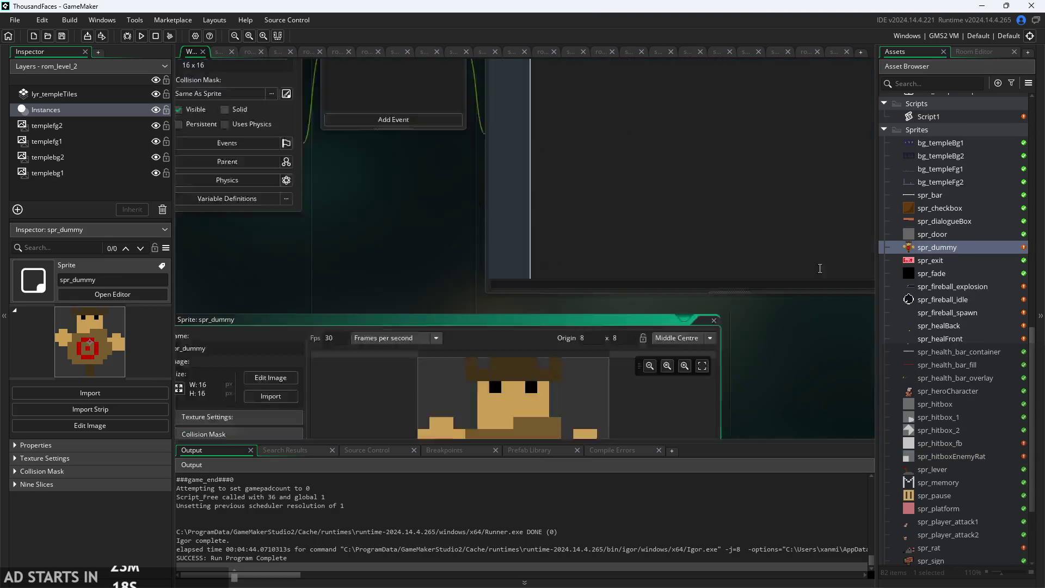
scroll(949, 266, "up", 8)
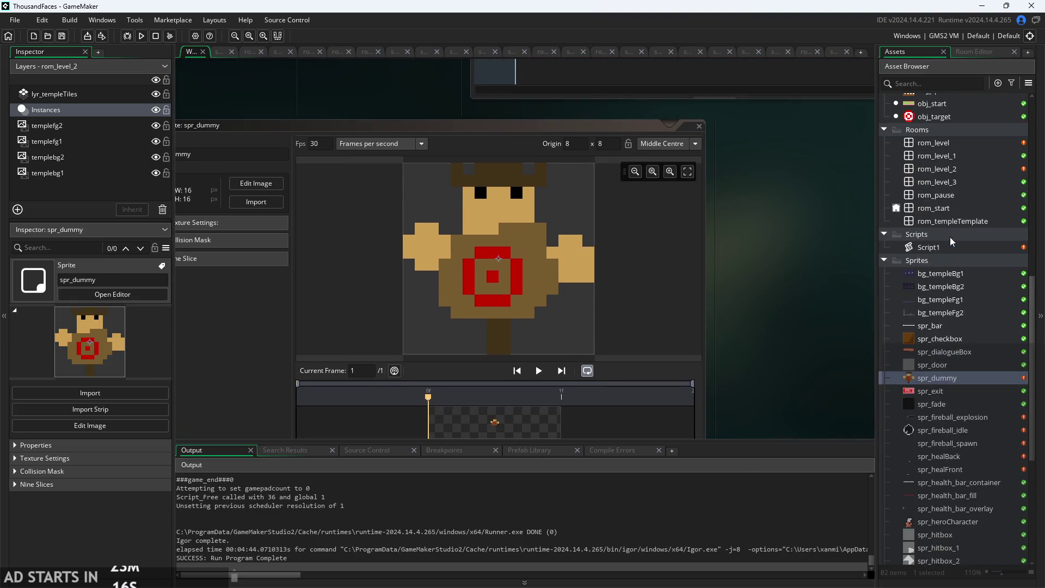
scroll(947, 261, "up", 3)
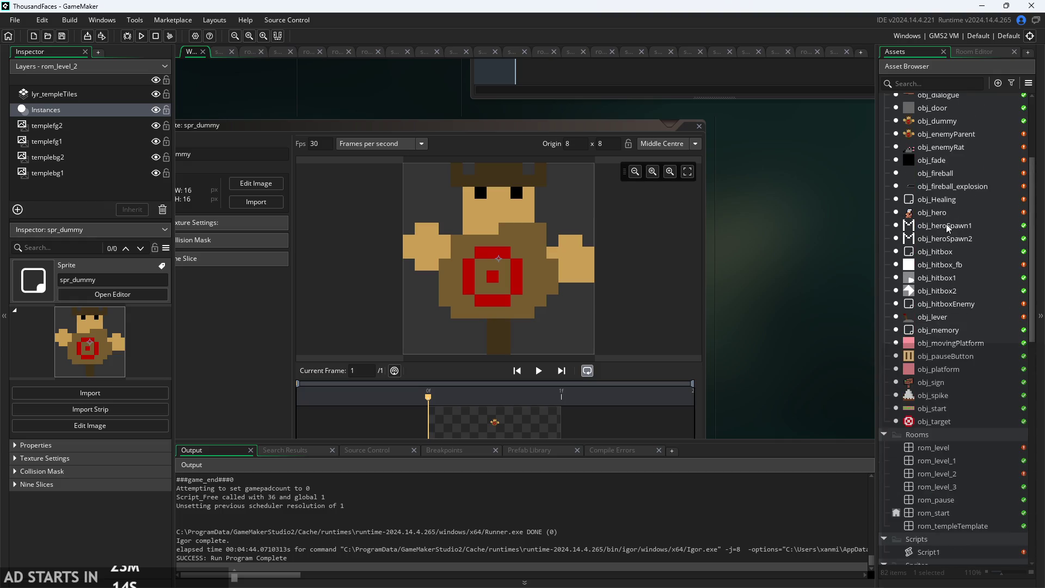
double_click(948, 134)
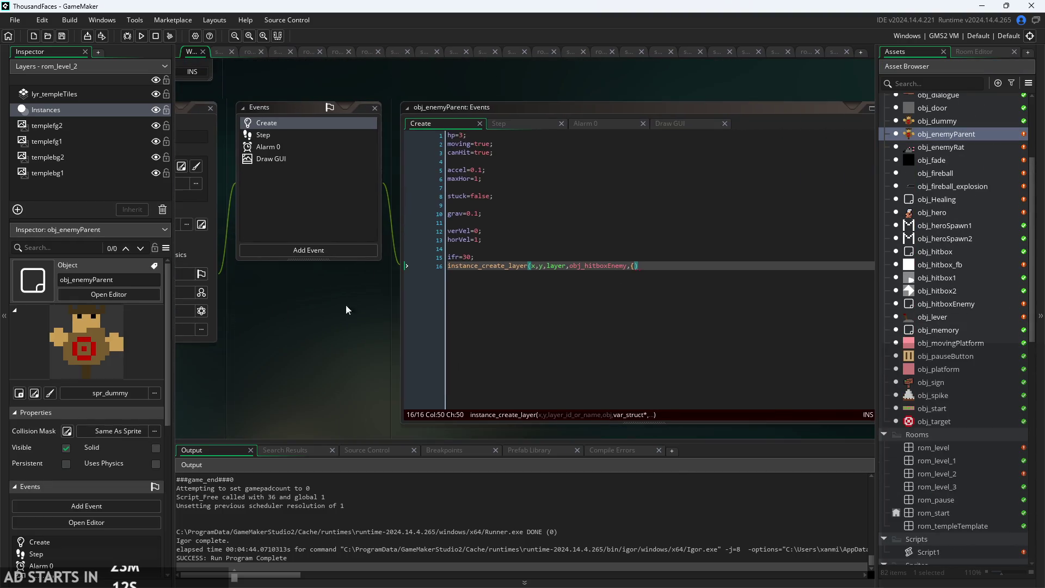
Remove the stray comma on line 16 and duplicate obj_hitboxEnemy as obj_hitboxEnemyRat.
key("BackSpace")
key("BackSpace")
type("(")
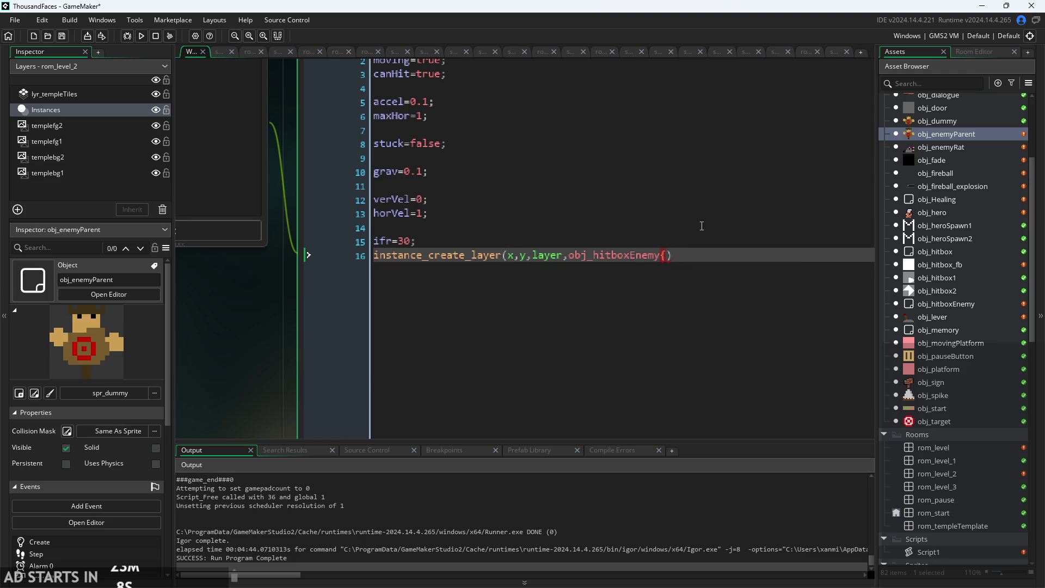
left_click(956, 304)
right_click(955, 303)
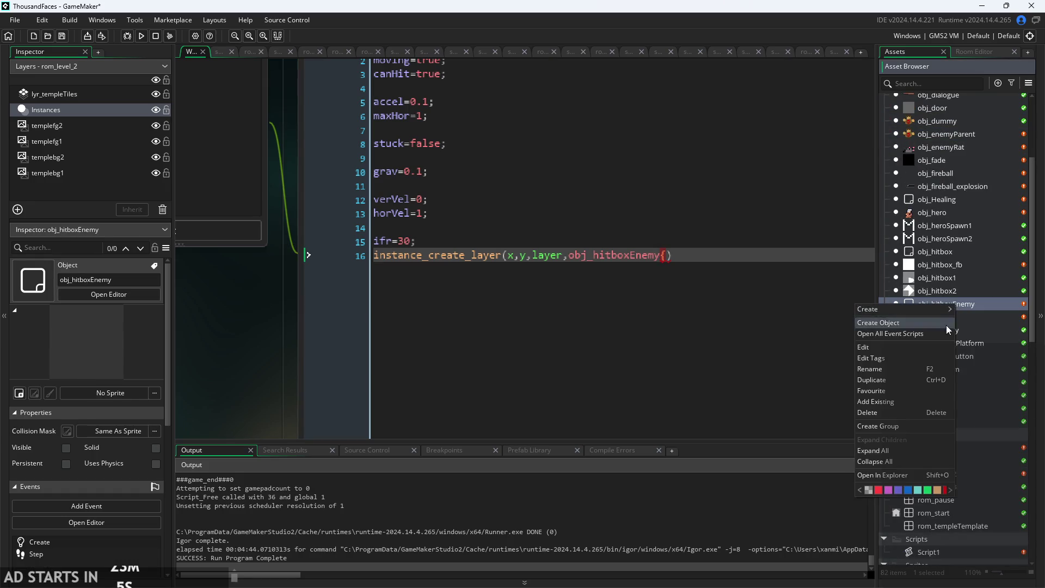
left_click(917, 377)
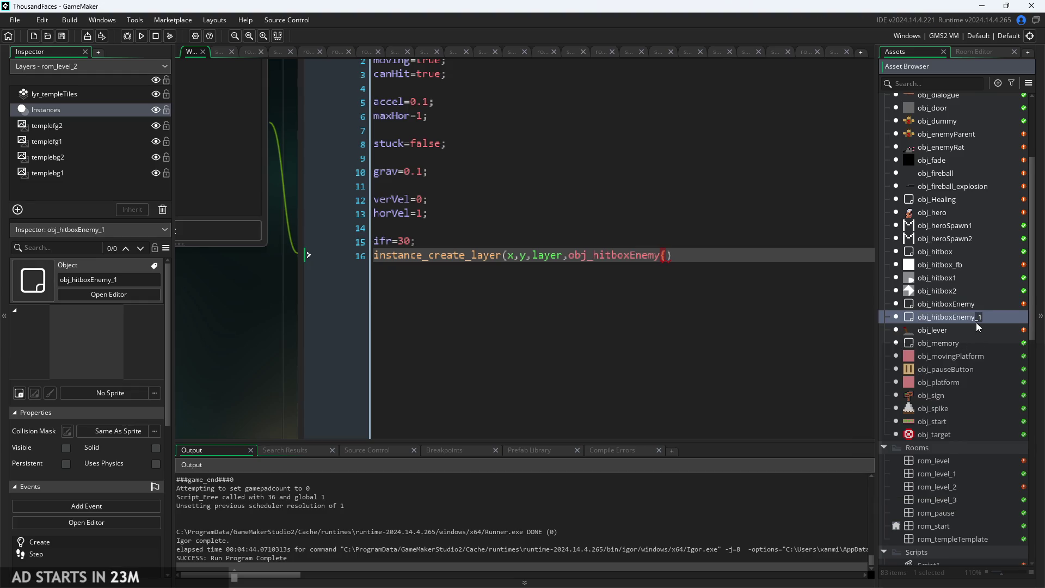
type("Ro")
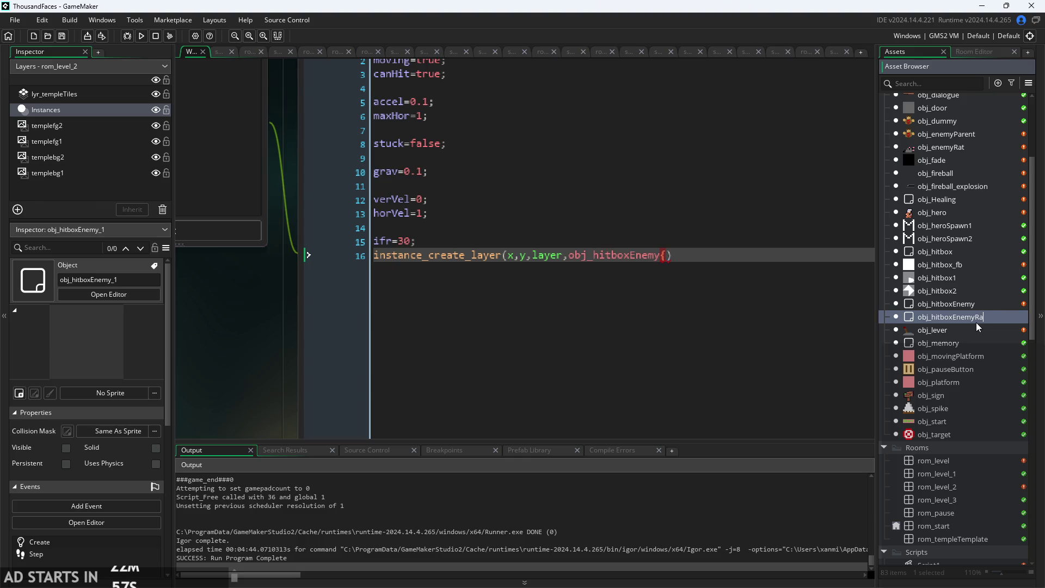
key("Return")
double_click(986, 321)
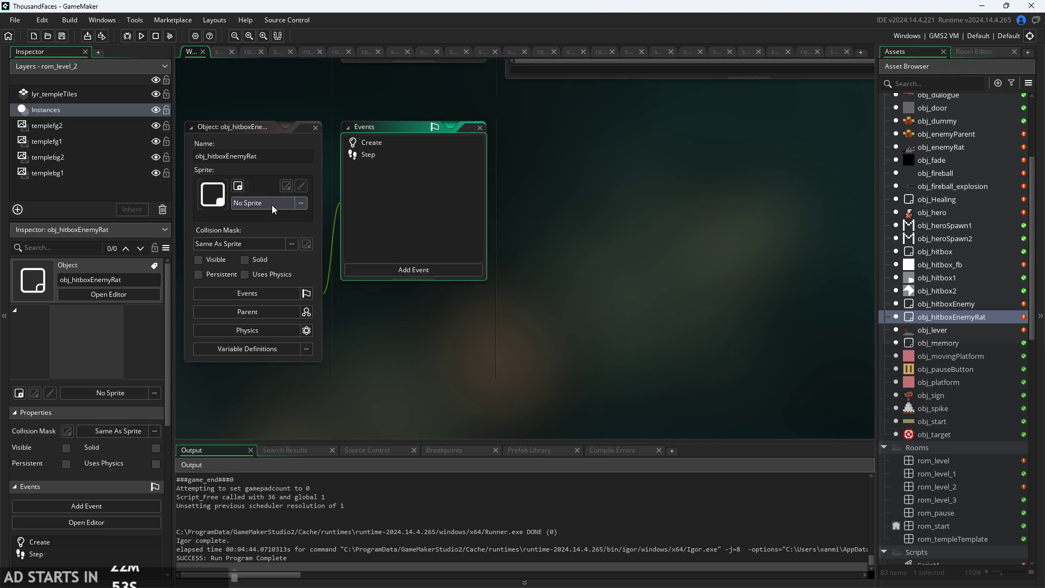
Set obj_hitboxEnemy as the parent object of obj_hitboxEnemyRat.
left_click(272, 205)
left_click(398, 384)
left_click(257, 316)
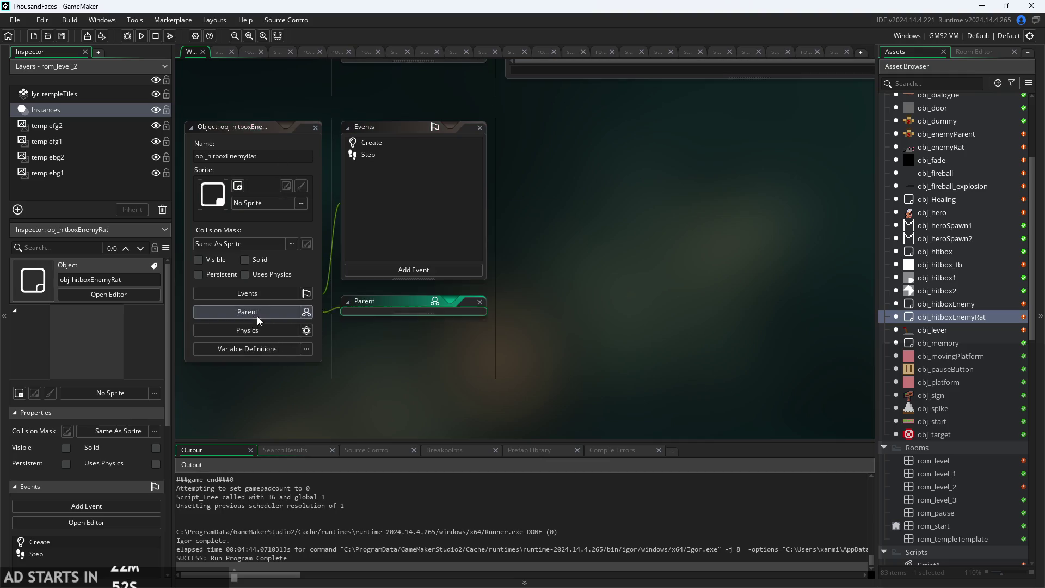
left_click(384, 330)
left_click(399, 386)
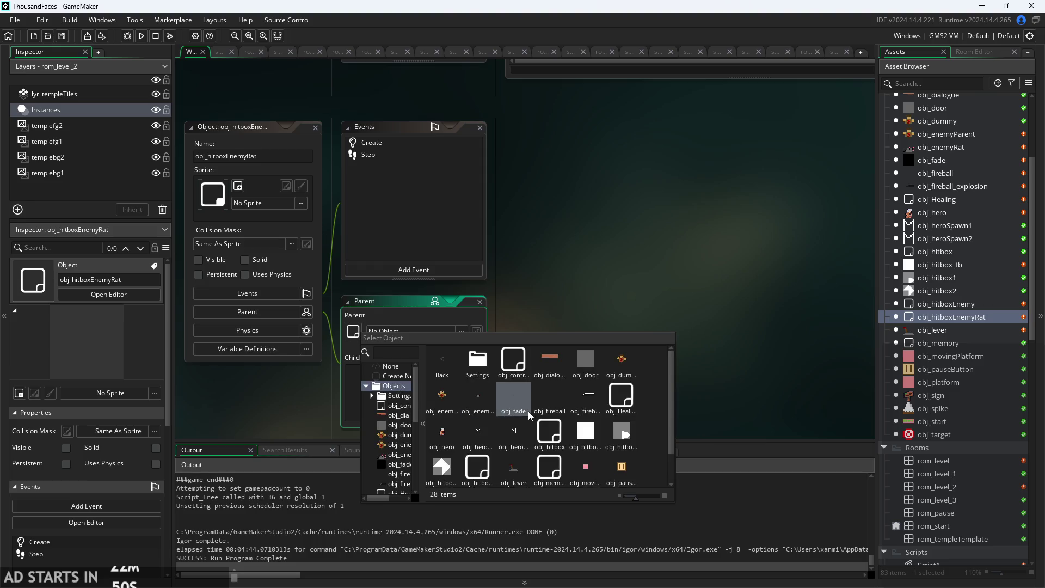
scroll(506, 422, "down", 1)
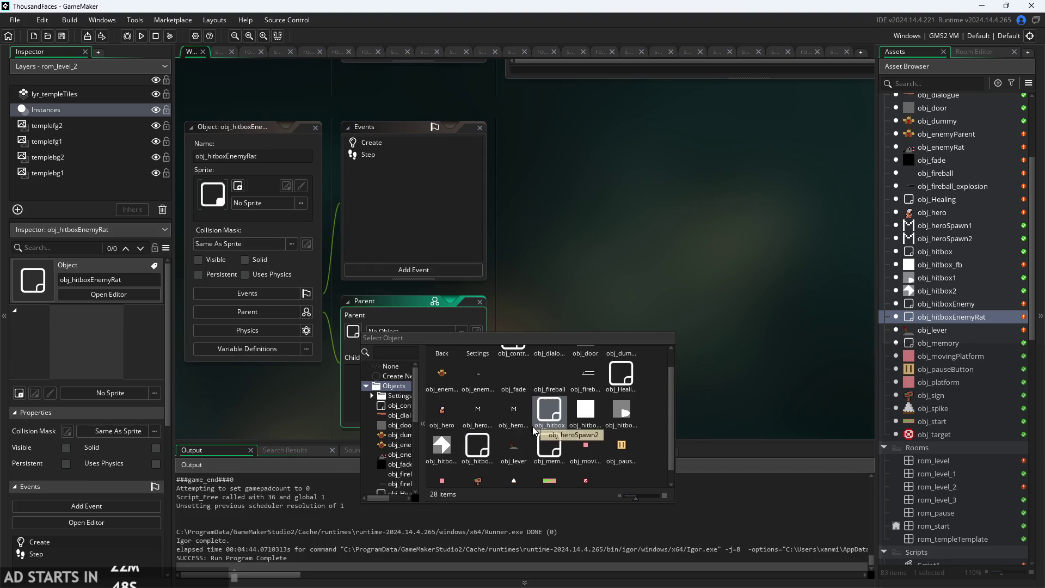
scroll(403, 441, "down", 3)
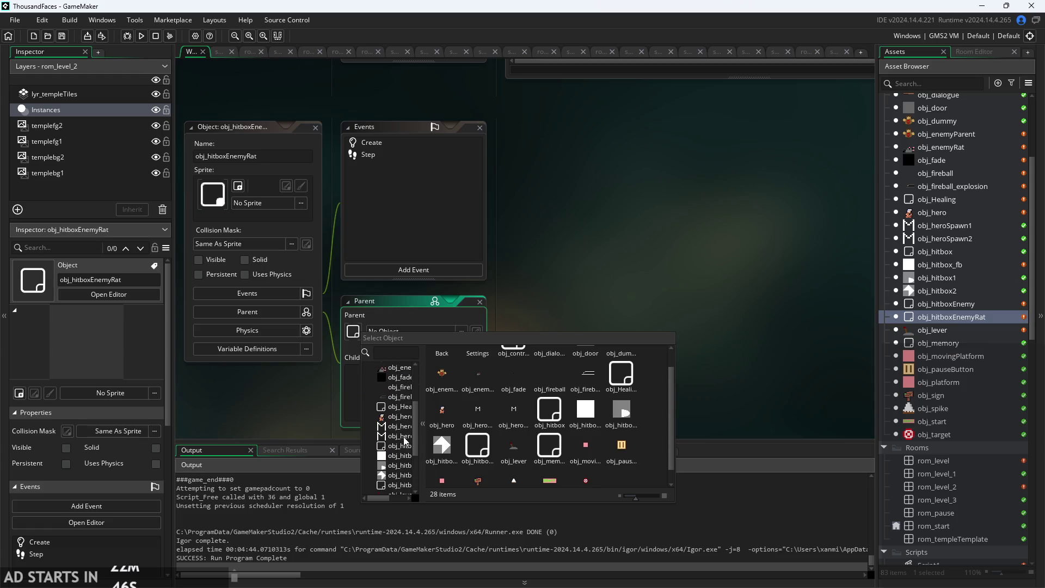
left_click_drag(419, 429, 469, 429)
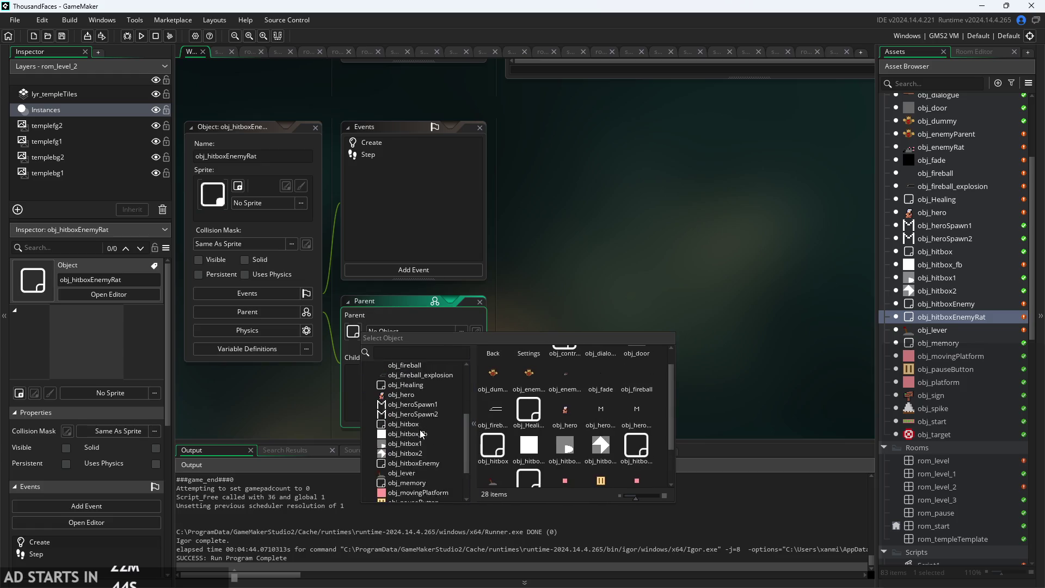
scroll(420, 430, "down", 3)
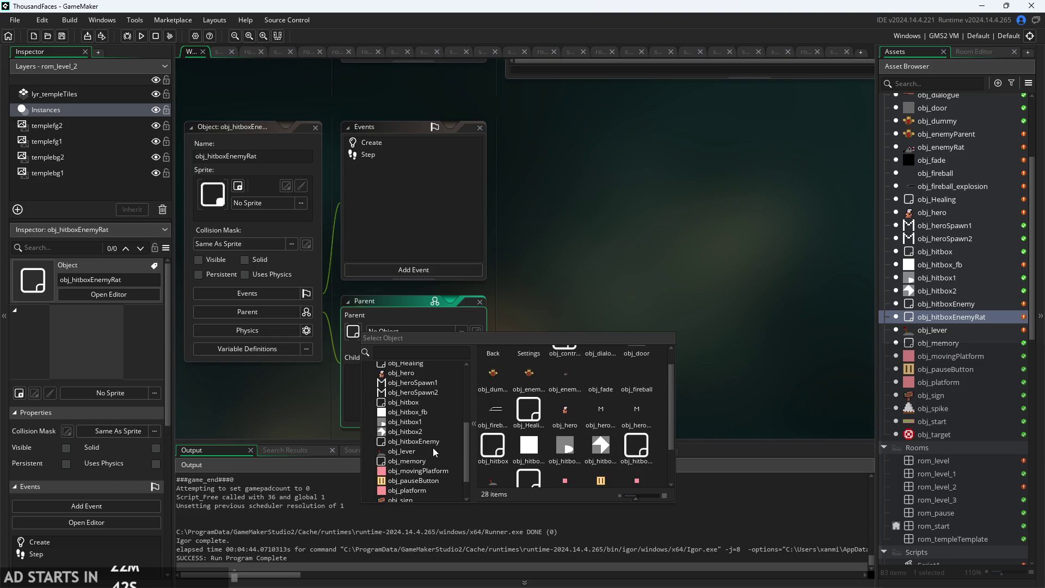
left_click(433, 442)
Delete noone from the owner=noone; line in obj_hitboxEnemyRat's Create code.
left_click(405, 154)
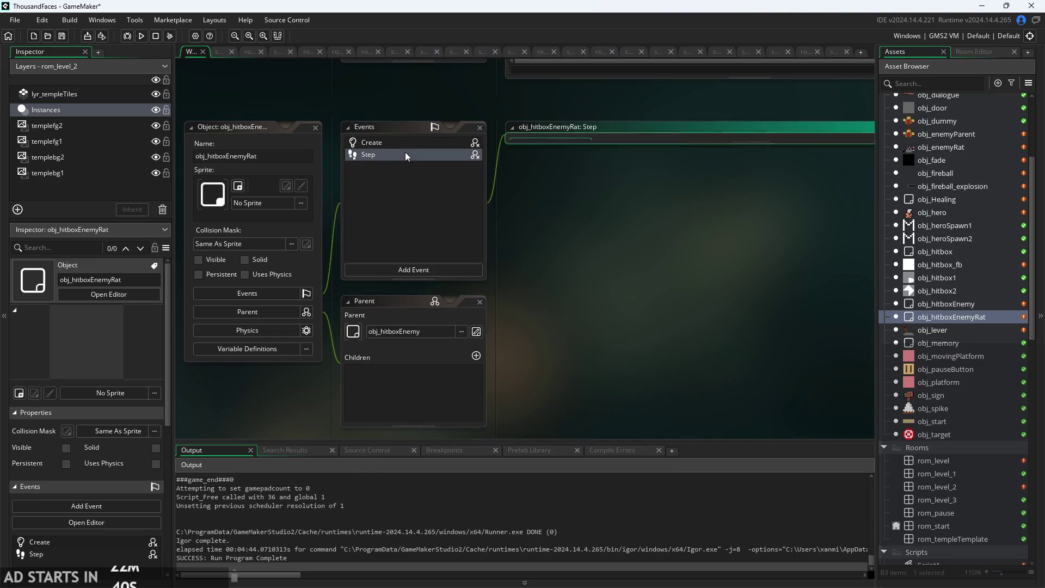
left_click(408, 139)
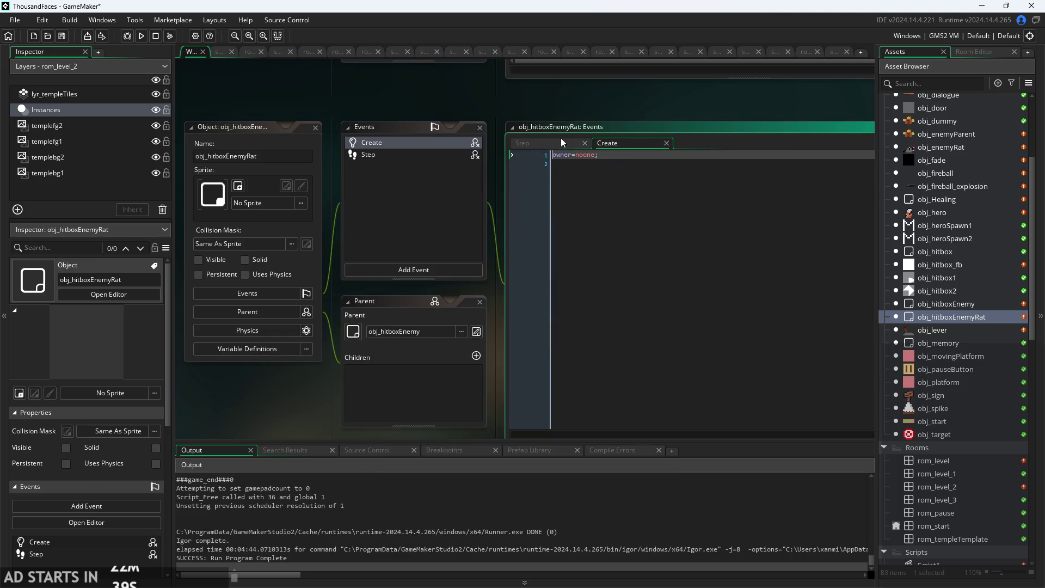
double_click(583, 155)
scroll(579, 160, "up", 2, "ctrl")
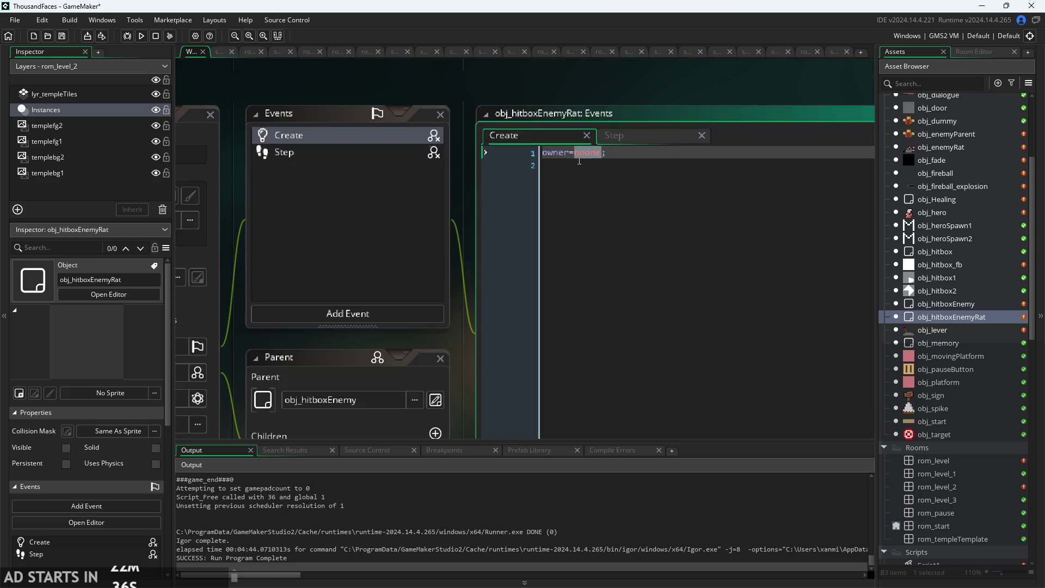
key("BackSpace")
left_click(645, 135)
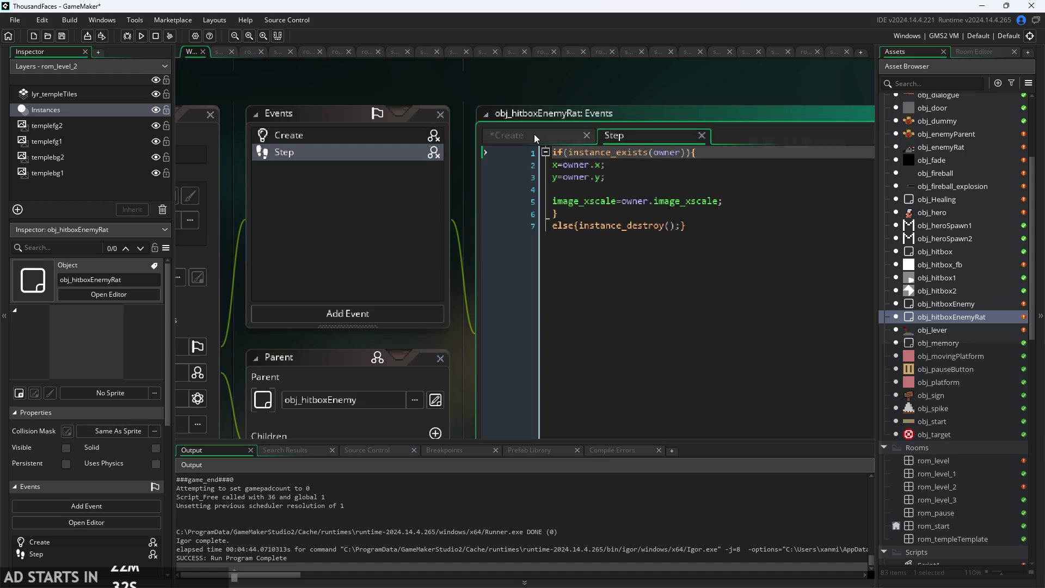
left_click(534, 134)
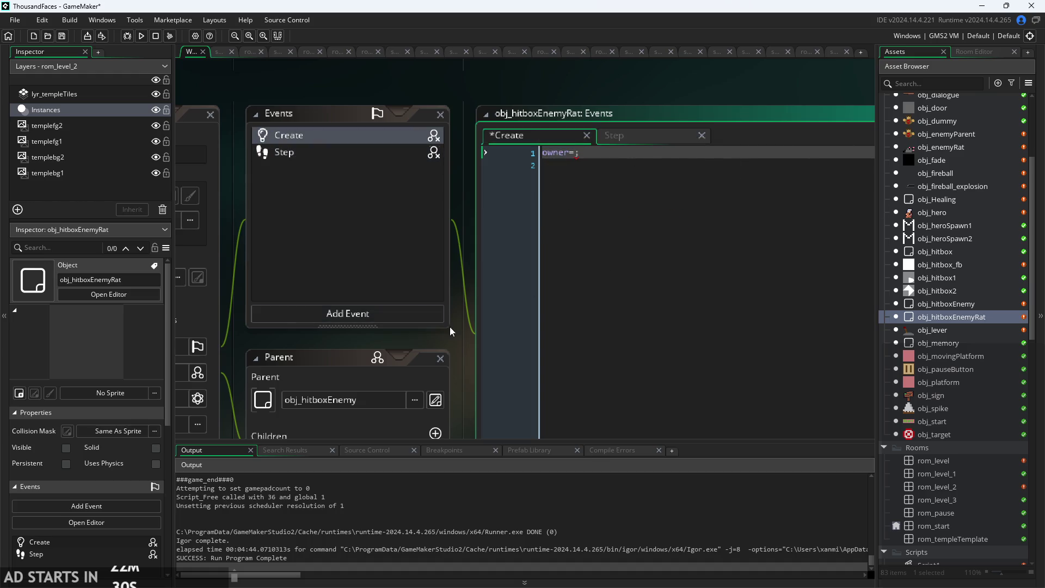
scroll(549, 270, "down", 3, "ctrl")
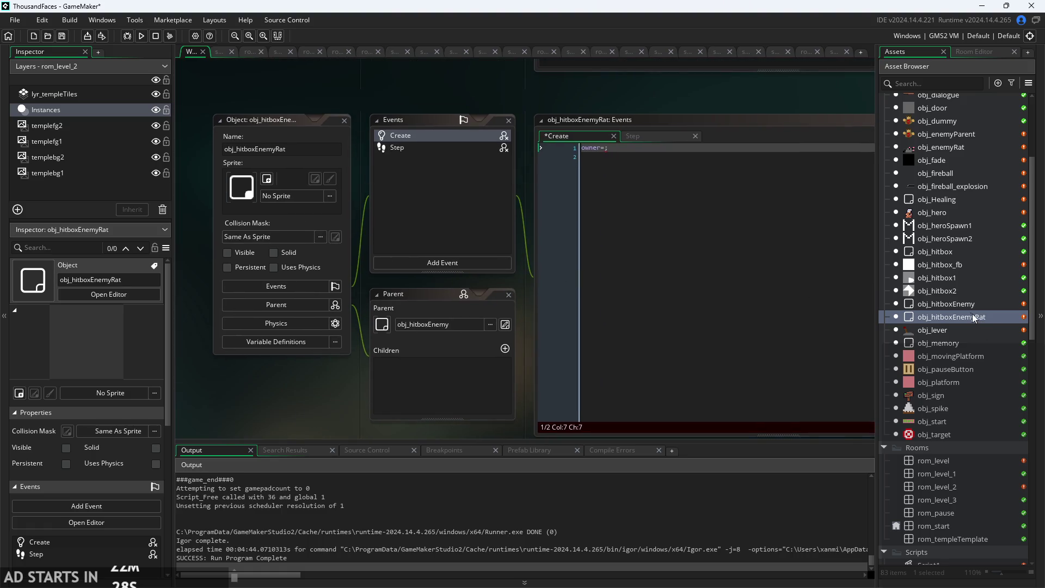
double_click(957, 305)
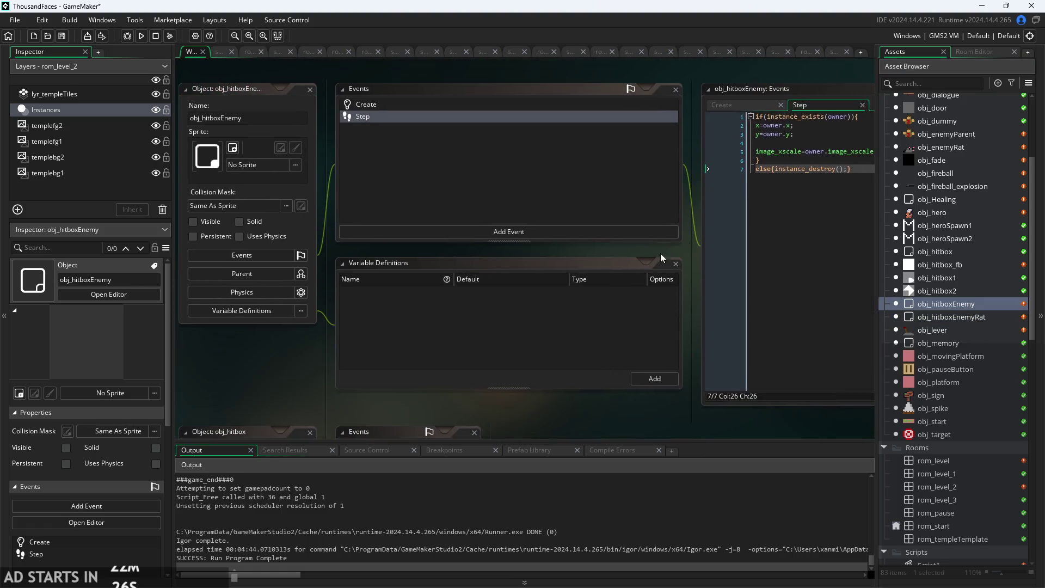
Add an owner variable definition to obj_hitboxEnemy with type String and default noone.
left_click(627, 392)
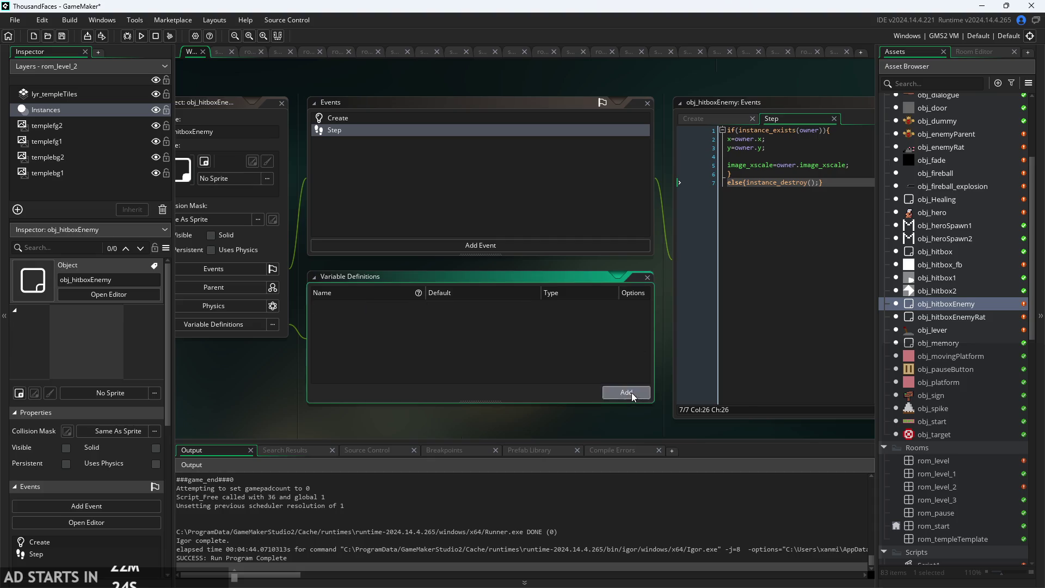
type("owner")
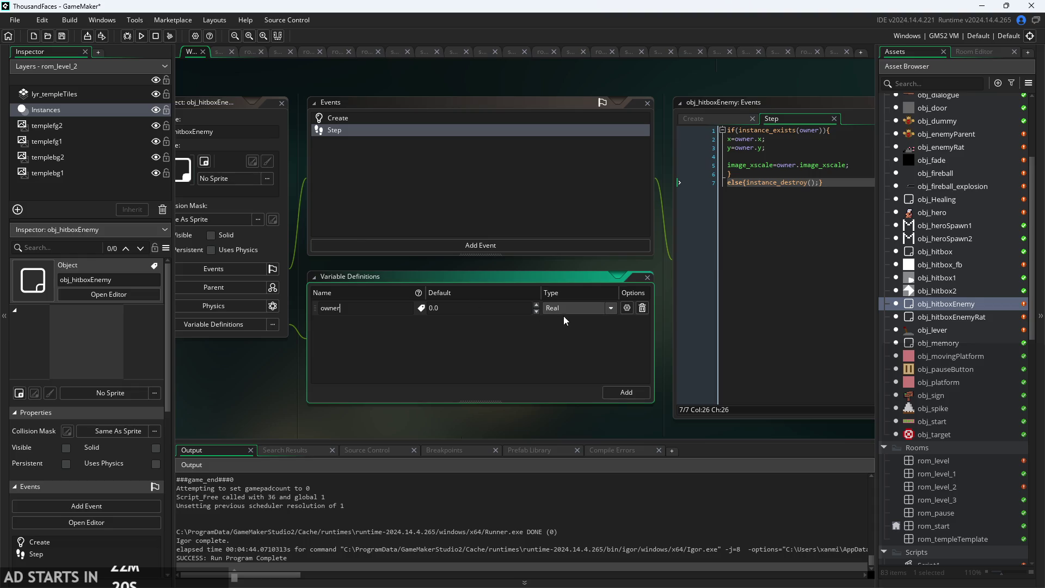
left_click(563, 312)
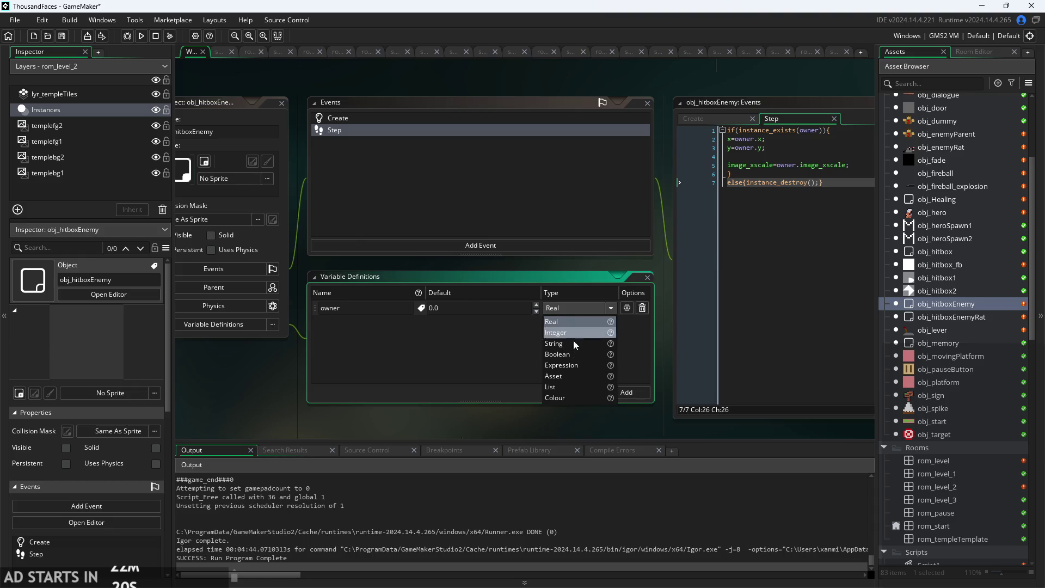
left_click(572, 343)
left_click(474, 309)
type("noone")
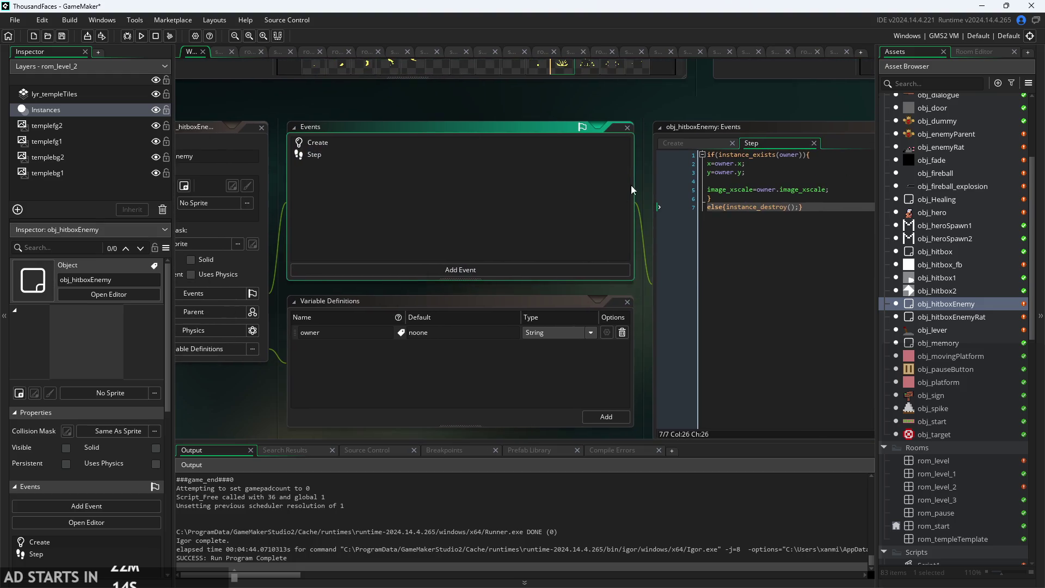
Review obj_hitboxEnemy's Step code and its owner reference, then return to Create.
left_click(678, 146)
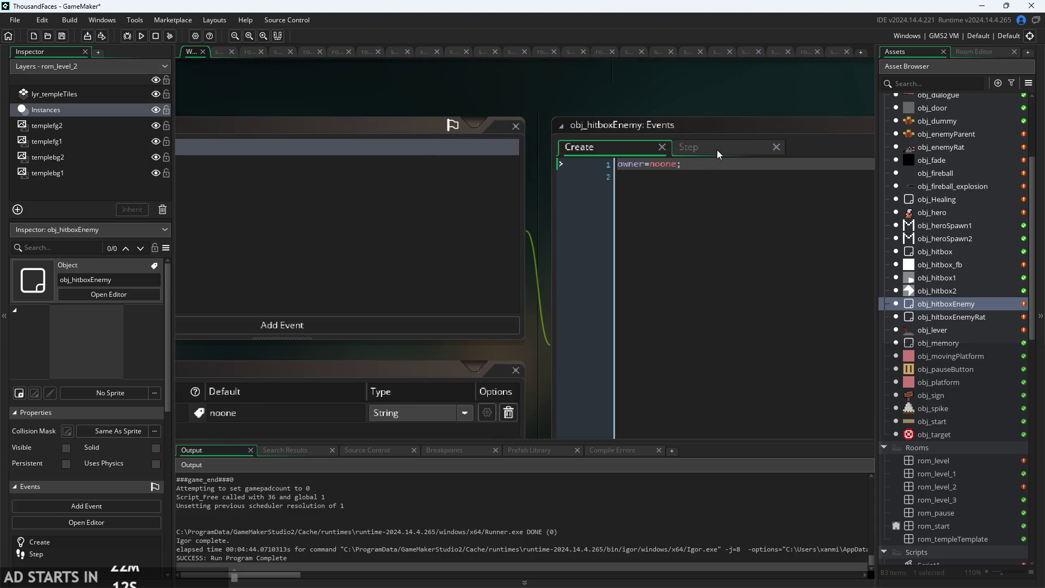
left_click(717, 149)
left_click(746, 164)
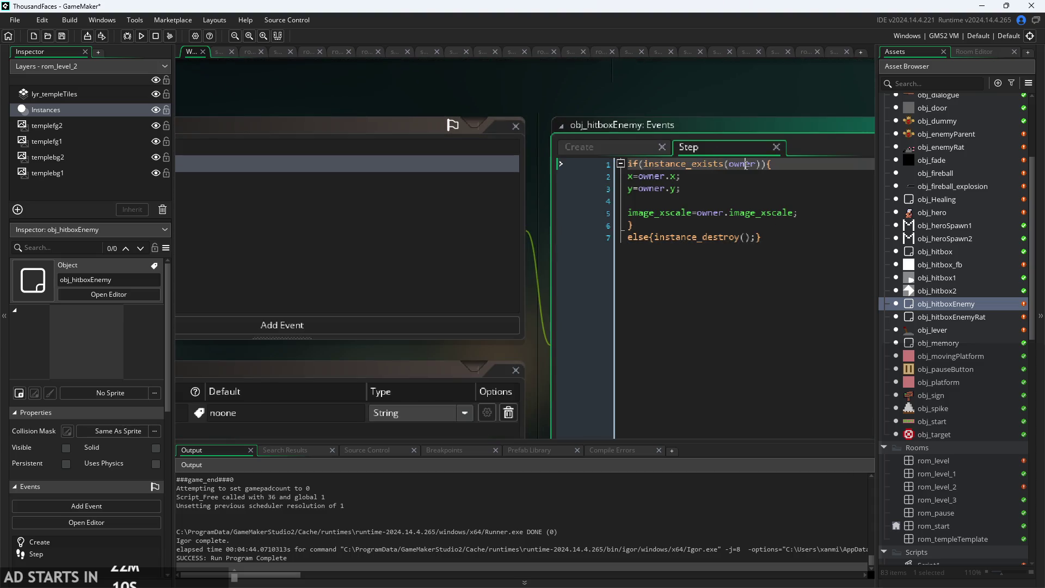
left_click(708, 213)
left_click(579, 147)
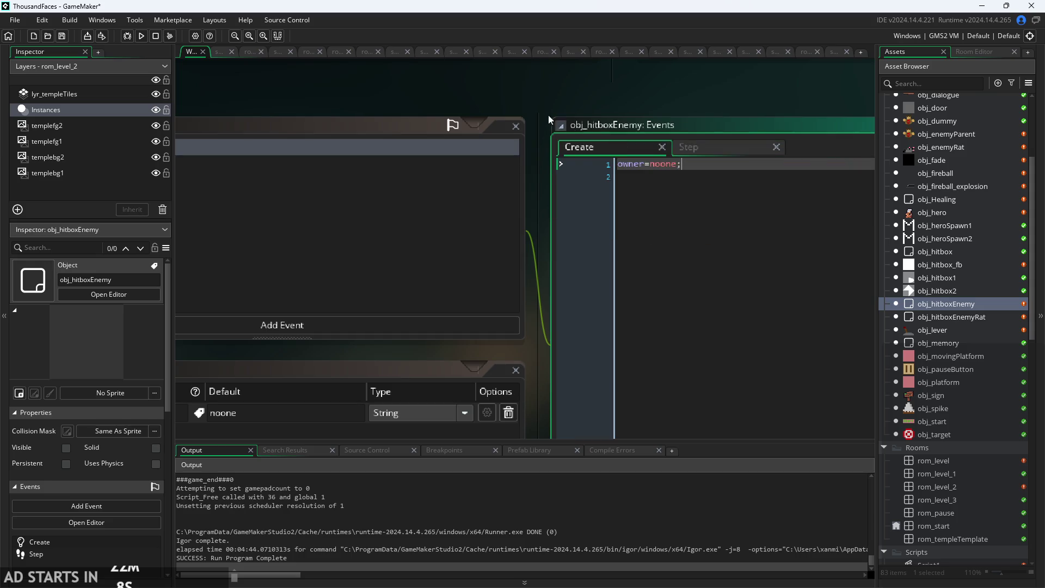
left_click_drag(548, 115, 726, 109)
double_click(960, 316)
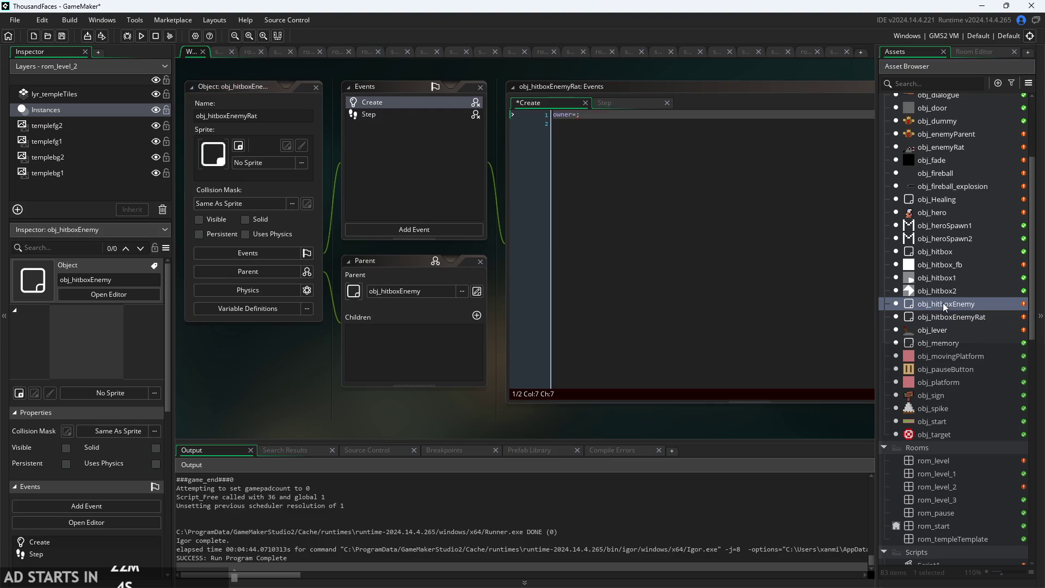
Delete the owner=noone; line from obj_hitboxEnemy's Create event.
double_click(943, 303)
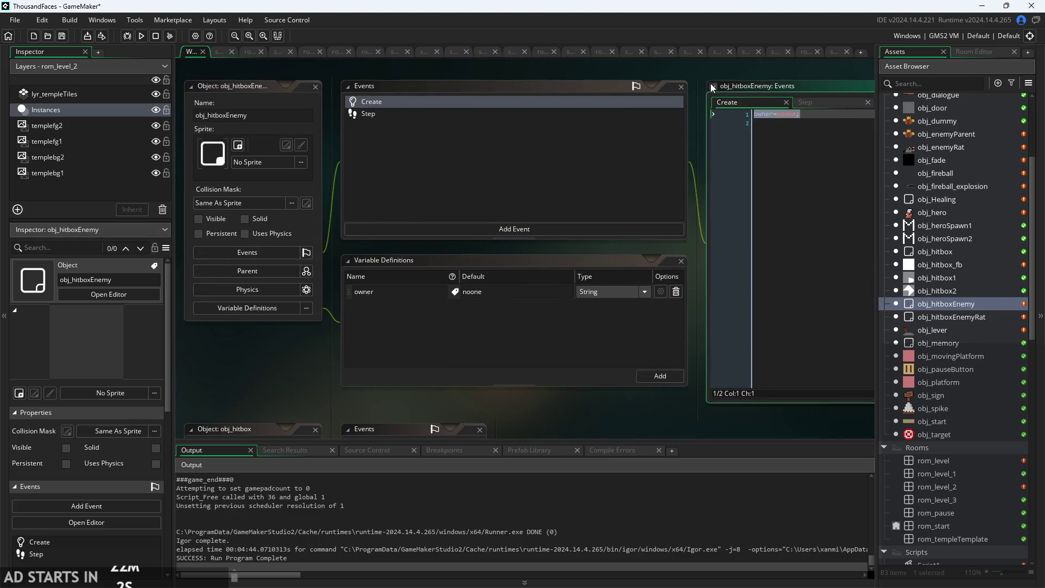
key("BackSpace")
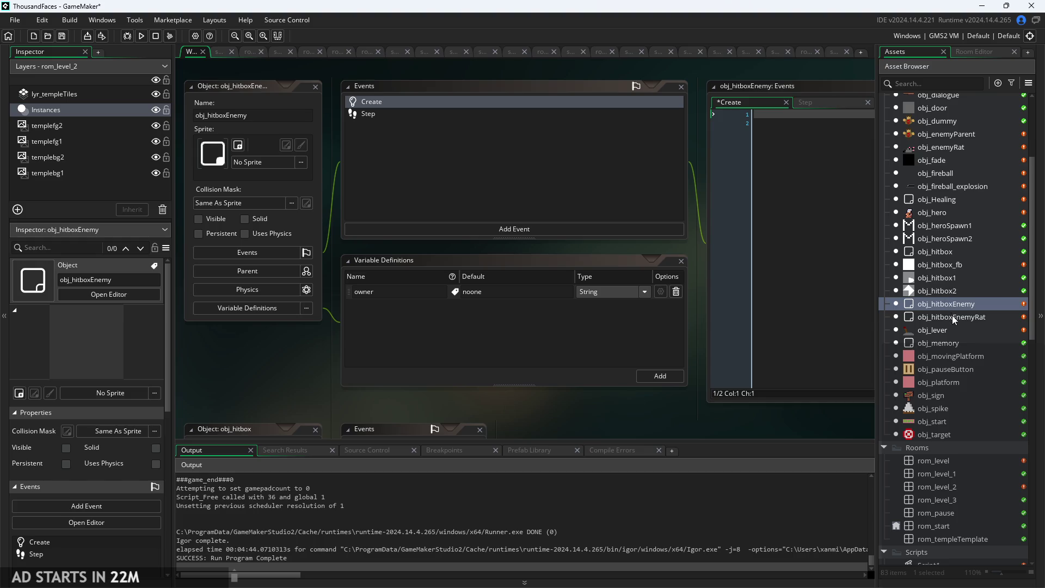
double_click(952, 317)
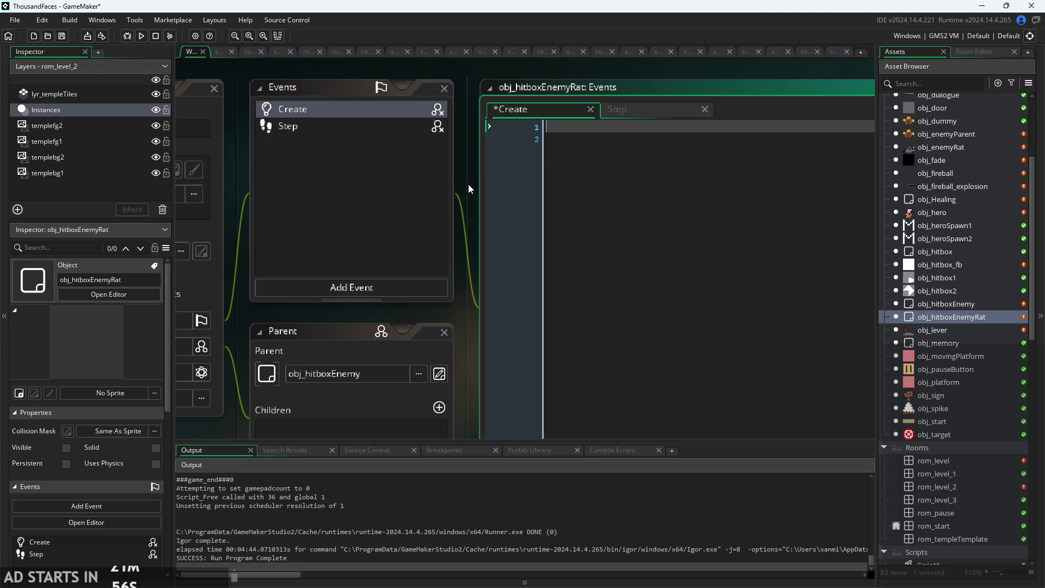
Check obj_hitboxEnemyRat's inherited Step code and owner variable definition (noone, String).
left_click(659, 112)
left_click(657, 150)
left_click(657, 138)
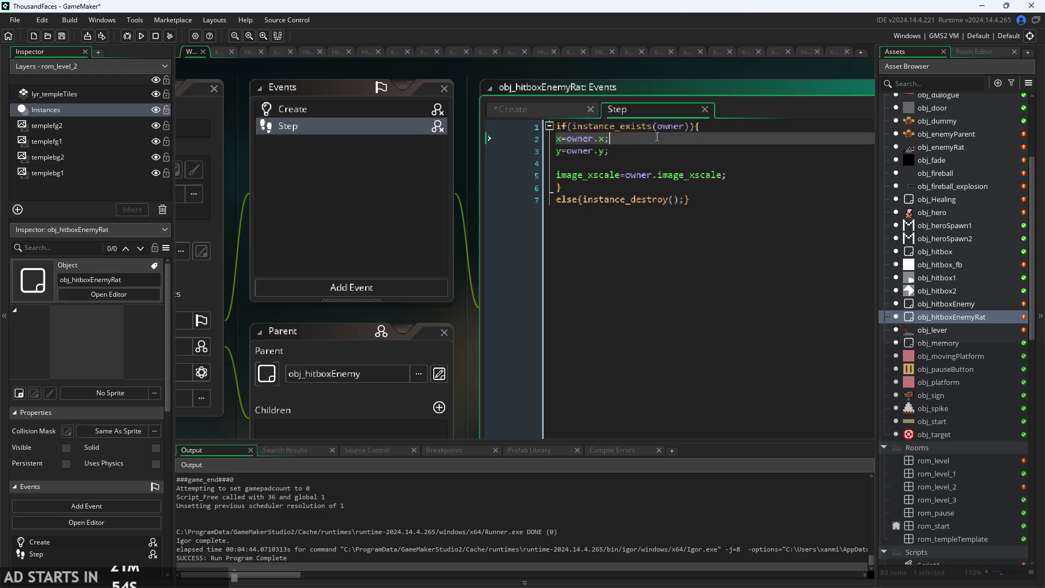
left_click(515, 113)
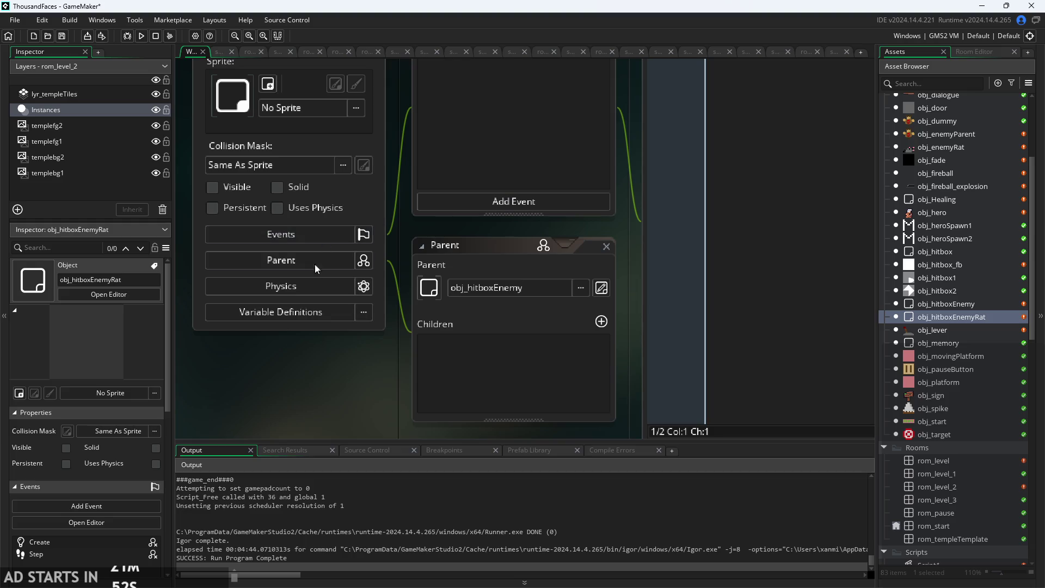
left_click(314, 312)
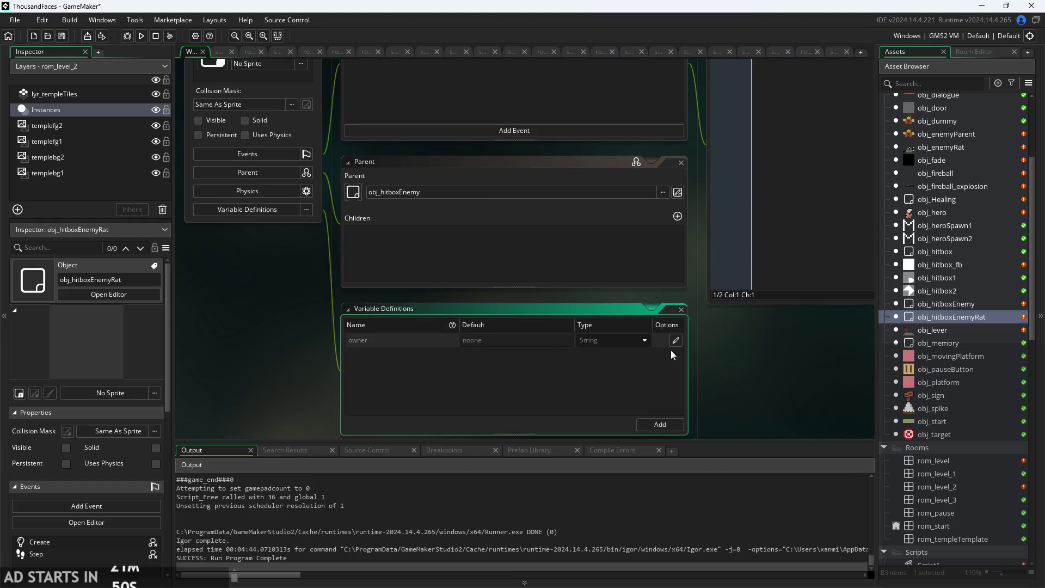
left_click(681, 309)
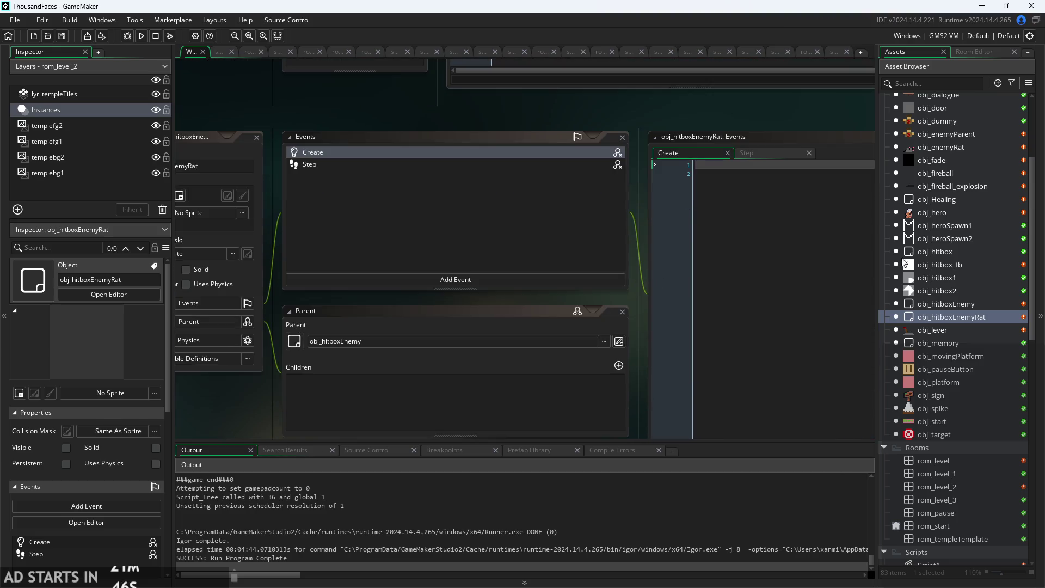
Start a new line 16 in obj_enemyRat's Create code with instance_create_layer.
double_click(940, 150)
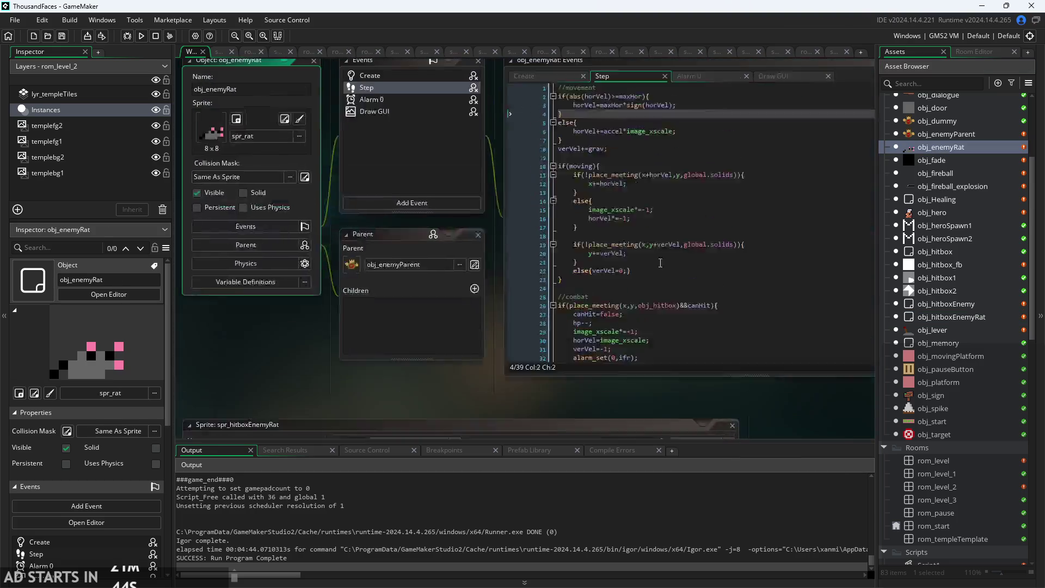
left_click(547, 103)
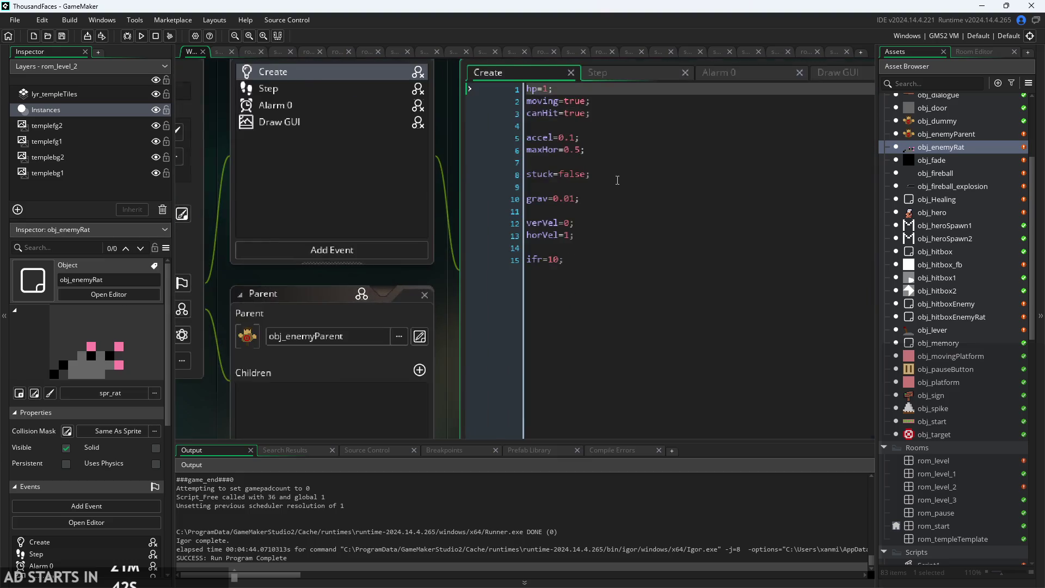
left_click(588, 249)
key("Return")
type("c")
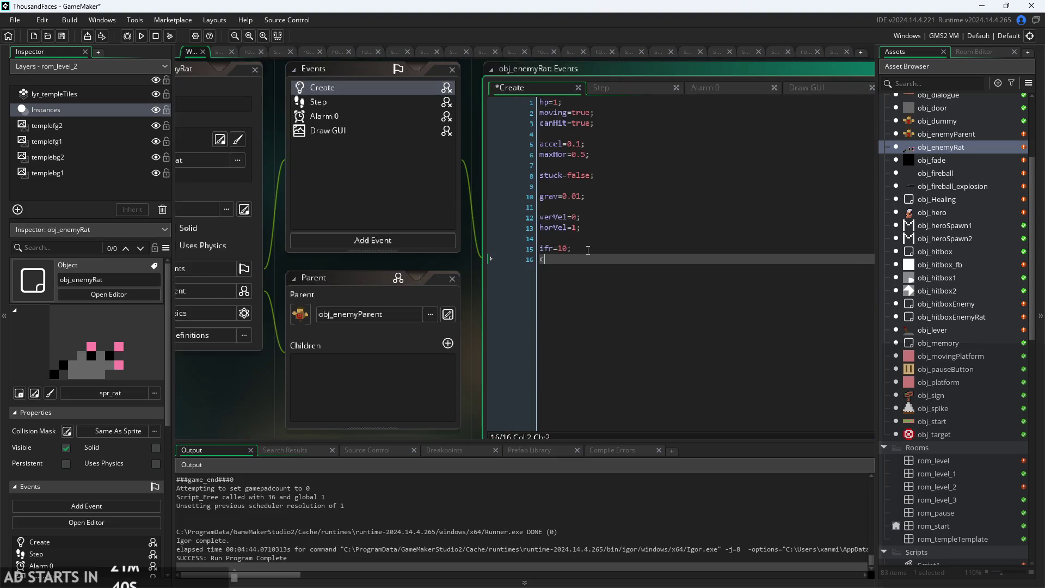
type("i")
key("Escape")
type("nst")
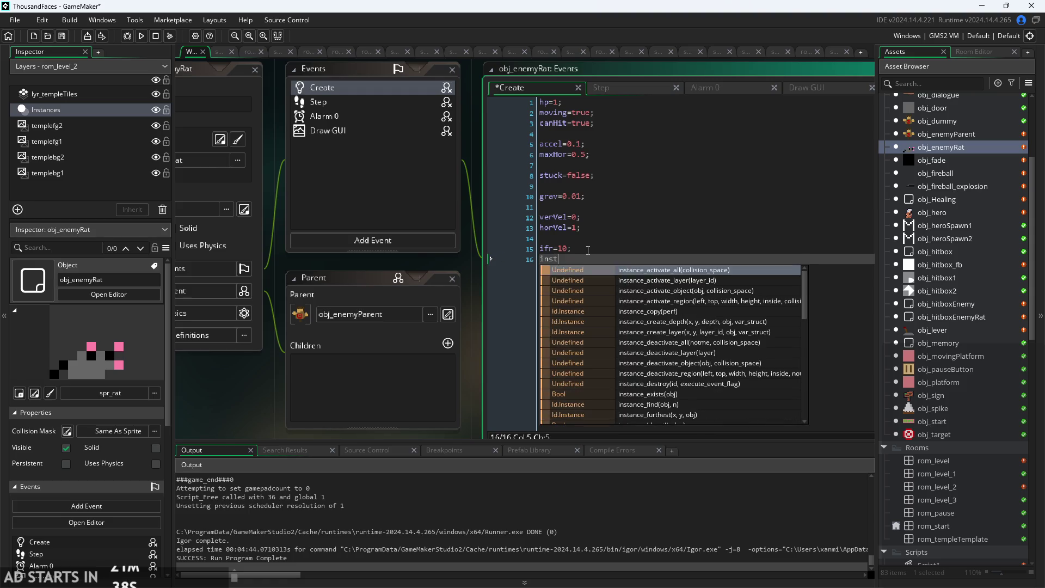
type("ance_cr")
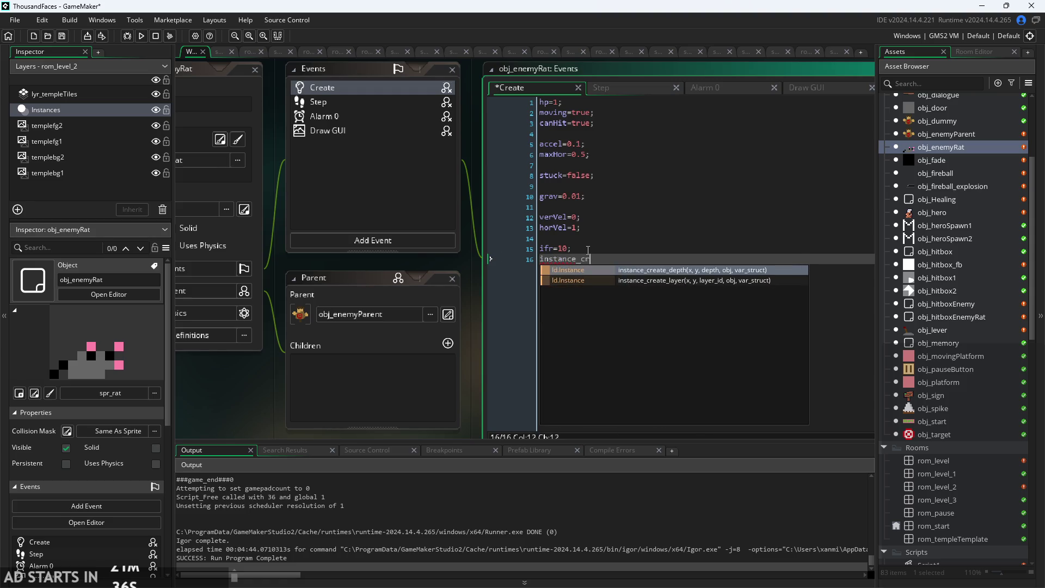
key("Down")
key("Return")
Complete the arguments as (x,y,layer,obj_hitboxEnemyRat,{owner :id}) and select the finished line.
type("x,y,")
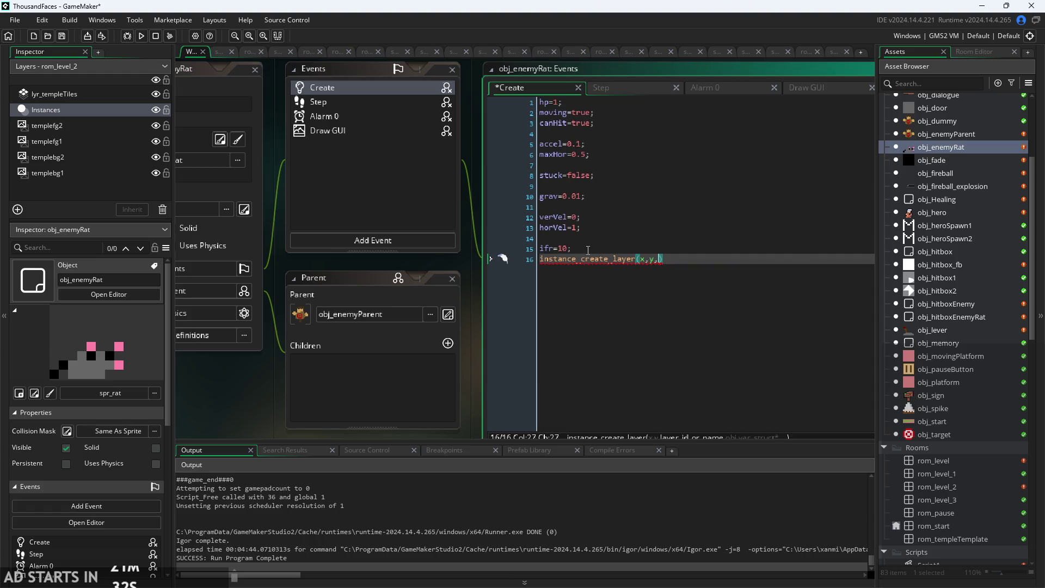
type("layer,")
type("obj_")
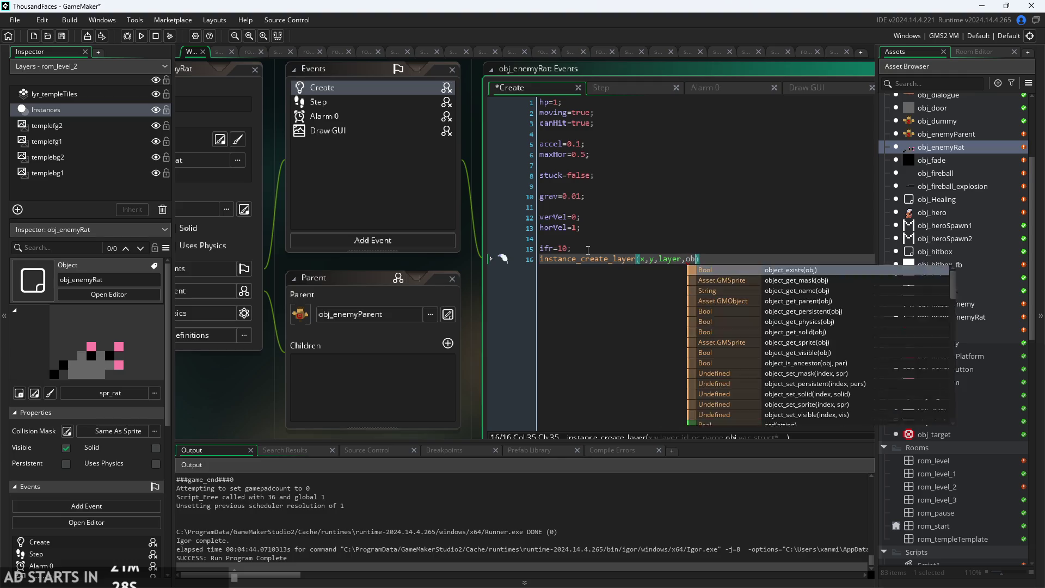
type("hib")
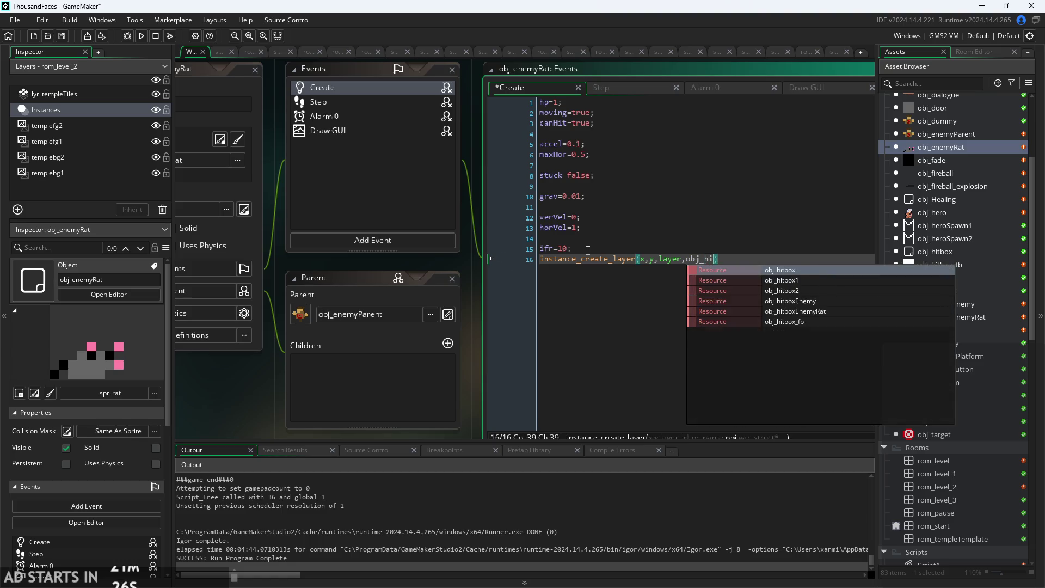
type("tbox")
key("Down")
key("Down")
key("Down")
key("Down")
key("Return")
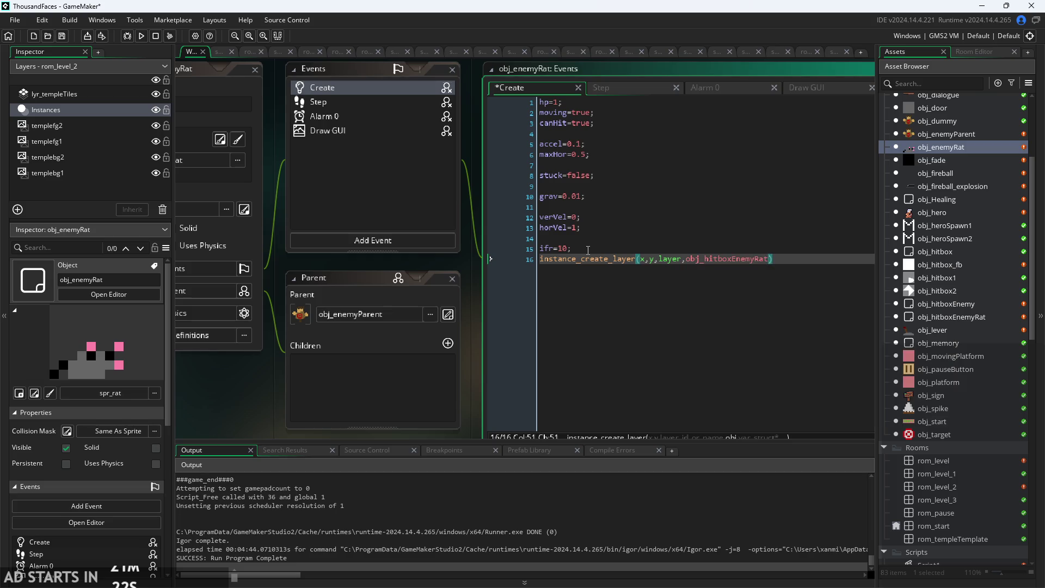
type(",{")
type("r :id")
type("}")
left_click(844, 261)
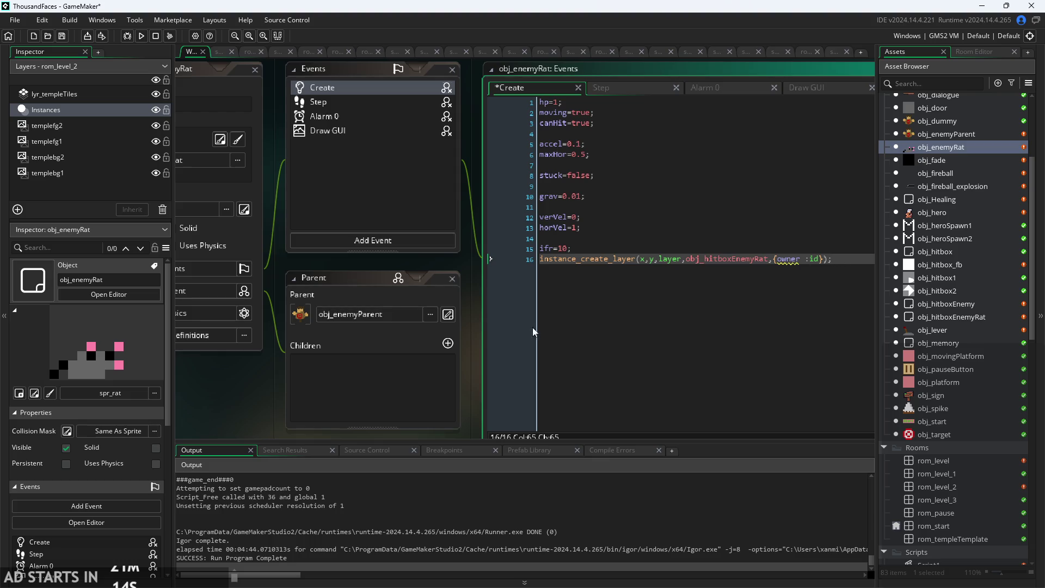
key("shift+Home")
key("ctrl+c")
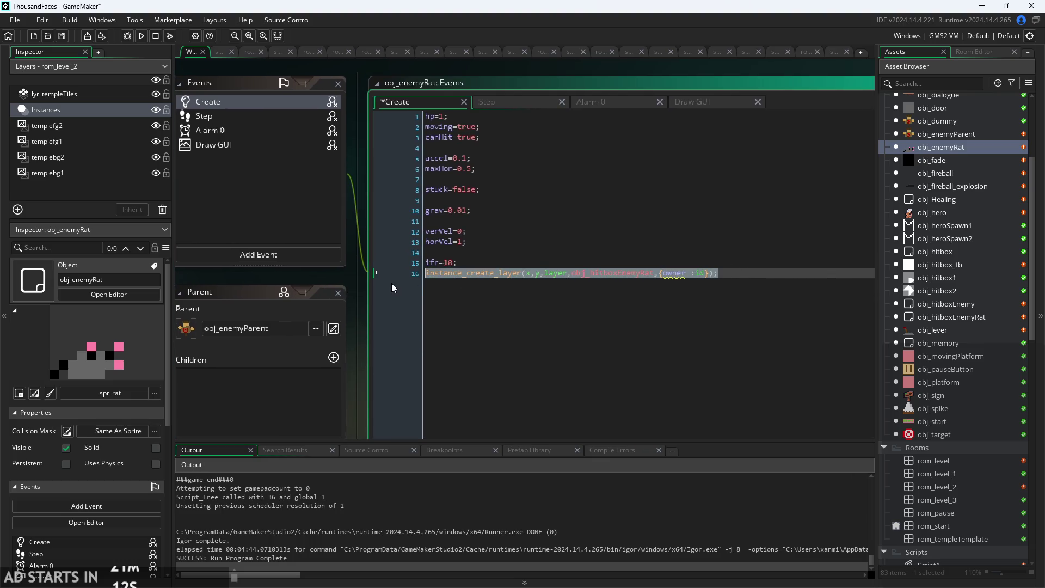
left_click(775, 278)
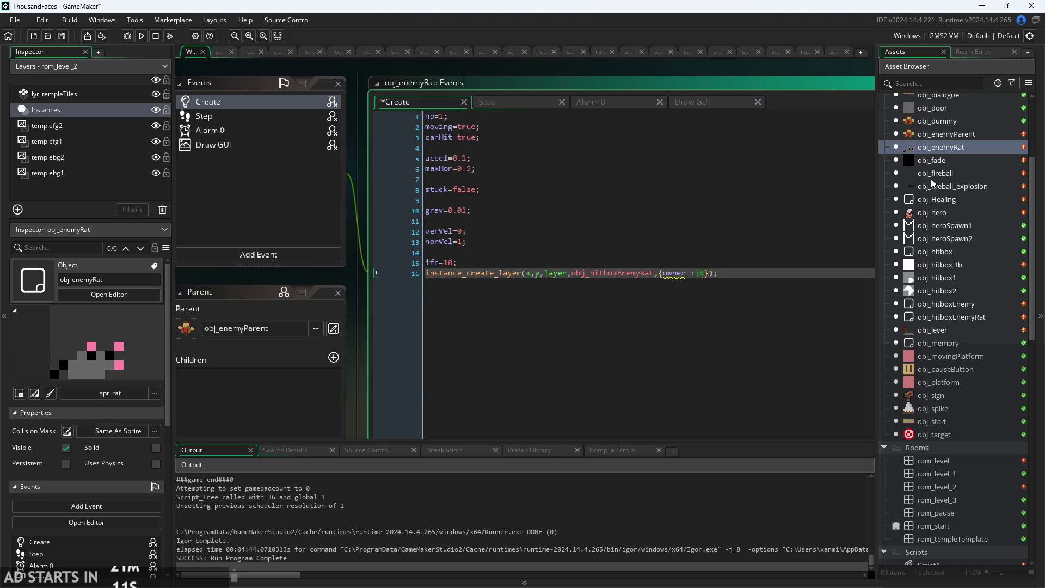
Replace obj_enemyParent's line 16 with instance_create_layer(x,y,layer,obj_hitboxEnemyRat,{owner : id});.
double_click(940, 128)
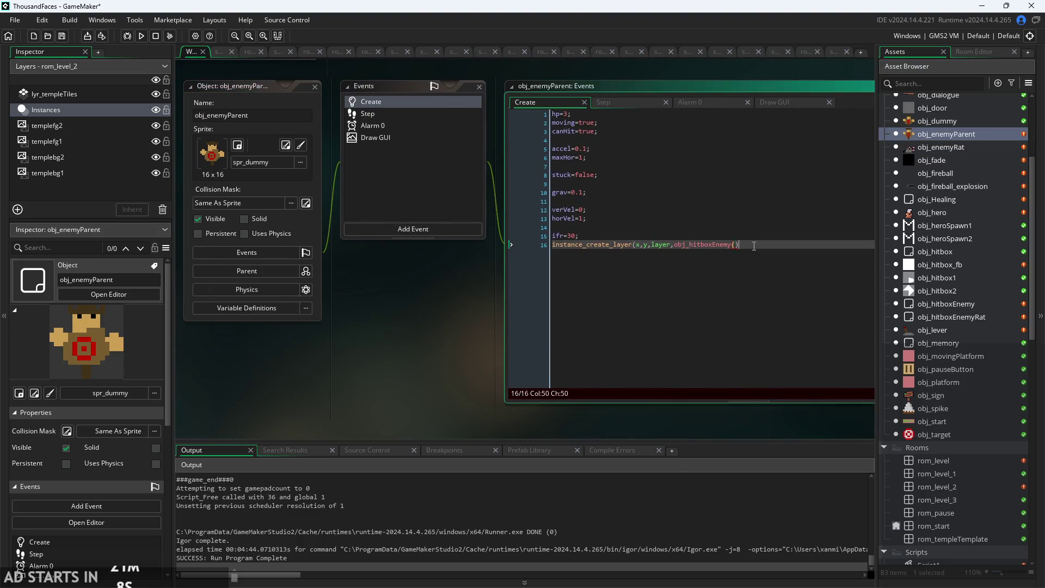
key("shift+Home")
key("ctrl+v")
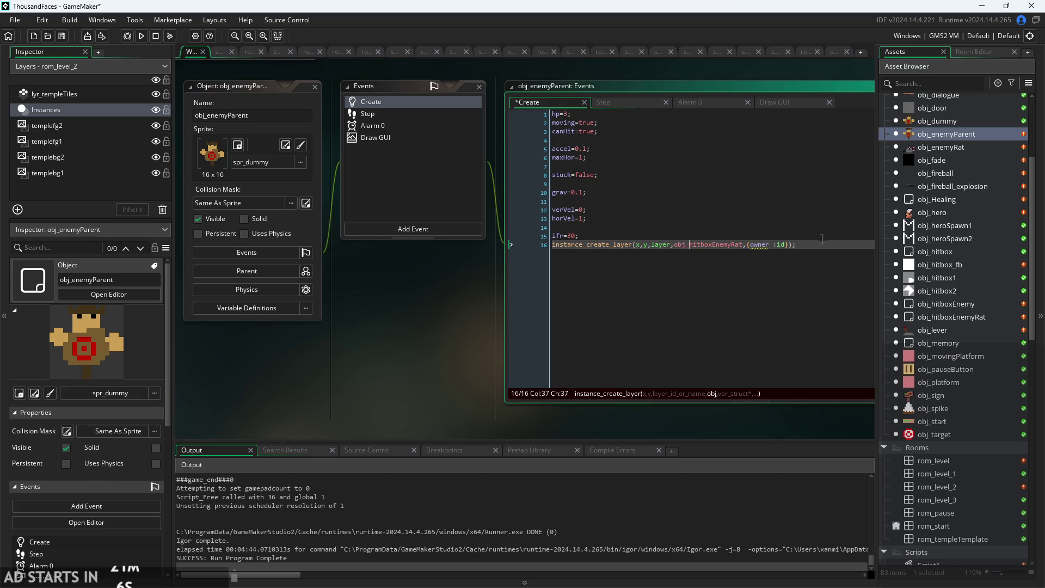
left_click(822, 242)
scroll(762, 248, "up", 2, "ctrl")
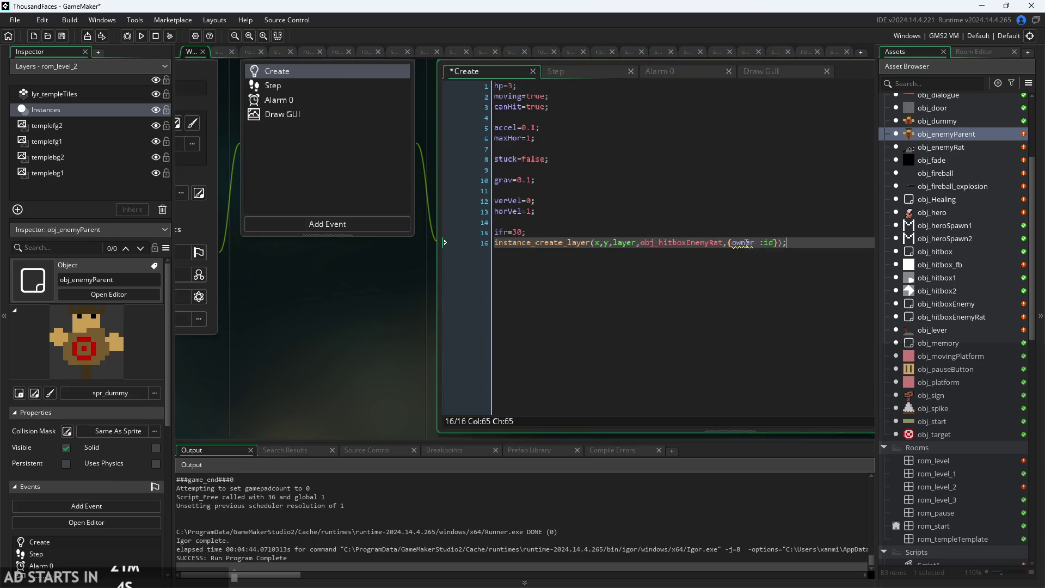
left_click(747, 242)
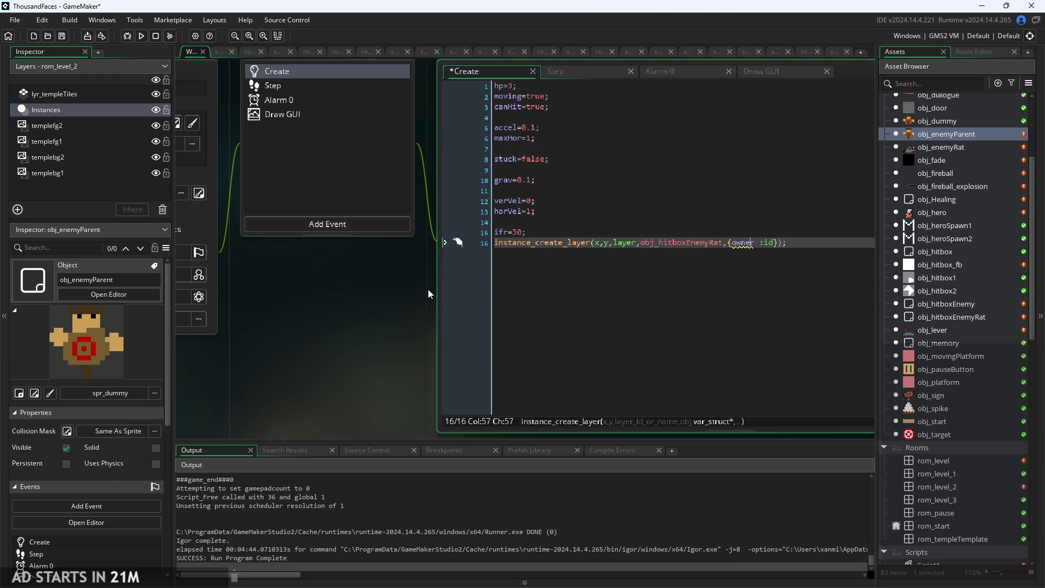
scroll(428, 289, "left", 3)
scroll(549, 331, "right", 7)
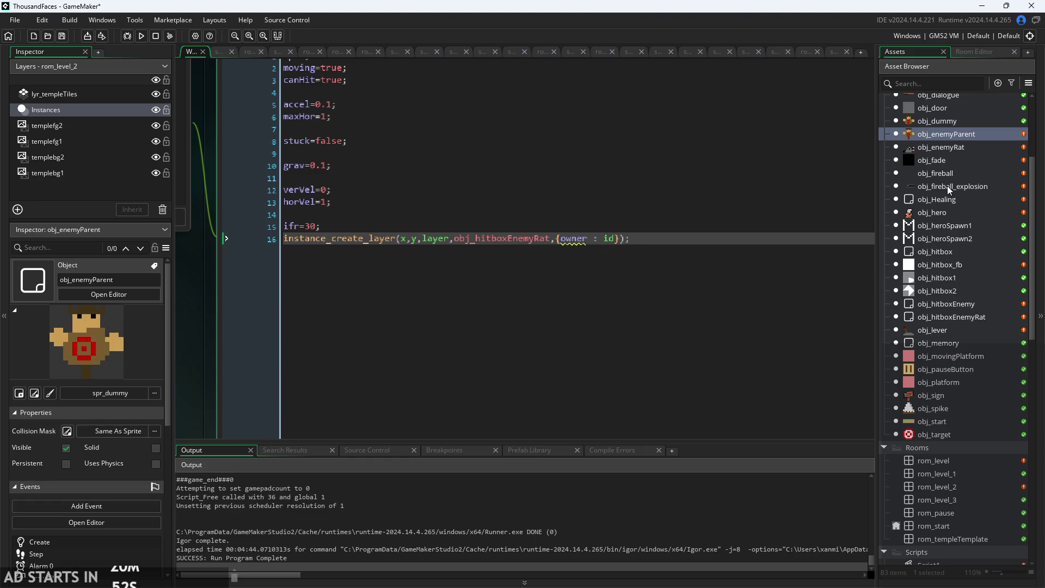
Assign spr_hitboxEnemyRat as obj_hitboxEnemyRat's sprite.
double_click(949, 320)
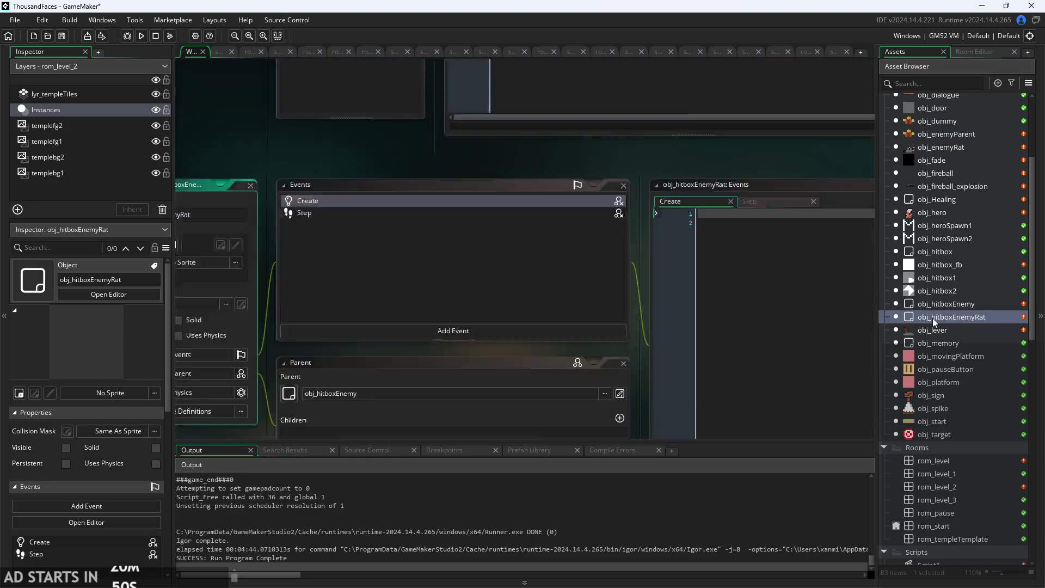
left_click(258, 164)
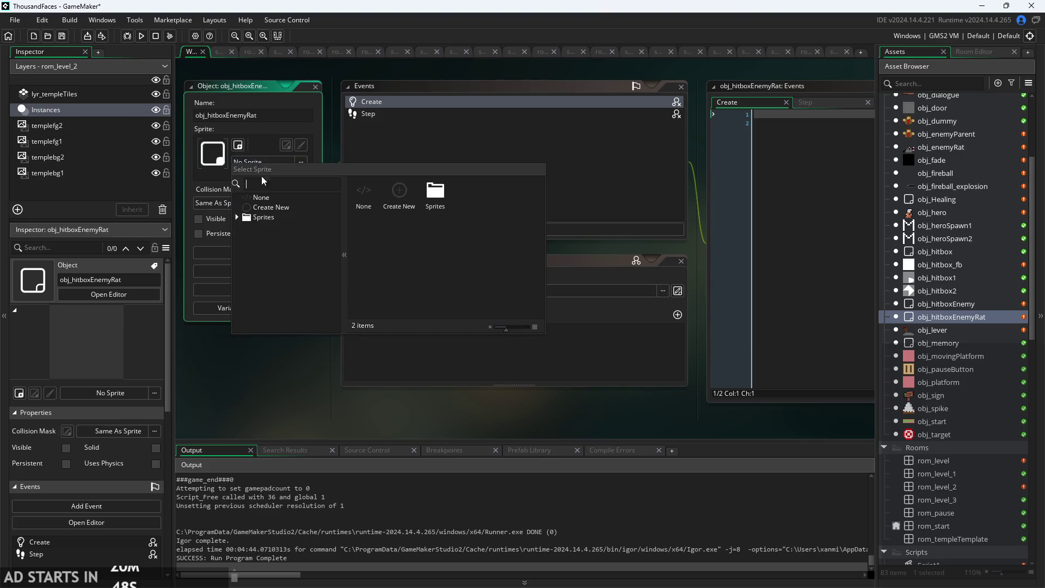
double_click(261, 217)
scroll(313, 261, "down", 3)
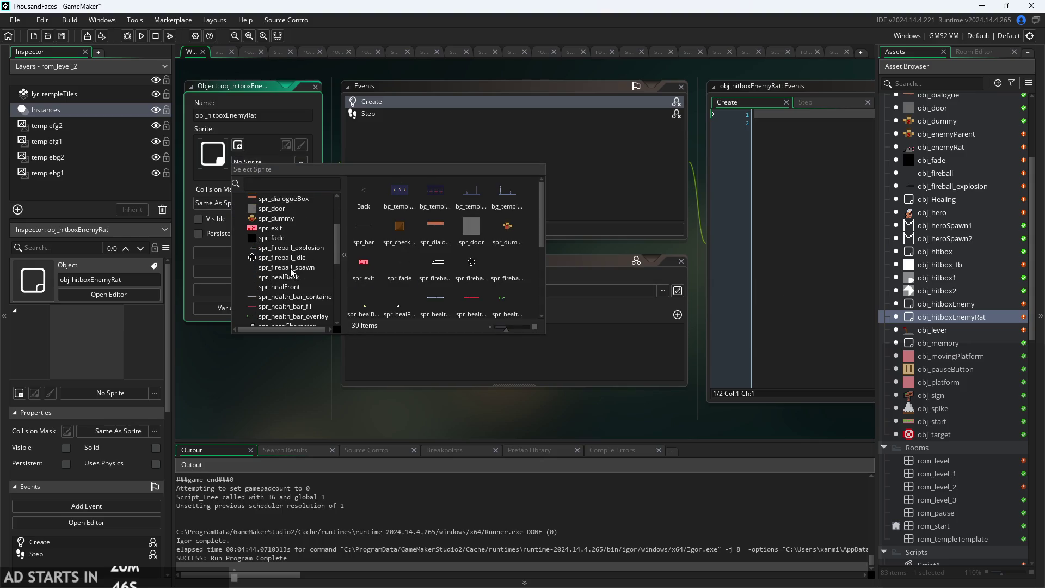
scroll(290, 268, "down", 3)
left_click(295, 287)
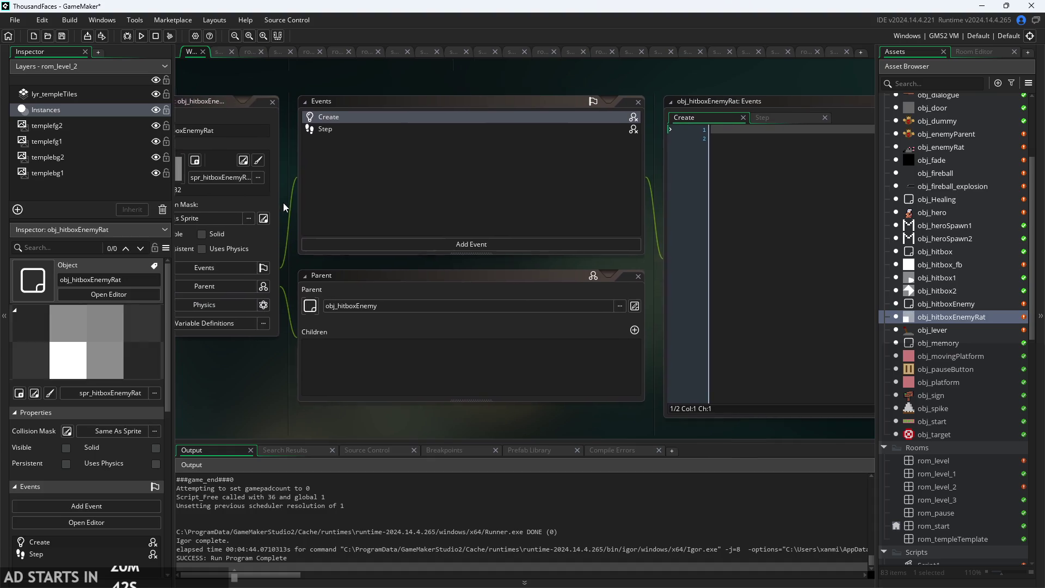
Review the rat hitbox's inherited Step code, empty Create code and variable definitions.
left_click(694, 142)
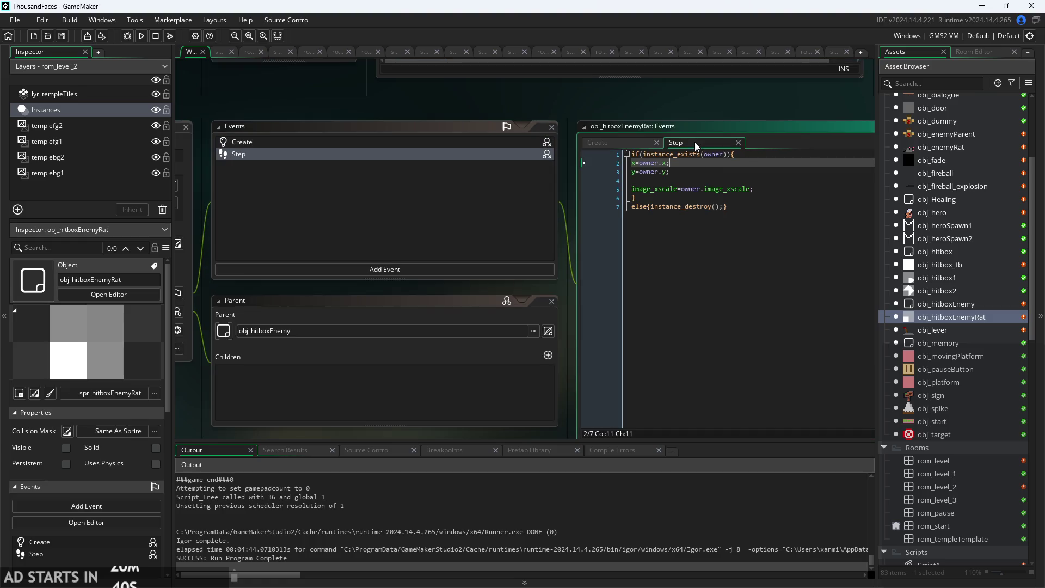
left_click(628, 145)
scroll(267, 113, "down", 3, "ctrl")
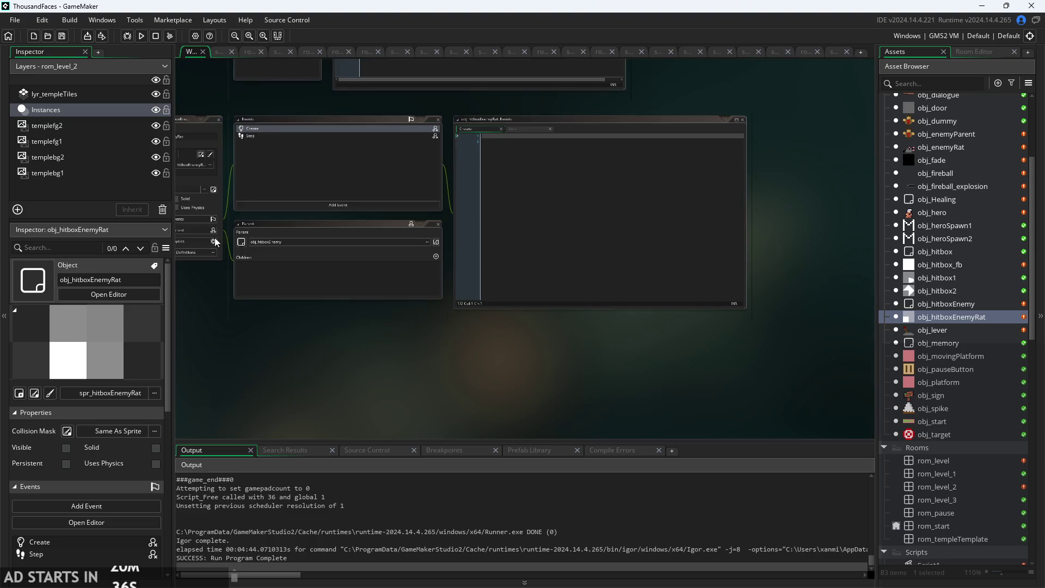
scroll(216, 243, "up", 2, "ctrl")
left_click(283, 279)
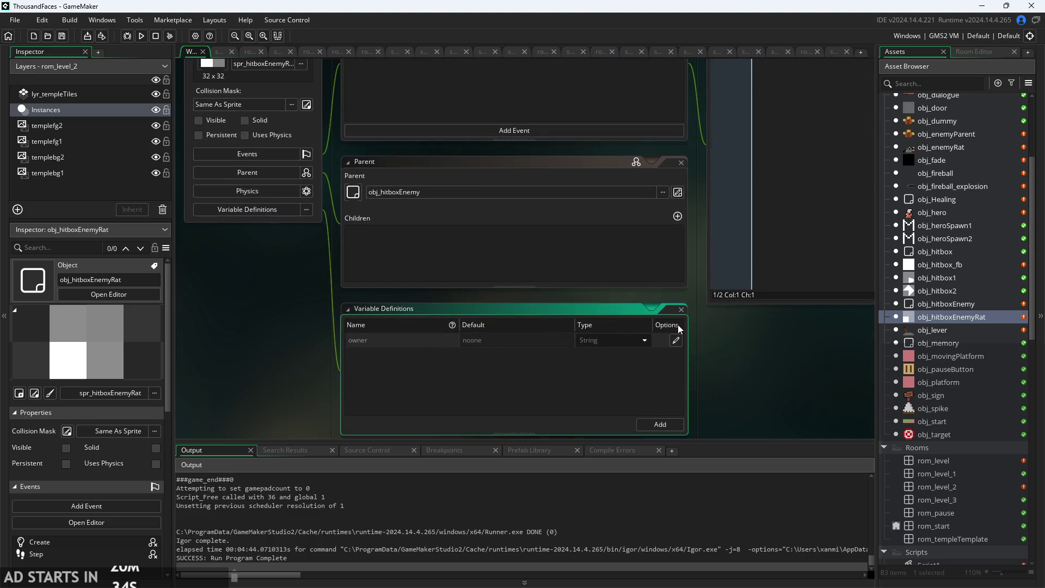
left_click(681, 310)
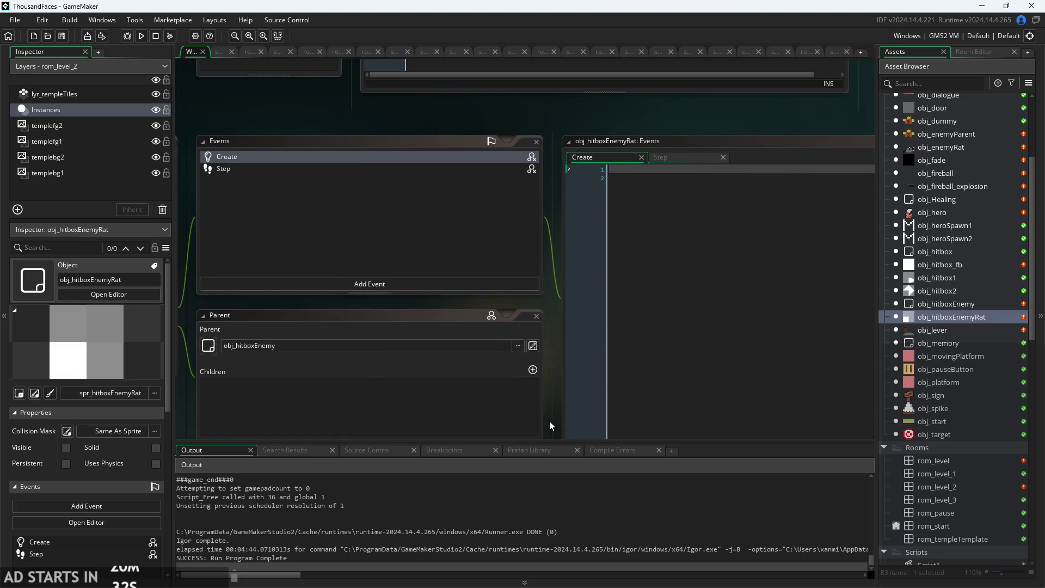
scroll(427, 311, "up", 1, "ctrl")
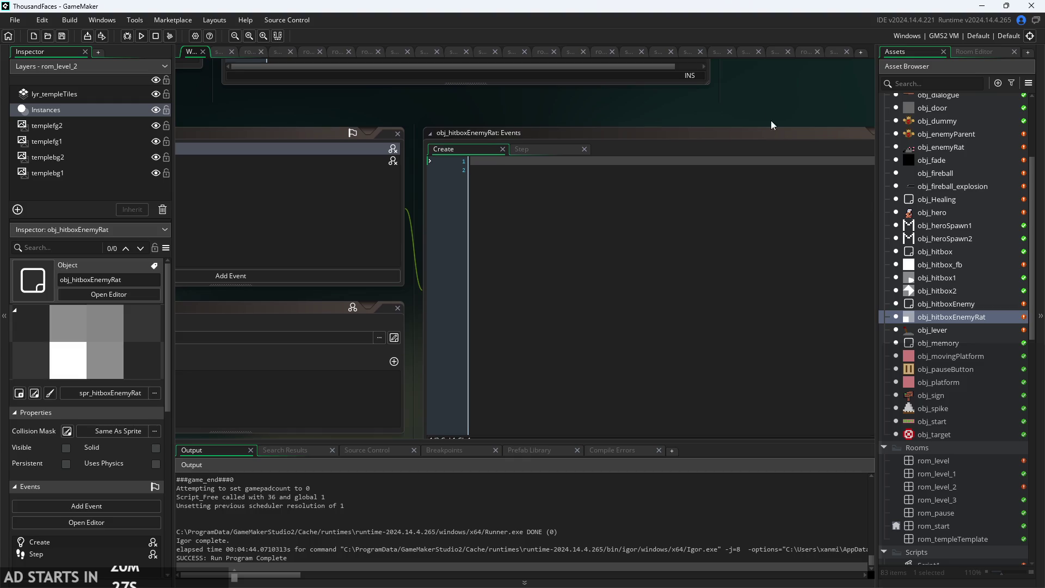
scroll(770, 125, "up", 1)
scroll(939, 309, "up", 3)
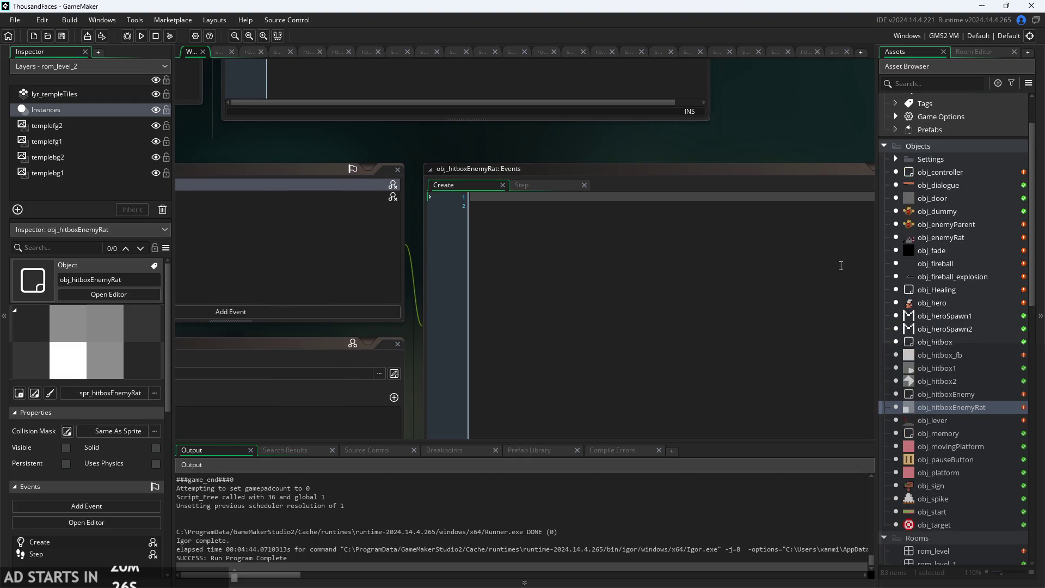
Run the game, start from the title screen, and walk and attack around the dummy.
left_click(141, 35)
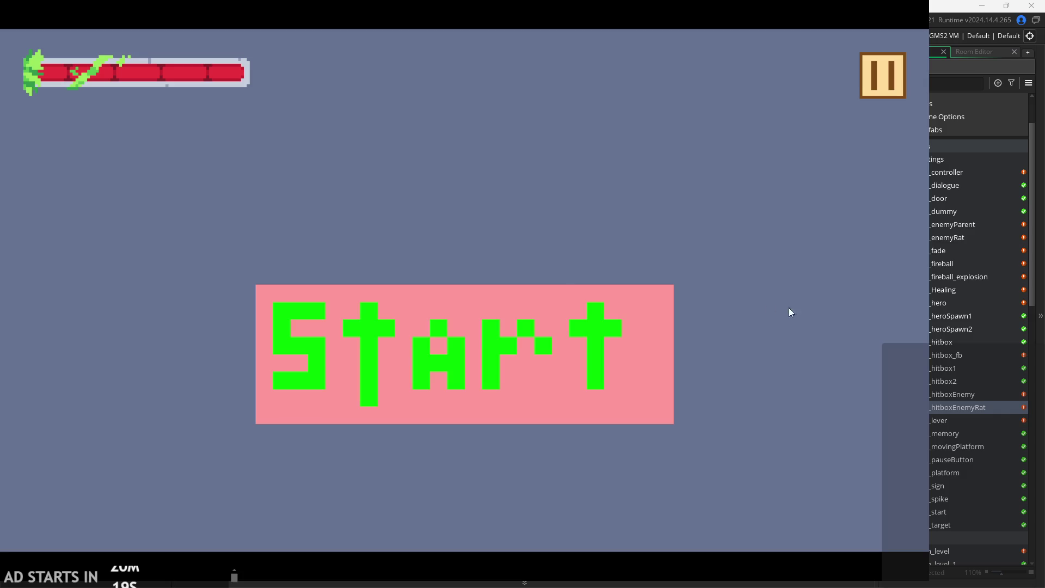
left_click(541, 310)
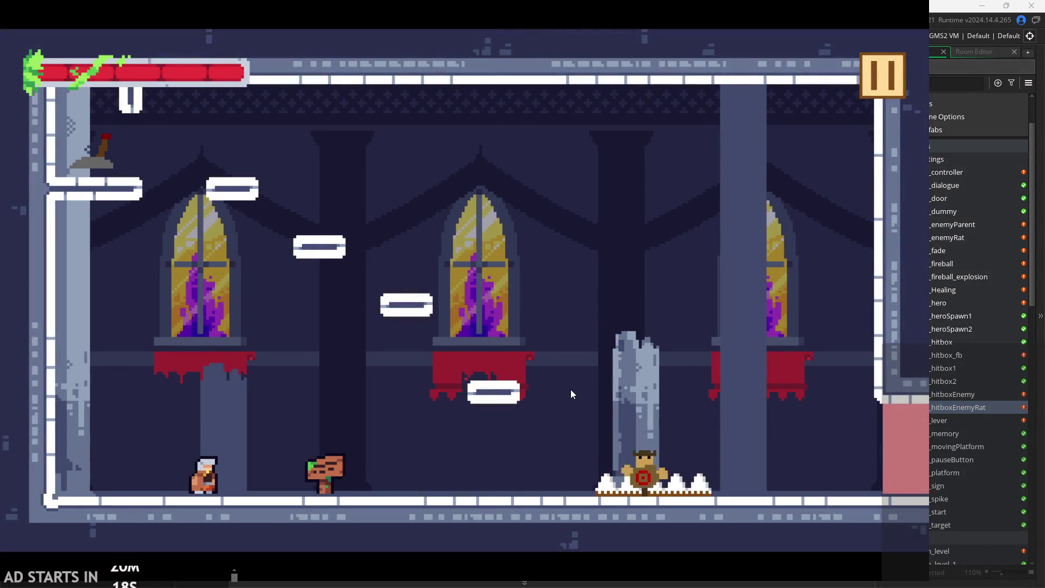
key("Left")
key("Right")
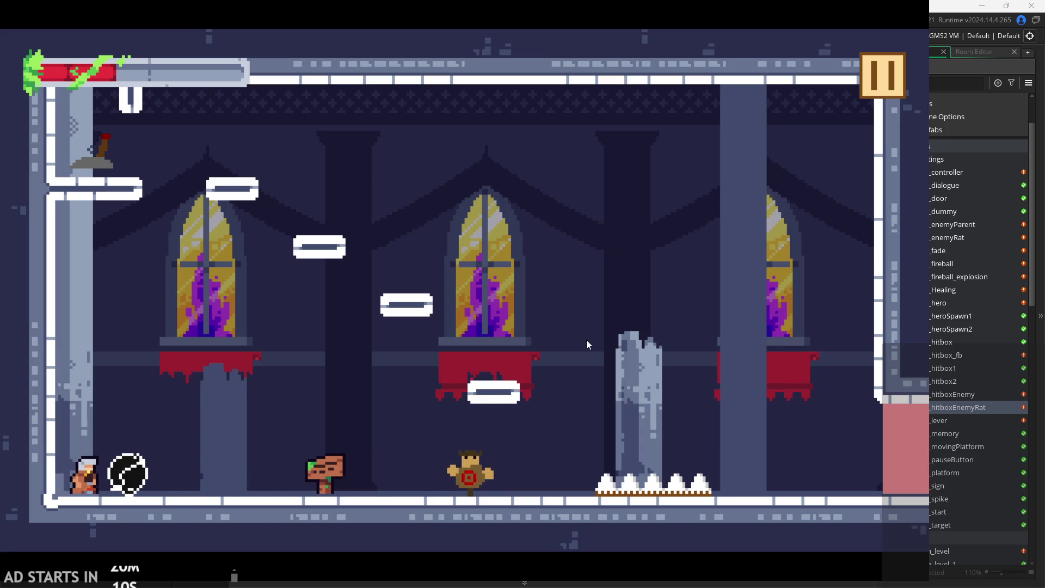
key("Right")
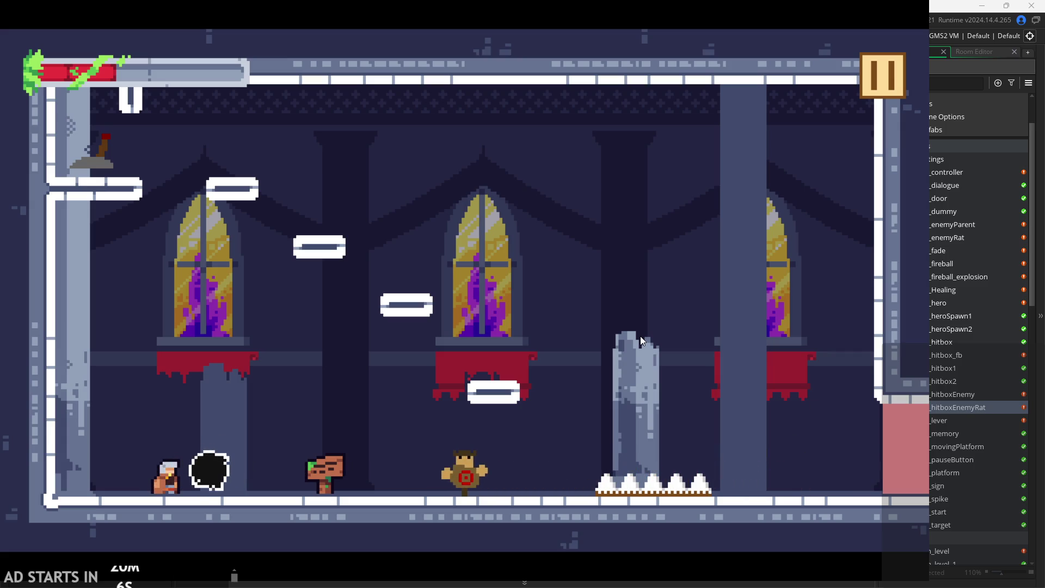
key("Right")
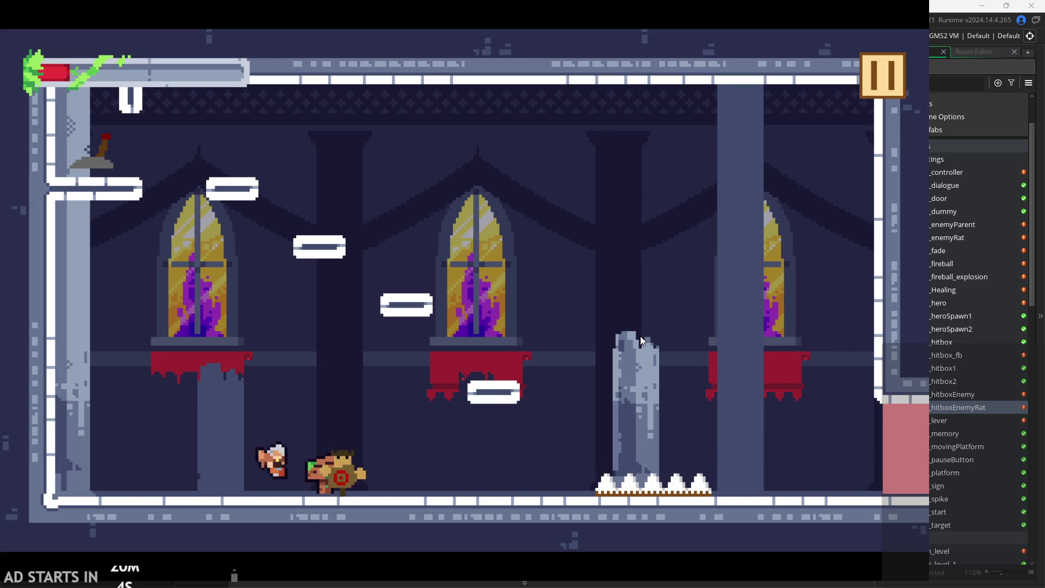
key("Right")
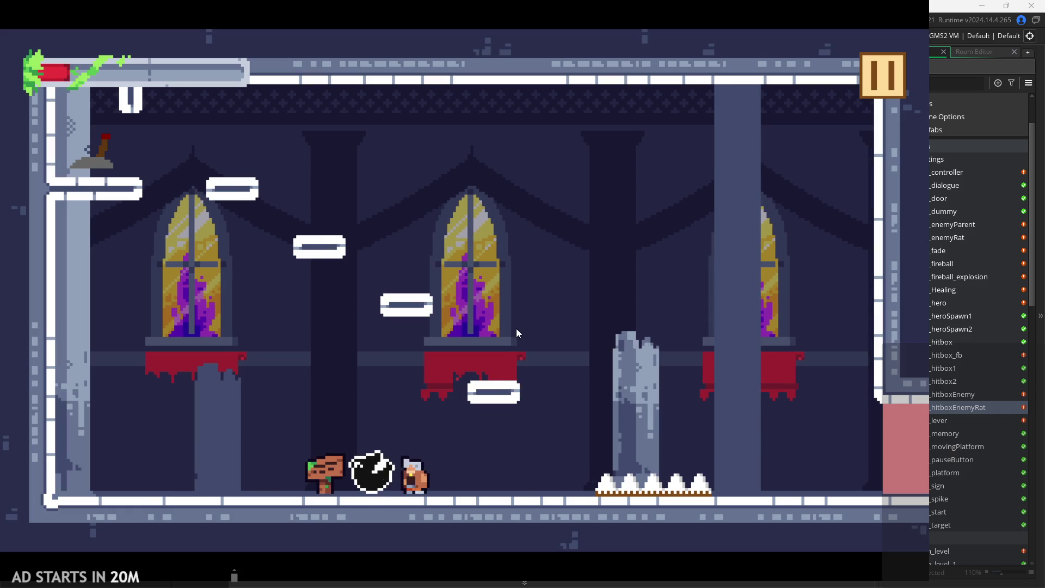
key("Left")
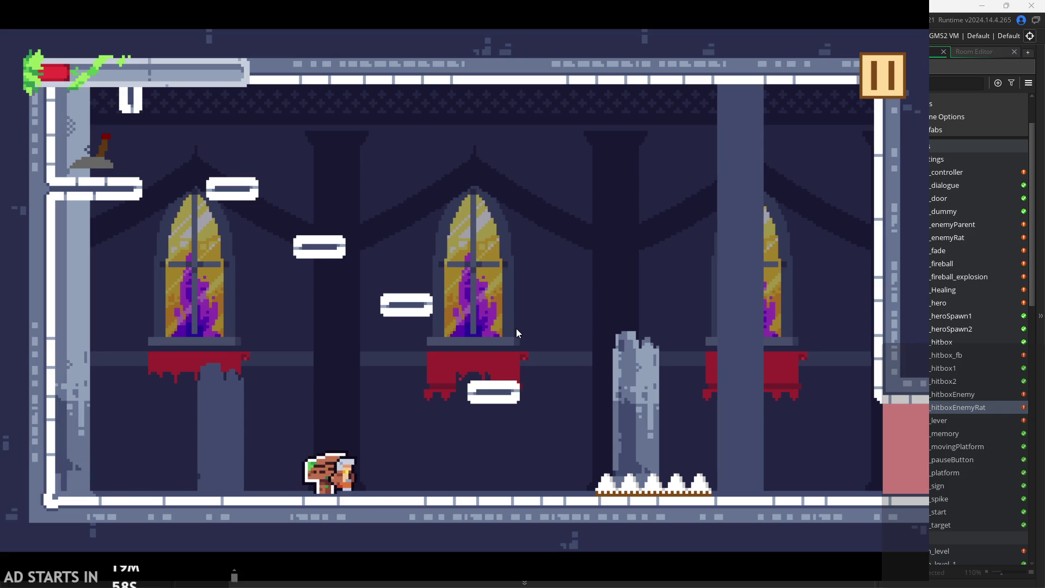
key("Right")
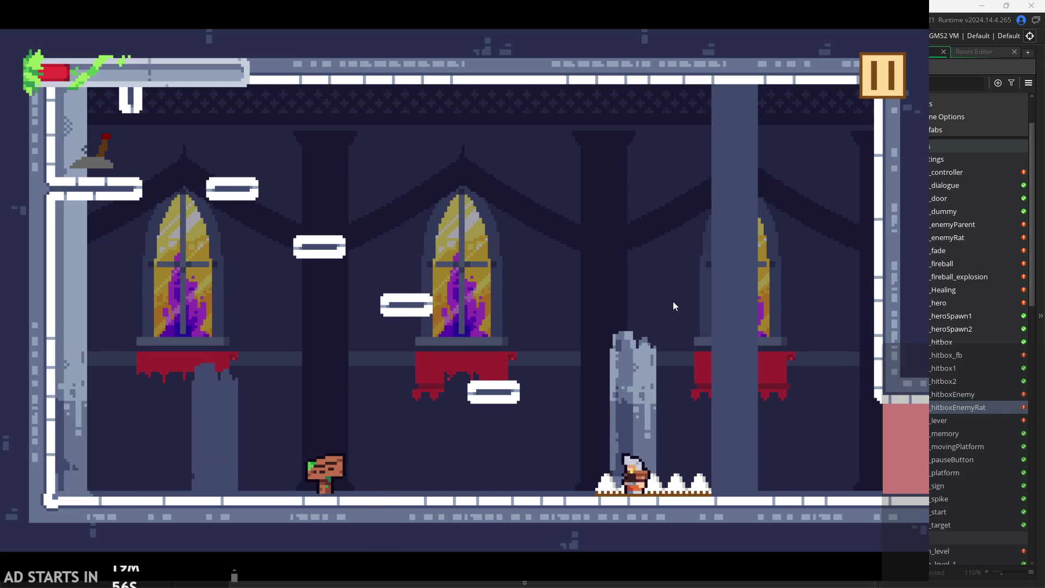
Exit the running game and open spr_rat to check its size.
left_click(870, 89)
left_click(768, 482)
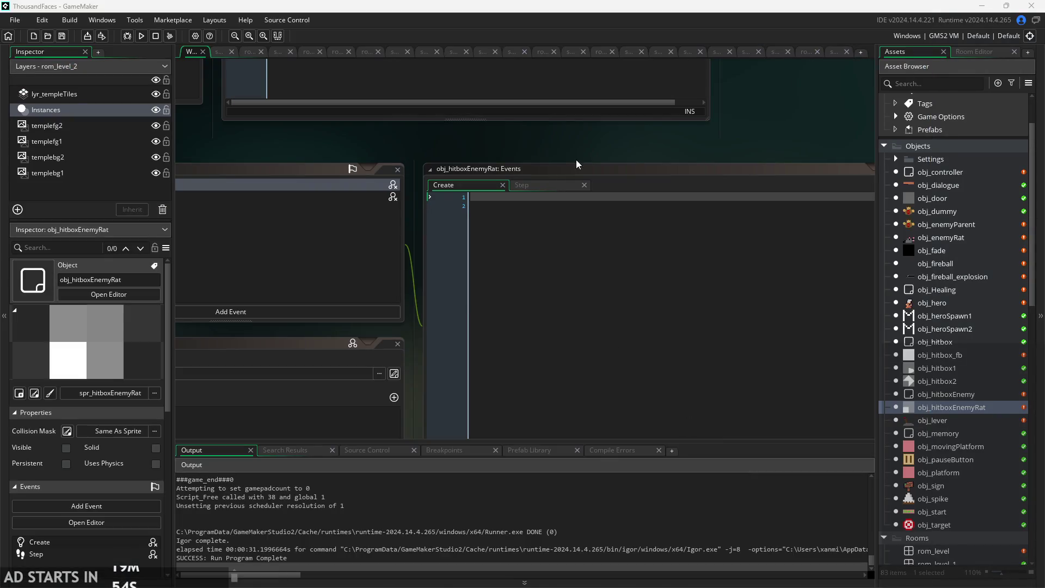
scroll(946, 334, "down", 8)
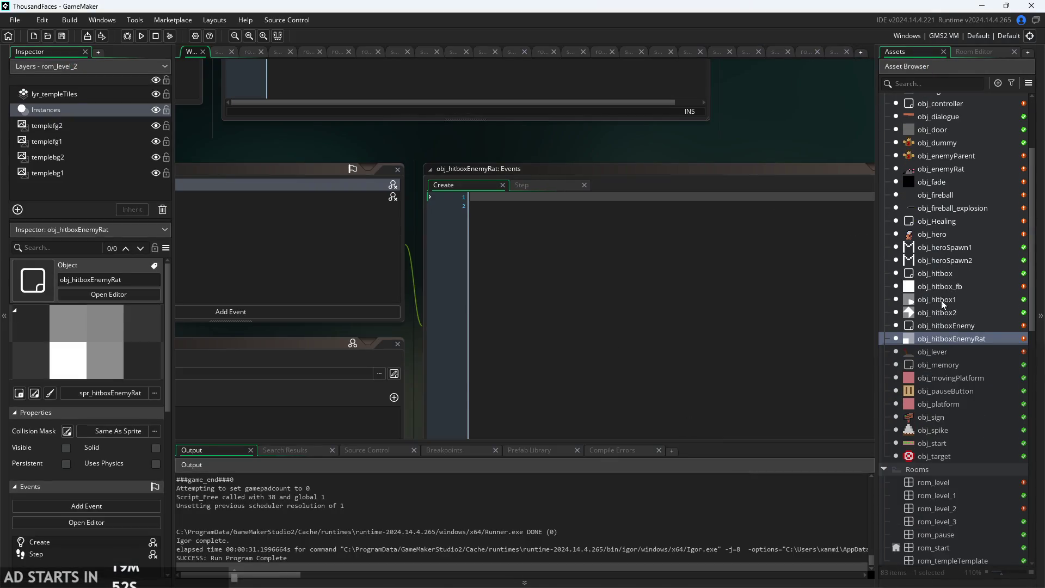
scroll(949, 457, "down", 8)
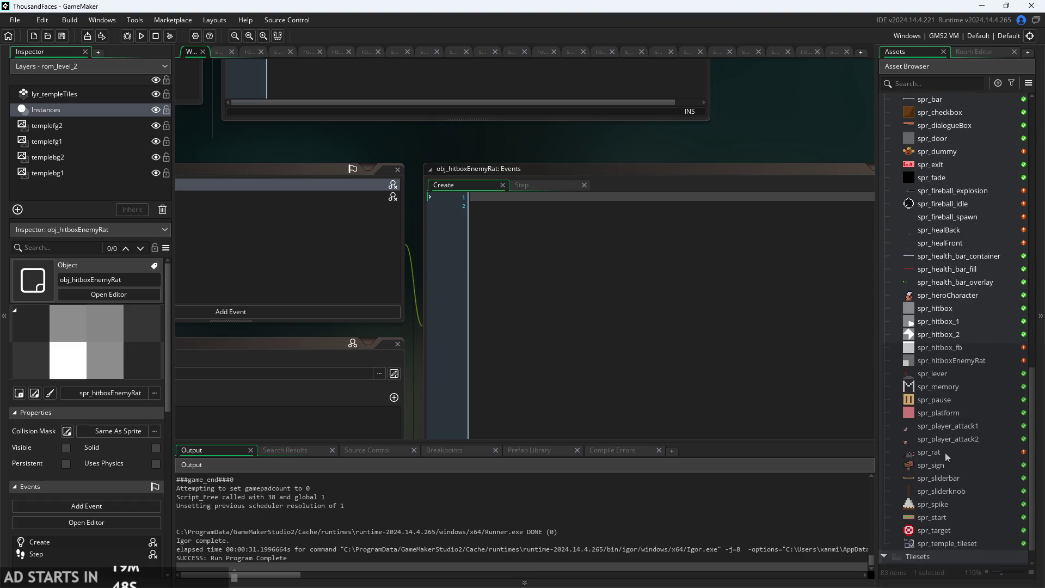
double_click(945, 452)
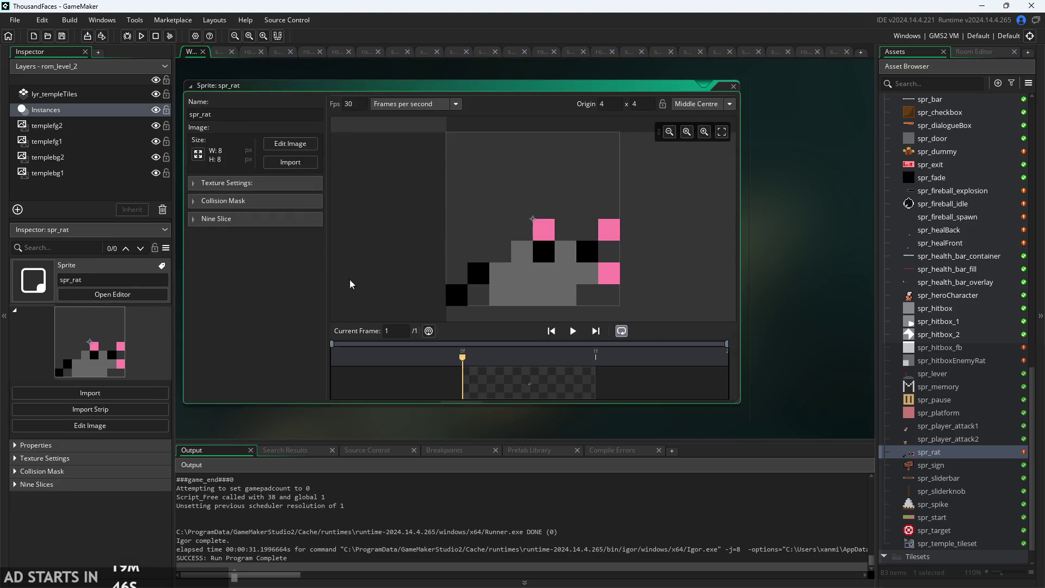
Rename the spr_hitboxEnemyRat sprite to spr_hitboxEnemyParent.
scroll(931, 307, "up", 2)
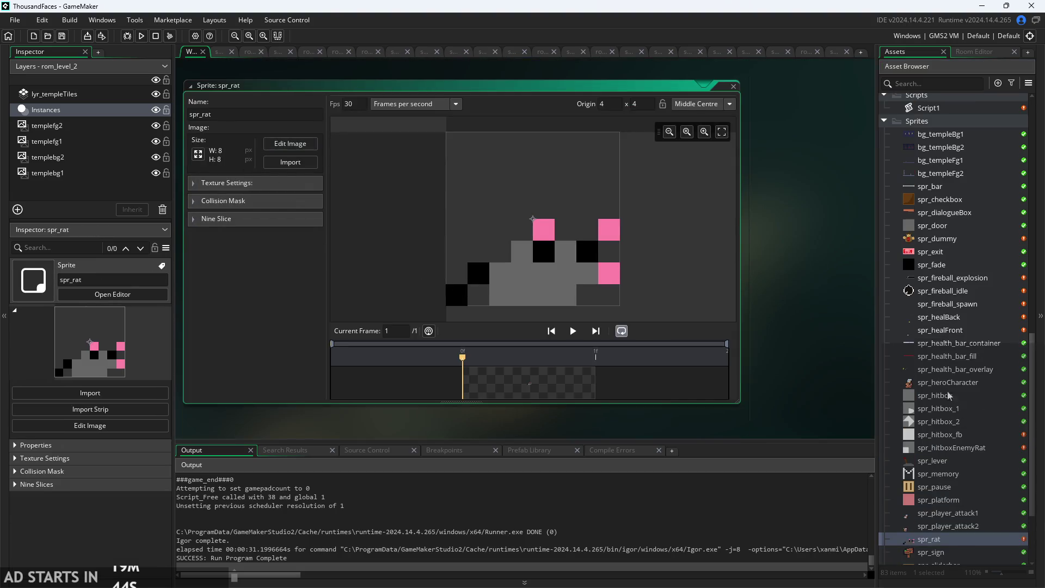
double_click(958, 448)
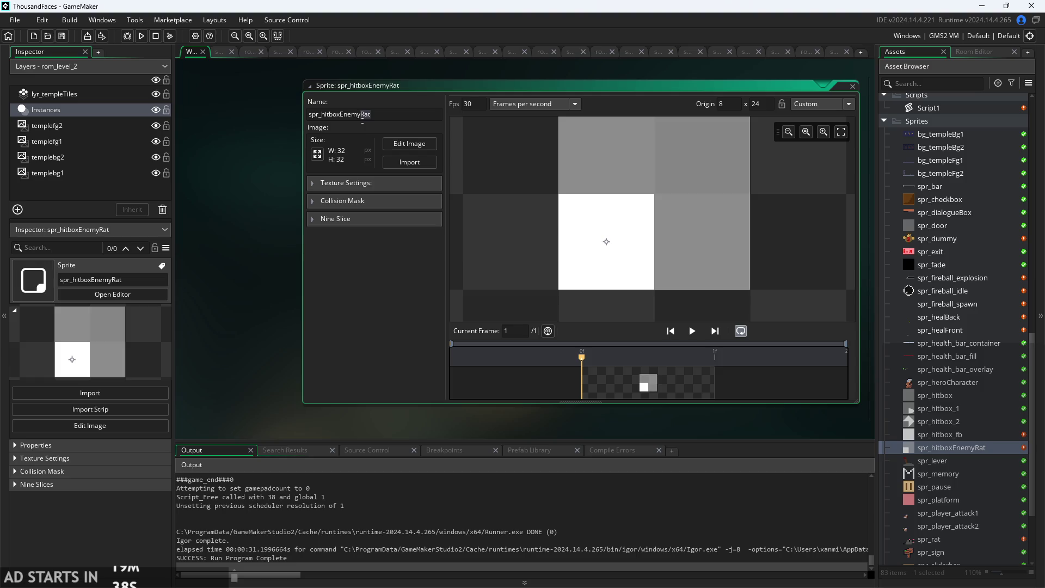
type("Paren")
key("Return")
Duplicate spr_hitboxEnemyParent and rename the copy spr_hitboxEnemyRat.
right_click(964, 452)
left_click(884, 330)
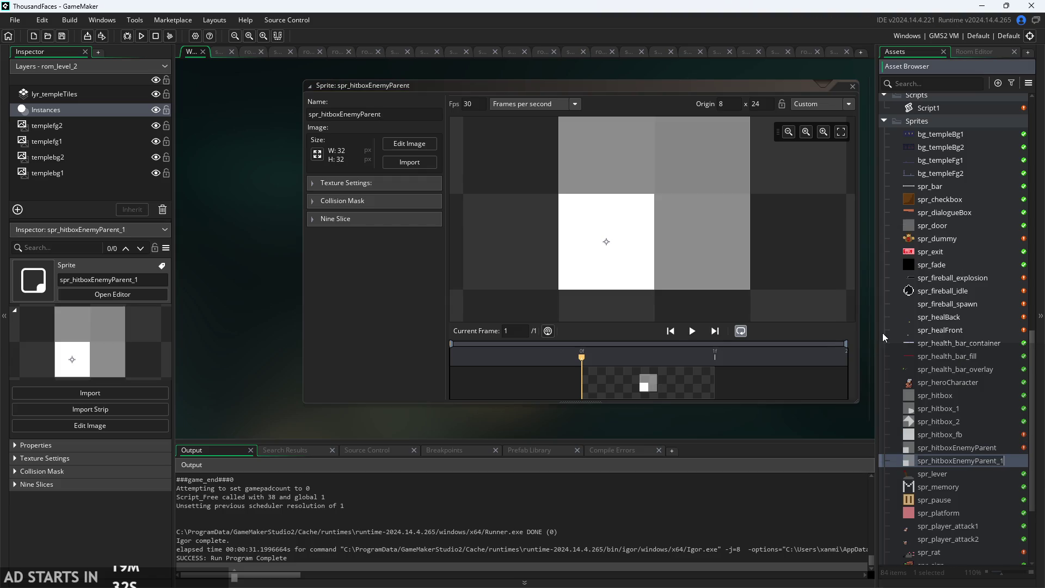
left_click_drag(1008, 461, 975, 462)
type("R")
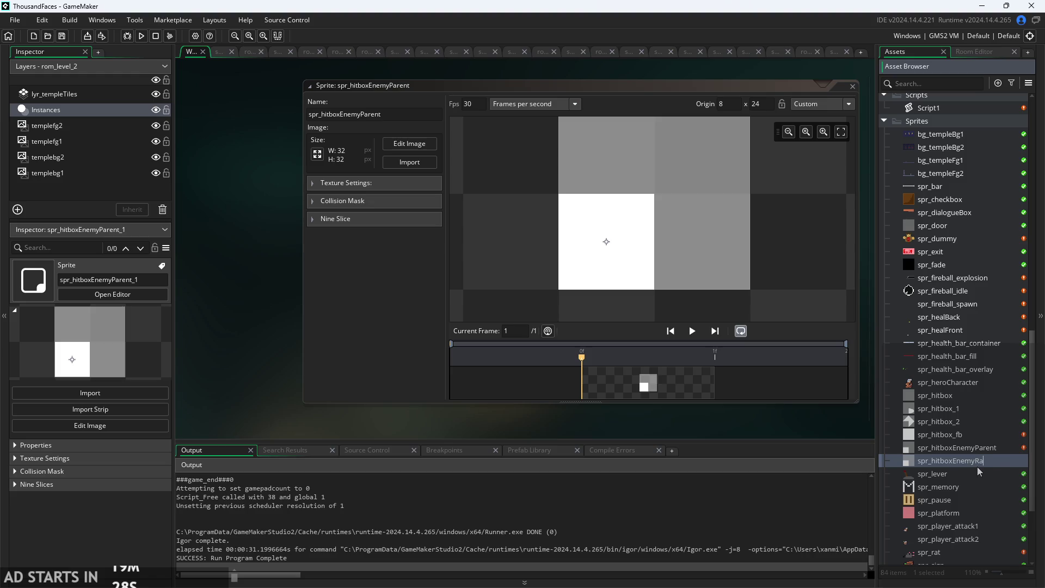
type("t")
key("Return")
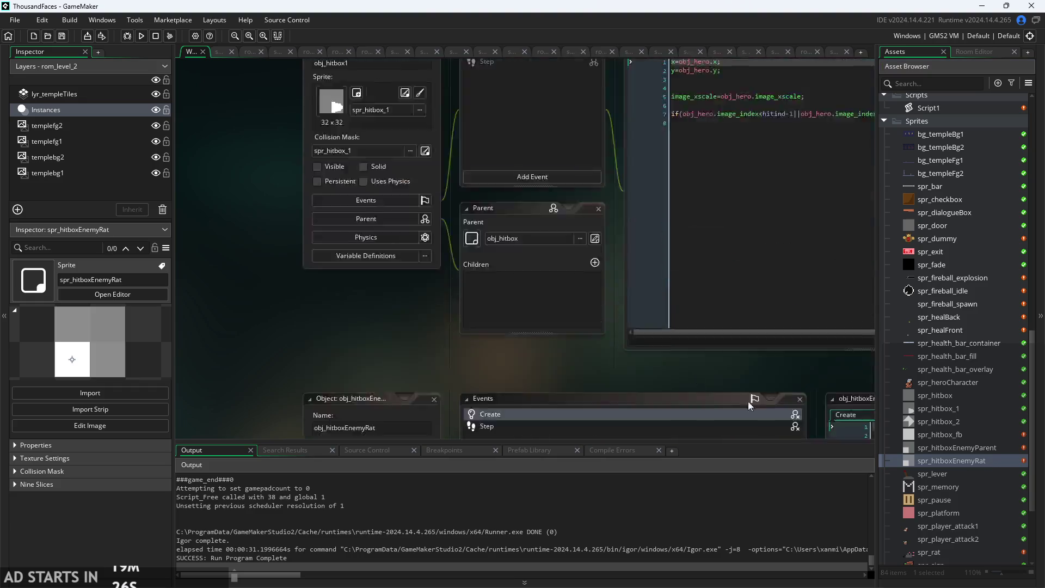
In the sprite image, erase the white area and fill an 8×8 bottom-left square white.
left_click(409, 146)
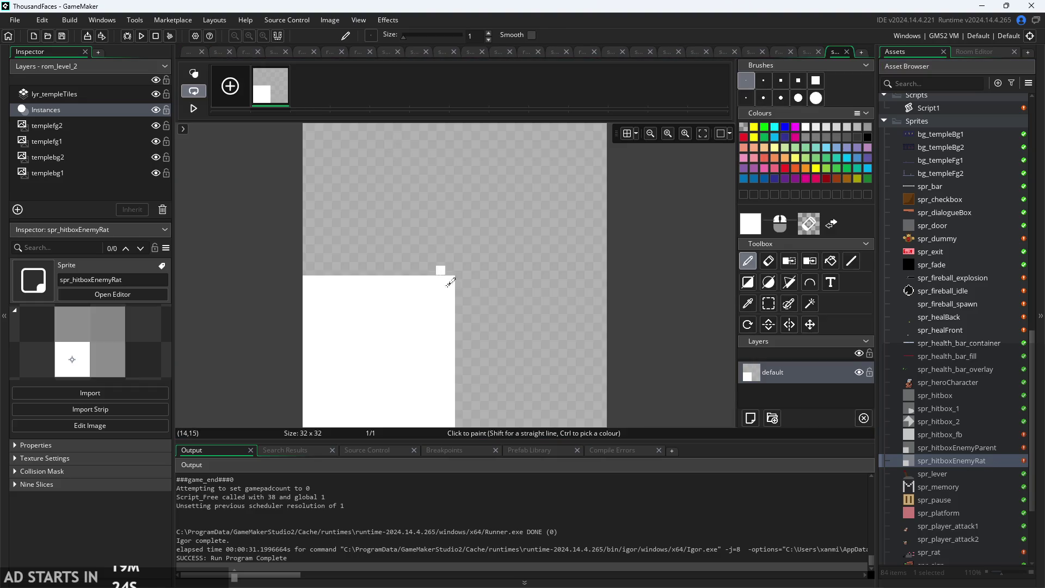
left_click(769, 303)
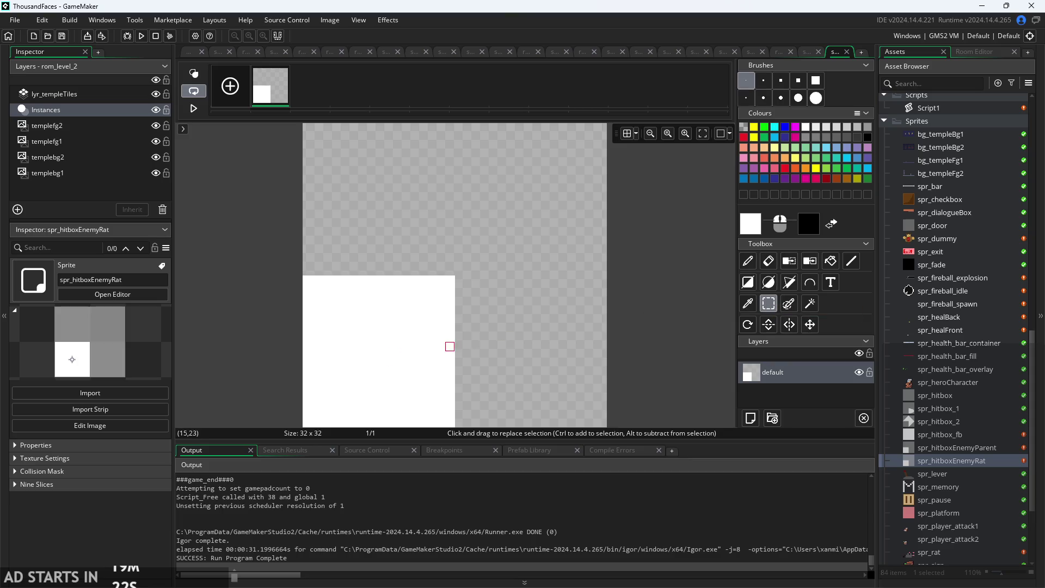
scroll(307, 414, "down", 2)
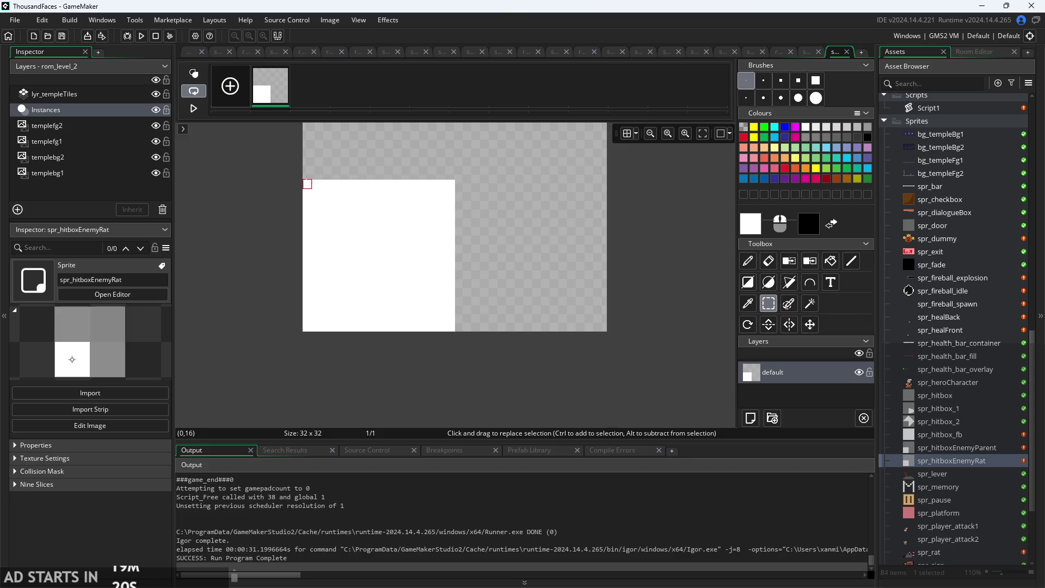
mouse_move(308, 184)
left_mouse_down()
mouse_move(420, 349)
mouse_move(454, 331)
left_mouse_up()
key("Delete")
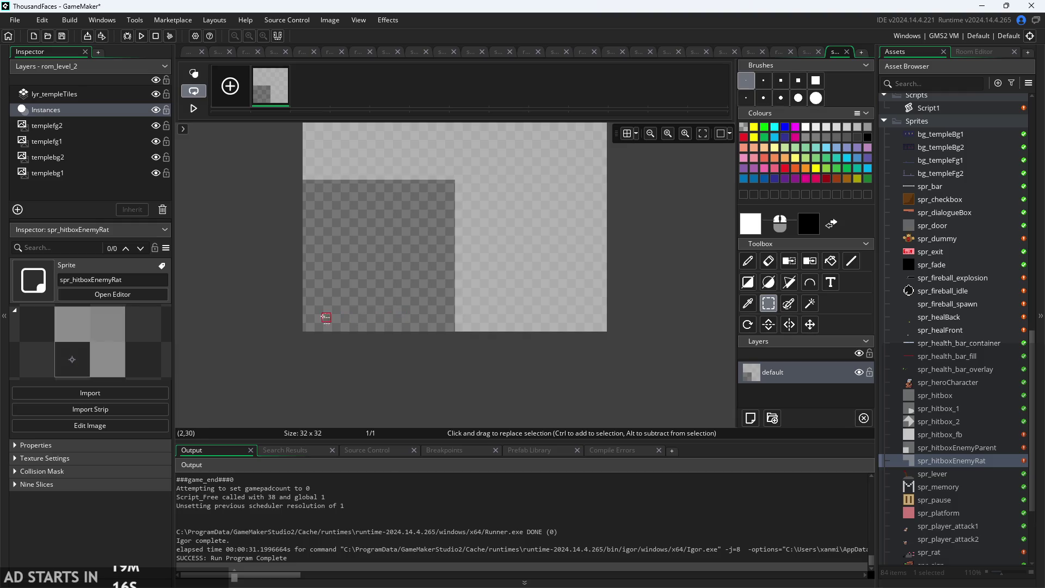
left_click_drag(308, 327, 349, 282)
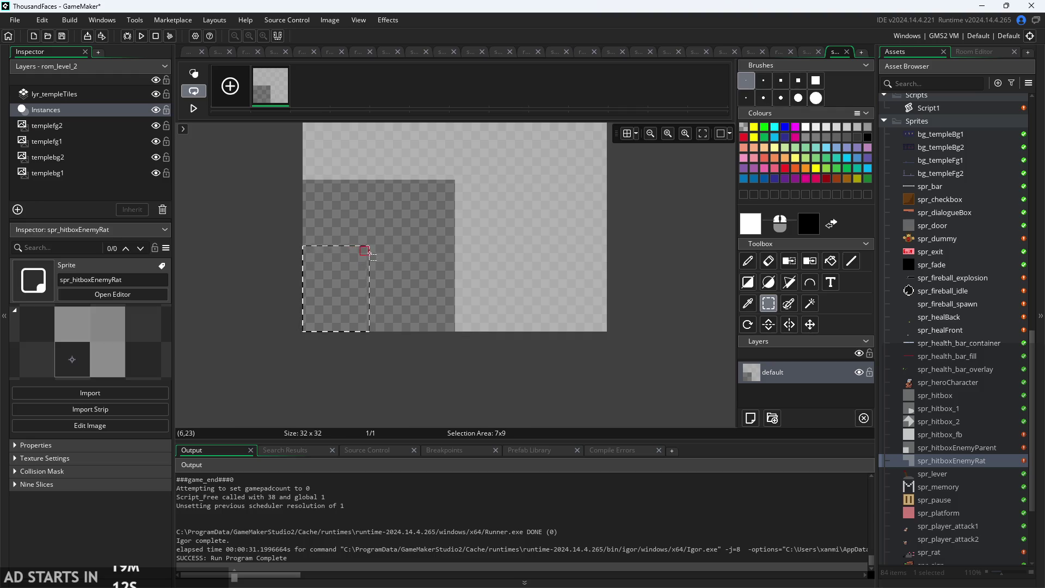
left_click_drag(374, 259, 373, 257)
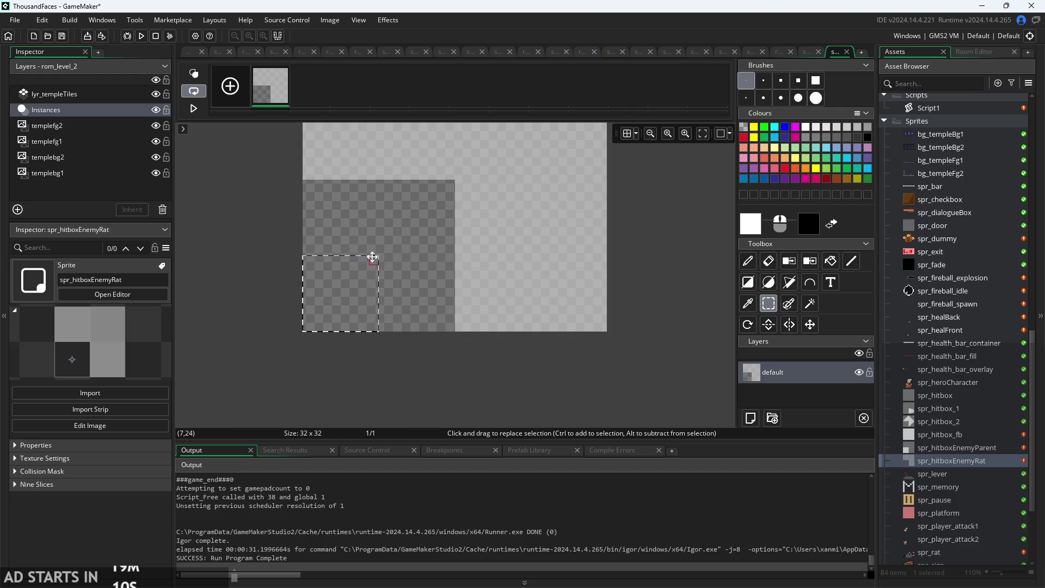
left_click(831, 261)
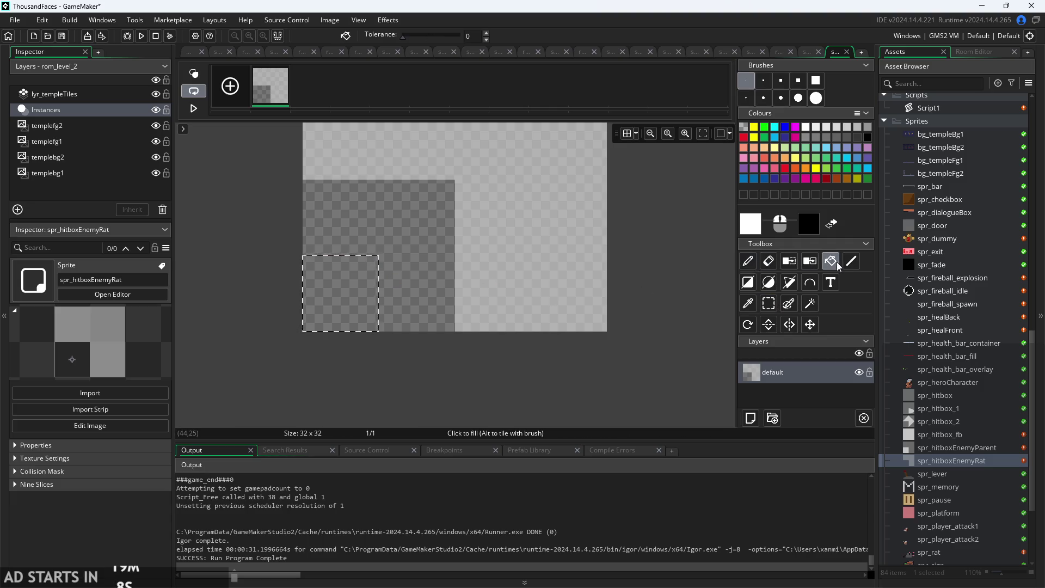
left_click(357, 287)
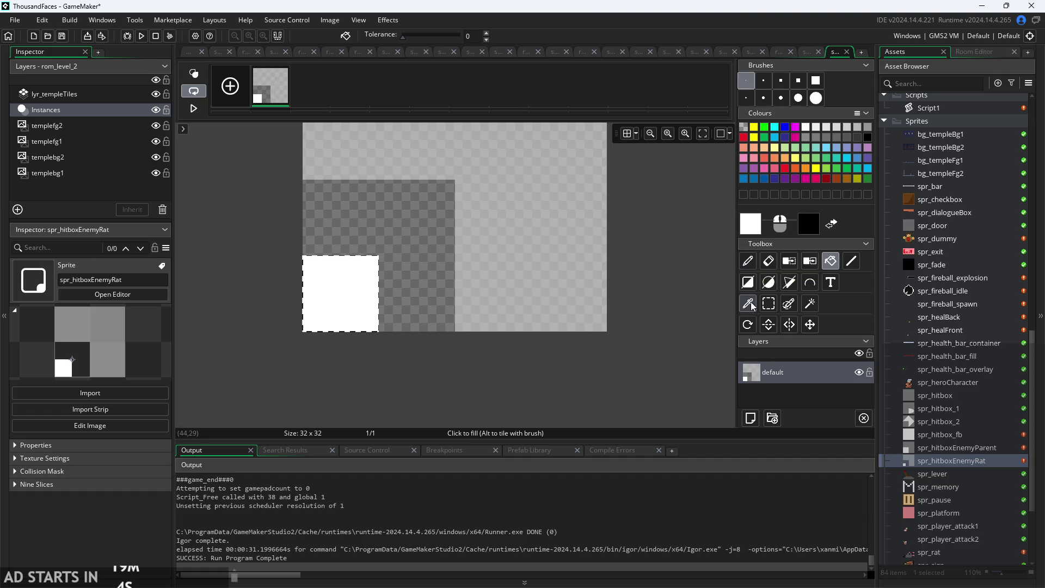
Clear the leftover grey region to transparent, leaving only the white corner block.
left_click(748, 303)
left_click(572, 213)
left_click(833, 264)
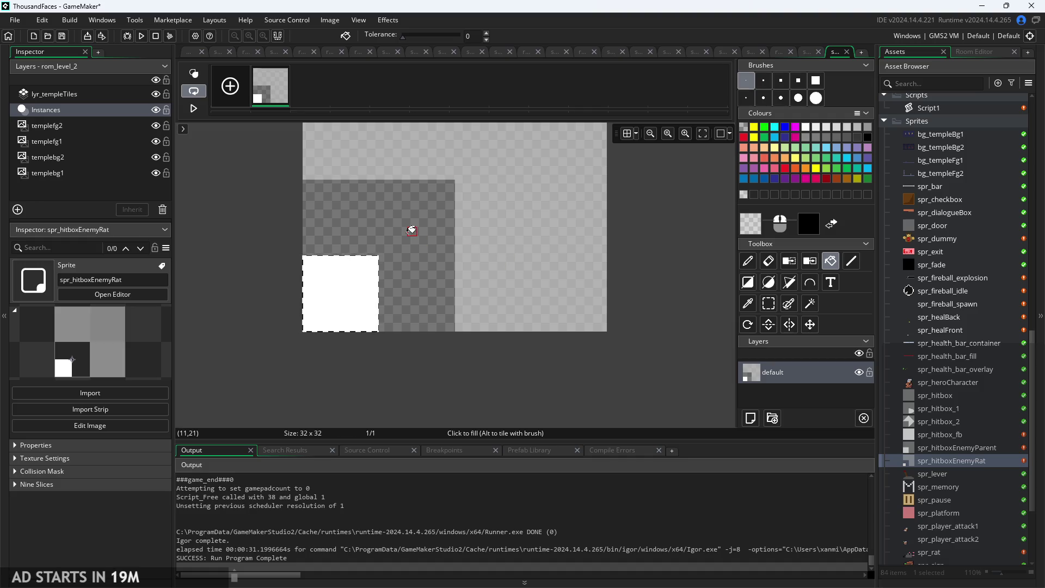
left_click(769, 304)
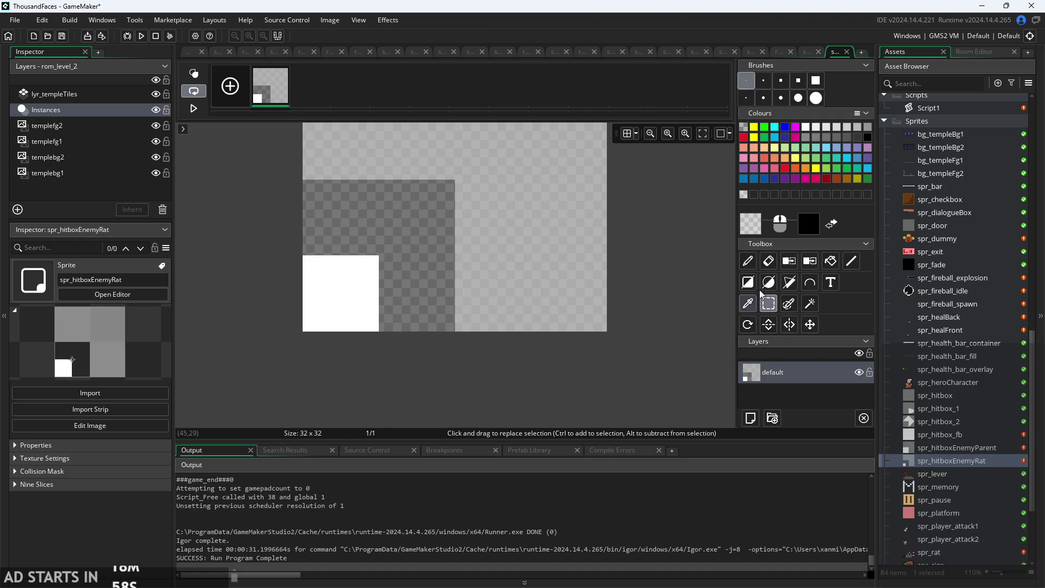
left_click(830, 261)
left_click(413, 232)
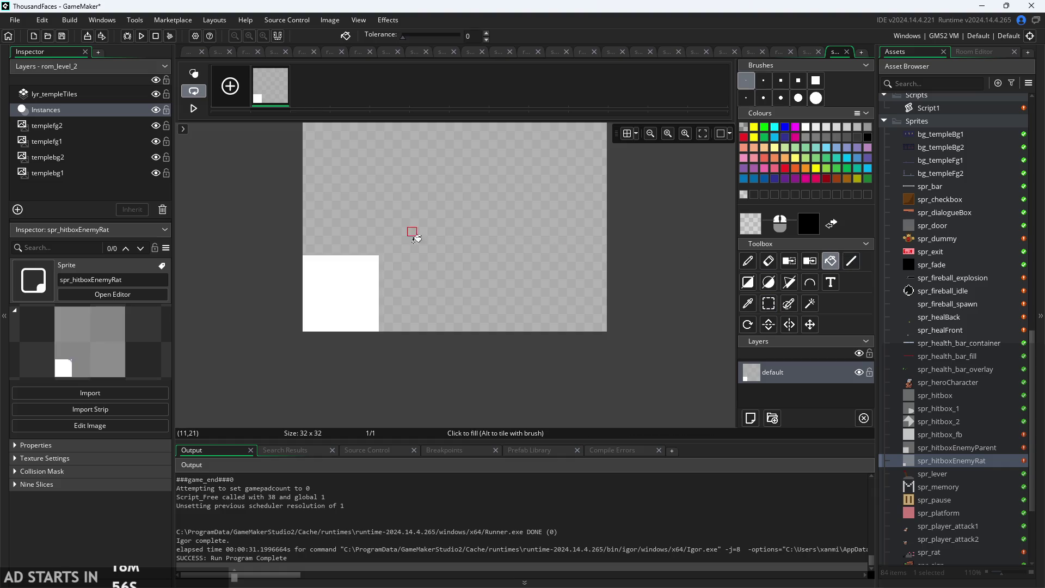
scroll(468, 381, "down", 2)
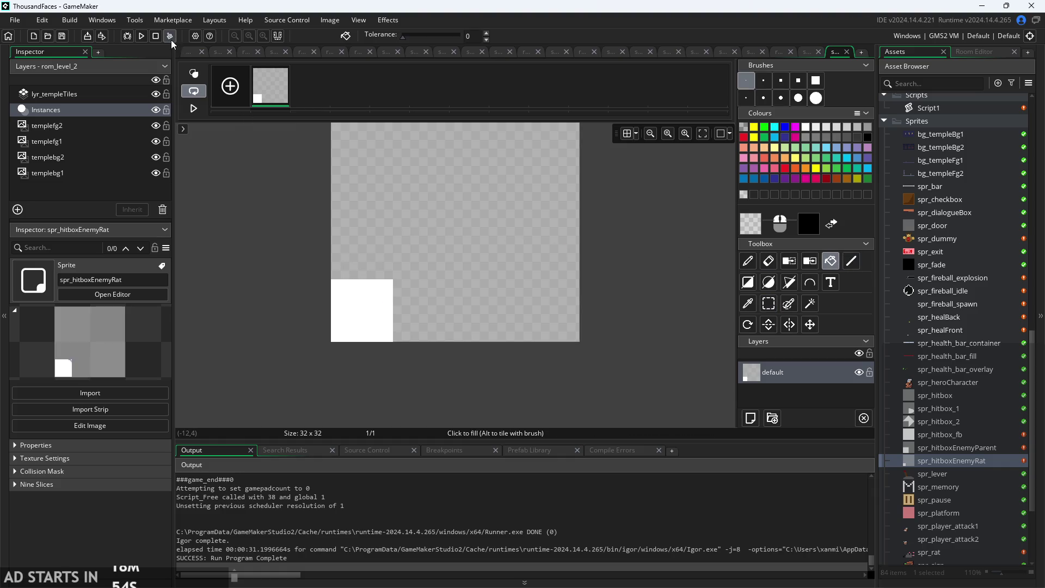
left_click(187, 54)
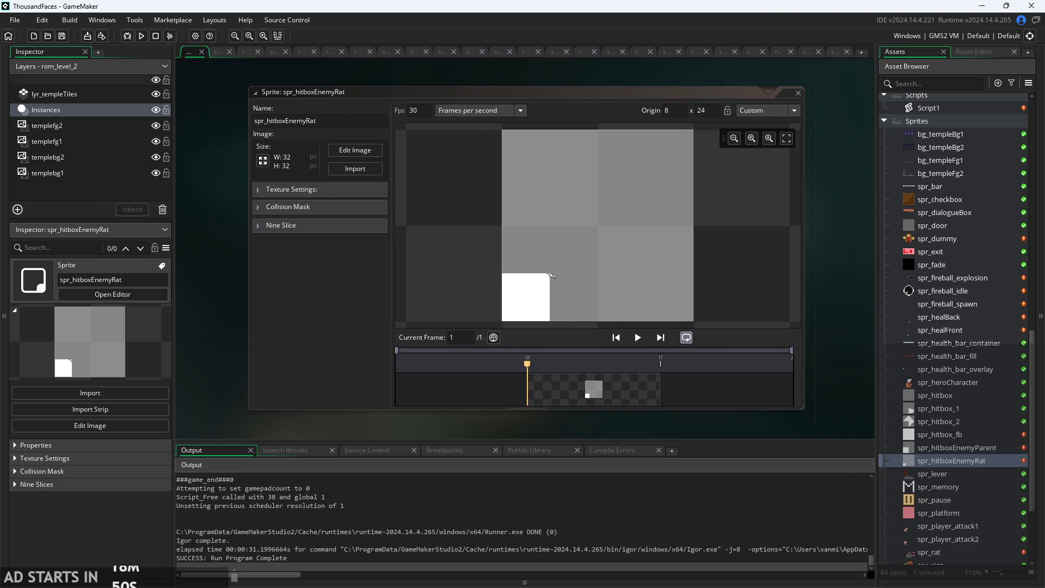
Move spr_hitboxEnemyRat's origin to 4, 28, inside the white corner square.
left_click(531, 298)
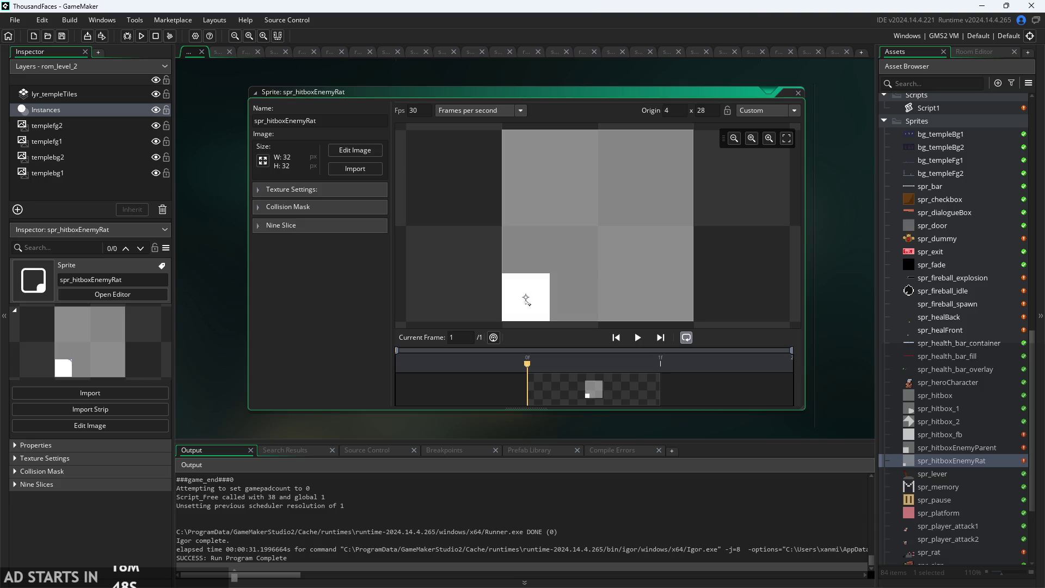
left_click_drag(527, 311, 529, 300)
scroll(531, 300, "up", 3)
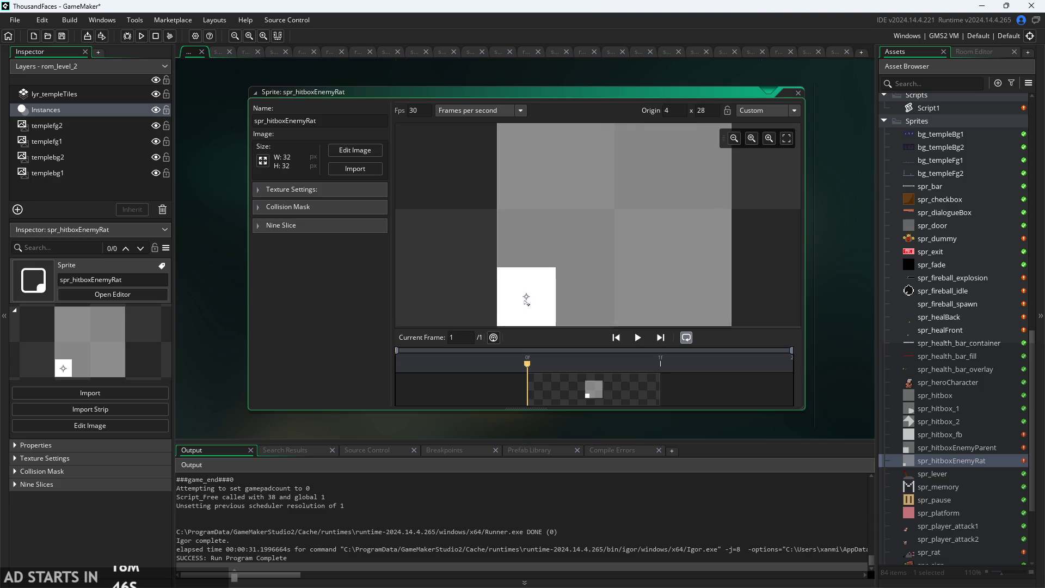
scroll(580, 287, "down", 2)
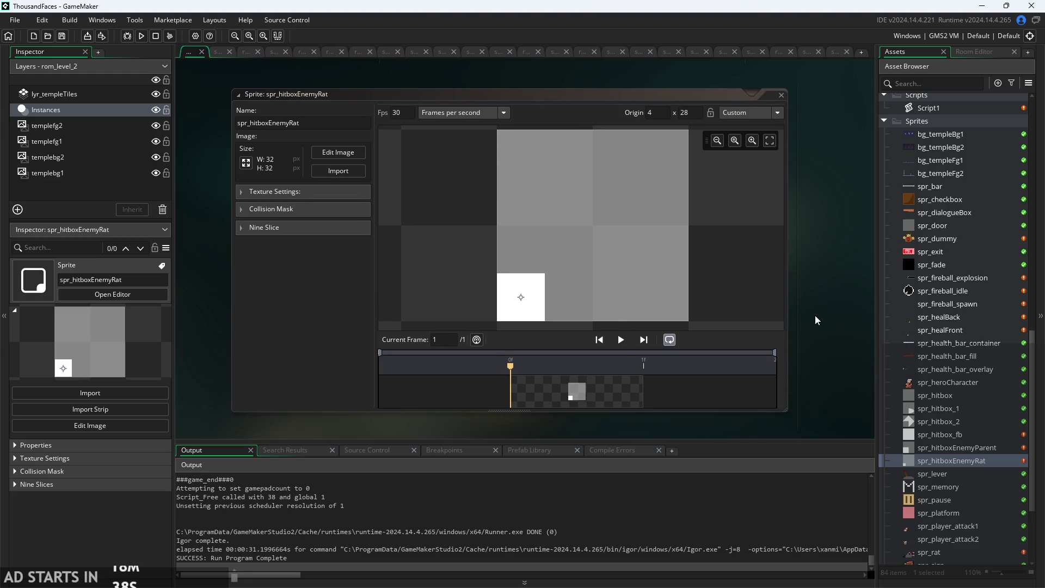
scroll(834, 335, "down", 2)
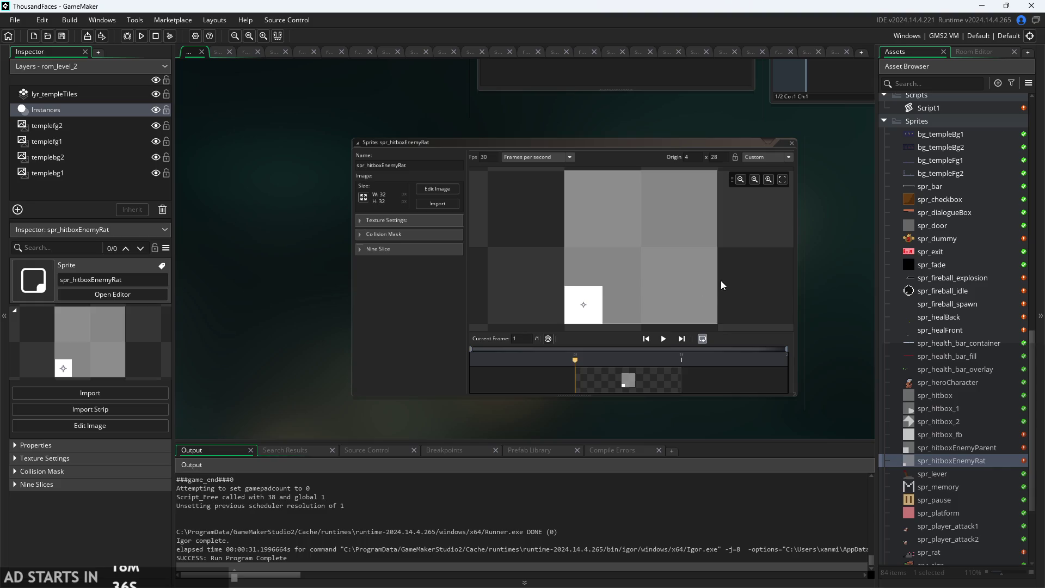
left_click_drag(722, 280, 687, 279)
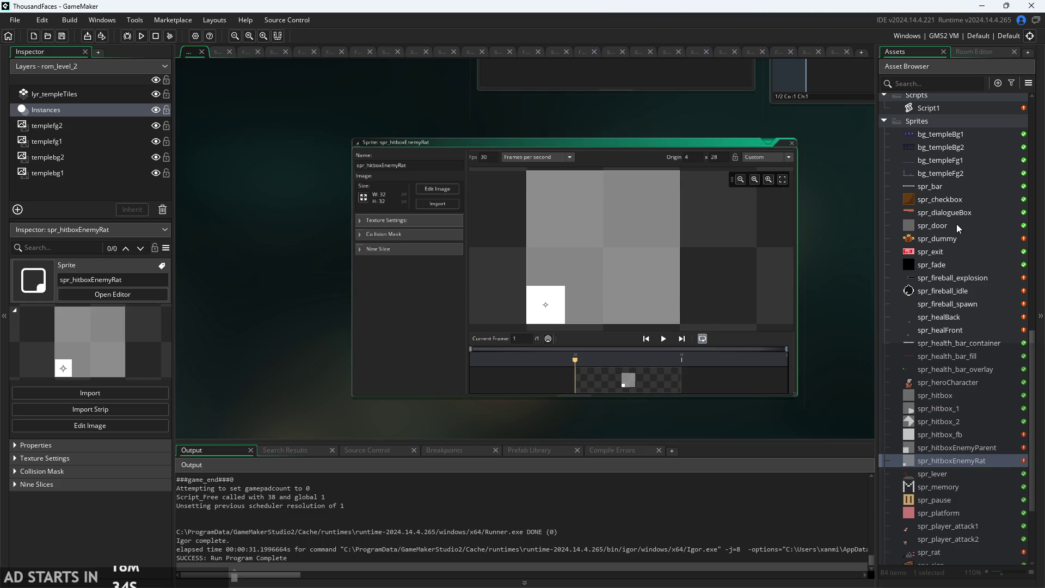
scroll(958, 229, "up", 10)
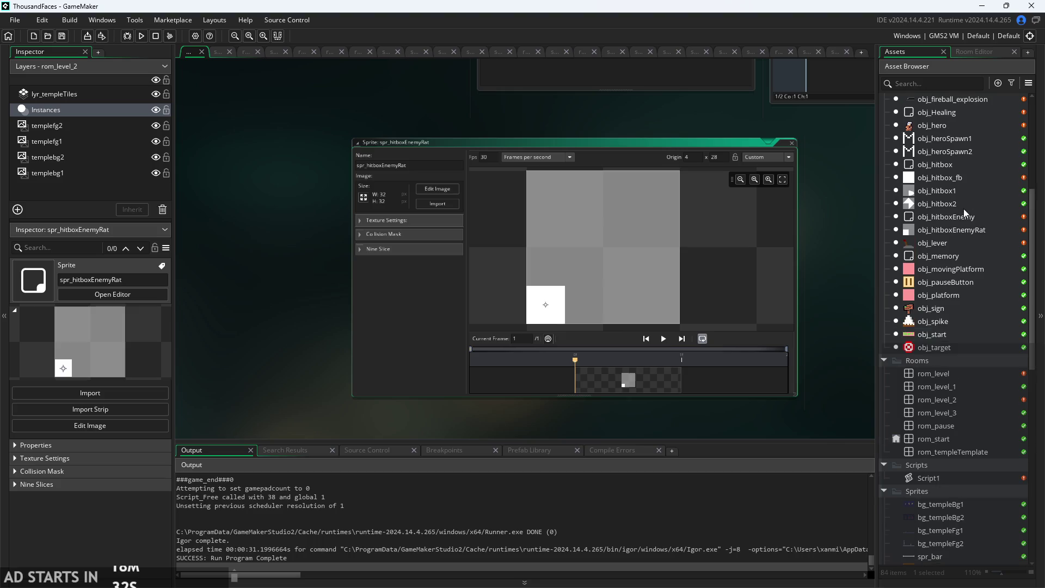
scroll(959, 218, "up", 2)
left_click(958, 295)
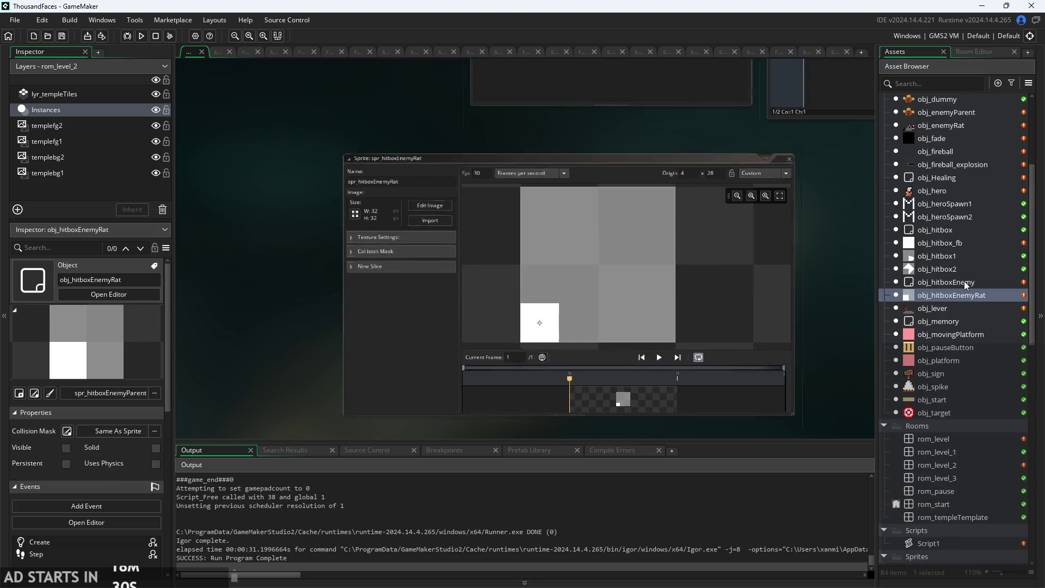
Duplicate obj_hitboxEnemy and rename the copy obj_hitboxEnemyParent.
double_click(965, 281)
right_click(976, 281)
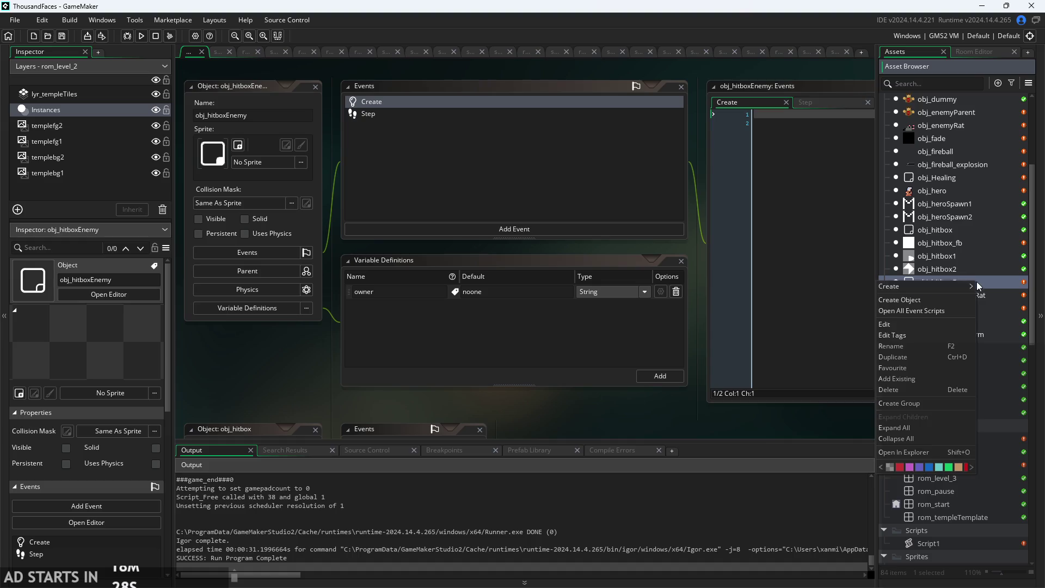
left_click(934, 355)
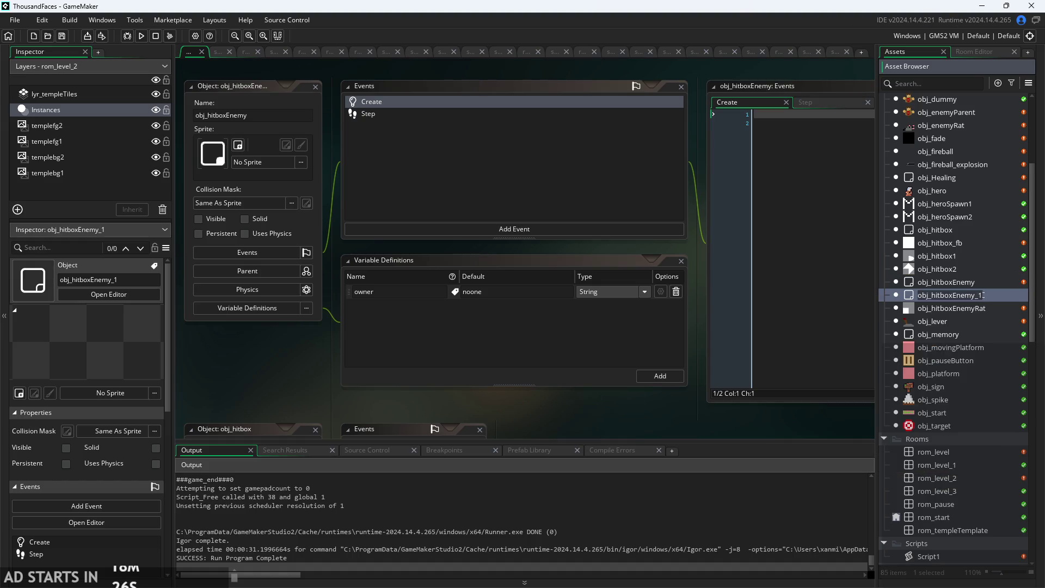
left_click(975, 295)
type("Pare")
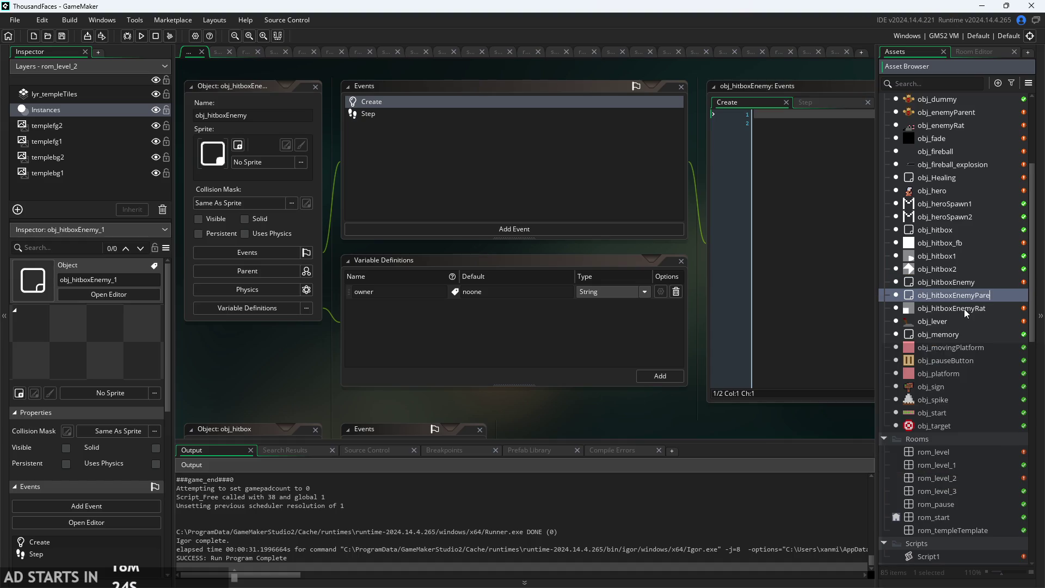
type("nt")
key("Return")
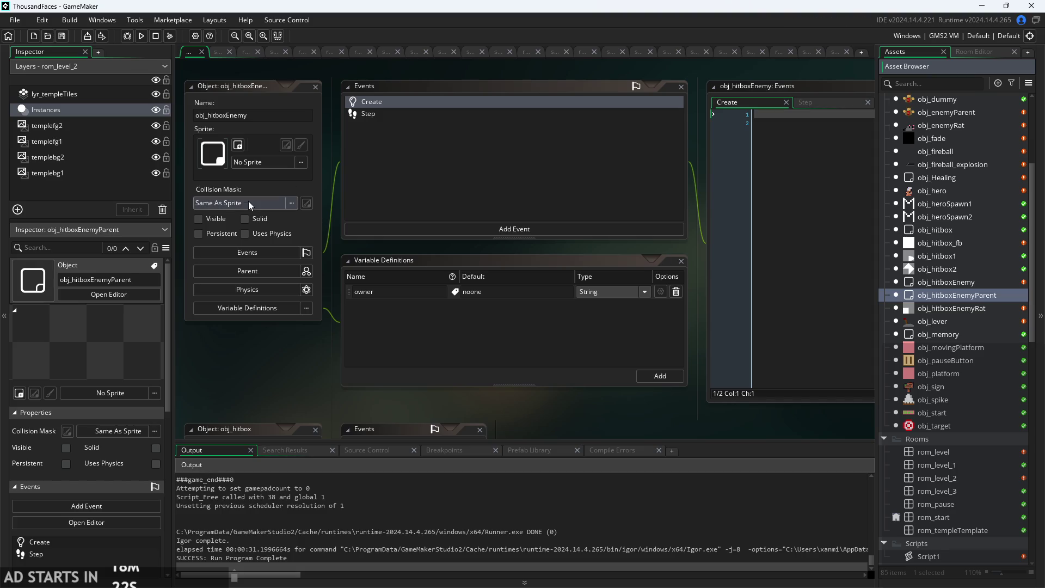
In obj_hitboxEnemyParent's editor, bring up the parent object picker's Objects list.
double_click(972, 296)
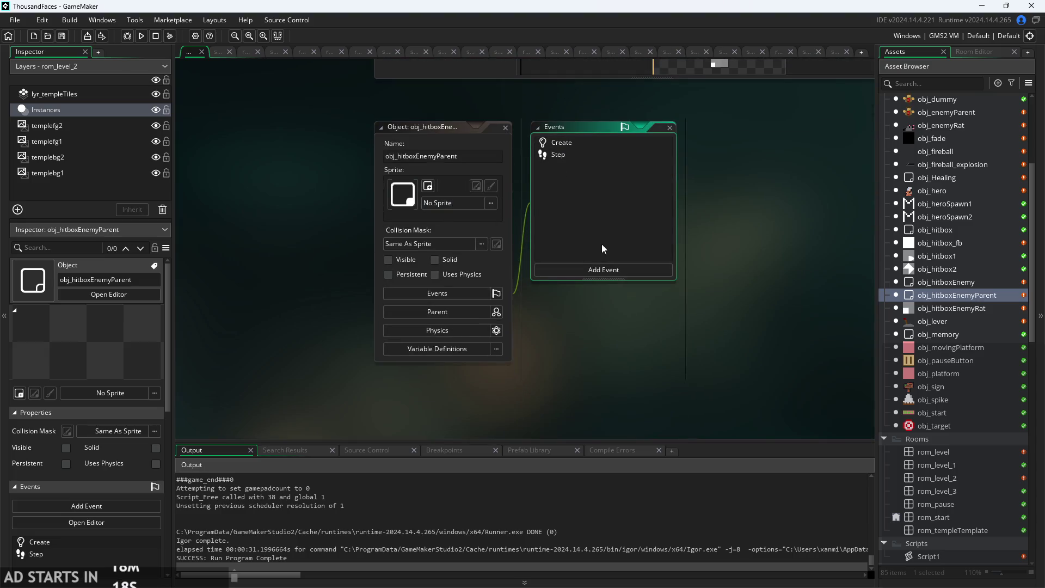
left_click(441, 312)
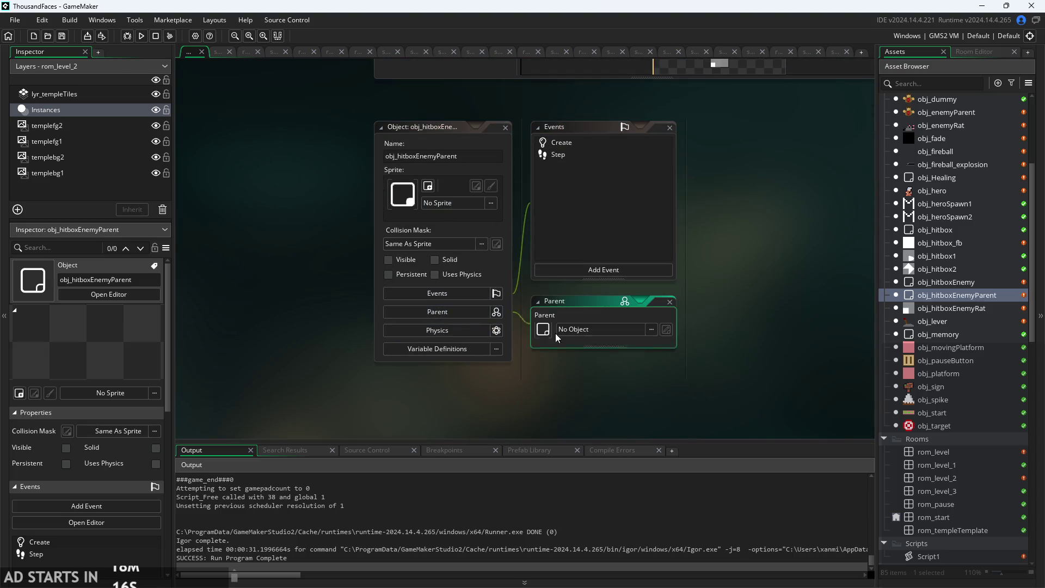
left_click(601, 331)
left_click(605, 380)
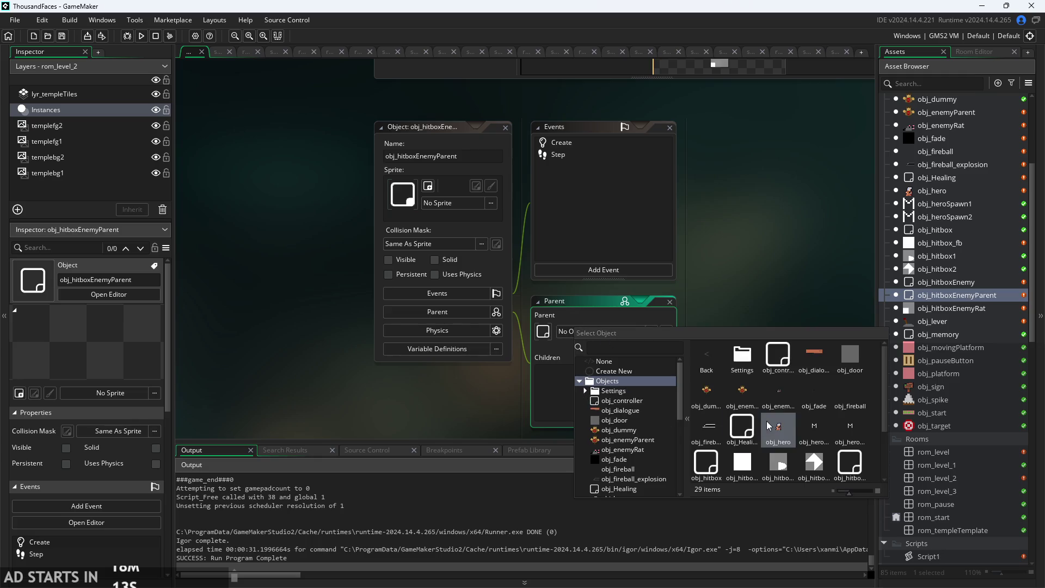